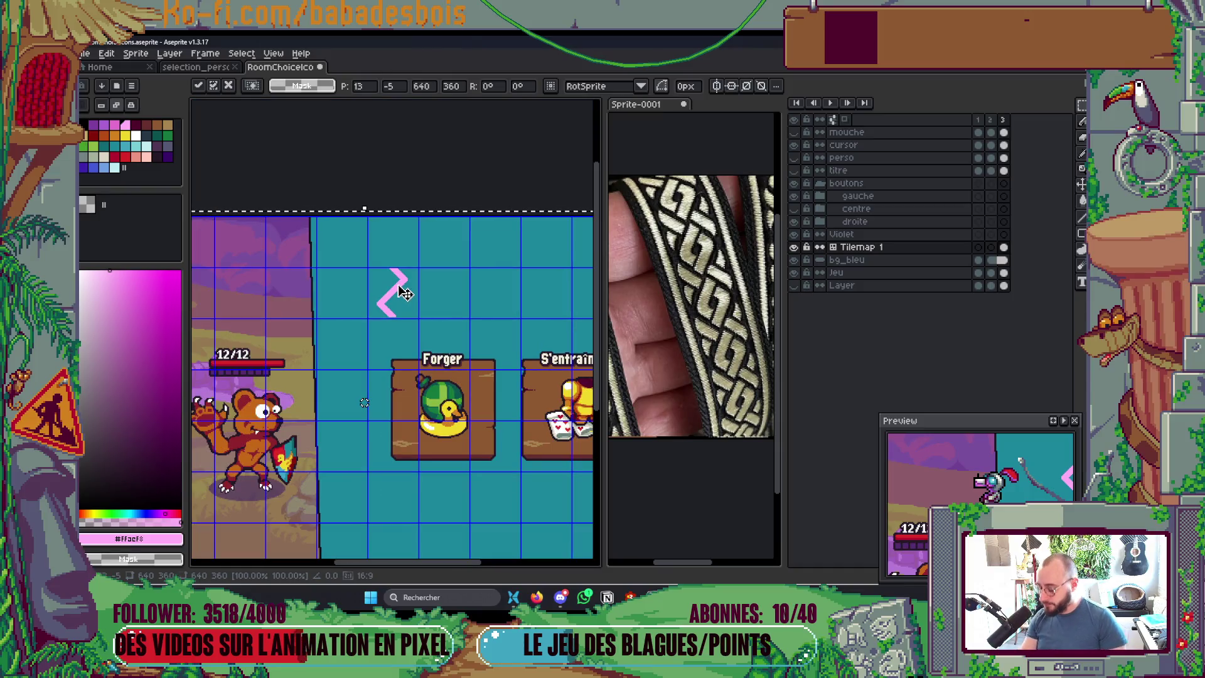
Step: Commit the chevron, set tilemap mode to Manual, and pencil a pink pixel row along the guide
key("ctrl+d")
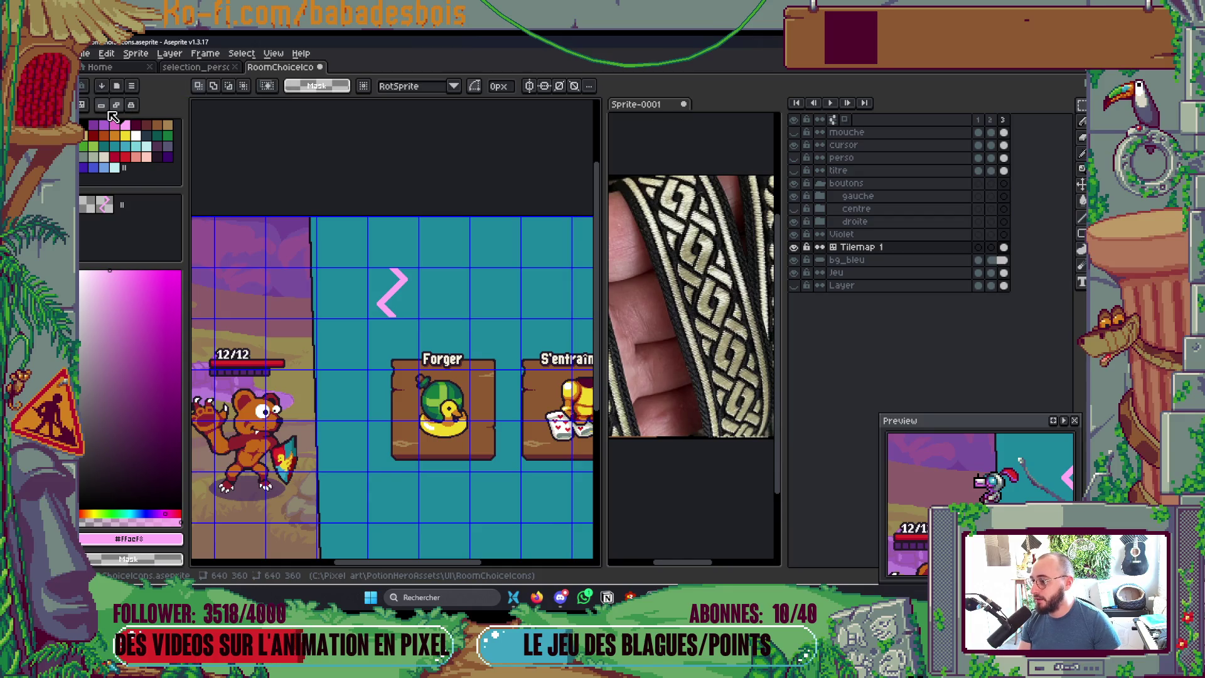
left_click(101, 105)
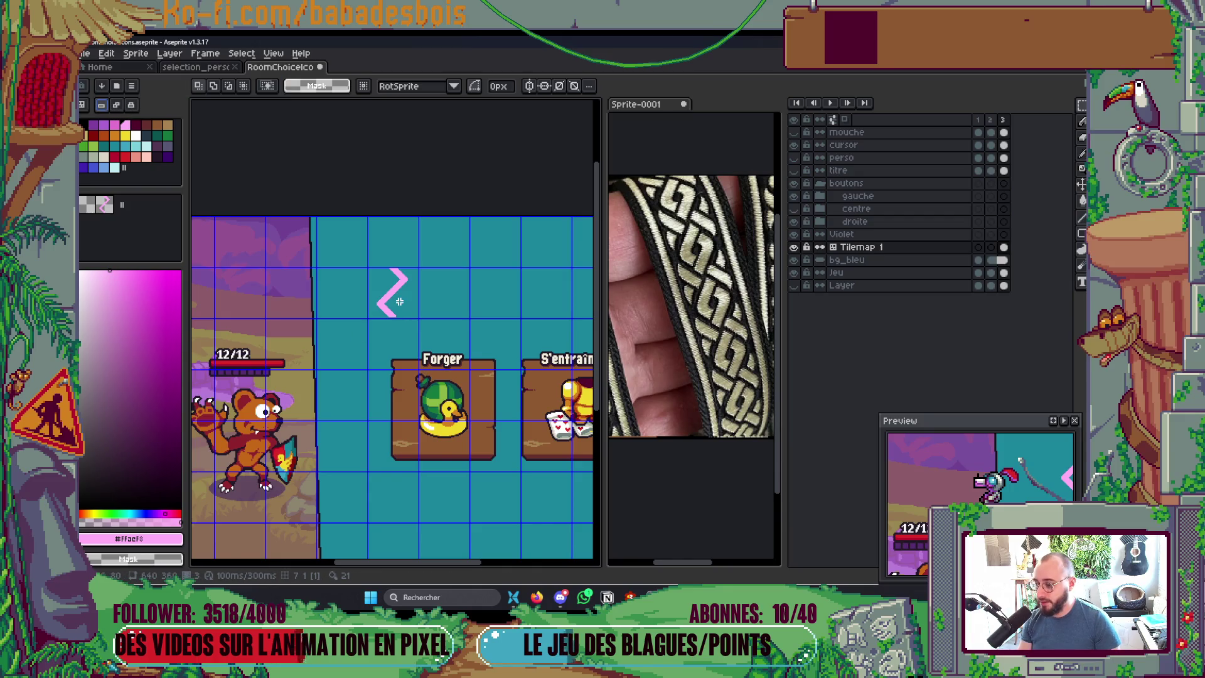
scroll(399, 302, "up", 5)
key("b")
left_click_drag(334, 370, 439, 361)
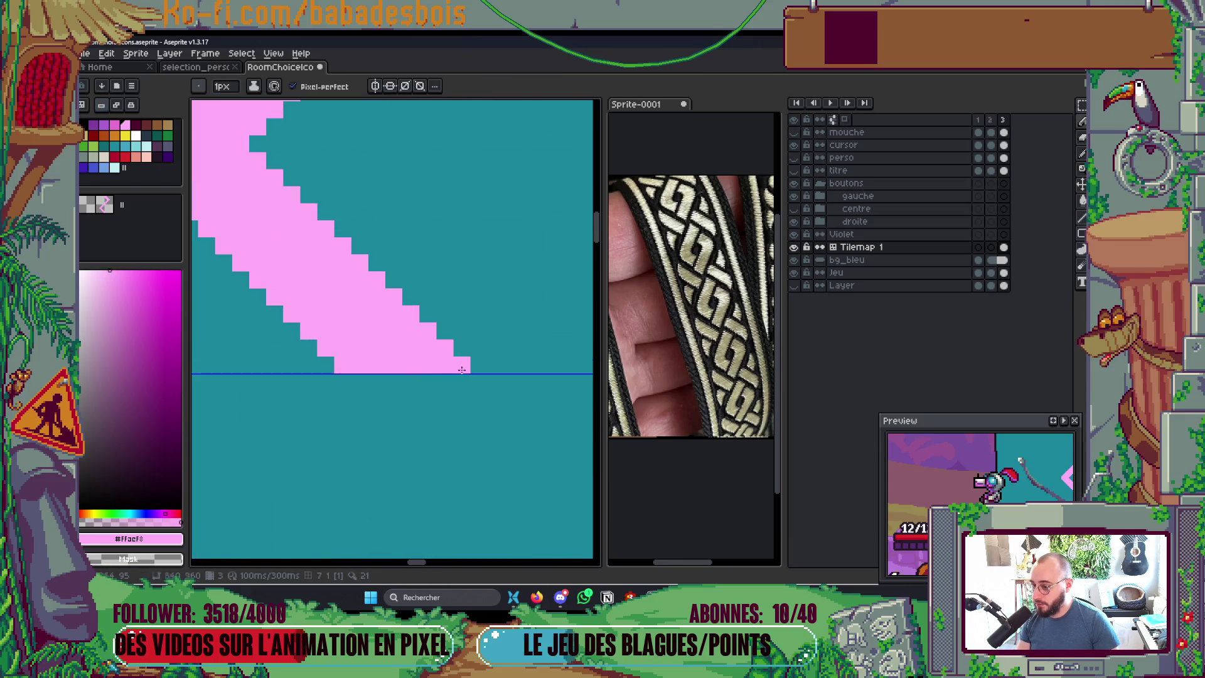
scroll(462, 332, "down", 4)
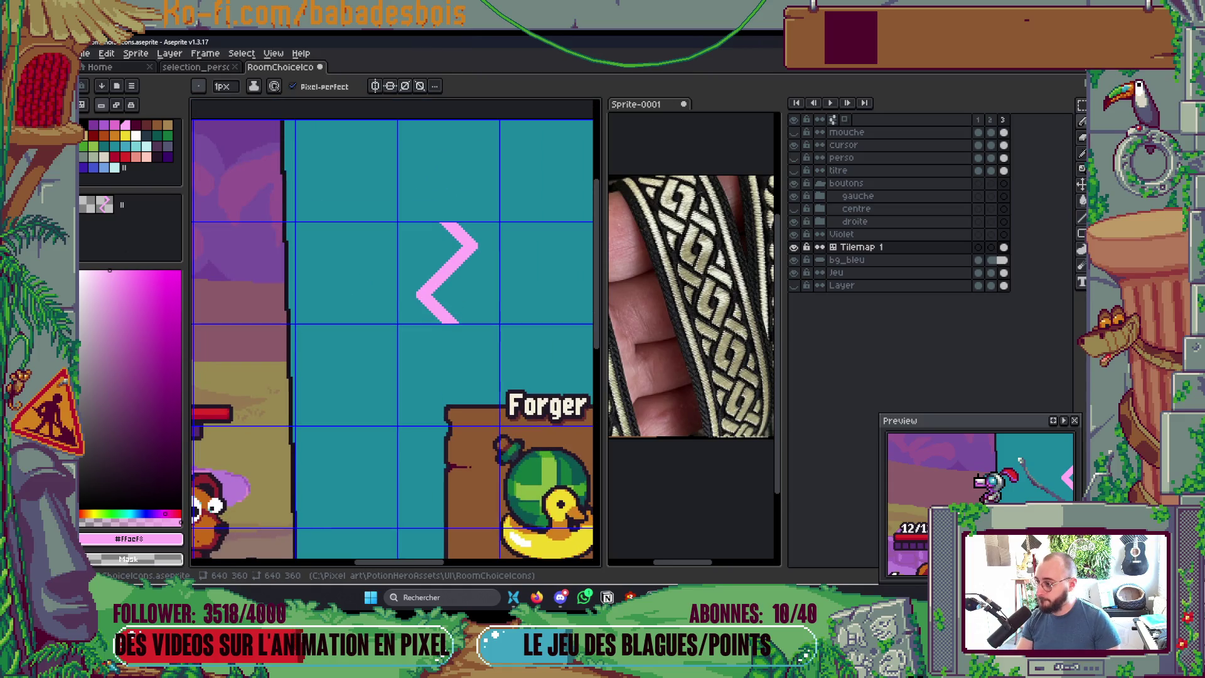
key("ctrl+b")
Step: Stamp a chevron copy below the original to continue the zigzag downward
left_click(475, 384)
scroll(554, 220, "down", 5)
scroll(554, 219, "up", 2)
scroll(470, 219, "up", 2)
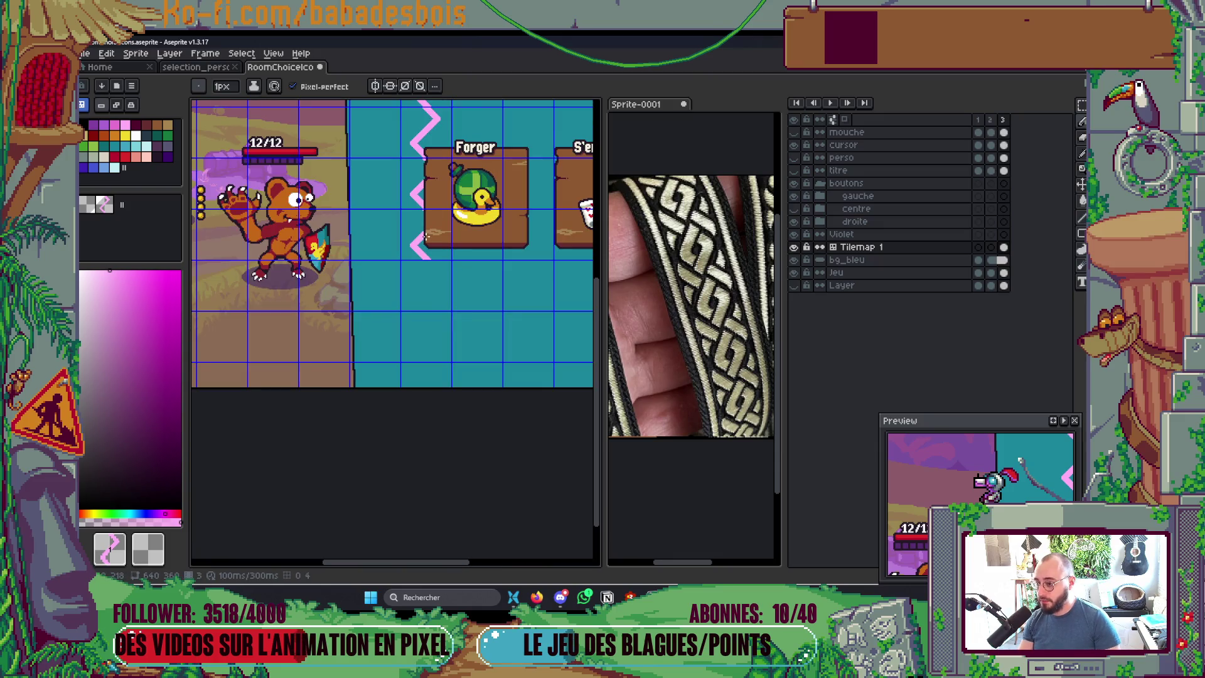
scroll(402, 215, "up", 4)
left_click_drag(402, 215, 386, 266)
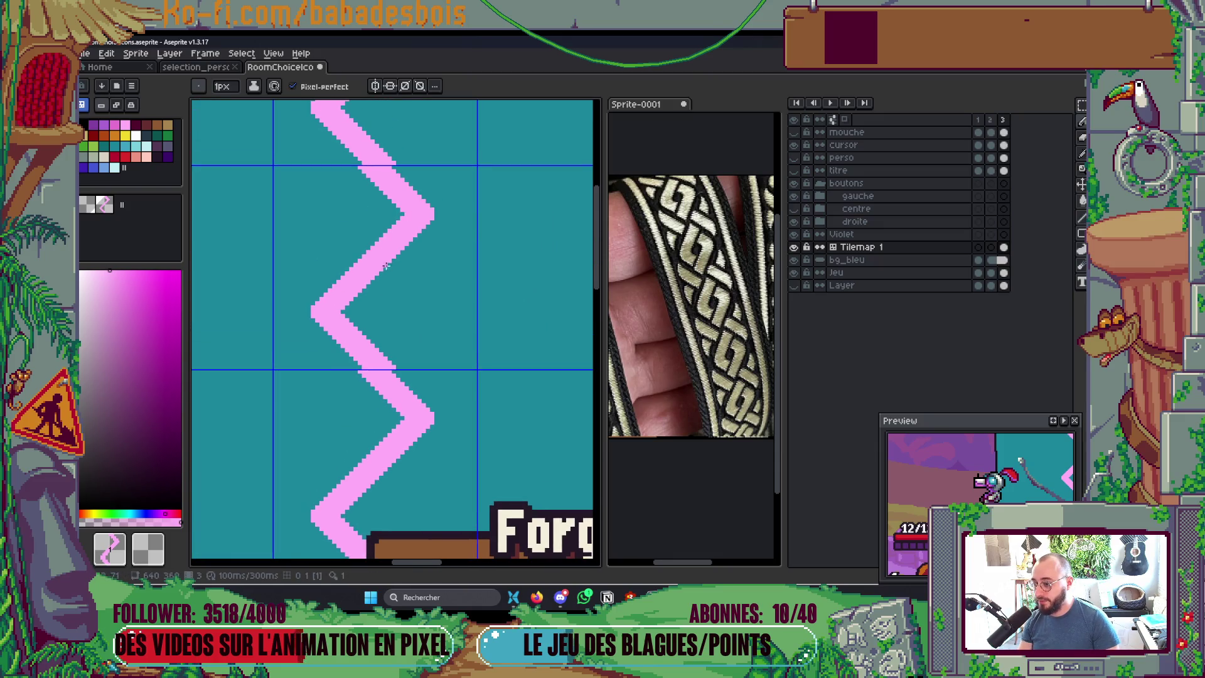
scroll(383, 363, "down", 1)
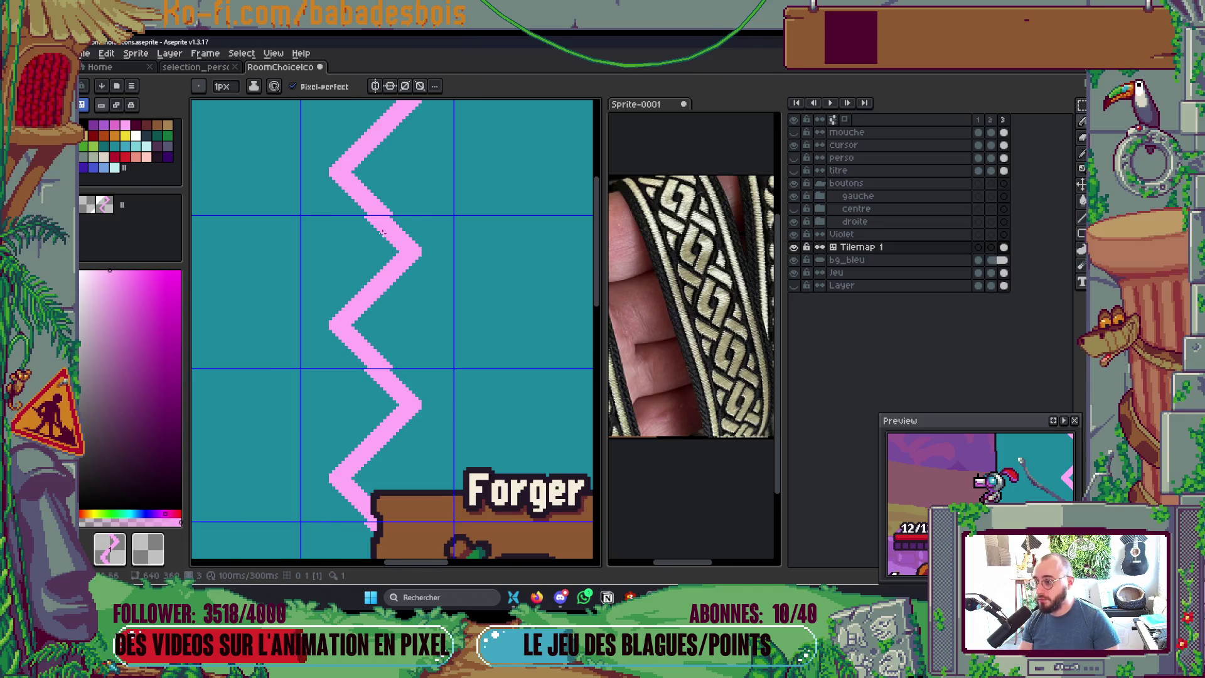
scroll(394, 217, "up", 3)
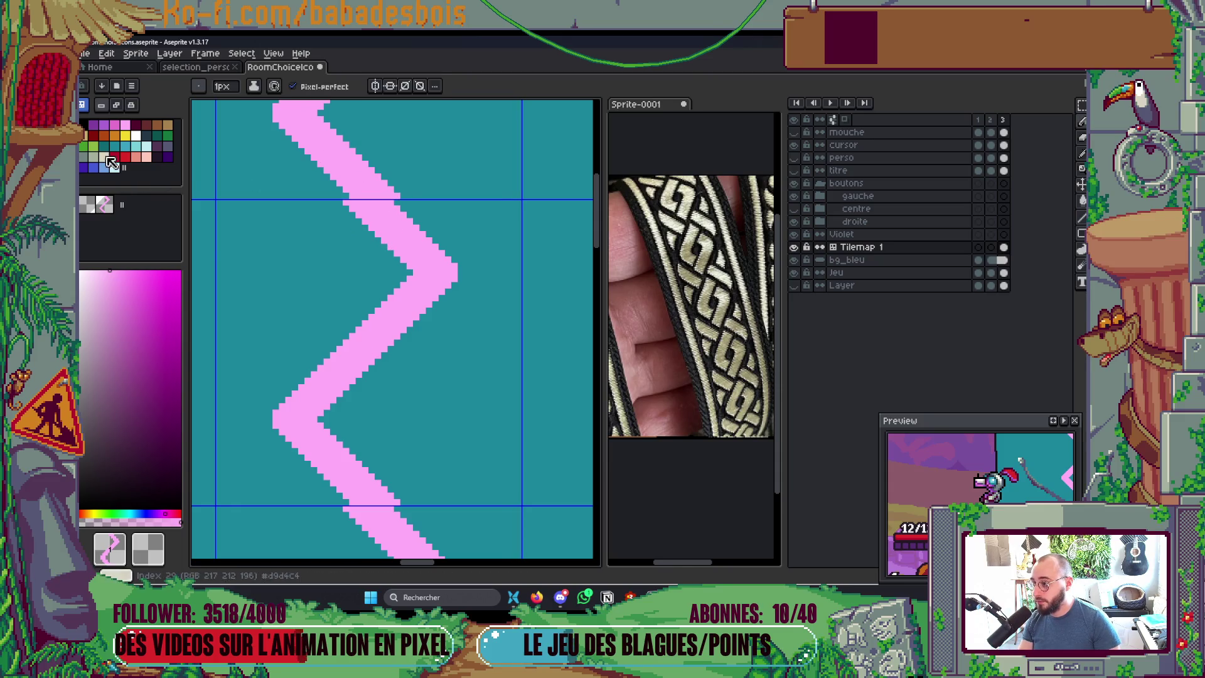
Step: Sample the chevron's exact pink and try thickening its upper-right edge, then undo it
left_click(125, 131)
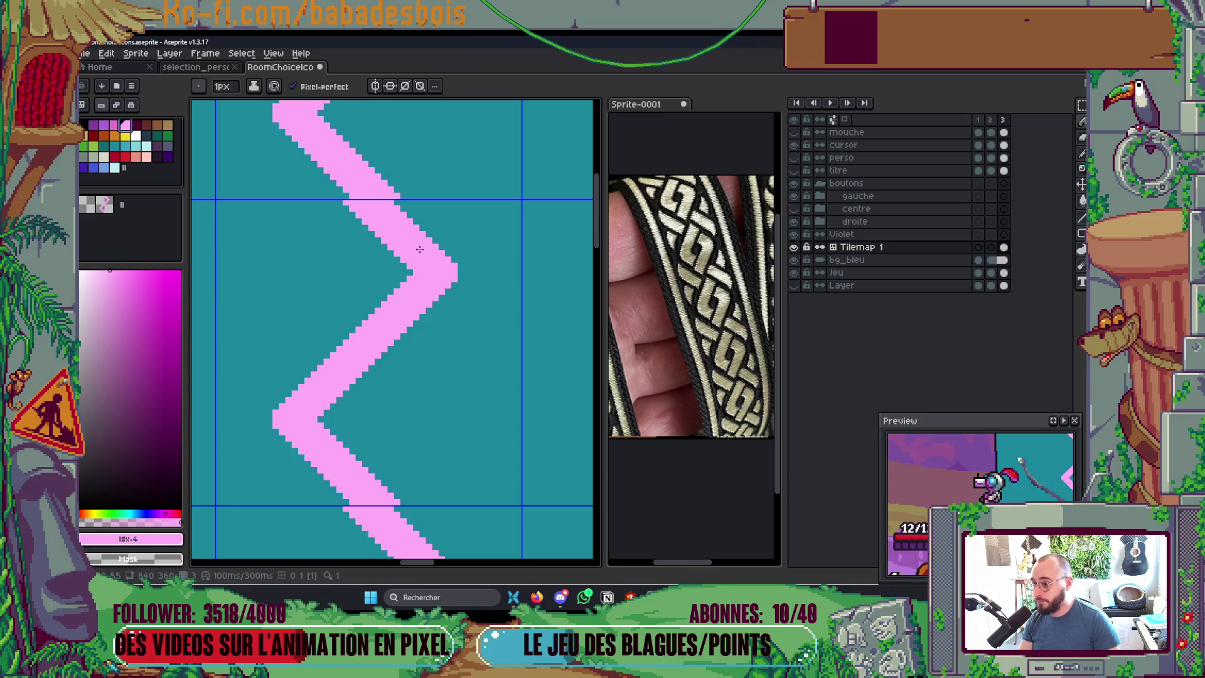
left_click(399, 202, "alt")
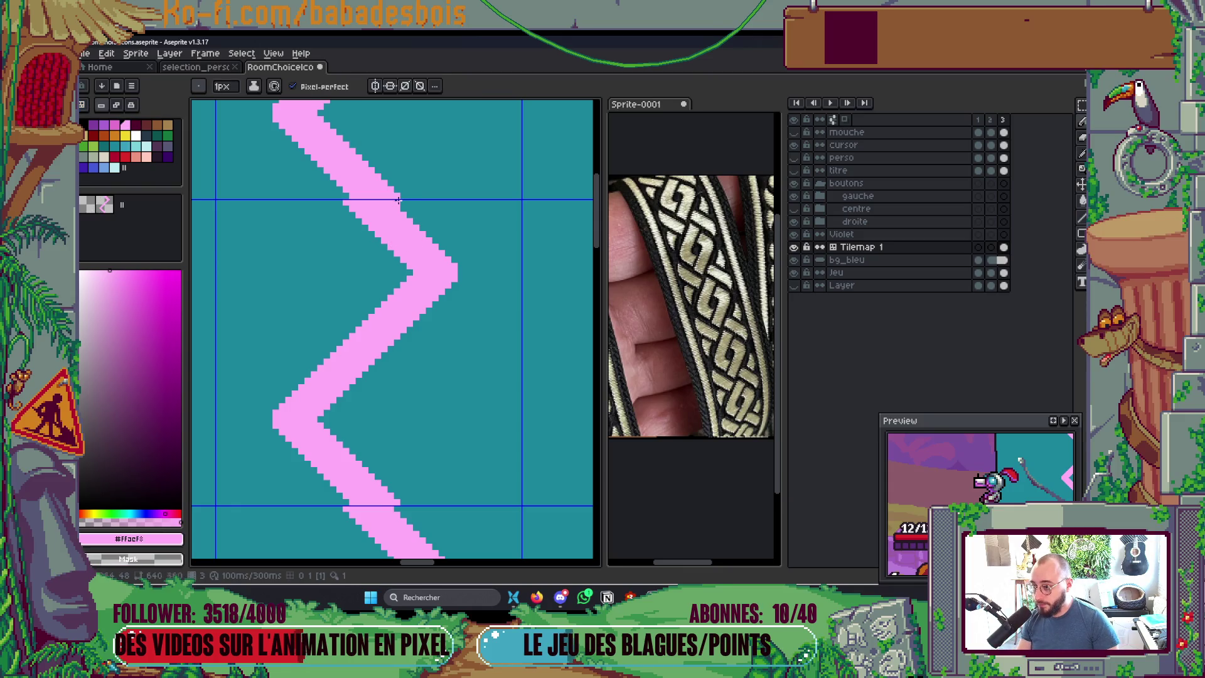
mouse_move(398, 200)
left_mouse_down()
mouse_move(460, 259)
mouse_move(402, 207)
mouse_move(408, 265)
left_mouse_up()
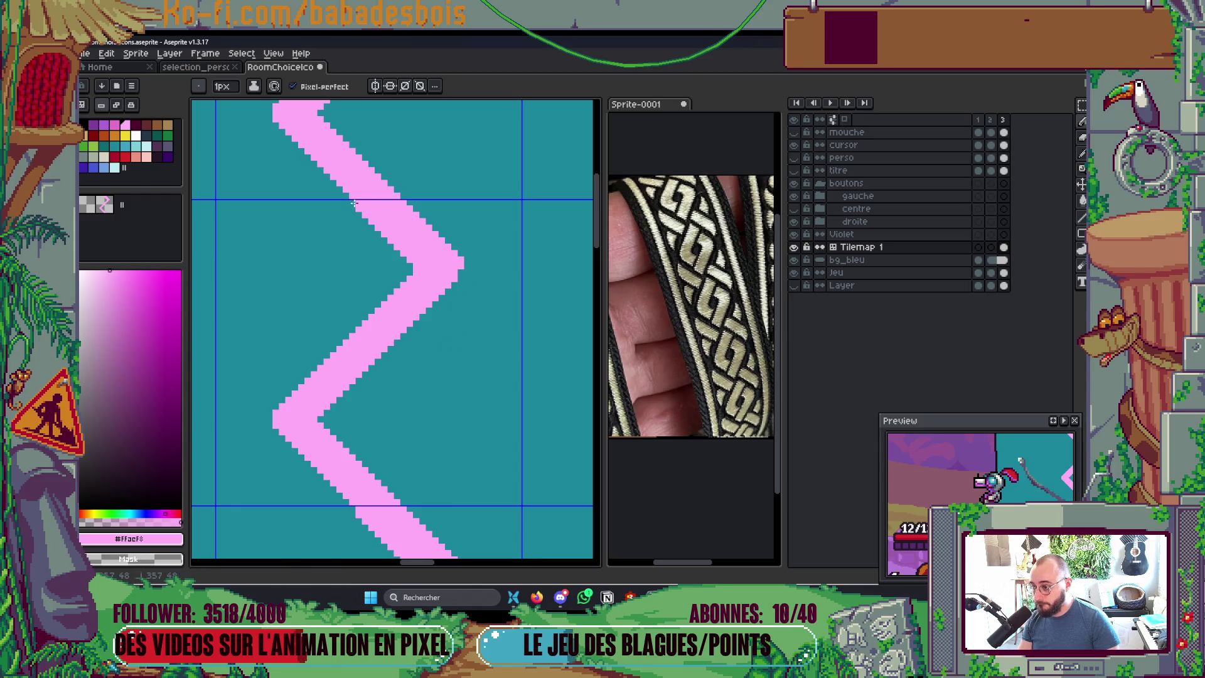
key("ctrl+z")
Step: Inspect the finished zigzag and cut it out to the clipboard
scroll(464, 345, "down", 1)
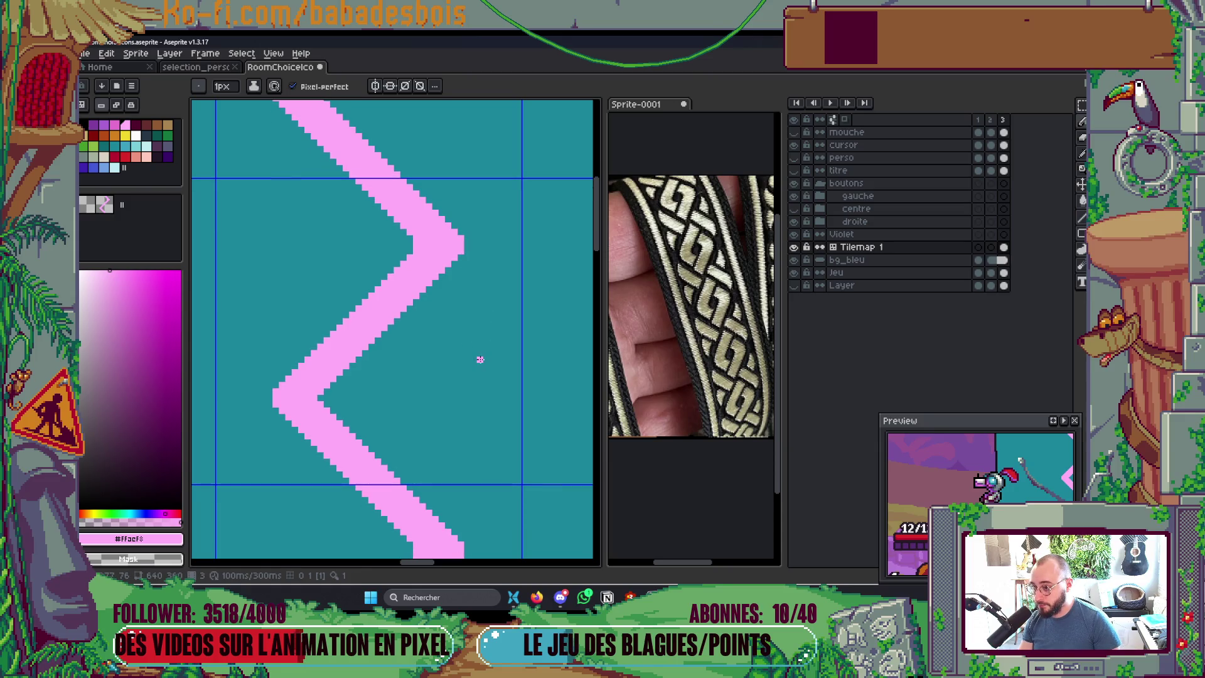
scroll(406, 227, "up", 1)
scroll(348, 382, "up", 1)
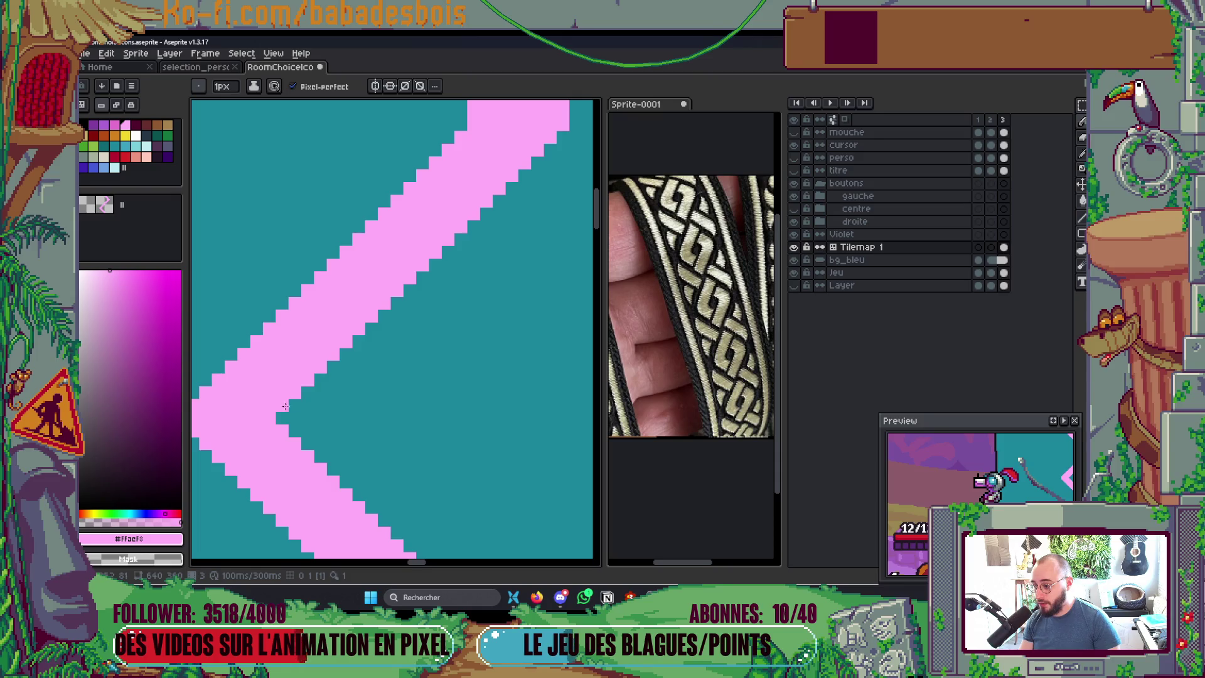
scroll(377, 456, "left", 5)
scroll(394, 426, "down", 1)
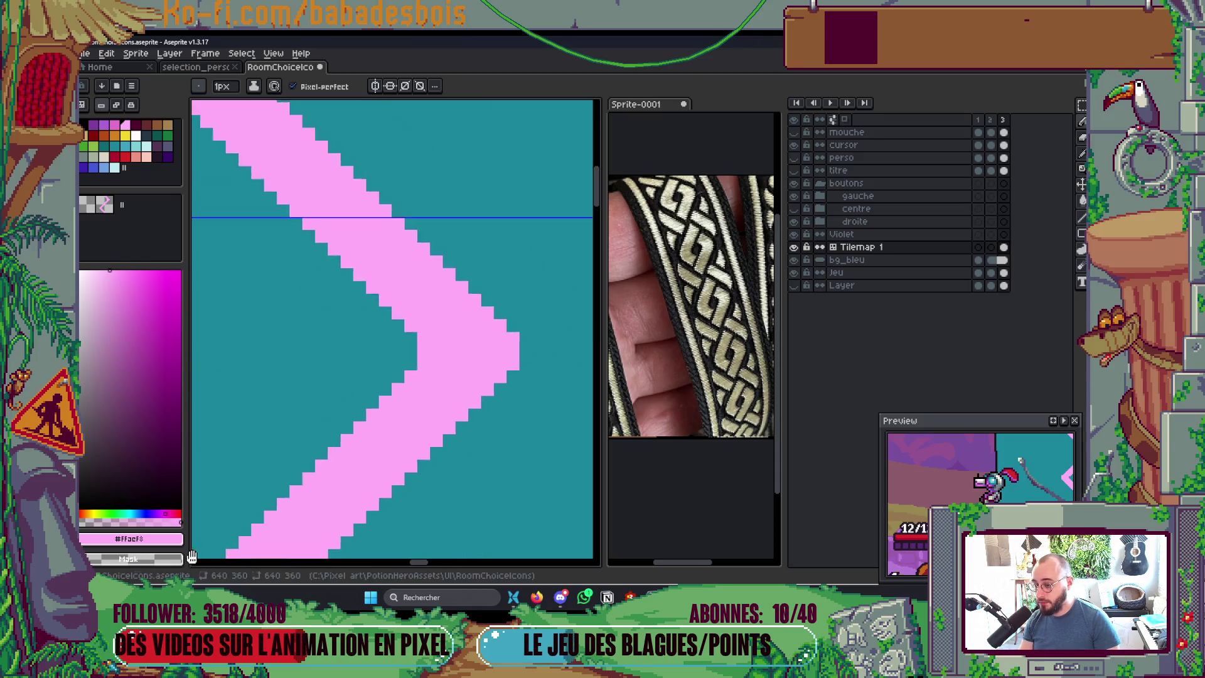
scroll(421, 288, "down", 1)
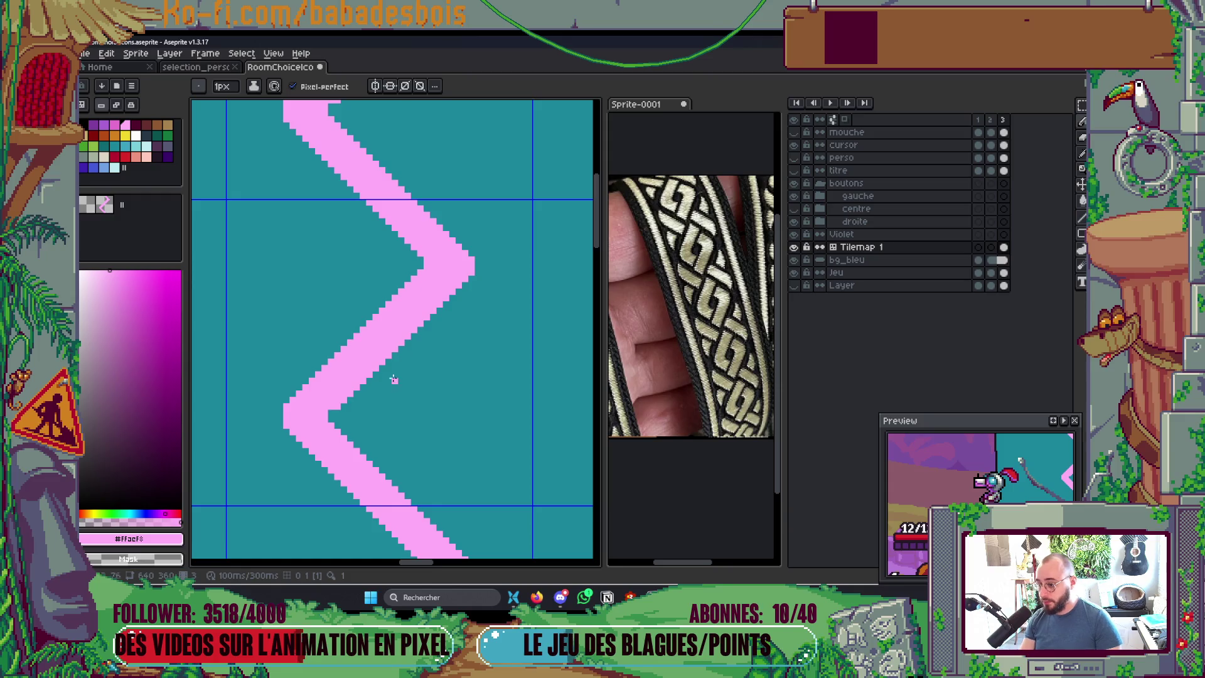
scroll(393, 379, "up", 2)
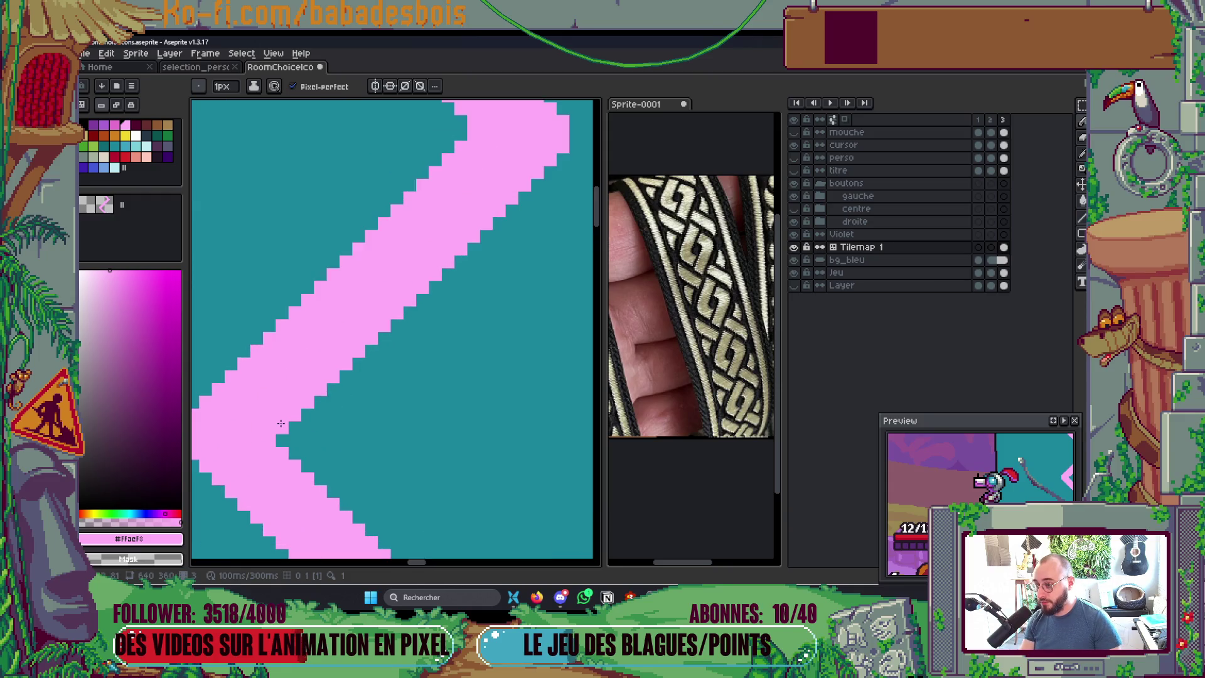
scroll(326, 366, "down", 1)
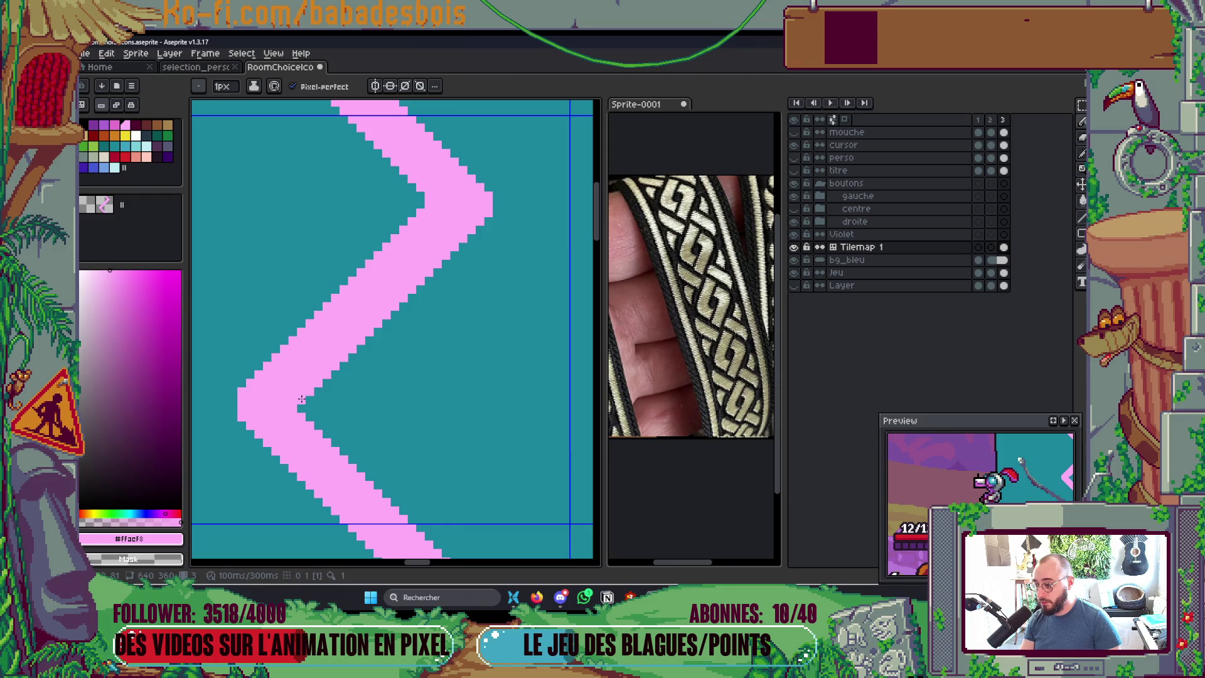
scroll(374, 340, "down", 2)
scroll(407, 301, "down", 1)
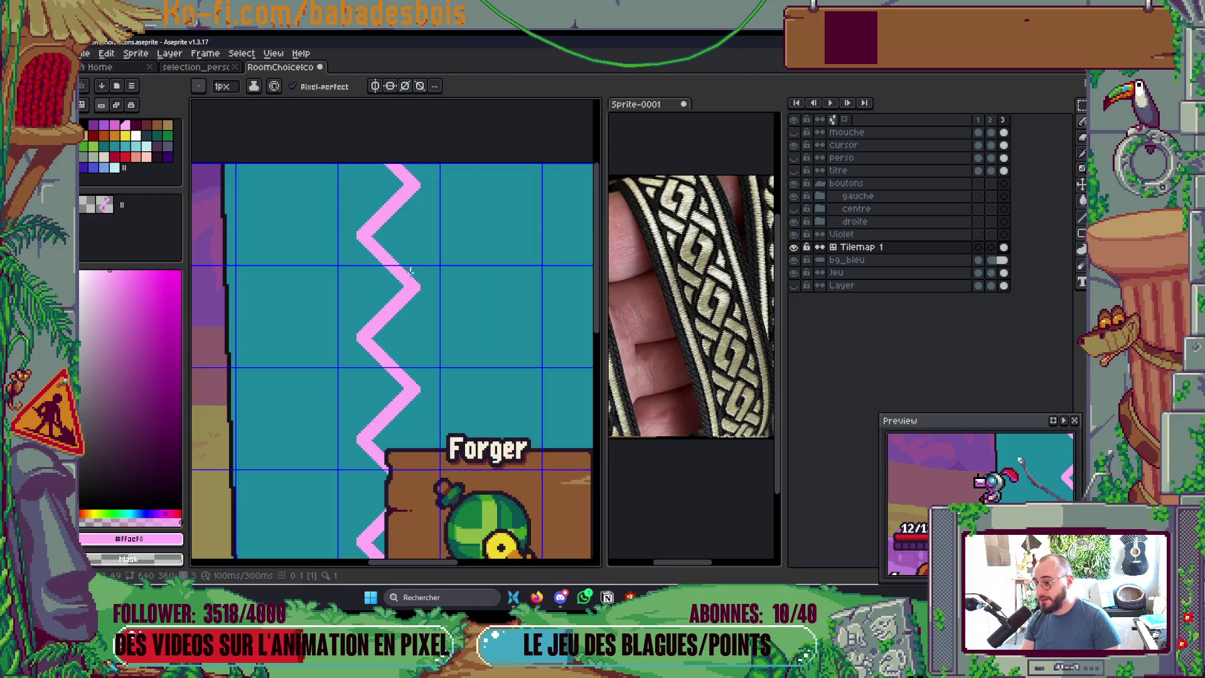
scroll(397, 363, "up", 2)
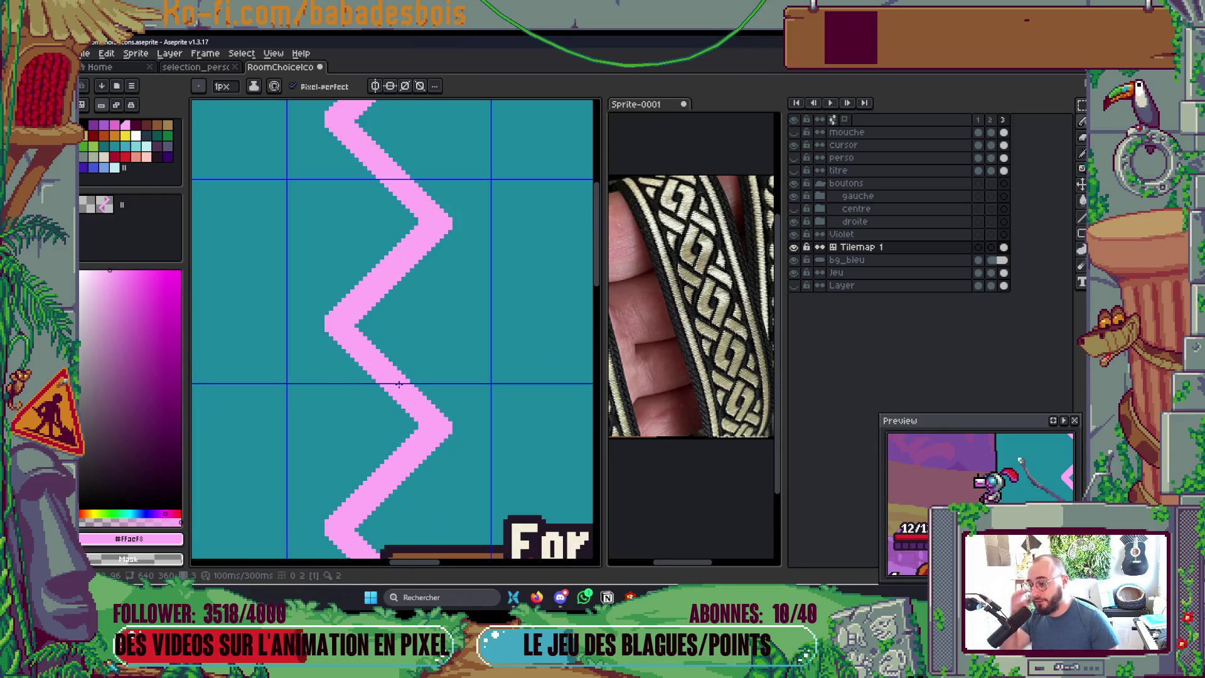
scroll(413, 324, "down", 1)
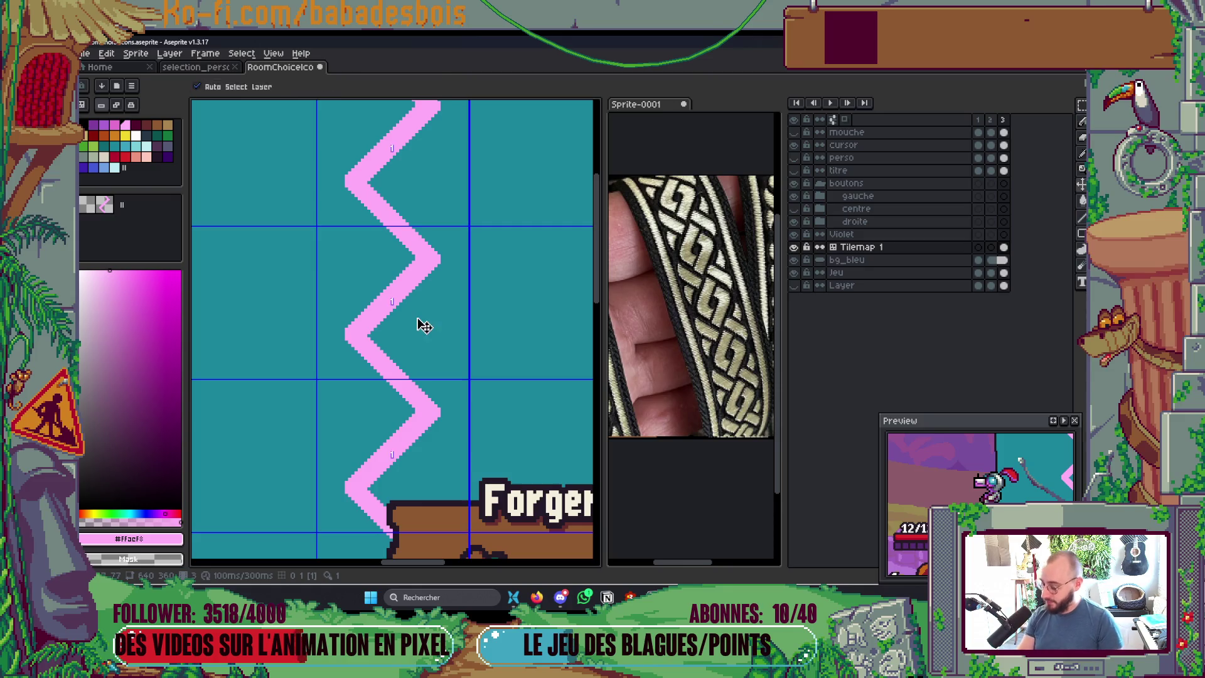
key("ctrl+z")
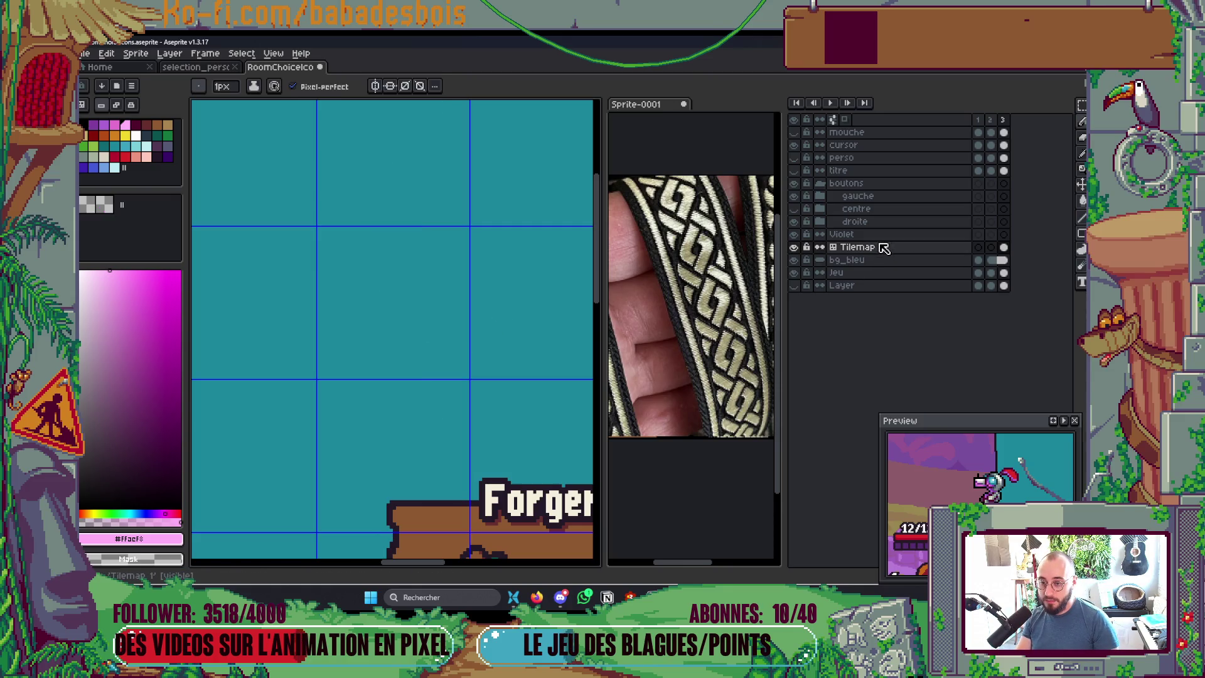
Step: Delete the old Tilemap 1 layer together with its tileset
right_click(879, 248)
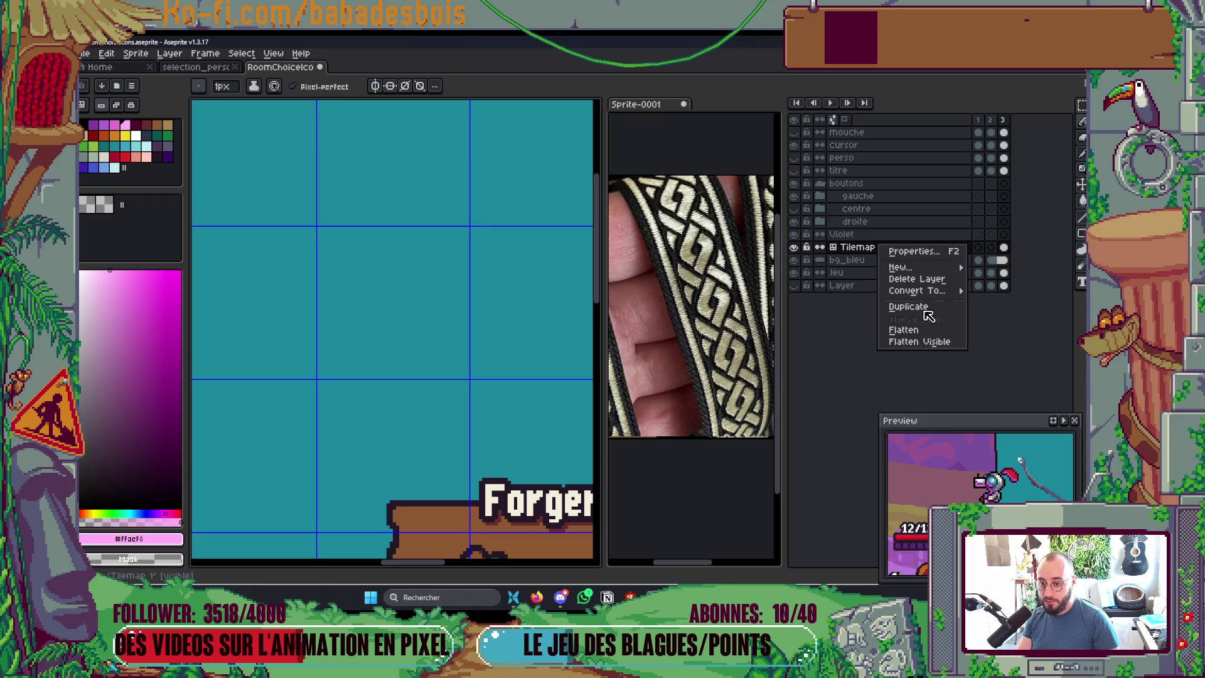
left_click(916, 279)
left_click(533, 353)
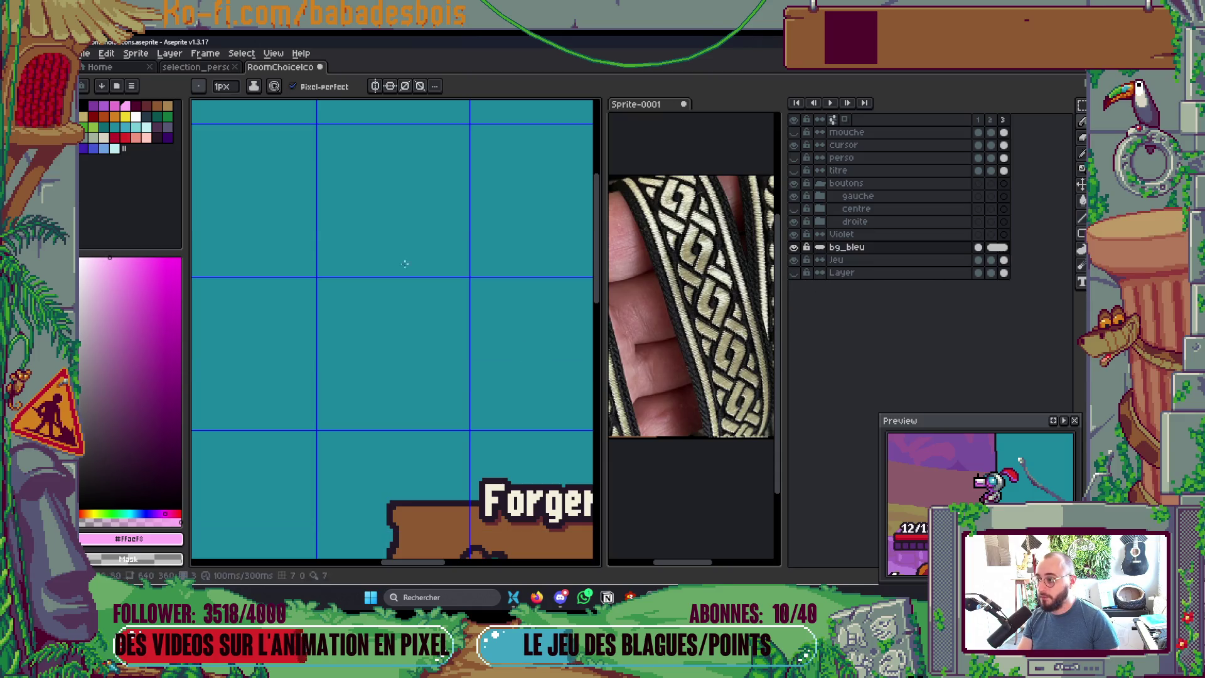
Step: Set the canvas grid size to 47 pixels in Grid Settings
left_click(273, 53)
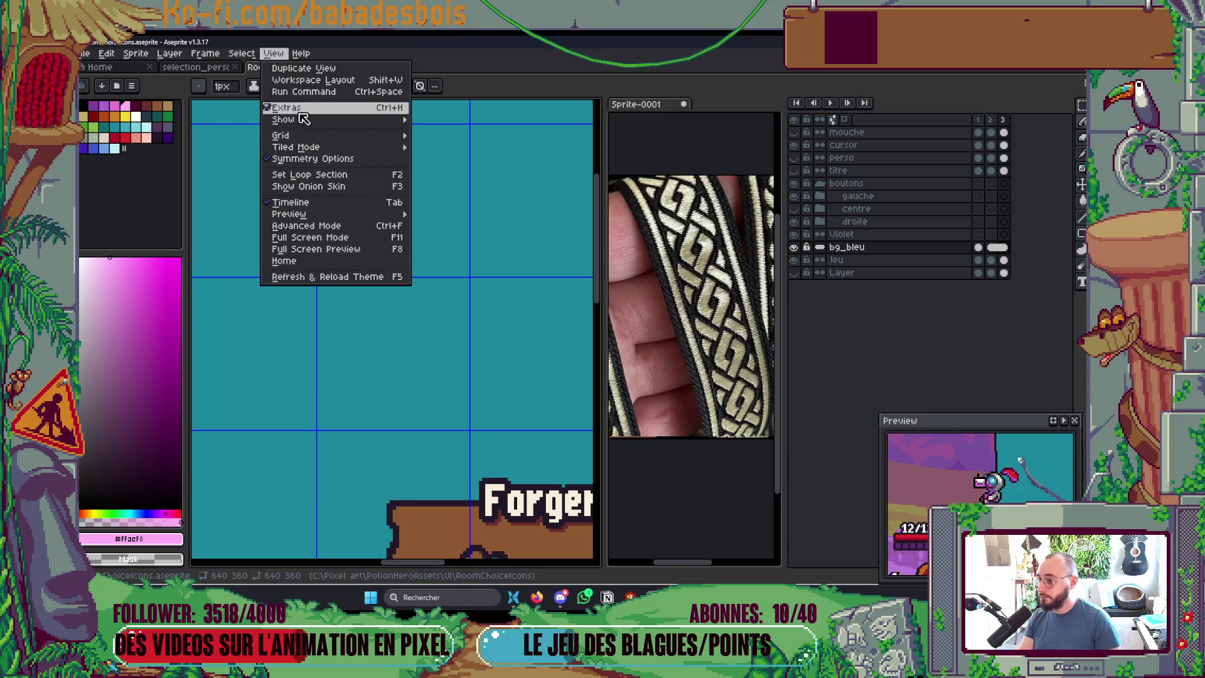
mouse_move(355, 136)
left_click(469, 134)
key("Tab")
key("Tab")
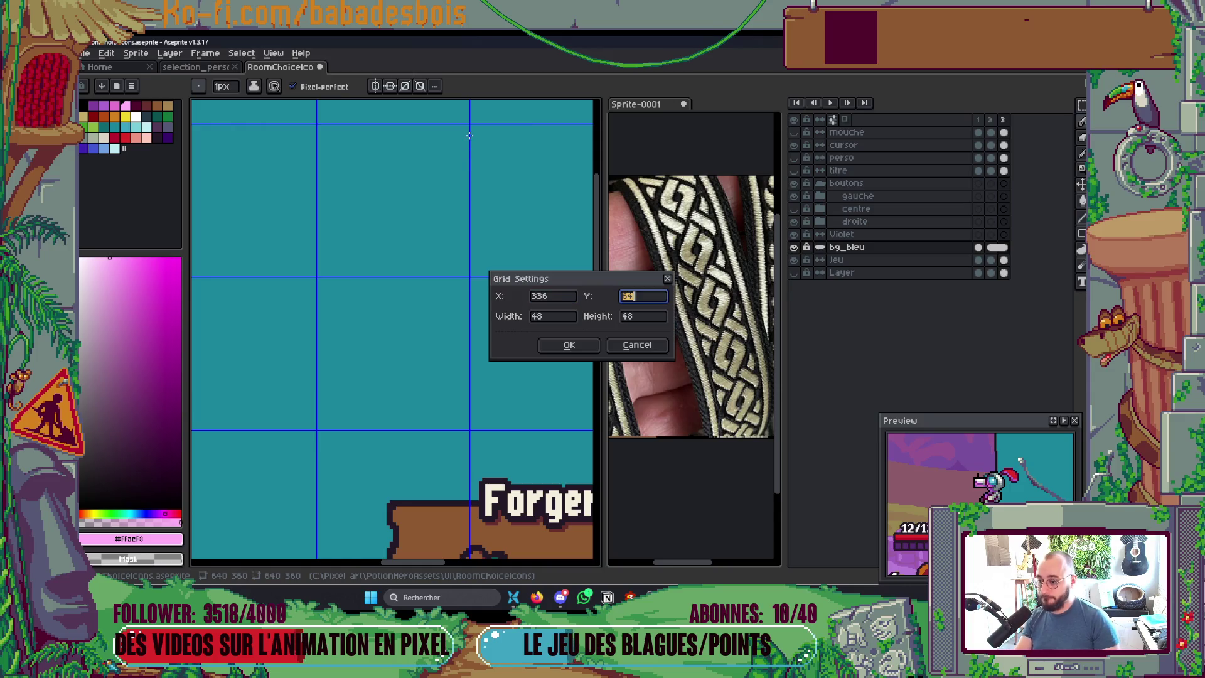
key("Tab")
type("47")
key("Return")
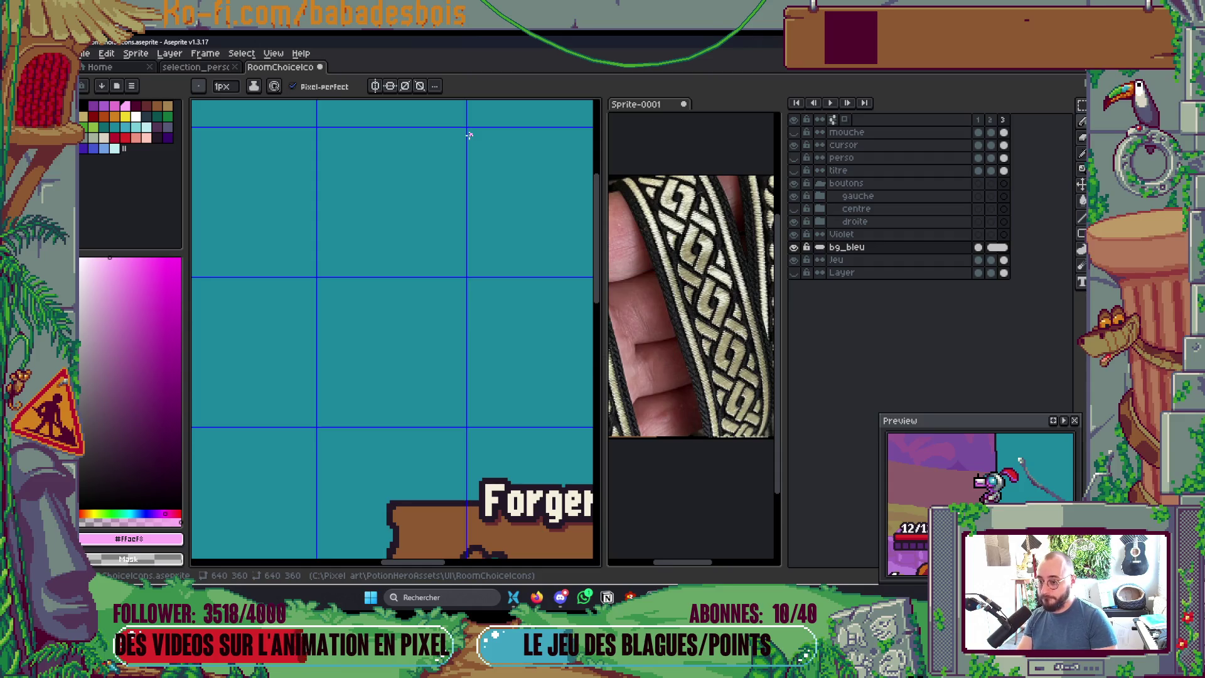
Step: Create a new 47×47 tilemap layer above bg_bleu and paste the zigzag into it
key("ctrl+v")
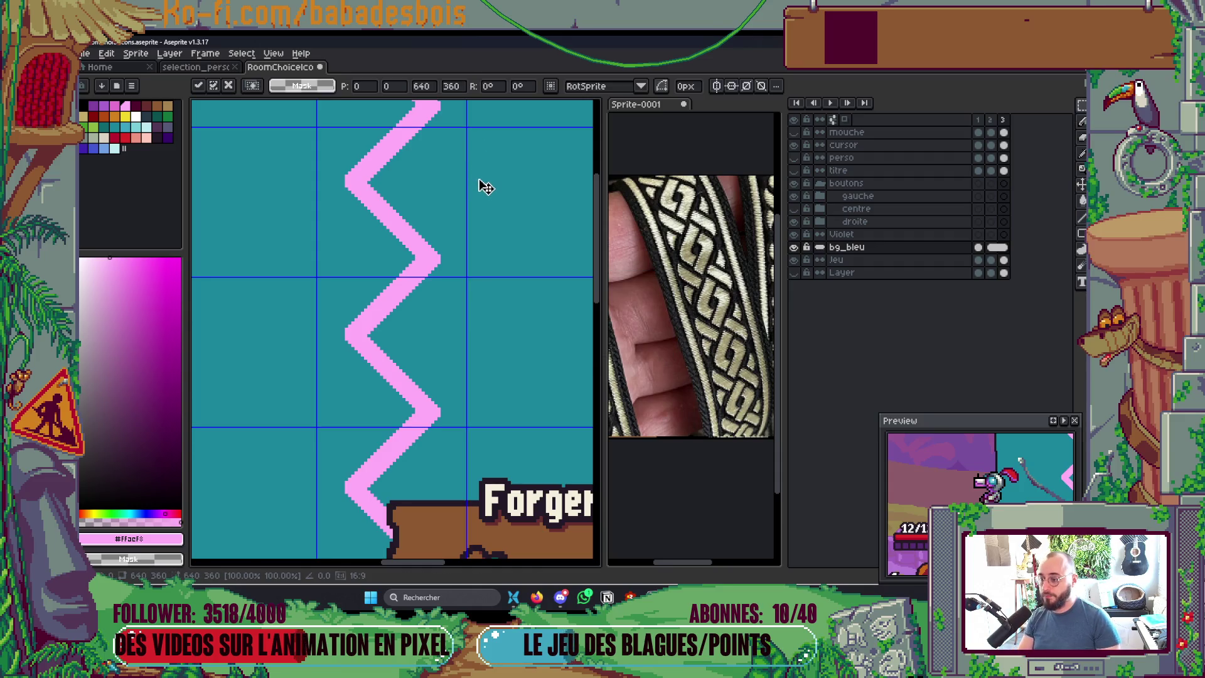
key("Escape")
right_click(846, 247)
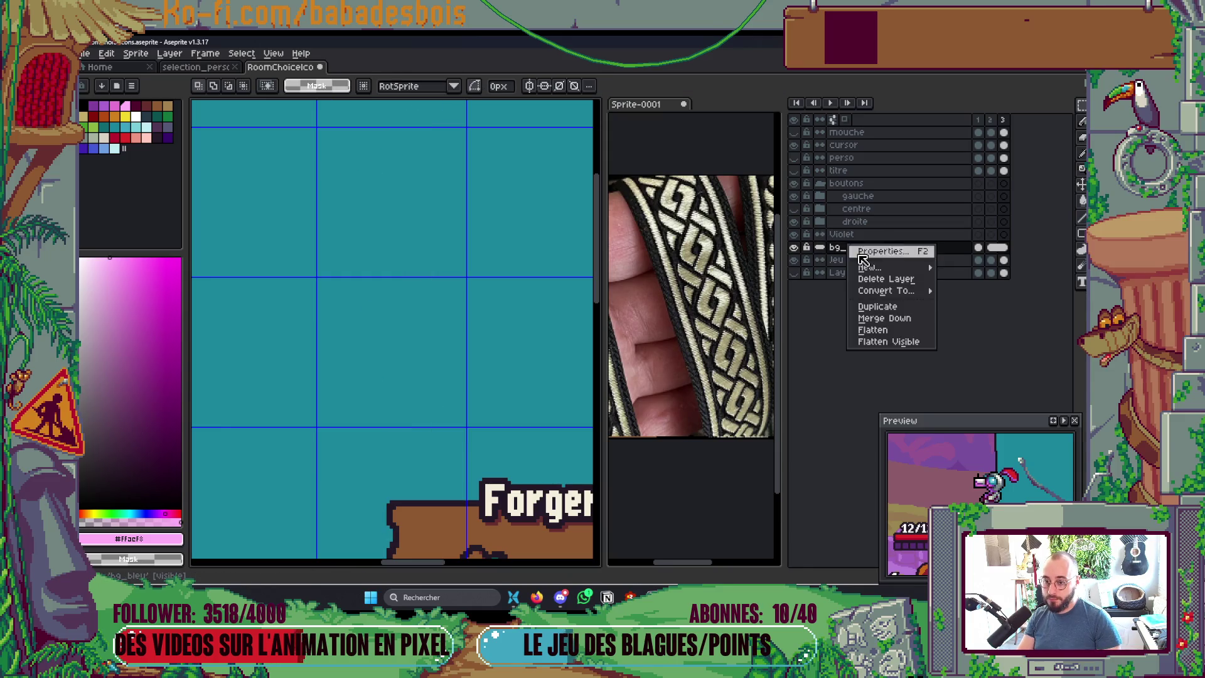
mouse_move(874, 269)
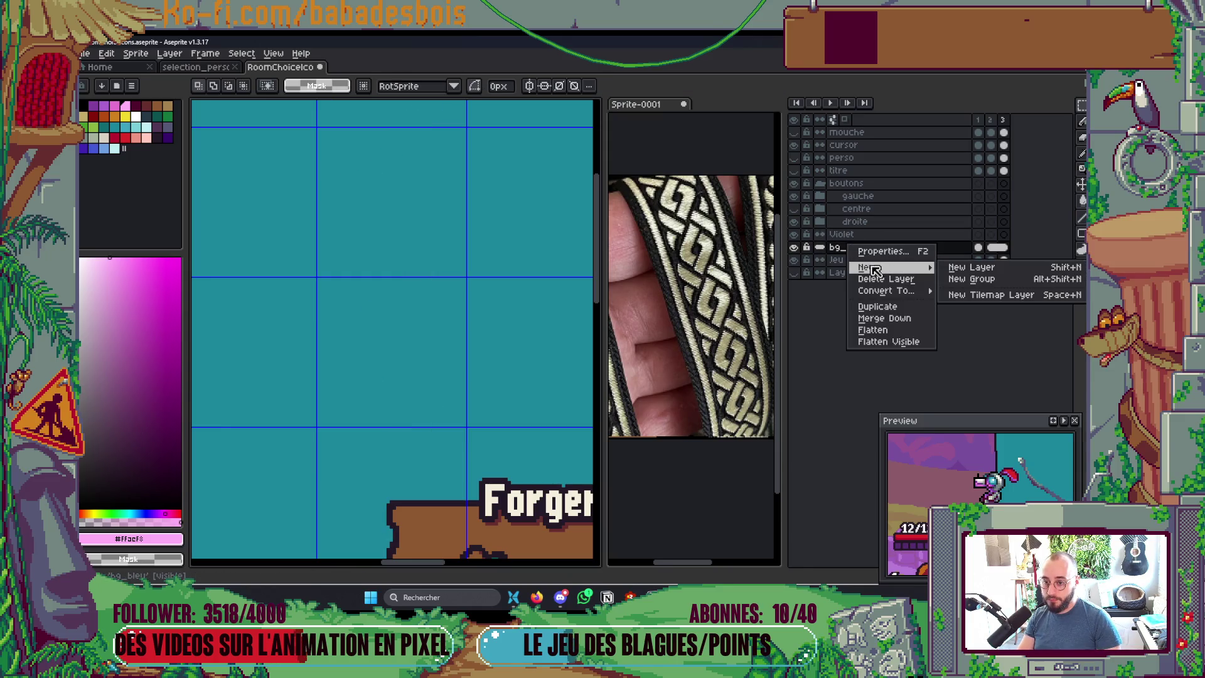
left_click(987, 295)
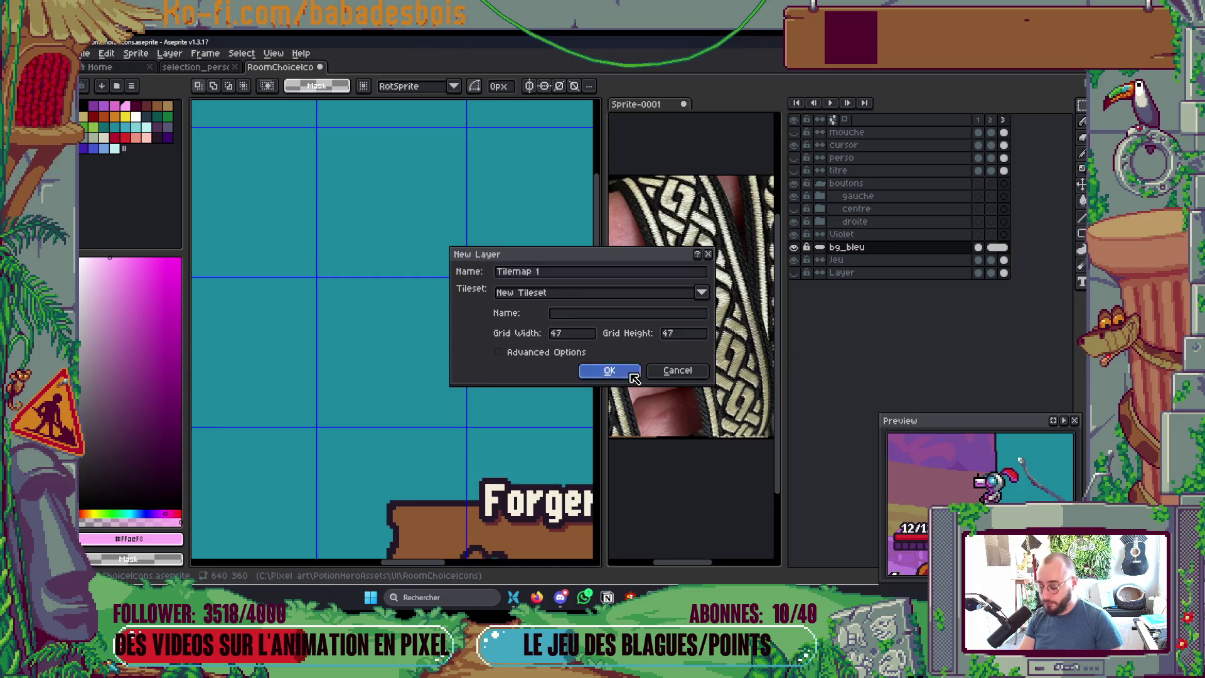
left_click(609, 371)
key("ctrl+v")
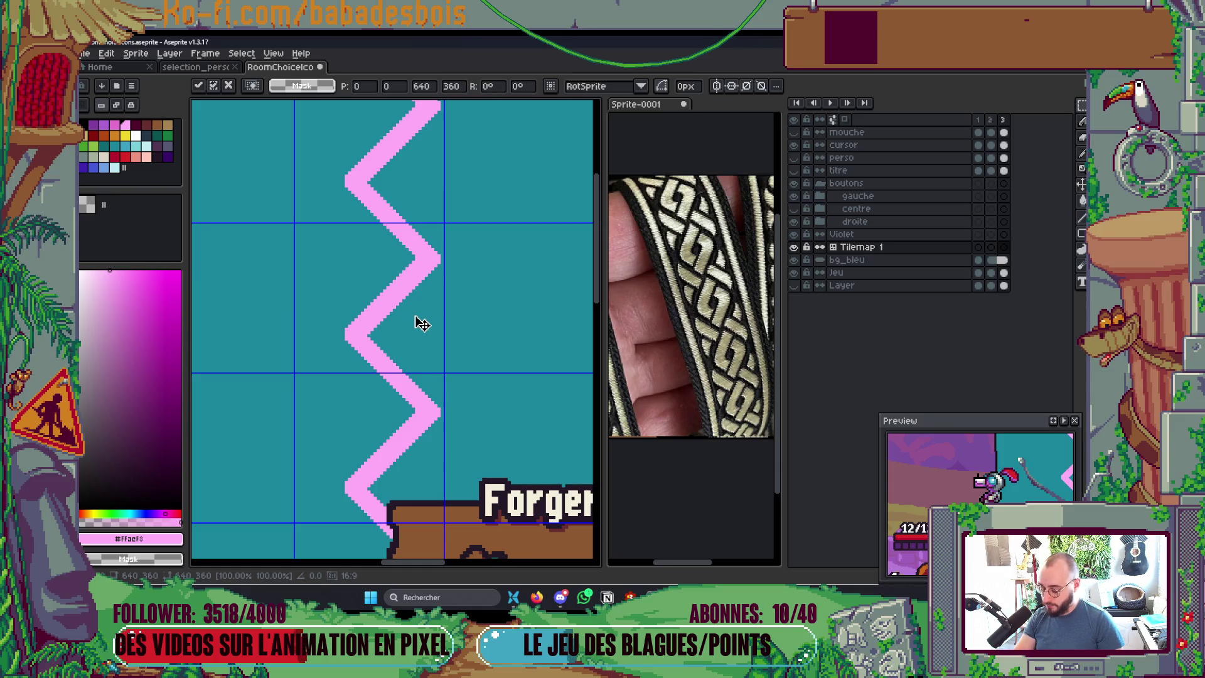
Step: Commit the pasted zigzag, slide it a few pixels left, and commit it as tiles
key("Return")
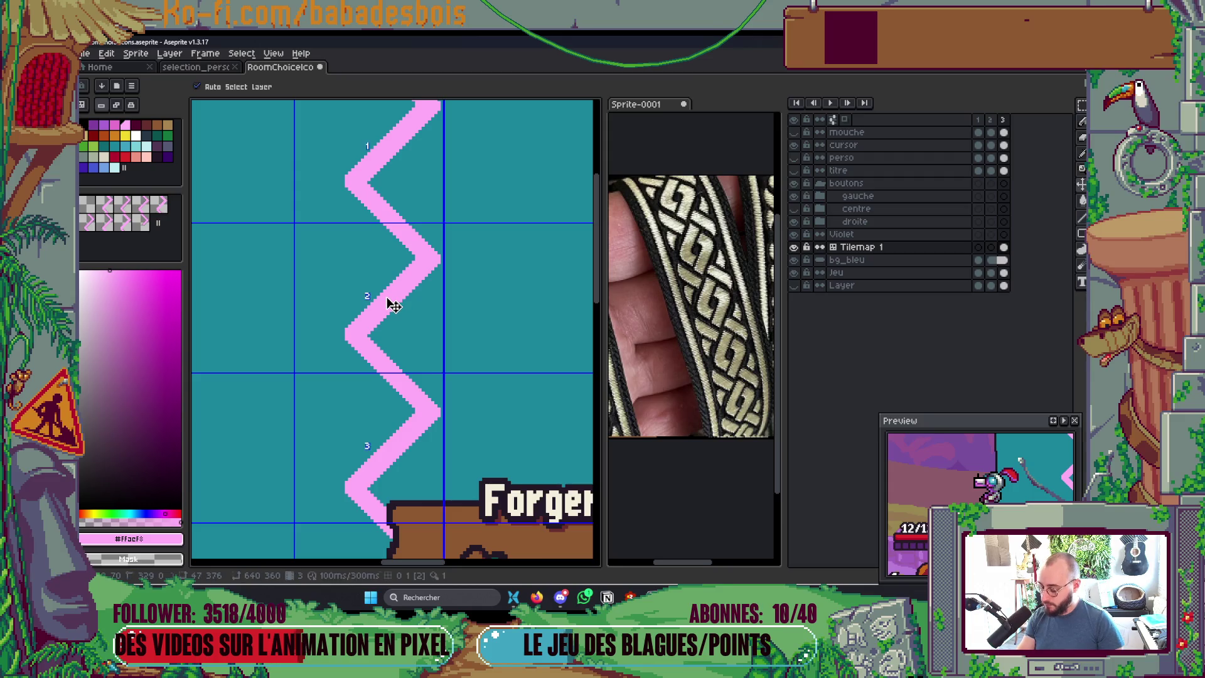
left_click_drag(394, 306, 371, 307)
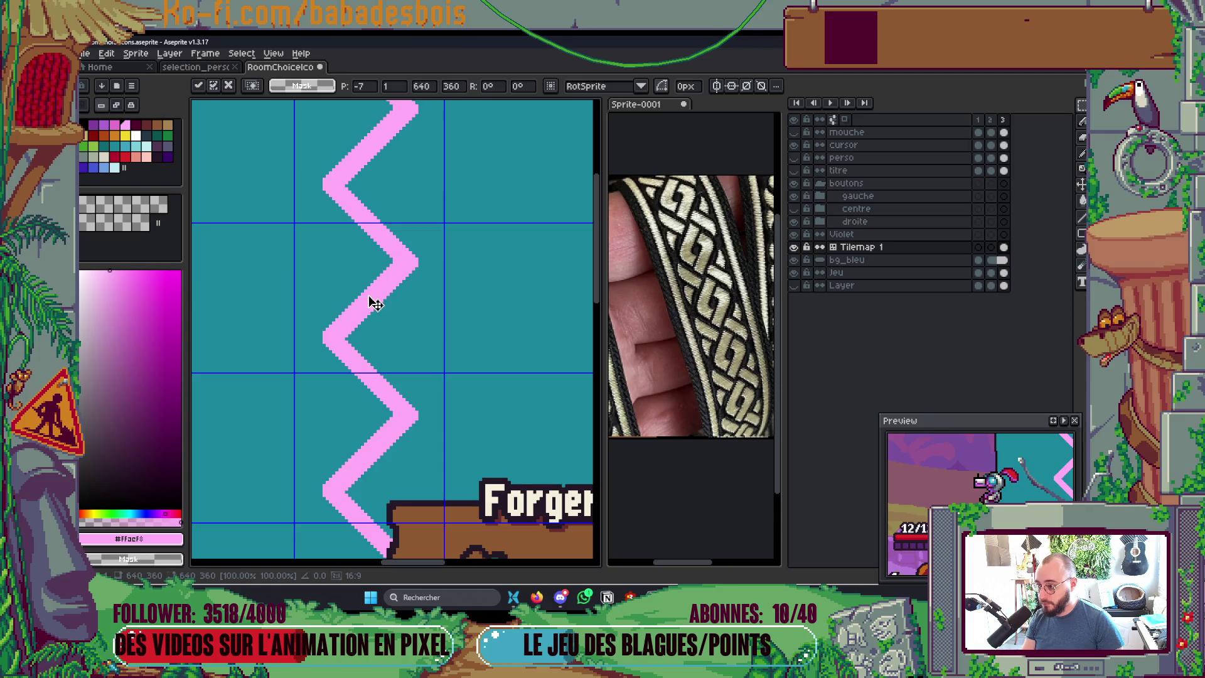
mouse_move(376, 302)
left_mouse_down()
mouse_move(374, 317)
mouse_move(374, 283)
mouse_move(378, 301)
left_mouse_up()
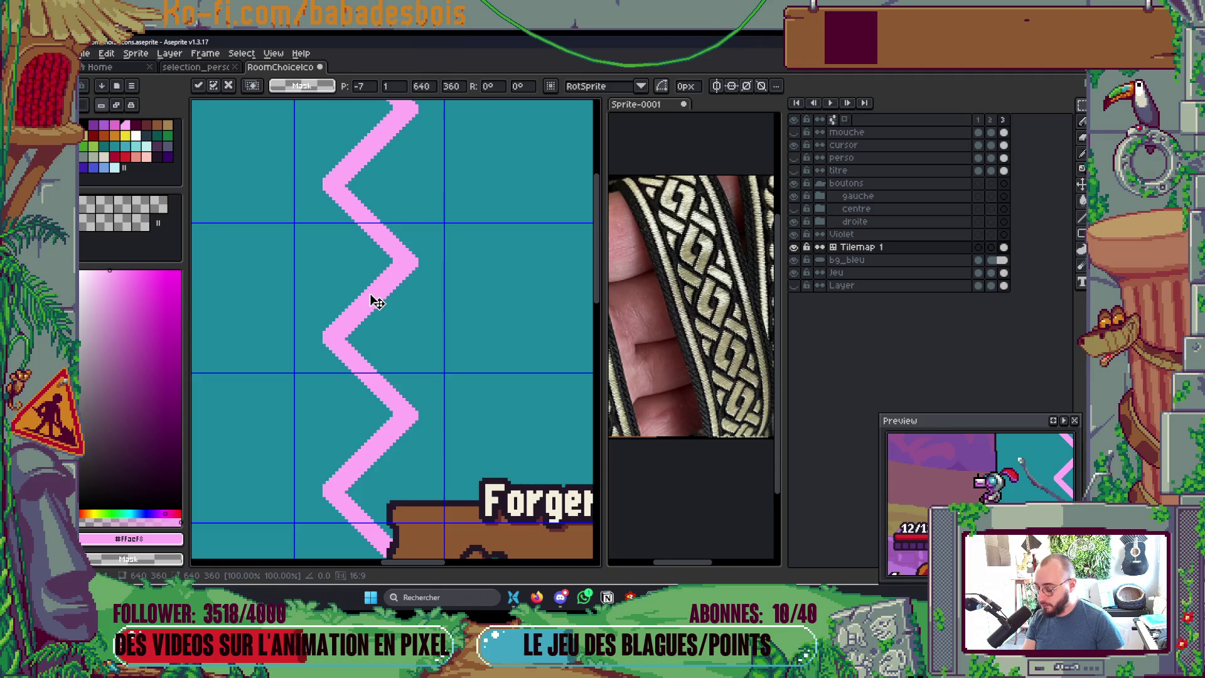
key("Return")
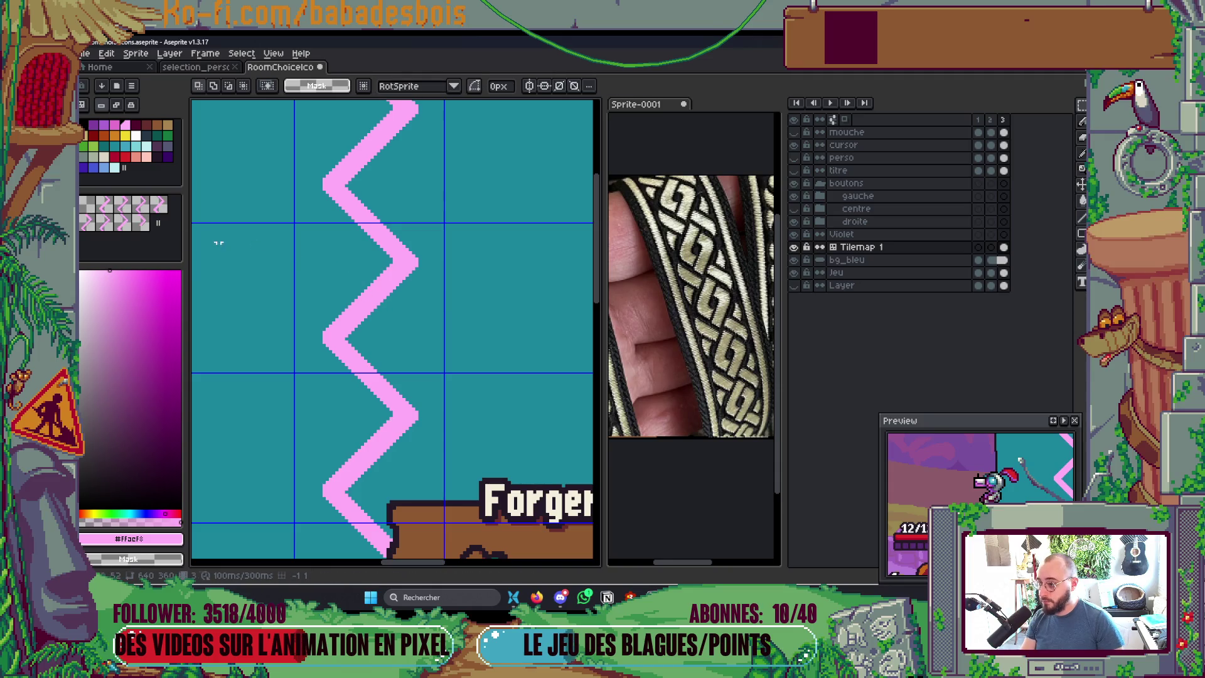
scroll(316, 239, "down", 3)
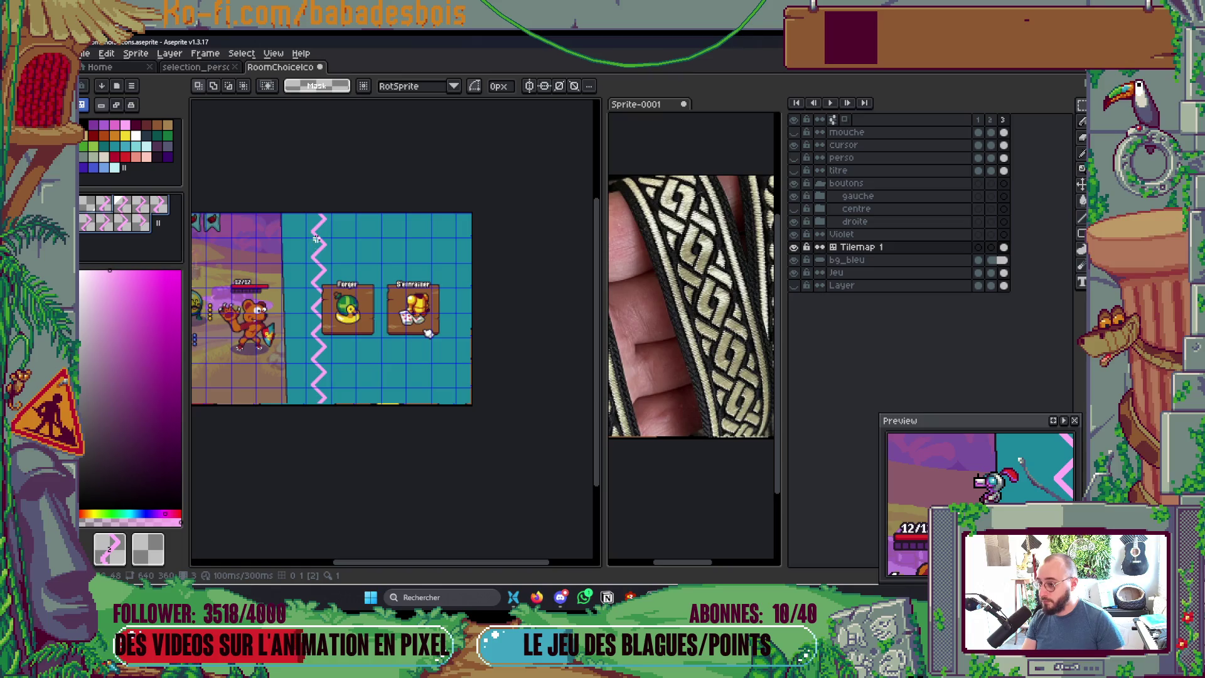
scroll(316, 238, "up", 2)
Step: Erase the zigzag column, keeping only the top tile
left_click(321, 213)
mouse_move(321, 289)
left_mouse_down()
mouse_move(321, 488)
mouse_move(377, 555)
mouse_move(379, 486)
left_mouse_up()
key("Delete")
scroll(430, 304, "up", 4)
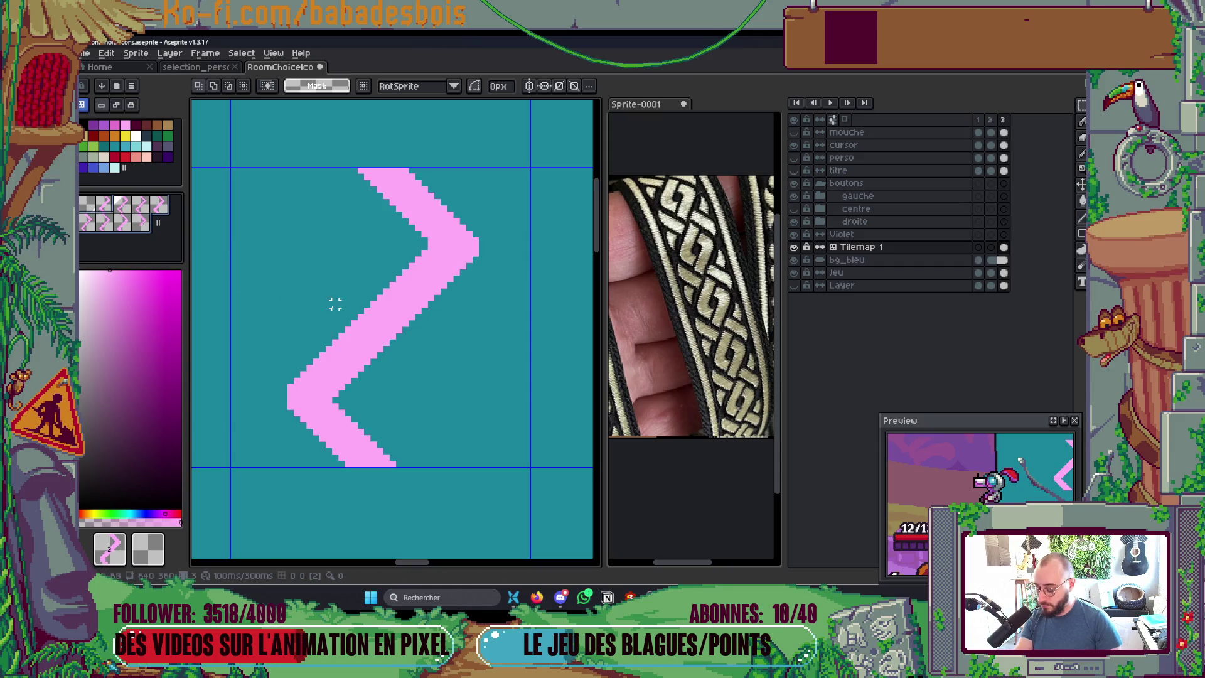
Step: Remove the unused tiles from the tileset and remap the tile order, restoring the zigzag
key("v")
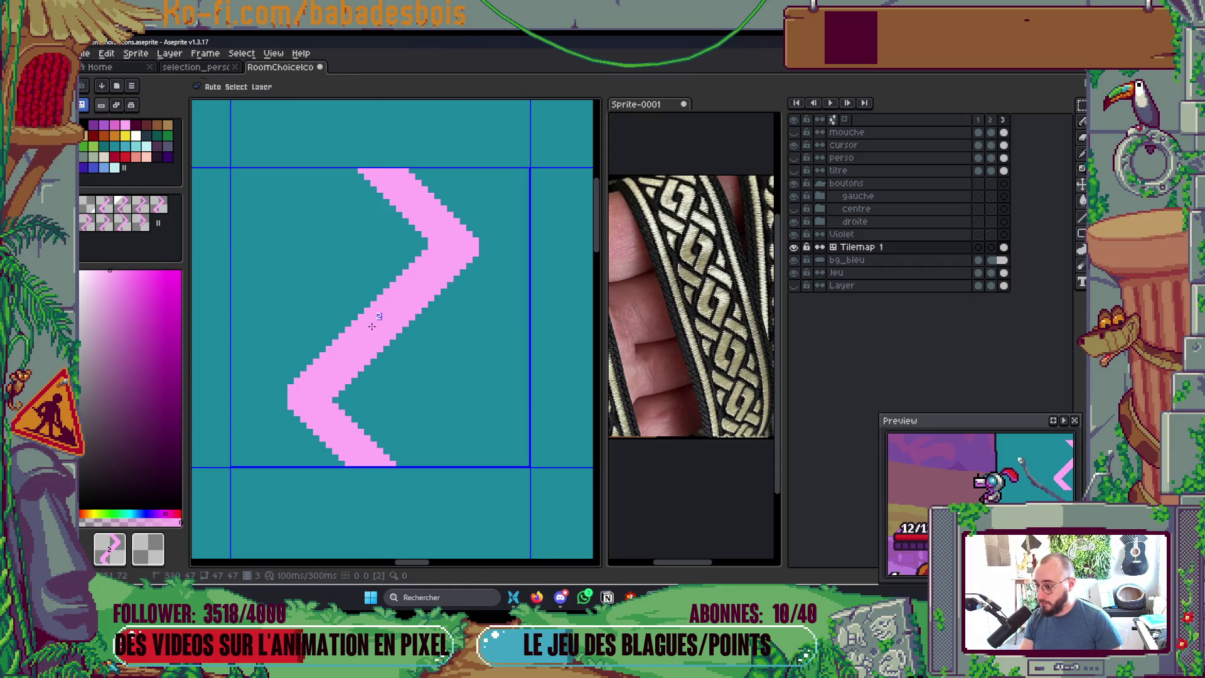
key("b")
left_click(113, 207)
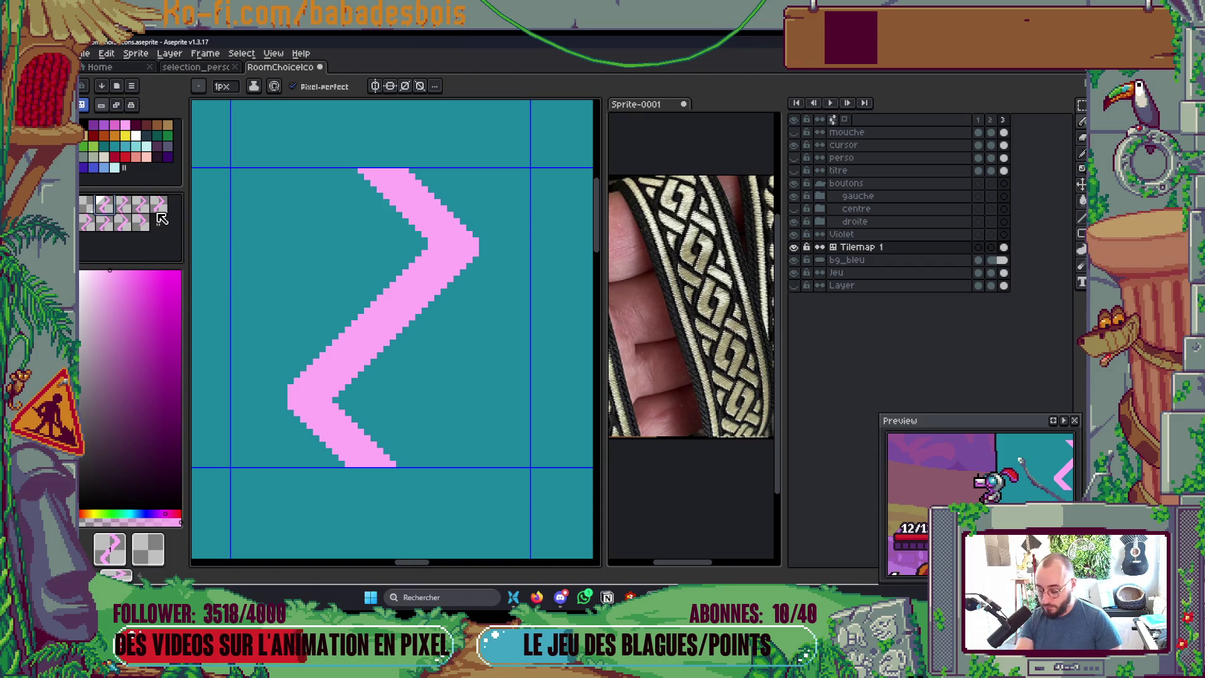
key("ctrl+z")
mouse_move(131, 218)
left_mouse_down()
mouse_move(141, 210)
mouse_move(125, 223)
left_mouse_up()
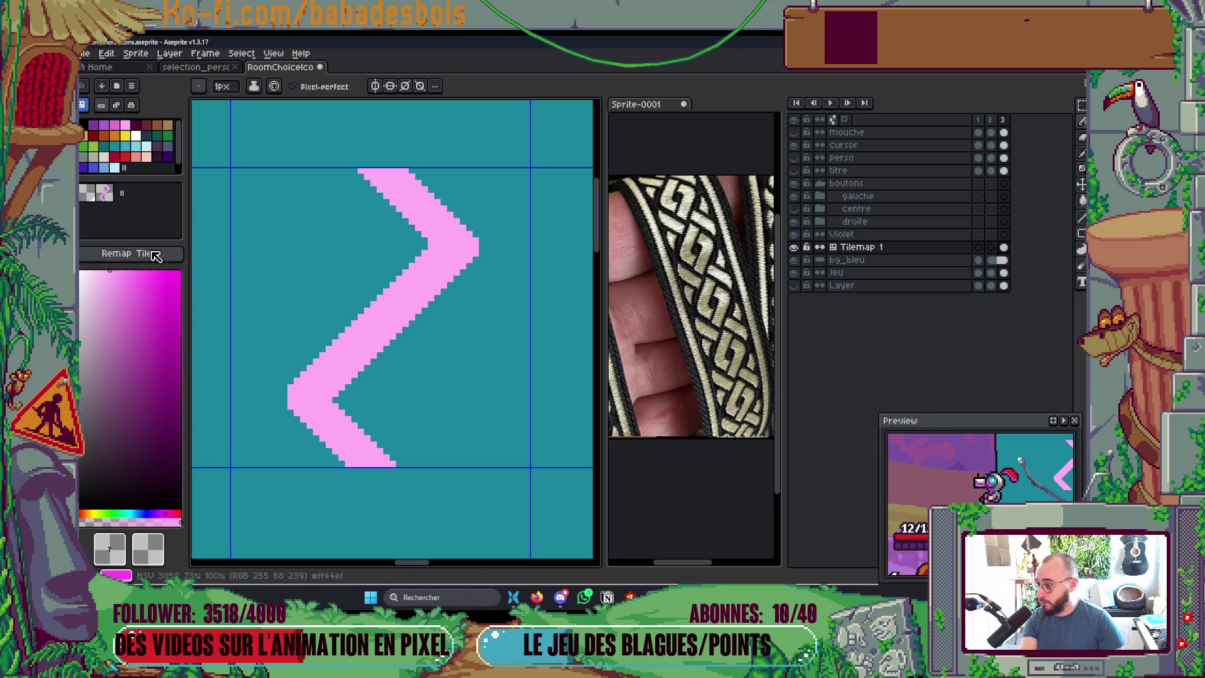
left_click(153, 253)
key("ctrl+z")
scroll(334, 298, "down", 1)
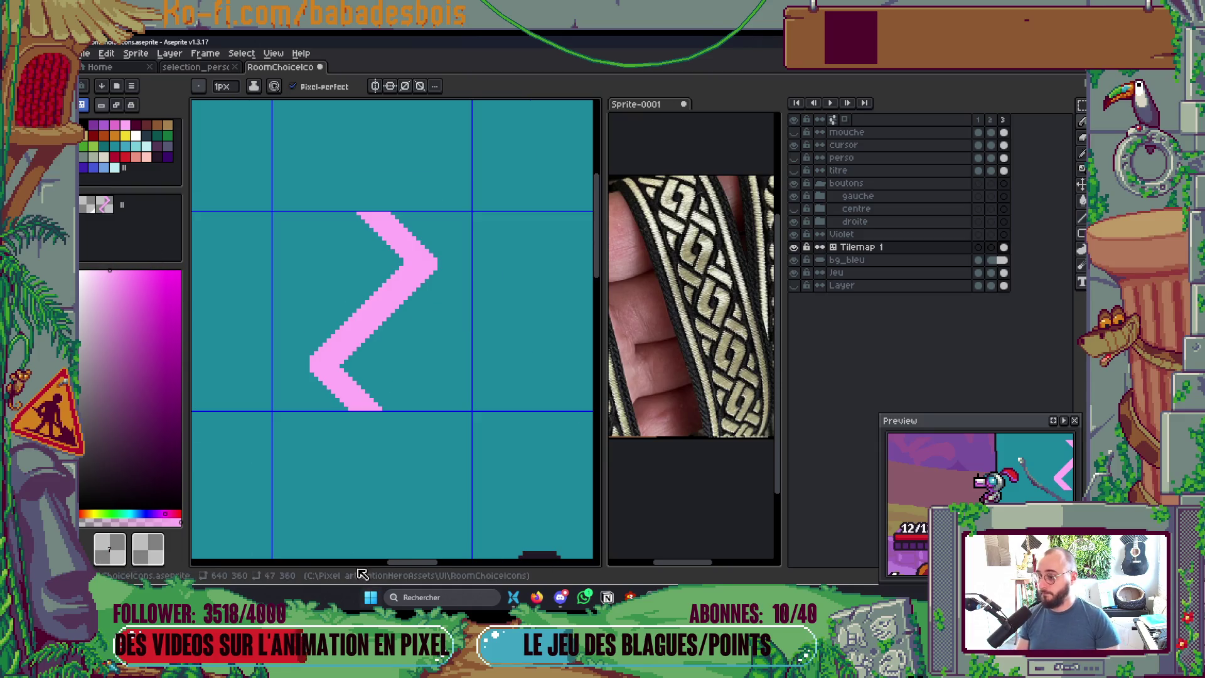
Step: Pick the zigzag's pink and stamp the zigzag tile into the cell below
key("i")
left_click(130, 123)
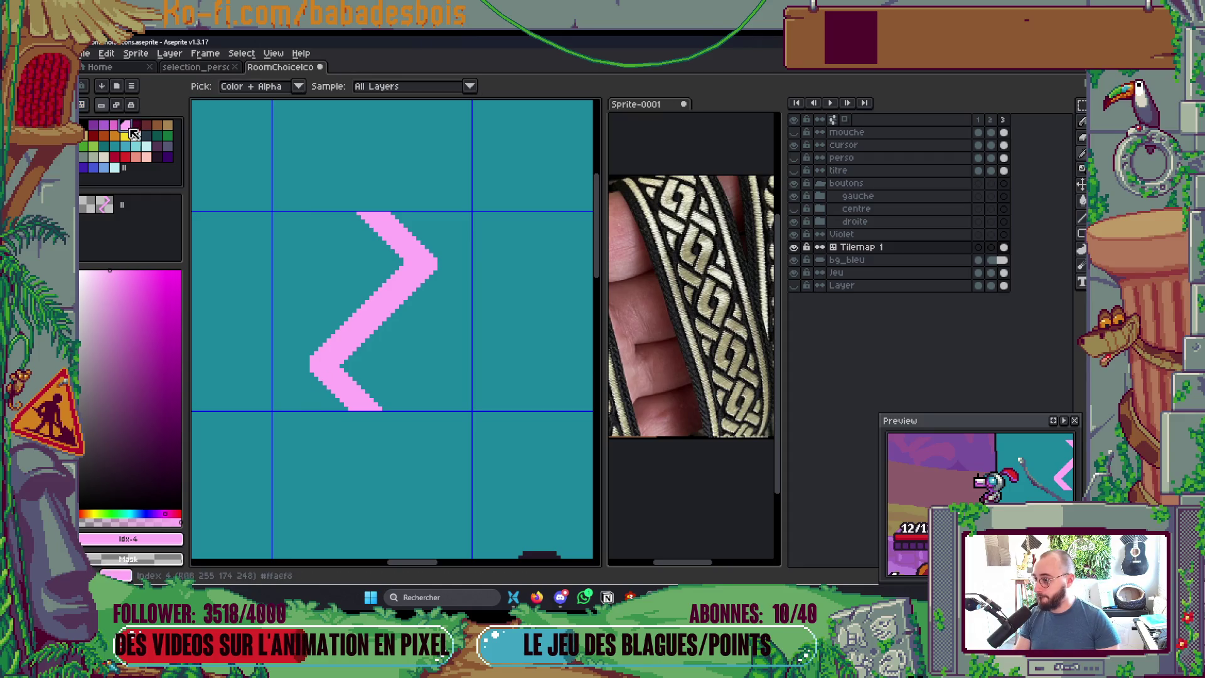
scroll(416, 406, "down", 1)
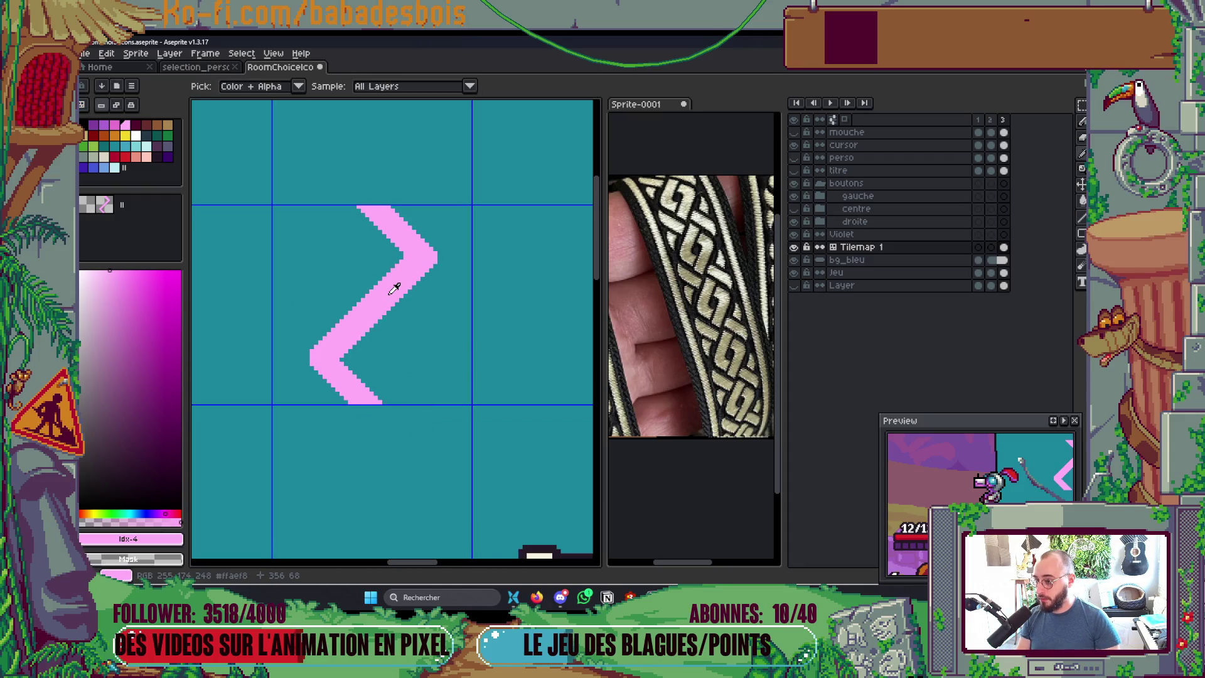
key("space+Tab")
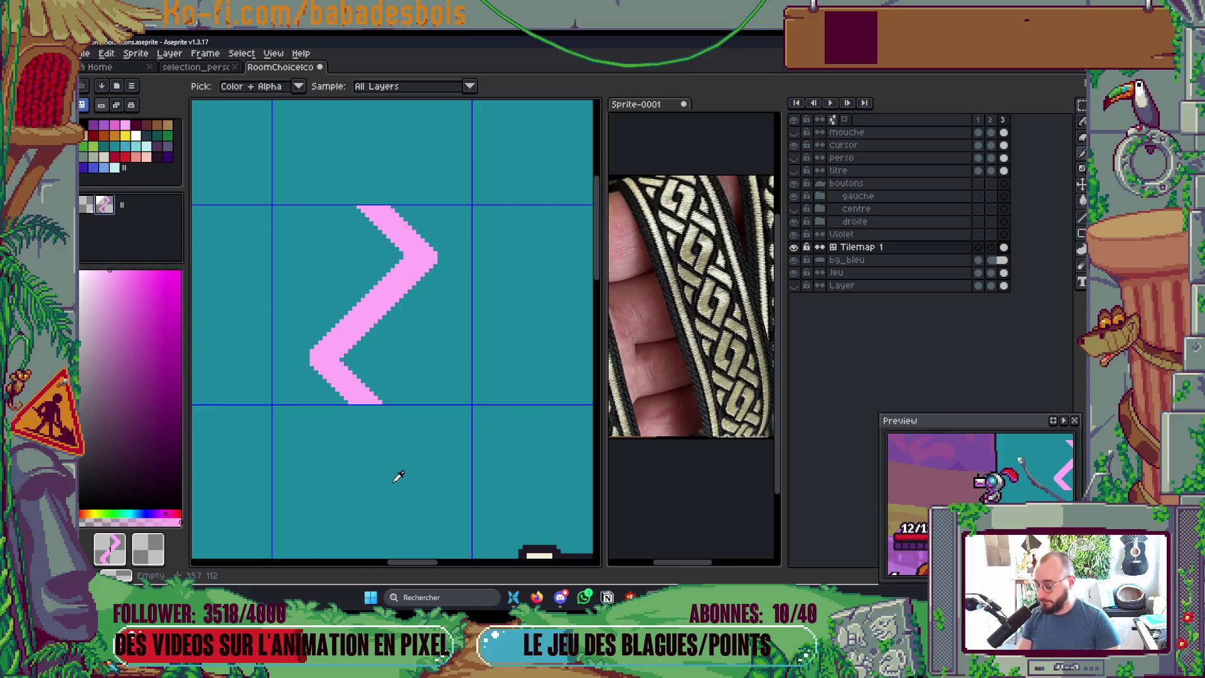
left_click(395, 475)
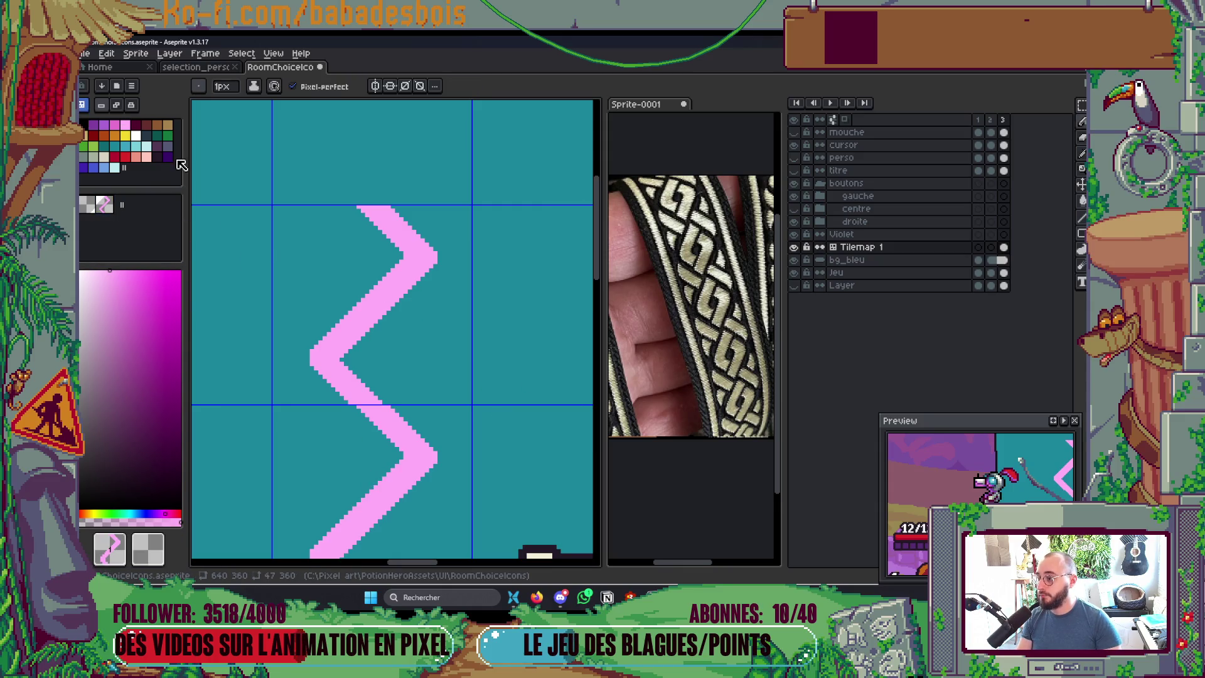
key("space+Tab")
Step: Fill the notch on the zigzag tile's top-left edge with pink pixels
key("alt")
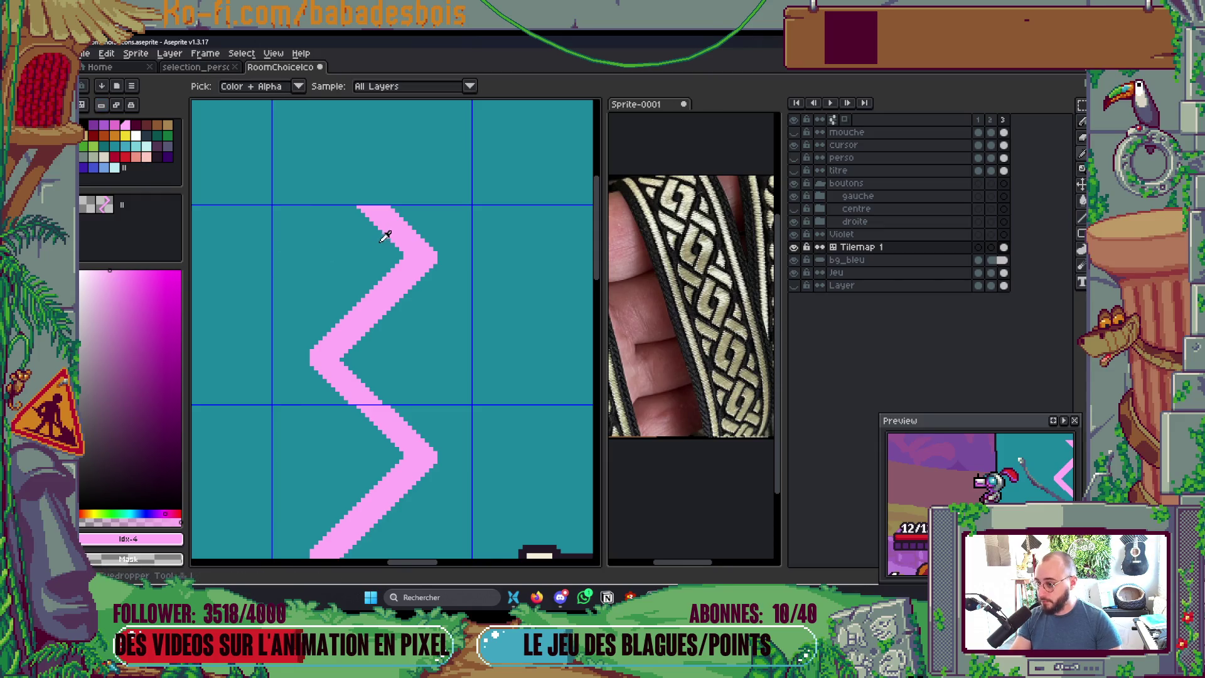
scroll(385, 236, "up", 1)
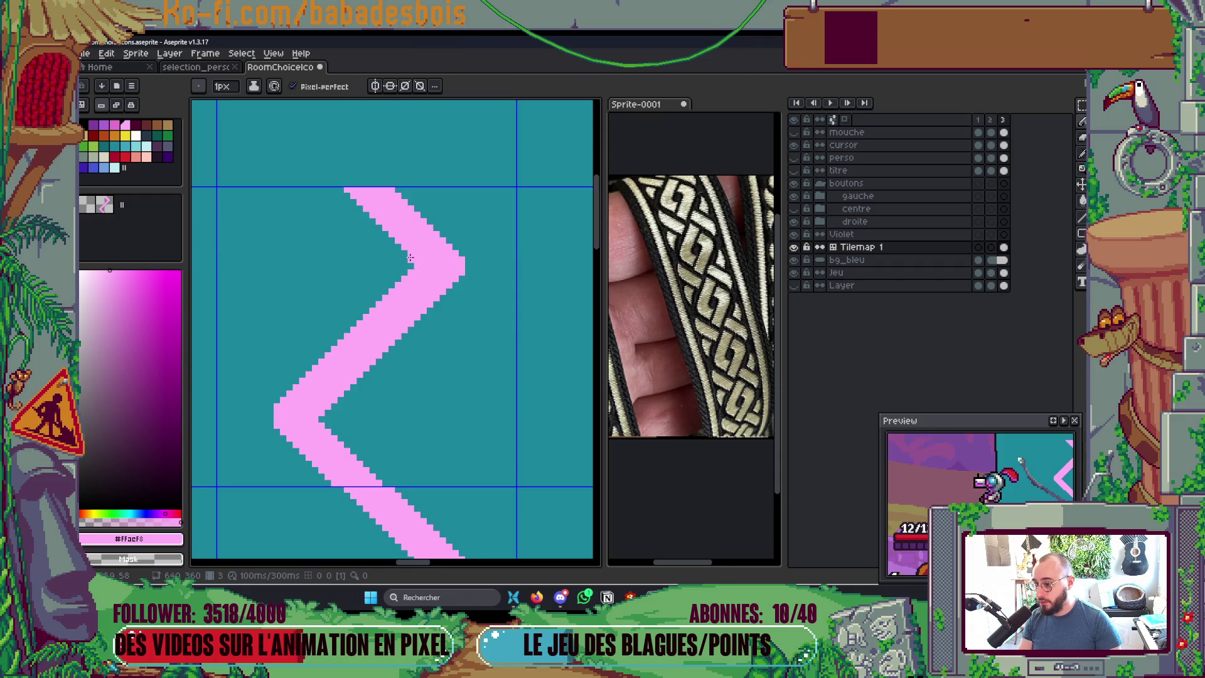
left_click_drag(409, 258, 339, 189)
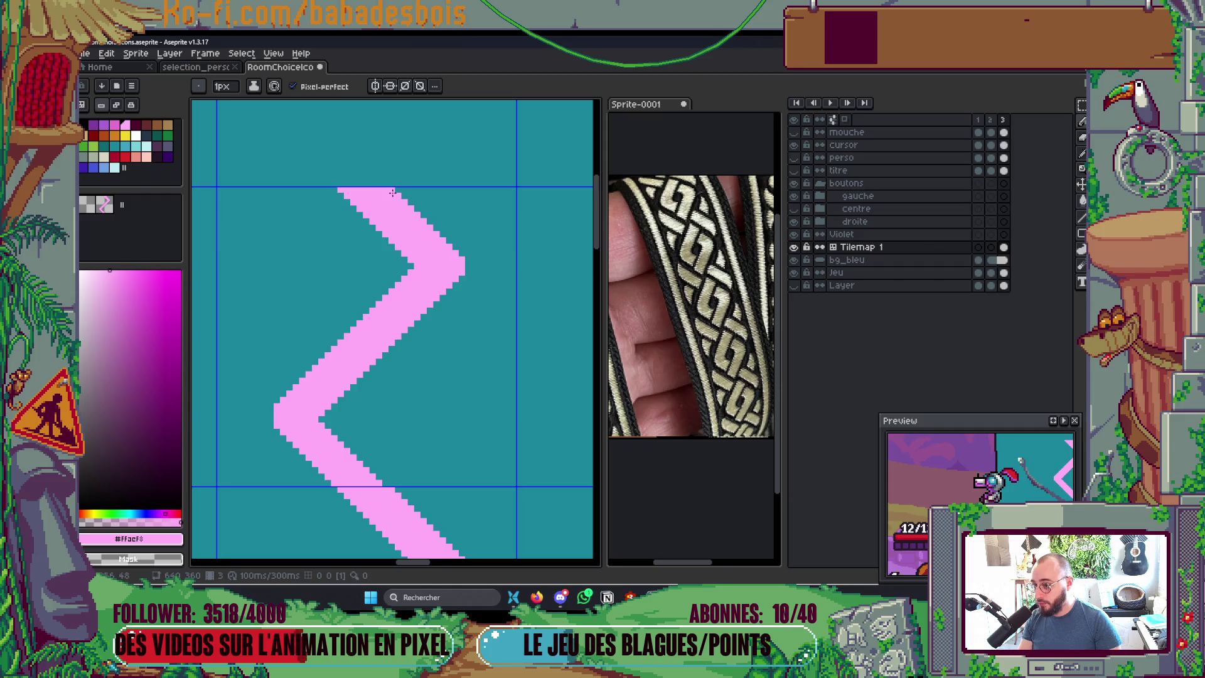
scroll(471, 256, "down", 1)
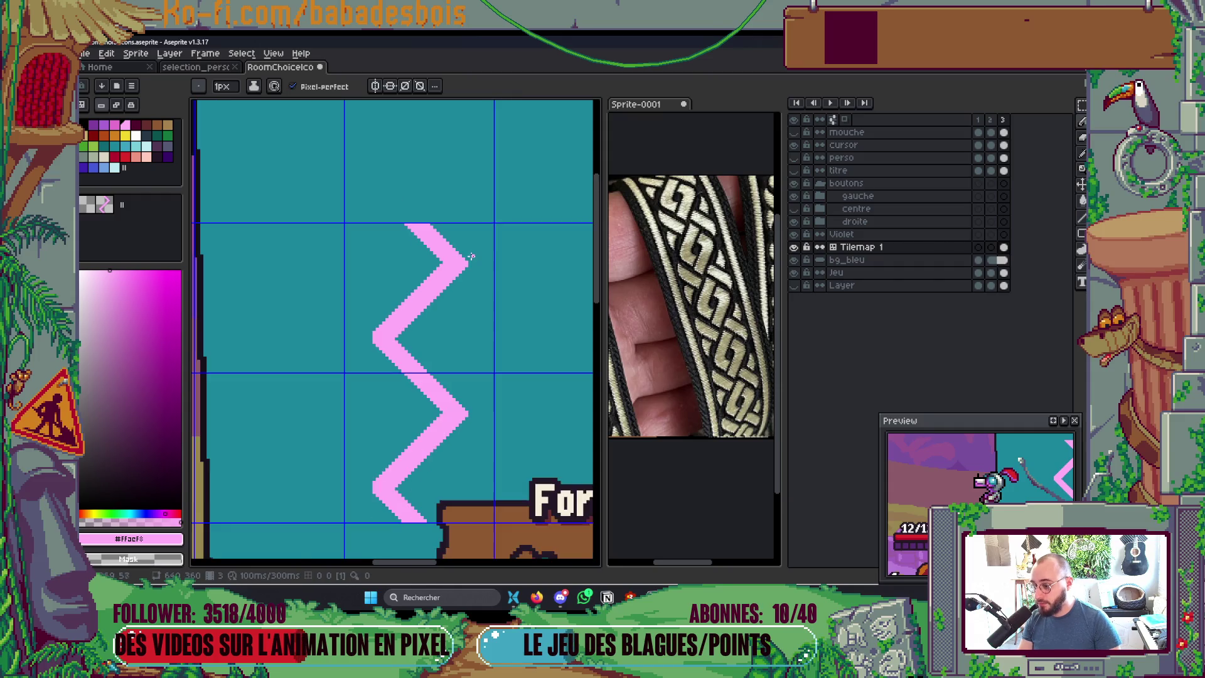
scroll(472, 256, "down", 1)
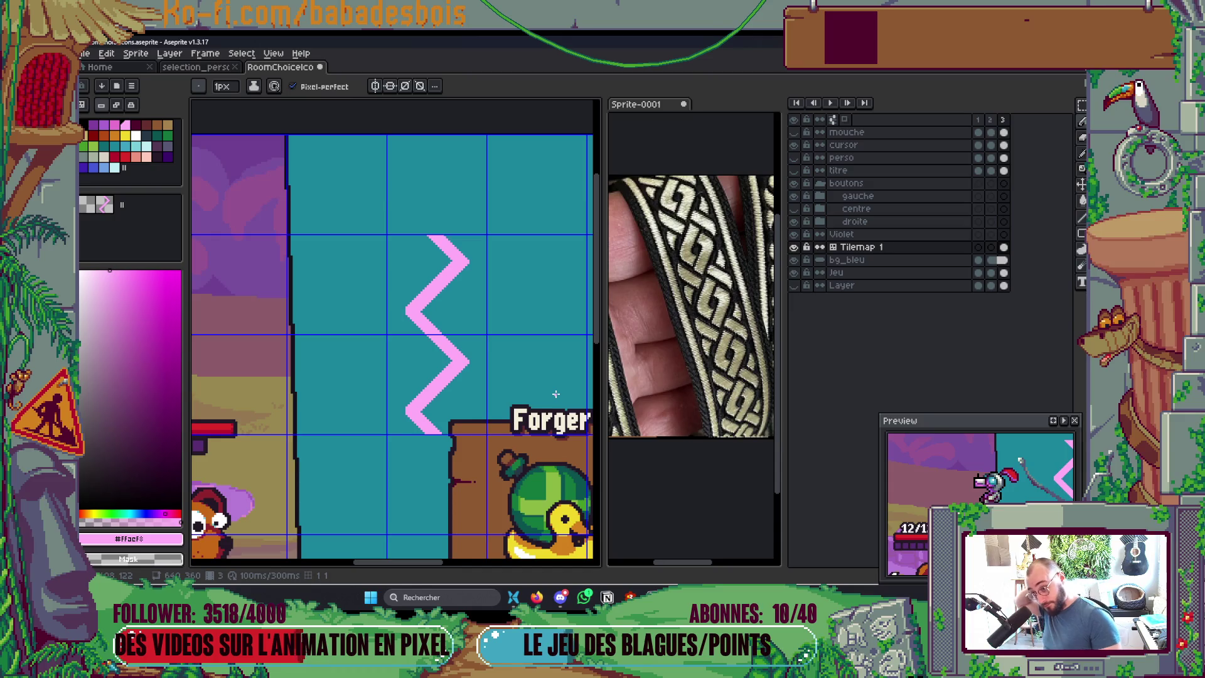
Step: Stamp more zigzag tiles up the column beside the Forger button
left_click_drag(429, 285, 390, 254)
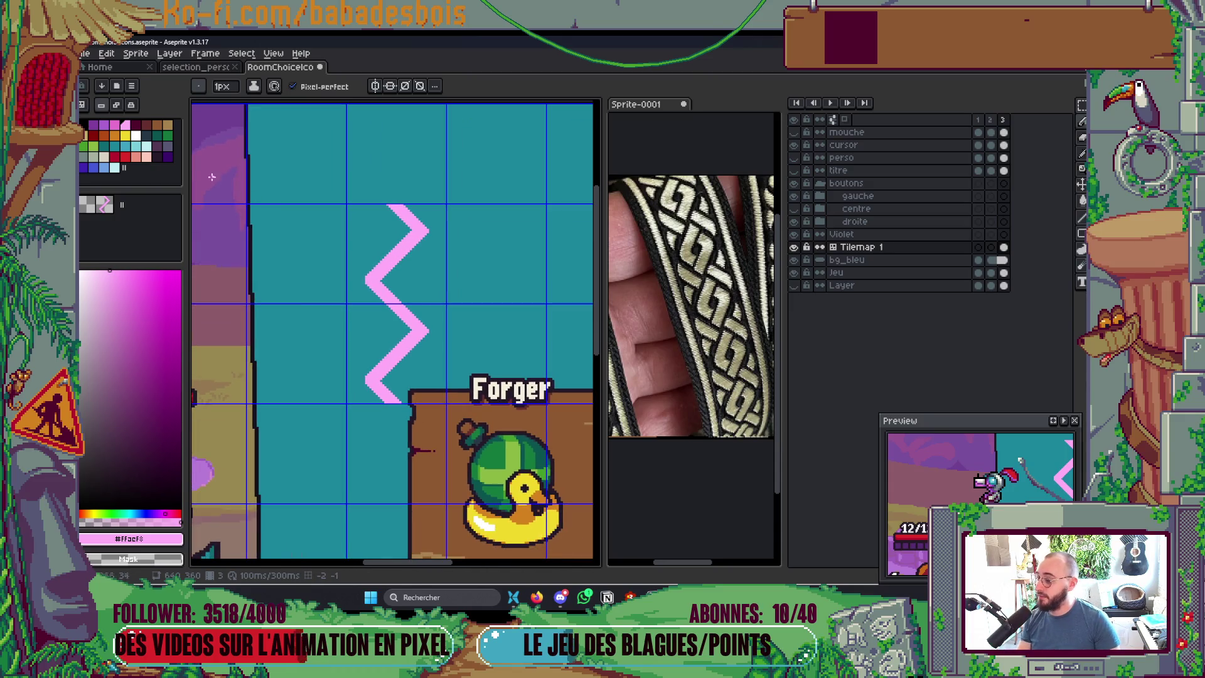
left_click(398, 154)
left_click_drag(407, 552, 407, 412)
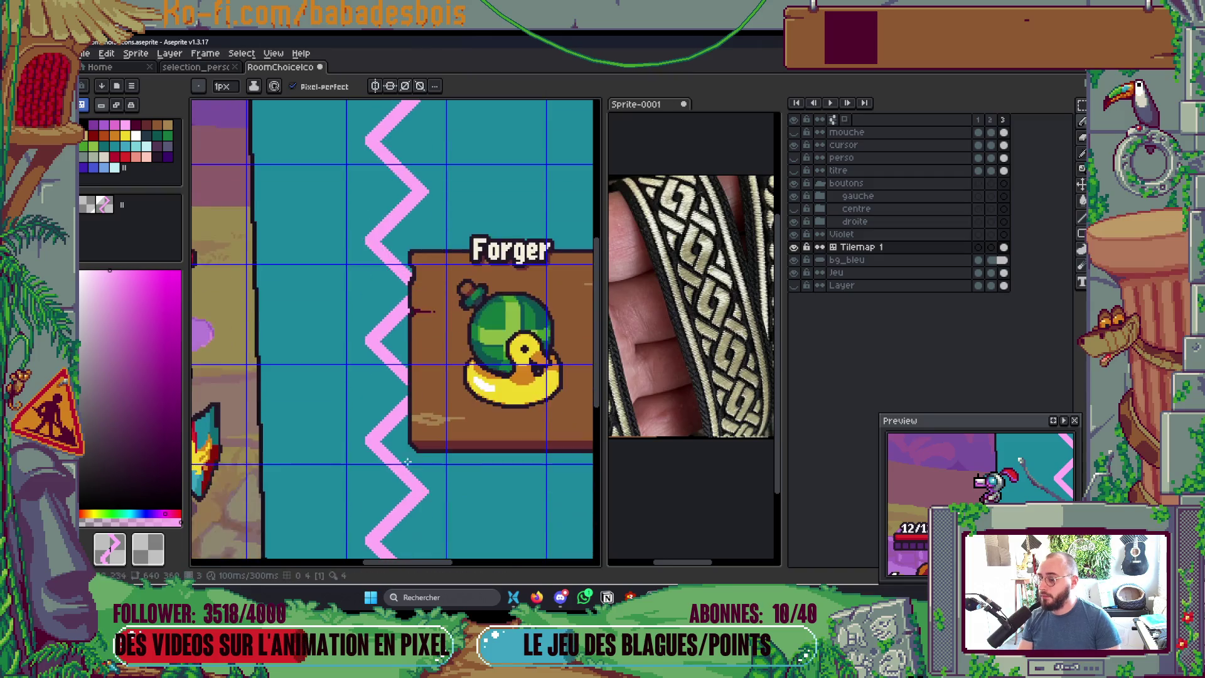
scroll(408, 461, "down", 4)
scroll(407, 461, "up", 3)
left_click_drag(506, 272, 460, 364)
scroll(439, 389, "down", 2)
scroll(434, 412, "up", 2)
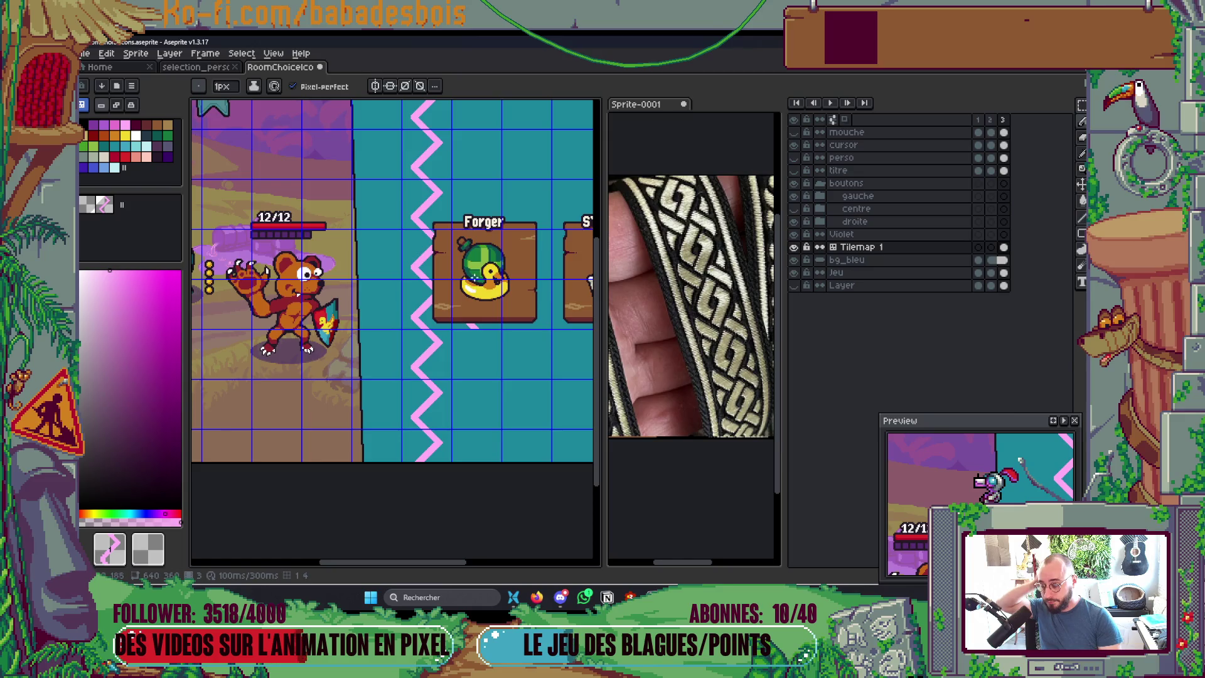
scroll(439, 351, "down", 1)
scroll(439, 376, "up", 1)
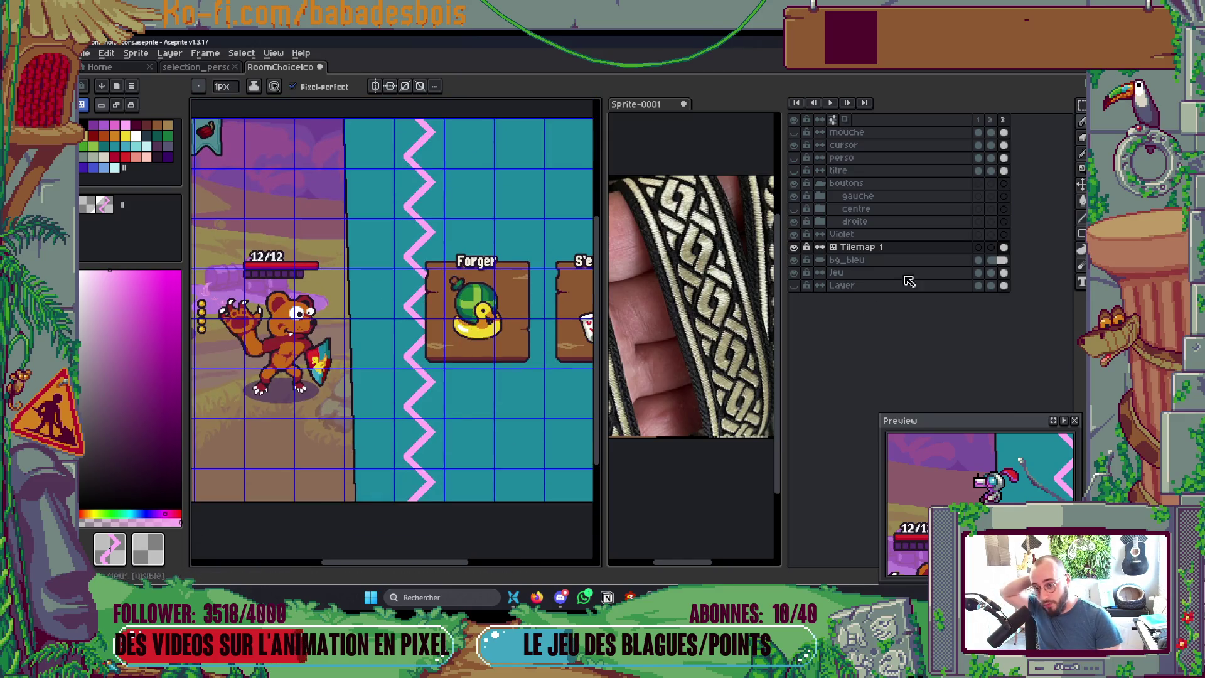
Step: Duplicate the Tilemap 1 layer into Tilemap 1 Copy
right_click(930, 249)
left_click(962, 320)
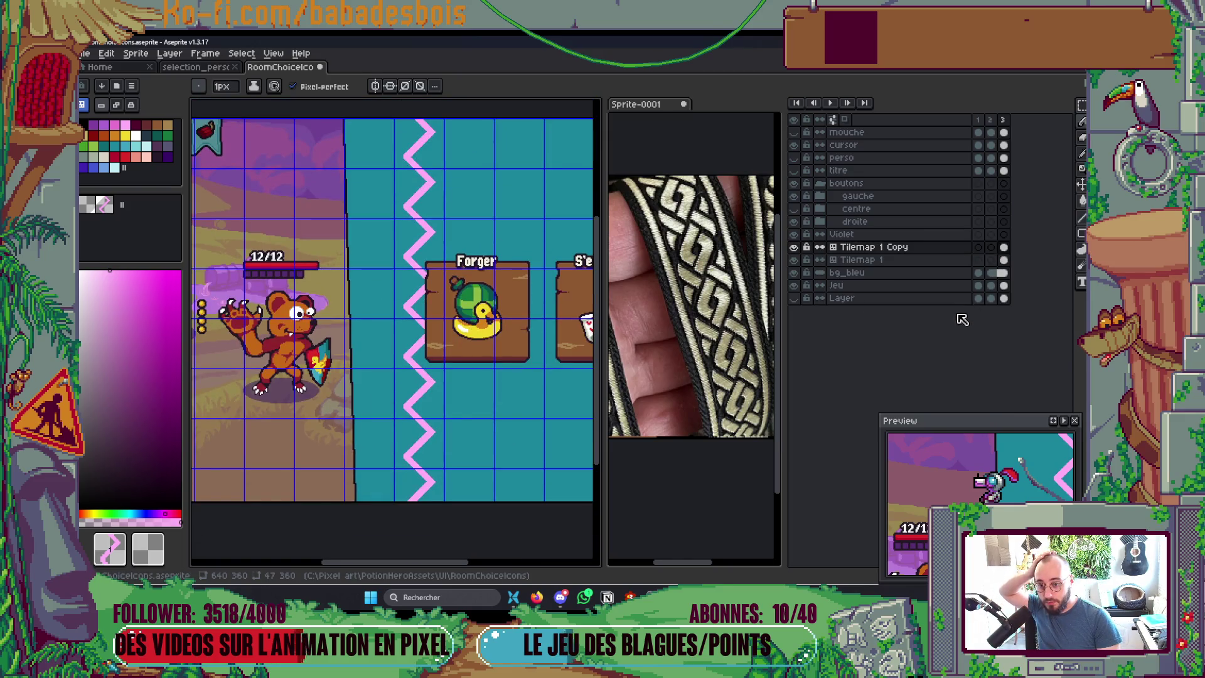
scroll(369, 245, "down", 1)
scroll(357, 240, "up", 1)
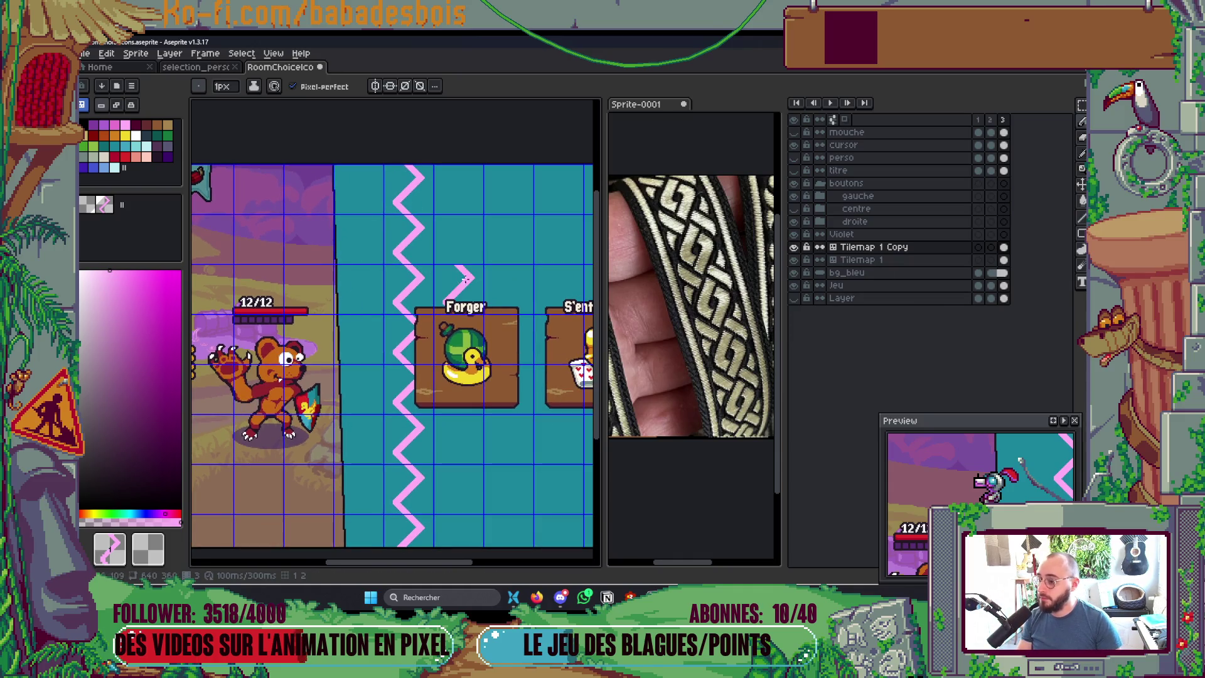
Step: Select the single chevron tile with pink active and undo stray marks on the zigzag
key("m")
left_click_drag(474, 249, 439, 220)
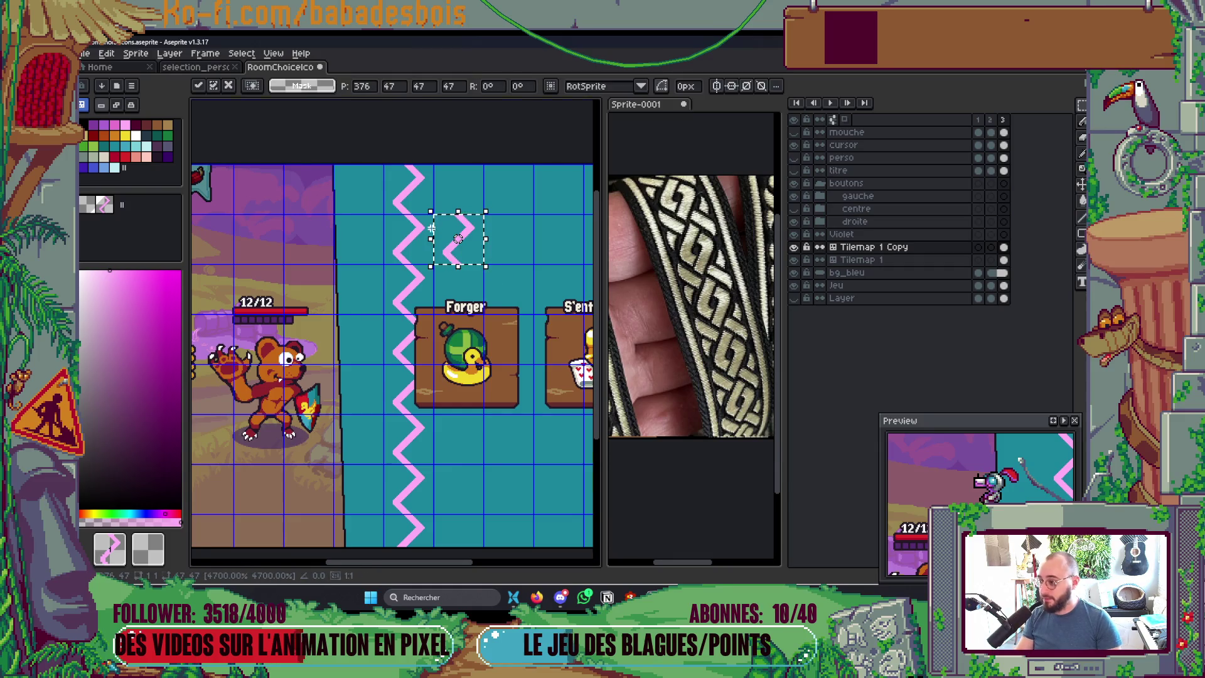
scroll(431, 228, "up", 2)
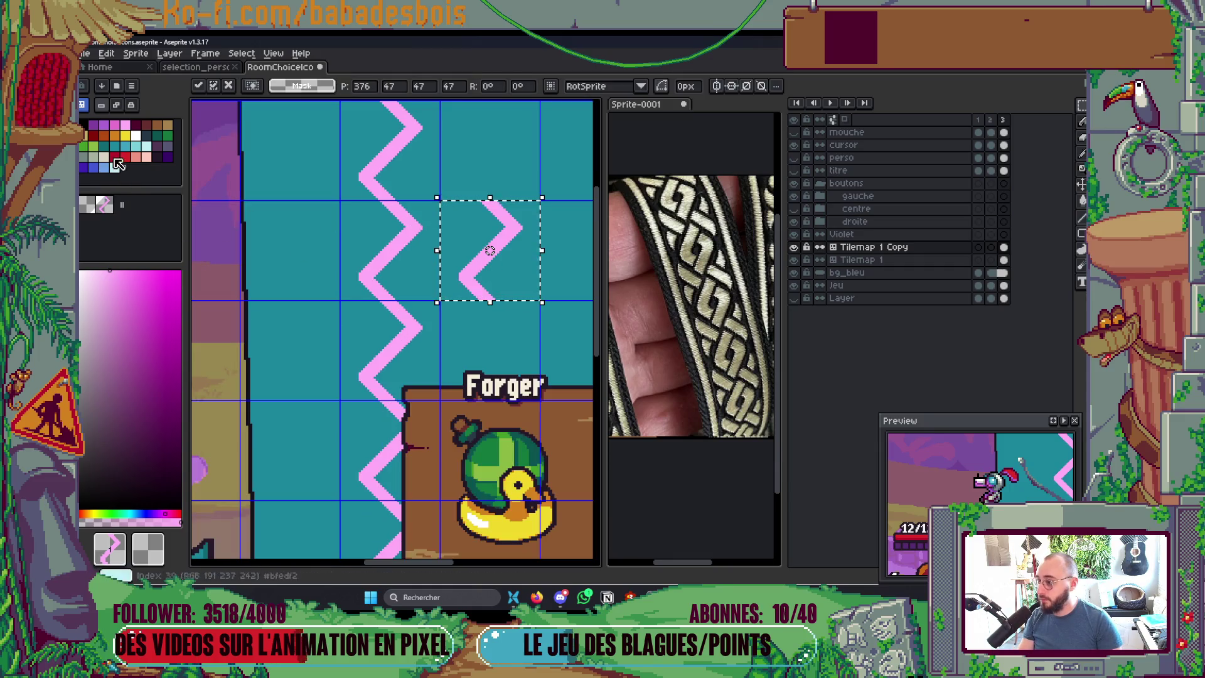
left_click(125, 125)
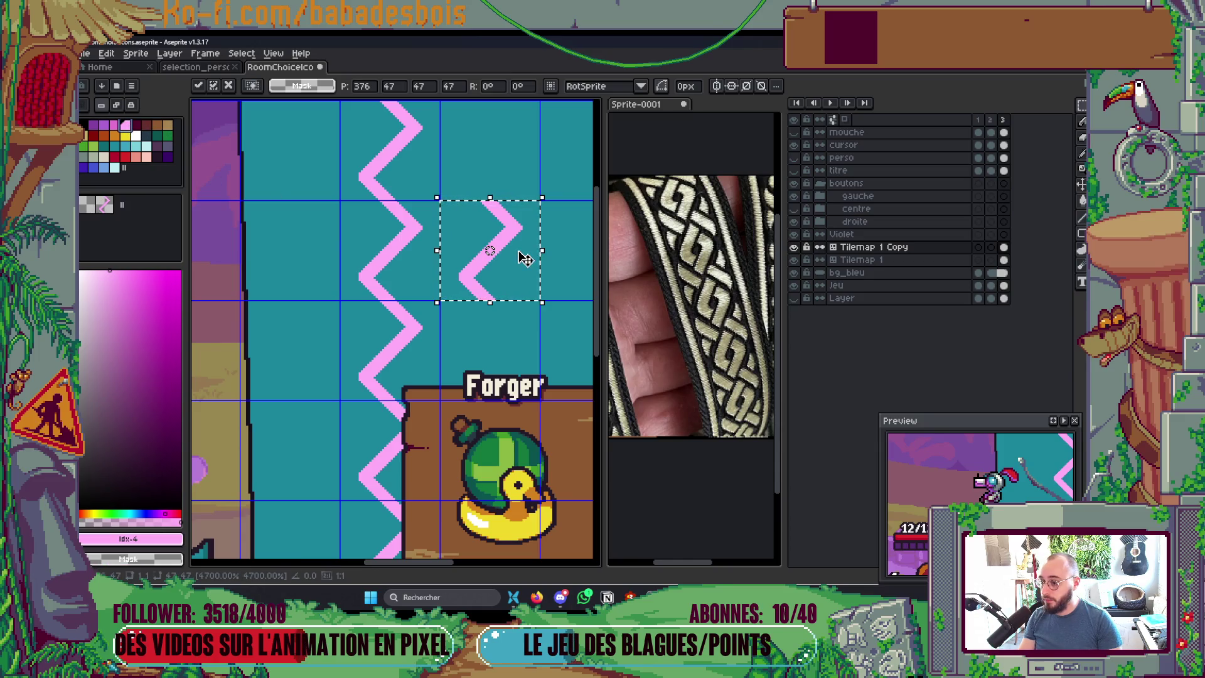
scroll(530, 270, "up", 1)
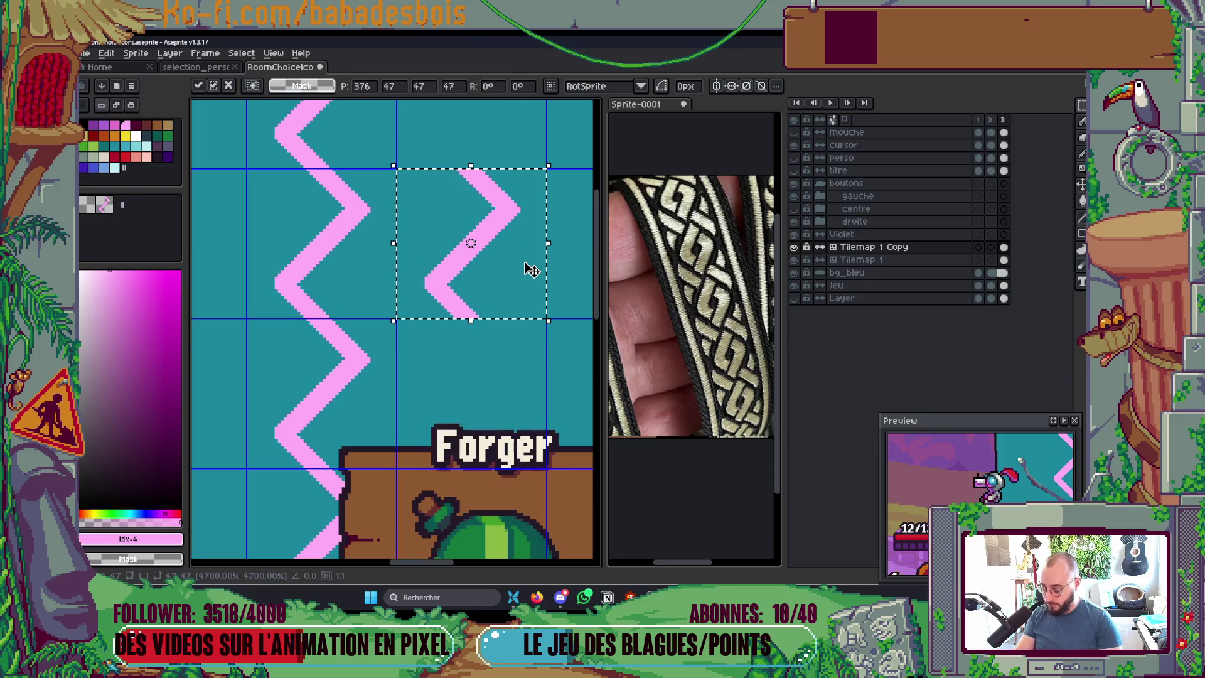
key("b")
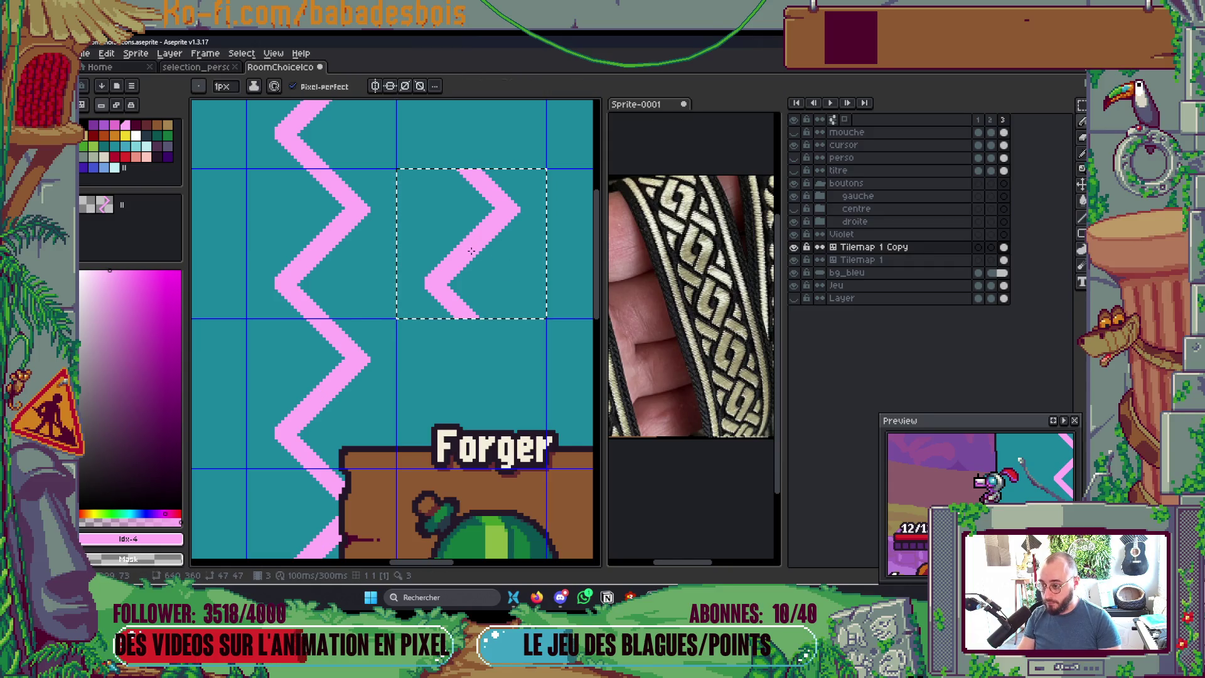
key("ctrl+z")
key("v")
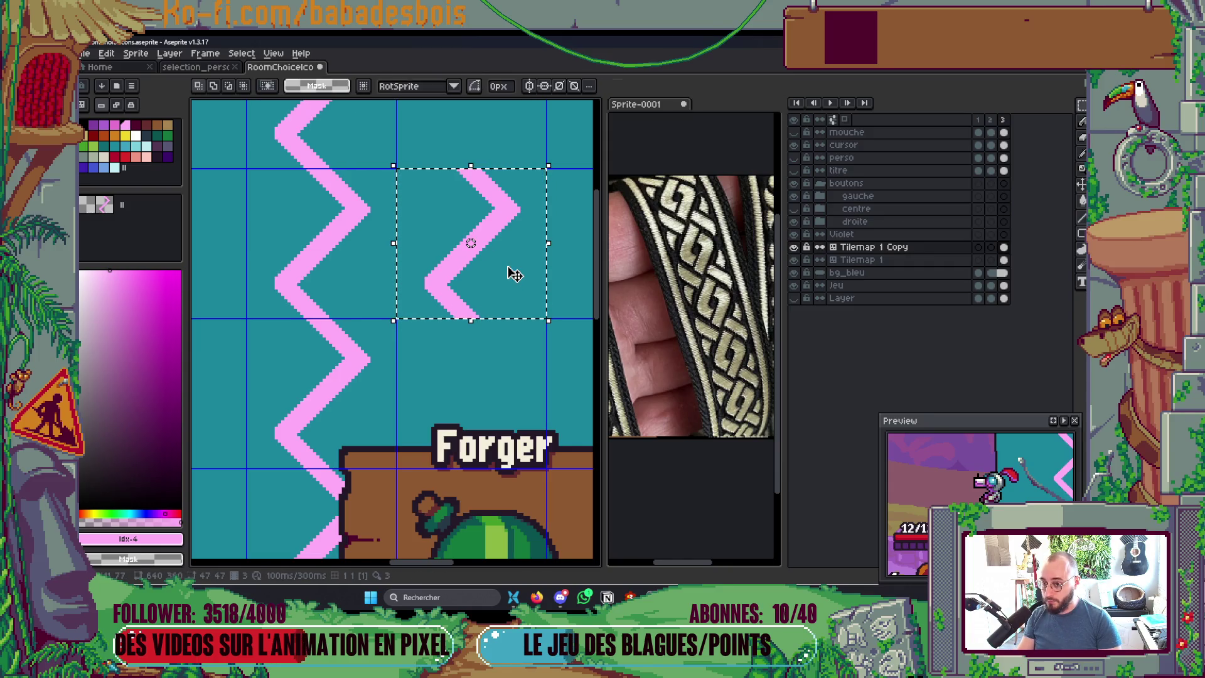
Step: Toggle the Tilemap 1 Copy layer's visibility, clear the selection, and save the sprite
left_click(793, 248)
left_click(793, 248)
key("ctrl+d")
key("ctrl+s")
scroll(462, 398, "up", 2)
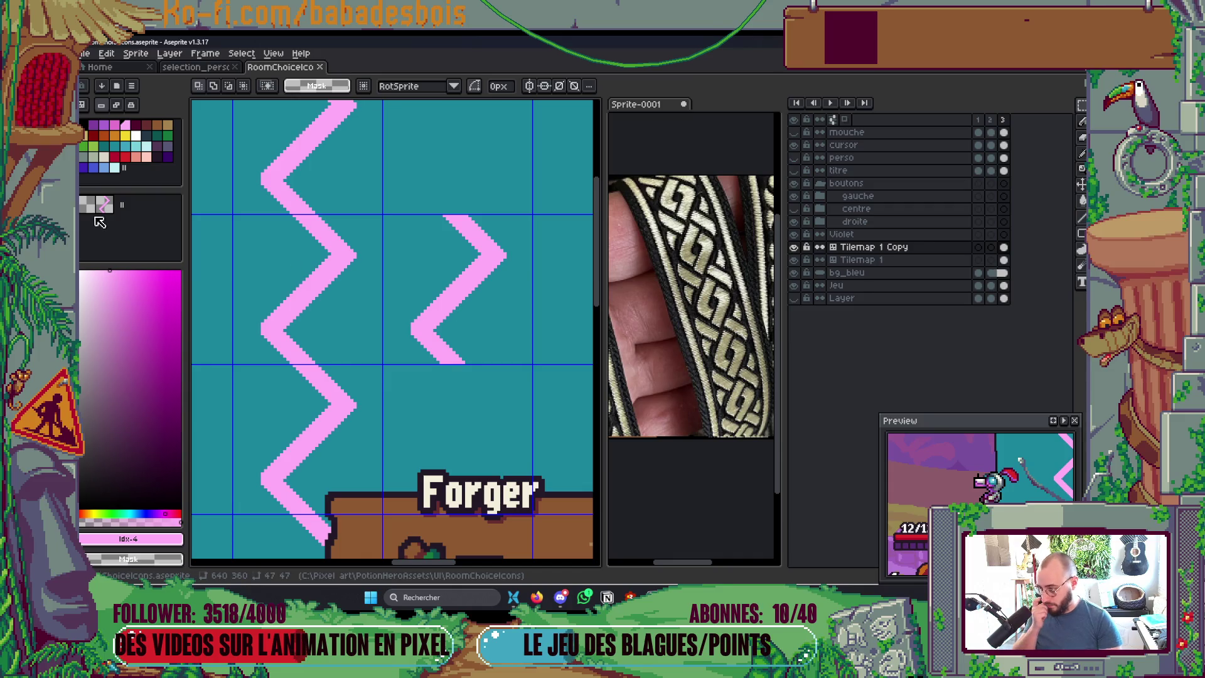
Step: Flip the short zigzag cell horizontally, then flip it back and commit it
left_click_drag(481, 282, 458, 283)
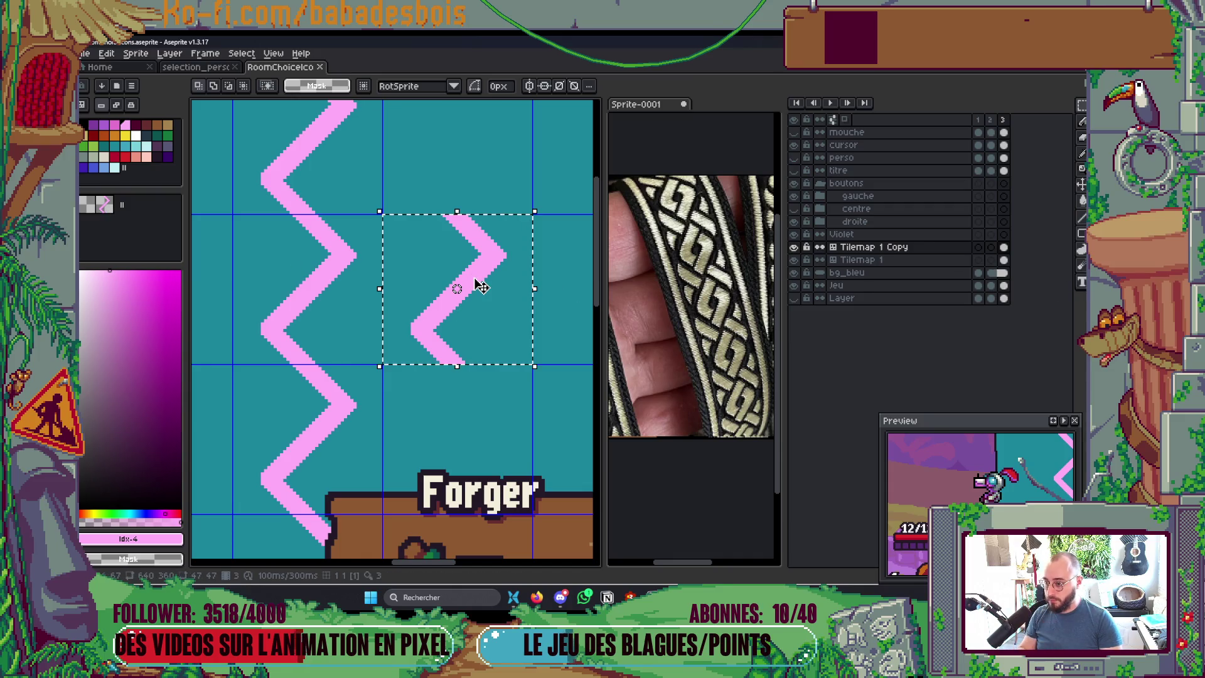
key("shift+h")
scroll(515, 290, "down", 2)
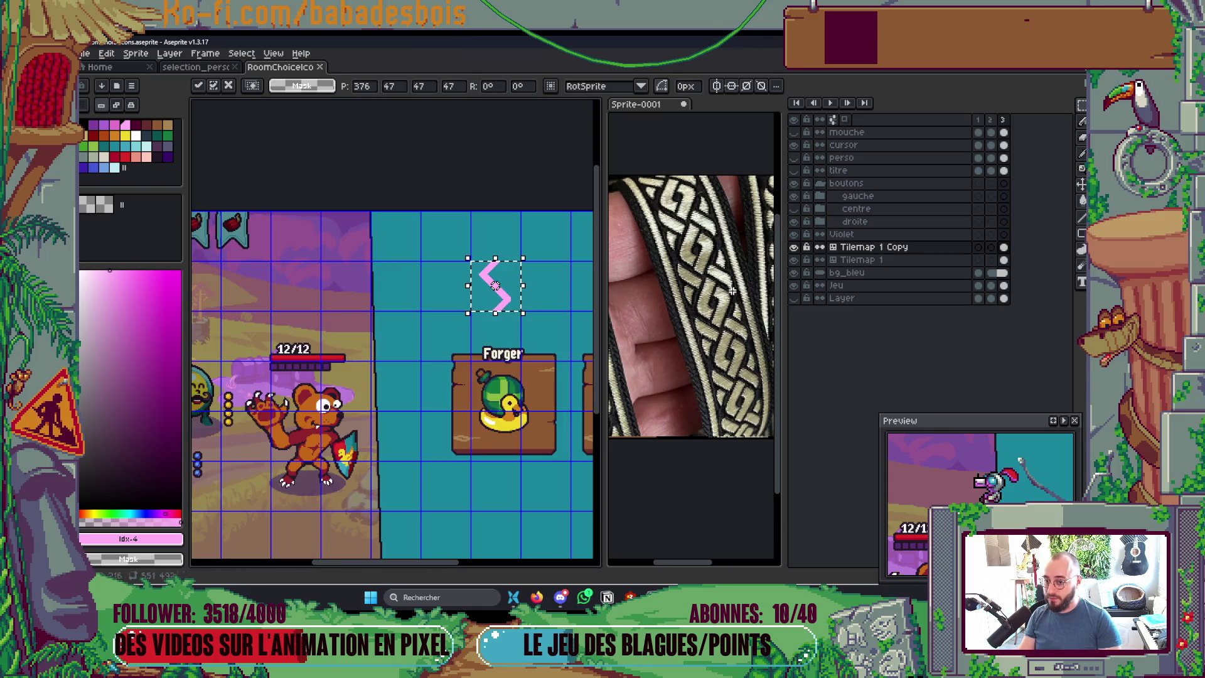
left_click(1003, 260)
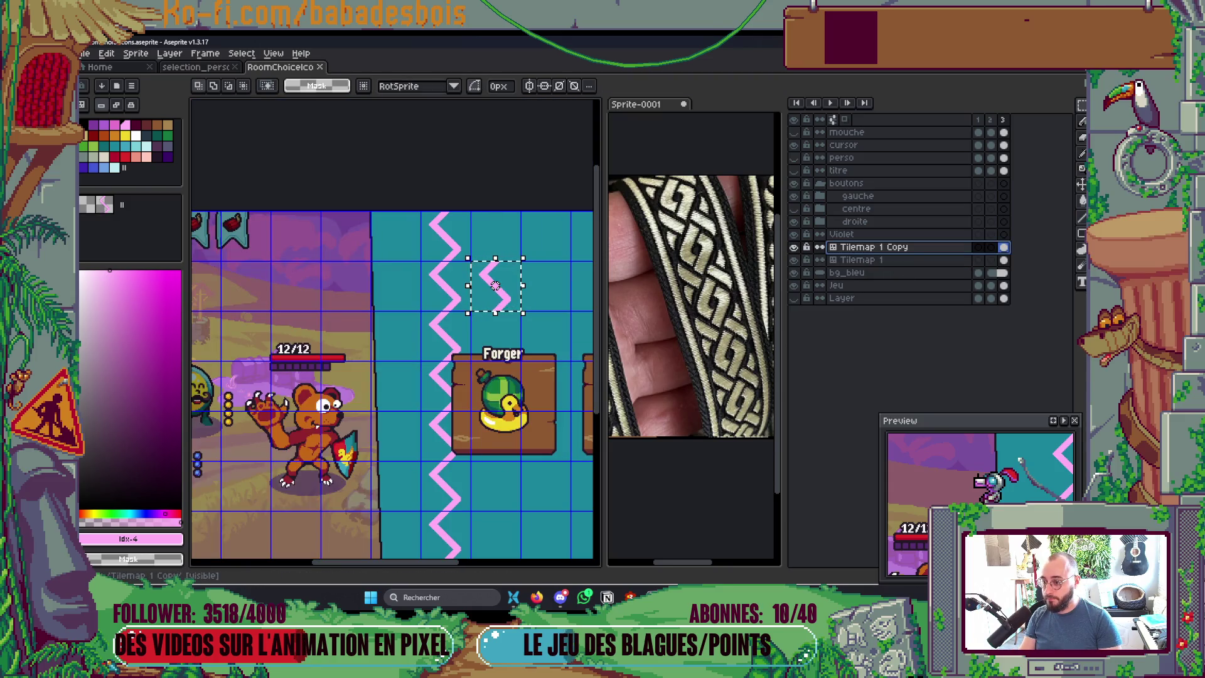
left_click(872, 247)
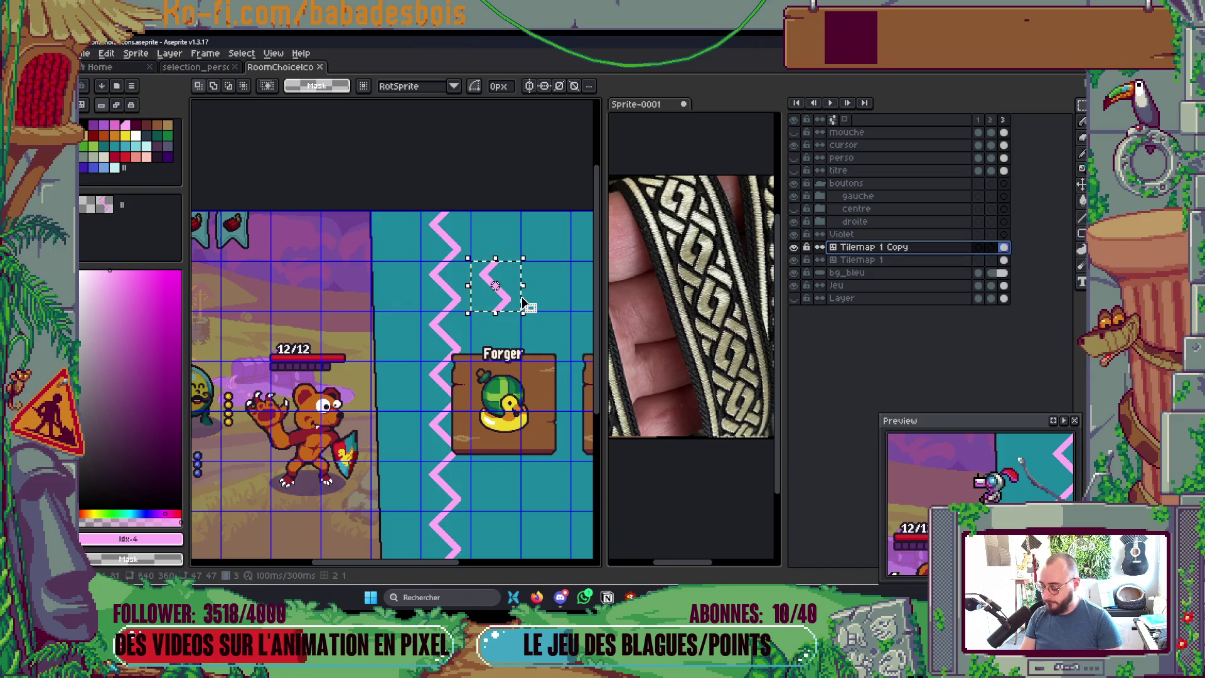
key("shift+h")
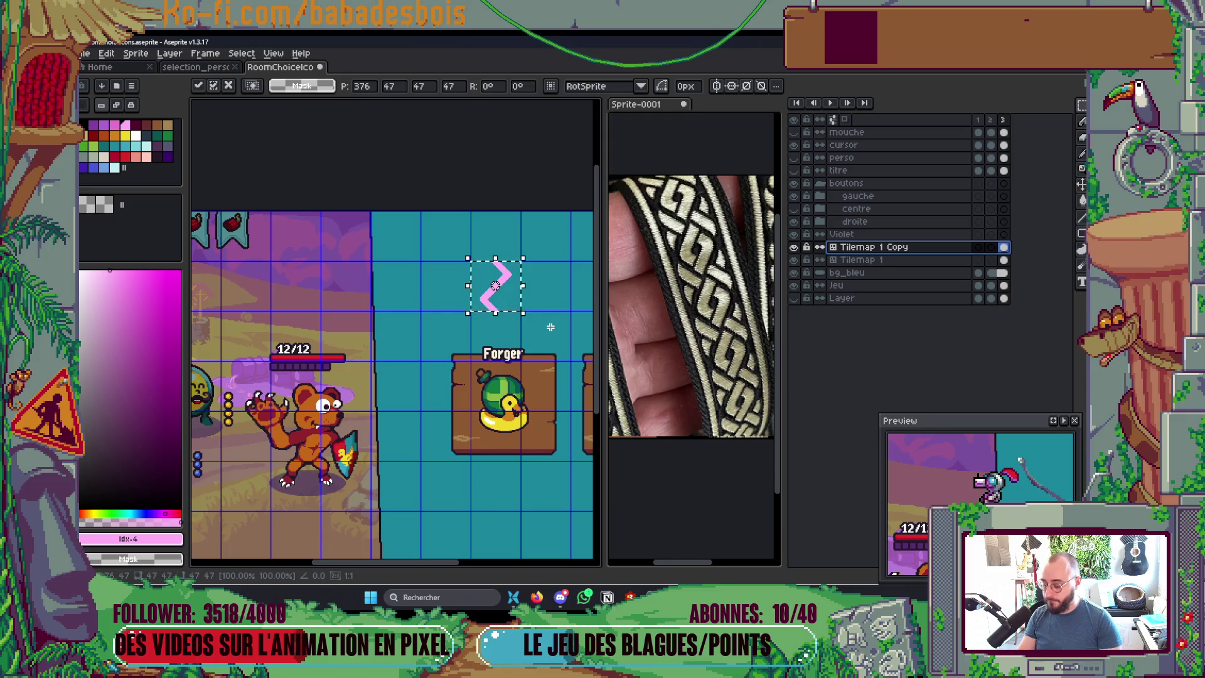
key("Return")
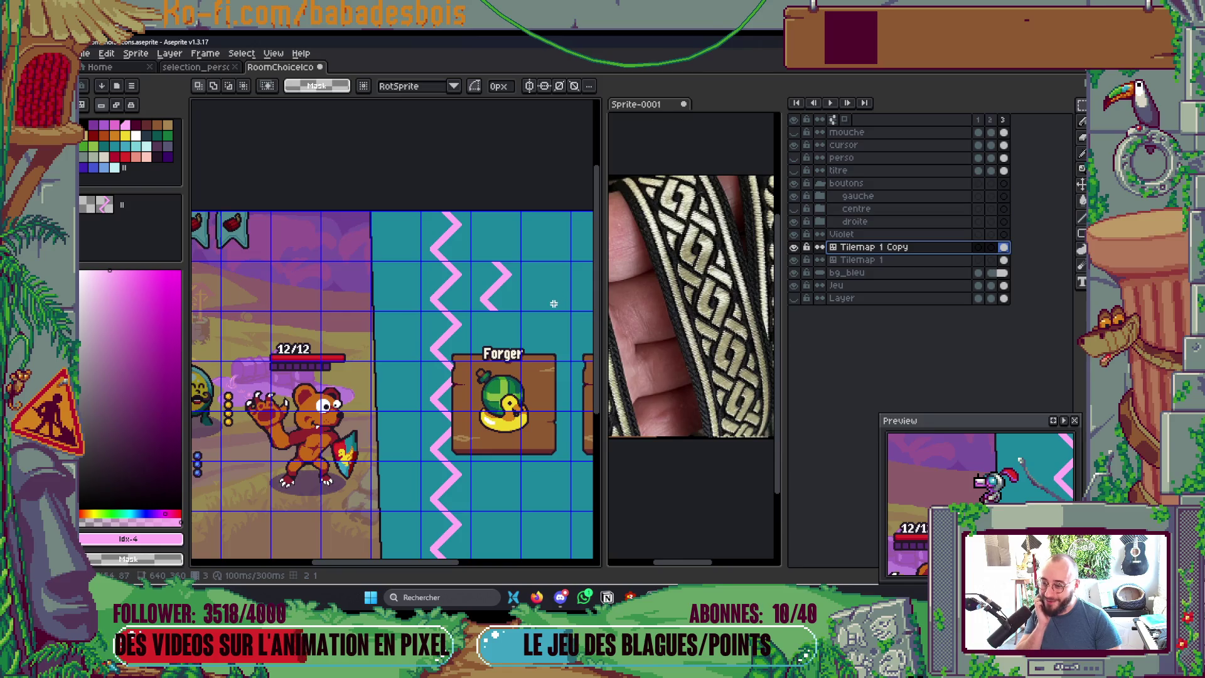
Step: Delete the Tilemap 1 Copy layer
right_click(901, 248)
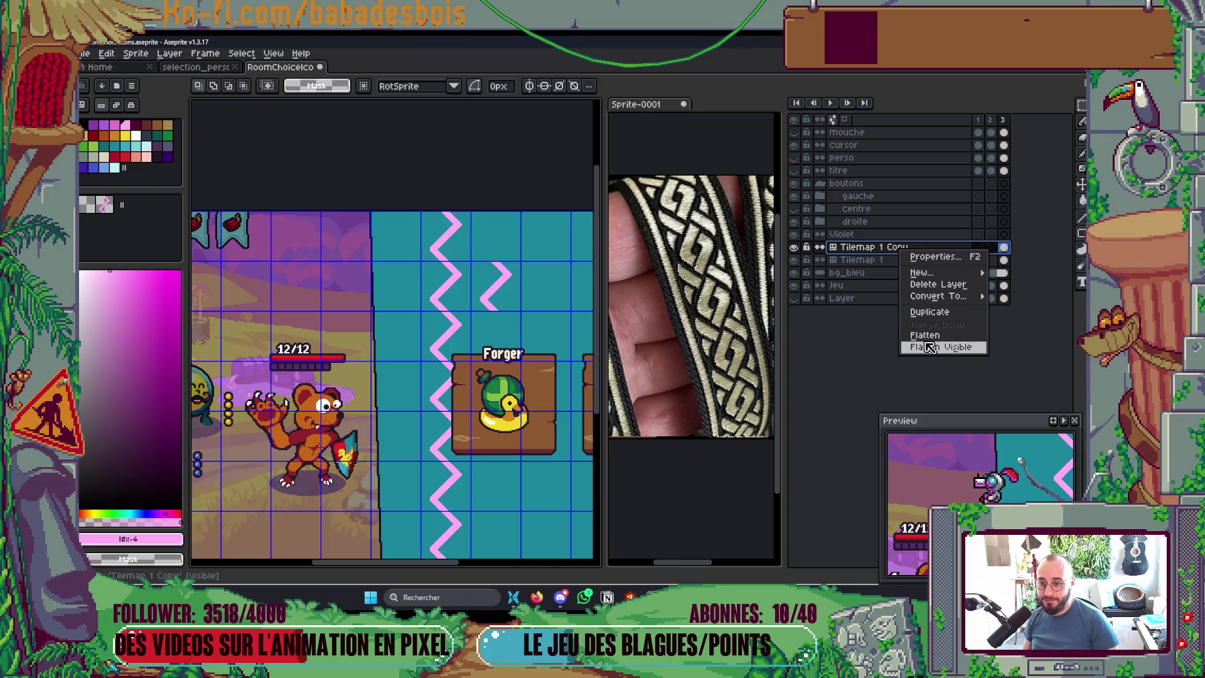
left_click(851, 378)
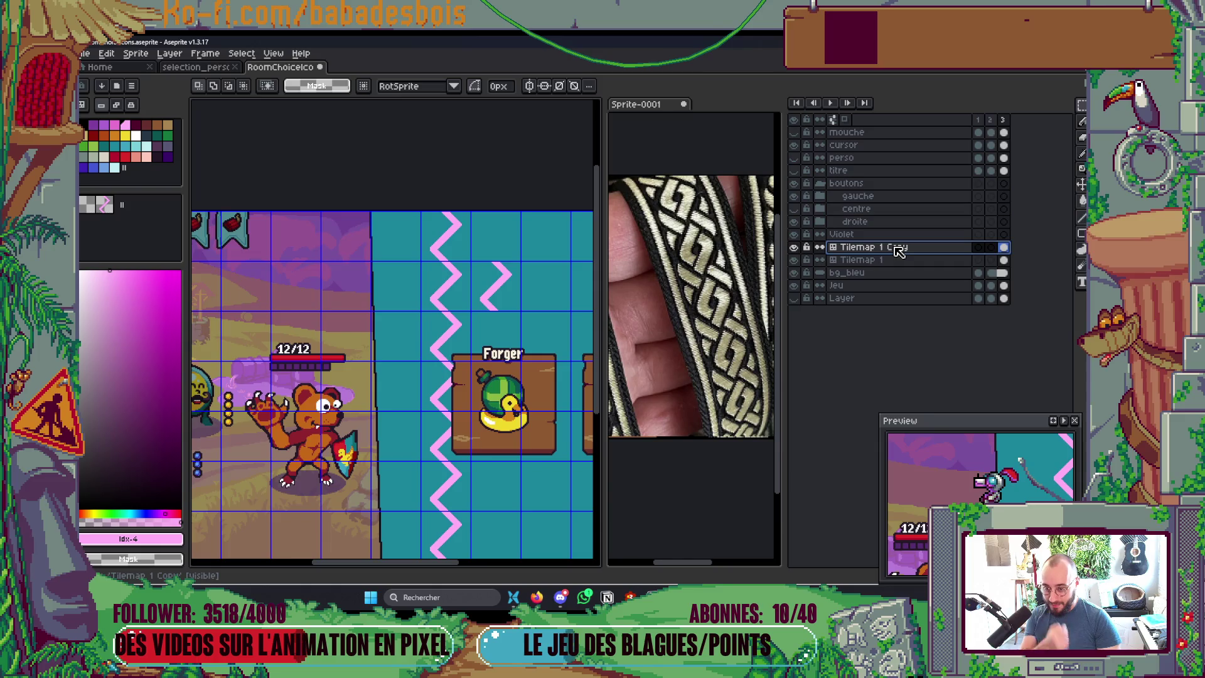
key("Delete")
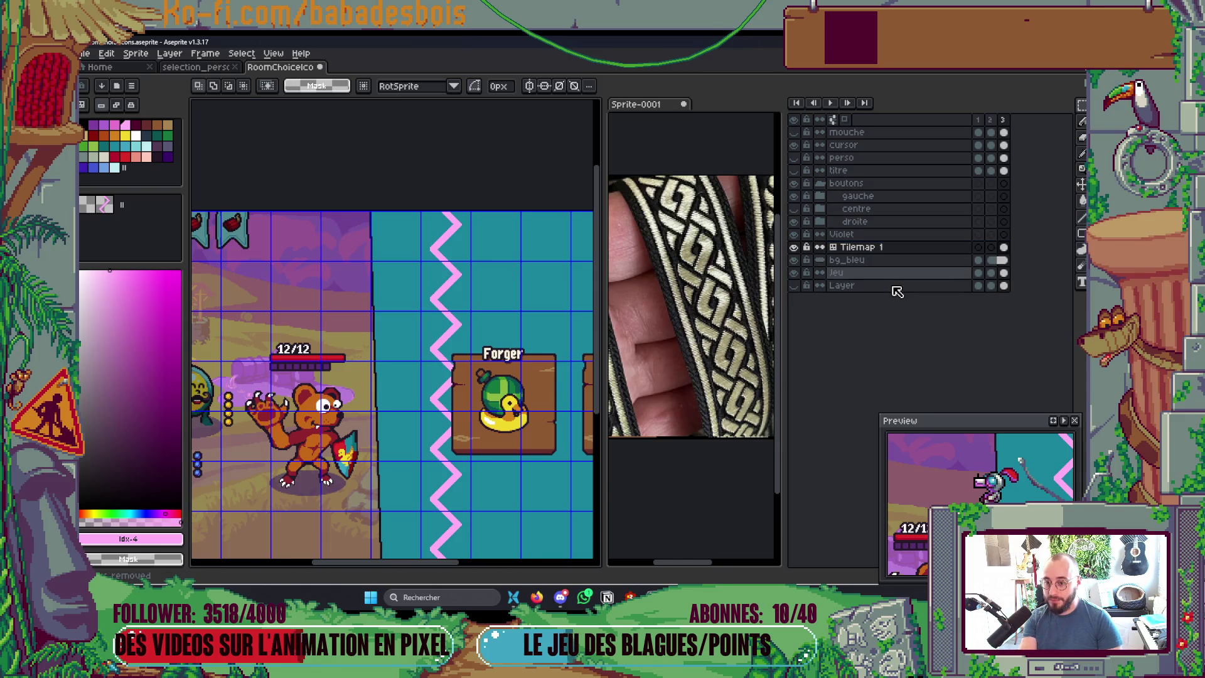
Step: Add a new Tilemap 2 layer from the Tilemap 1 layer menu
right_click(879, 250)
mouse_move(900, 274)
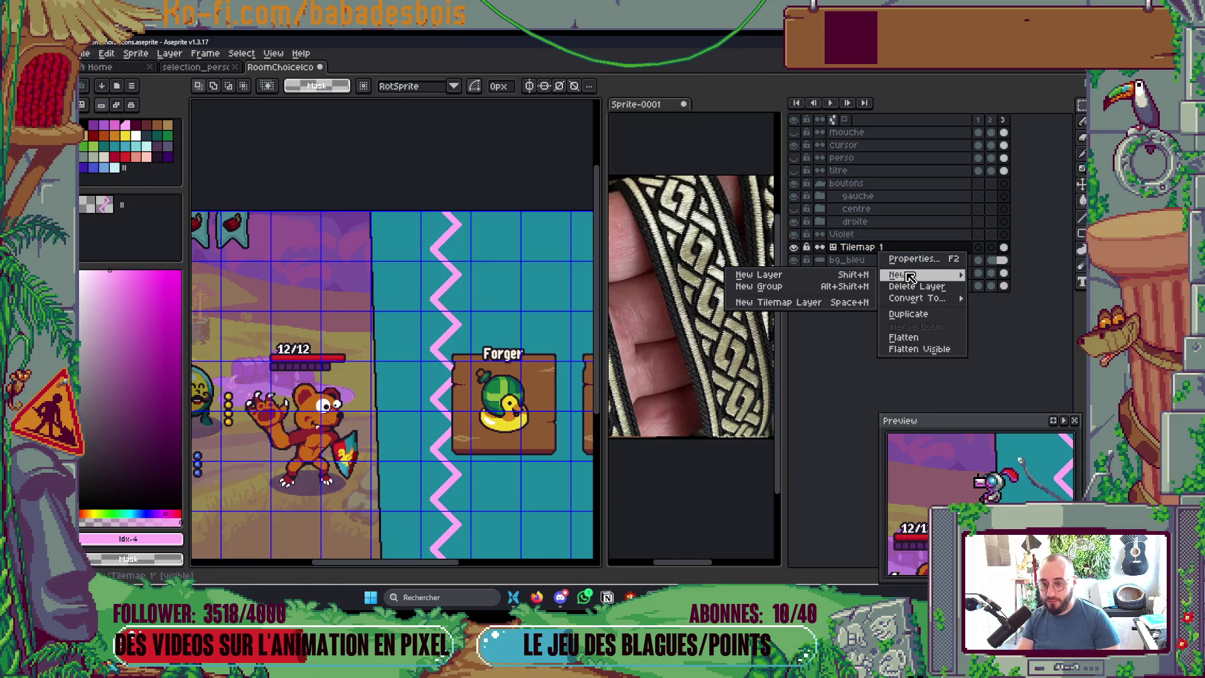
left_click(830, 308)
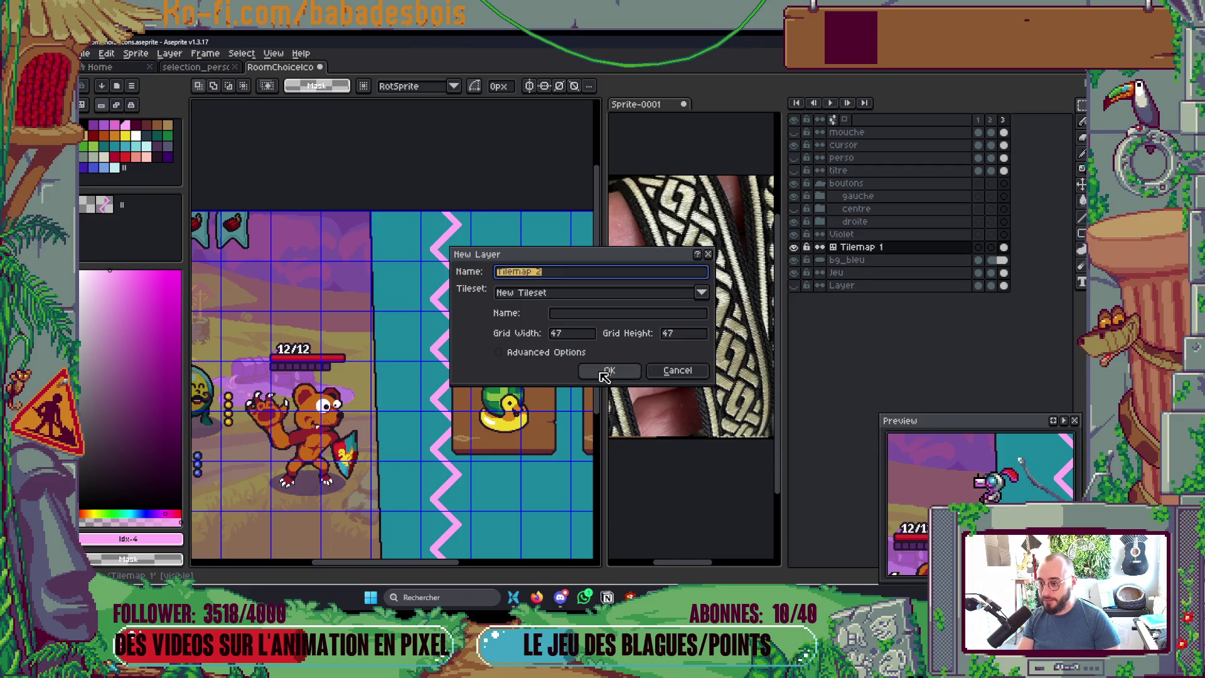
left_click(627, 372)
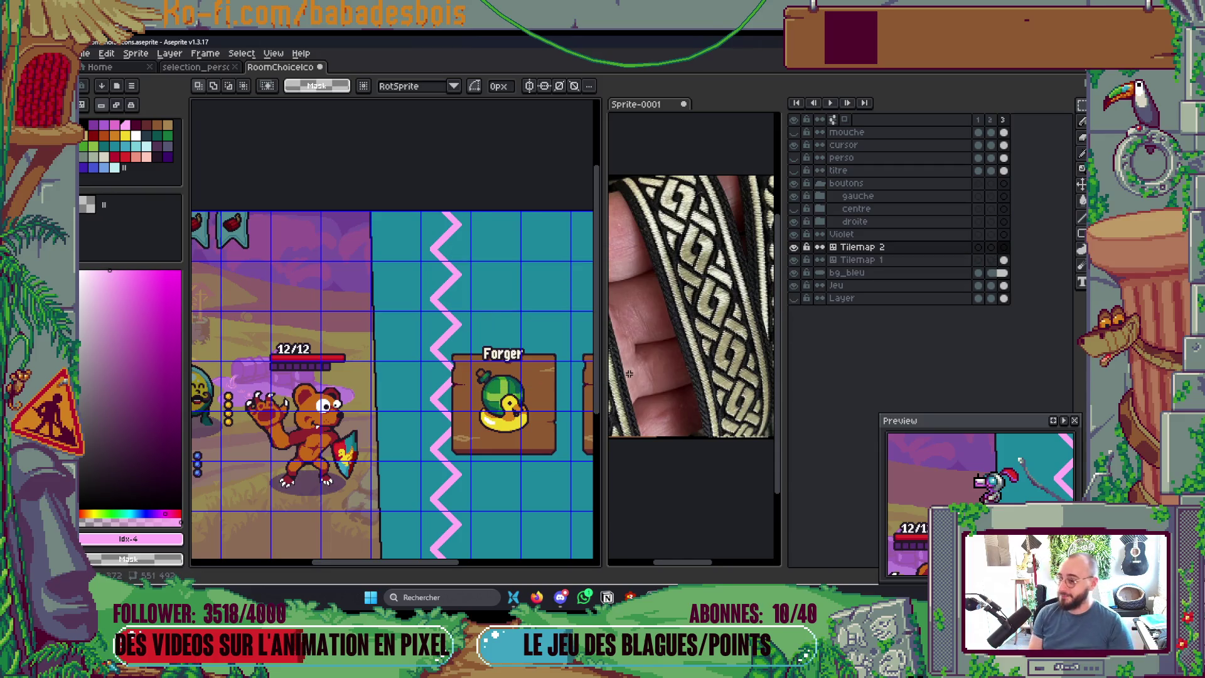
scroll(355, 289, "right", 3)
scroll(355, 288, "up", 3)
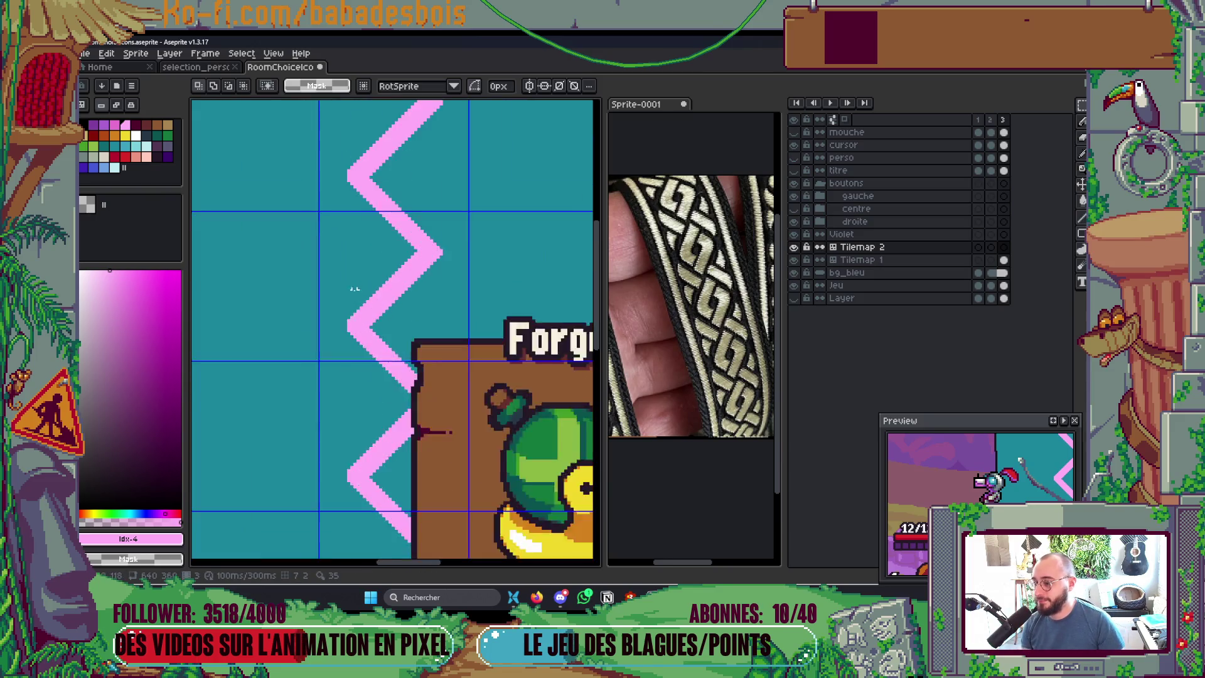
scroll(344, 334, "up", 2)
key("b")
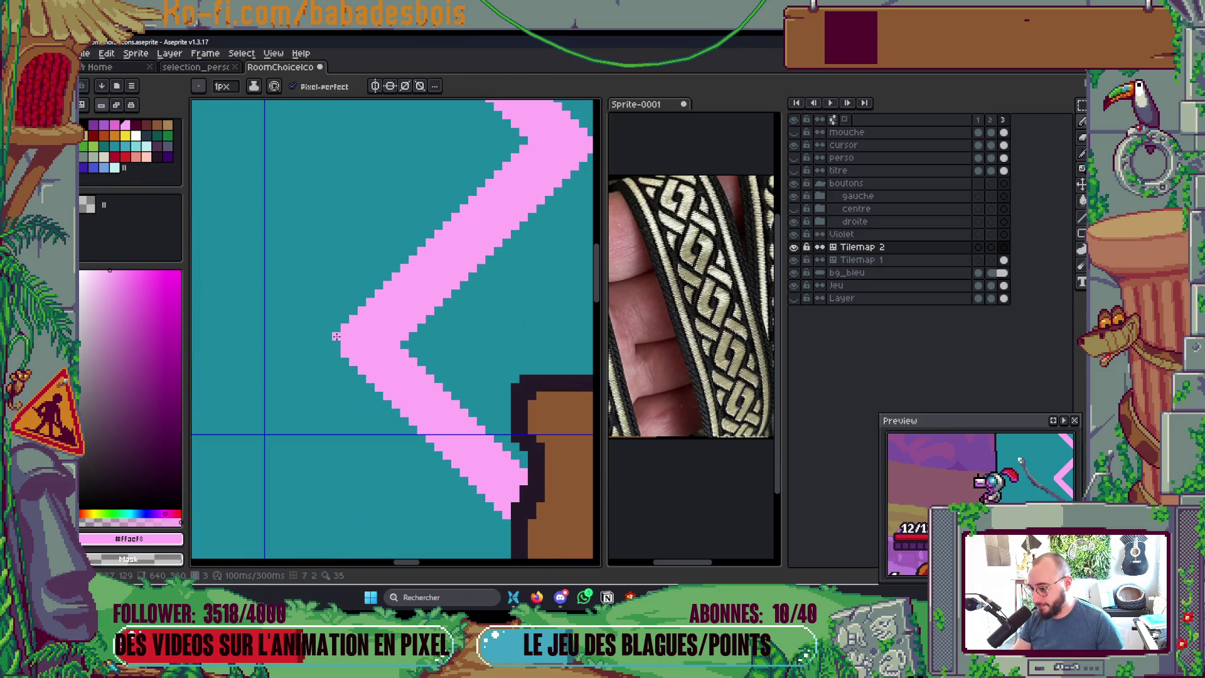
Step: Reopen the RoomChoiceIcons sprite from its folder in the file browser
key("alt+Tab")
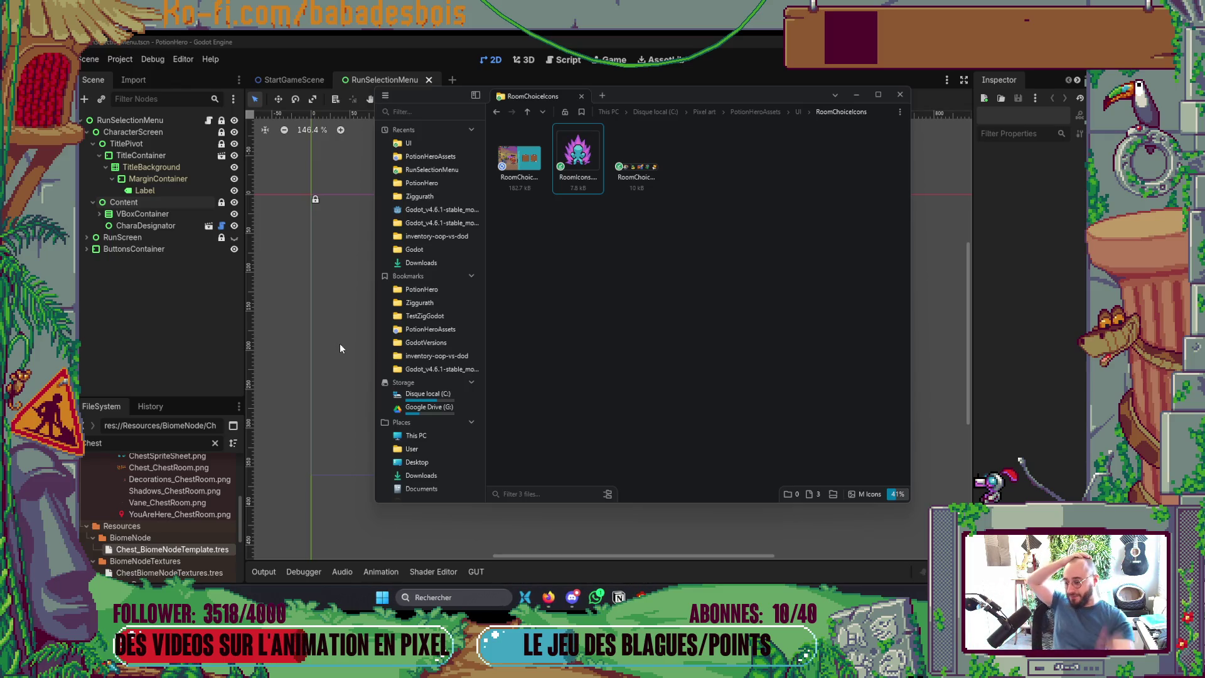
key("alt+Tab")
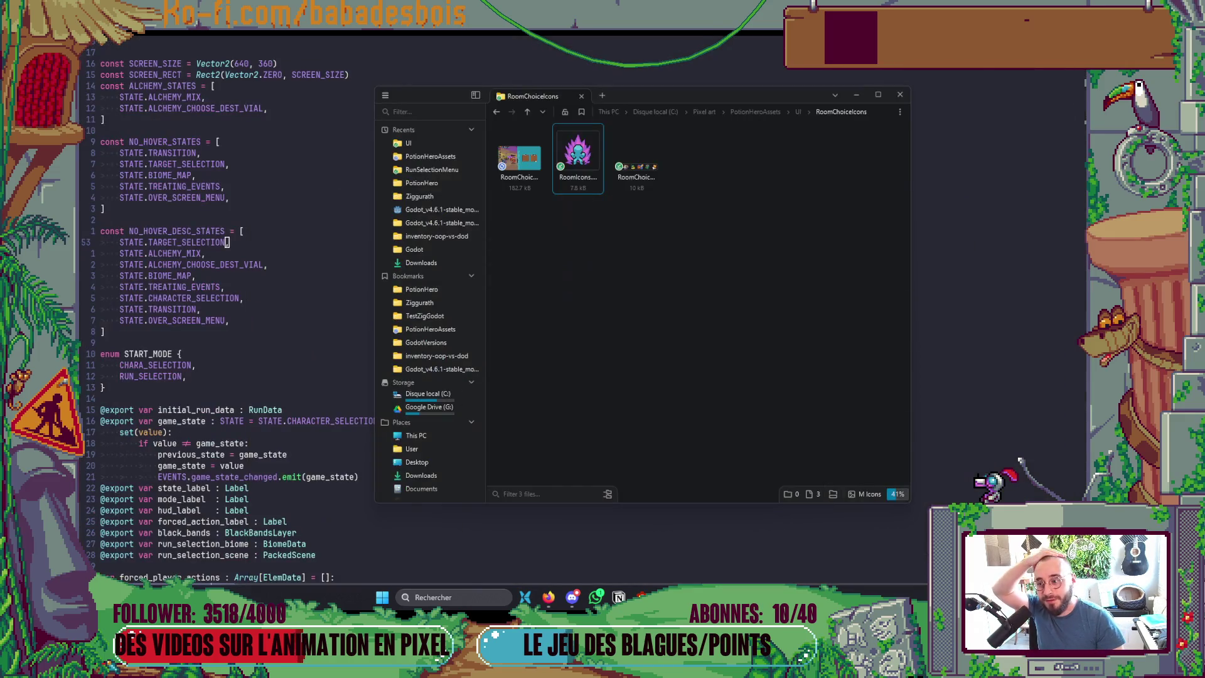
double_click(540, 160)
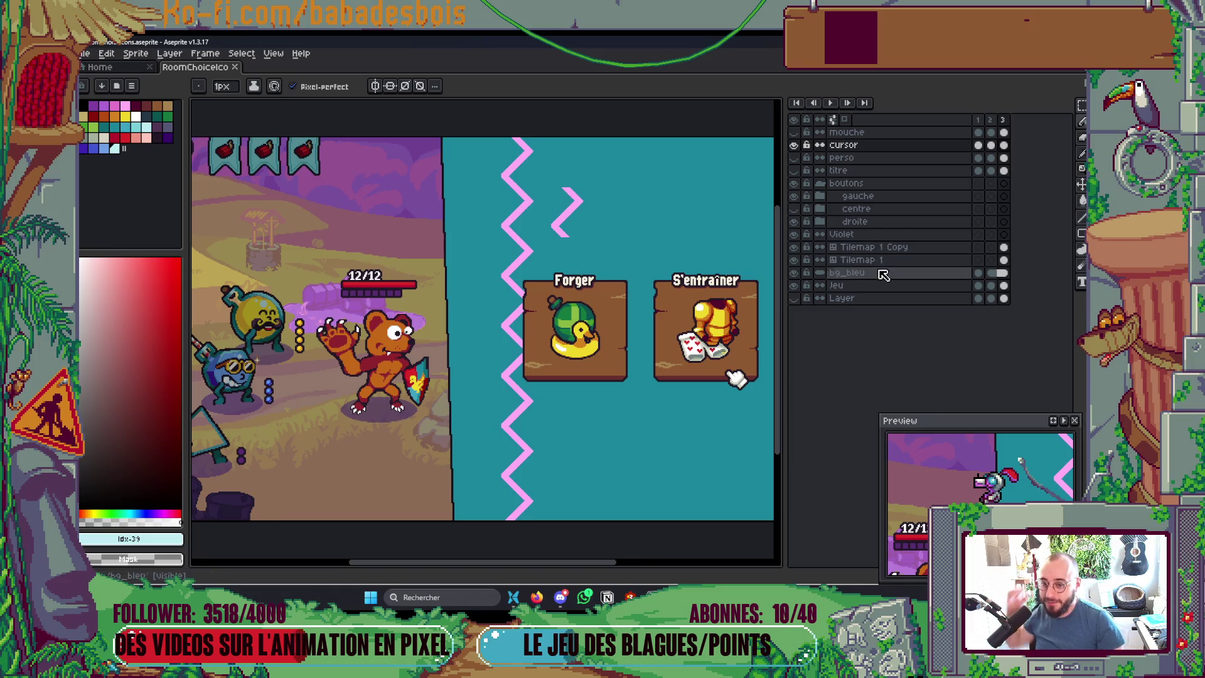
Step: Make Tilemap 1 the active layer and show the tile grid
left_click(857, 259)
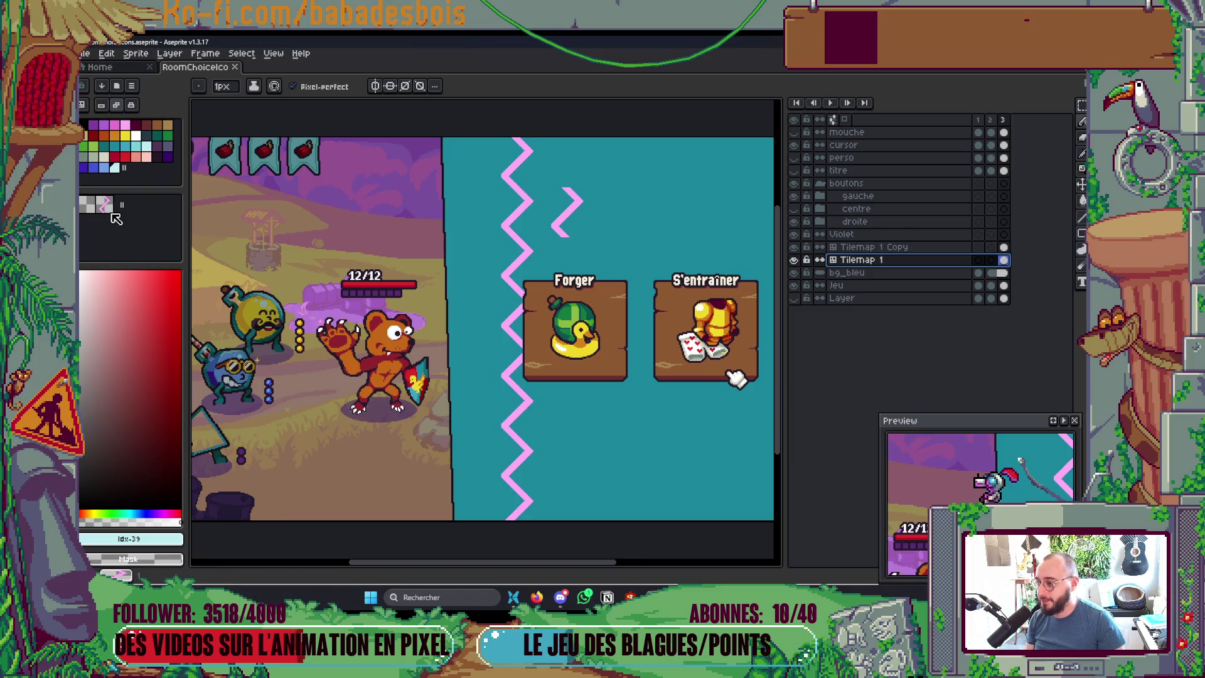
scroll(415, 251, "up", 1)
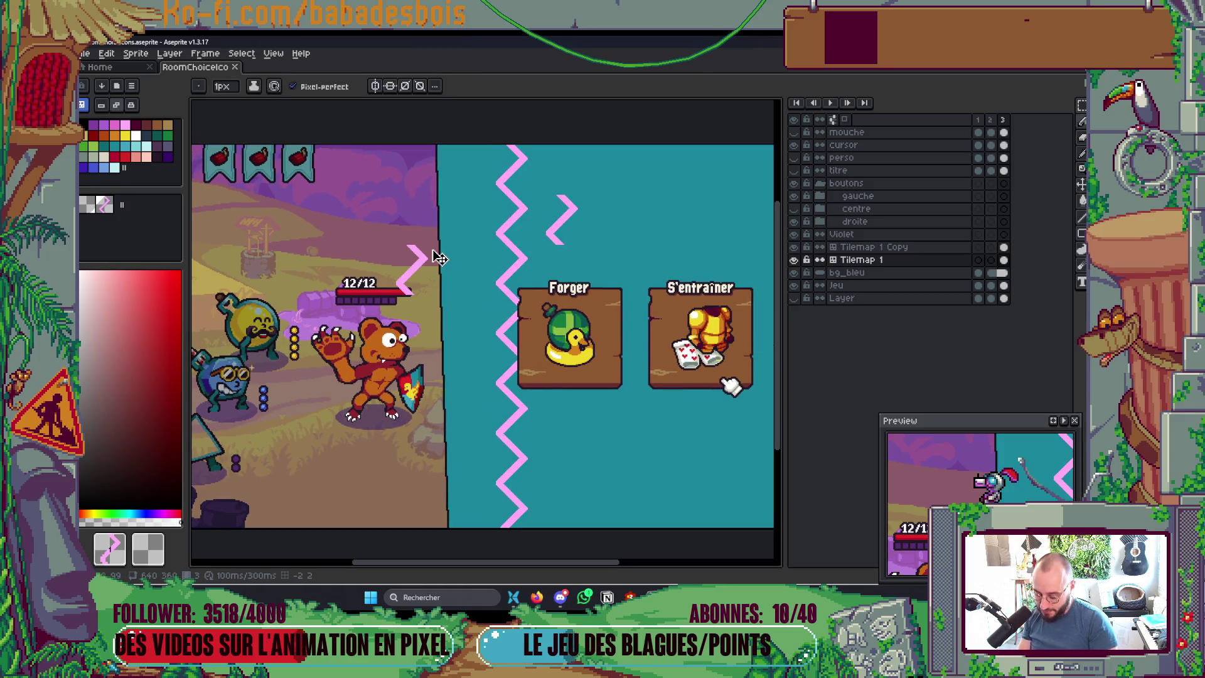
key("ctrl+apostrophe")
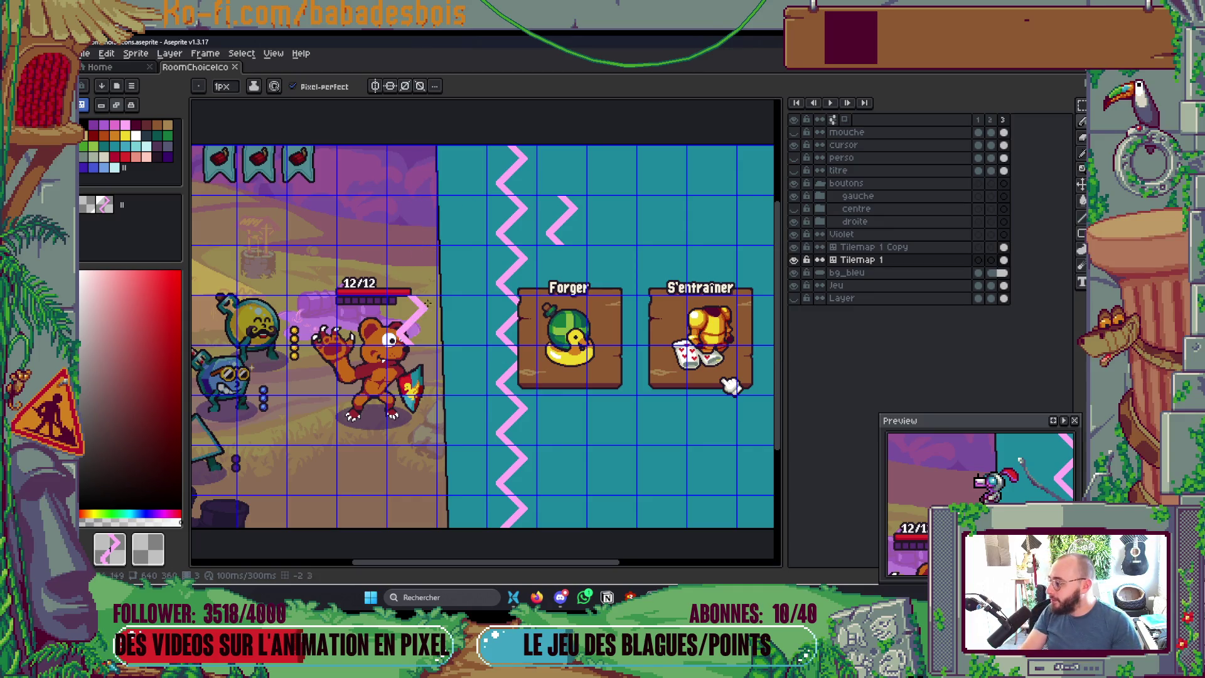
scroll(567, 201, "up", 3)
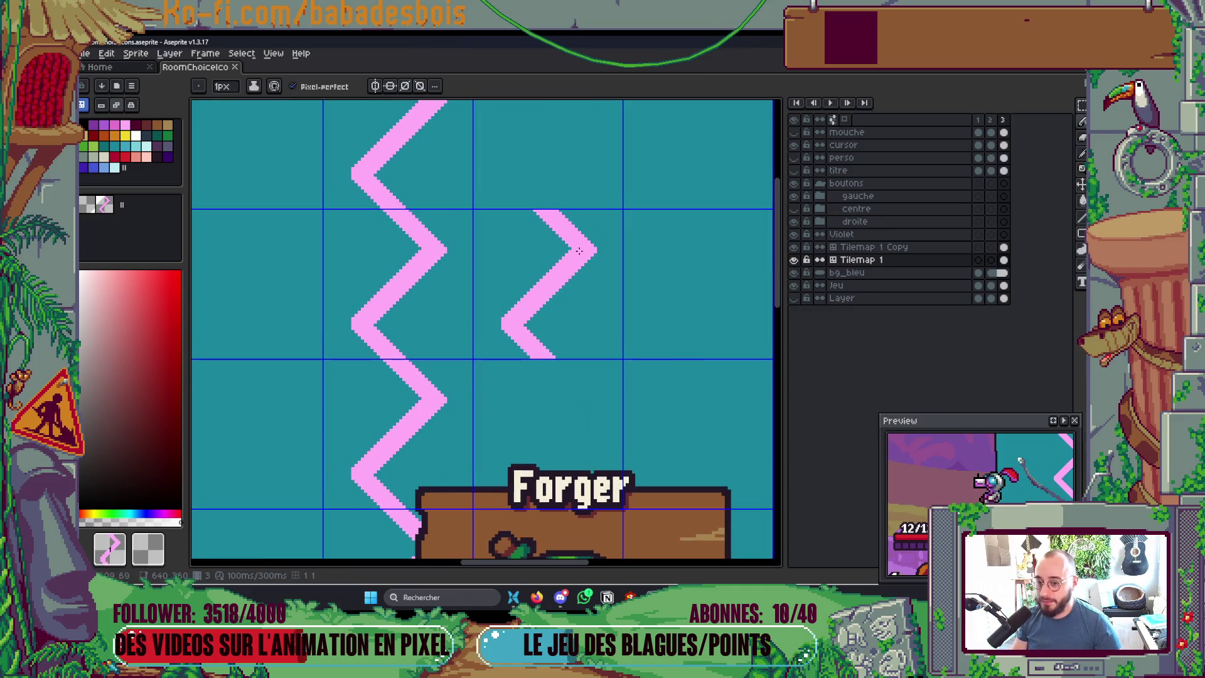
Step: Delete the Tilemap 1 Copy layer and start a new tilemap layer
left_click(866, 248)
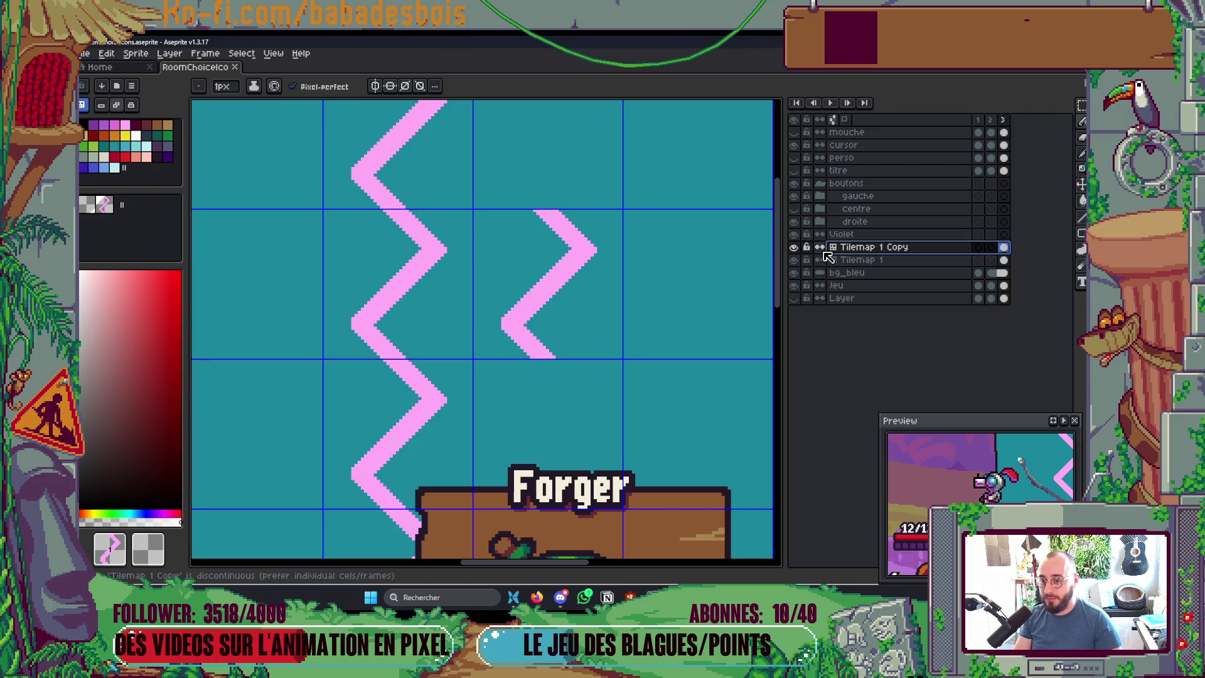
key("ctrl+z")
key("Return")
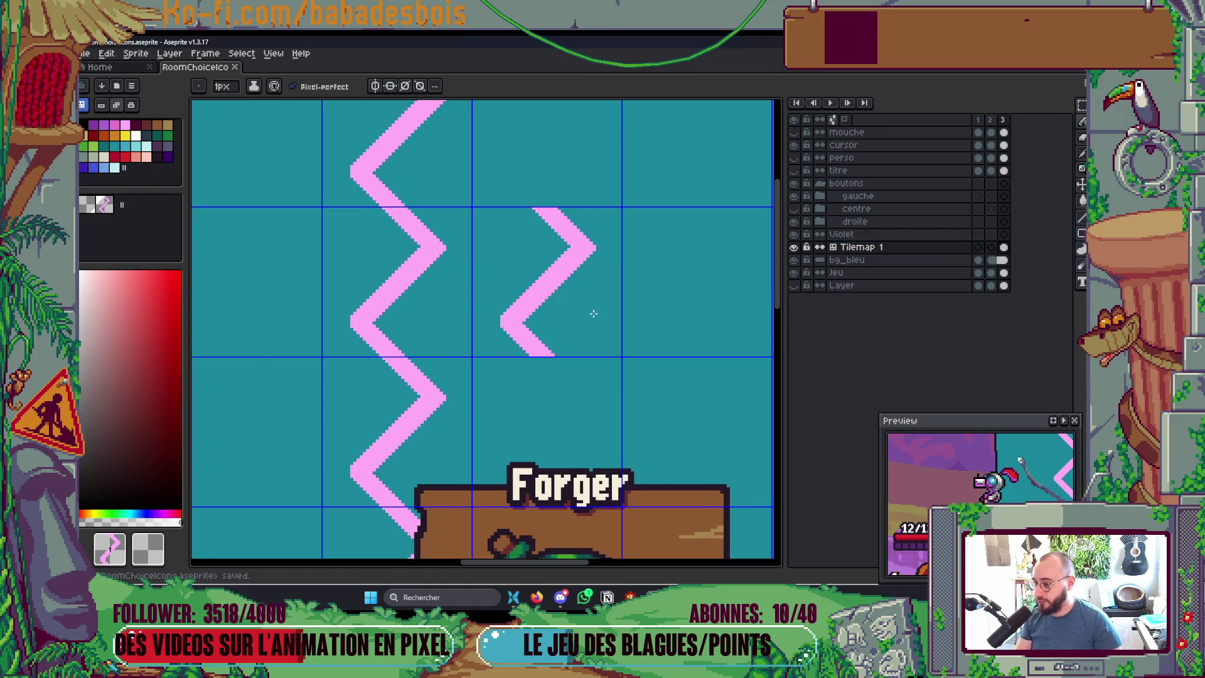
right_click(897, 248)
mouse_move(926, 273)
left_click(822, 301)
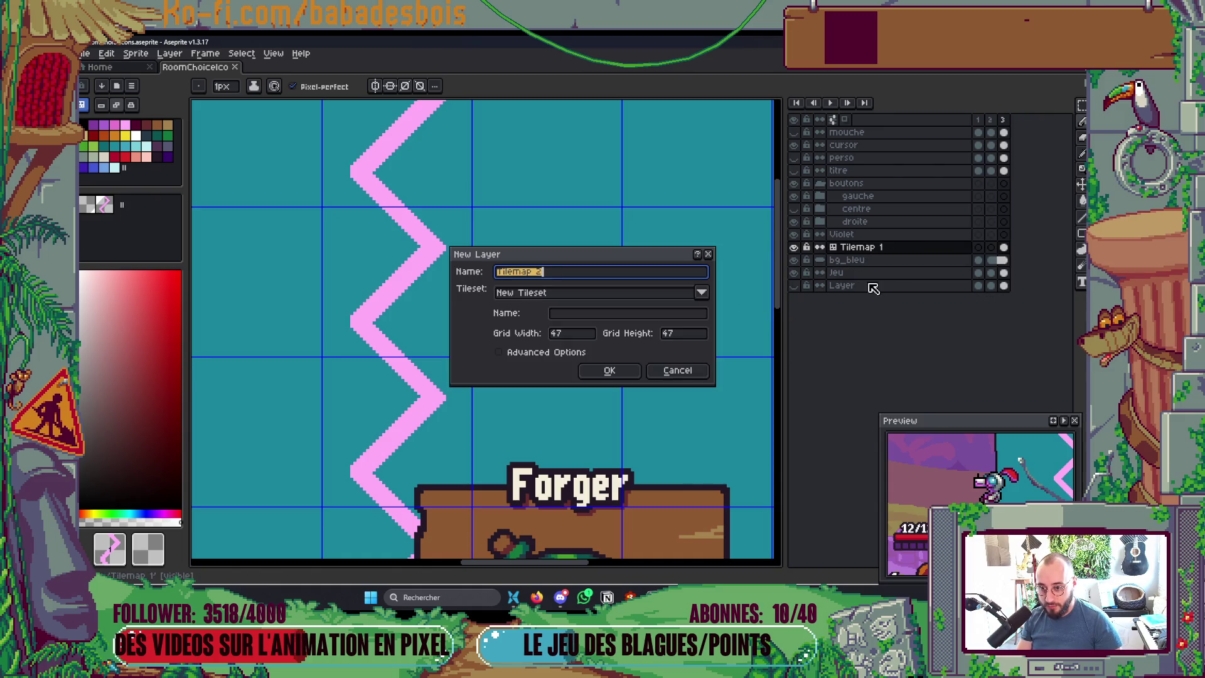
Step: Add the empty Tilemap 2 layer above Tilemap 1
left_click(620, 370)
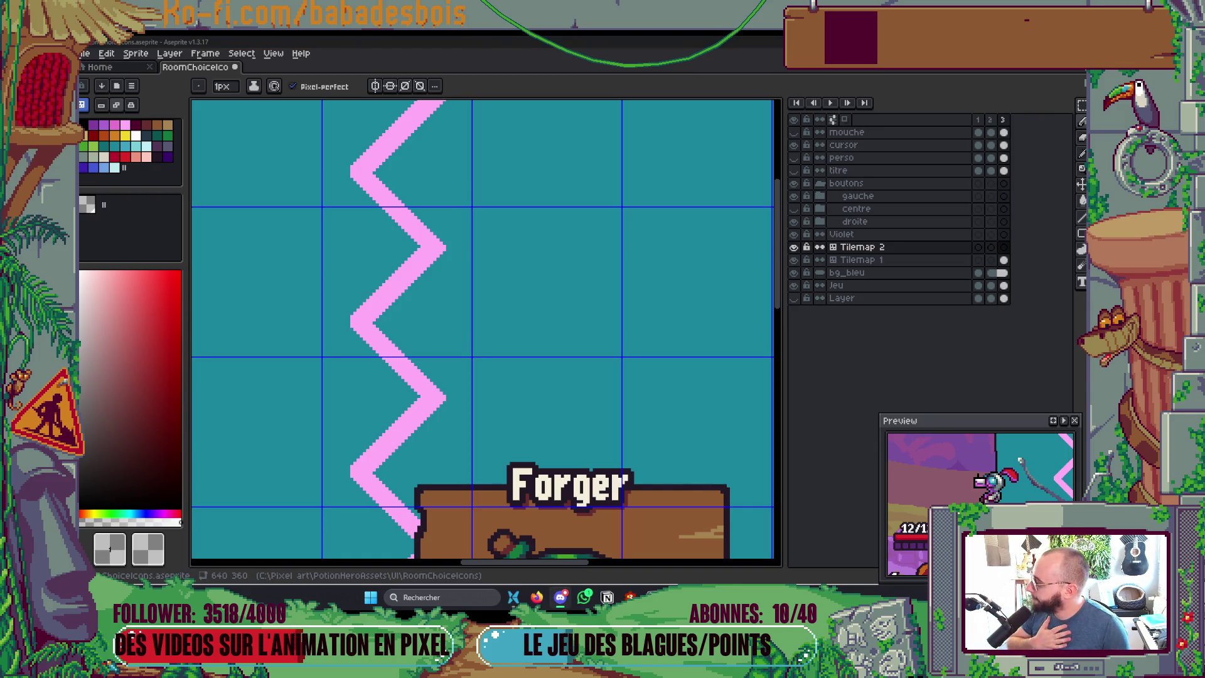
scroll(568, 329, "down", 5)
scroll(568, 328, "up", 3)
Step: Select the whole canvas on Tilemap 1 with the rectangular marquee and save the sprite
key("m")
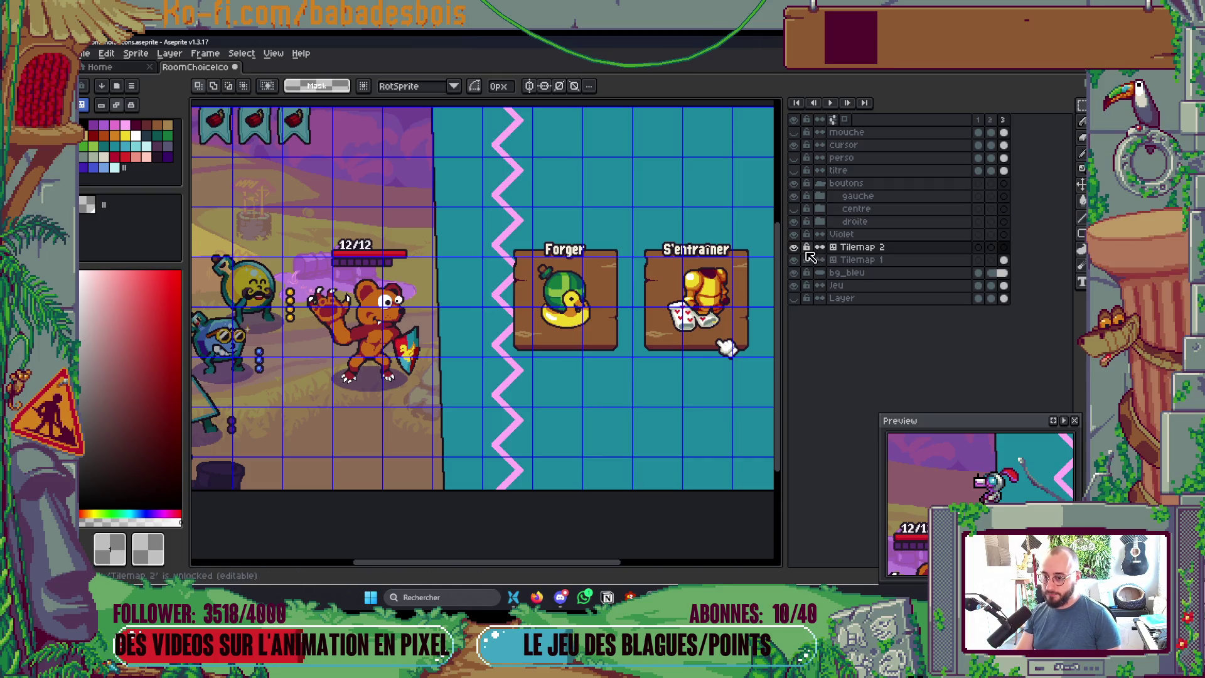
scroll(426, 287, "up", 2)
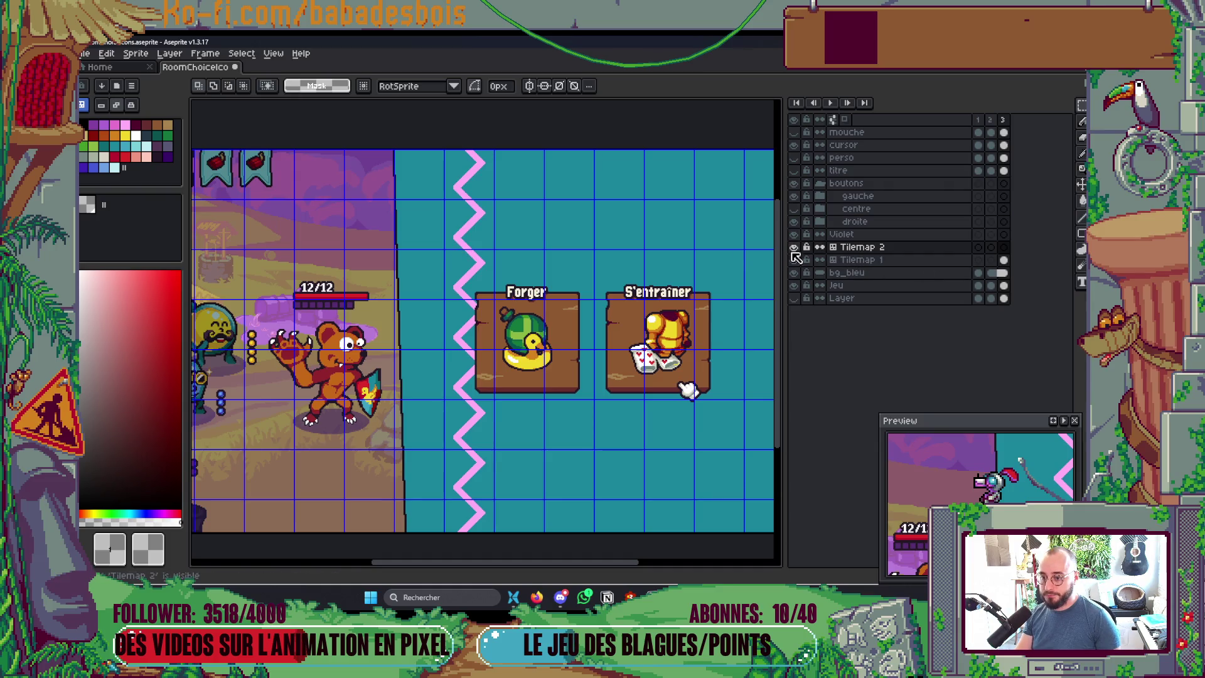
left_click(841, 259)
key("ctrl+a")
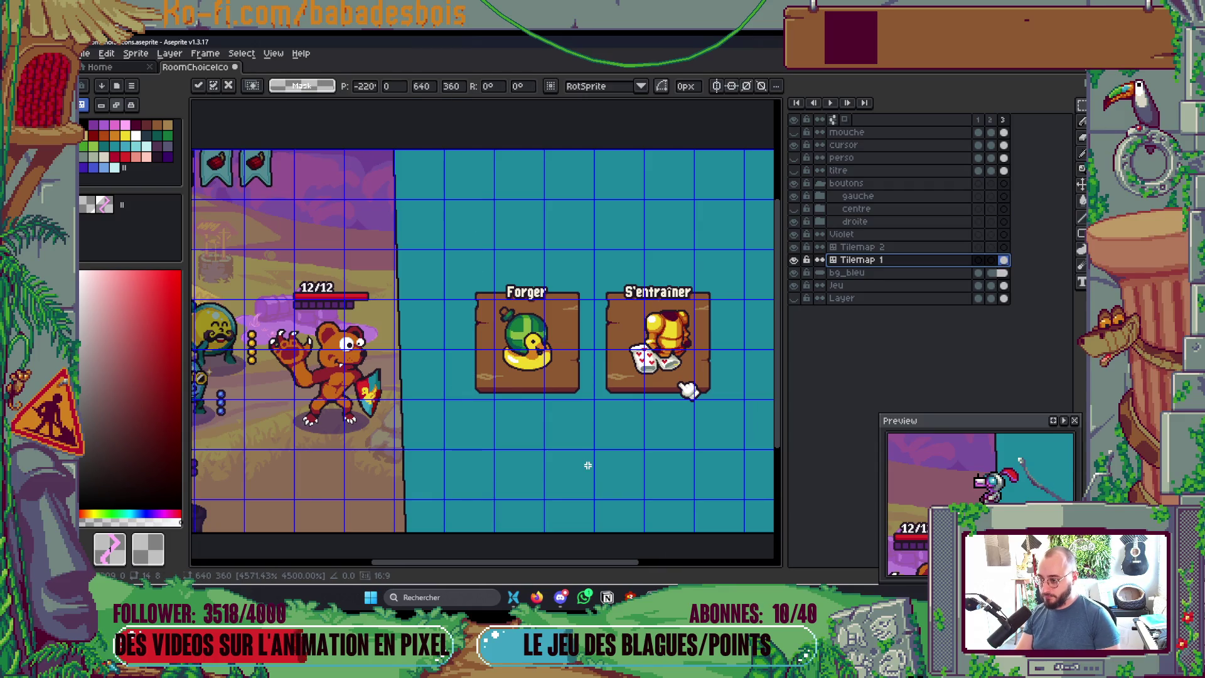
key("ctrl+s")
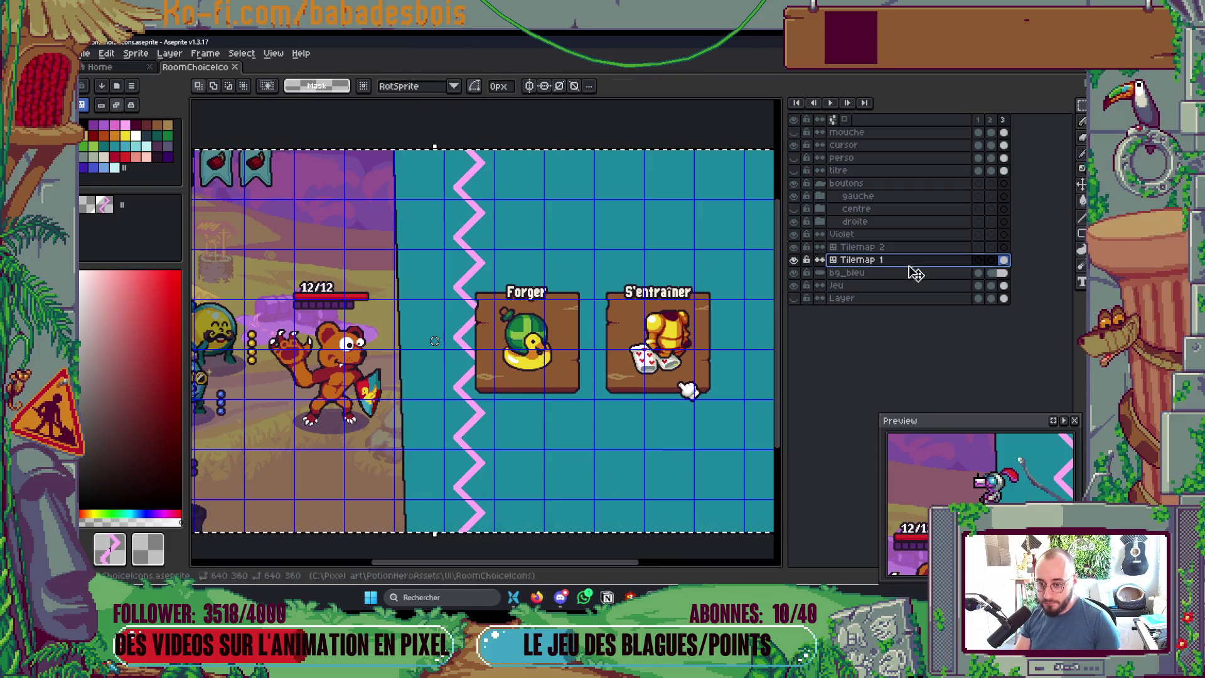
Step: Select a pink zigzag tile near the column top and move a copy one tile right on Tilemap 2
left_click(934, 248)
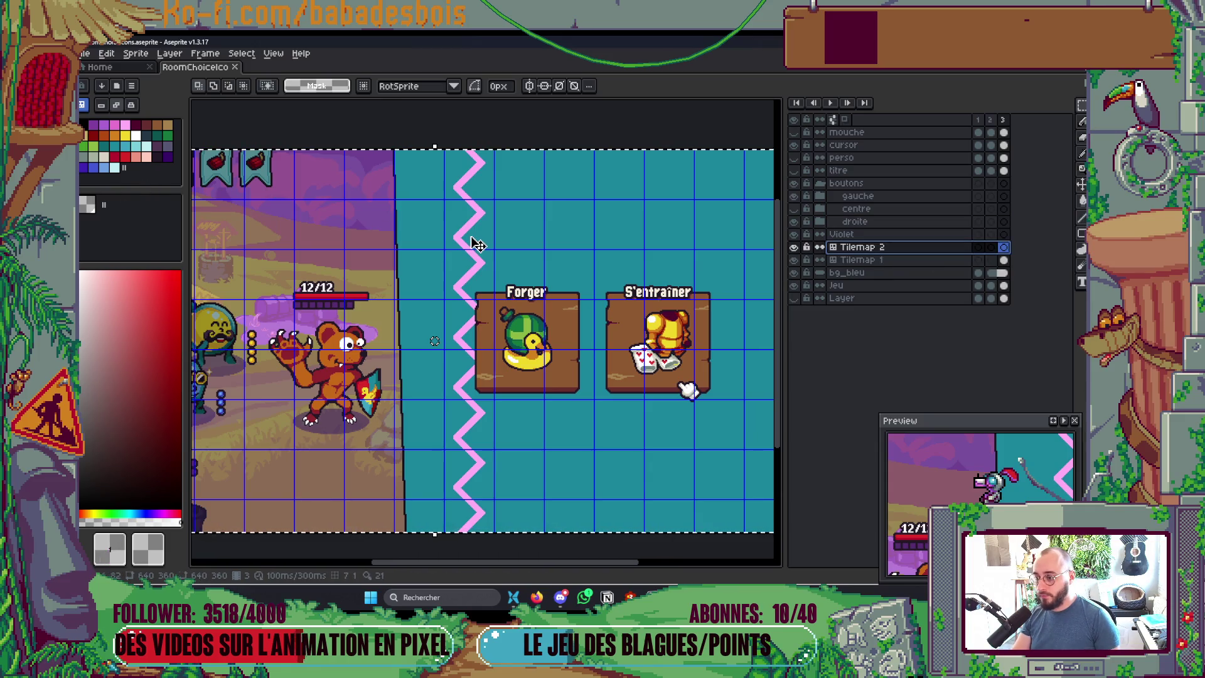
left_click(1003, 260)
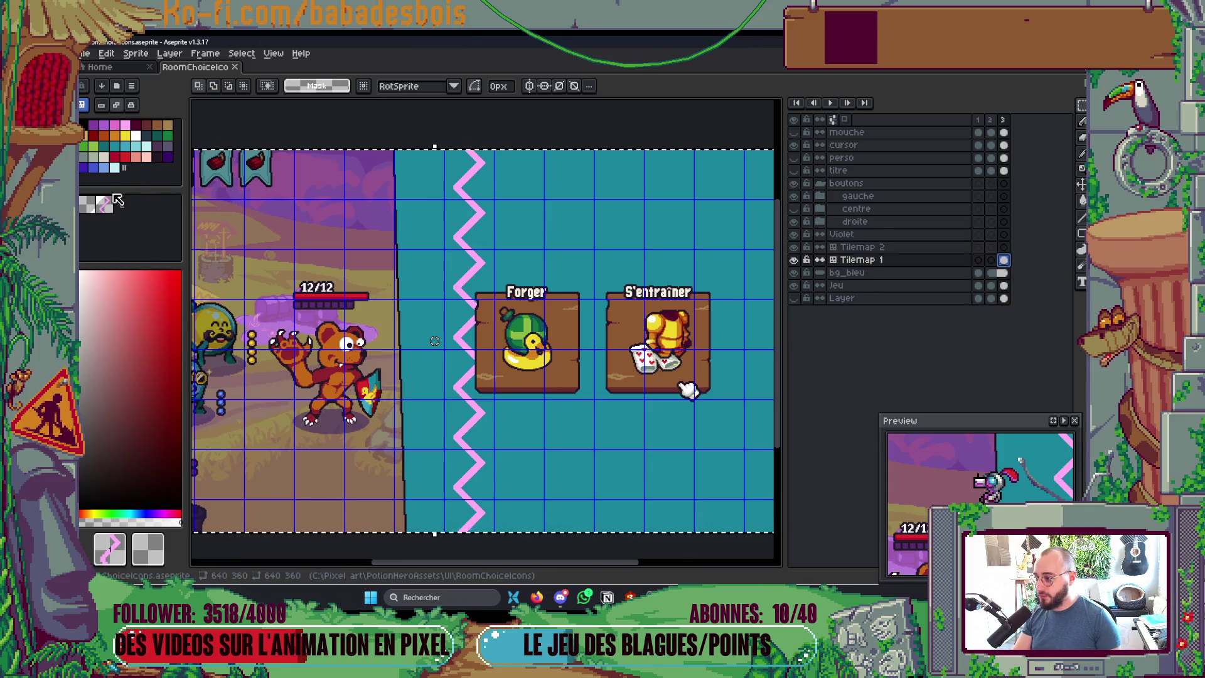
left_click(121, 132)
left_click(123, 128)
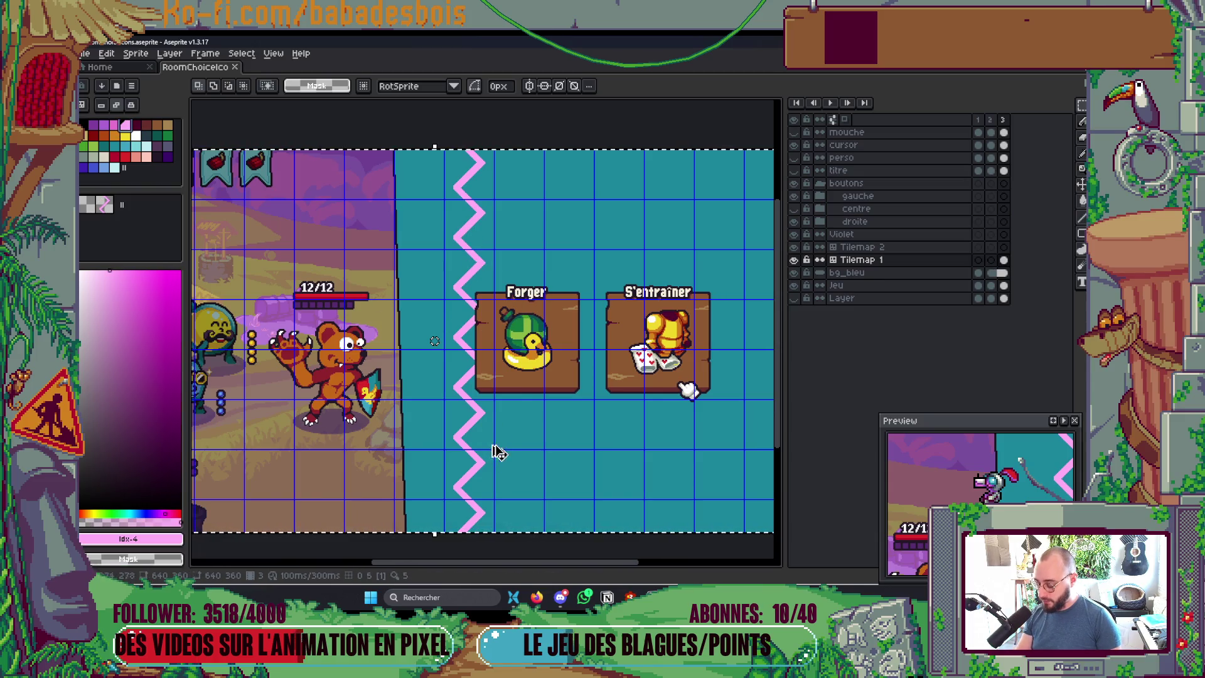
mouse_move(447, 201)
left_mouse_down()
mouse_move(460, 232)
mouse_move(493, 248)
left_mouse_up()
left_click(1003, 247)
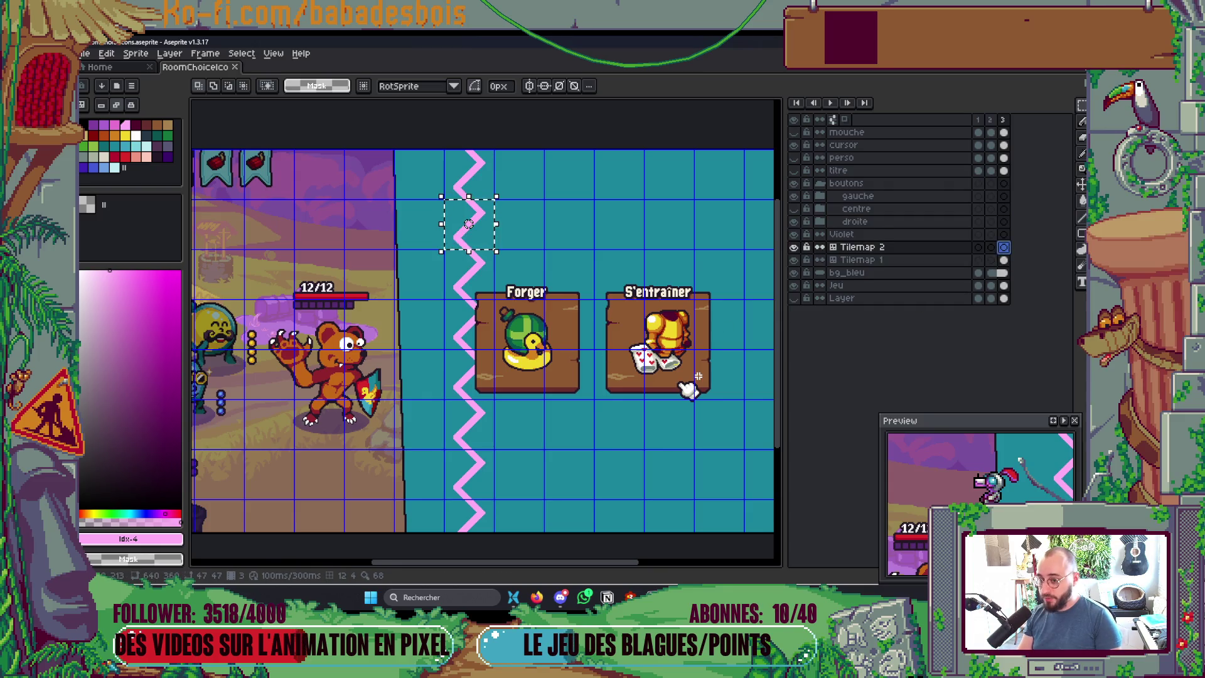
key("ctrl+t")
key("Right")
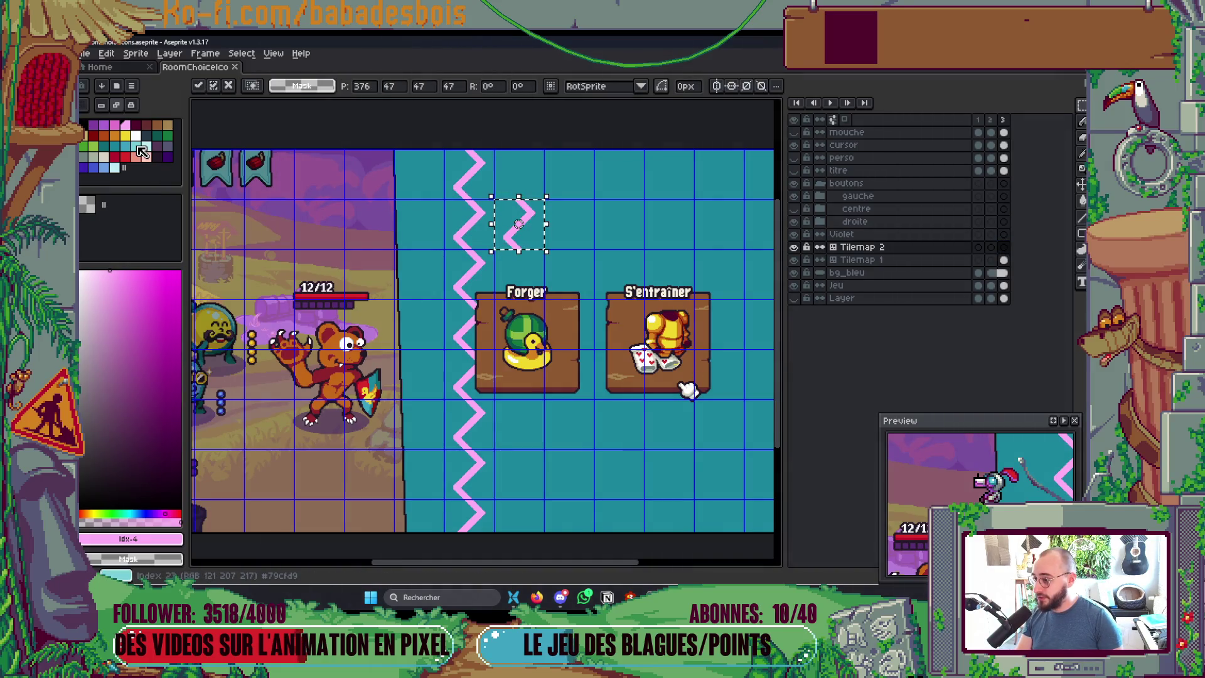
Step: Bucket-fill the copied zigzag light teal, mirror it horizontally and commit it
left_click(141, 151)
key("g")
scroll(472, 236, "up", 3)
left_click(472, 236)
scroll(472, 236, "down", 3)
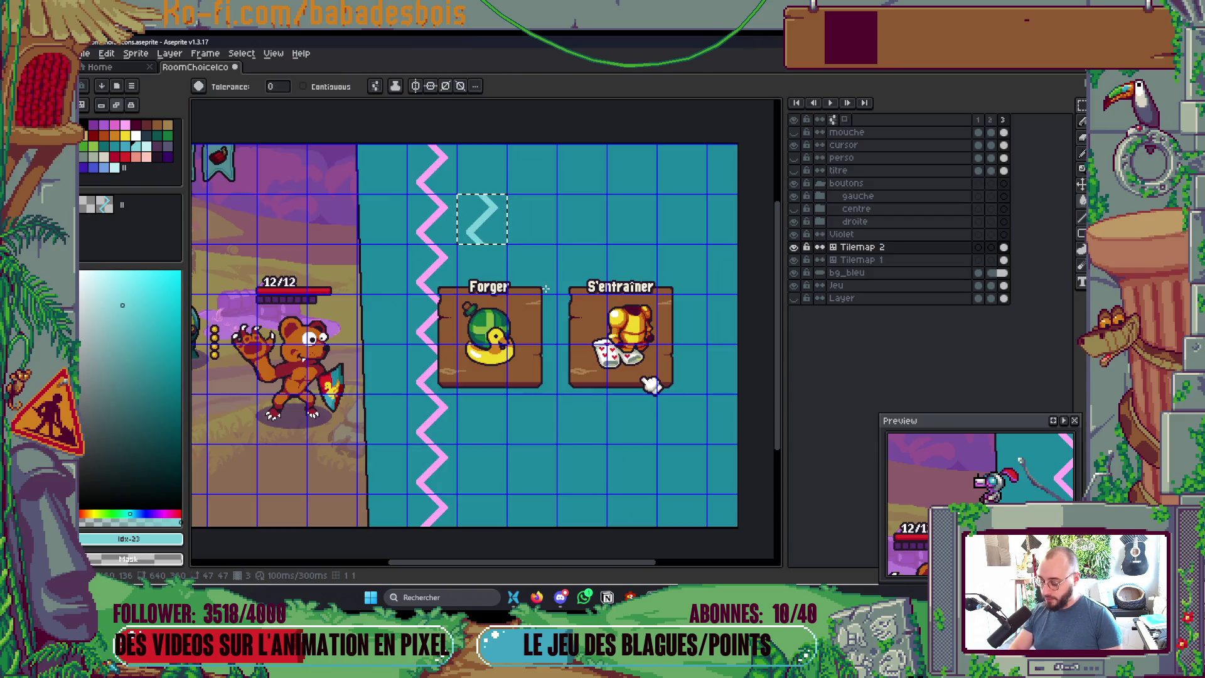
key("shift+h")
key("ctrl+d")
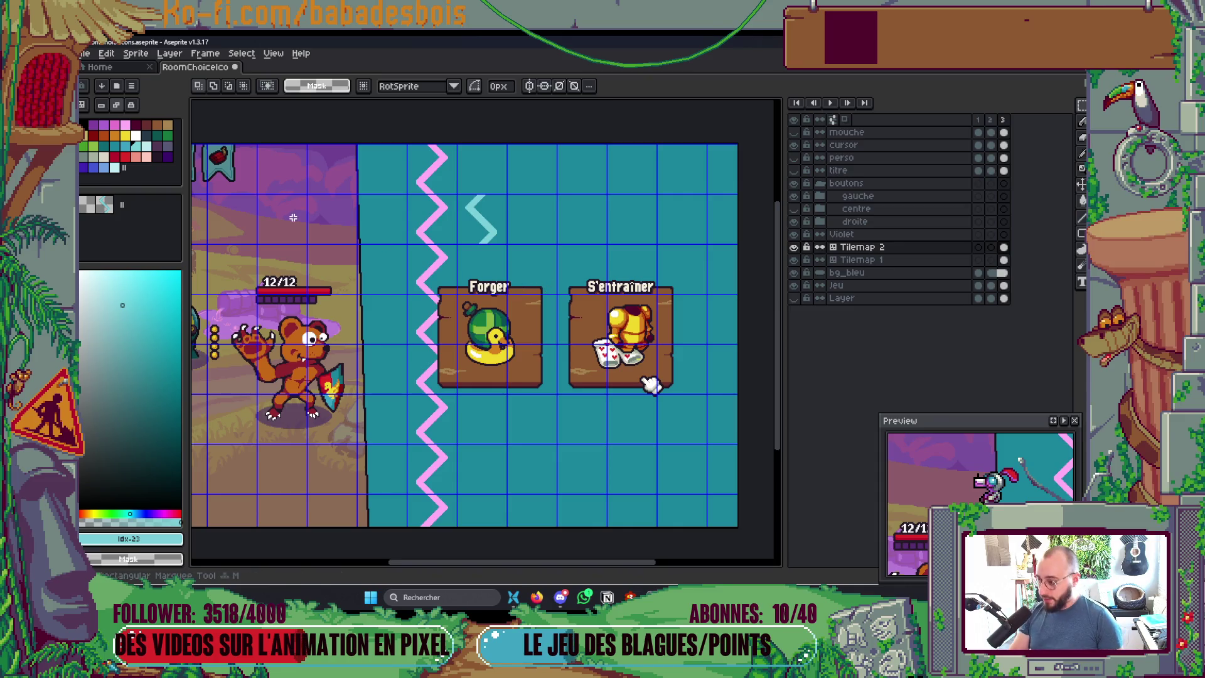
Step: Paint the new teal zigzag tile down the whole column, including the top cell
left_click(109, 209)
key("ctrl+v")
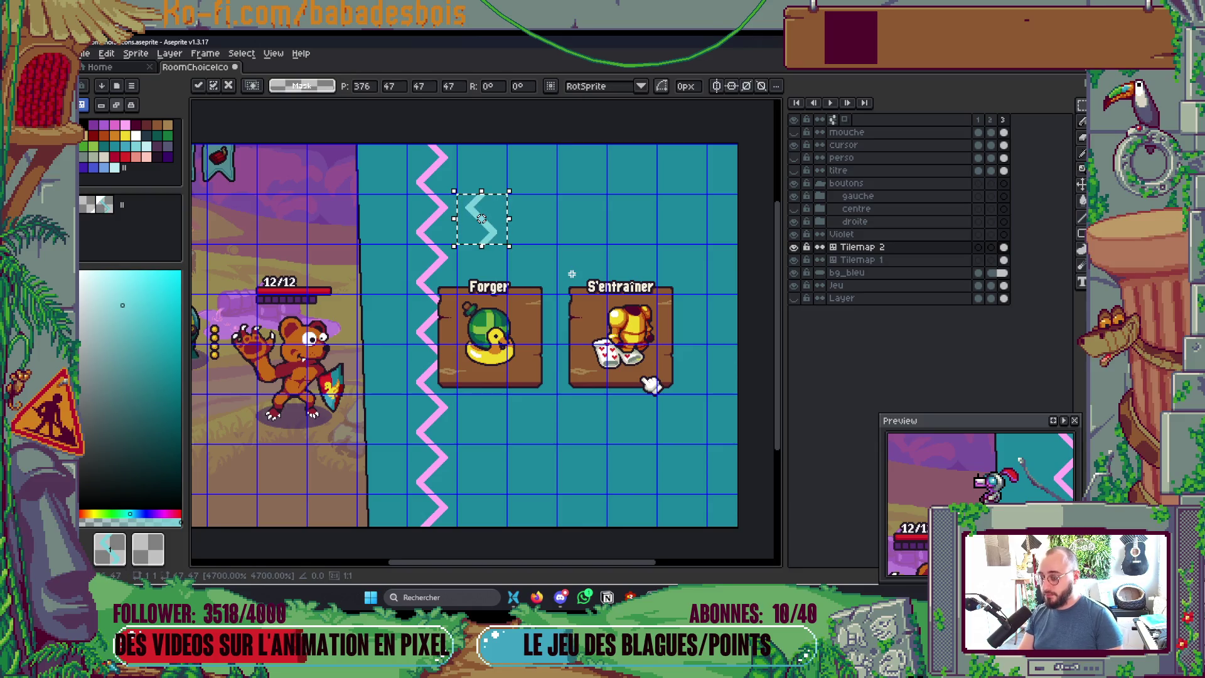
left_click(572, 274)
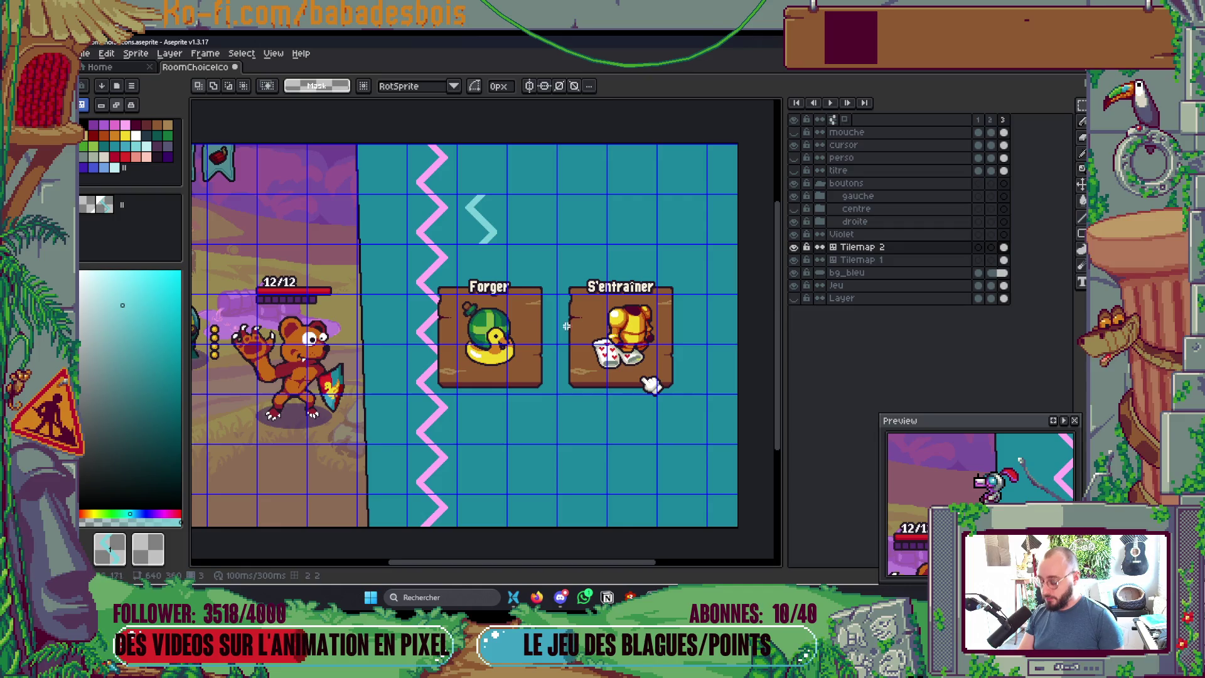
key("b")
left_click_drag(424, 207, 421, 507)
left_click(430, 170)
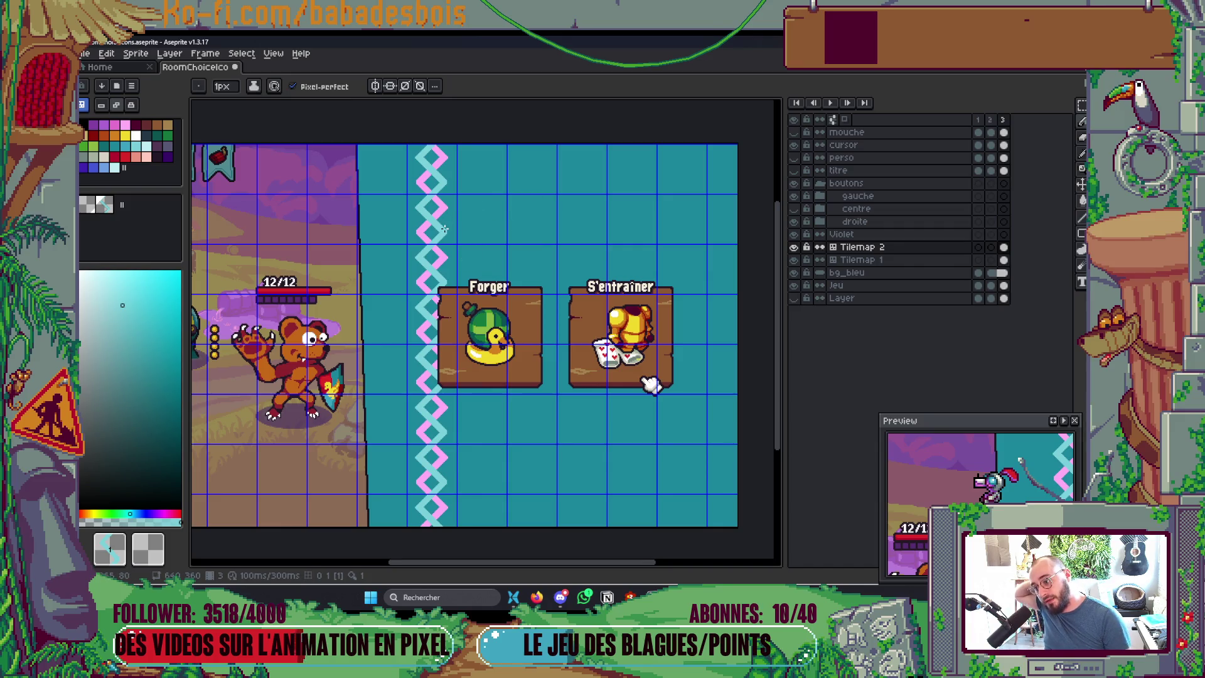
Step: Narrow the palette panel to widen the canvas and switch from tile to pixel editing
scroll(443, 229, "up", 3)
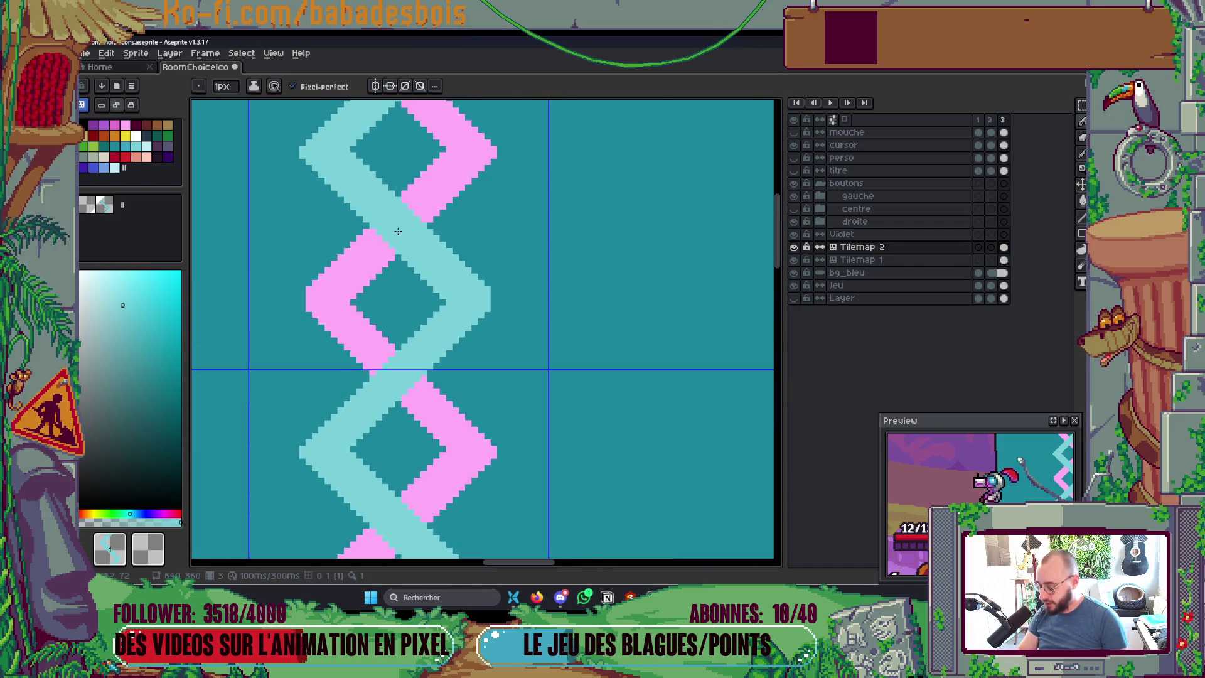
left_click_drag(187, 156, 144, 156)
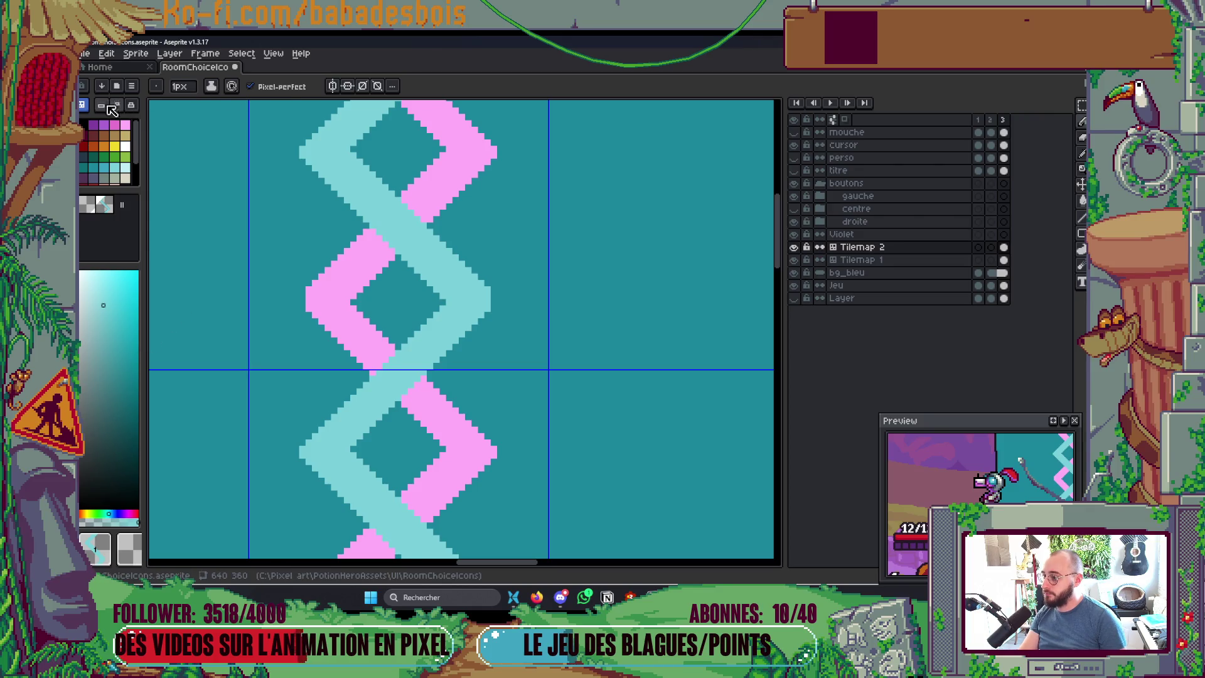
left_click(83, 105)
scroll(502, 314, "up", 1)
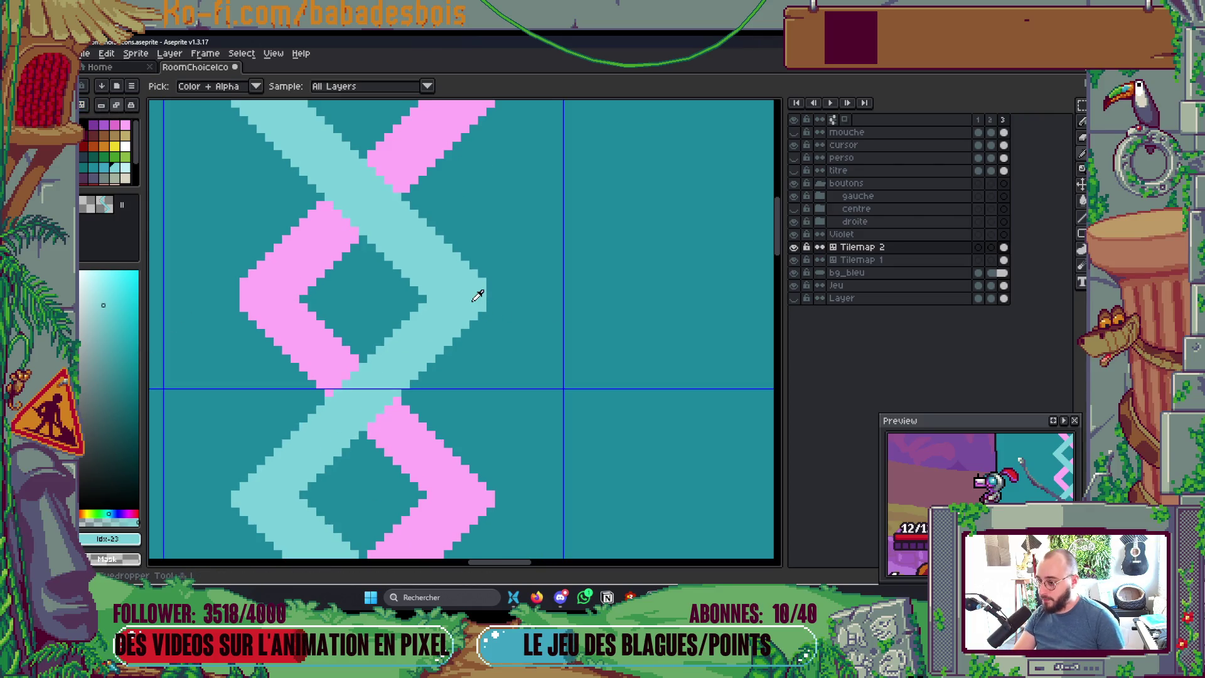
left_click(101, 105)
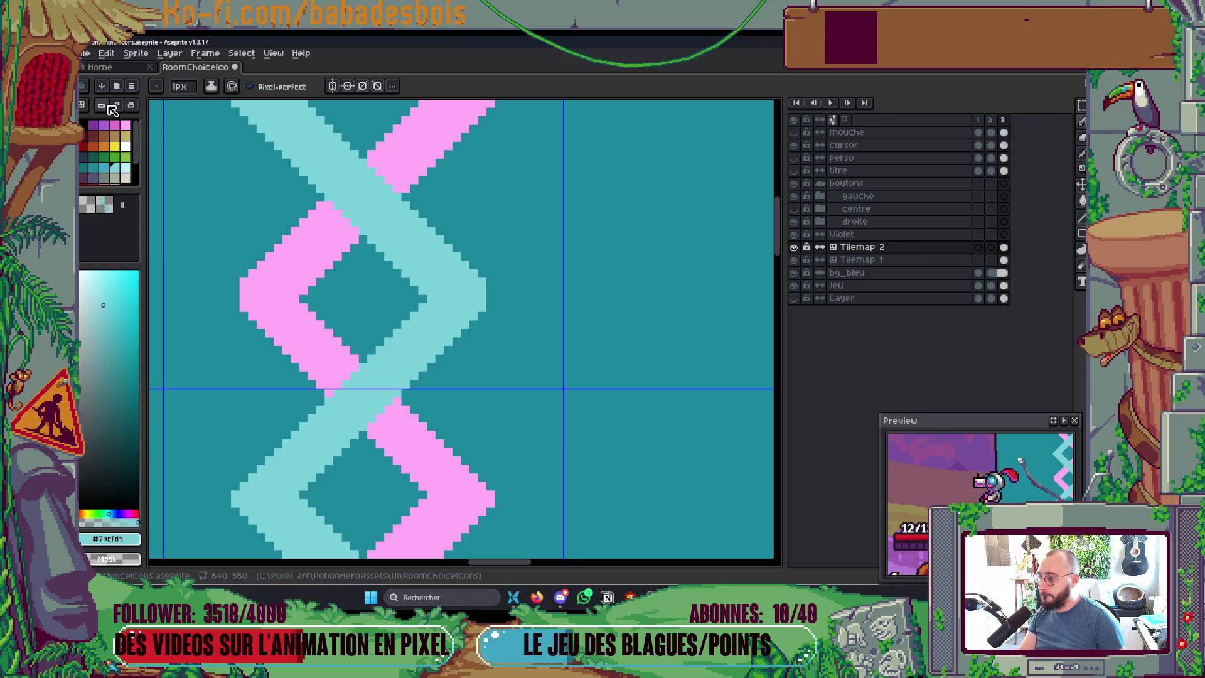
scroll(503, 261, "down", 2)
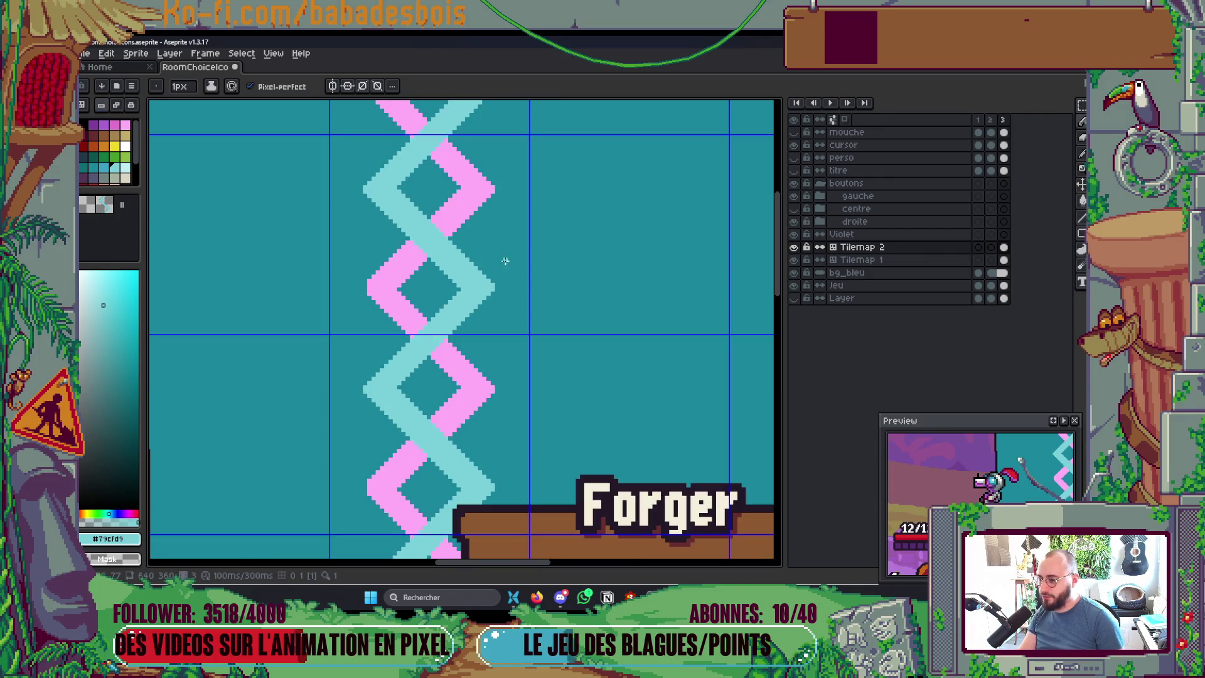
scroll(516, 255, "up", 3)
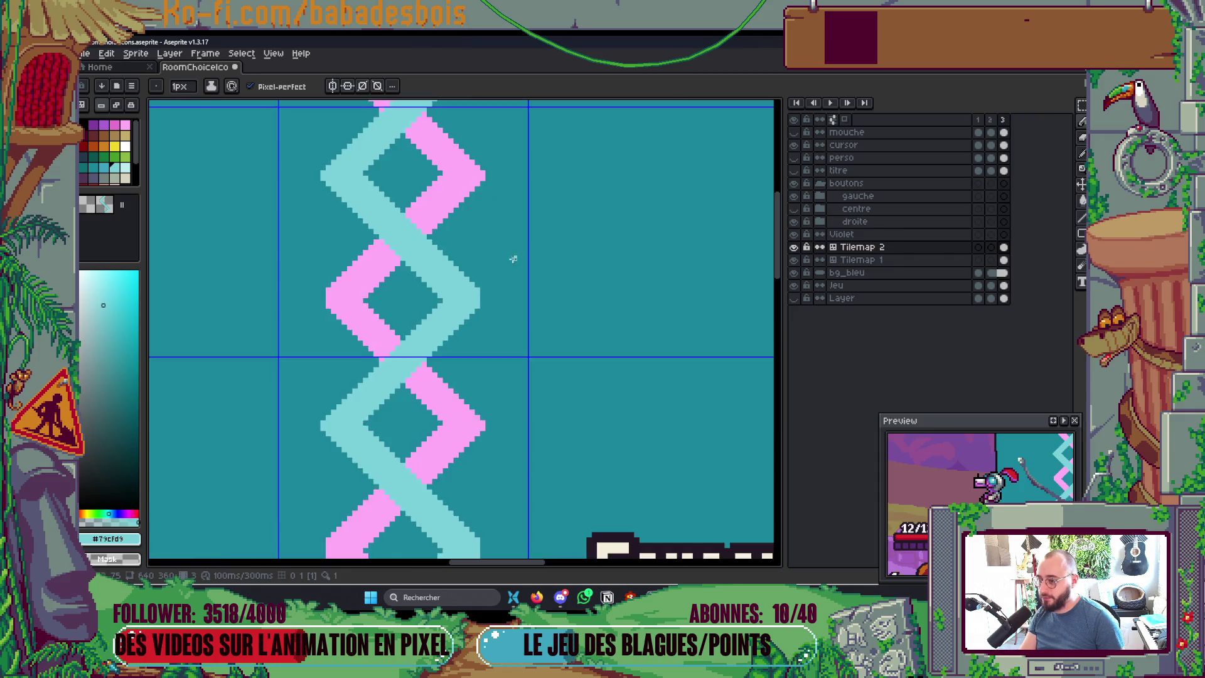
Step: Eyedropper the pink from the braid, return to the pencil, and move to Tilemap 1
mouse_move(468, 306)
left_mouse_down()
mouse_move(551, 314)
mouse_move(672, 285)
left_mouse_up()
key("i")
left_click(431, 342)
key("b")
key("Down")
scroll(442, 229, "down", 3)
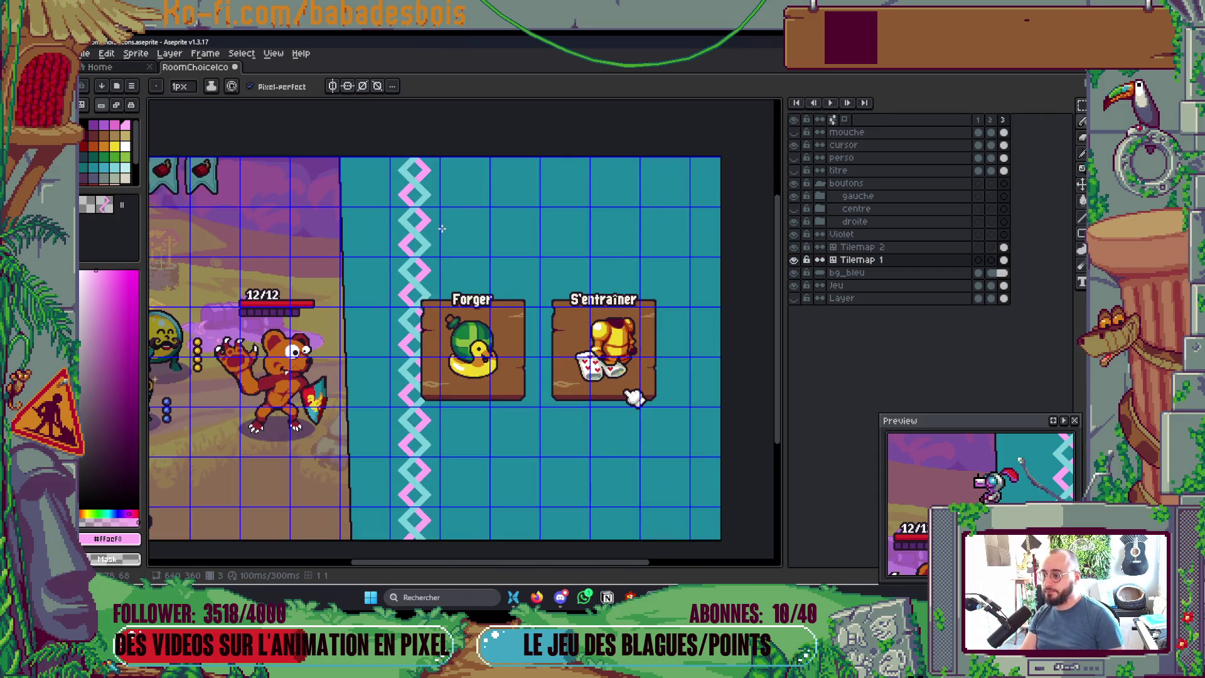
Step: Draw a thick 2px light-teal 45° band down-right from the braid crossing
scroll(573, 430, "down", 1)
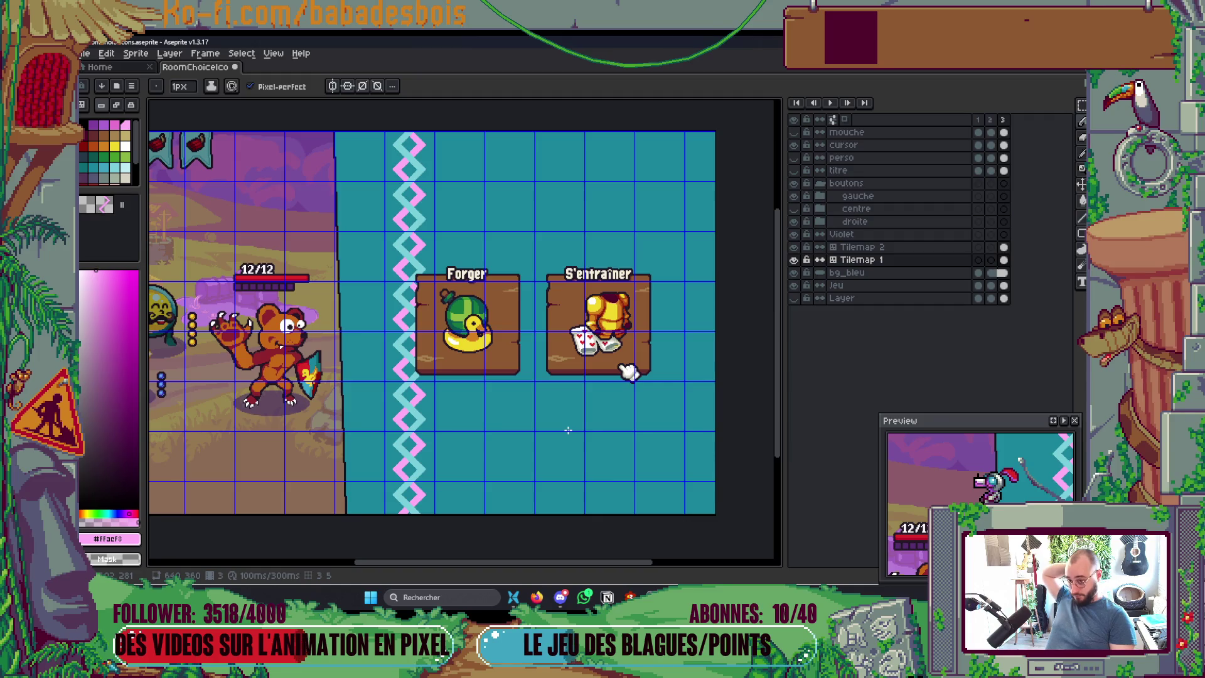
scroll(402, 207, "up", 4)
mouse_move(516, 215)
left_mouse_down()
mouse_move(517, 299)
mouse_move(476, 274)
left_mouse_up()
scroll(484, 271, "up", 1)
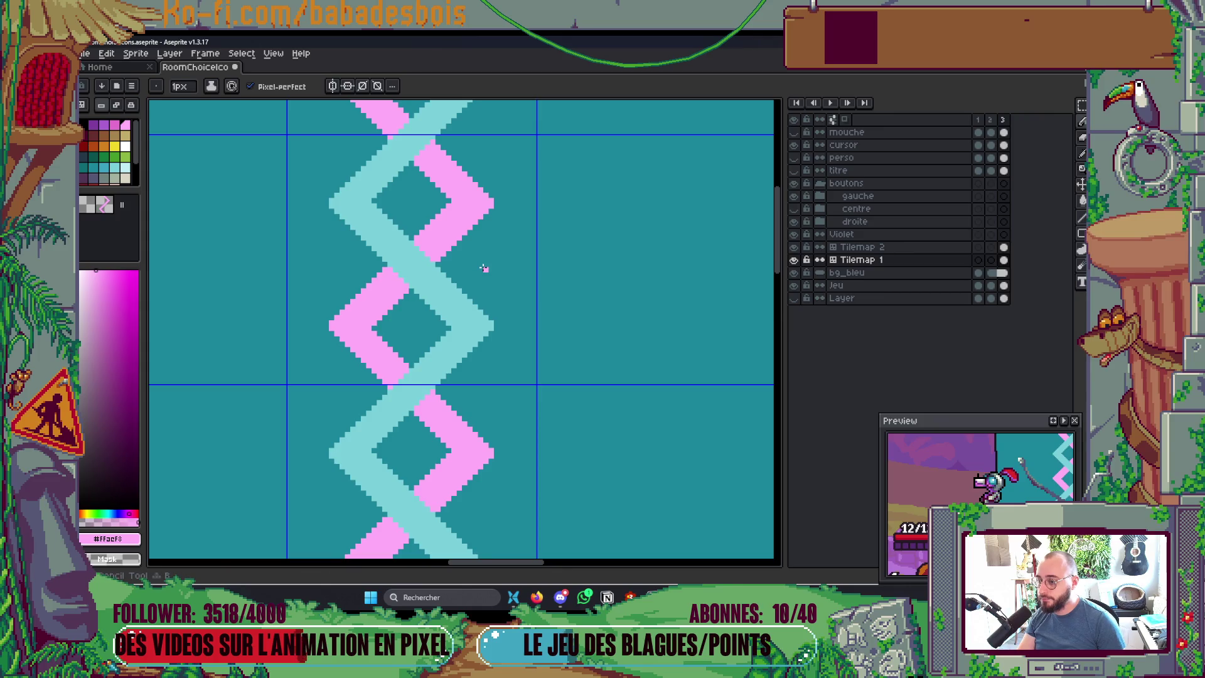
scroll(507, 358, "up", 1)
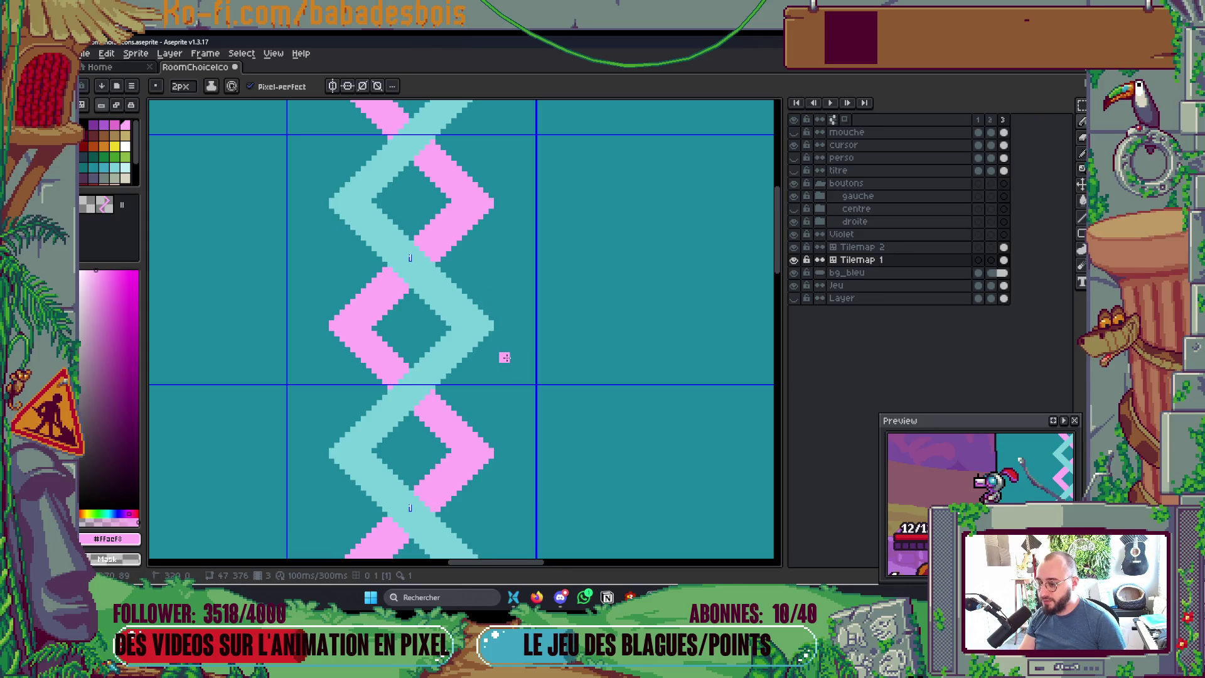
left_click_drag(487, 350, 497, 330)
left_click(494, 318, "alt")
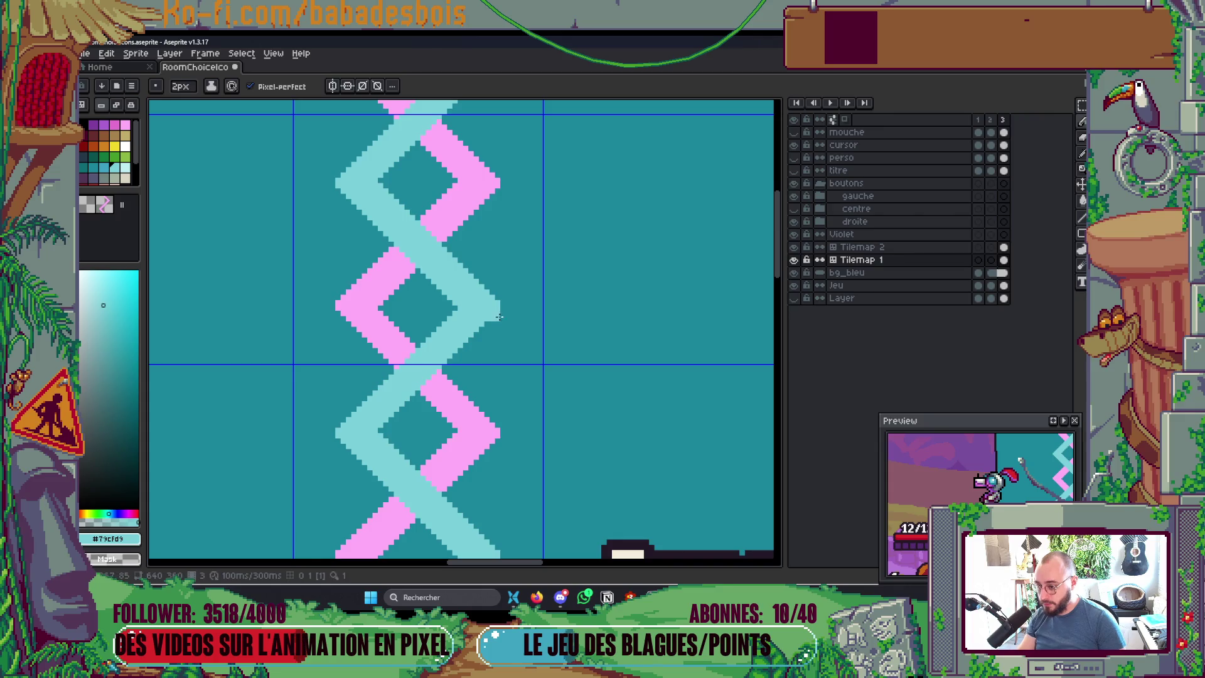
left_click_drag(500, 311, 559, 379)
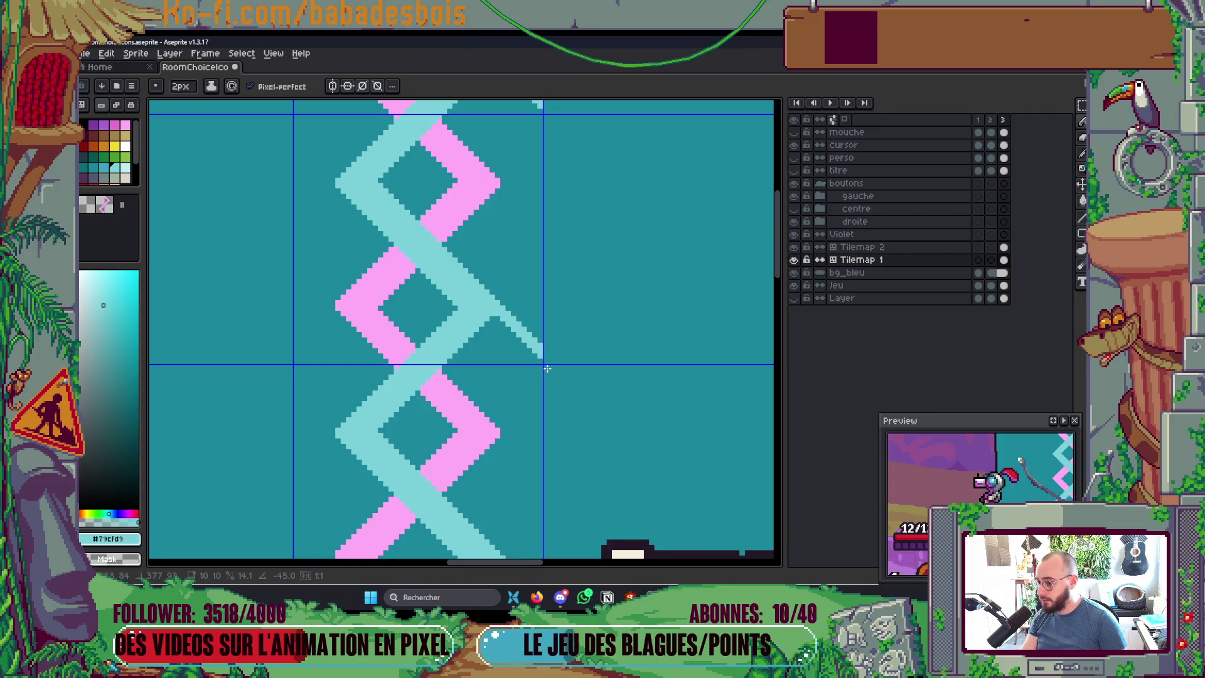
mouse_move(490, 317)
left_mouse_down()
mouse_move(532, 377)
mouse_move(535, 354)
mouse_move(500, 317)
left_mouse_up()
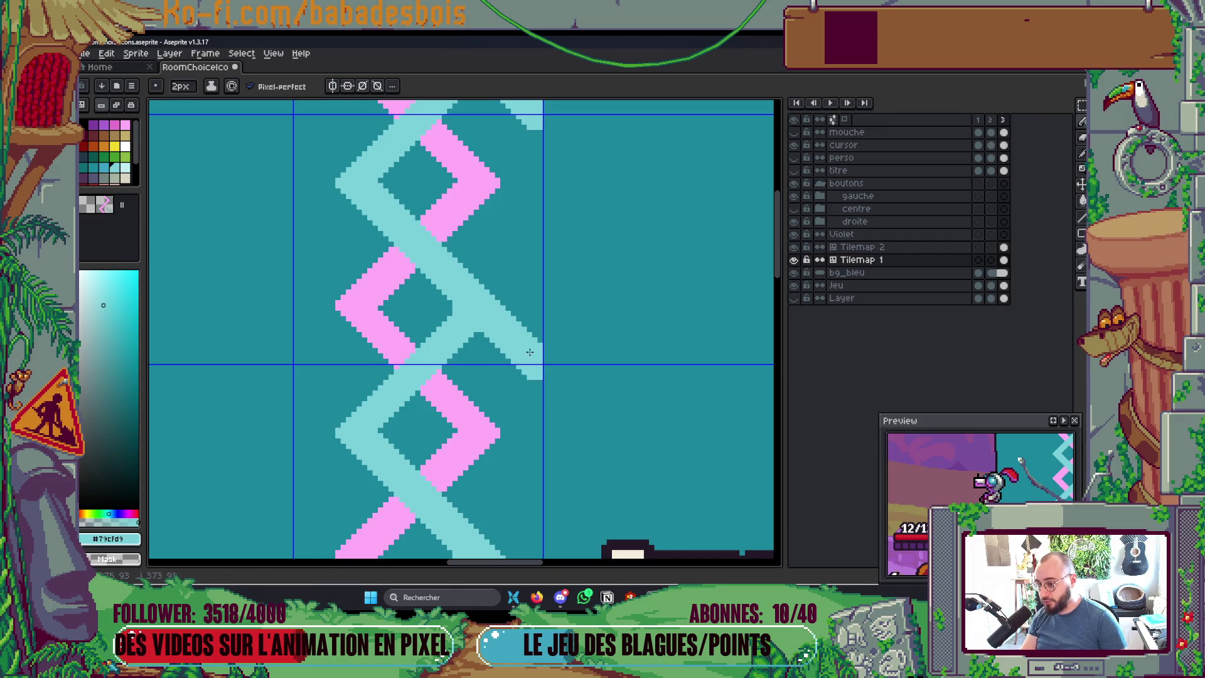
Step: Zoom out over the pink band and bring up the web browser
scroll(534, 355, "down", 8)
scroll(539, 359, "up", 8)
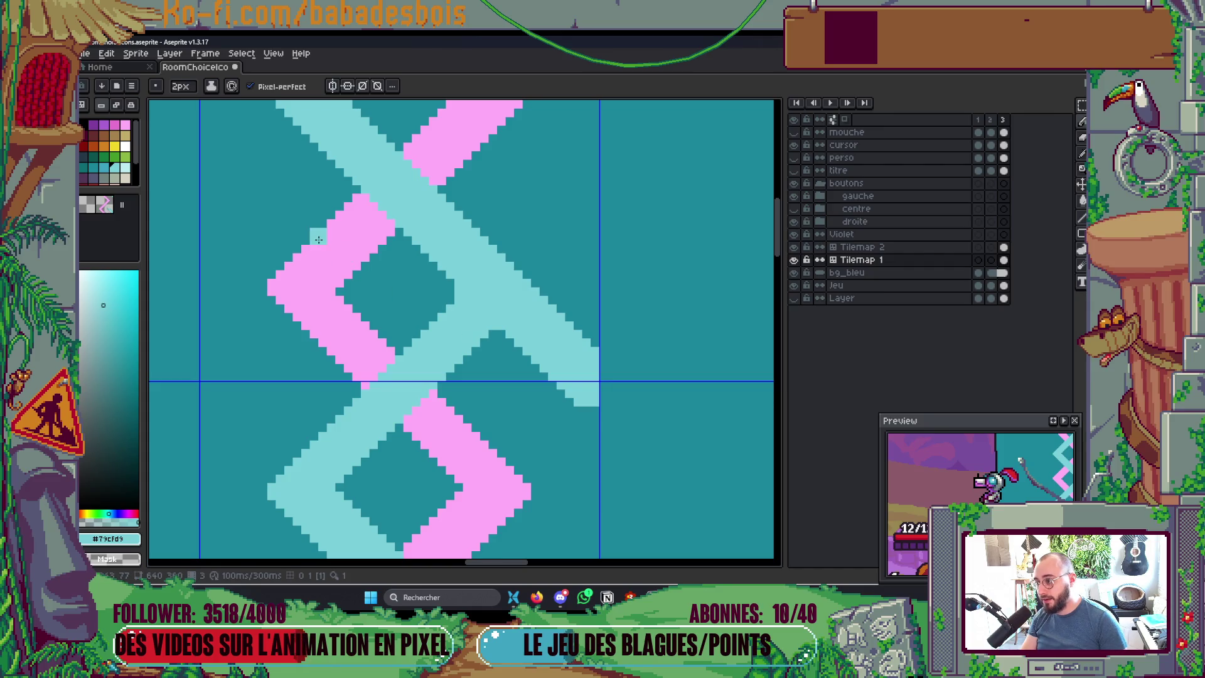
left_click_drag(318, 247, 322, 258)
scroll(322, 258, "down", 4)
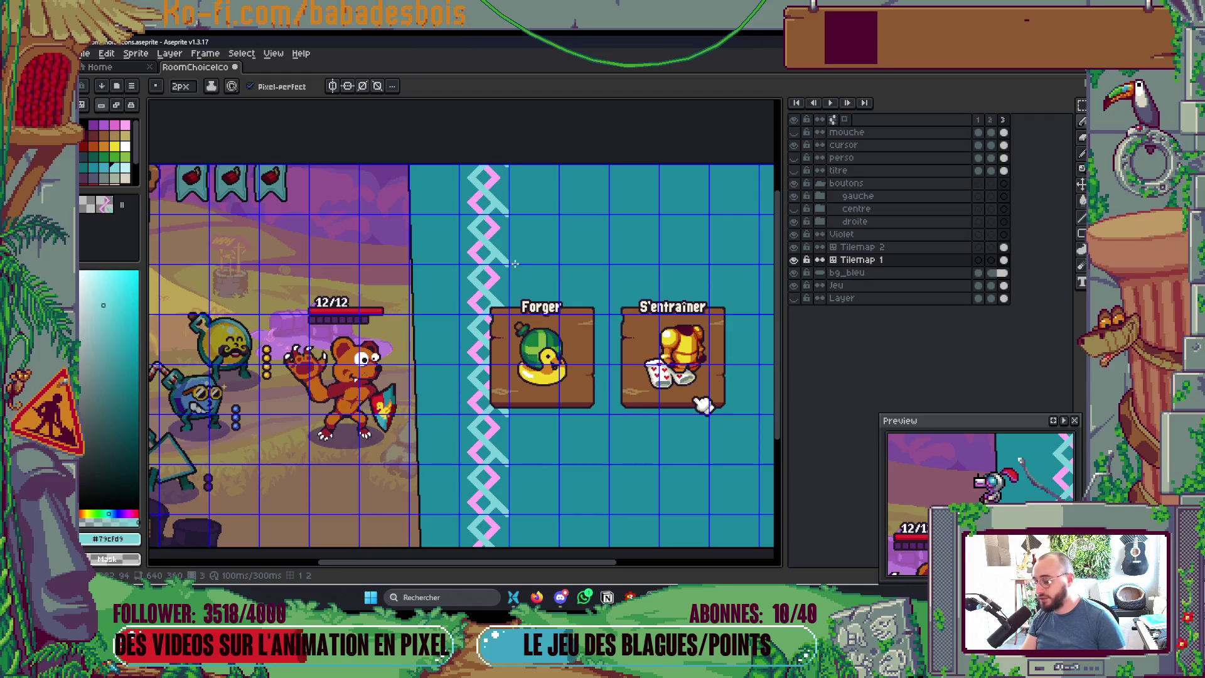
left_click(538, 599)
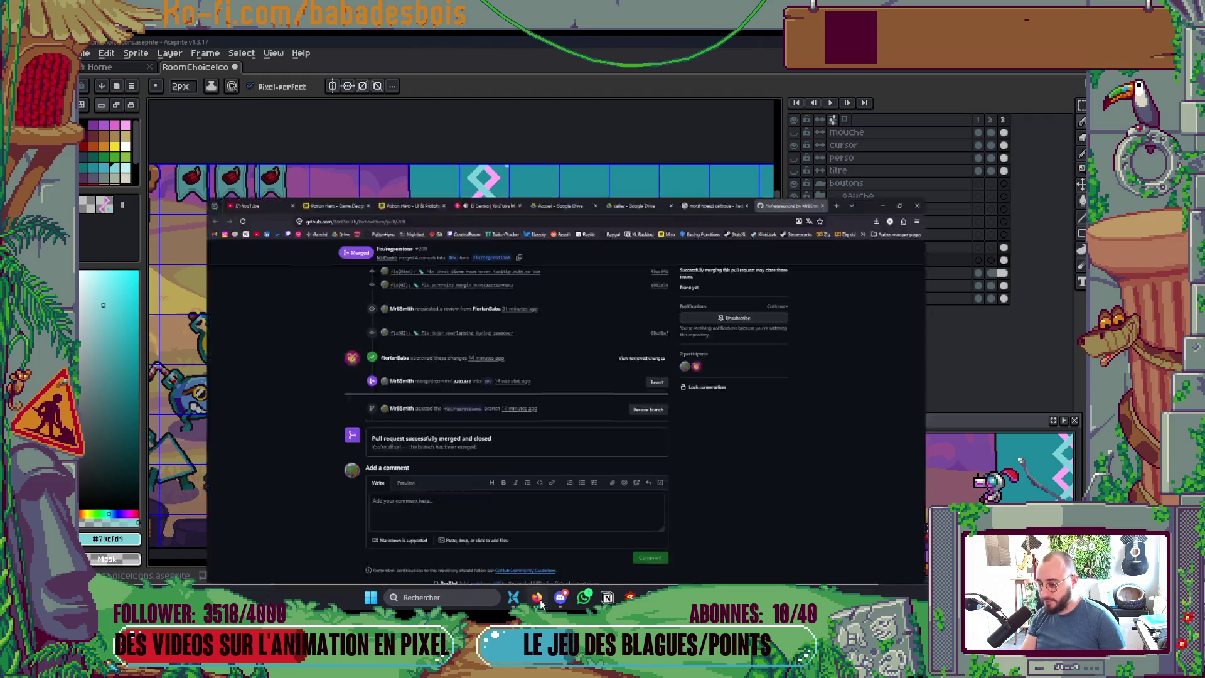
Step: Screen-capture the Celtic-knot ribbon image from the Google Images results, then return to RoomChoiceIcons
left_click(767, 35)
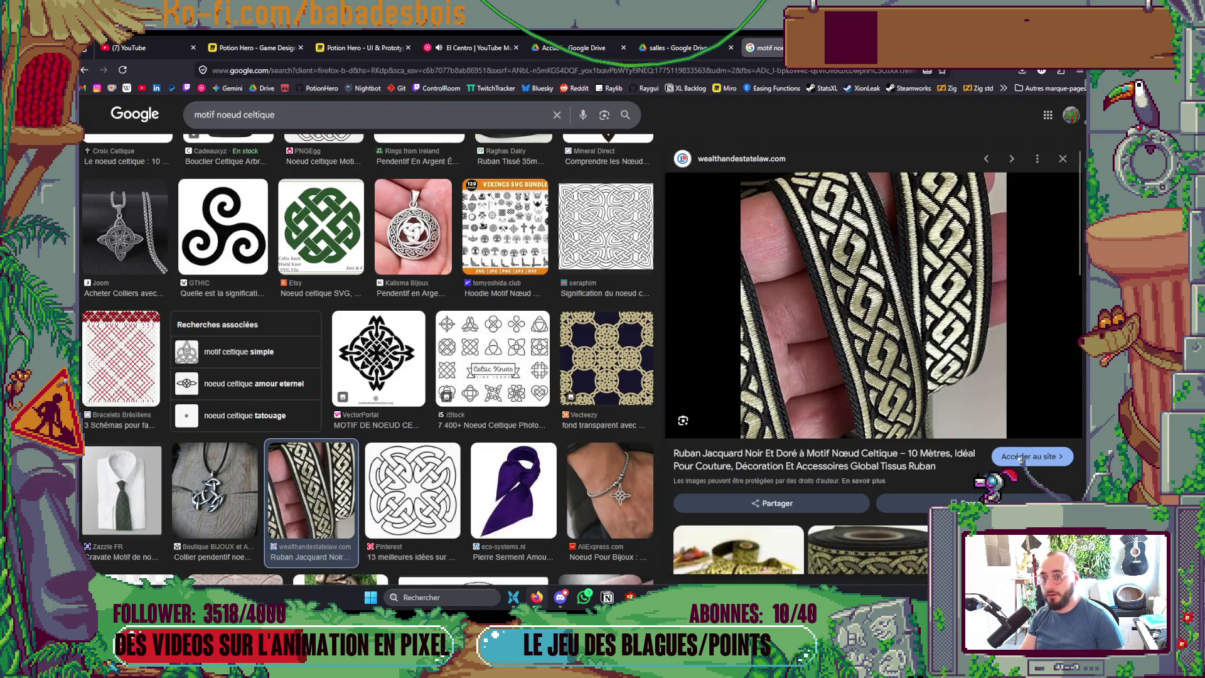
left_click_drag(928, 48, 928, 85)
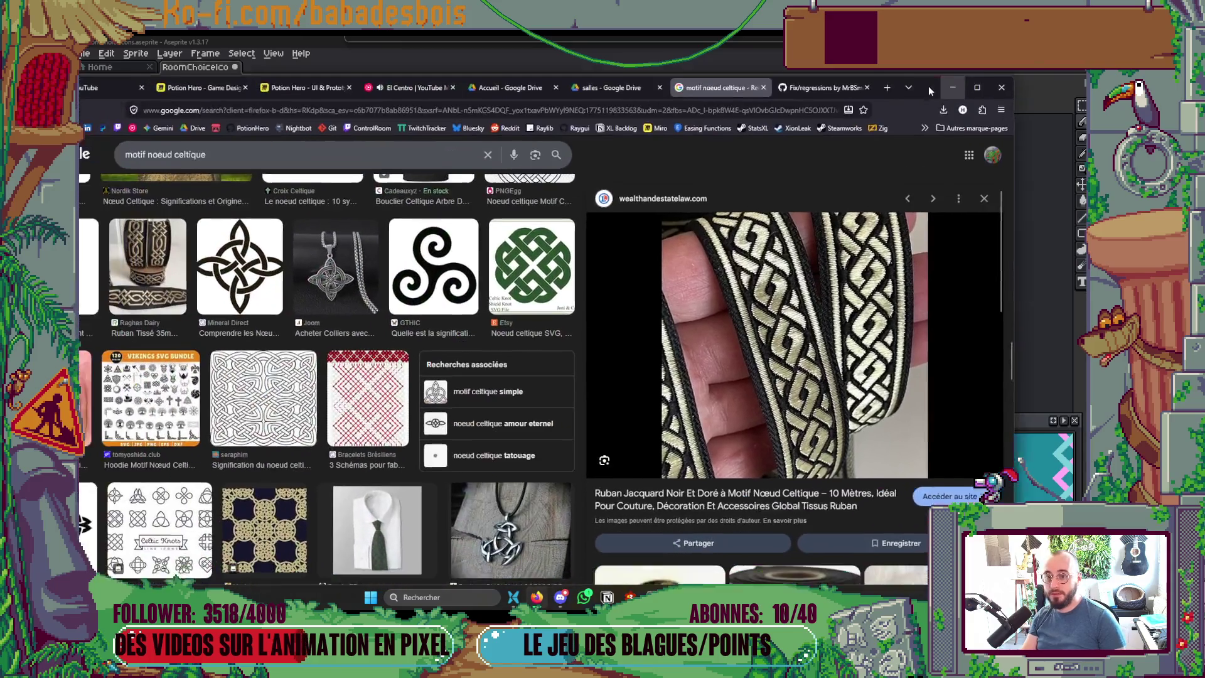
left_click(977, 88)
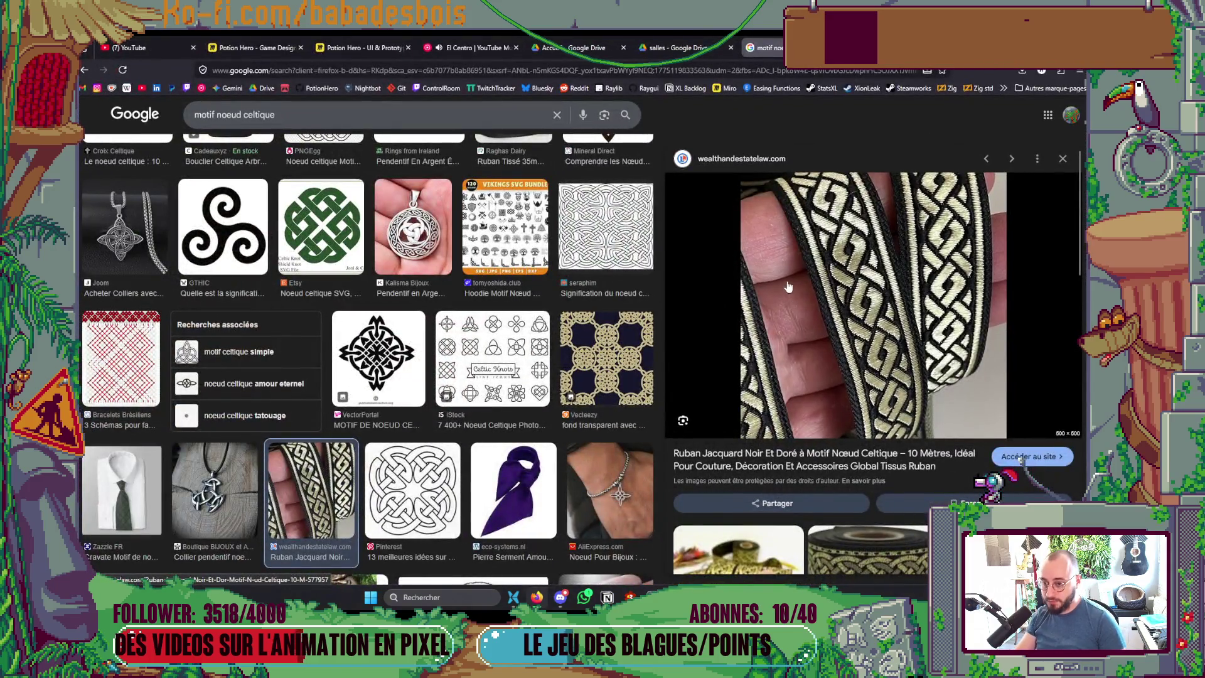
key("super+shift+s")
mouse_move(739, 171)
left_mouse_down()
mouse_move(945, 402)
mouse_move(1012, 446)
left_mouse_up()
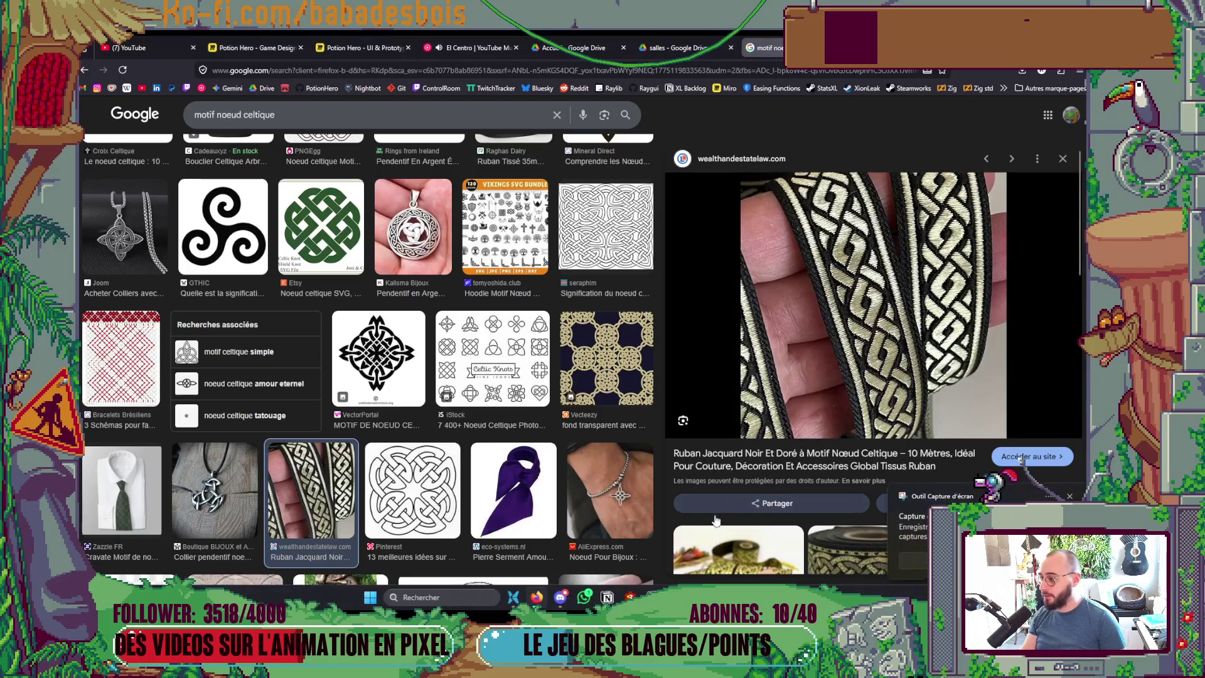
key("alt+Tab")
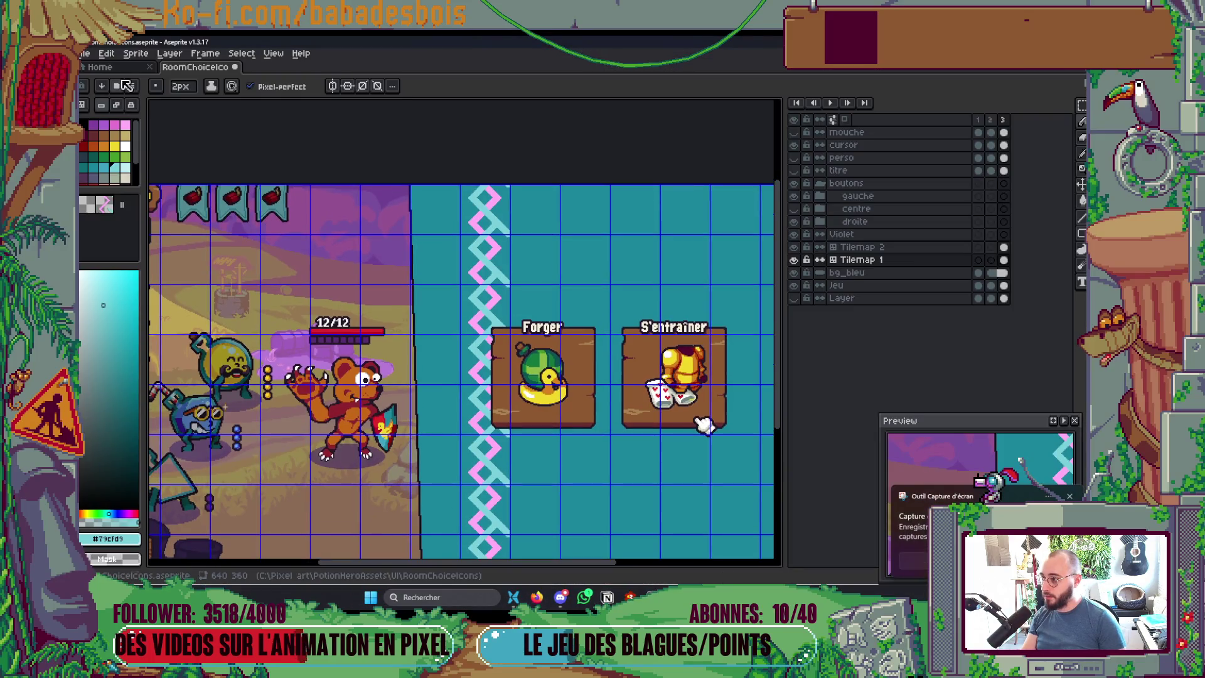
left_click(110, 67)
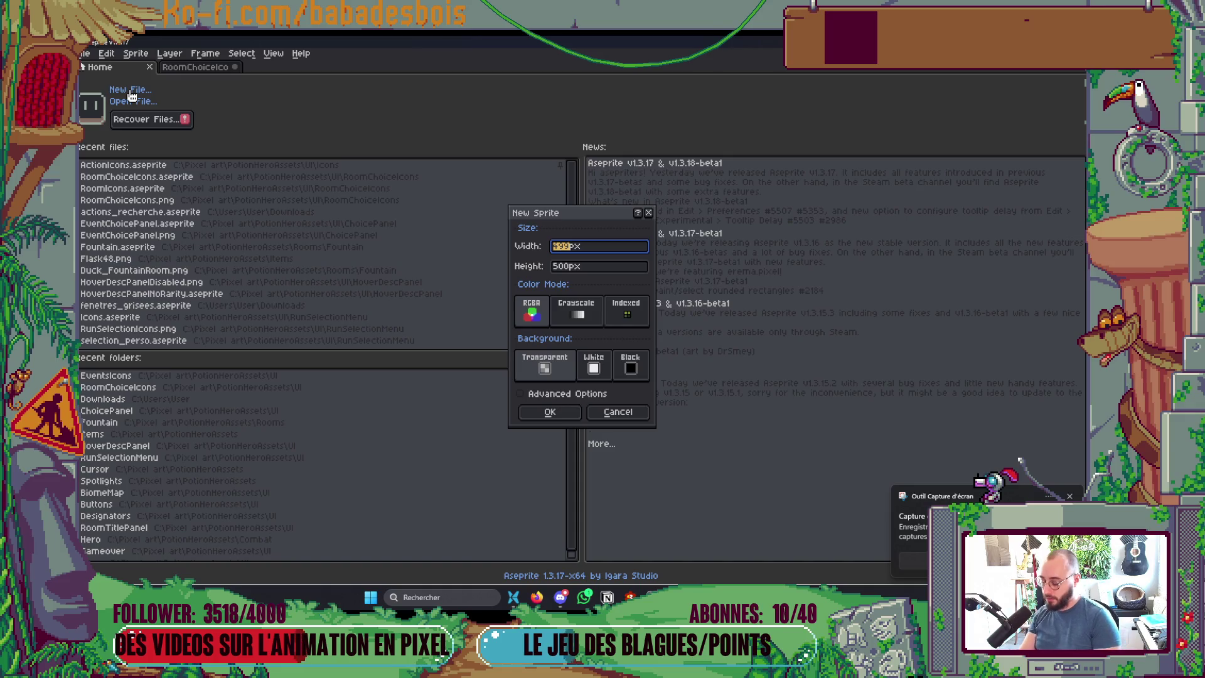
Step: Create a new sprite holding the pasted braid photo and dock it beside the room-choice scene
key("Return")
key("ctrl+v")
scroll(217, 78, "down", 2)
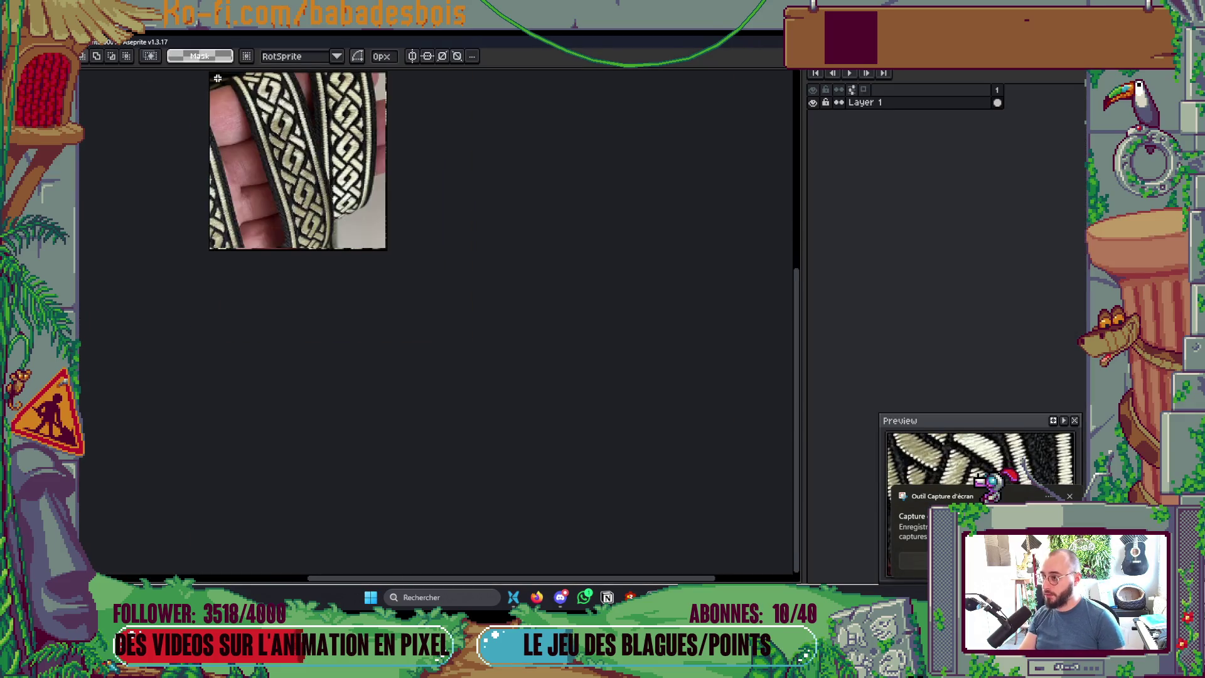
left_click_drag(218, 77, 332, 253)
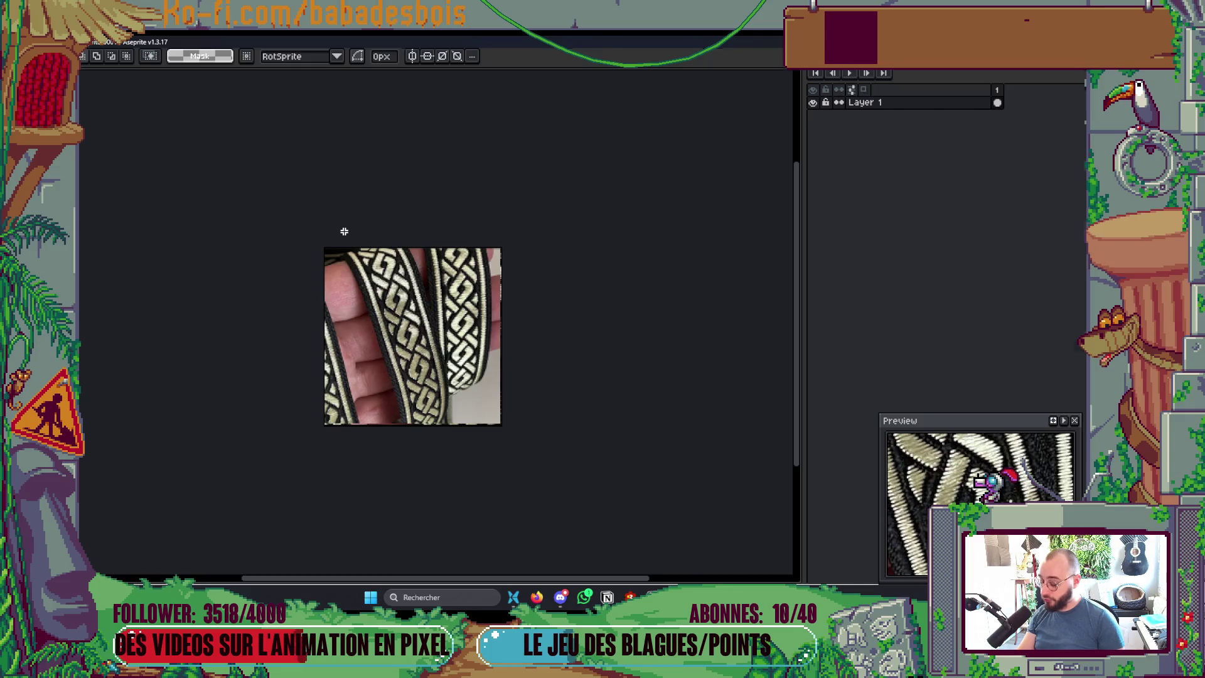
key("ctrl+f")
mouse_move(292, 67)
left_mouse_down()
mouse_move(933, 313)
mouse_move(768, 283)
left_mouse_up()
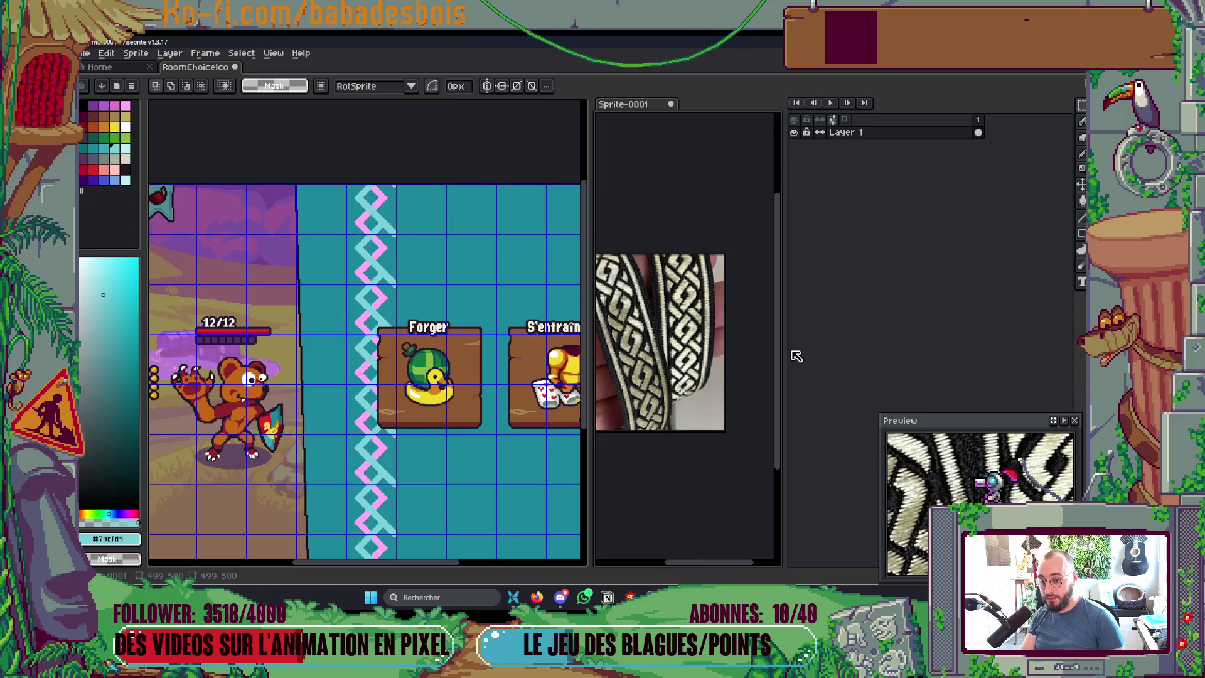
left_click_drag(796, 356, 930, 351)
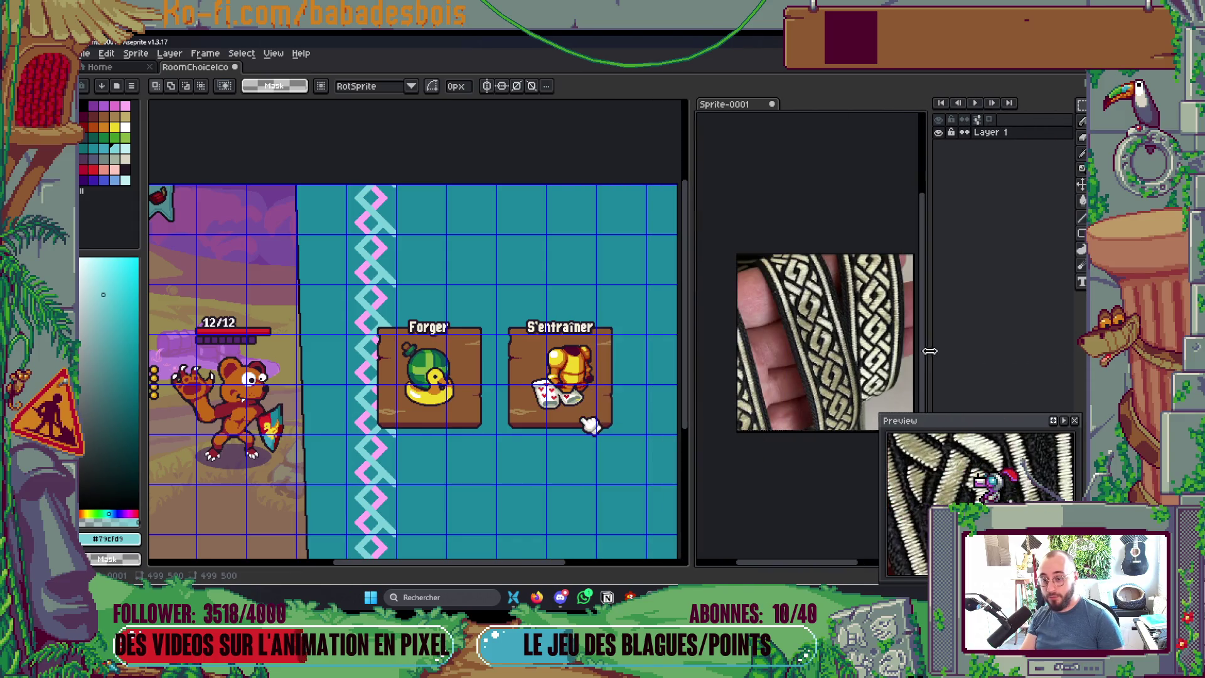
Step: Hide the gauche and centre button groups, including Forger and S'entraîner
left_click(514, 362)
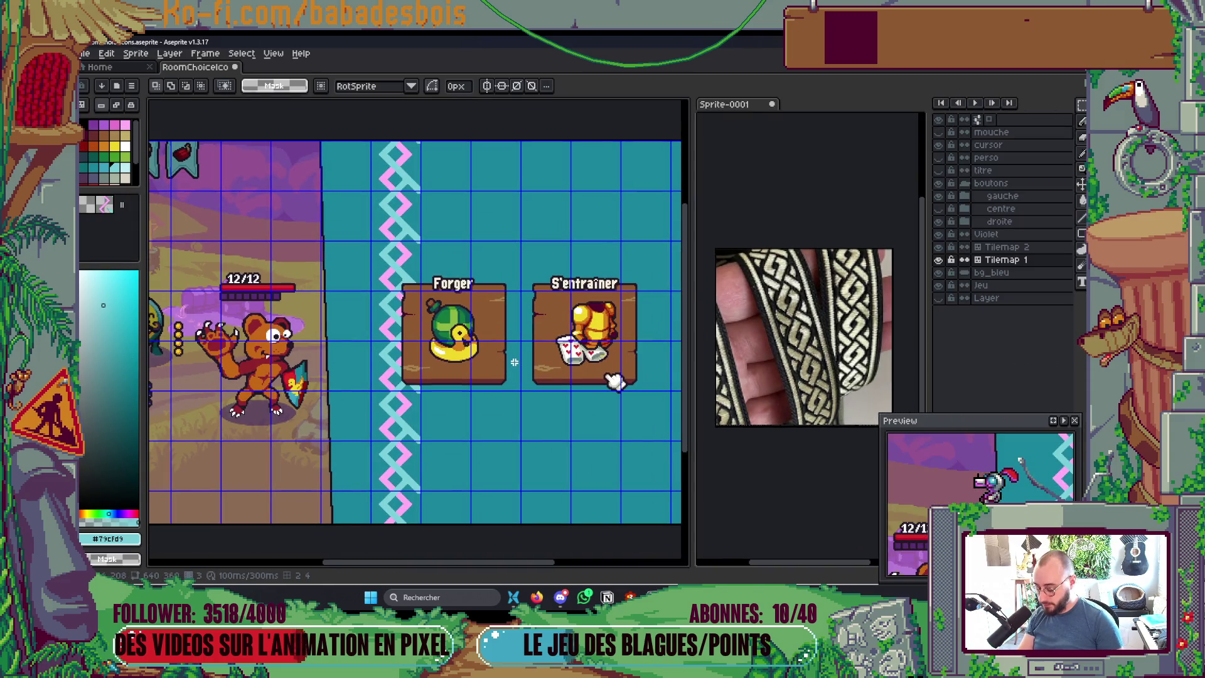
left_click(499, 348, "ctrl")
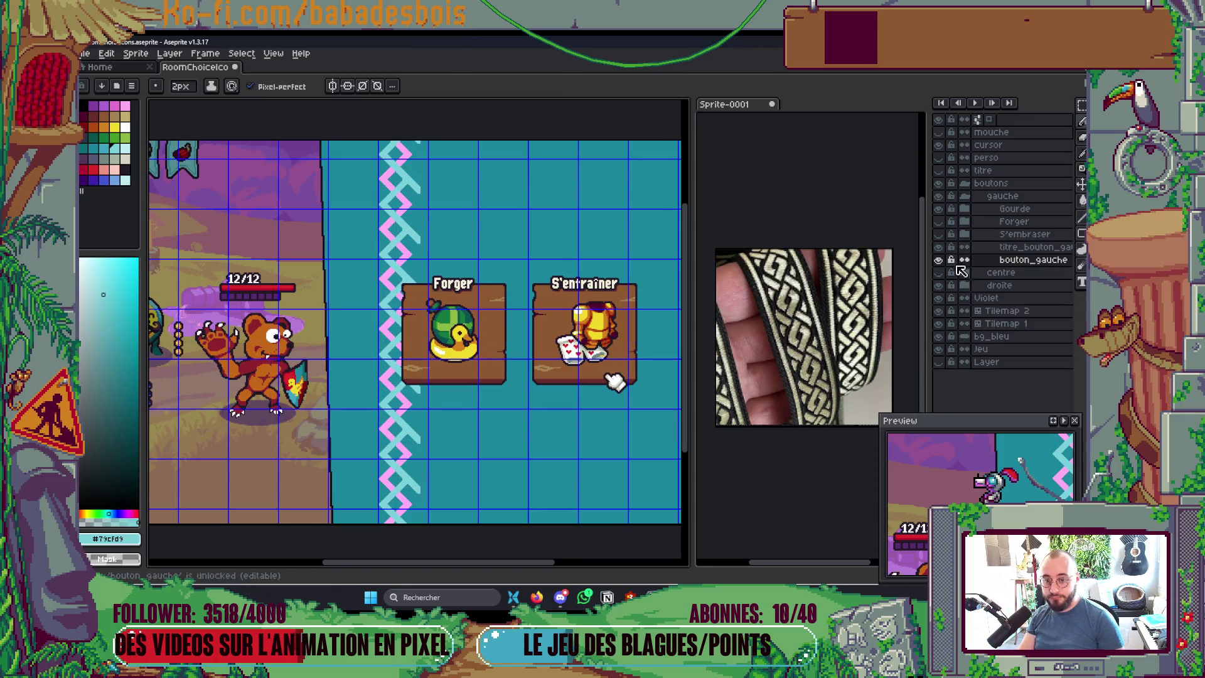
left_click(965, 196)
left_click(938, 196)
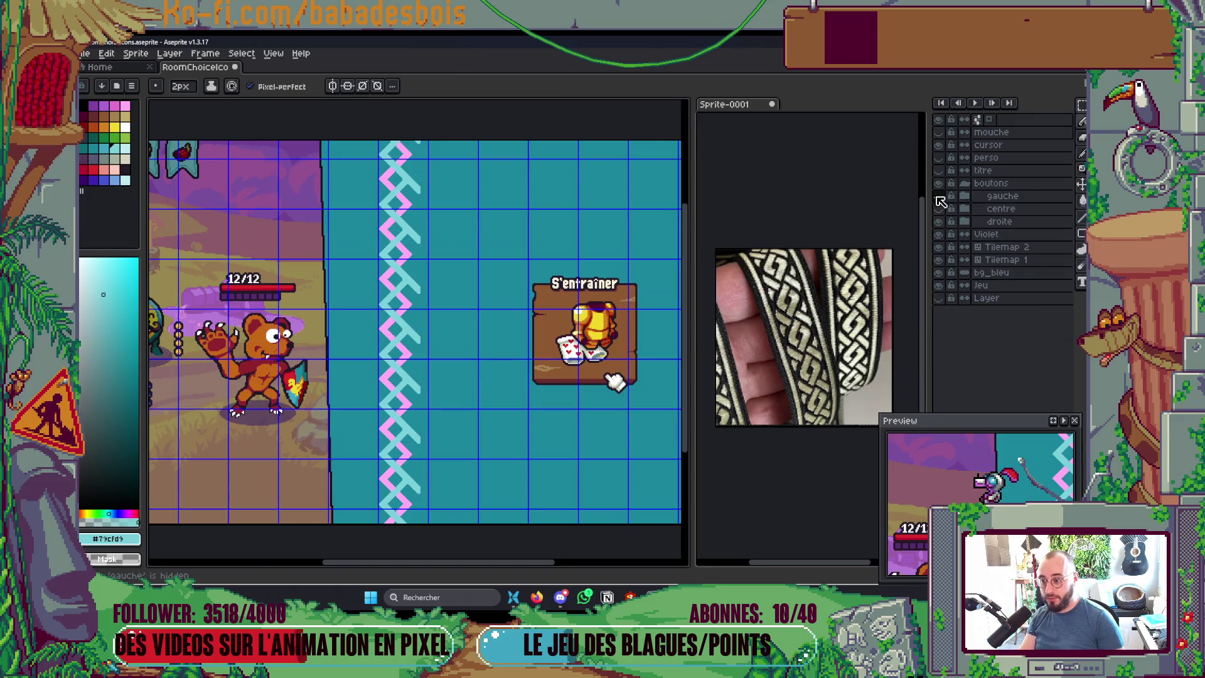
left_click(938, 195)
left_click_drag(938, 196, 937, 216)
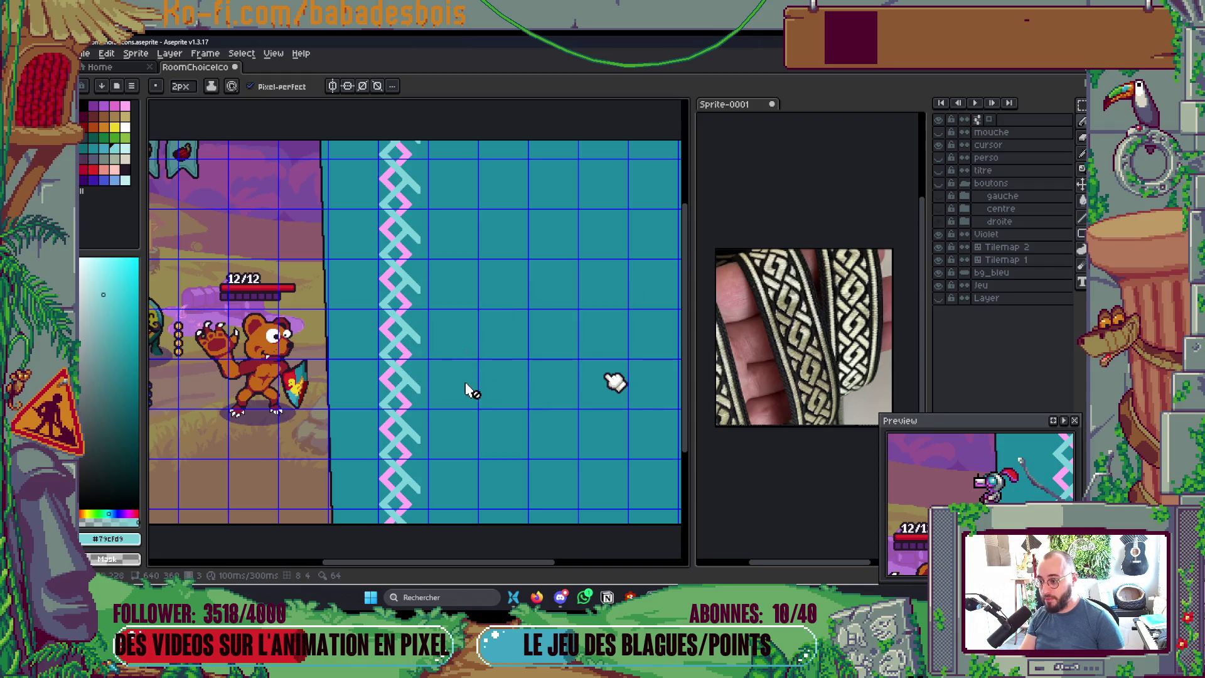
scroll(433, 379, "up", 2)
scroll(439, 358, "up", 1)
scroll(483, 344, "up", 1)
scroll(533, 333, "down", 1)
left_click(303, 261, "ctrl")
scroll(304, 261, "up", 1)
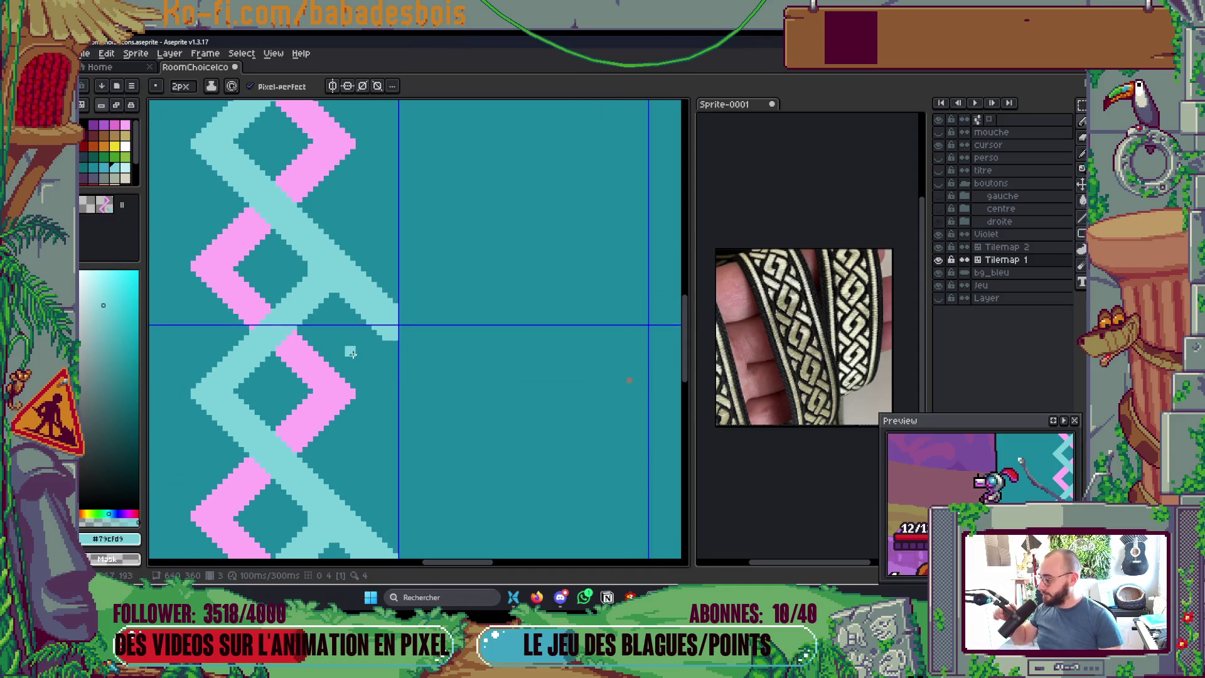
left_click_drag(373, 366, 411, 358)
left_click(356, 285, "ctrl")
scroll(356, 286, "up", 1)
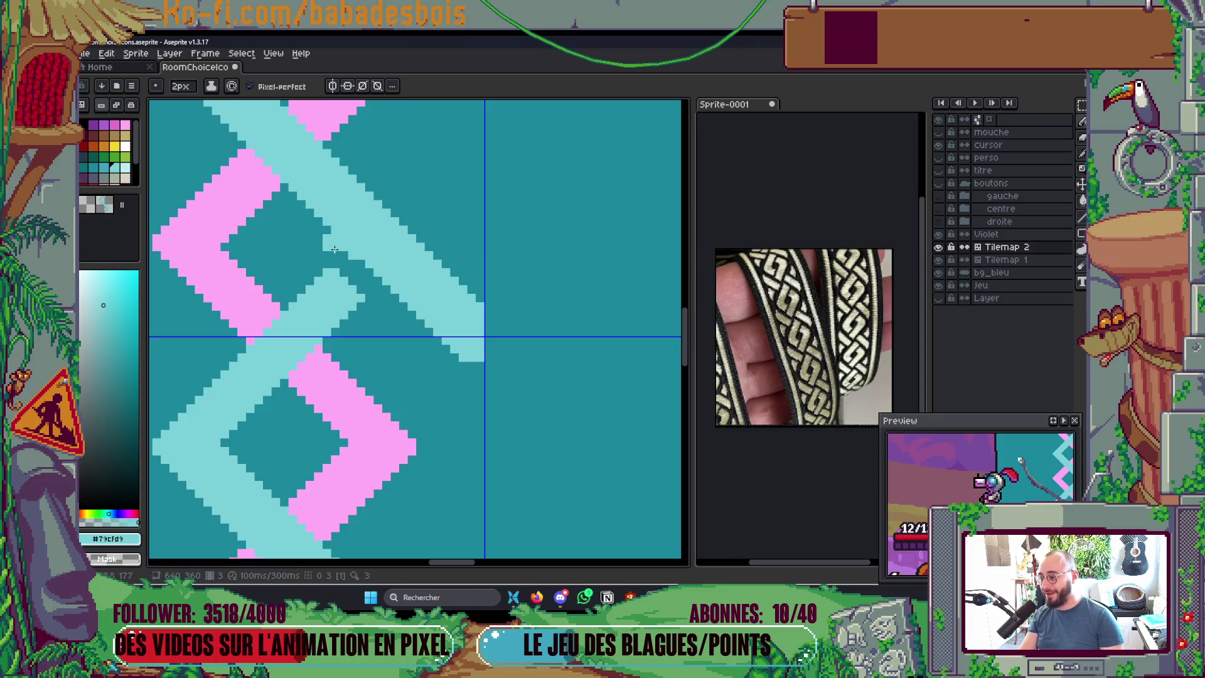
scroll(320, 248, "down", 2)
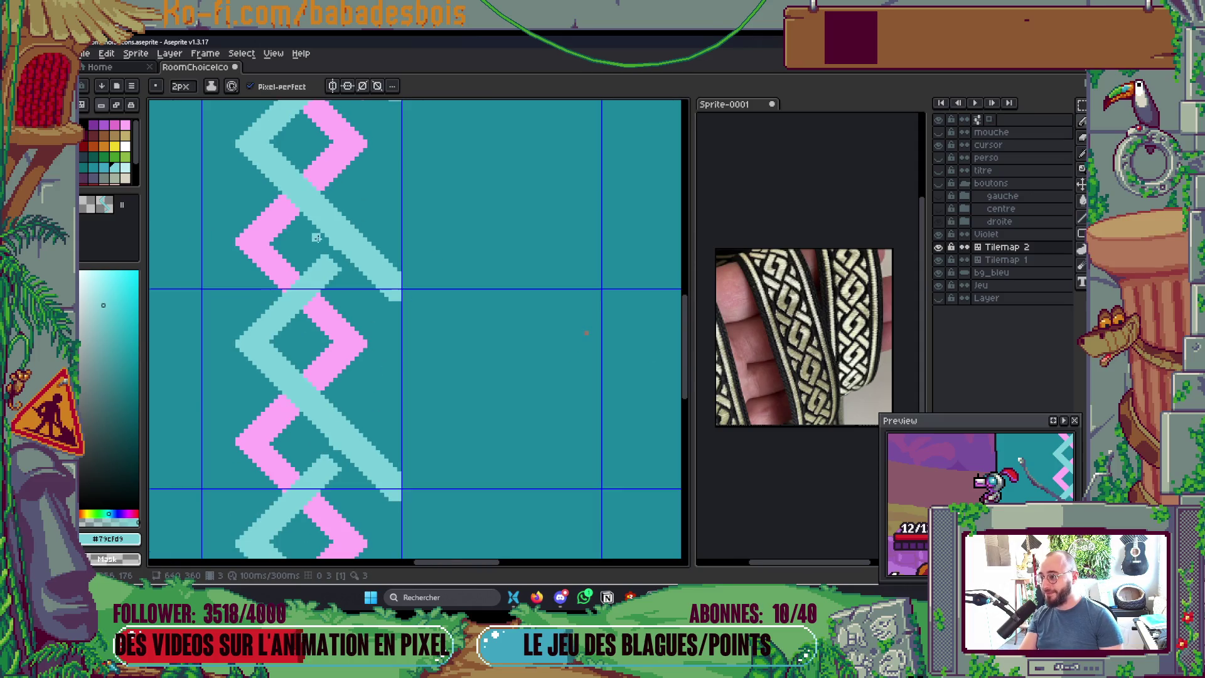
scroll(317, 237, "up", 1)
scroll(345, 246, "up", 1)
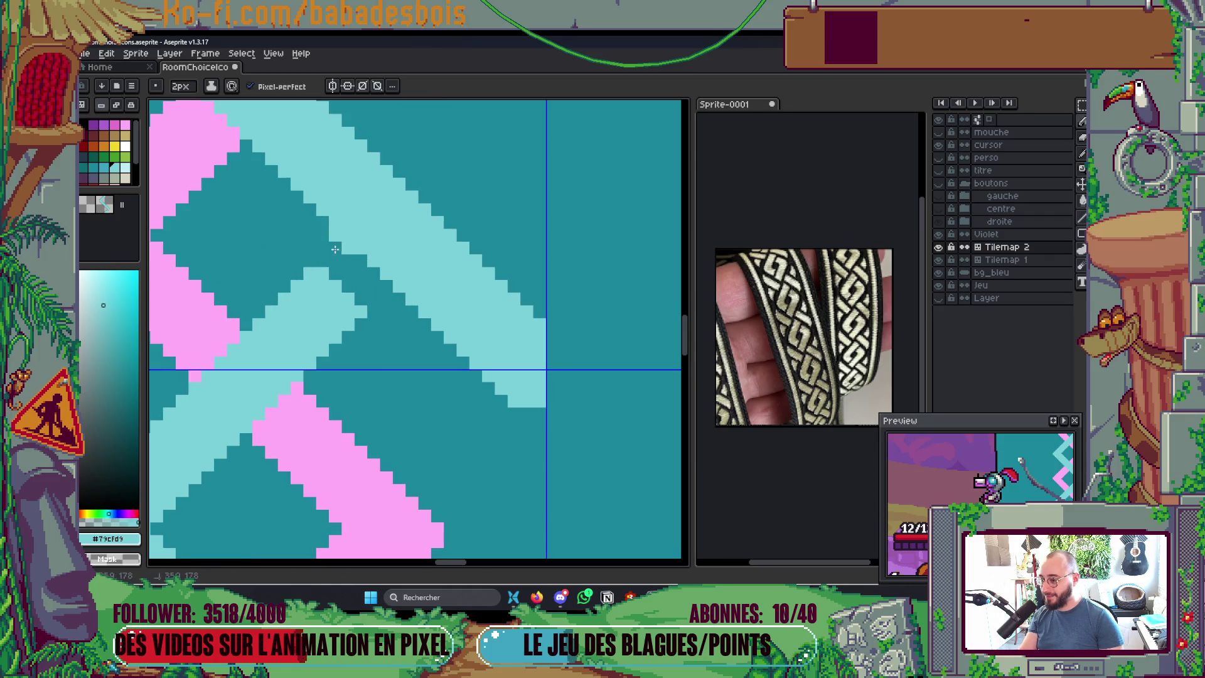
scroll(356, 262, "down", 3)
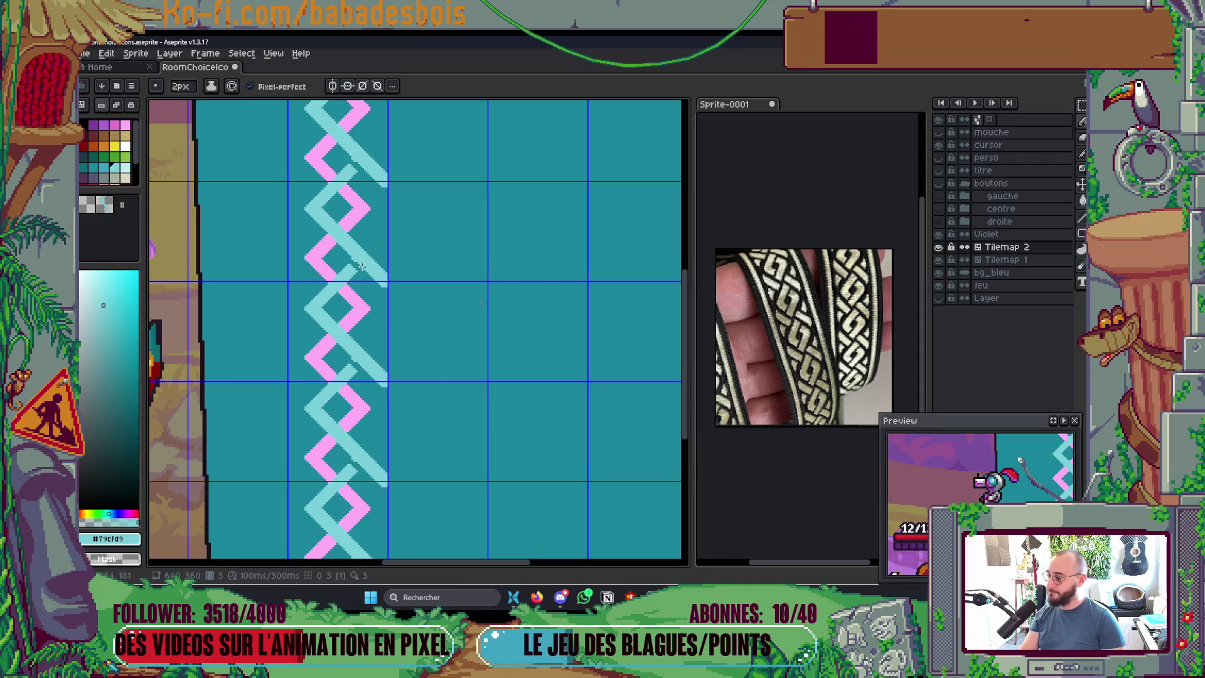
scroll(361, 266, "up", 3)
scroll(343, 240, "down", 3)
scroll(342, 241, "down", 3)
scroll(368, 377, "up", 5)
Step: Inspect each tilemap layer alone, then fill Tilemap 1's light-cyan patches with teal
scroll(356, 110, "down", 2)
scroll(406, 330, "left", 2)
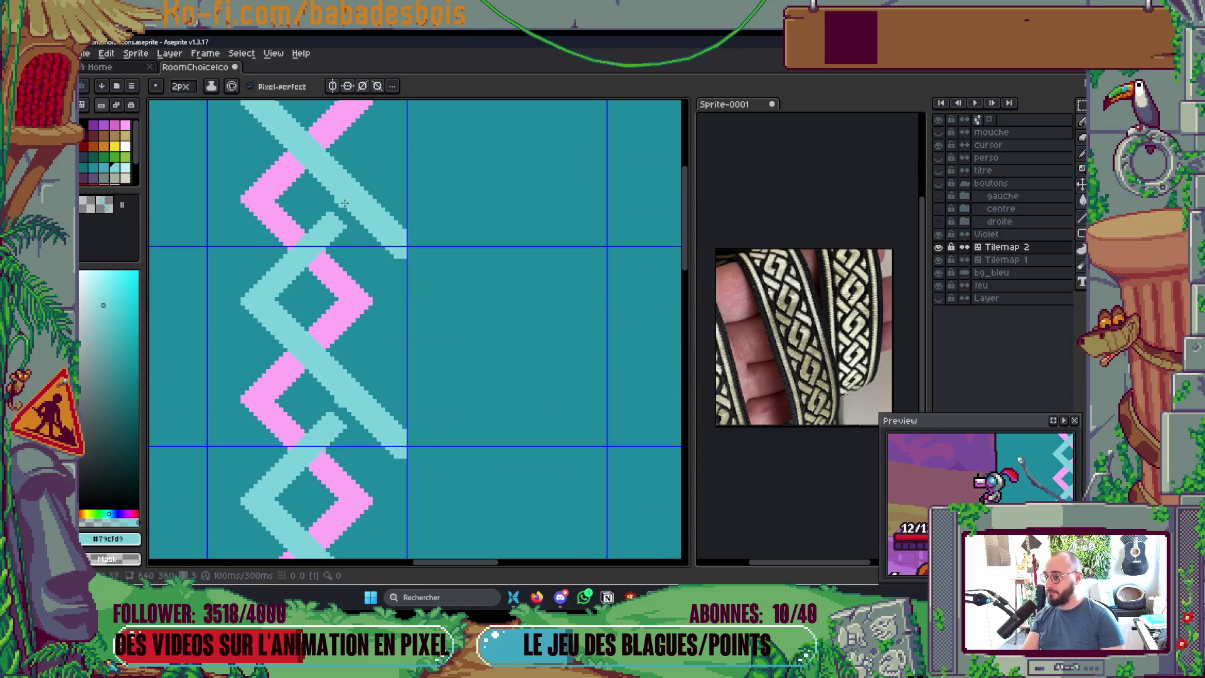
scroll(344, 202, "down", 1)
scroll(355, 257, "up", 3)
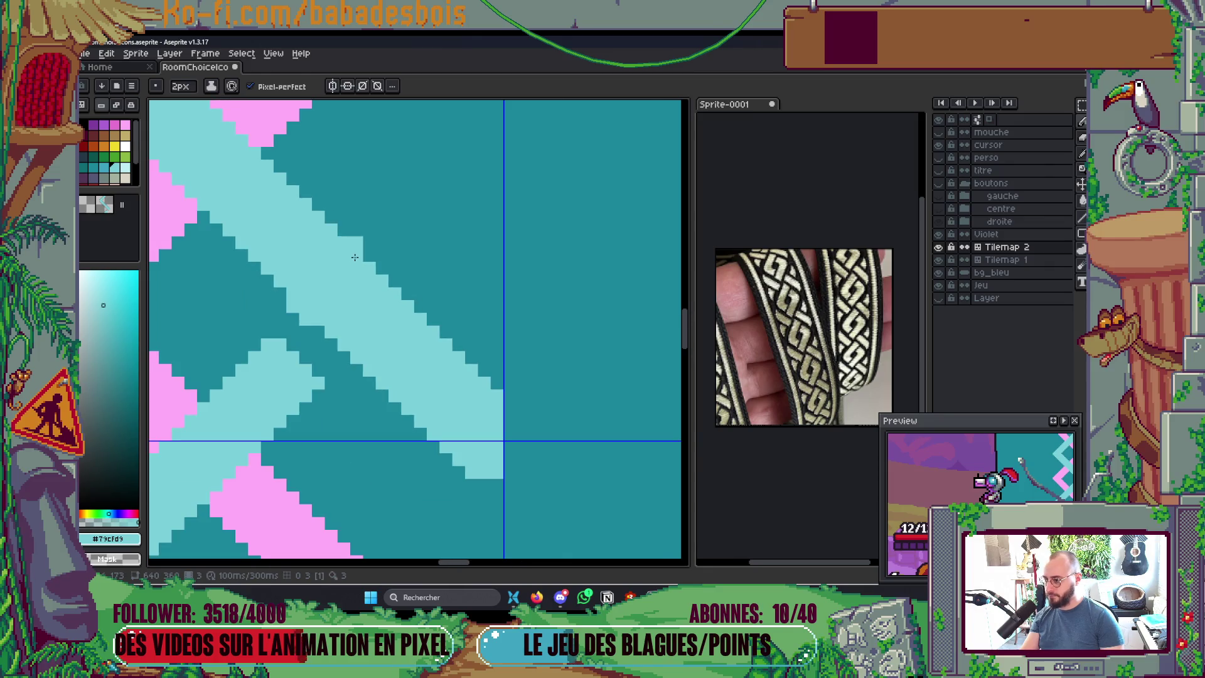
left_click(938, 260)
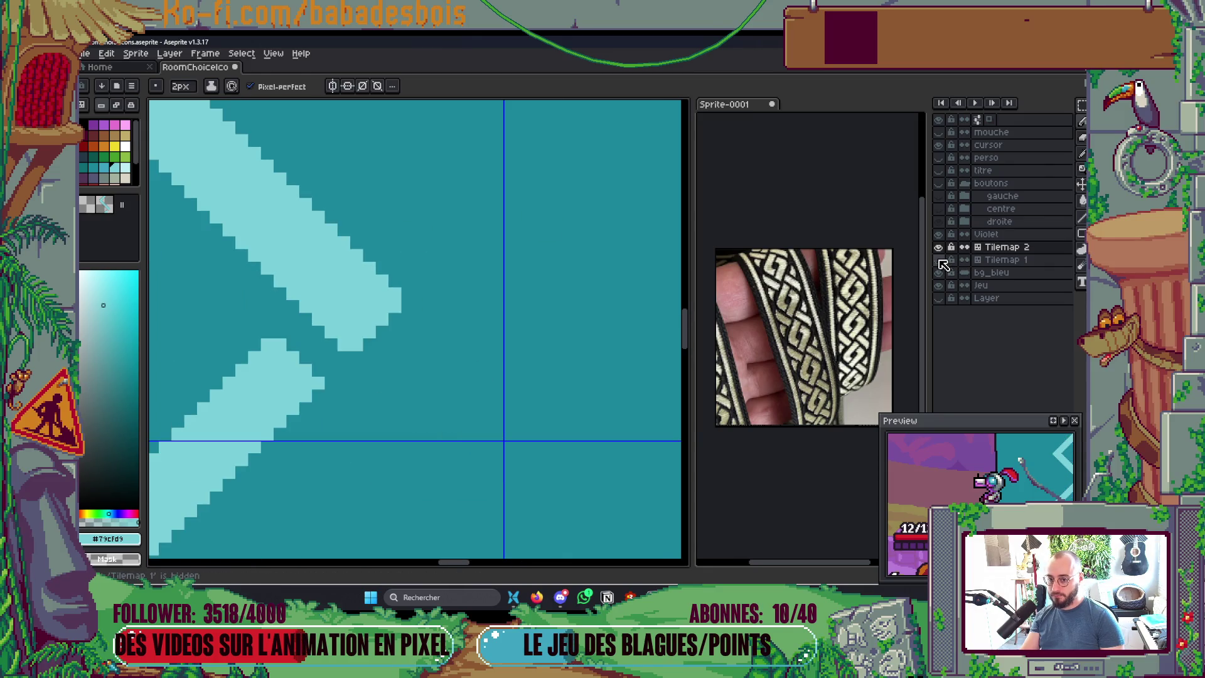
key("minus")
left_click(939, 247)
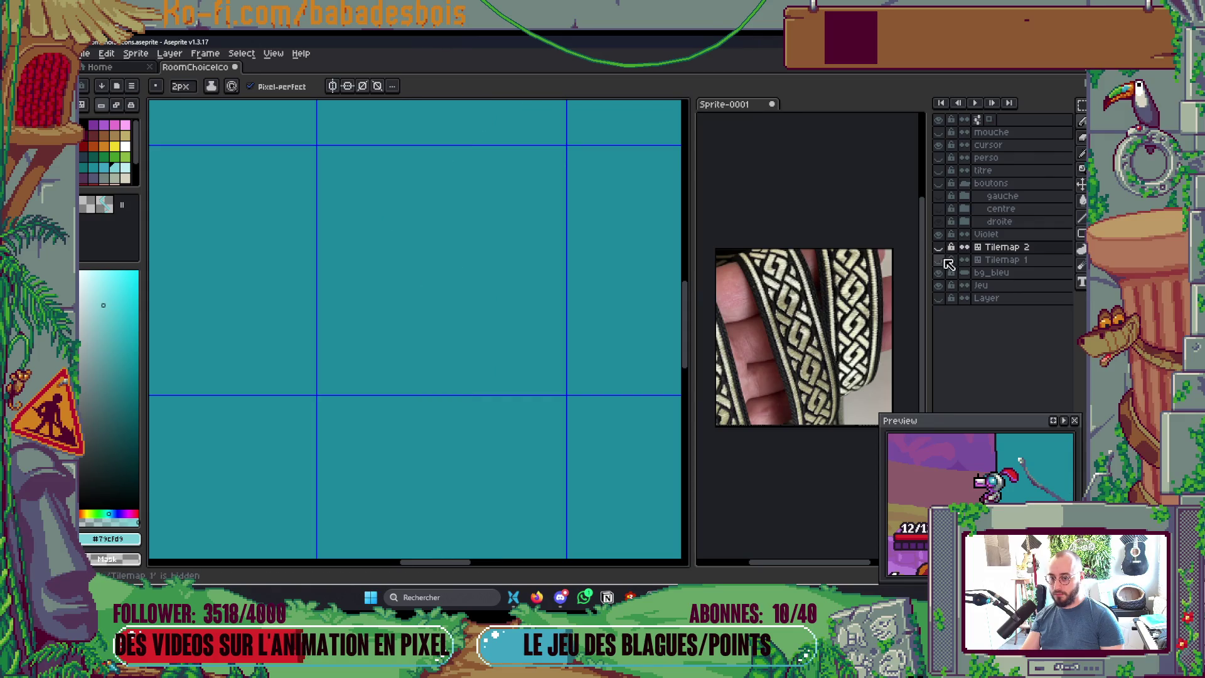
left_click(938, 260)
left_click(538, 379, "ctrl")
key("g")
left_click(531, 375)
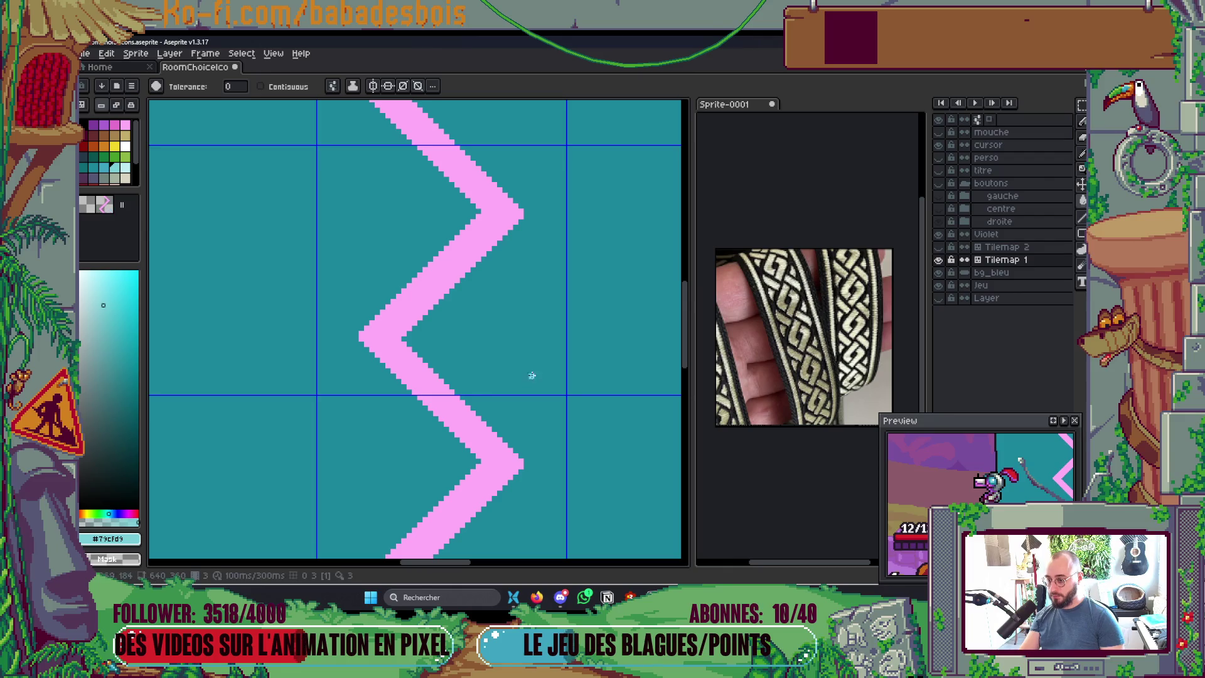
Step: On Tilemap 2, pencil cyan pixels joining the chevron's two arms and inner corner into one point
left_click(938, 260)
left_click(939, 247)
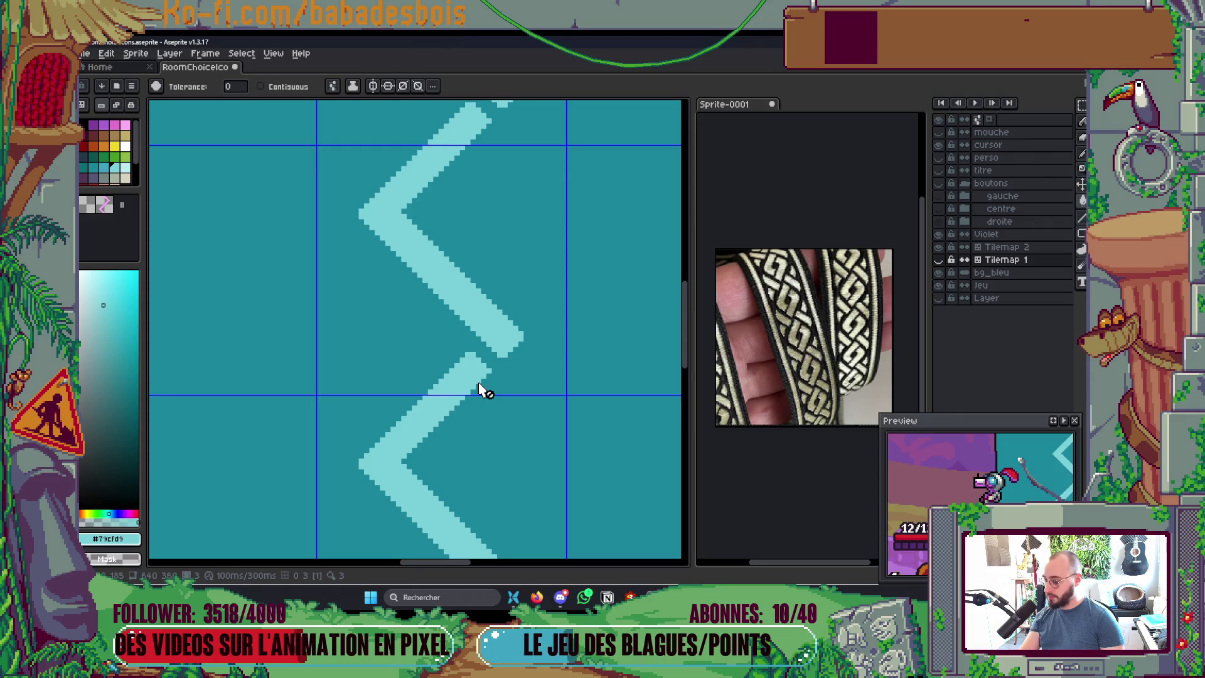
scroll(483, 390, "up", 3)
key("b")
left_click(524, 375)
mouse_move(524, 375)
left_mouse_down()
mouse_move(540, 370)
mouse_move(487, 355)
mouse_move(510, 344)
mouse_move(500, 342)
left_mouse_up()
left_click(480, 324)
scroll(567, 305, "down", 3)
scroll(566, 305, "down", 2)
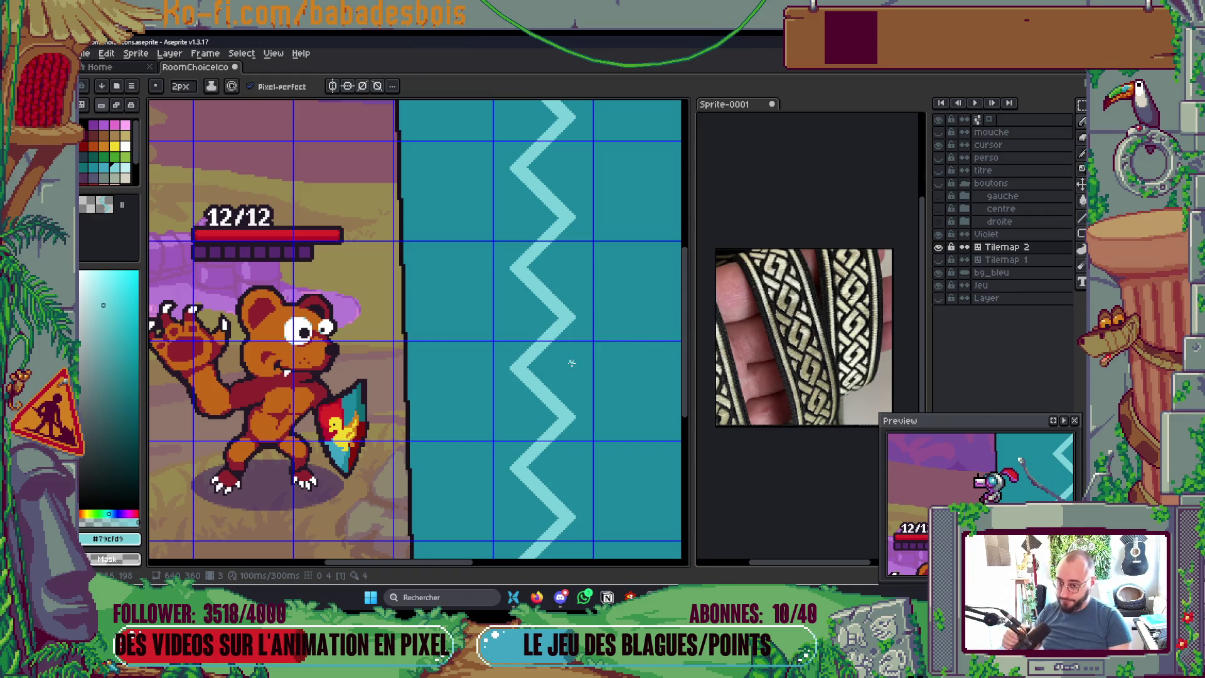
Step: Extend the chevron's lower-right arm to the tile edge with a 45° line and a small notch
scroll(580, 343, "up", 3)
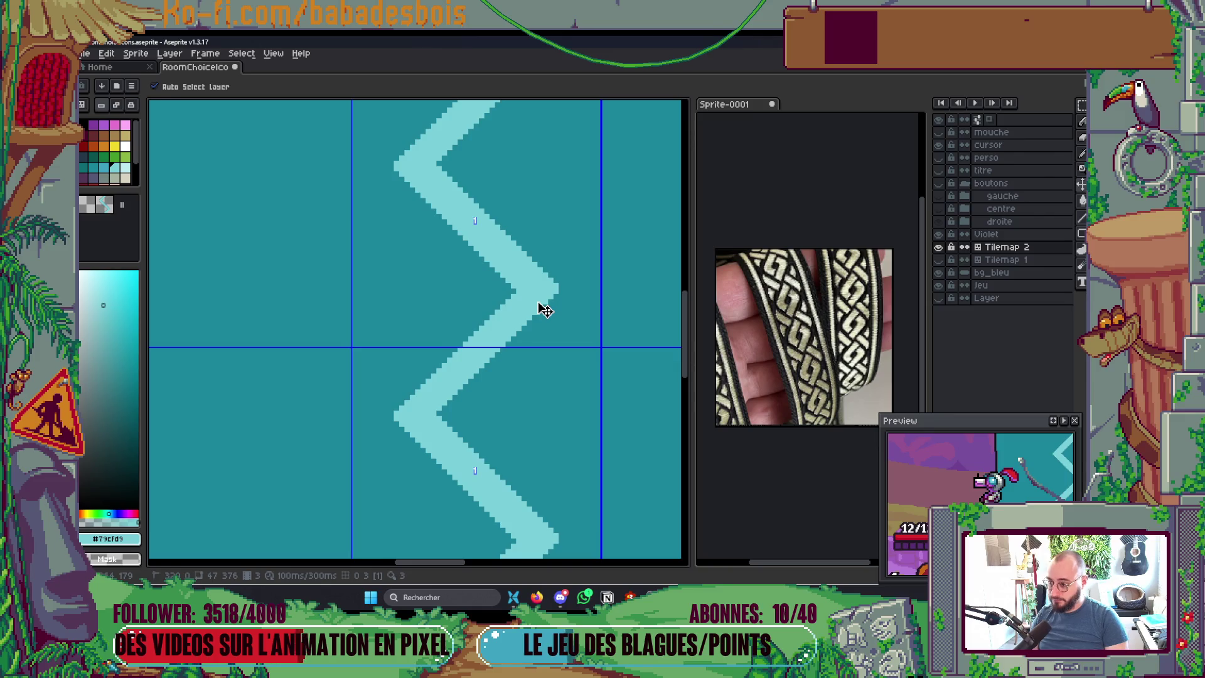
key("b")
scroll(541, 306, "up", 1)
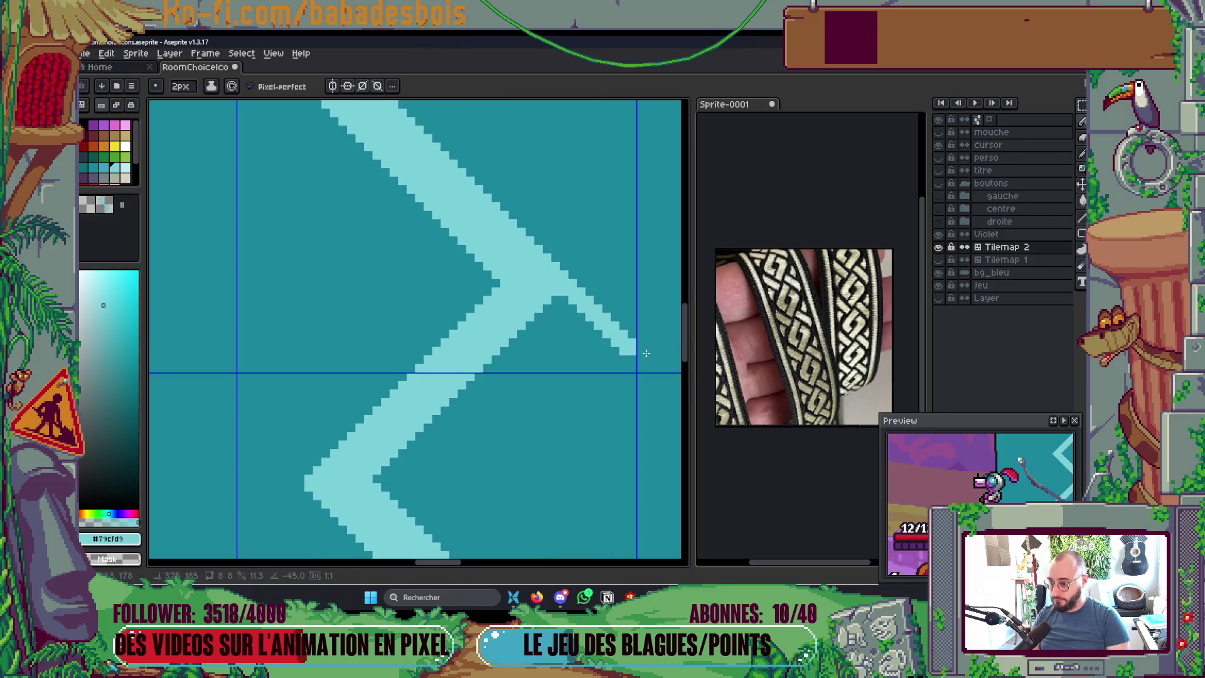
left_click(636, 362, "shift")
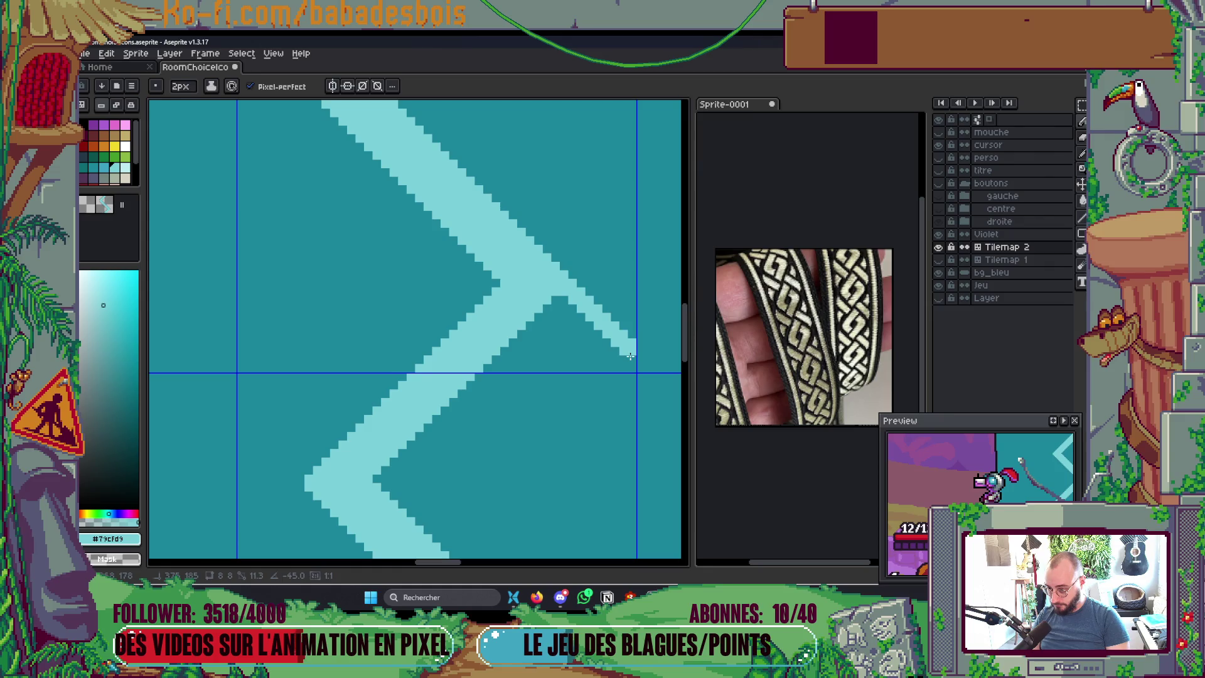
mouse_move(512, 284)
left_mouse_down()
mouse_move(615, 386)
mouse_move(614, 365)
mouse_move(559, 305)
left_mouse_up()
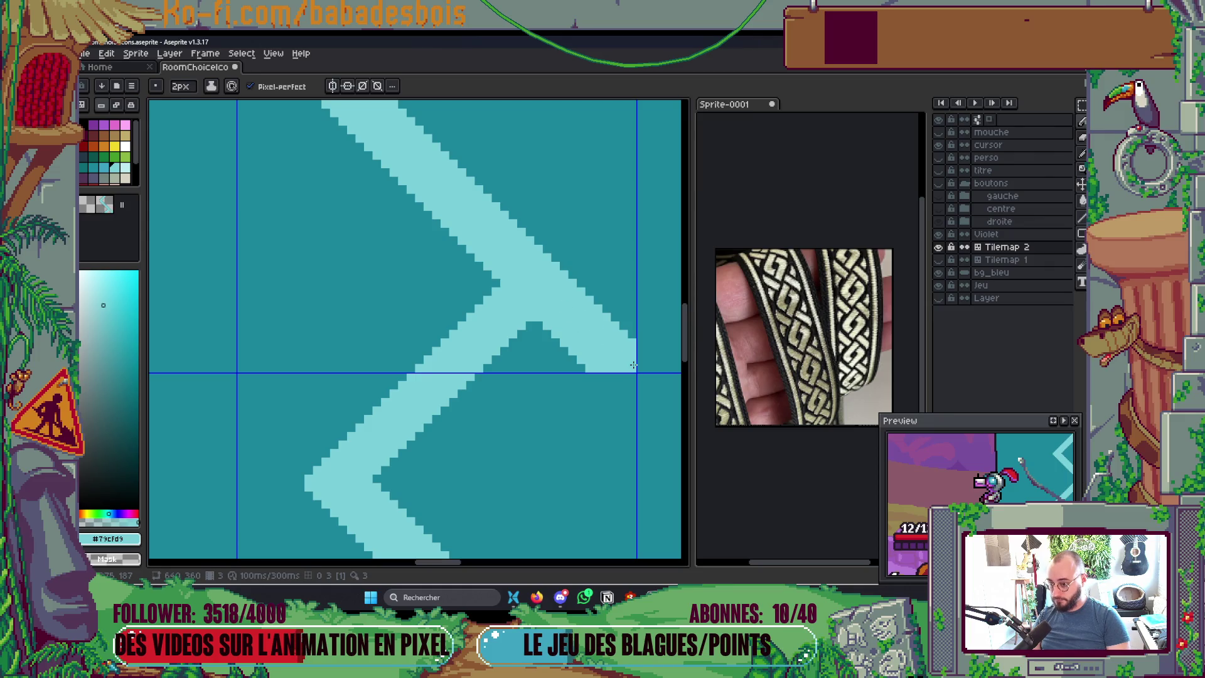
Step: Switch tilemap editing to Auto mode so tiles are reused automatically
scroll(627, 370, "down", 4)
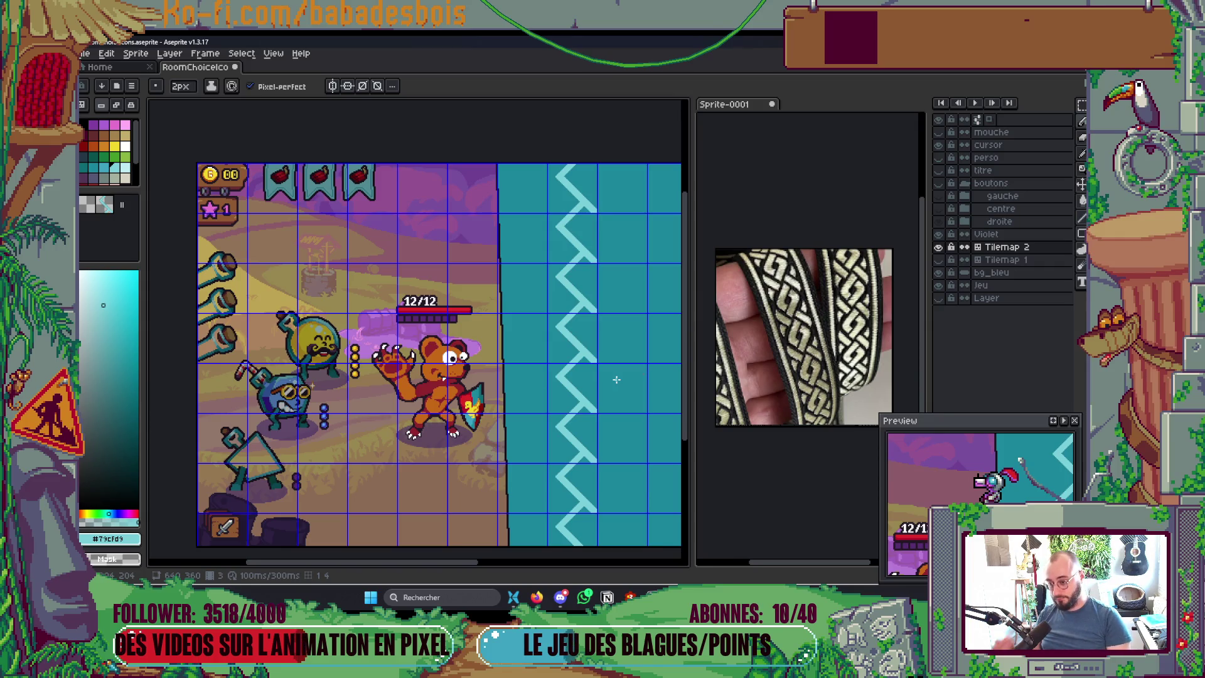
scroll(612, 377, "up", 4)
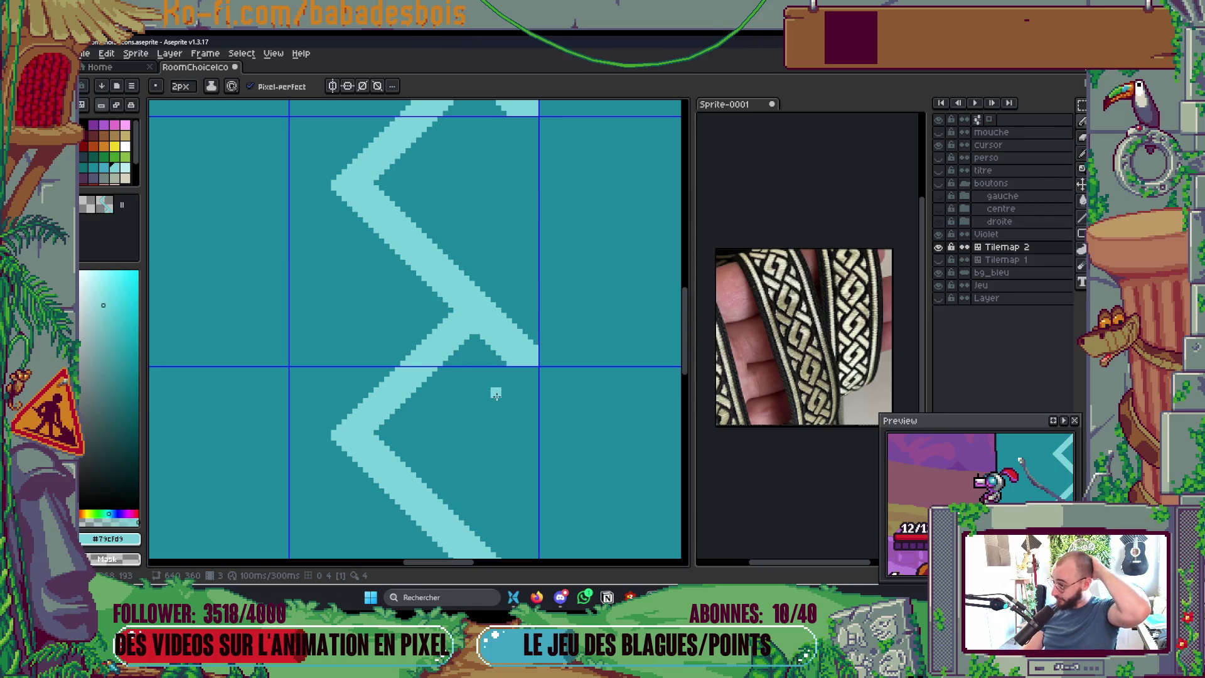
scroll(527, 389, "up", 1)
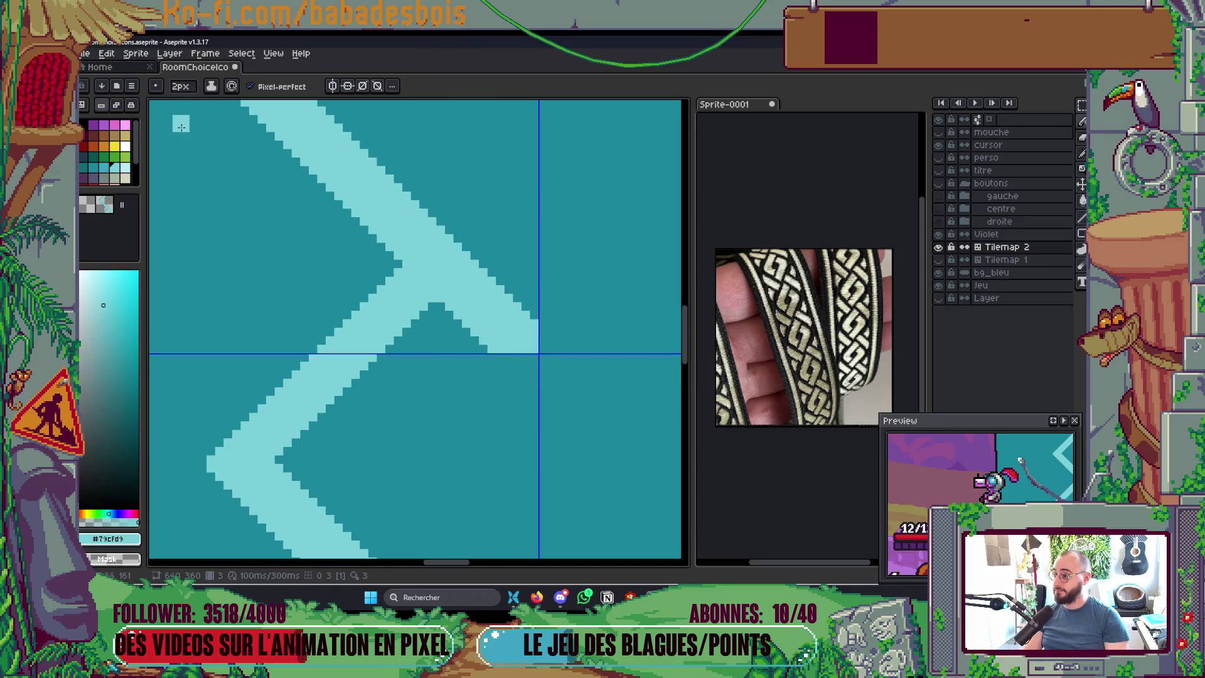
left_click(118, 107)
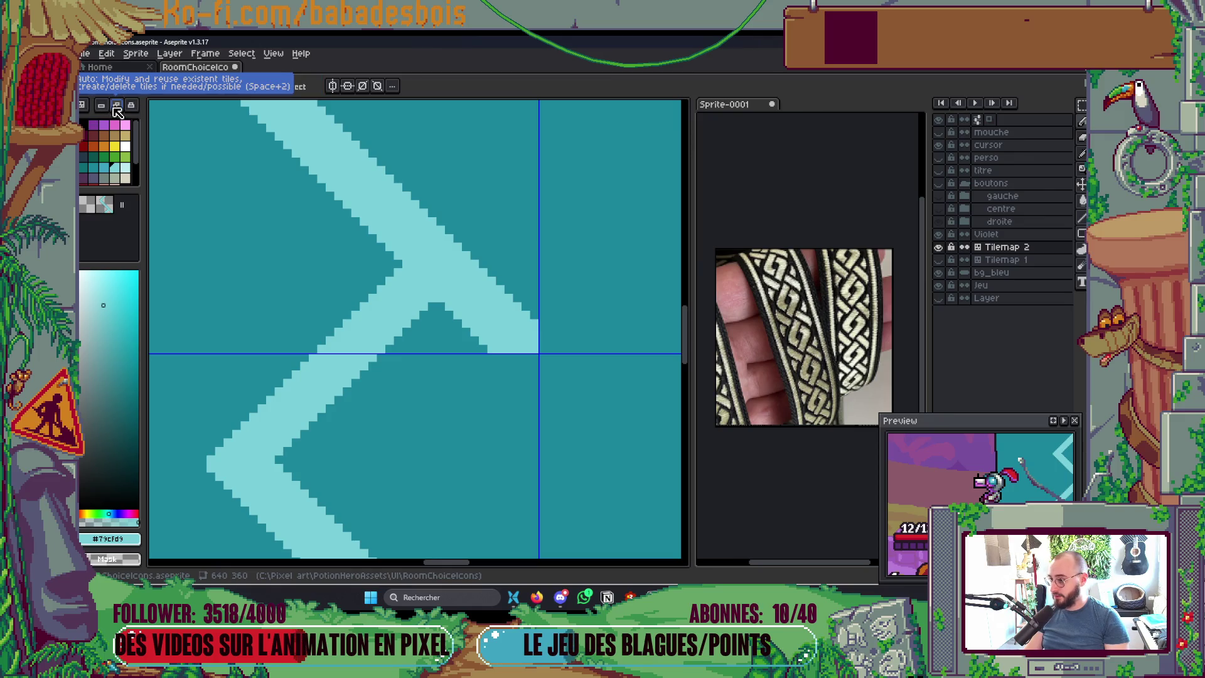
Step: Add a light strip at the arm's end and draw a solid diagonal stripe down-right from the corner
left_click(510, 358)
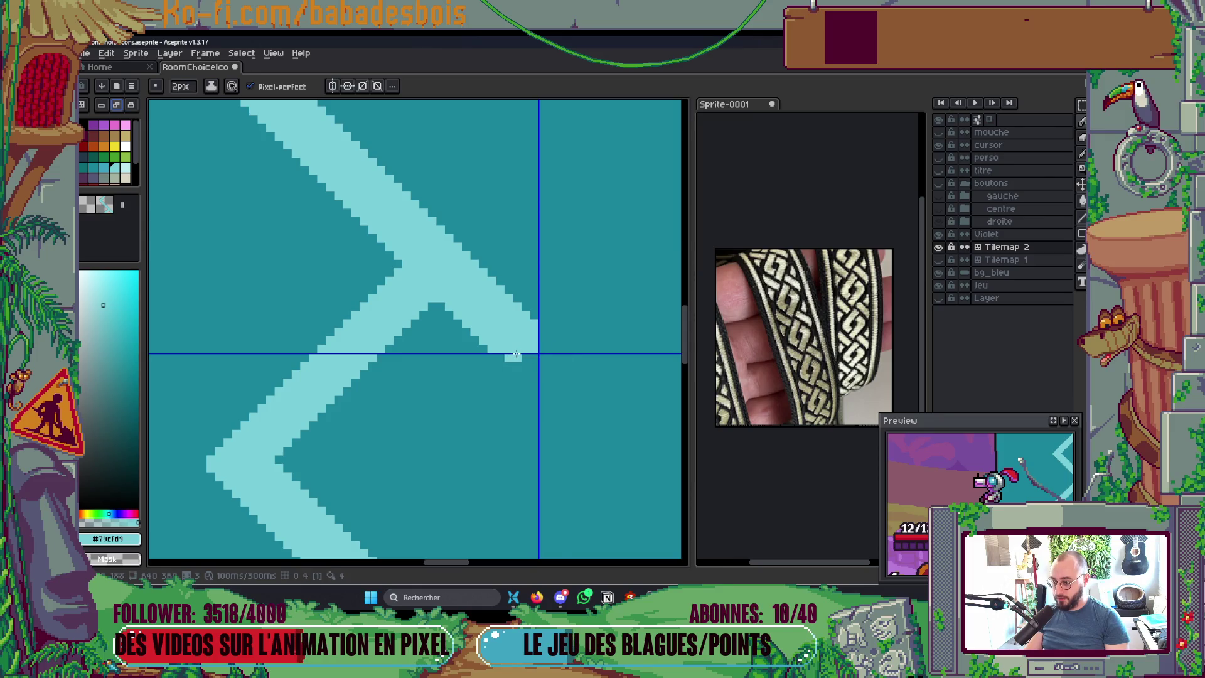
left_click_drag(543, 339, 542, 359)
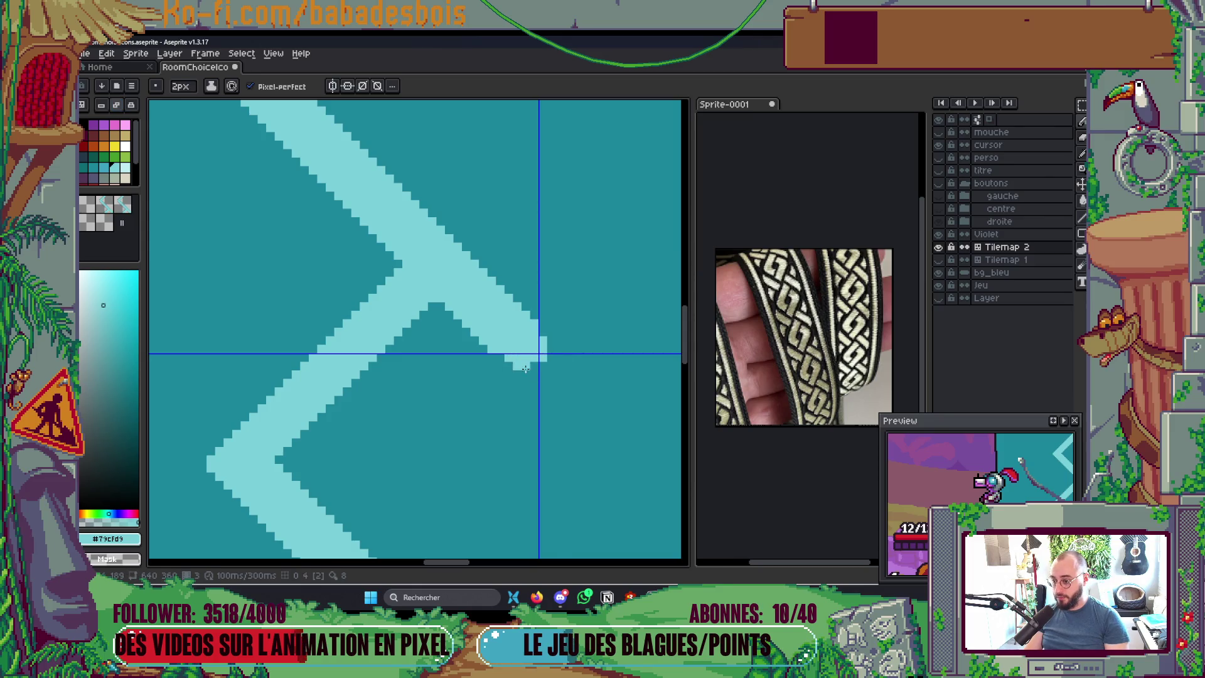
scroll(538, 336, "down", 5)
scroll(646, 339, "up", 4)
scroll(548, 318, "up", 3)
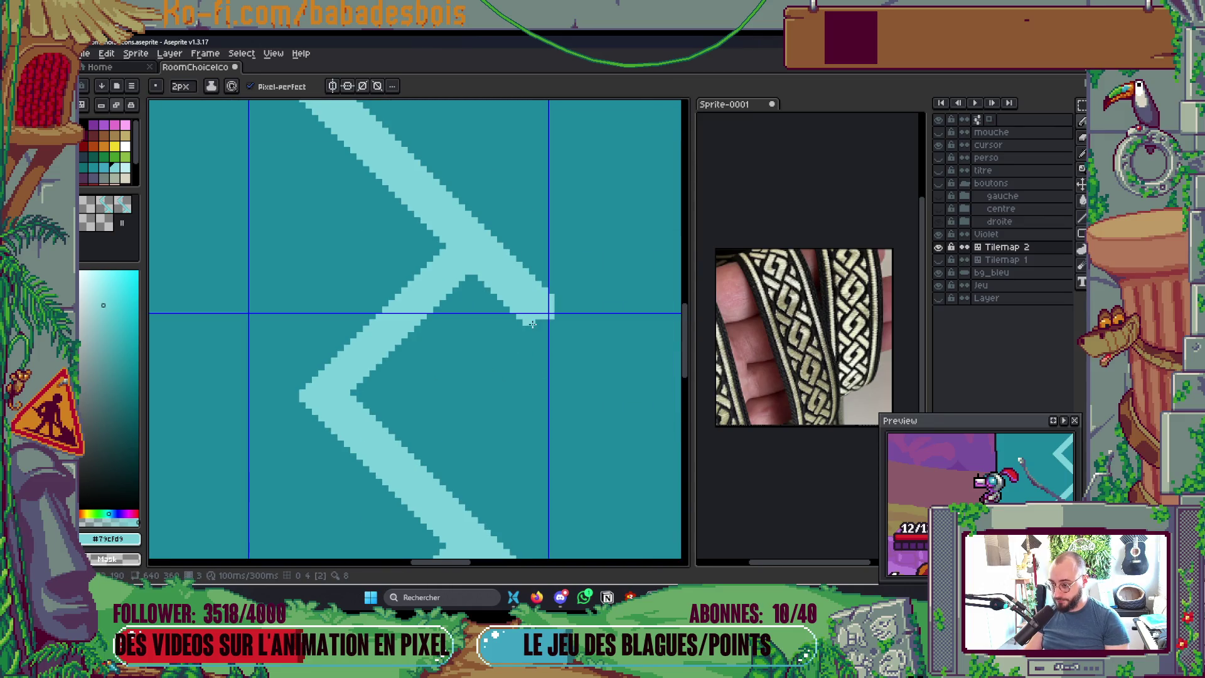
left_click_drag(532, 322, 604, 395)
left_click(556, 312)
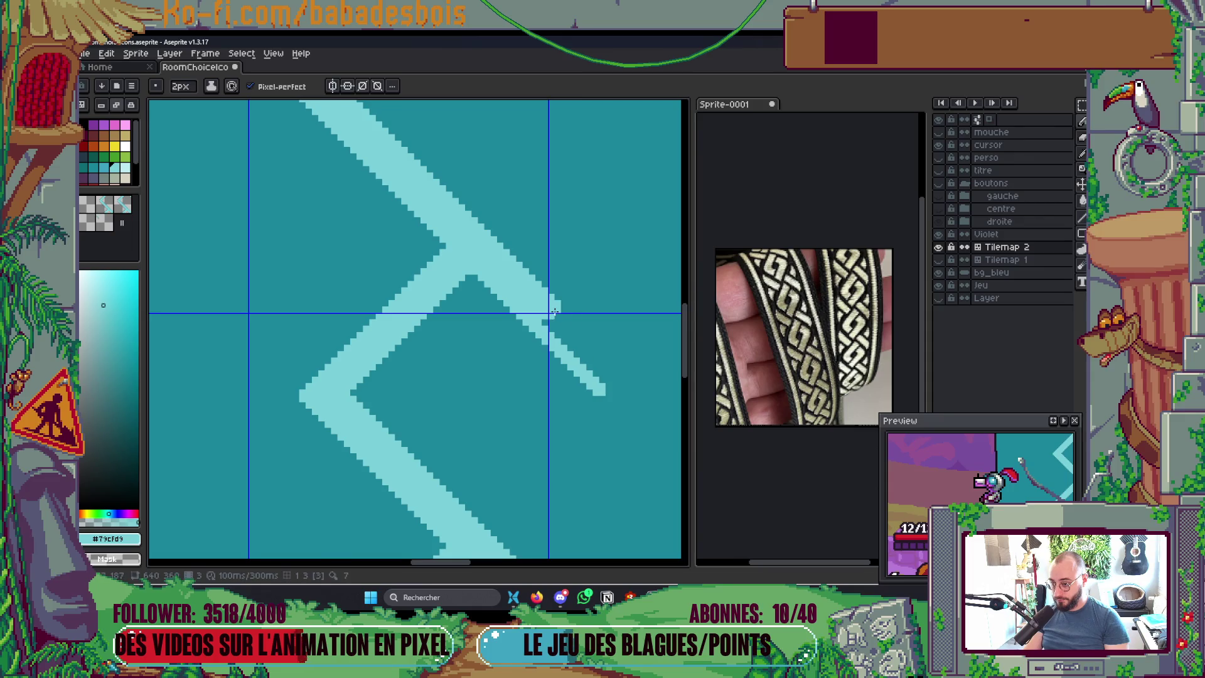
left_click_drag(543, 317, 604, 371)
Step: Close the diamond with a thick double up-right diagonal to the upper corner, undoing trial strokes
scroll(606, 380, "down", 3)
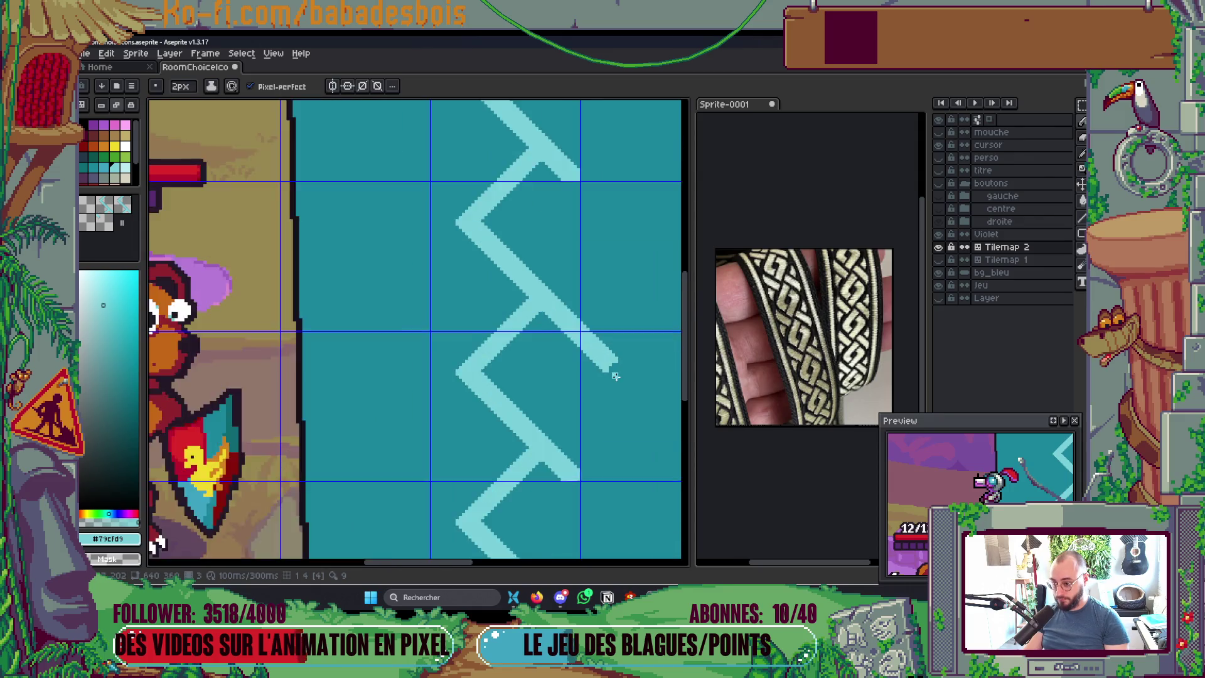
scroll(615, 369, "up", 4)
left_click_drag(609, 367, 492, 475)
key("ctrl+z")
scroll(562, 315, "down", 4)
scroll(562, 315, "up", 5)
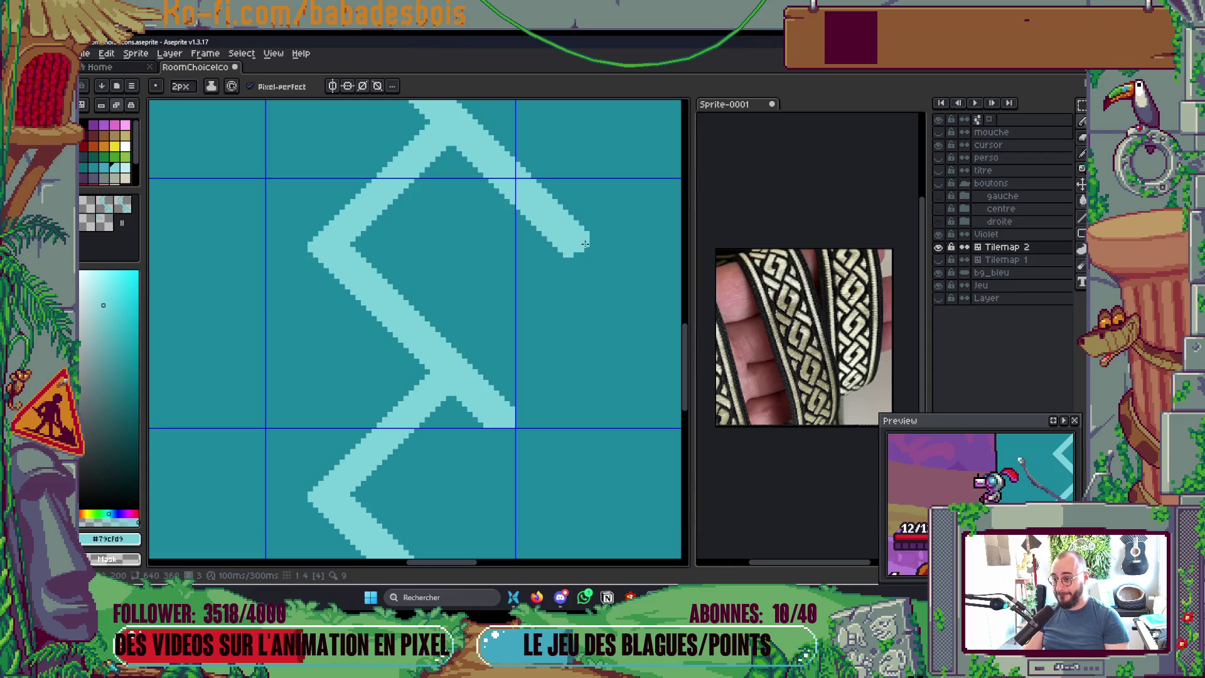
mouse_move(569, 252)
left_mouse_down()
mouse_move(592, 244)
mouse_move(484, 356)
left_mouse_up()
key("ctrl+z")
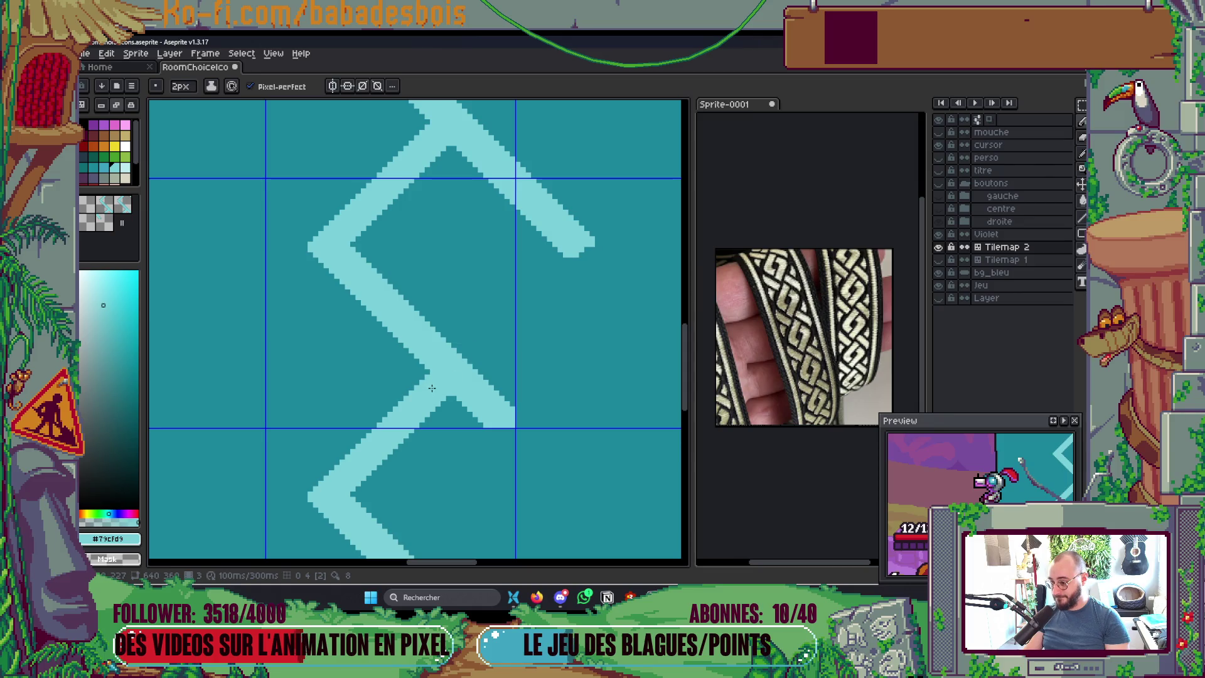
left_click_drag(431, 381, 564, 248)
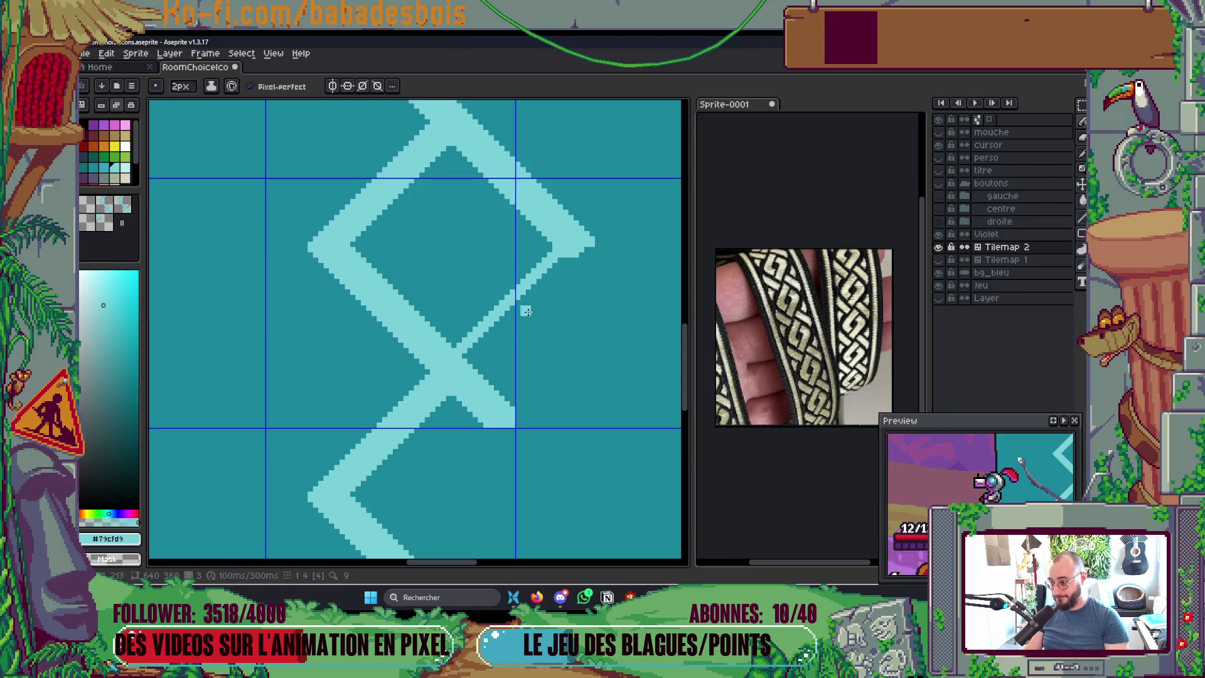
mouse_move(463, 356)
left_mouse_down()
mouse_move(594, 254)
mouse_move(547, 276)
mouse_move(465, 358)
left_mouse_up()
left_click(530, 337)
scroll(537, 334, "down", 2)
Step: Draw a pale-cyan 45° line down-right from the crossing further down the column
scroll(537, 334, "down", 4)
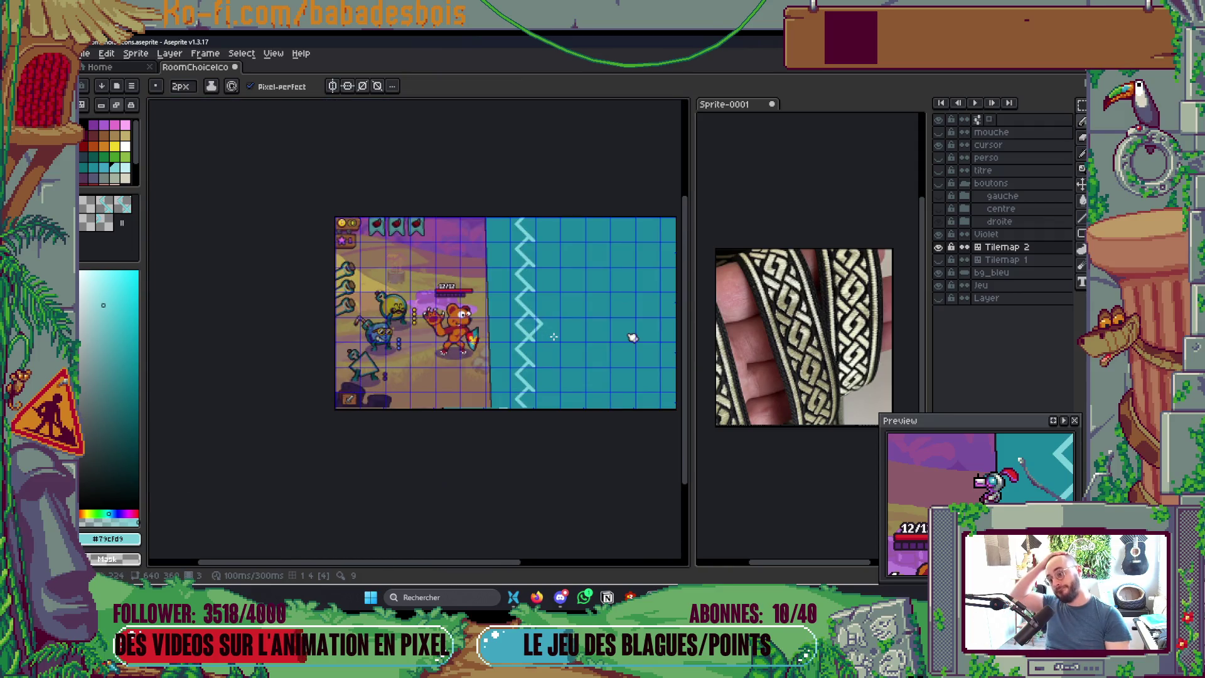
scroll(549, 337, "up", 2)
scroll(547, 336, "up", 5)
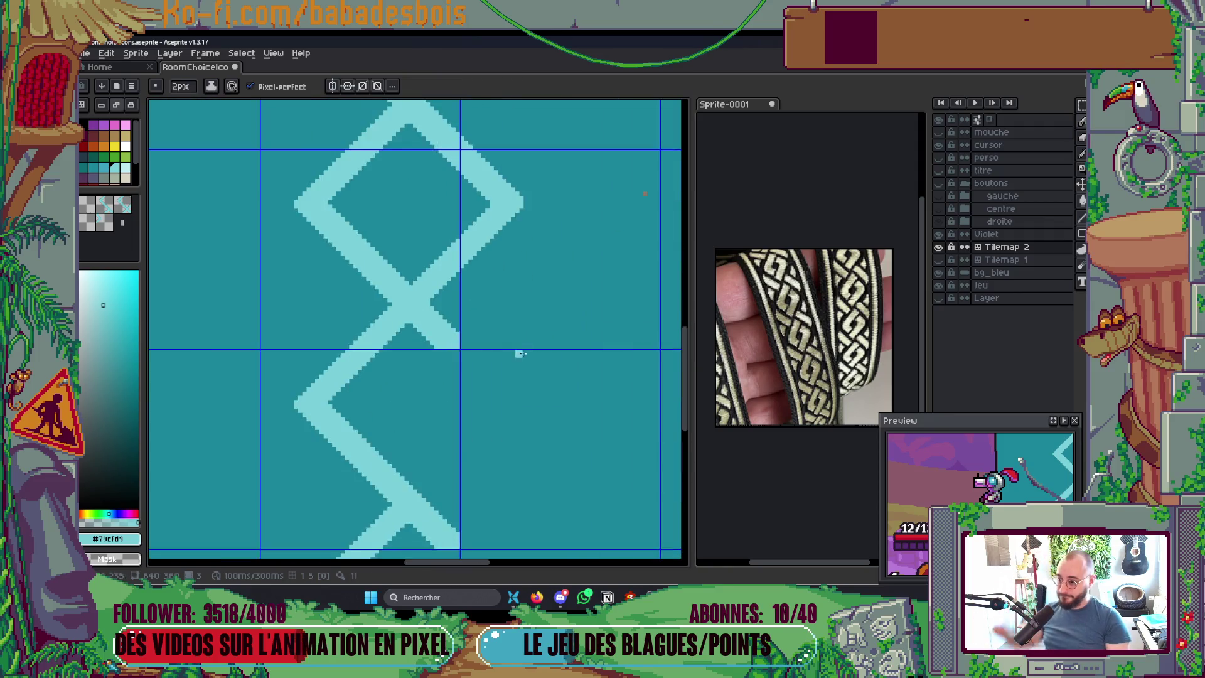
scroll(422, 336, "down", 2)
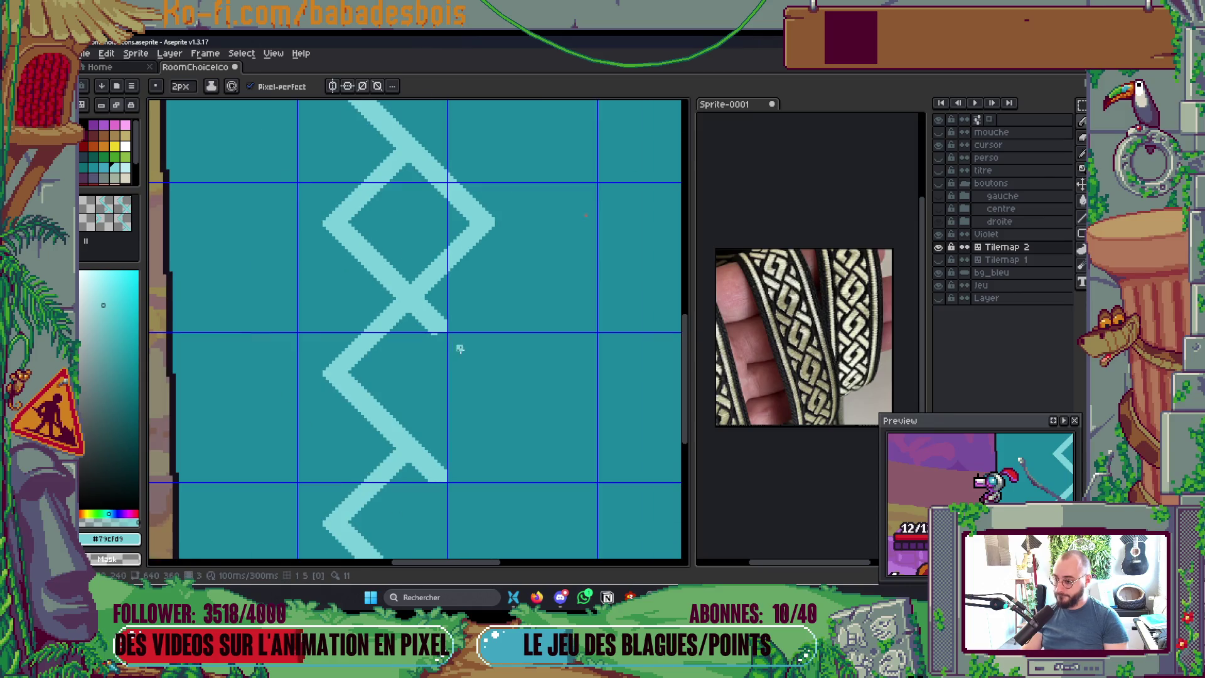
left_click(473, 376, "shift")
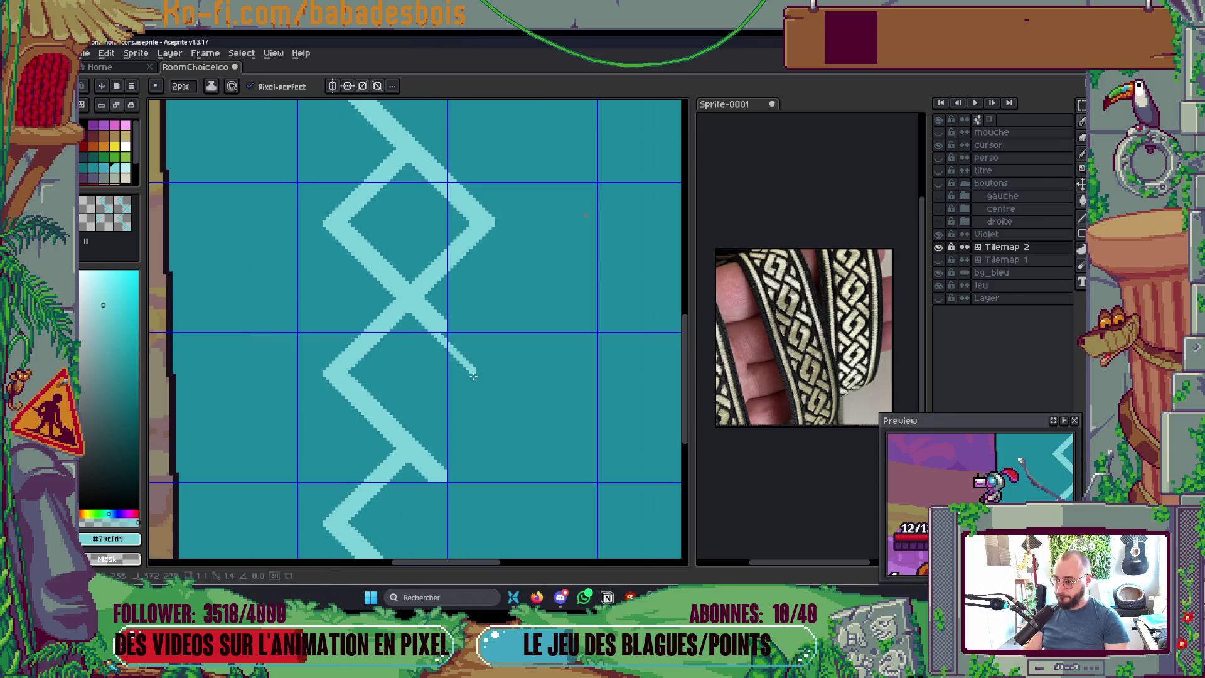
scroll(460, 351, "up", 2)
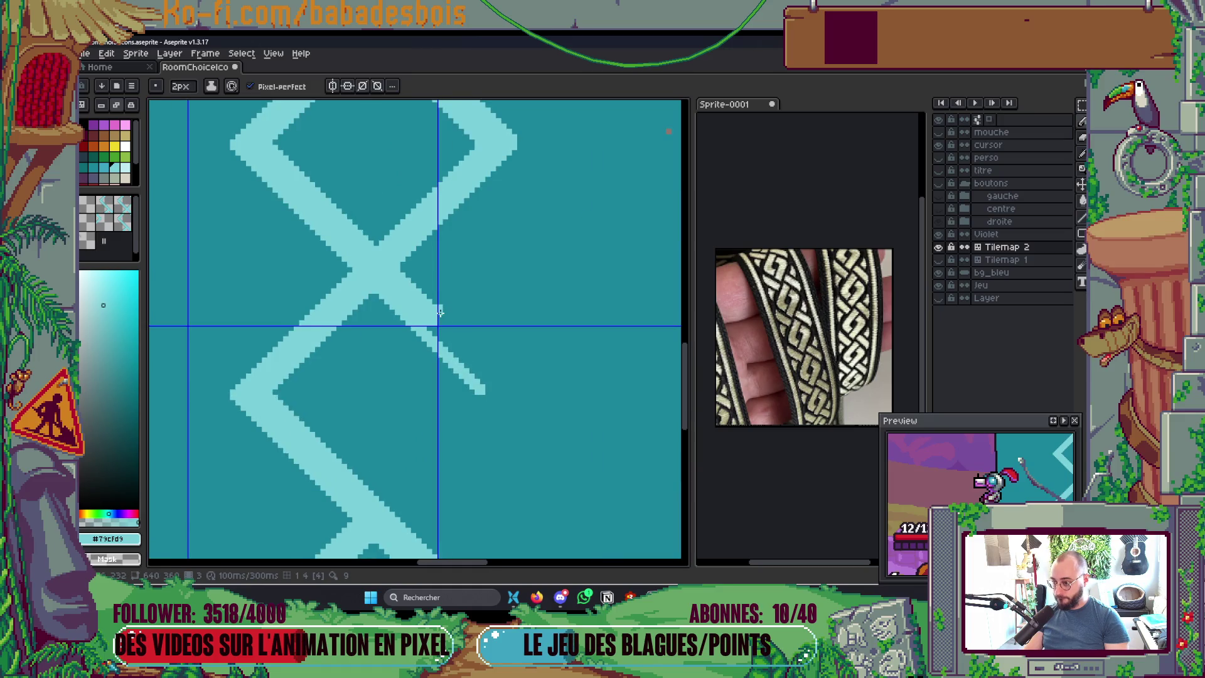
left_click_drag(439, 315, 502, 384)
Step: Fill the gap between line ends and add an up-right diagonal closing the lower diamond
scroll(505, 364, "down", 2)
scroll(597, 334, "down", 3)
scroll(507, 341, "up", 3)
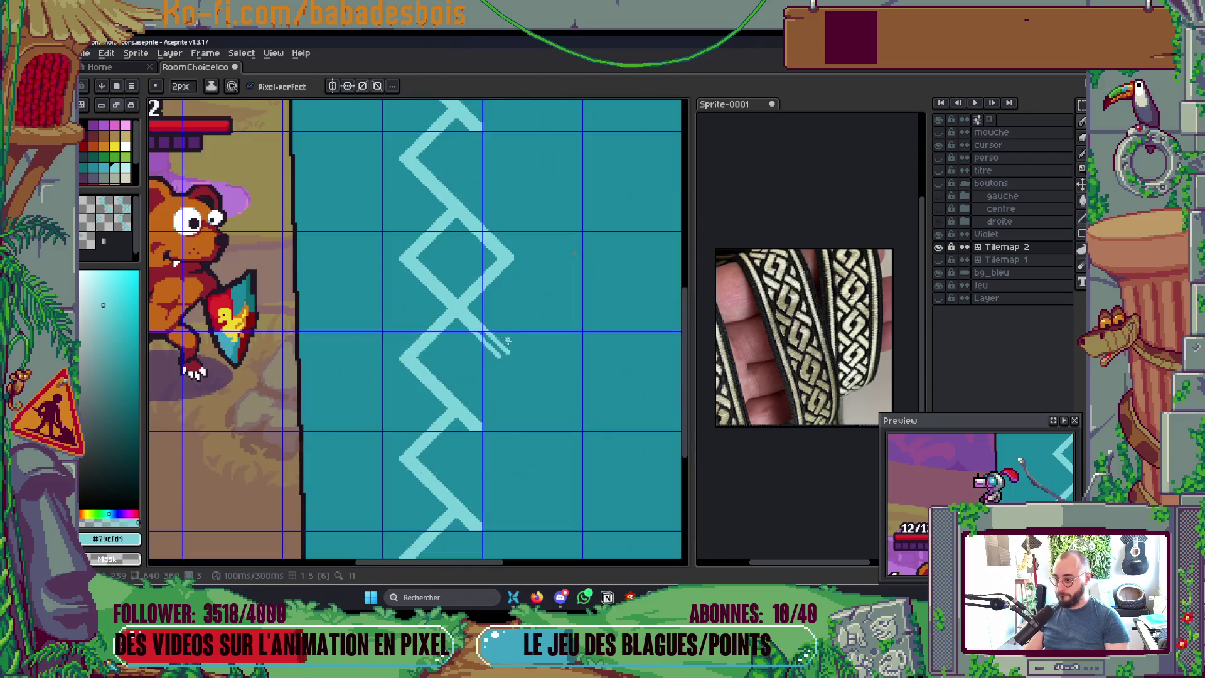
scroll(507, 341, "up", 2)
left_click_drag(467, 294, 518, 336)
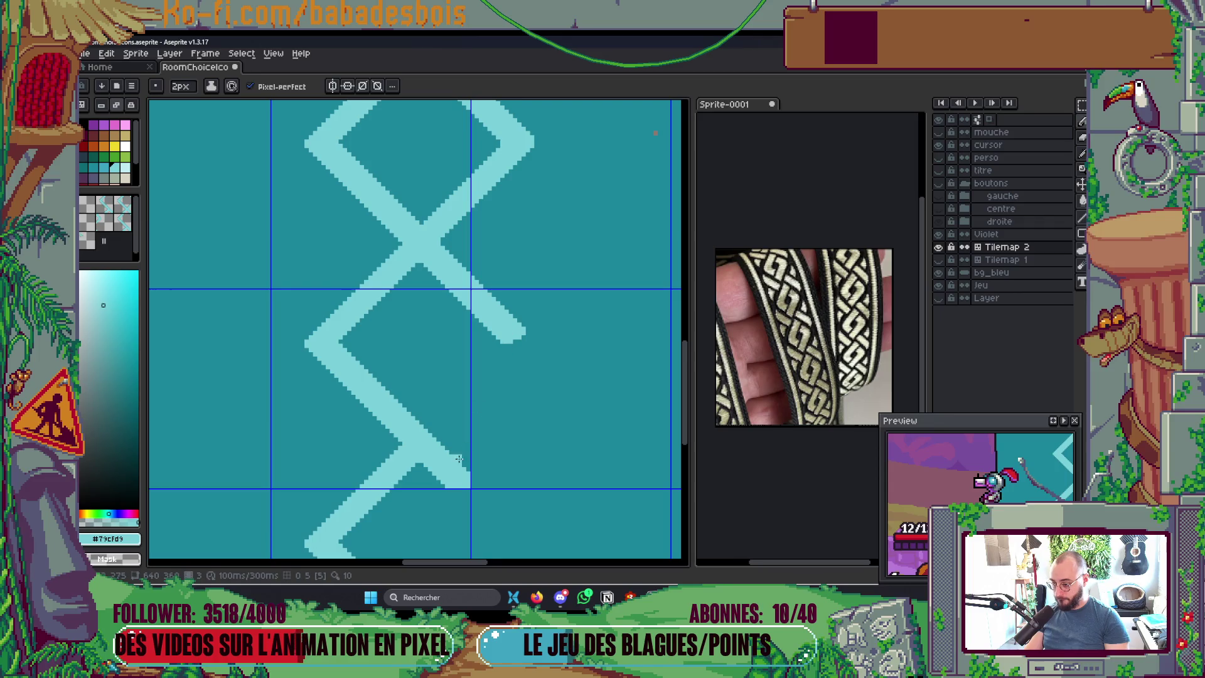
left_click_drag(417, 461, 527, 338)
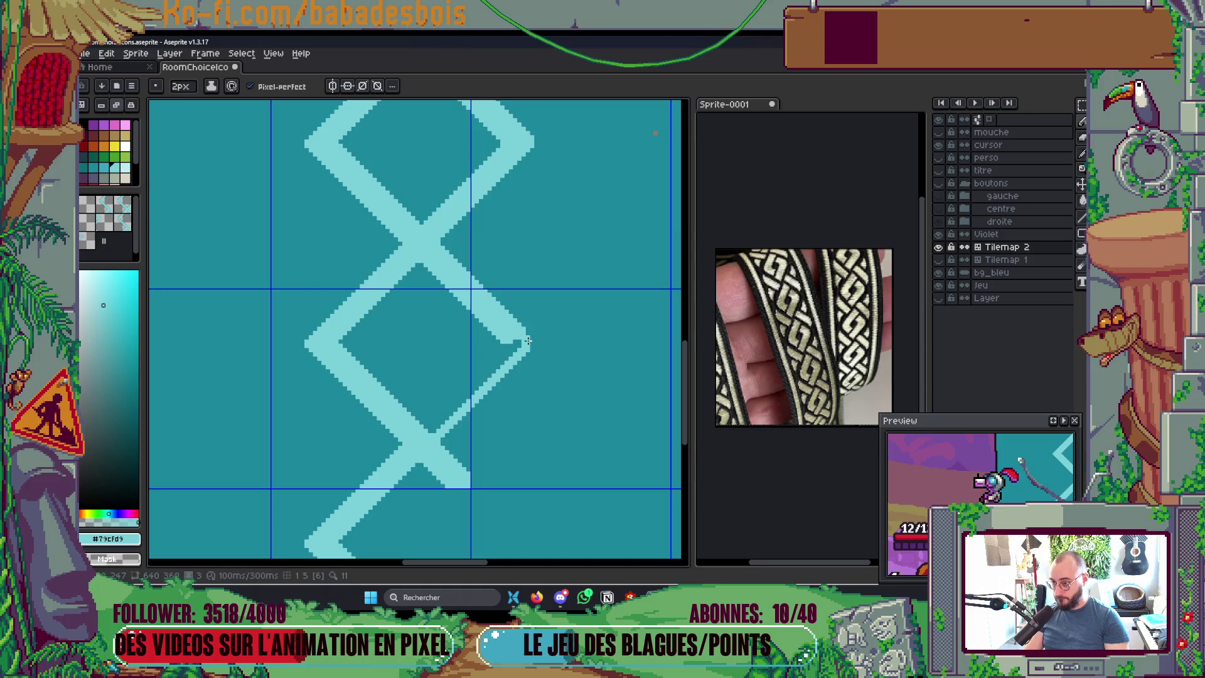
scroll(530, 340, "down", 2)
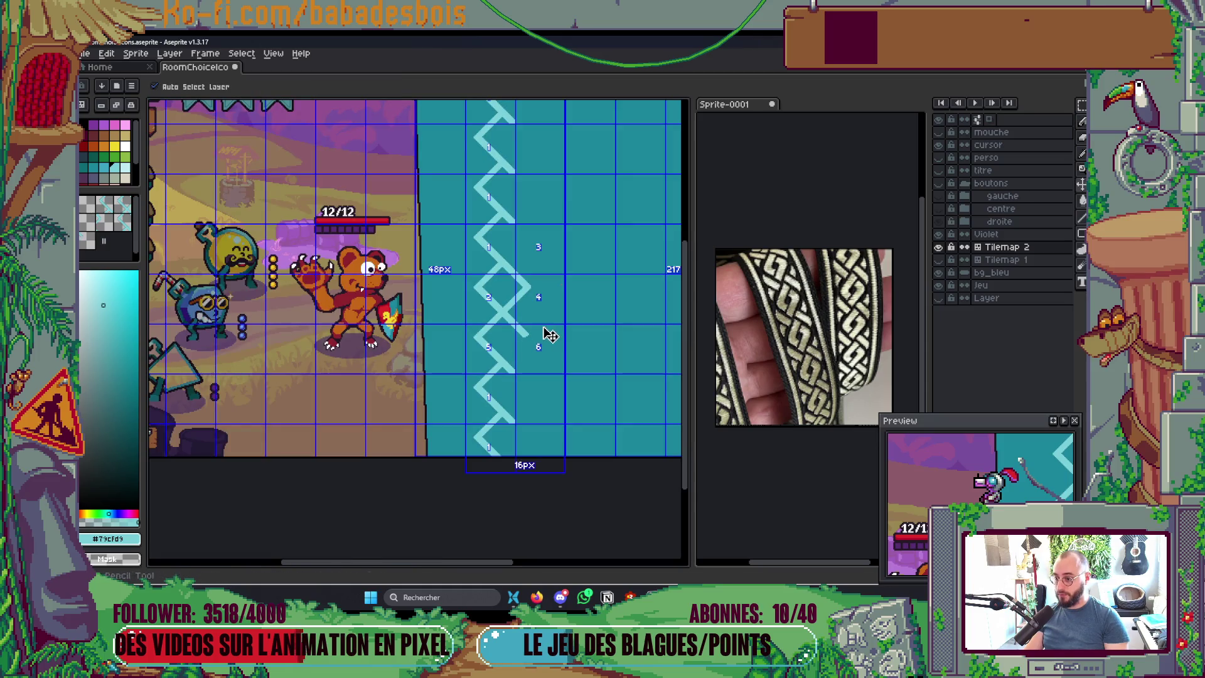
key("ctrl")
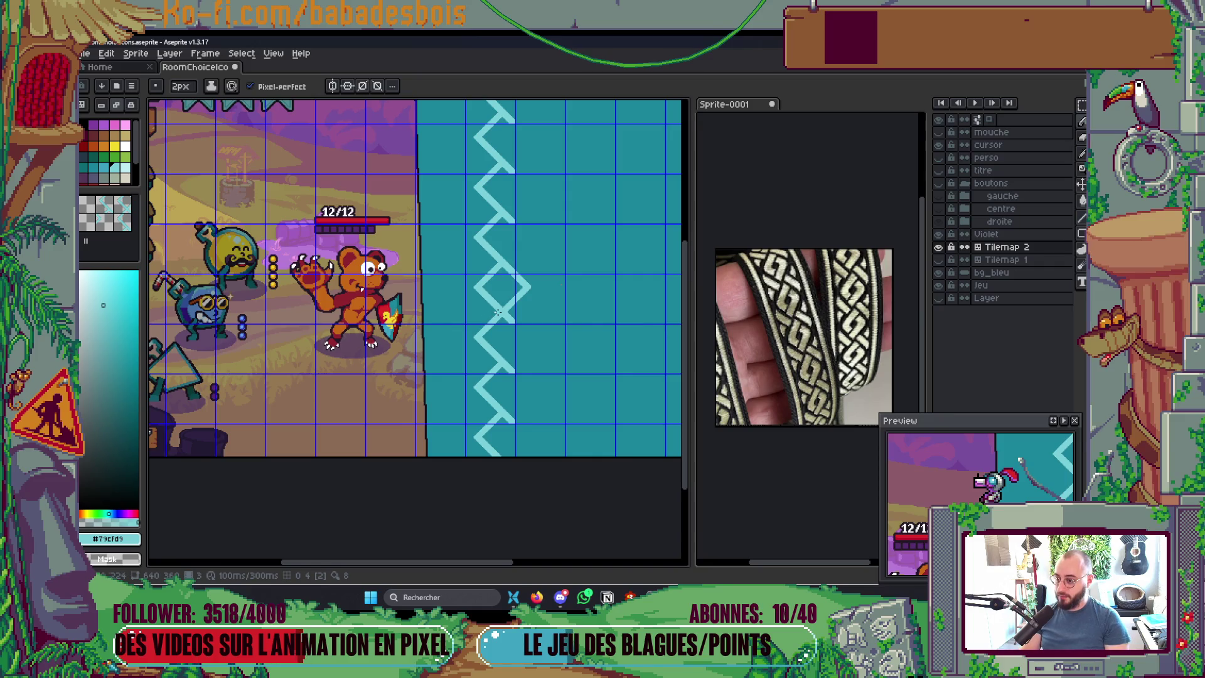
left_click_drag(497, 311, 502, 348)
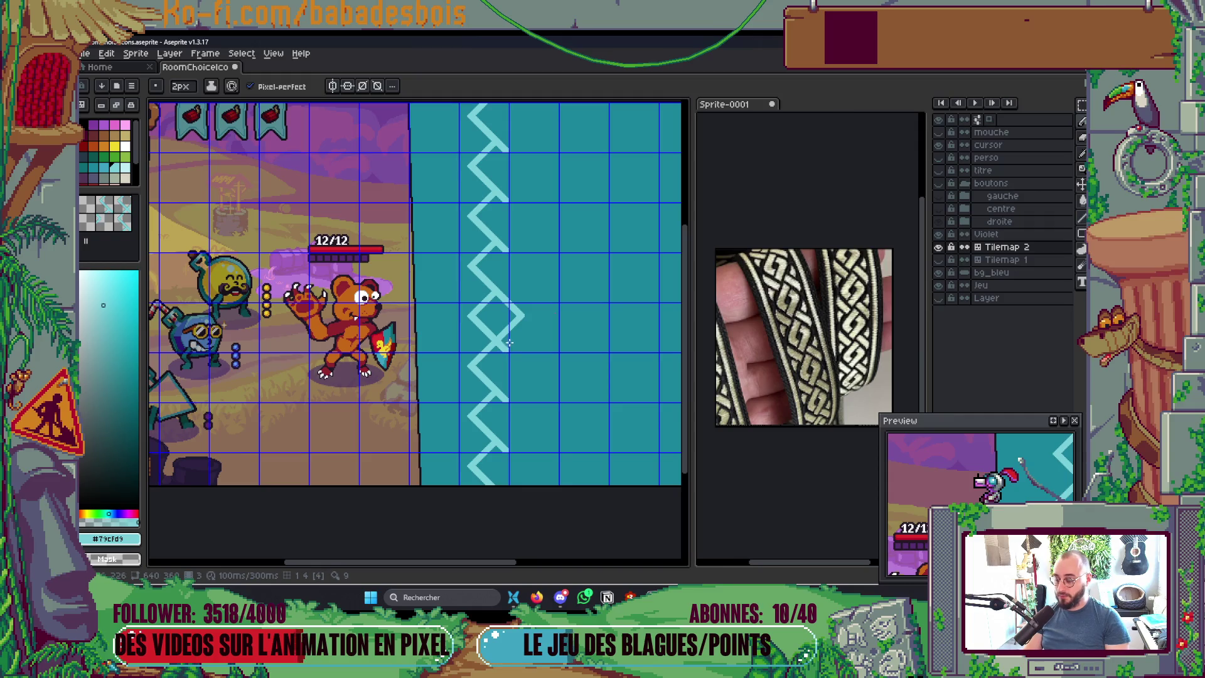
left_click(938, 248)
left_click(939, 249)
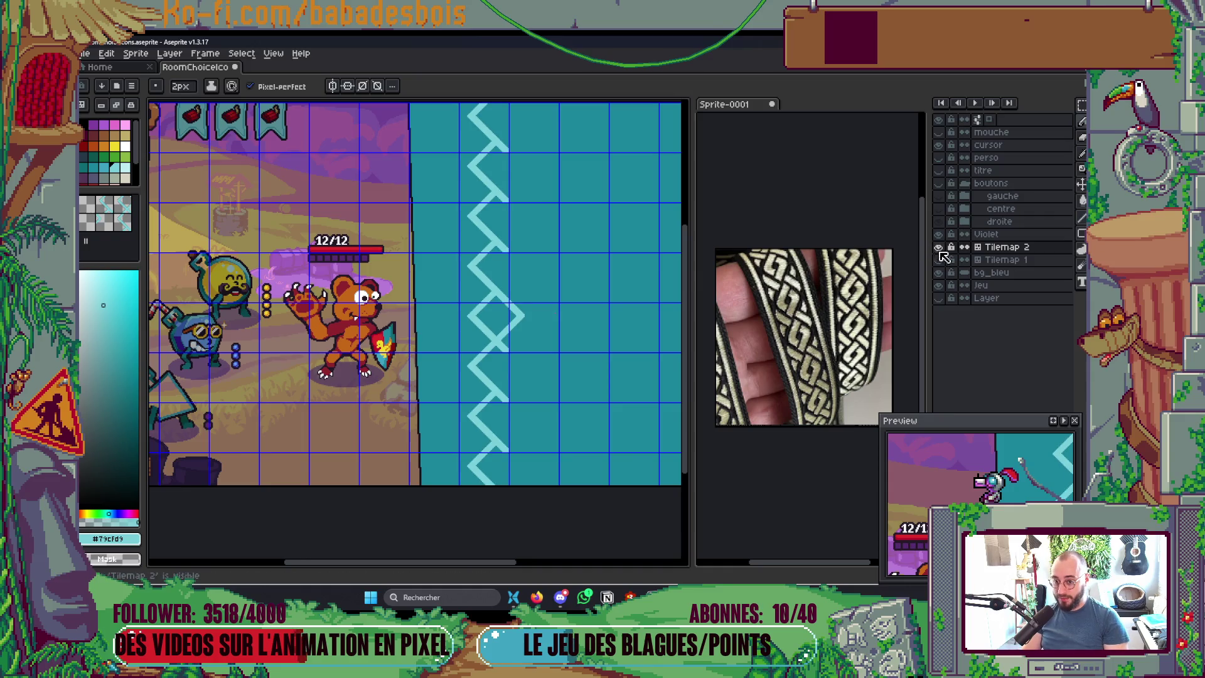
left_click(939, 248)
left_click(940, 248)
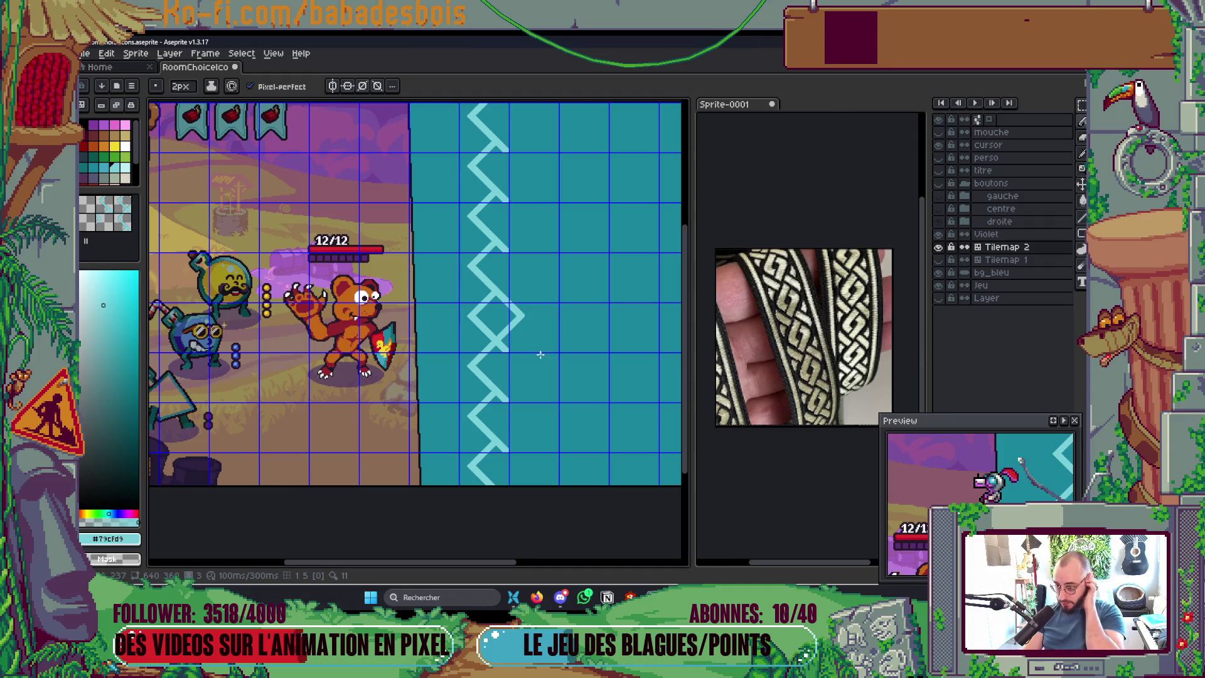
scroll(526, 335, "up", 3)
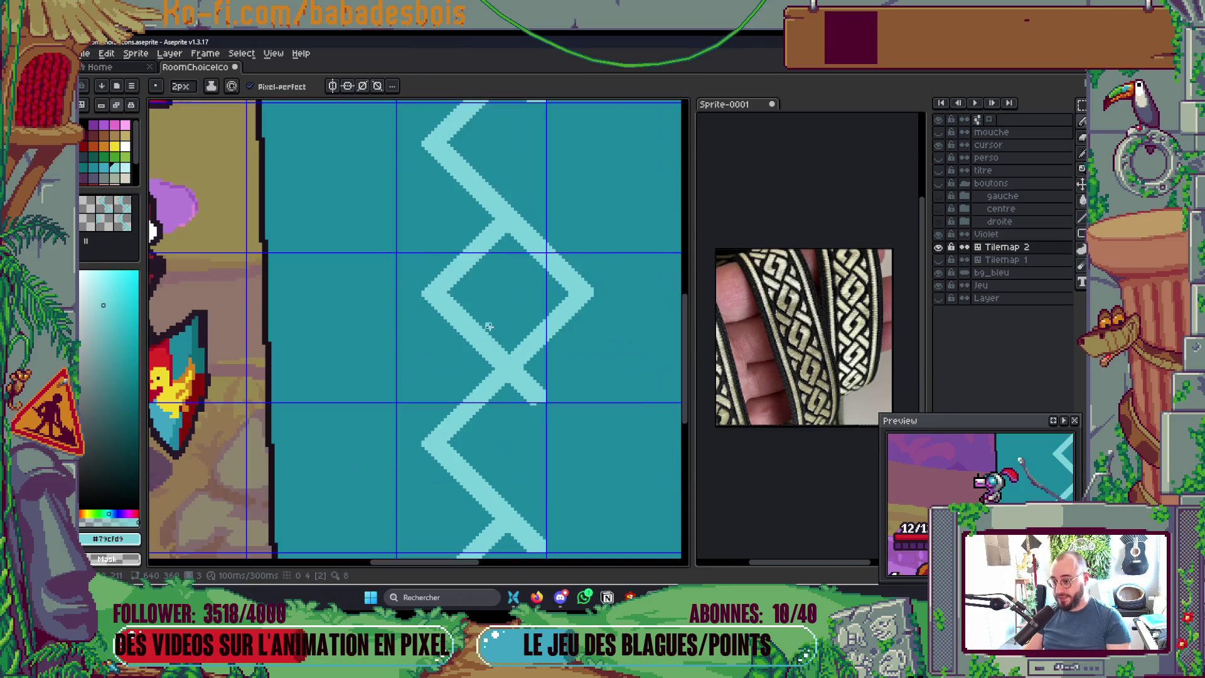
Step: Raise the Pencil to 4 px and sketch three thick crossing diagonals over the diamond
key("plus")
key("plus")
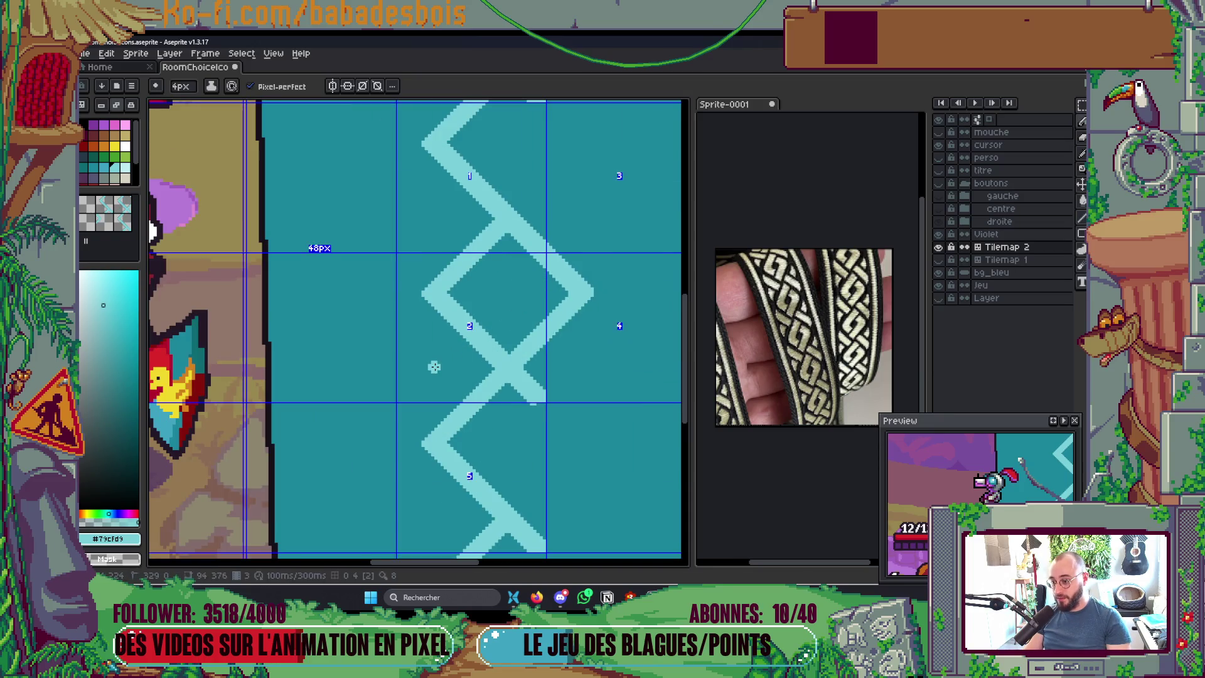
mouse_move(433, 364)
left_mouse_down()
mouse_move(540, 257)
mouse_move(455, 376)
mouse_move(569, 474)
left_mouse_up()
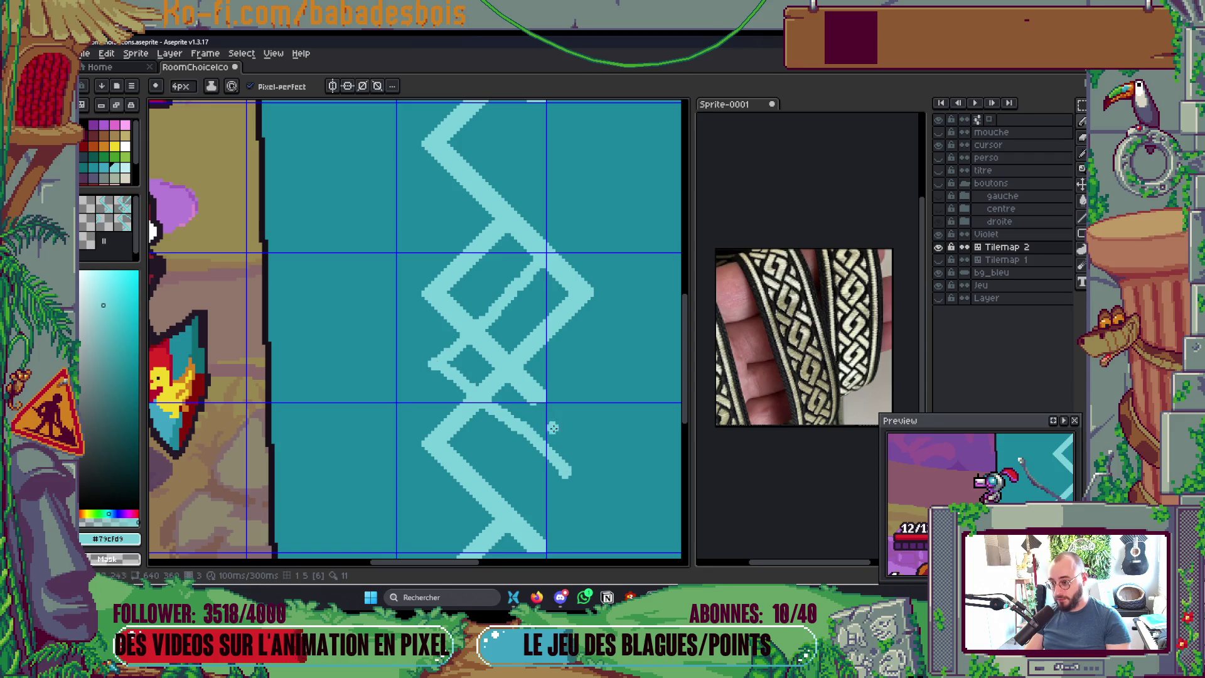
left_click_drag(444, 532, 652, 339)
left_click_drag(638, 395, 516, 286)
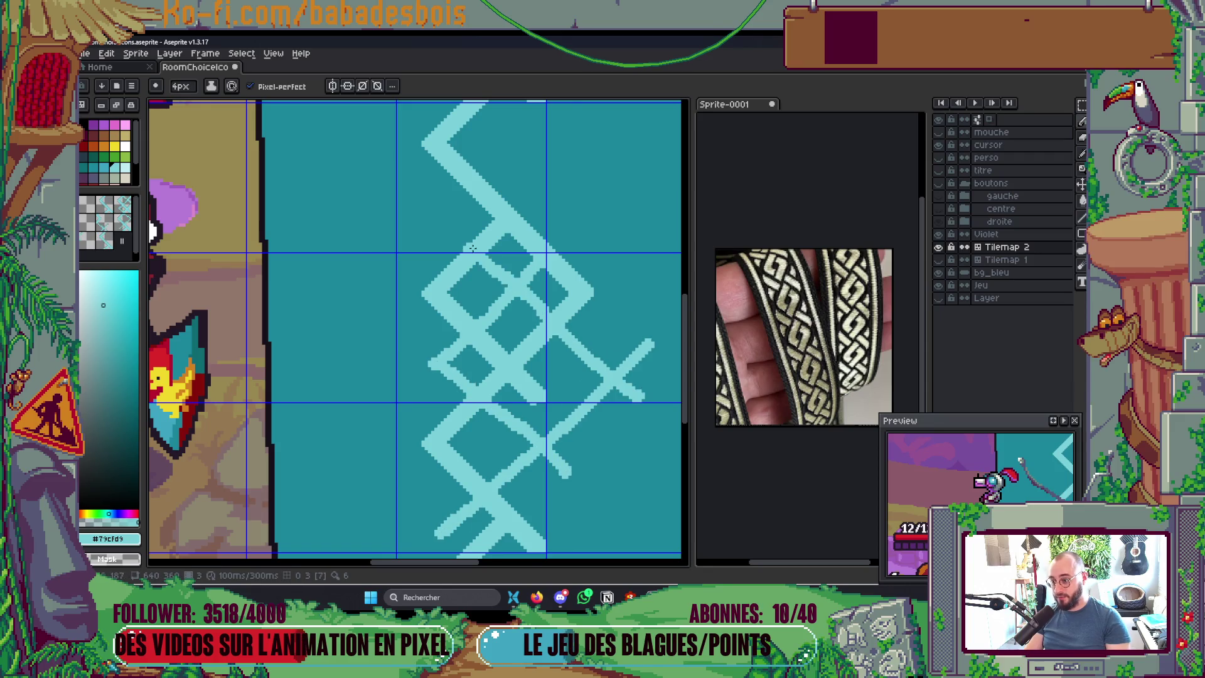
scroll(508, 251, "down", 5)
scroll(542, 230, "up", 1)
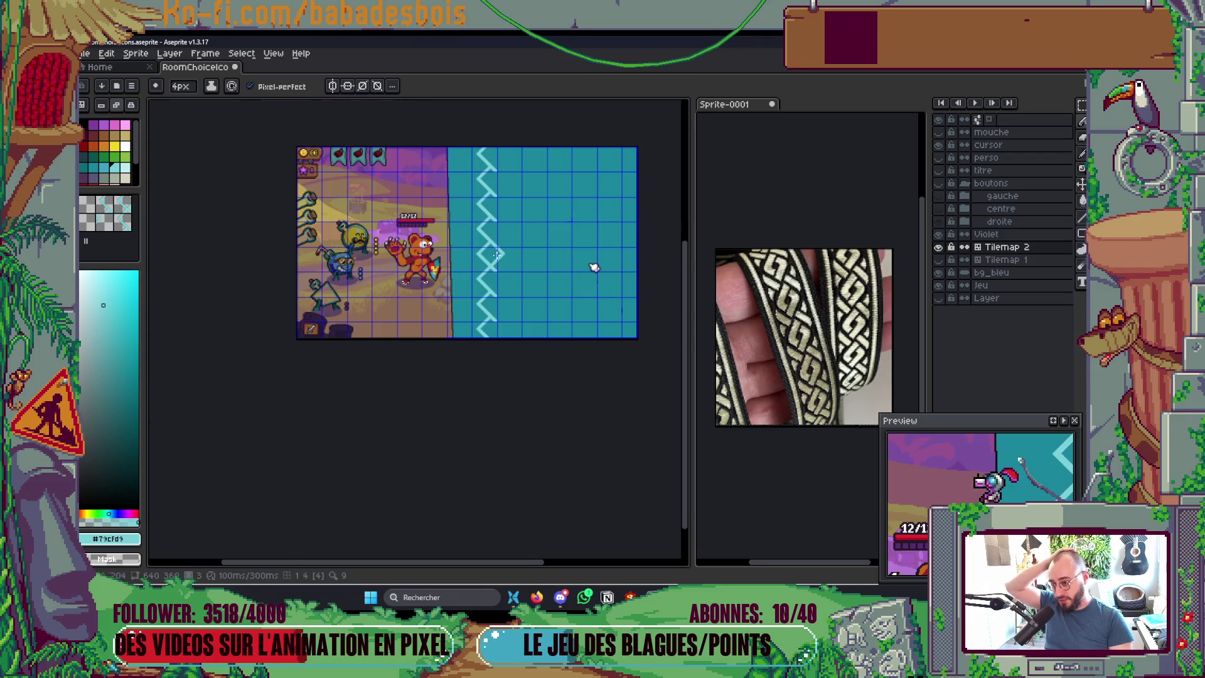
scroll(490, 314, "up", 2)
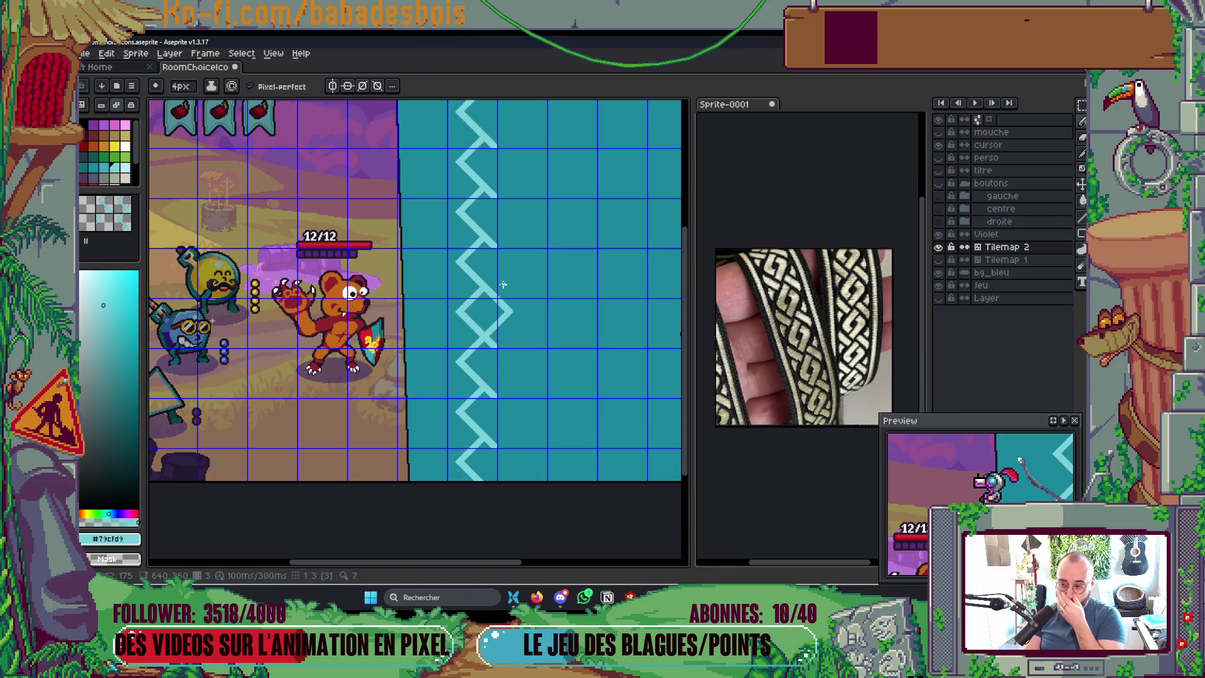
Step: Marquee-select parts of the zigzag and diamond to inspect them, then drop the selection
scroll(414, 306, "up", 1)
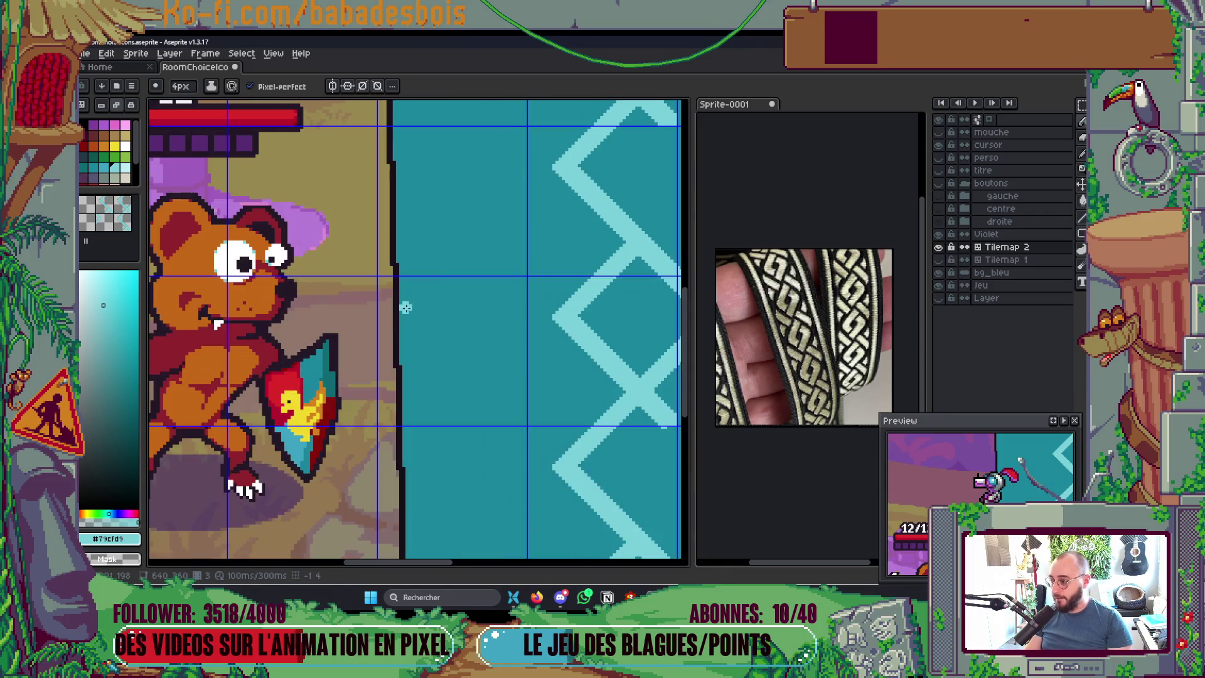
scroll(527, 282, "up", 1)
scroll(548, 328, "up", 1)
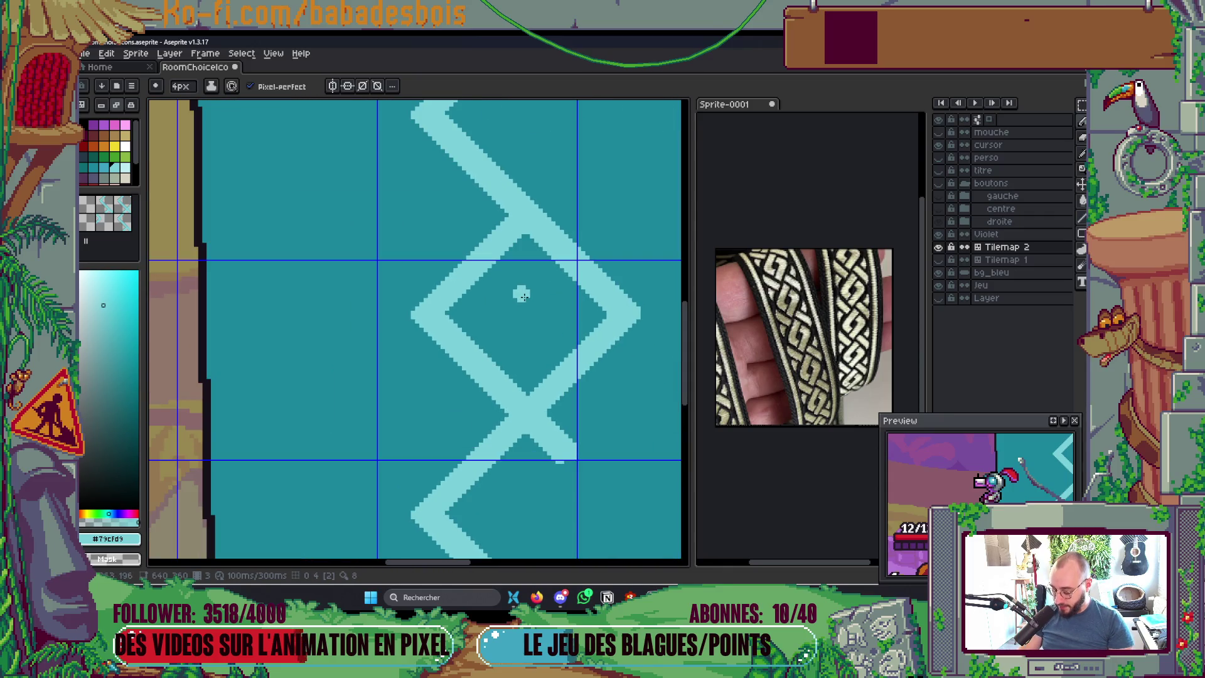
key("m")
scroll(515, 252, "up", 1)
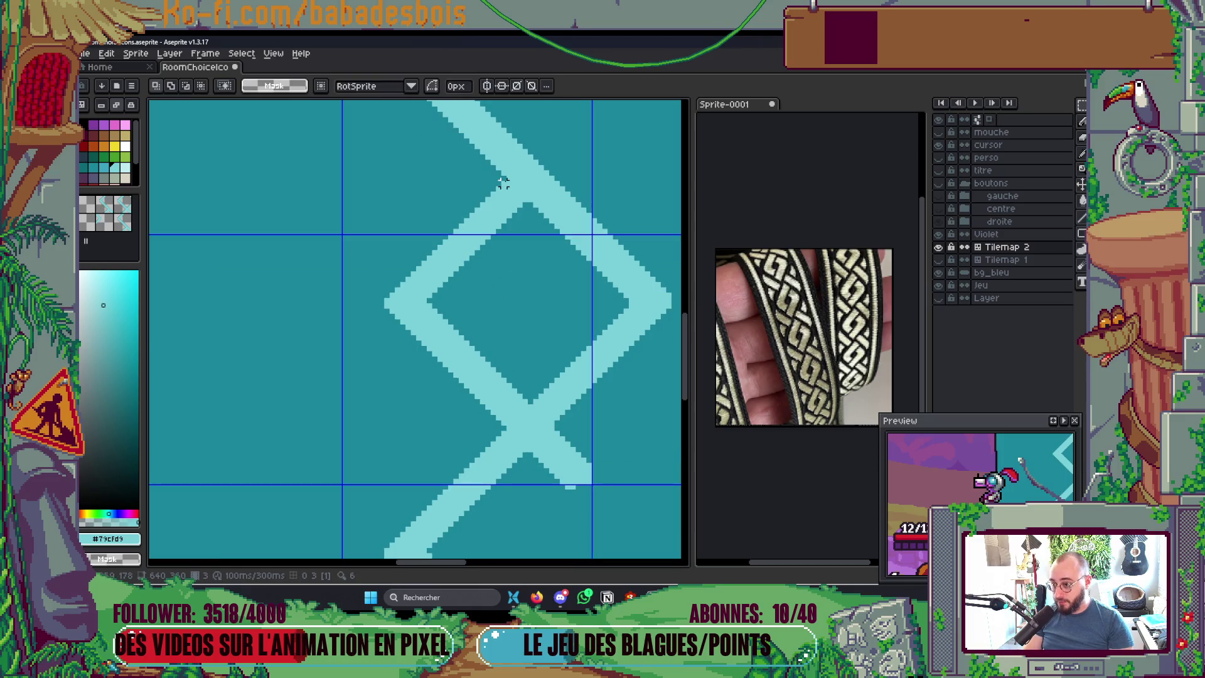
left_click_drag(364, 188, 631, 301)
left_click(610, 465)
left_click_drag(498, 184, 663, 433)
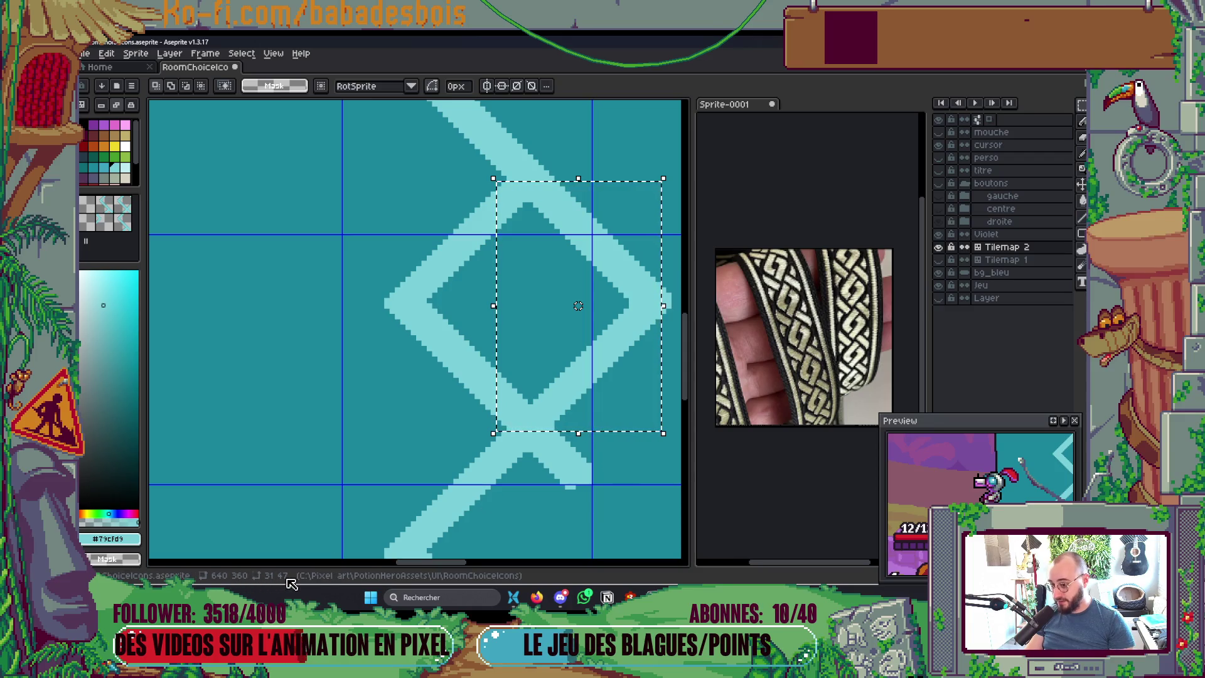
key("ctrl+d")
scroll(506, 391, "down", 2)
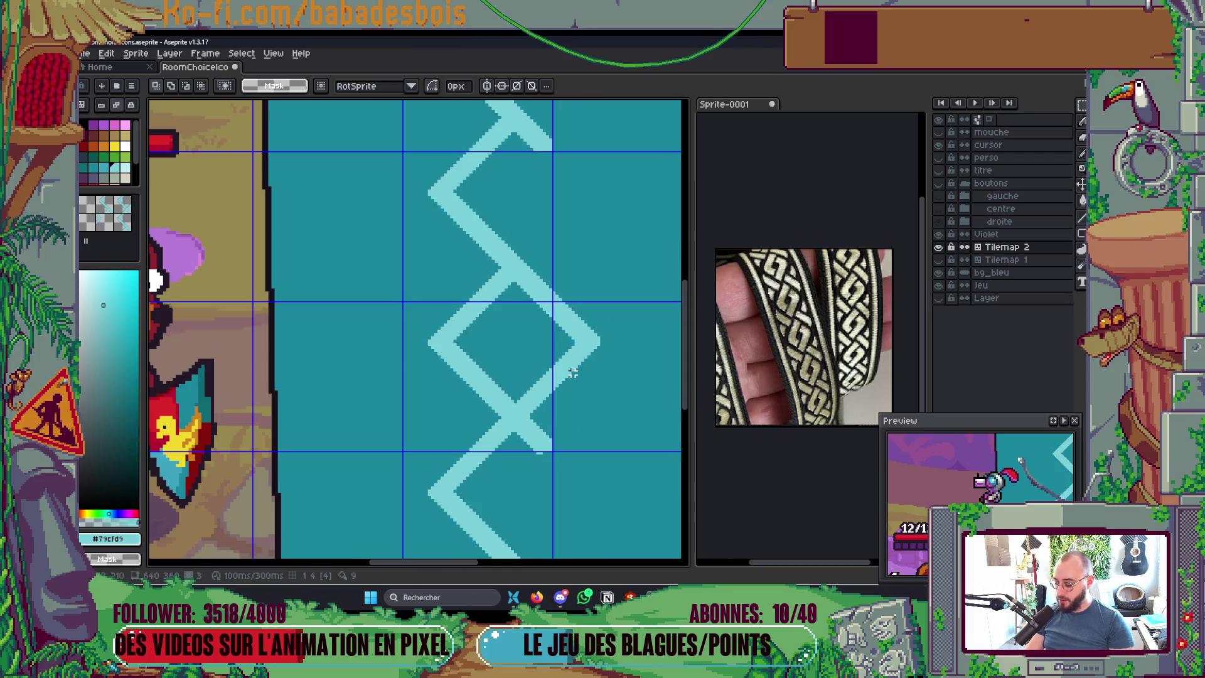
scroll(573, 372, "down", 3)
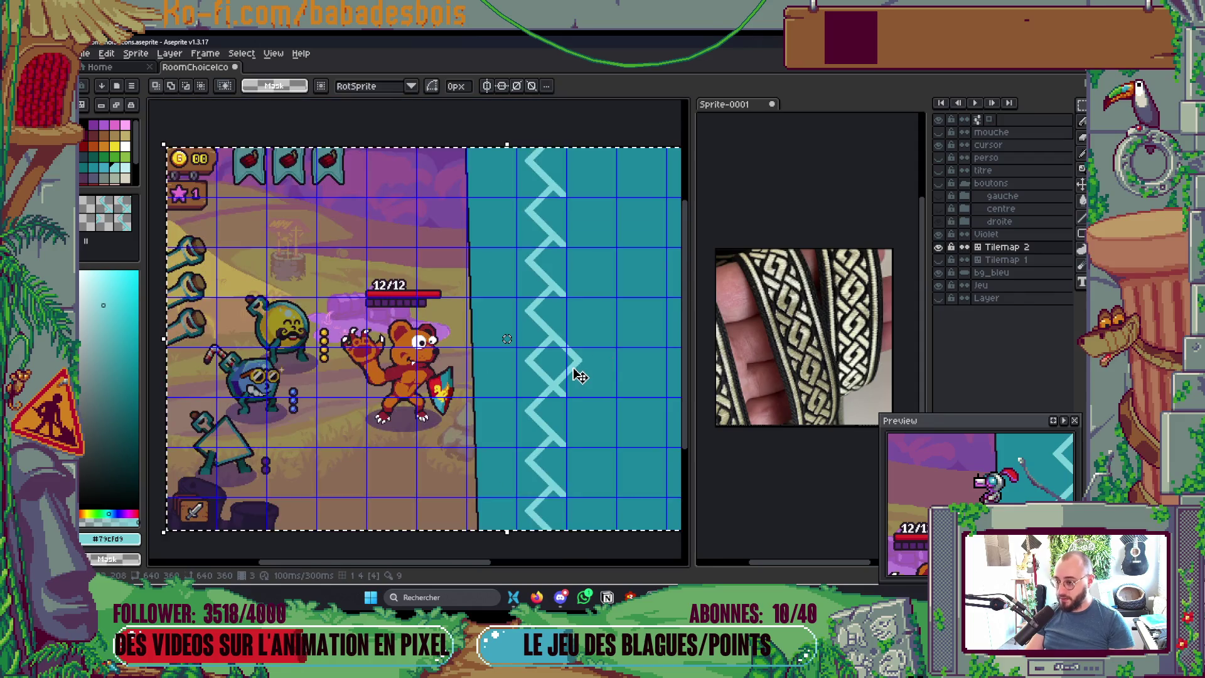
scroll(604, 400, "up", 2)
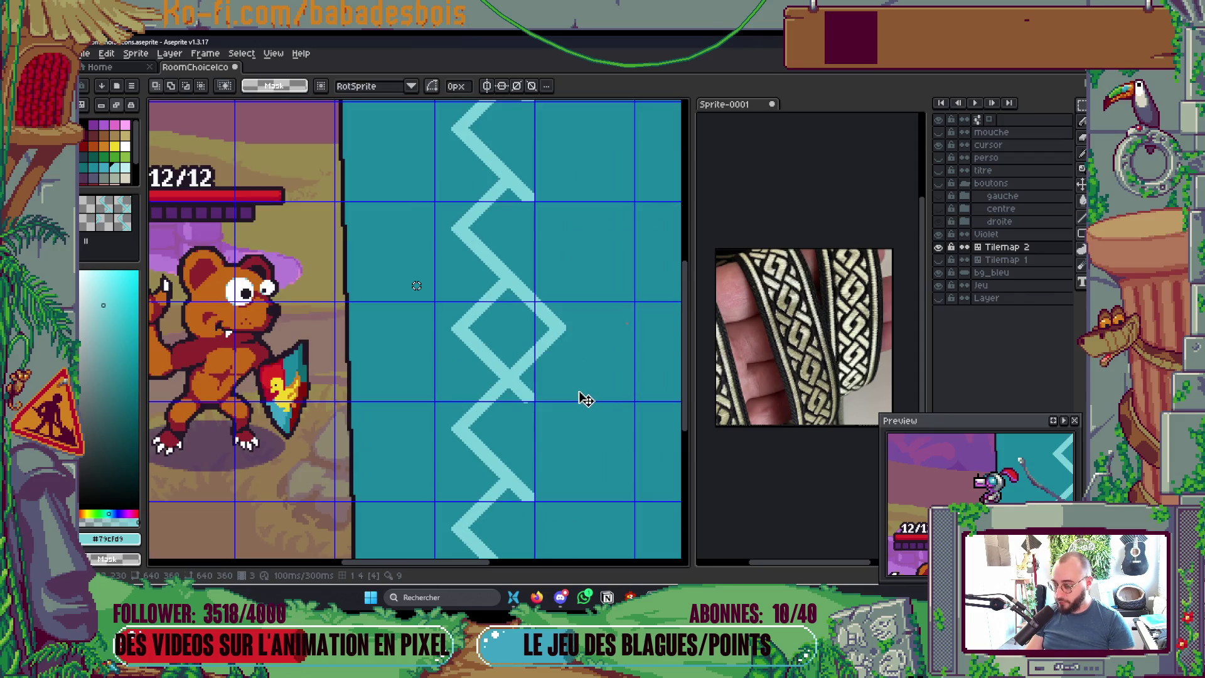
Step: With the Move tool, drag the Tilemap 2 zigzag about 12 px left and slightly down
key("v")
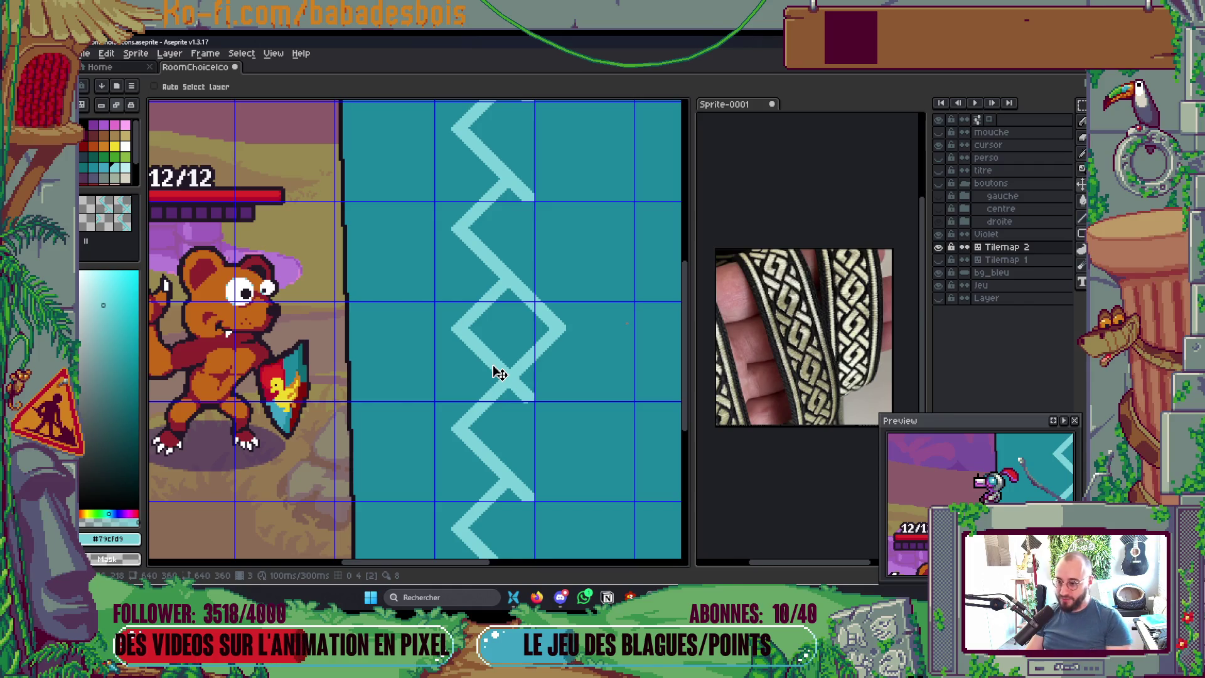
scroll(524, 368, "up", 2)
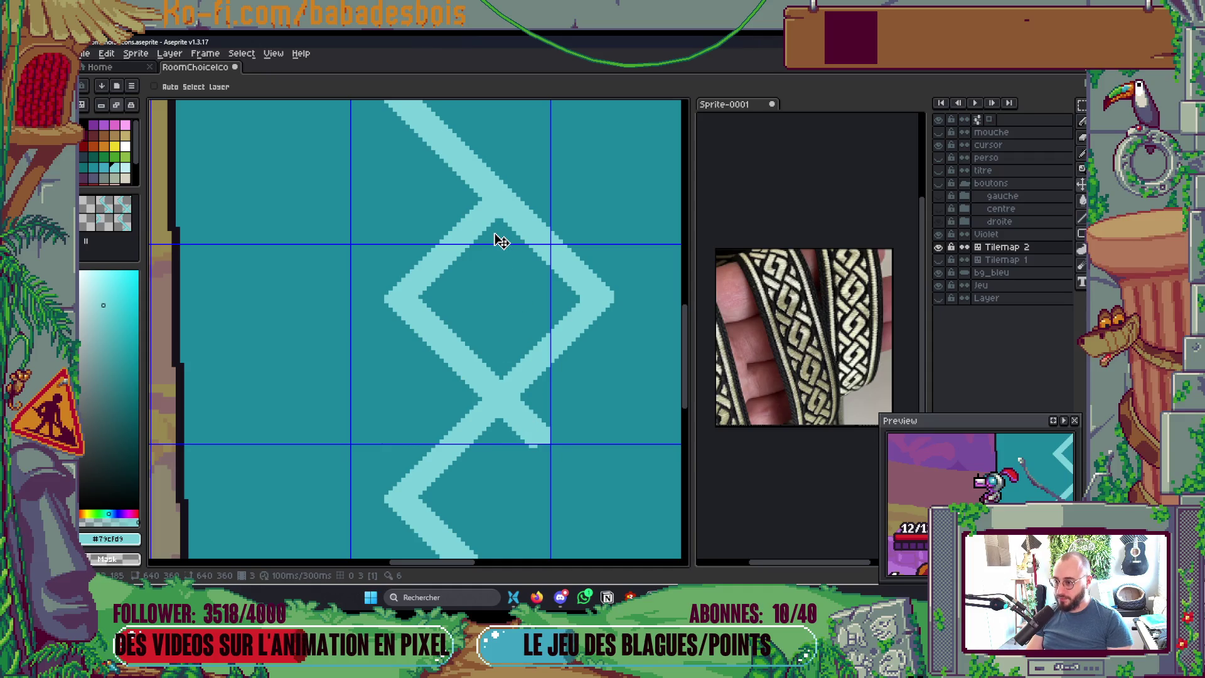
scroll(501, 242, "down", 2)
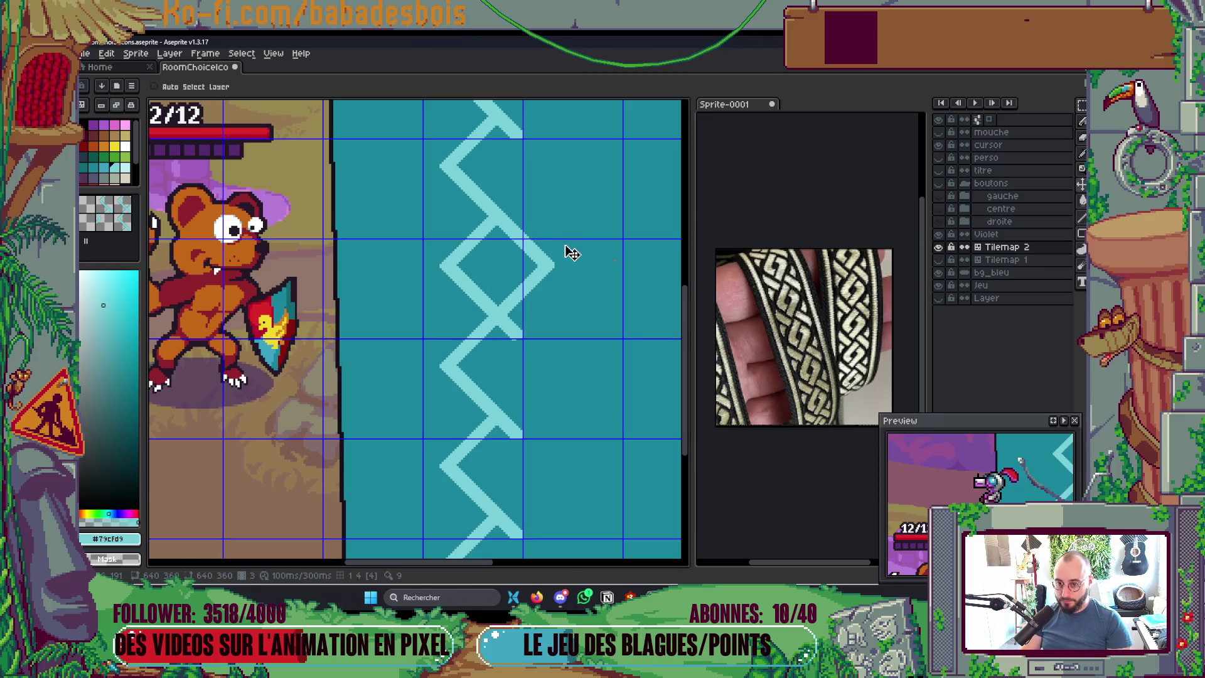
left_click_drag(536, 276, 488, 314)
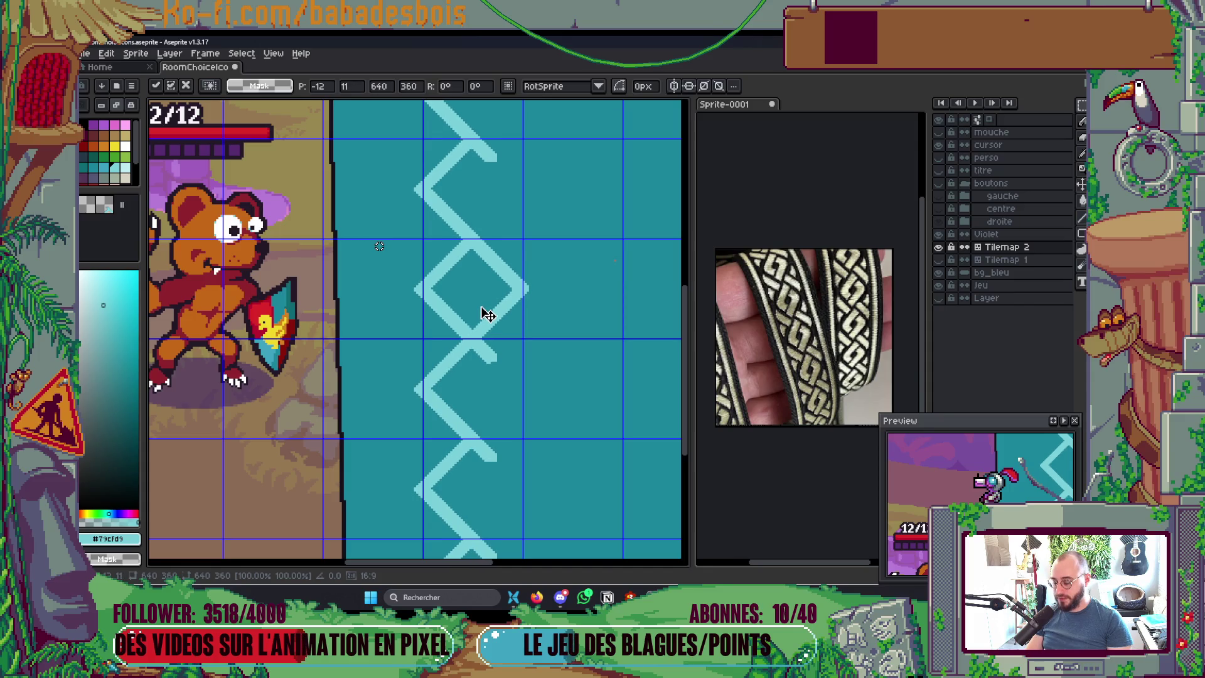
Step: Nudge the zigzag one pixel right to reach offset -11, 11 and commit its position
left_click_drag(487, 313, 490, 314)
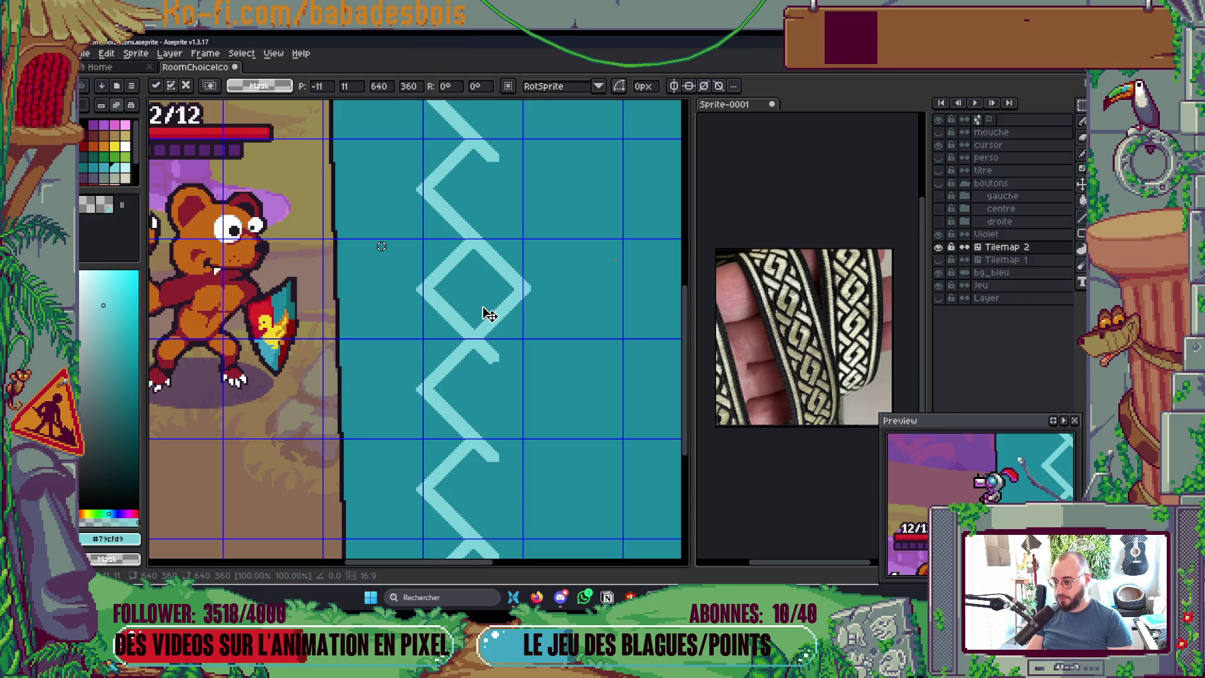
scroll(488, 313, "down", 3)
scroll(537, 291, "up", 3)
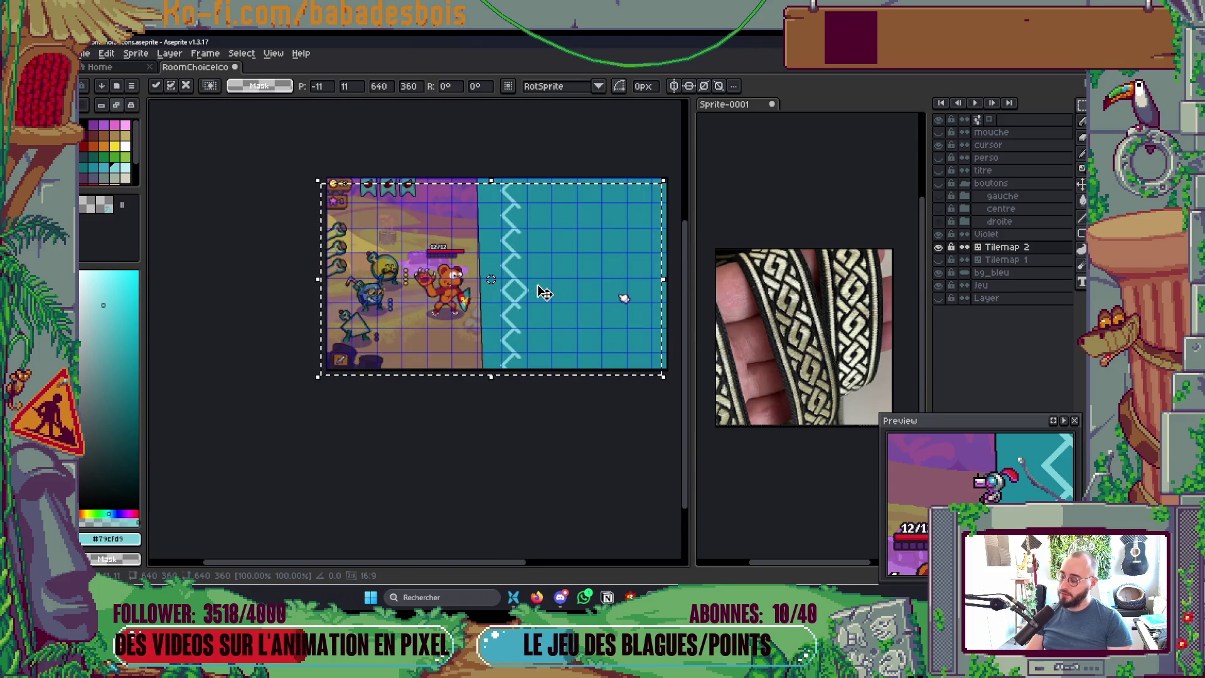
key("Escape")
Step: Delete the Tilemap 1 and Tilemap 2 layers along with their tilesets
scroll(577, 280, "down", 4)
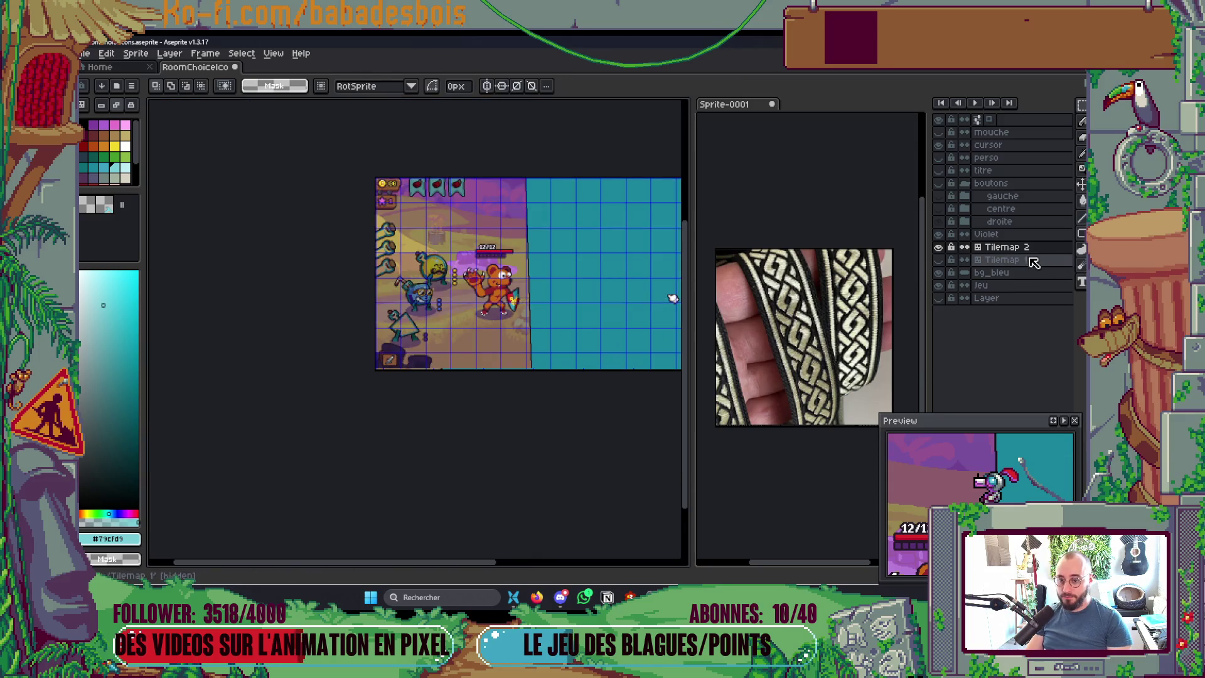
key("Delete")
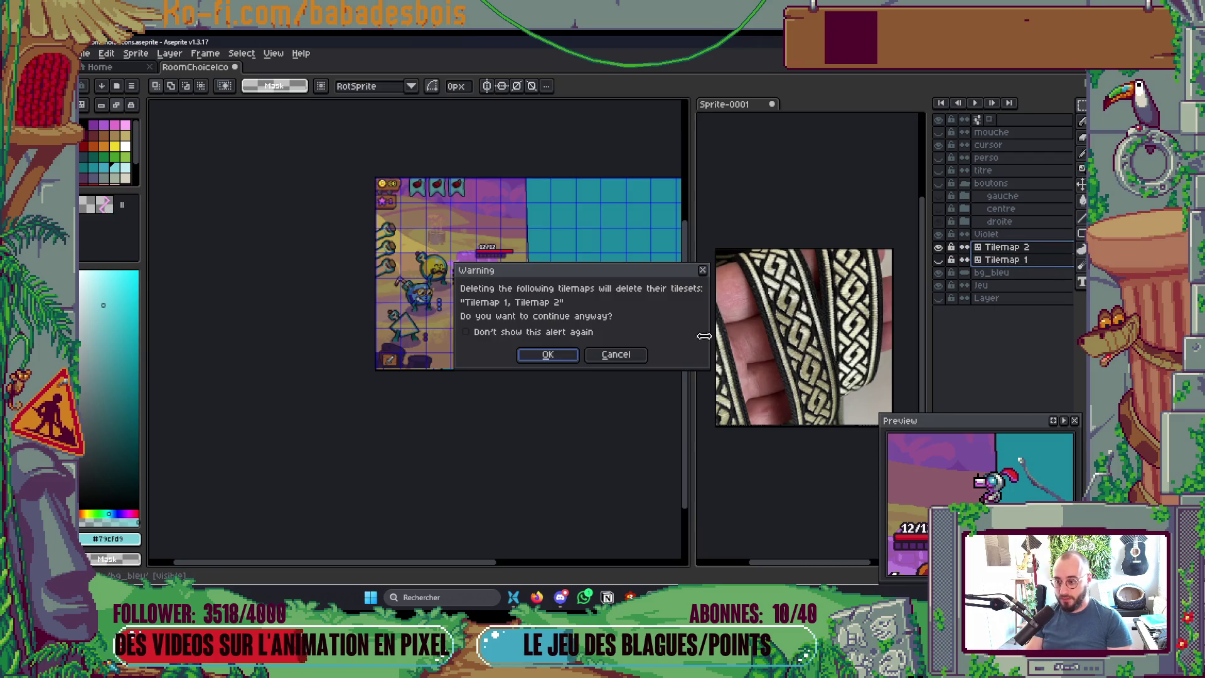
left_click(571, 352)
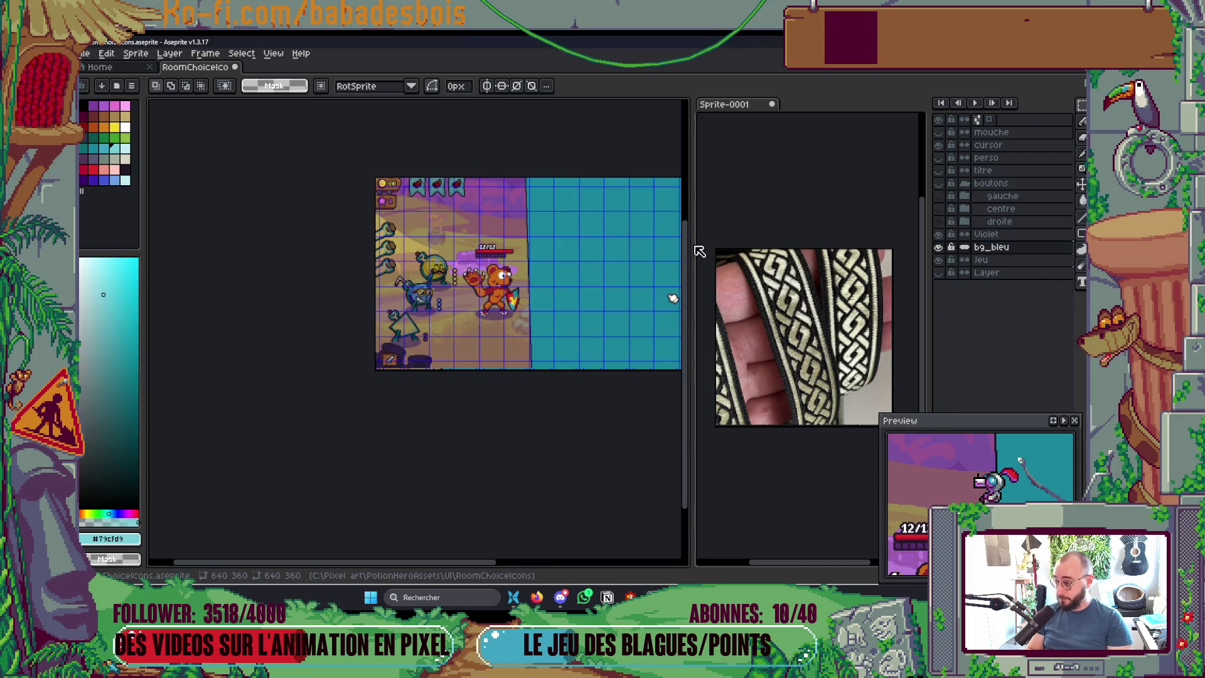
Step: Add a new Layer 1 above bg_bleu and paste the zigzag column onto it
right_click(1003, 250)
mouse_move(1031, 275)
left_click(985, 274)
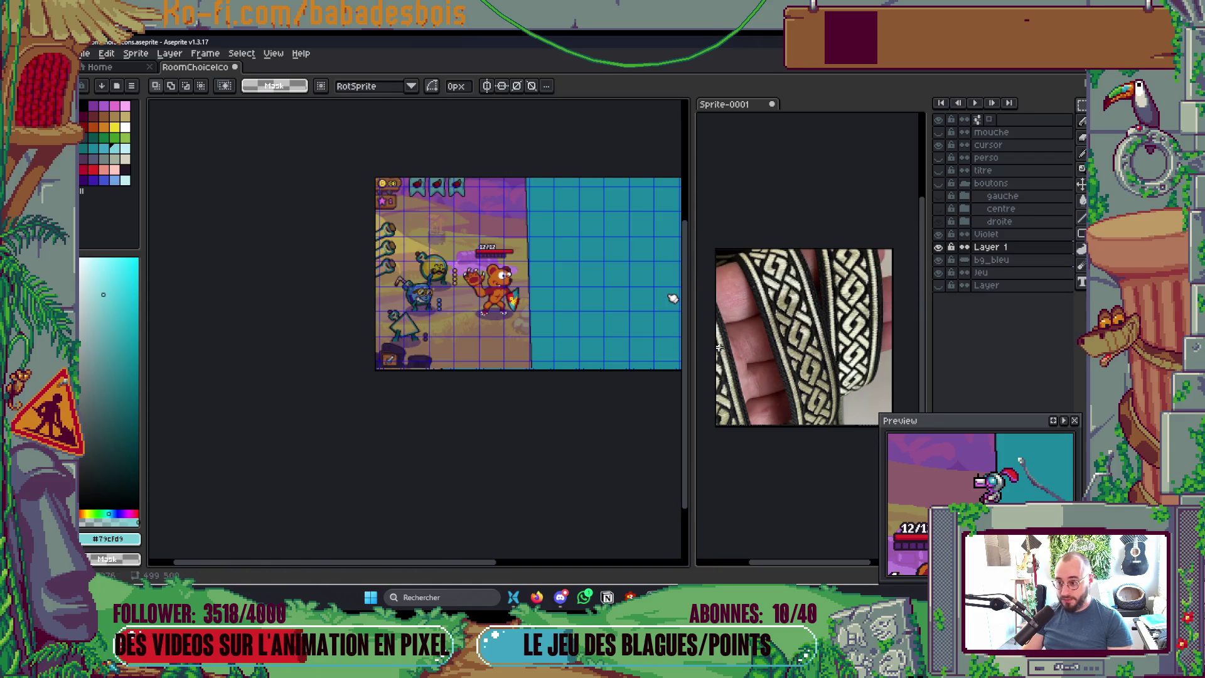
key("ctrl+v")
scroll(586, 326, "up", 2)
key("Return")
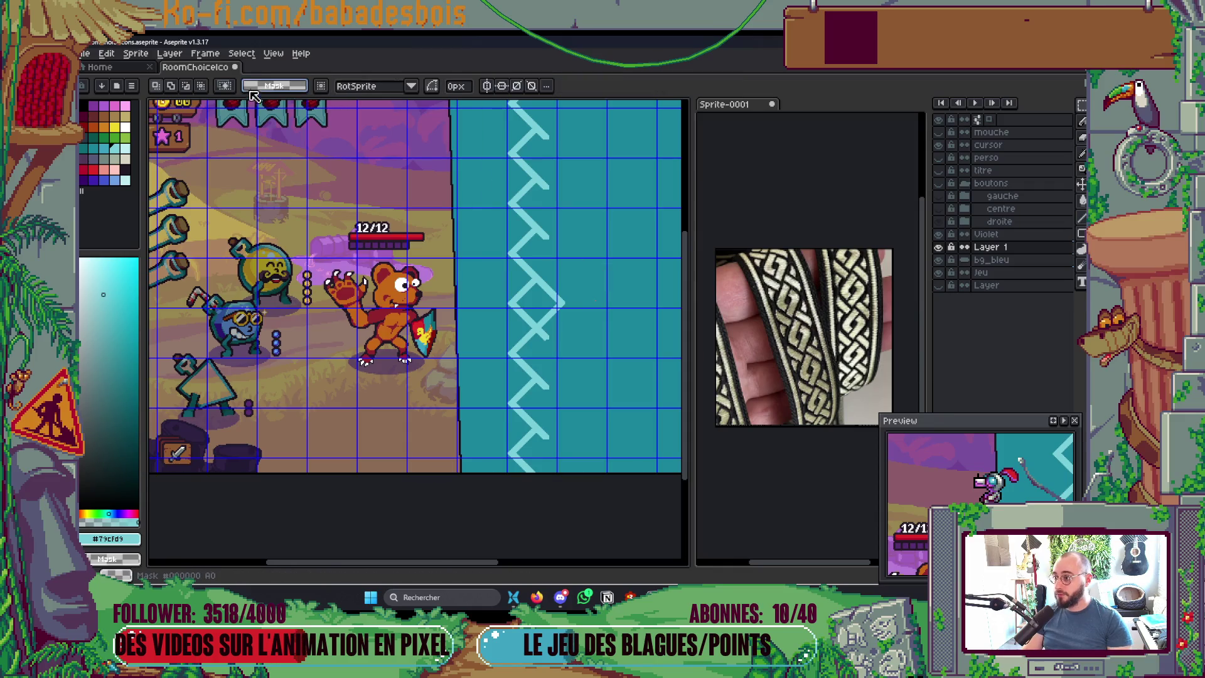
Step: Check the grid options without changes, then raise the zigzag by one pixel
left_click(241, 54)
mouse_move(273, 54)
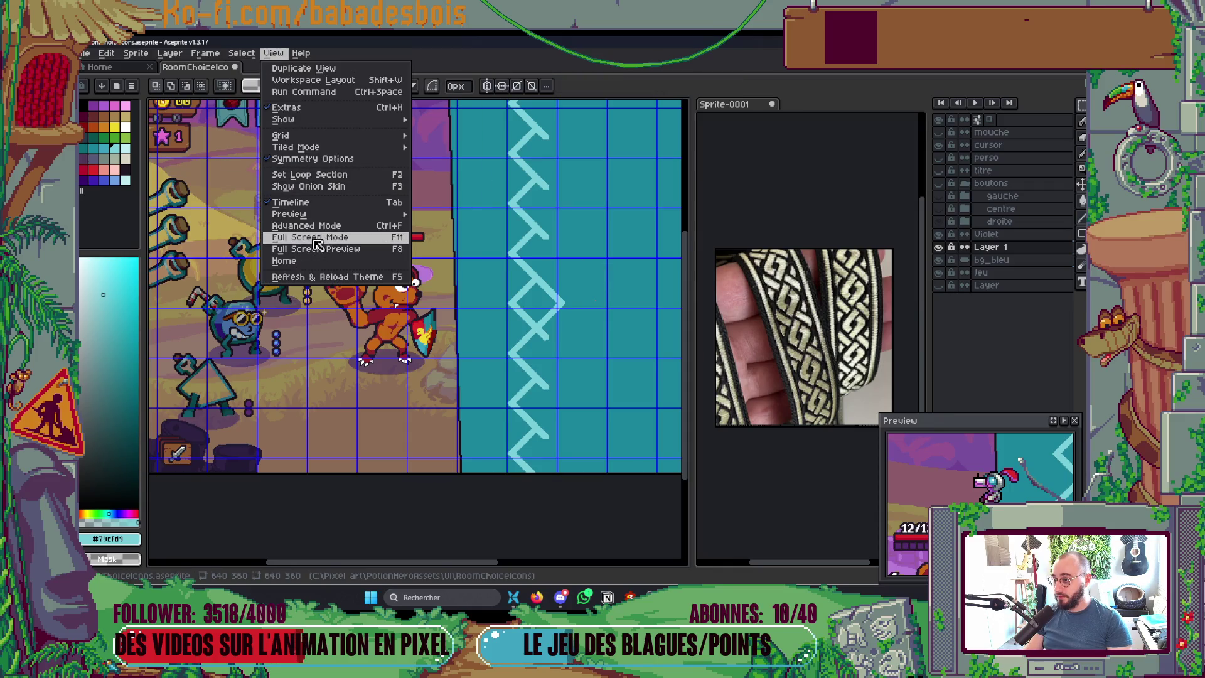
mouse_move(332, 135)
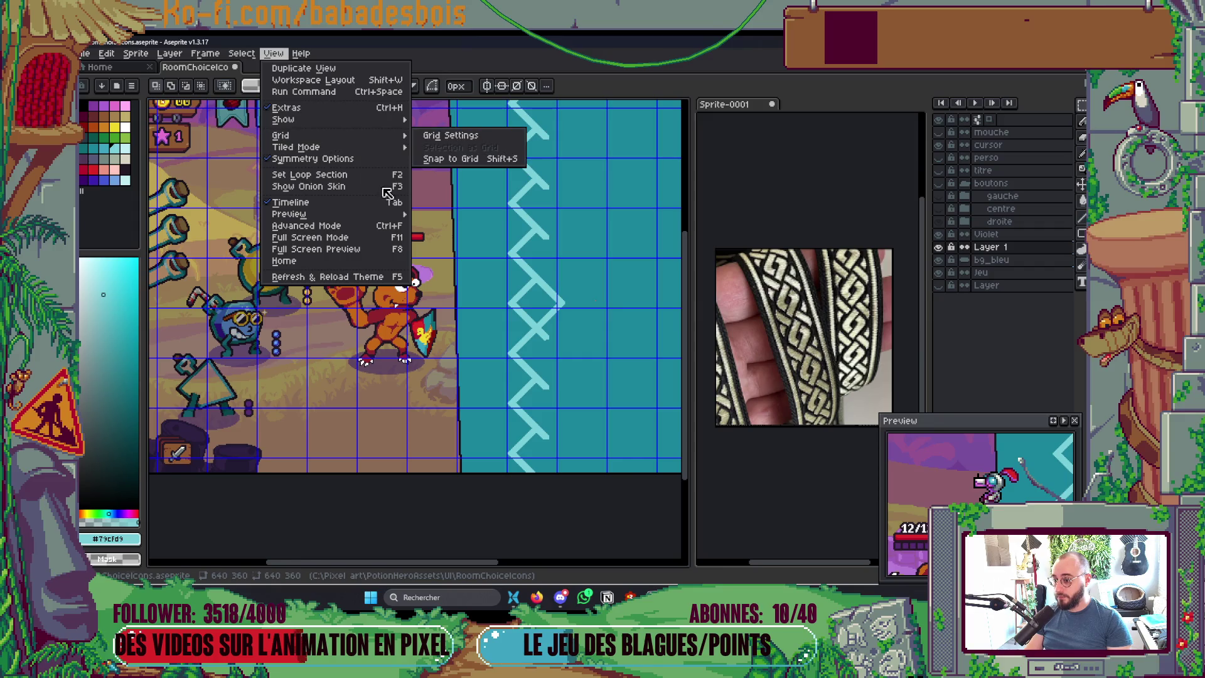
left_click(588, 292)
scroll(567, 318, "up", 4)
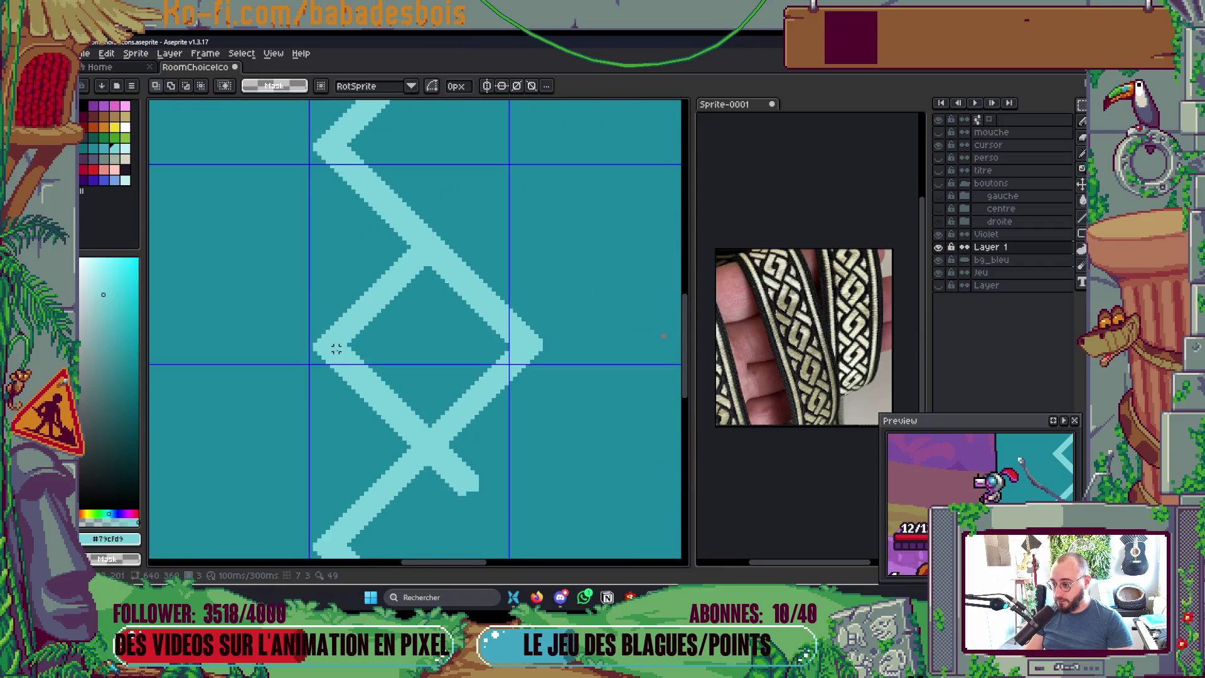
scroll(333, 347, "up", 1)
scroll(332, 347, "down", 2)
scroll(333, 346, "up", 1)
key("v")
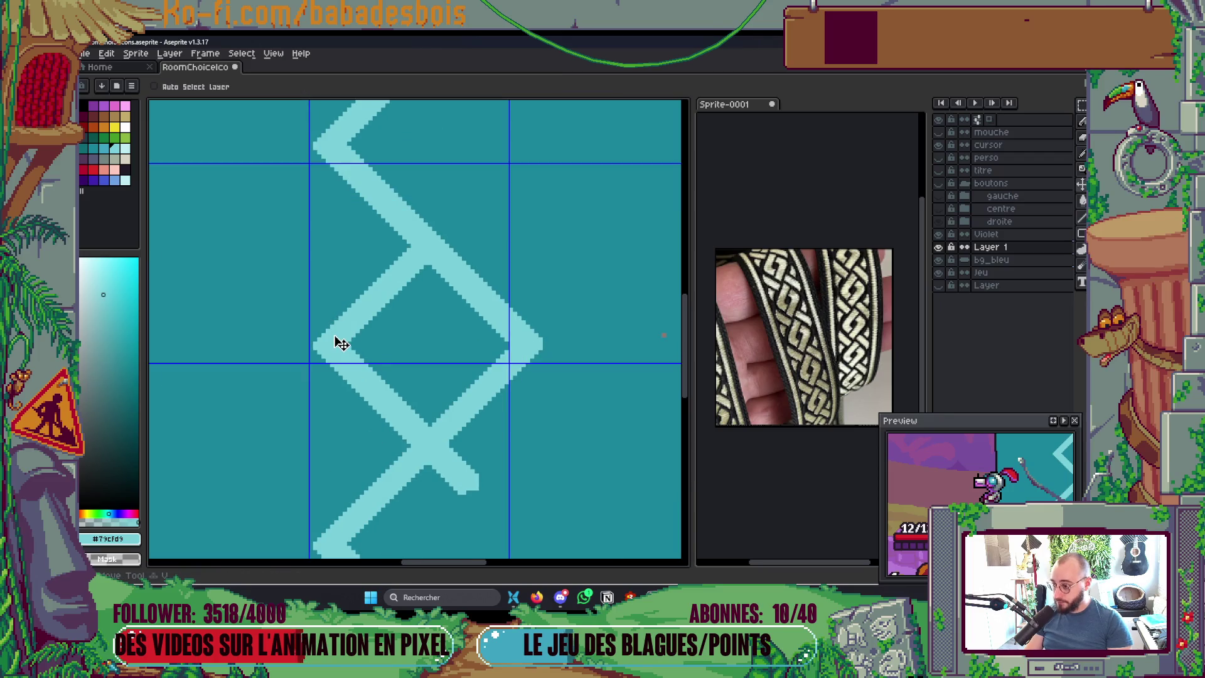
left_click_drag(337, 346, 336, 342)
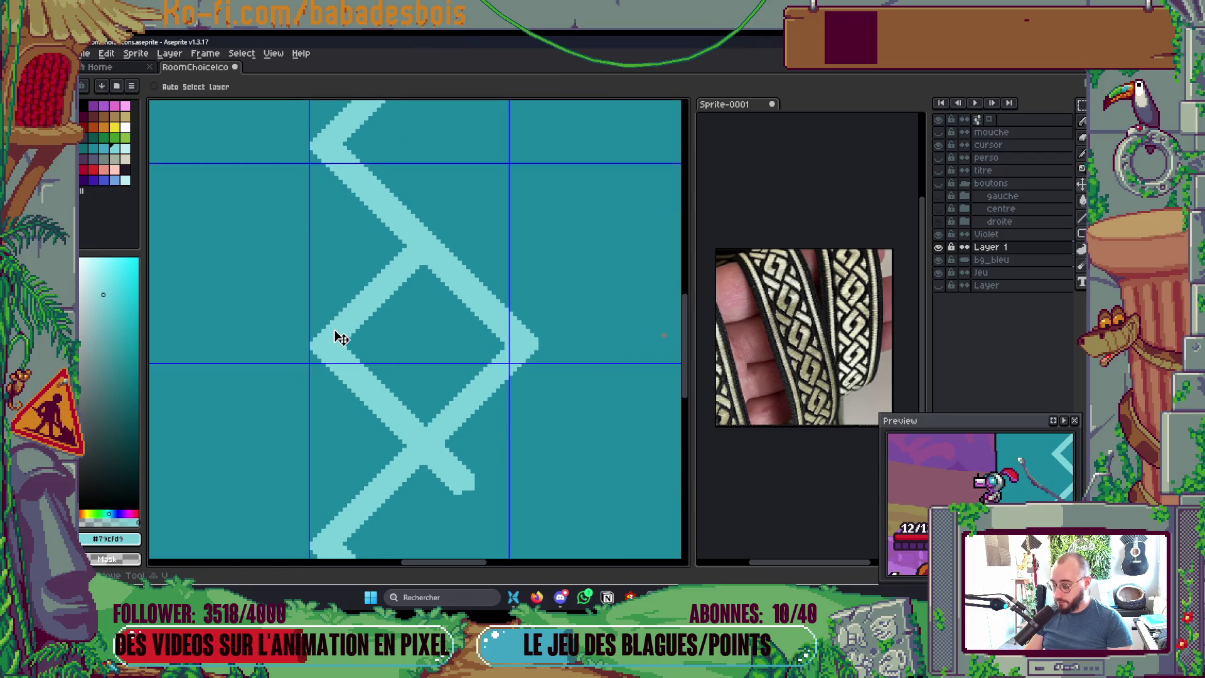
Step: Measure the gap from the grid line to the chevron tip with a temporary selection
scroll(543, 345, "up", 2)
key("m")
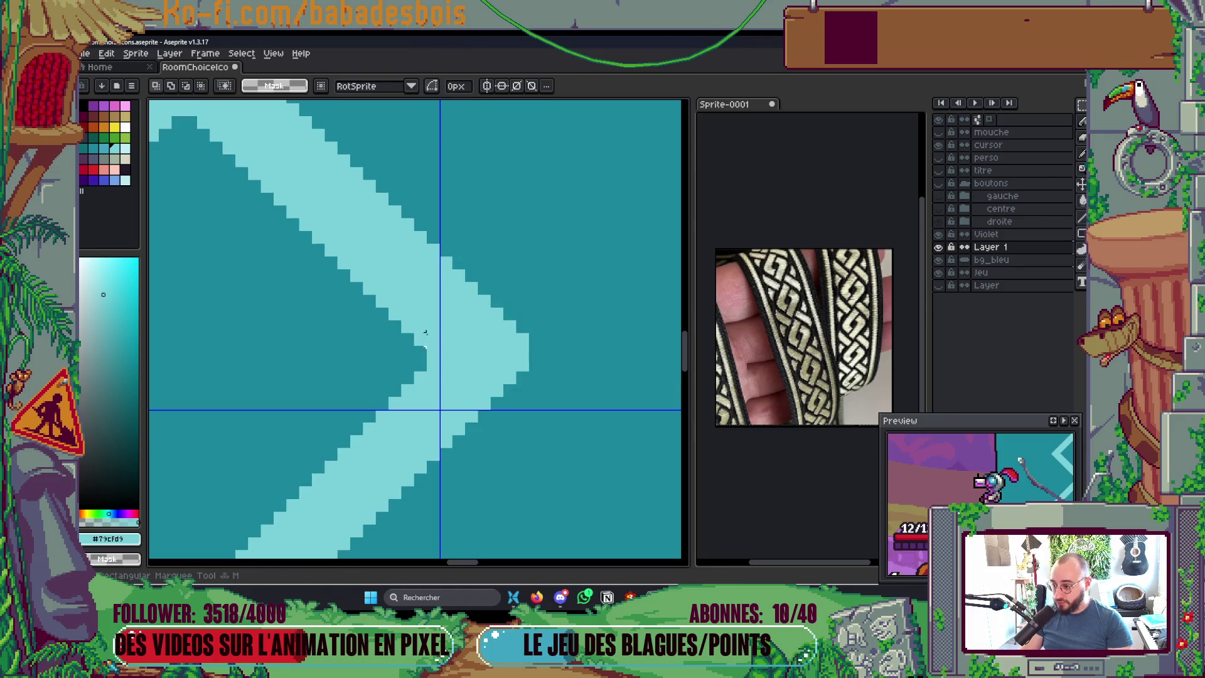
left_click_drag(441, 347, 529, 359)
key("ctrl+d")
scroll(600, 389, "down", 5)
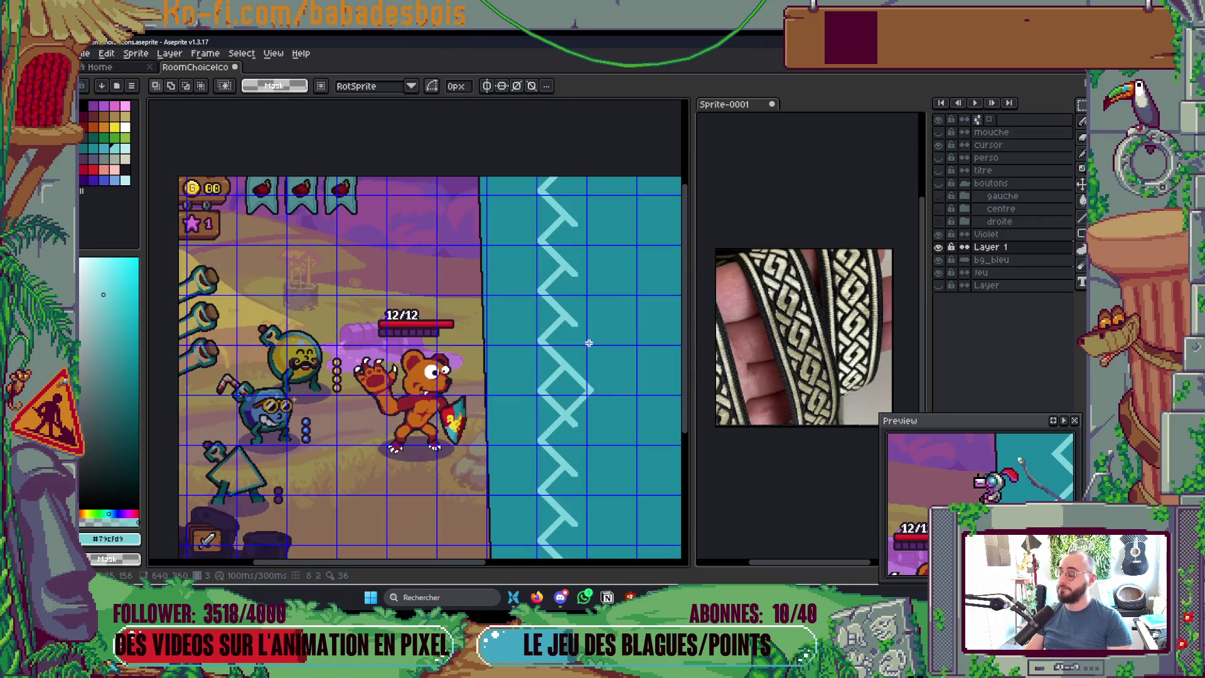
Step: Change the grid cell width to 47+7 (about 54 px) in Grid Settings
left_click(241, 54)
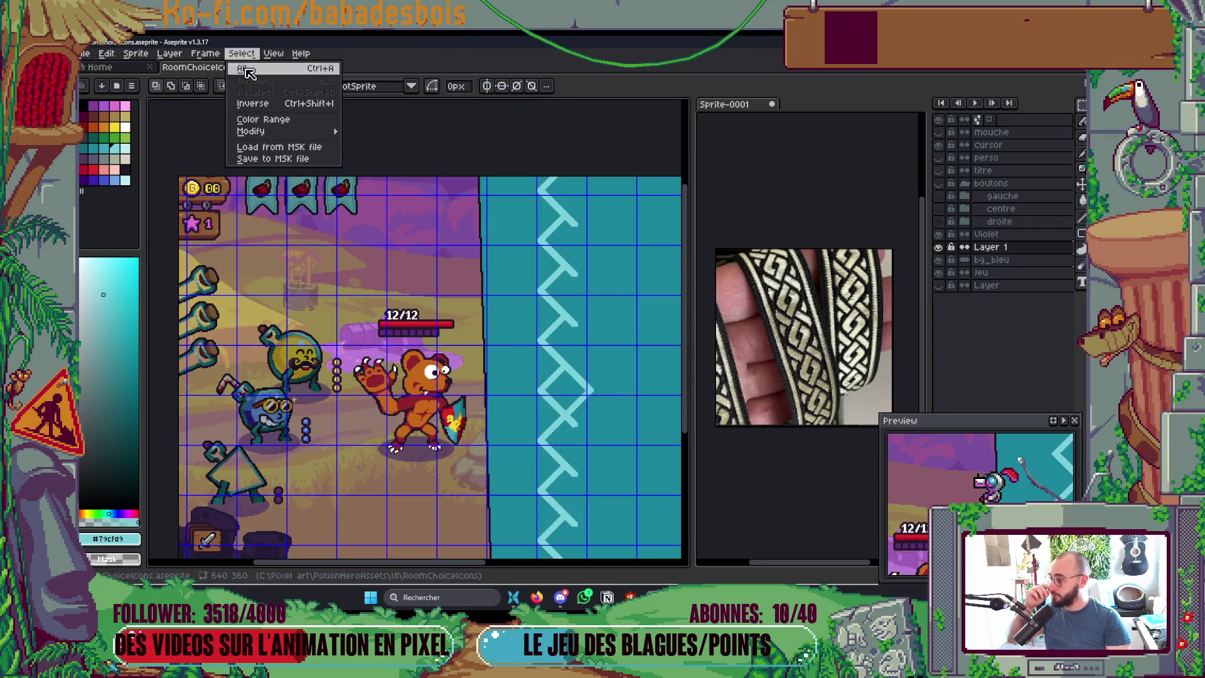
mouse_move(273, 54)
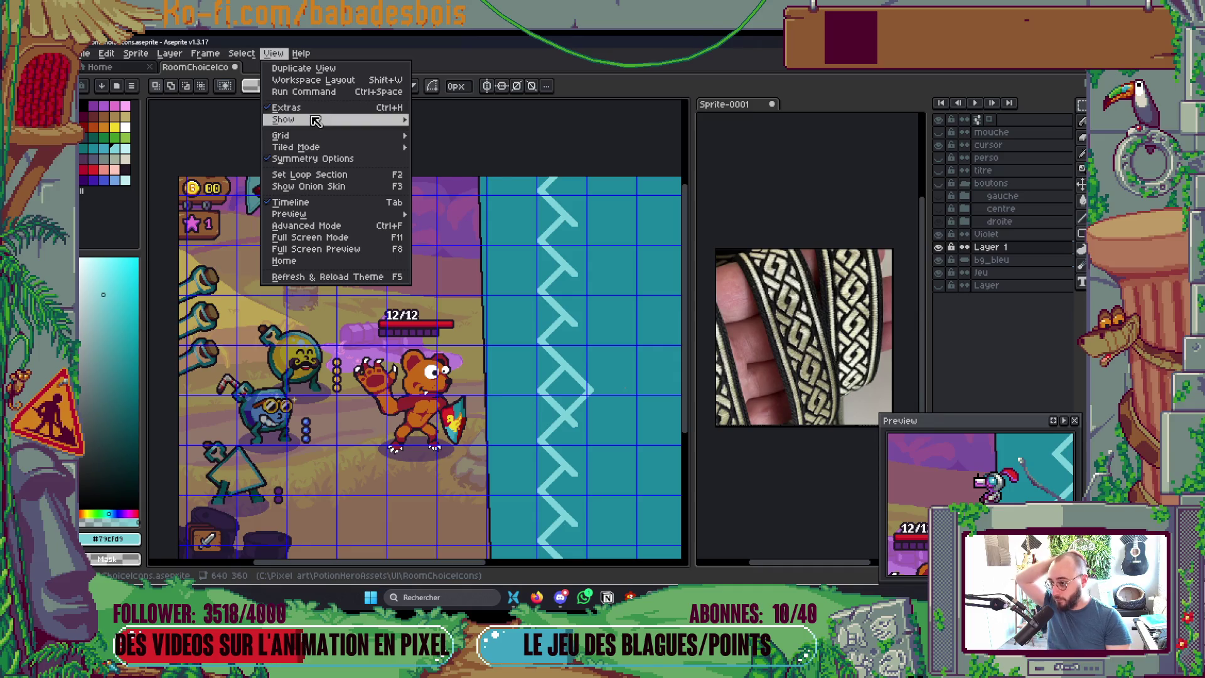
mouse_move(339, 142)
left_click(443, 135)
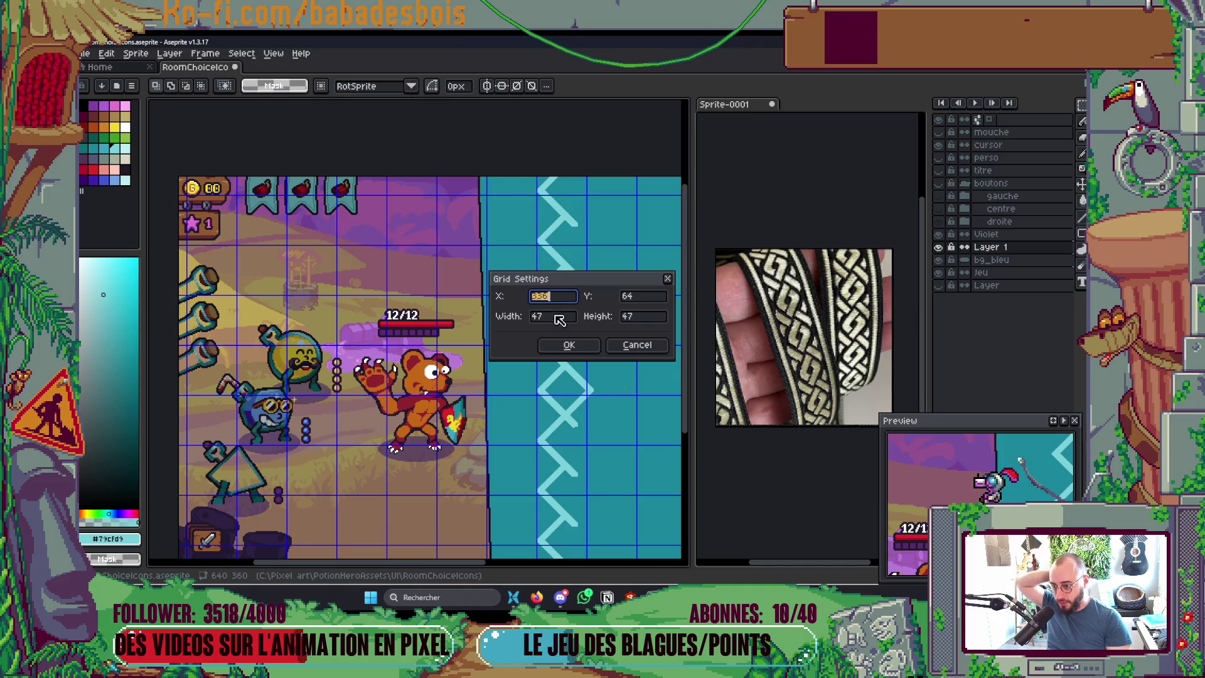
left_click(563, 318)
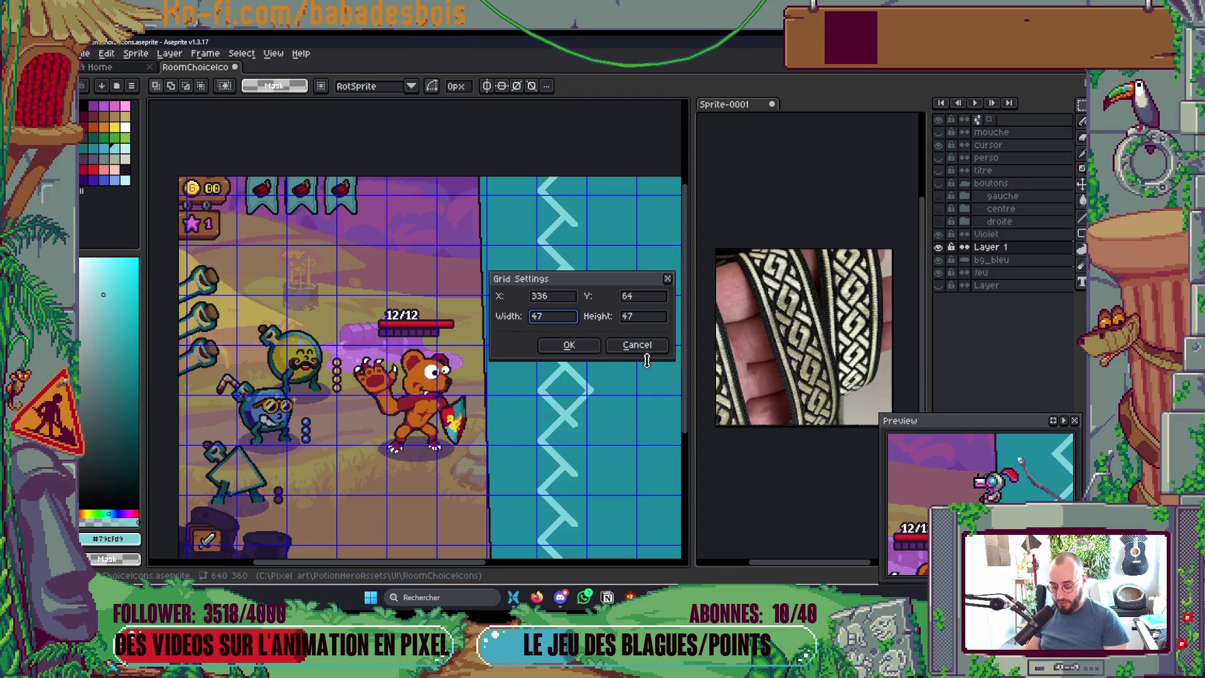
type("+7")
key("Return")
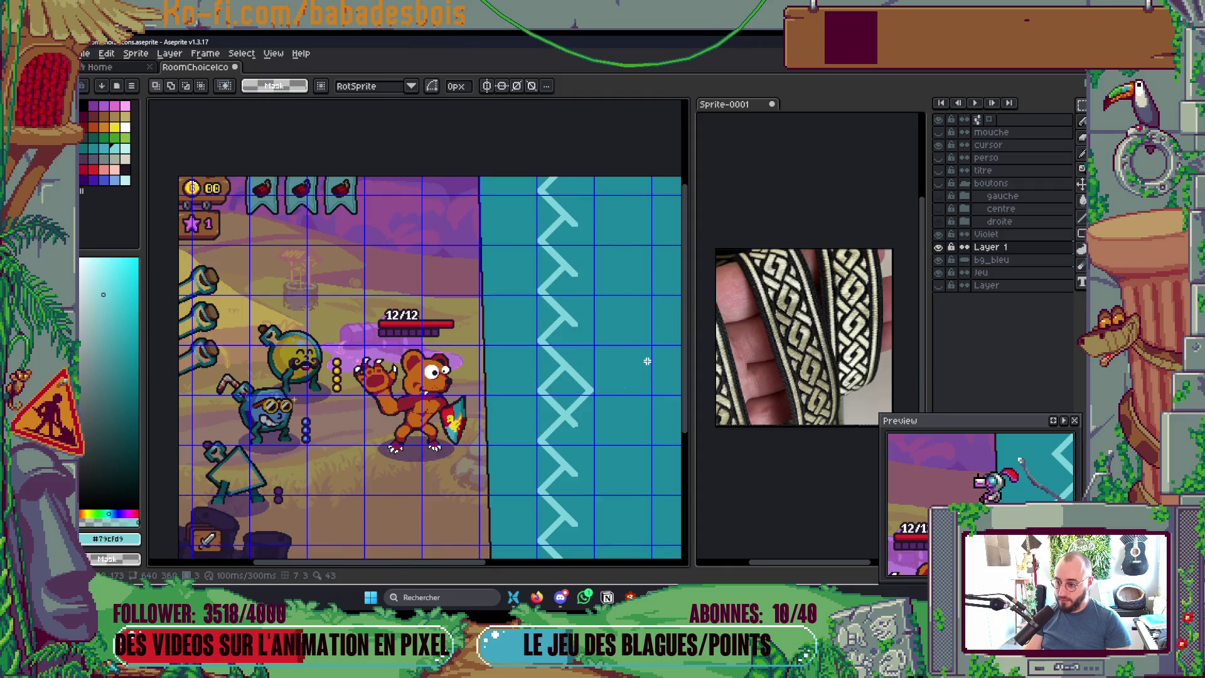
scroll(647, 361, "up", 2)
scroll(619, 404, "down", 2)
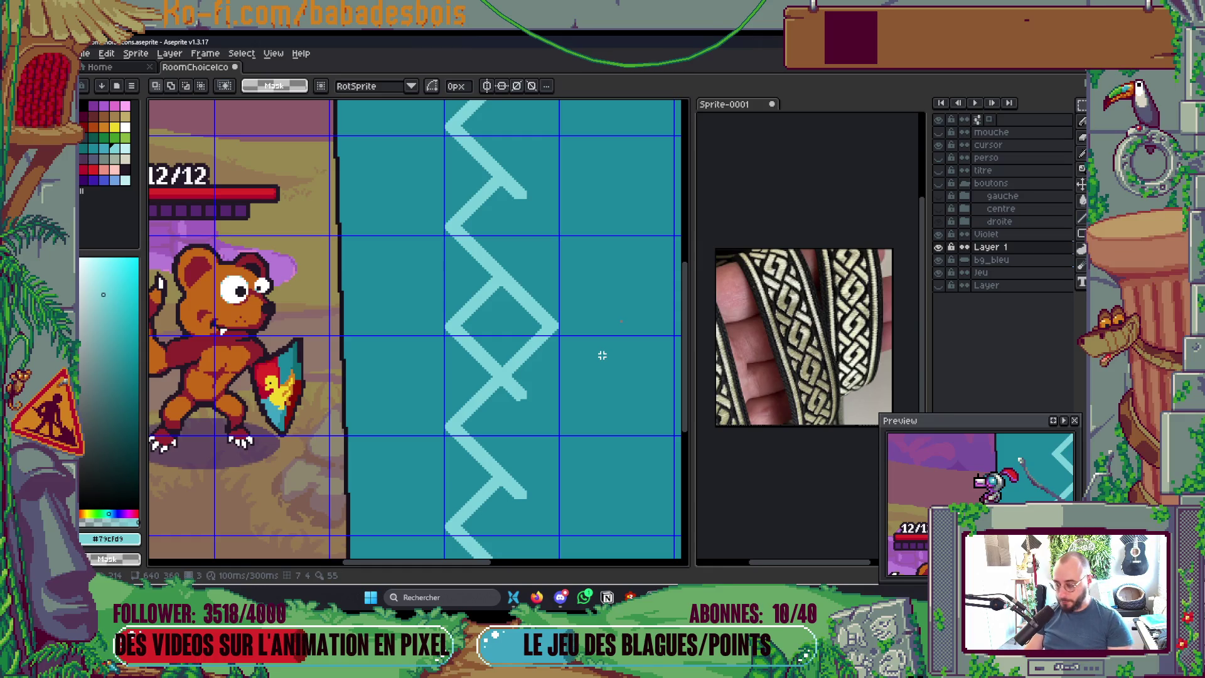
Step: Select and delete a first block of zigzag strokes above the diamond
scroll(601, 355, "down", 3)
scroll(603, 354, "up", 1)
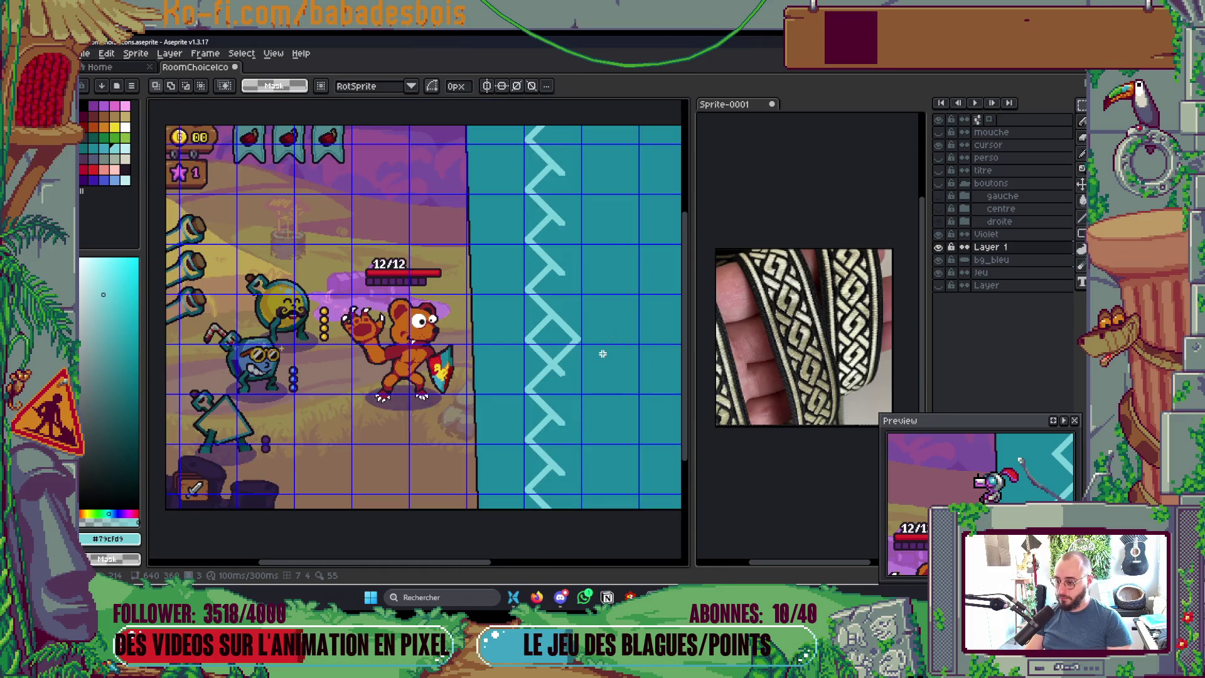
scroll(603, 355, "up", 2)
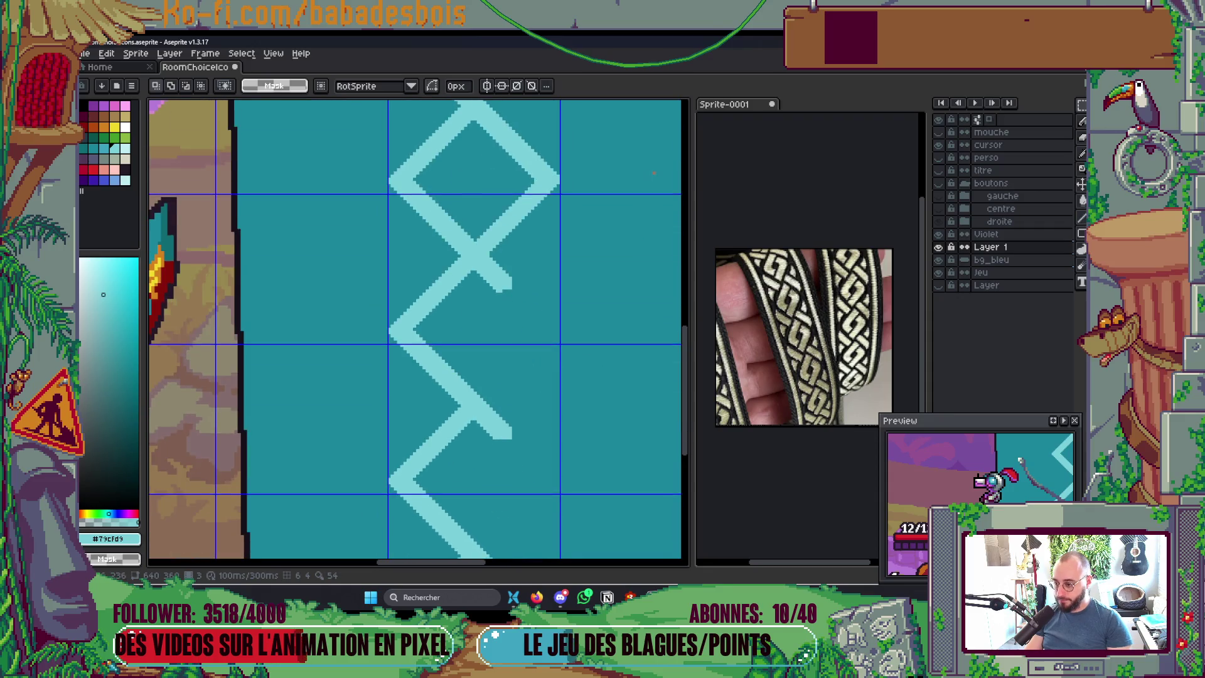
scroll(589, 369, "down", 1)
key("m")
mouse_move(387, 266)
left_mouse_down()
mouse_move(586, 546)
mouse_move(593, 507)
left_mouse_up()
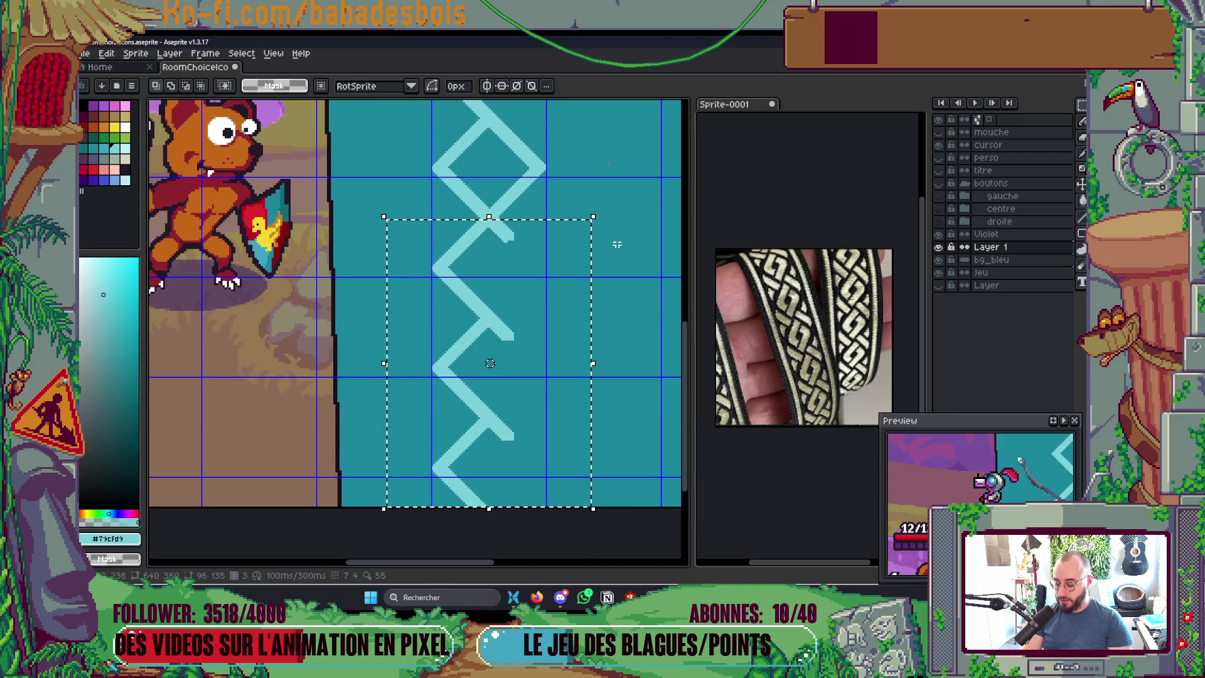
key("Delete")
scroll(538, 412, "up", 2)
scroll(498, 416, "up", 3)
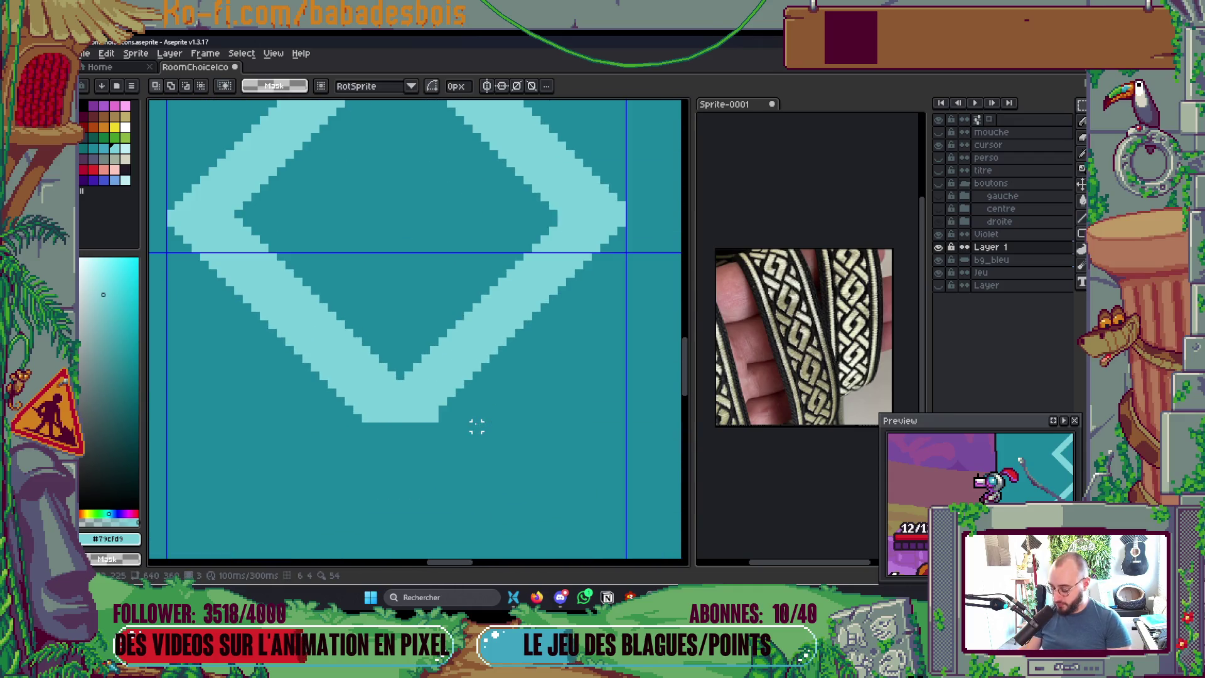
key("b")
scroll(502, 330, "down", 2)
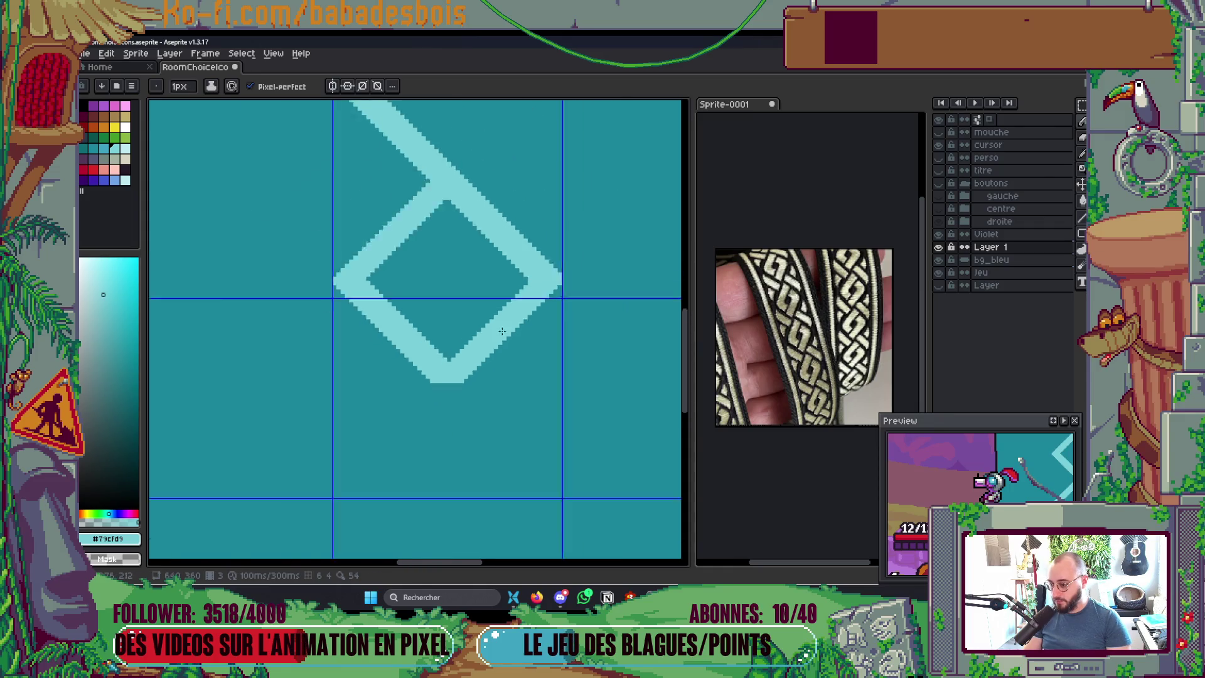
scroll(502, 330, "down", 4)
left_click_drag(637, 301, 634, 375)
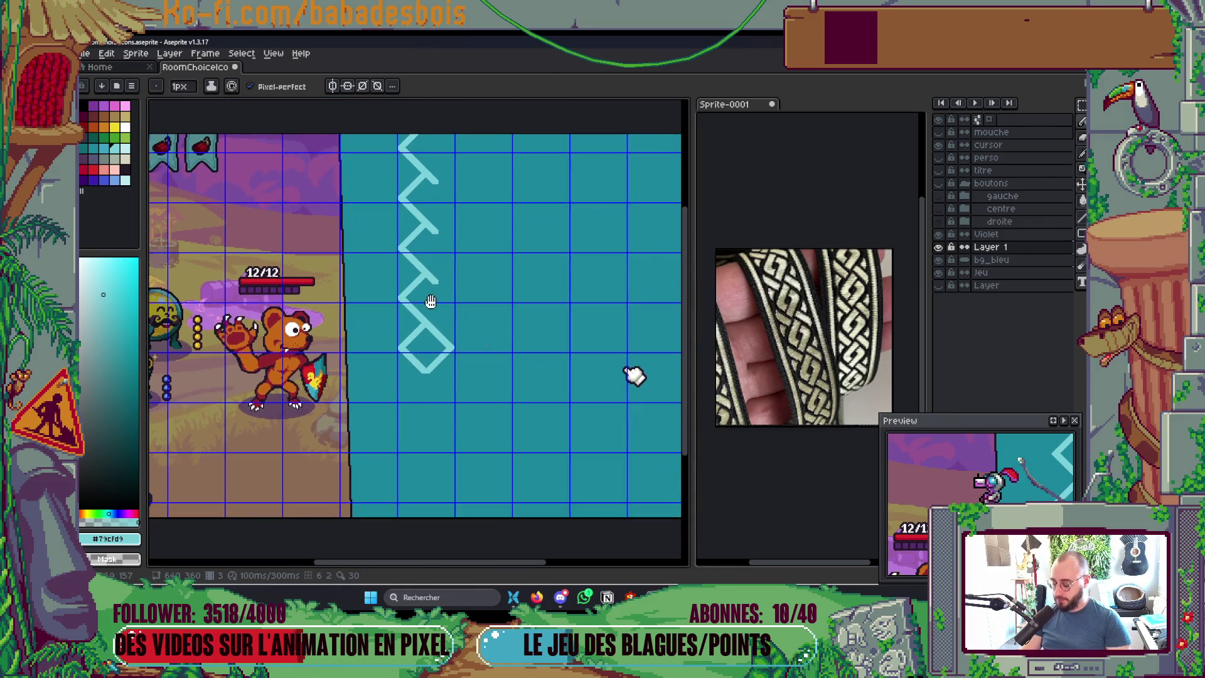
Step: Select the remaining zigzag strokes at the top of the column and erase them
key("m")
mouse_move(356, 132)
left_mouse_down()
mouse_move(492, 283)
mouse_move(494, 322)
left_mouse_up()
scroll(452, 333, "up", 3)
scroll(345, 276, "up", 1)
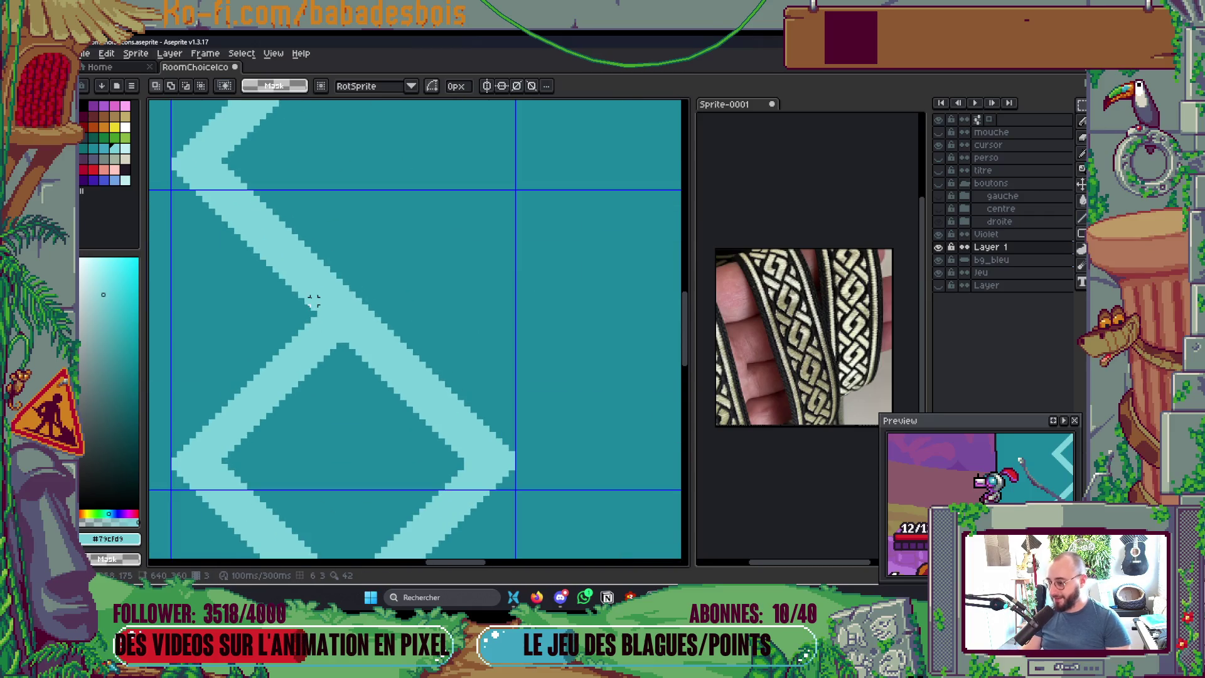
mouse_move(301, 313)
left_mouse_down()
mouse_move(505, 261)
mouse_move(589, 107)
left_mouse_up()
scroll(583, 107, "down", 2)
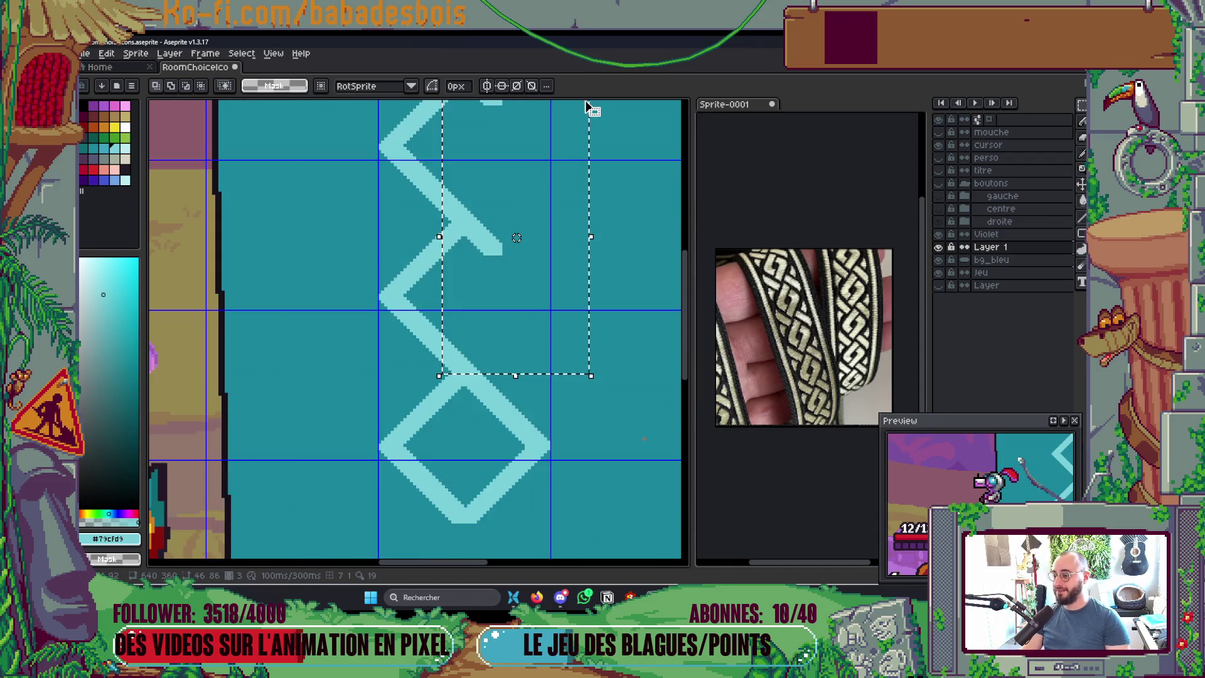
scroll(560, 187, "down", 1)
scroll(560, 186, "down", 2)
left_click_drag(472, 147, 571, 328)
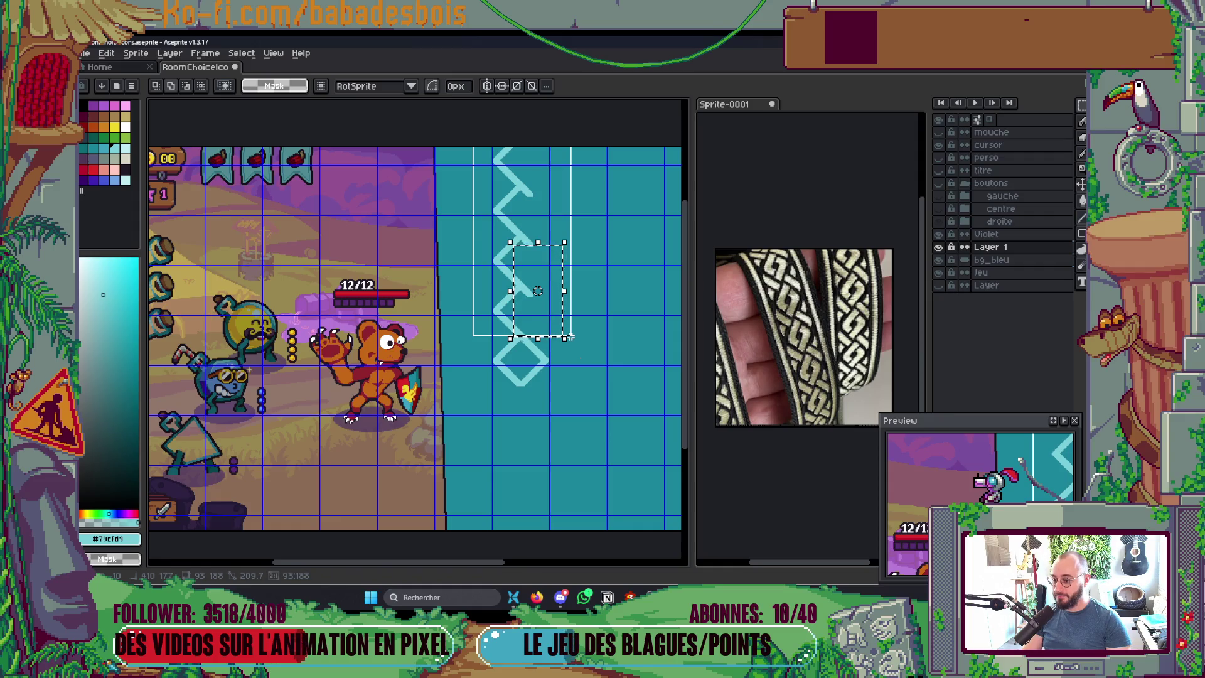
scroll(523, 330, "up", 3)
scroll(515, 330, "up", 1)
scroll(511, 320, "down", 1)
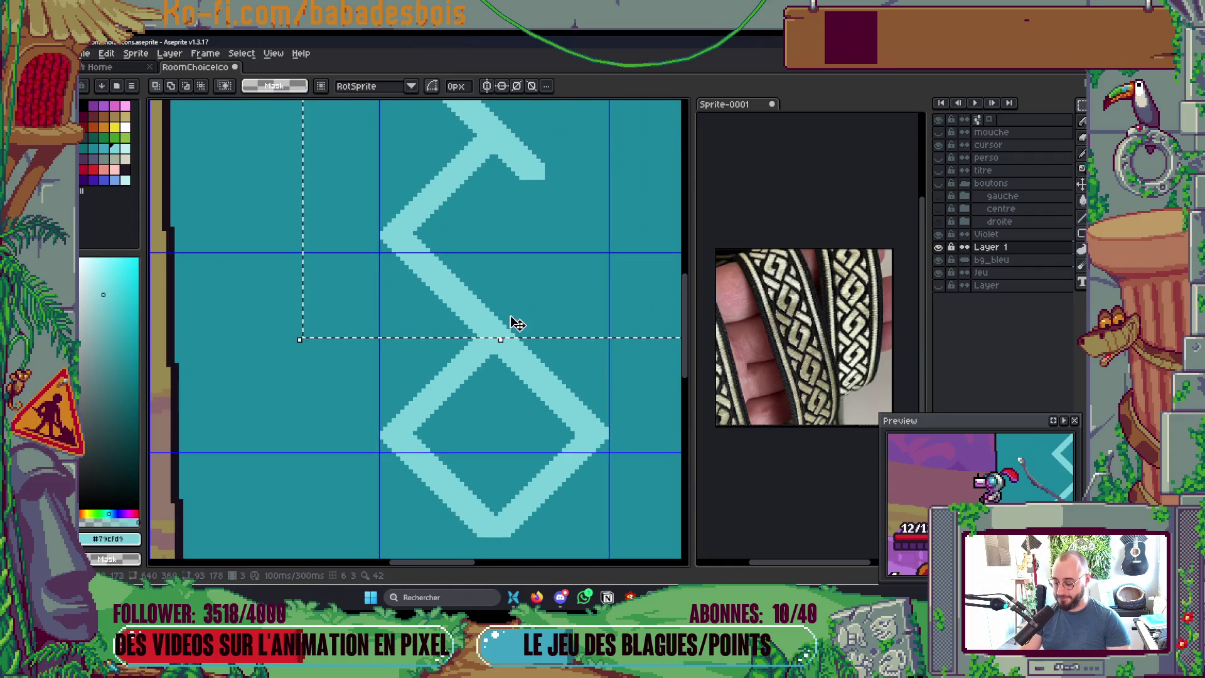
key("Delete")
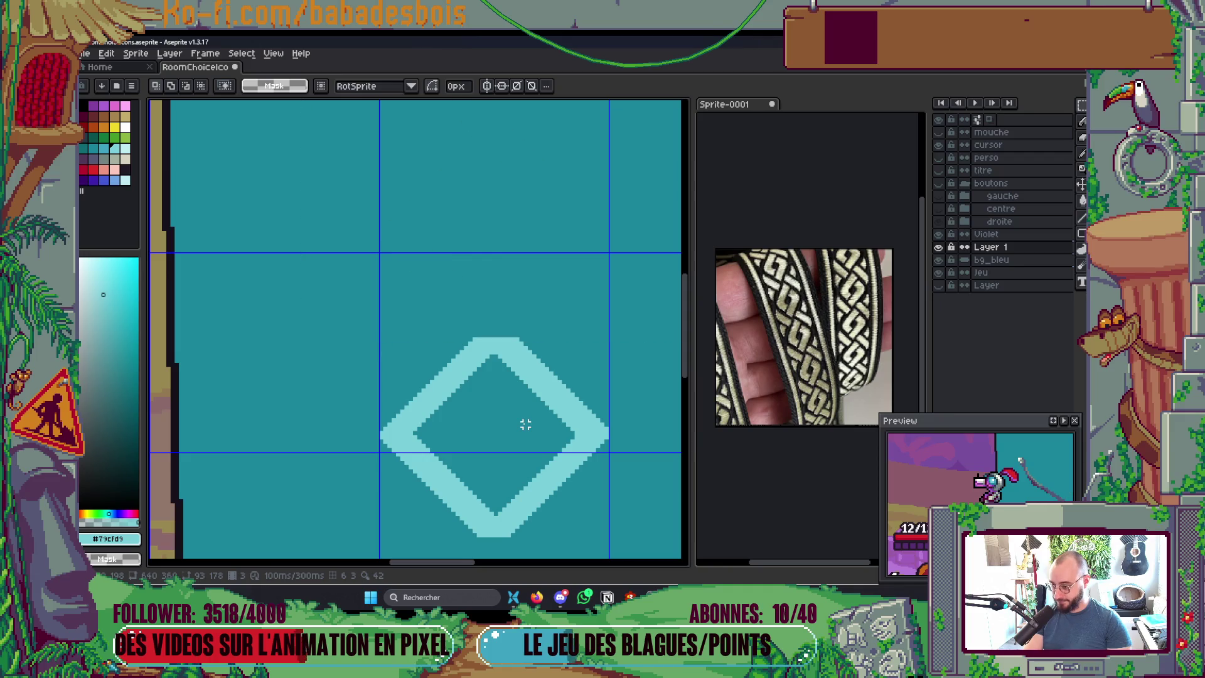
scroll(532, 433, "down", 2)
left_click_drag(532, 433, 525, 407)
scroll(526, 408, "up", 2)
Step: Move the diamond up into the upper grid cell and commit it
scroll(521, 405, "up", 1)
scroll(489, 355, "down", 1)
left_click_drag(328, 237, 679, 557)
mouse_move(504, 395)
left_mouse_down()
mouse_move(504, 248)
mouse_move(504, 331)
left_mouse_up()
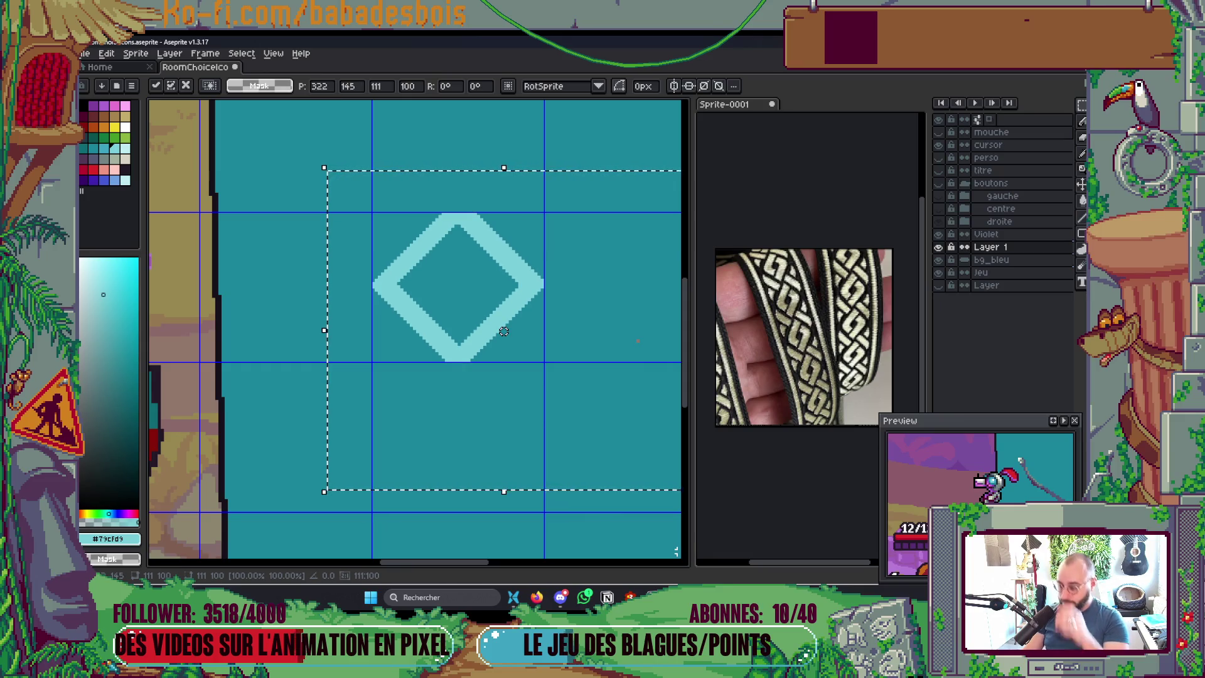
key("ctrl+d")
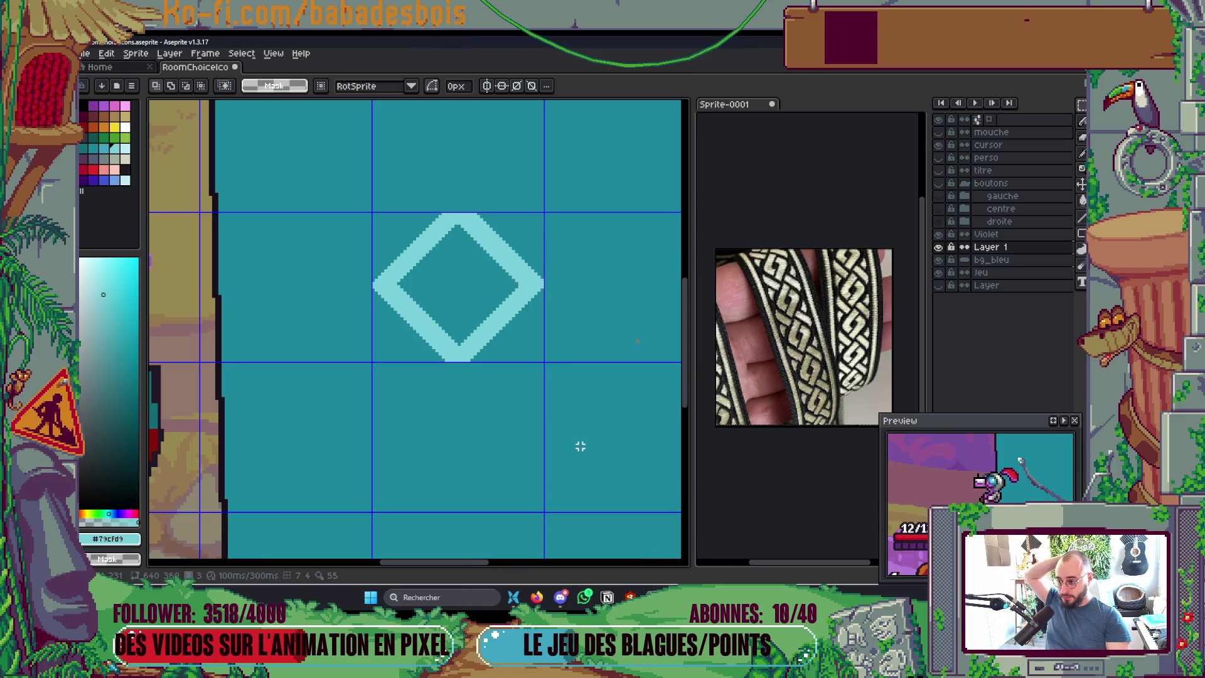
Step: Shift the diamond's left half one pixel to the left
scroll(468, 207, "up", 1)
mouse_move(293, 188)
left_mouse_down()
mouse_move(427, 496)
mouse_move(457, 502)
left_mouse_up()
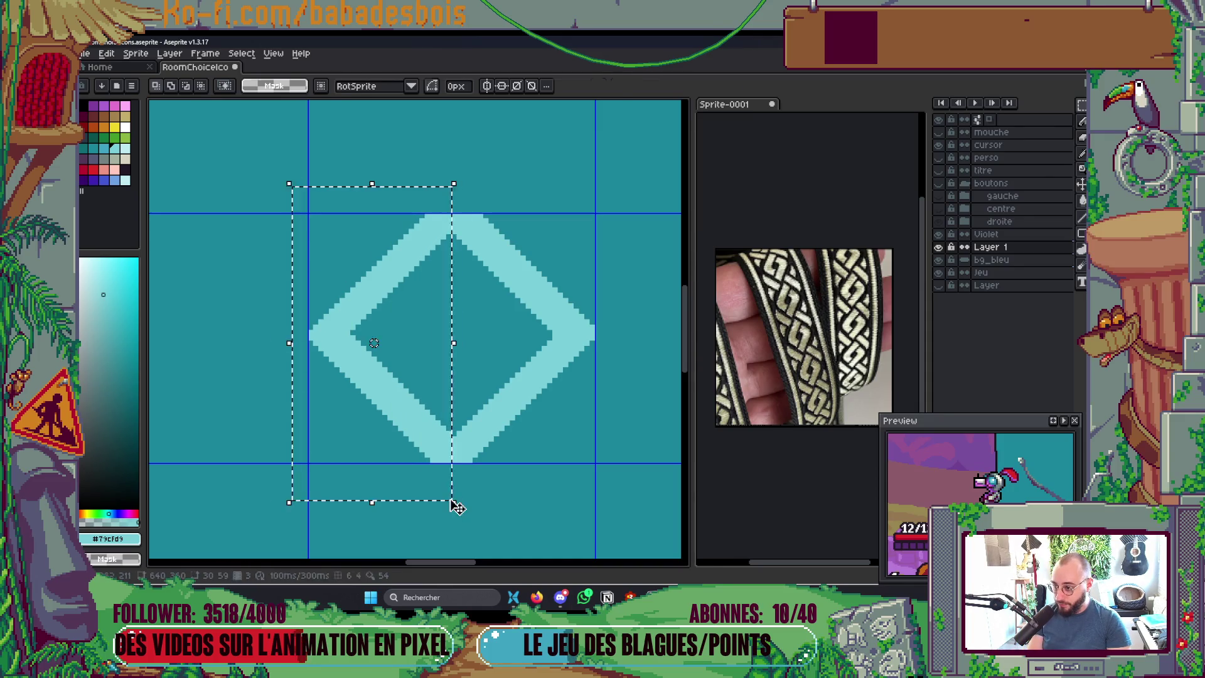
key("ctrl+t")
key("Left")
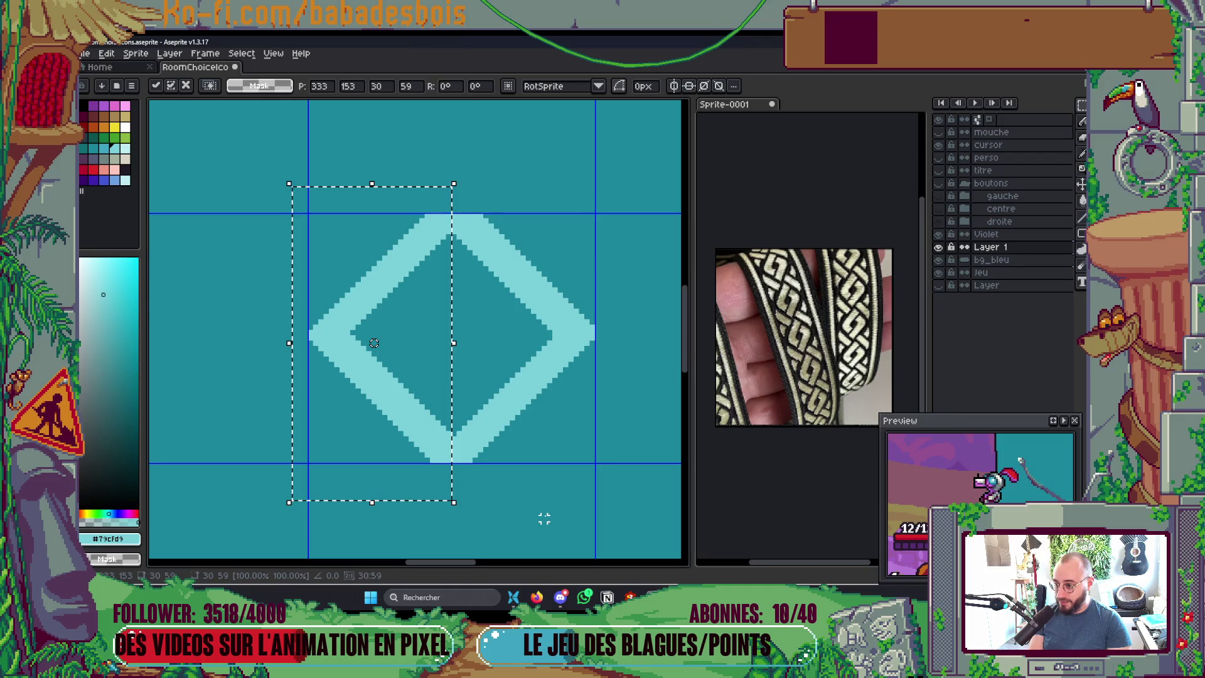
key("ctrl+d")
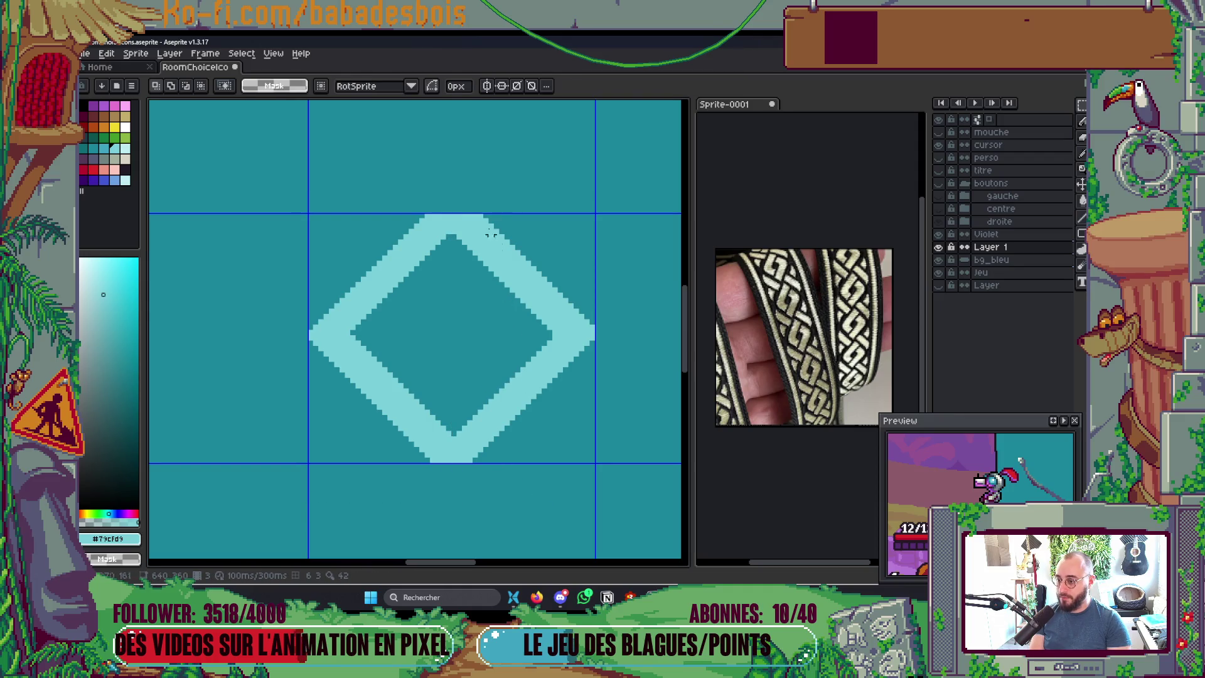
Step: Nudge the diamond's upper-right side by a pixel to even the outline, then commit
mouse_move(450, 191)
left_mouse_down()
mouse_move(646, 317)
mouse_move(650, 337)
left_mouse_up()
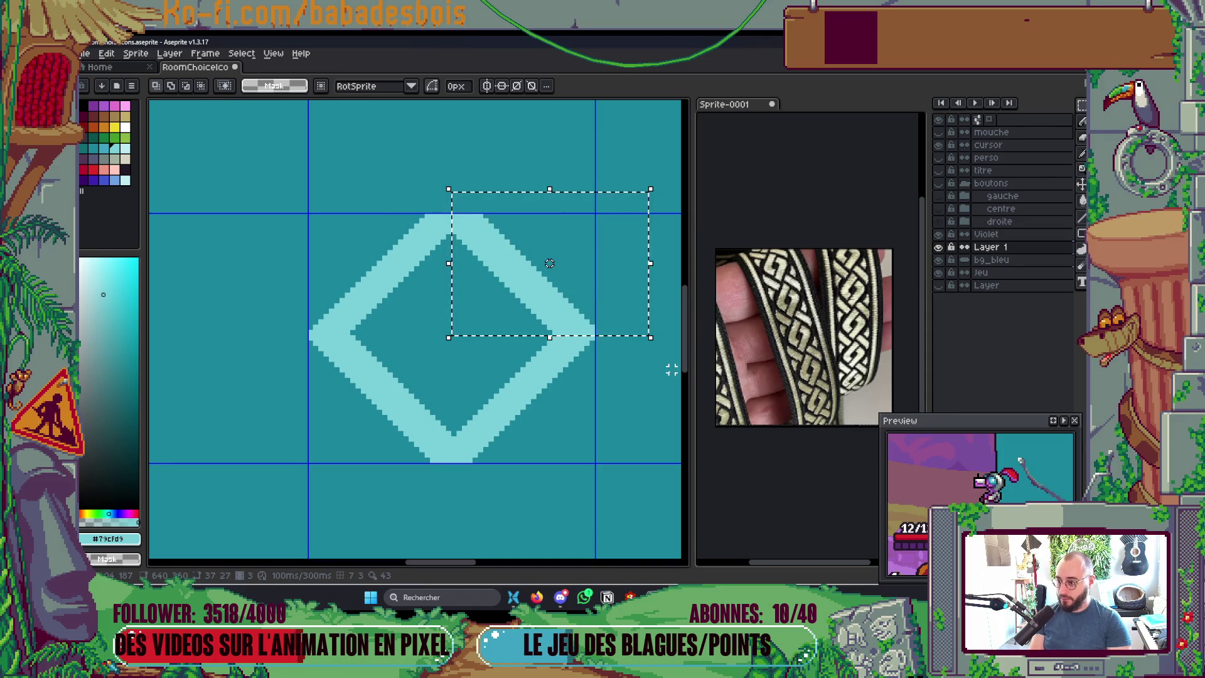
left_click_drag(549, 263, 544, 268)
key("Right")
key("Up")
key("Left")
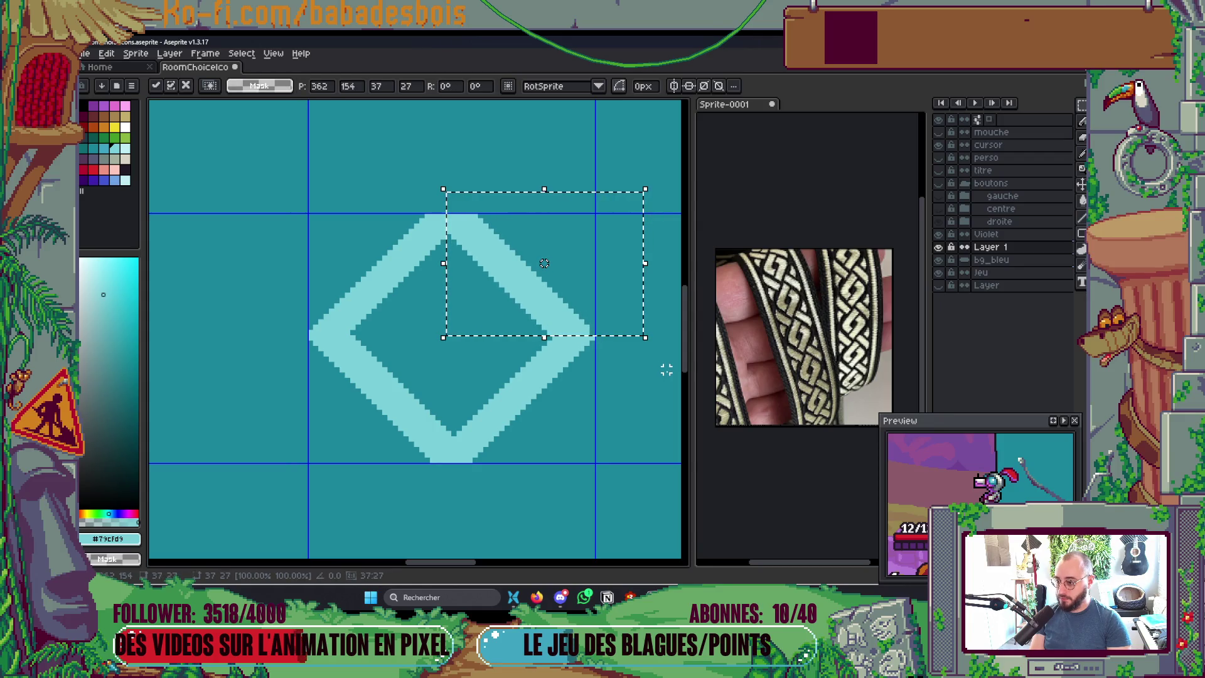
left_click(608, 449)
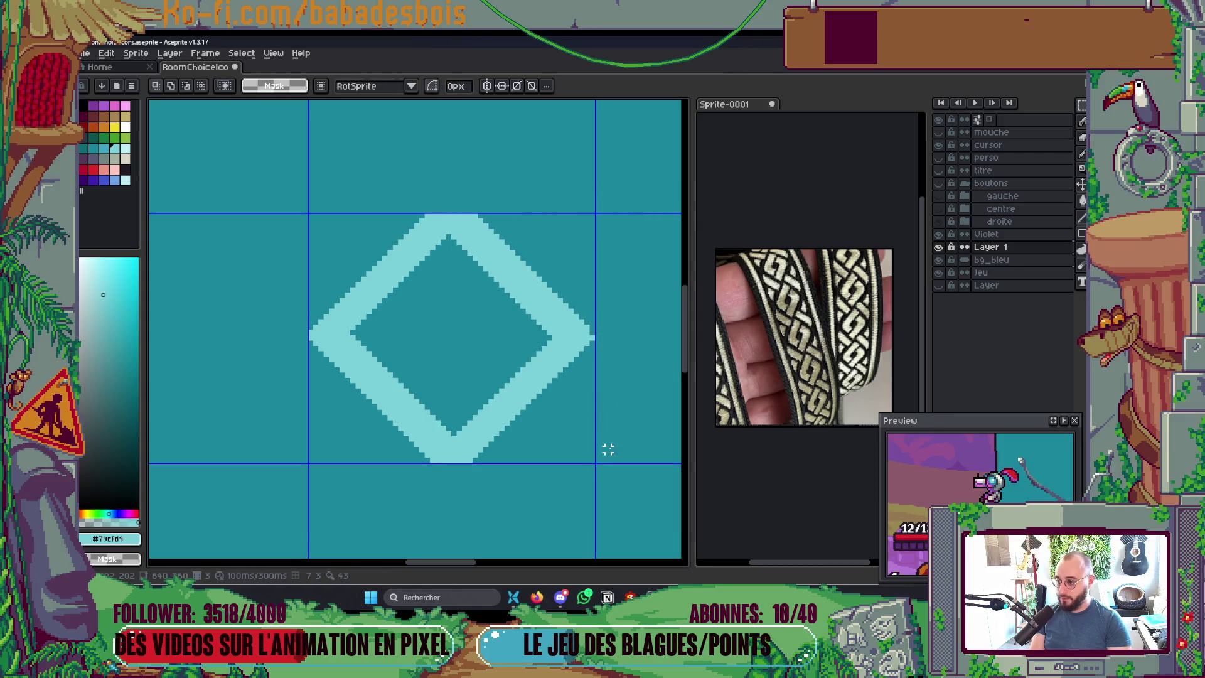
scroll(599, 351, "up", 2)
key("b")
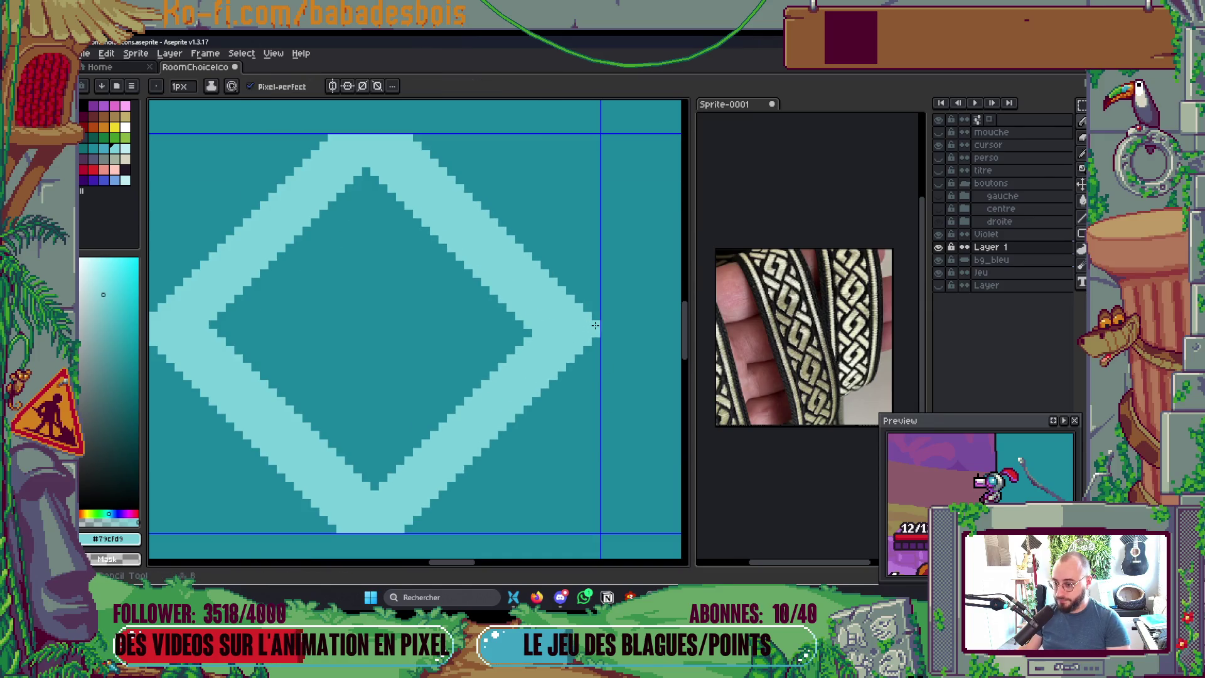
scroll(407, 206, "down", 2)
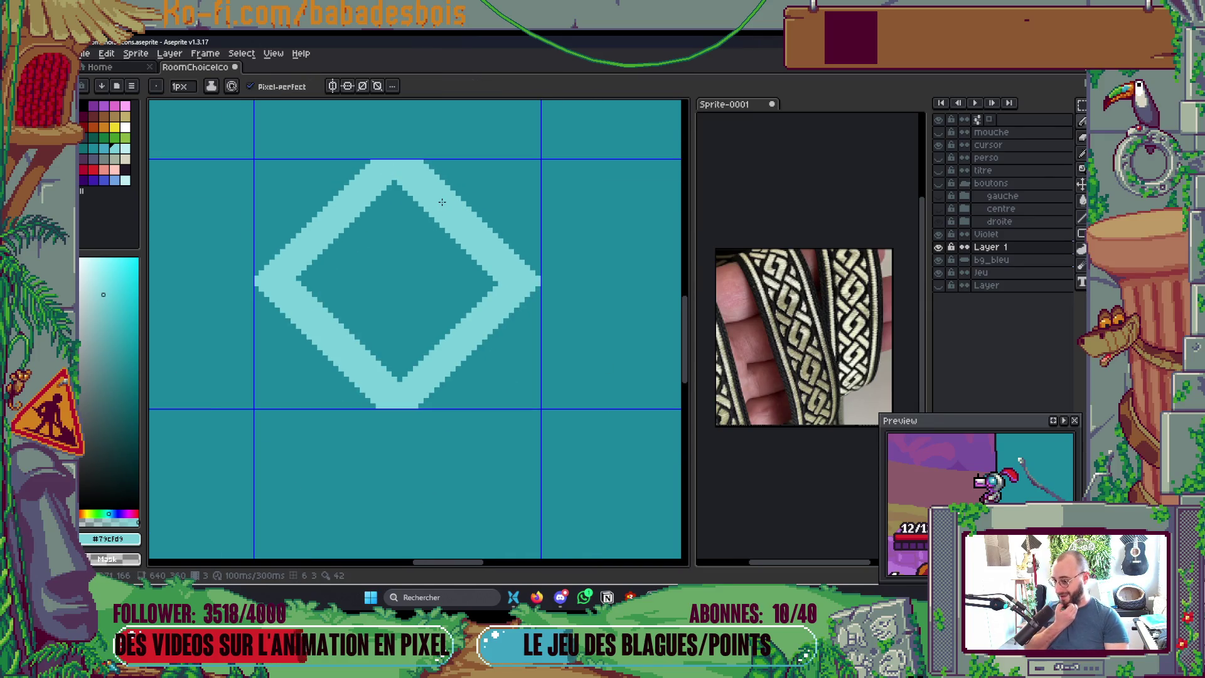
scroll(423, 307, "down", 1)
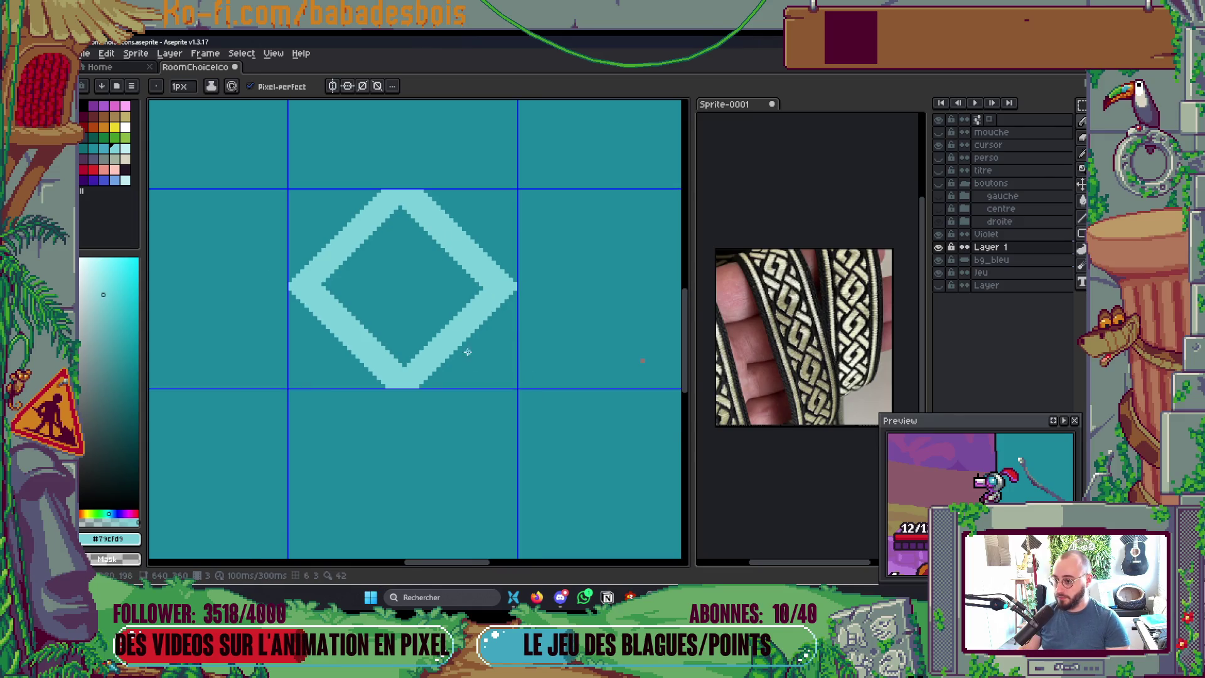
scroll(430, 290, "up", 1)
scroll(465, 326, "down", 1)
key("m")
left_click_drag(465, 325, 544, 403)
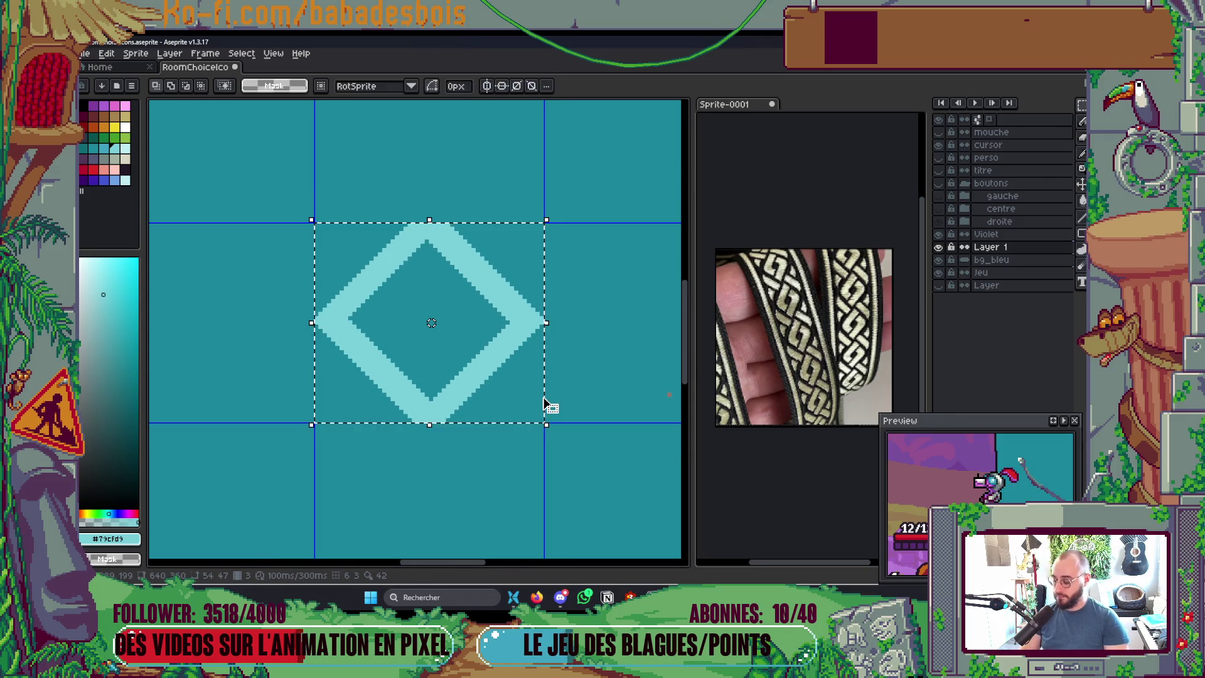
key("ctrl+c")
key("ctrl+v")
key("Down")
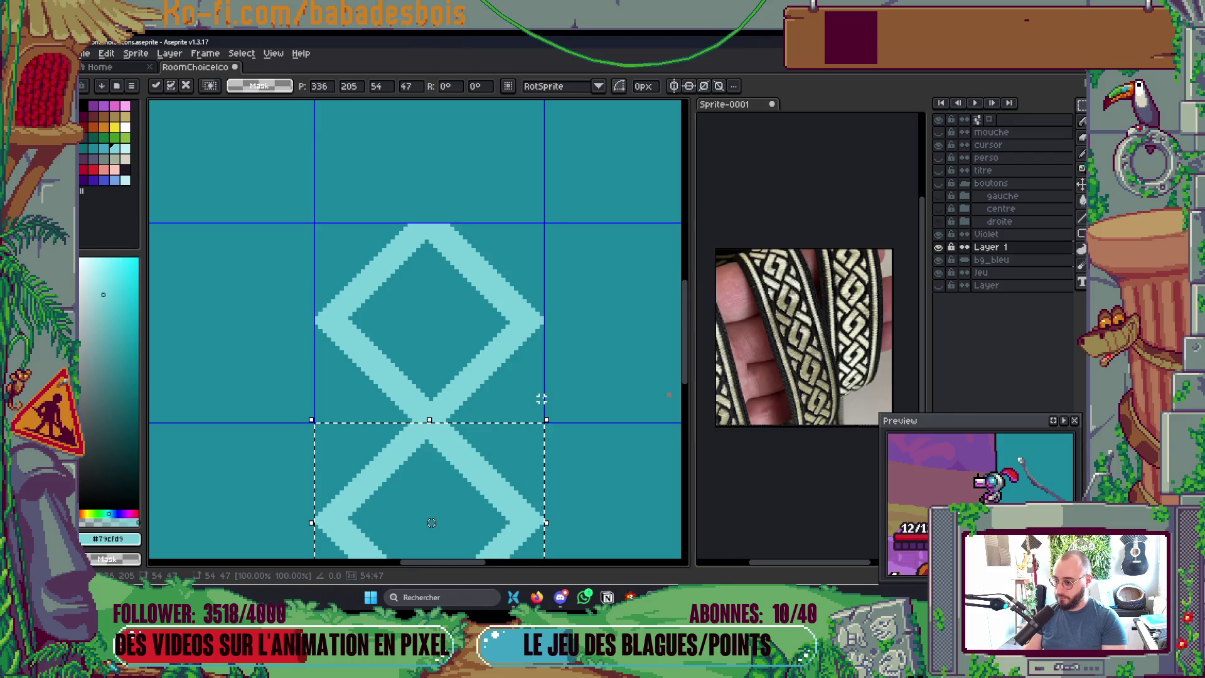
key("ctrl+d")
scroll(549, 407, "down", 1)
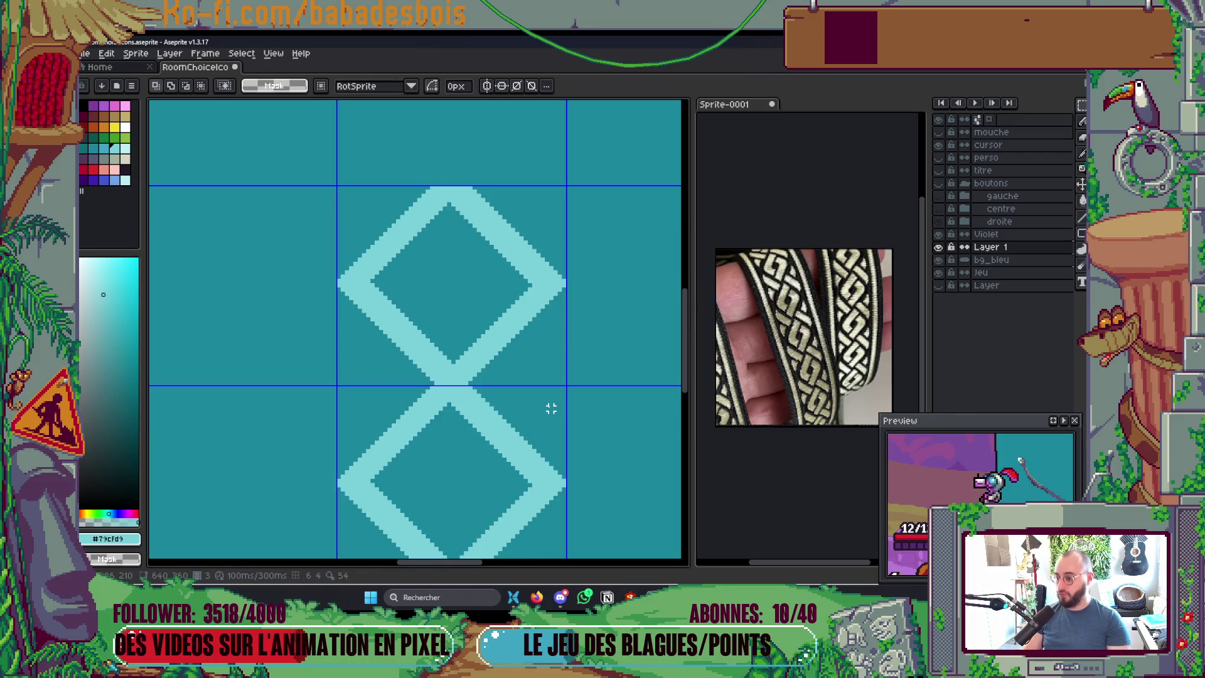
scroll(550, 409, "down", 2)
scroll(540, 405, "up", 4)
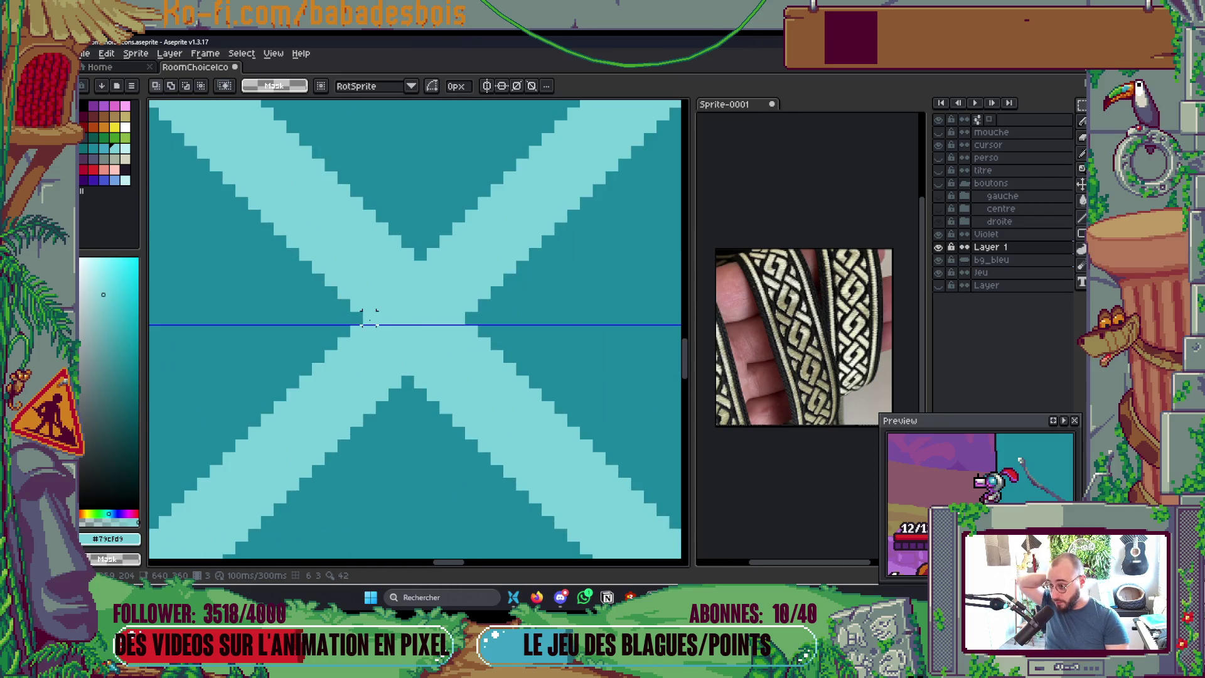
scroll(381, 312, "down", 5)
scroll(487, 316, "up", 2)
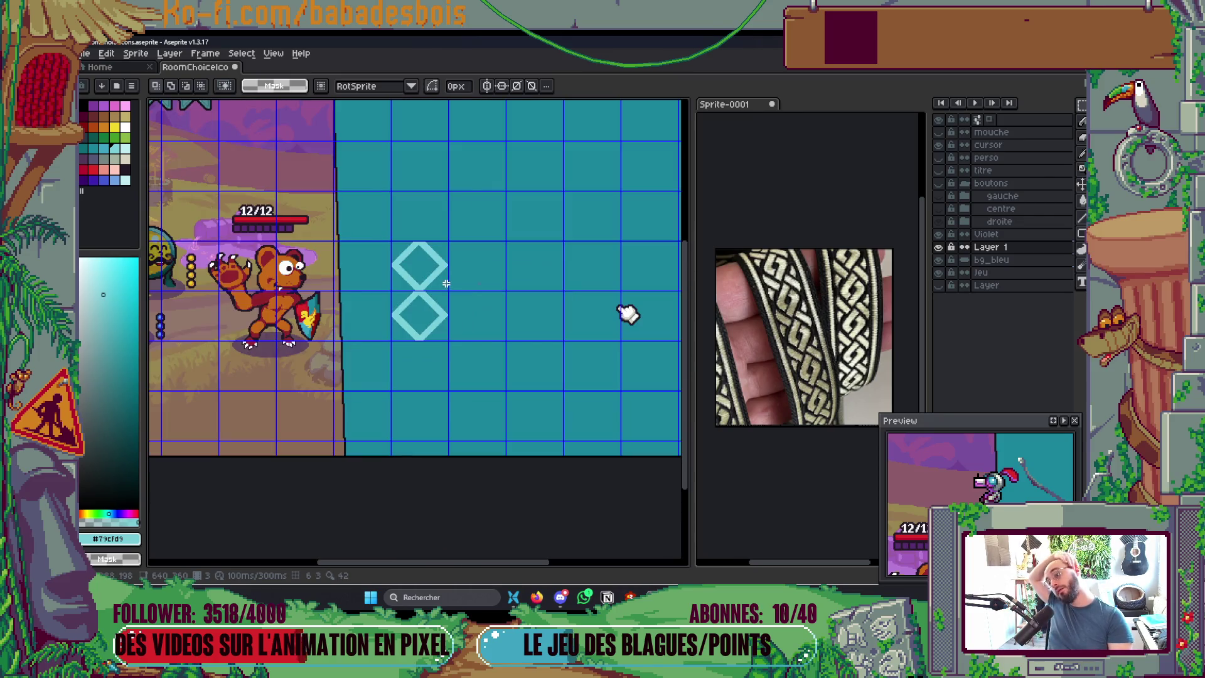
scroll(488, 316, "up", 4)
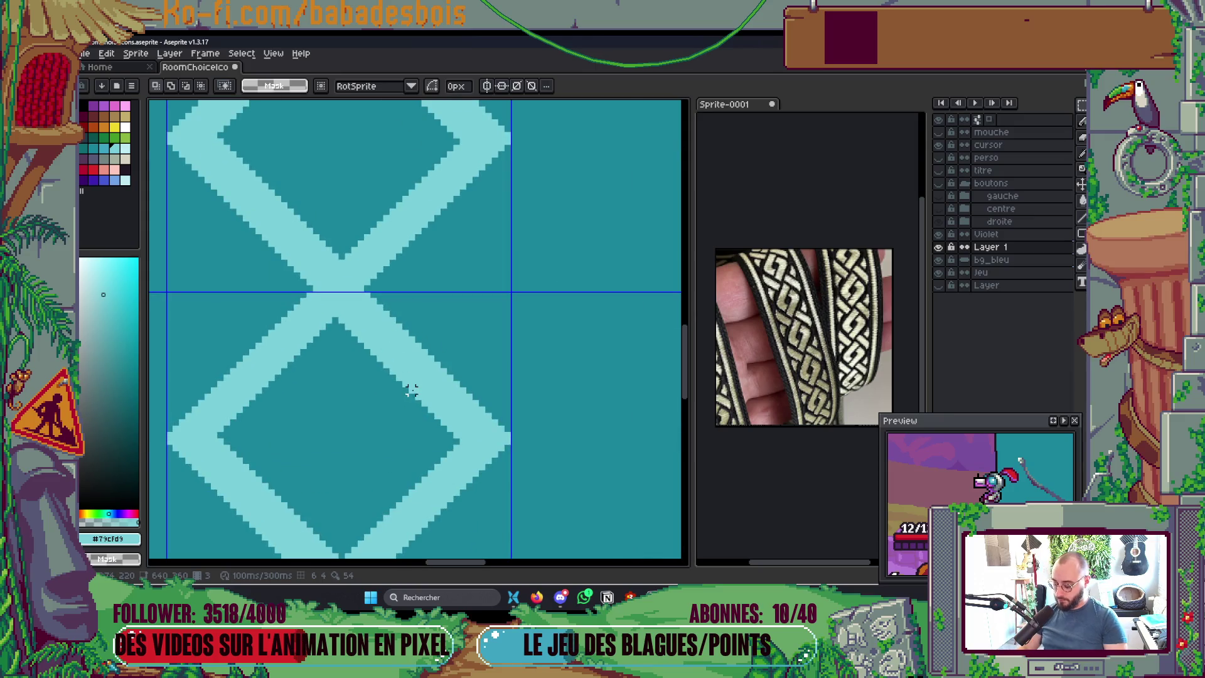
key("b")
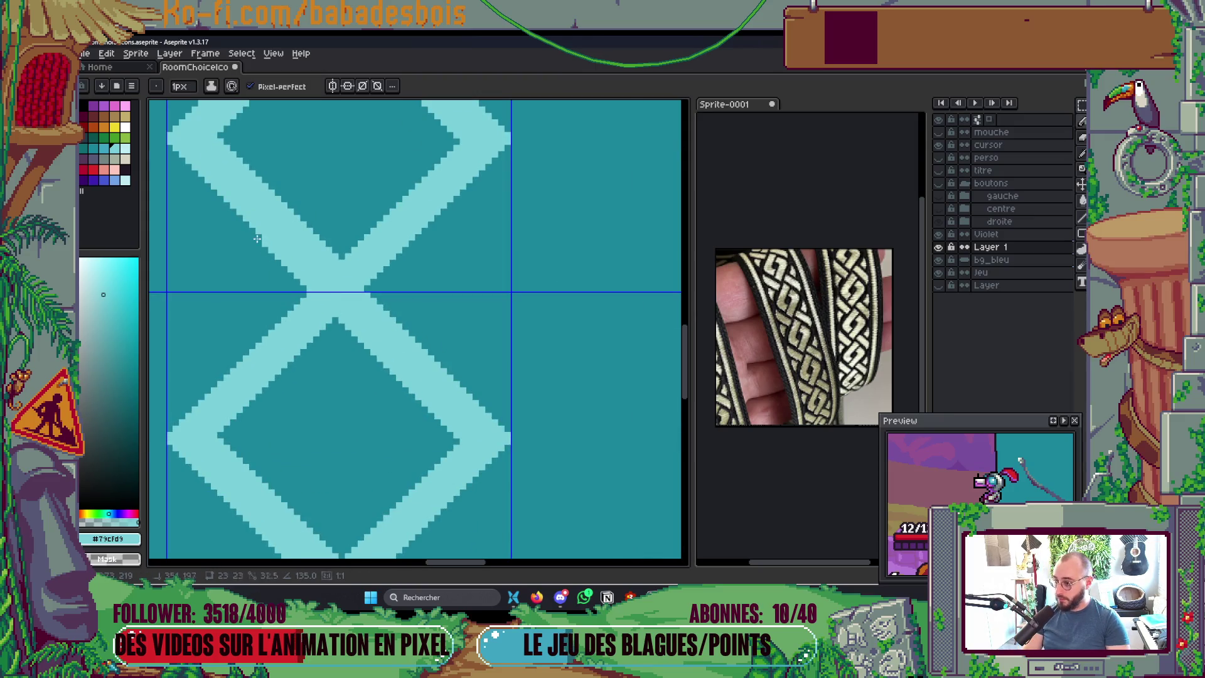
scroll(396, 192, "down", 1)
key("m")
key("ctrl+z")
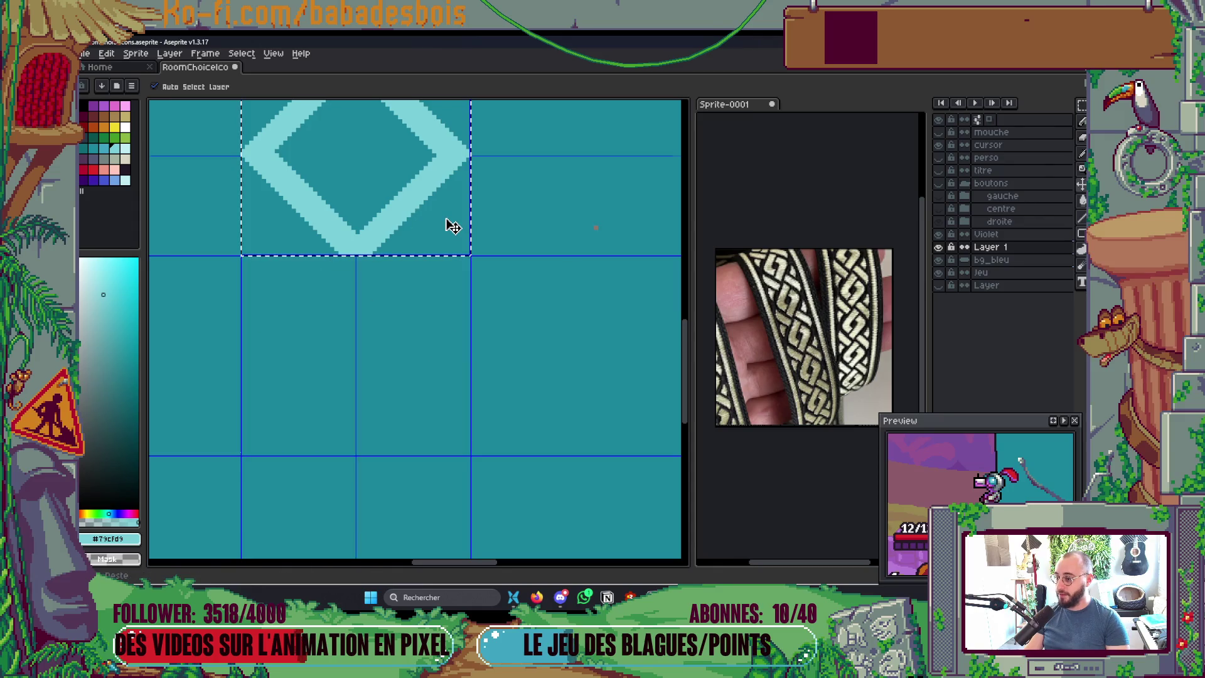
Step: Sample the bg_bleu background teal (#1a869c) as the drawing colour
key("b")
left_click_drag(449, 223, 467, 289)
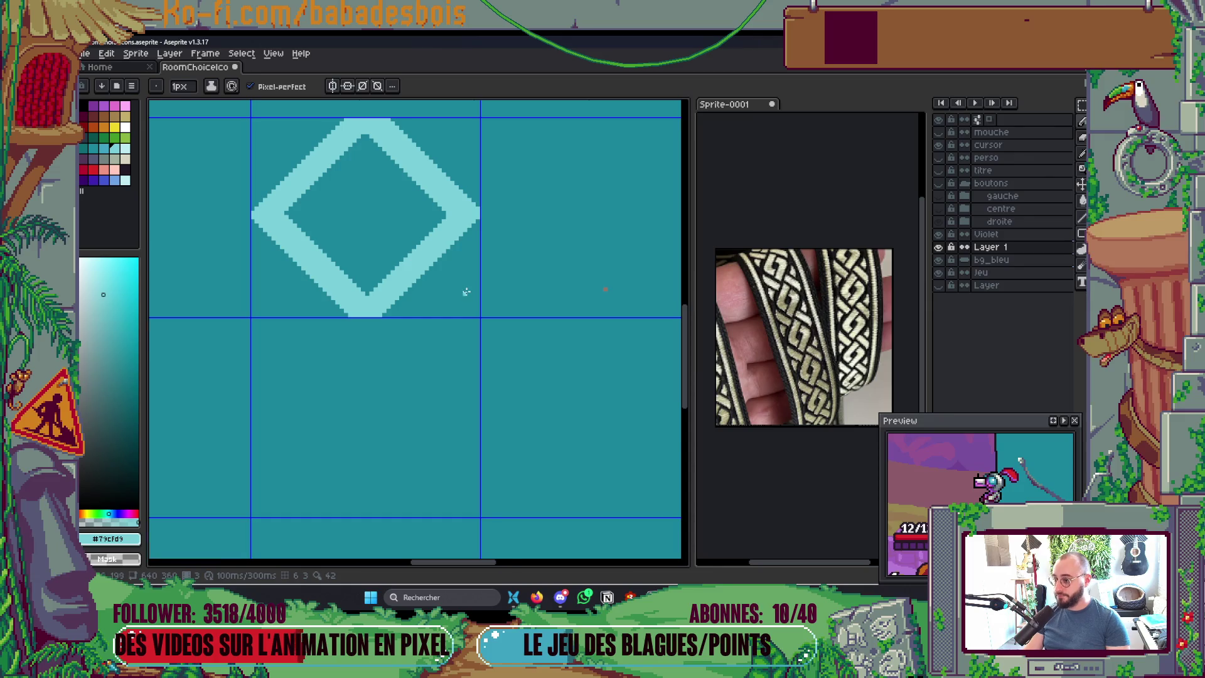
scroll(465, 291, "down", 2)
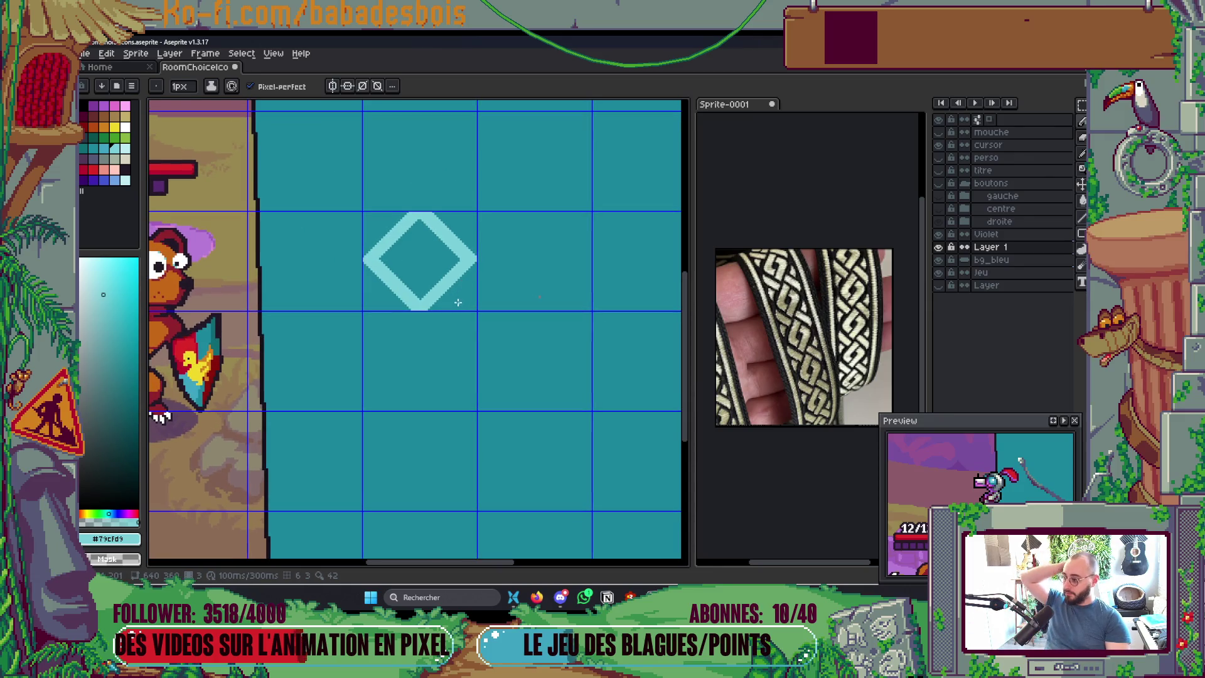
left_click_drag(457, 301, 461, 339)
scroll(479, 414, "down", 4)
scroll(498, 409, "up", 5)
key("v")
left_click(609, 282)
scroll(599, 283, "up", 2)
key("b")
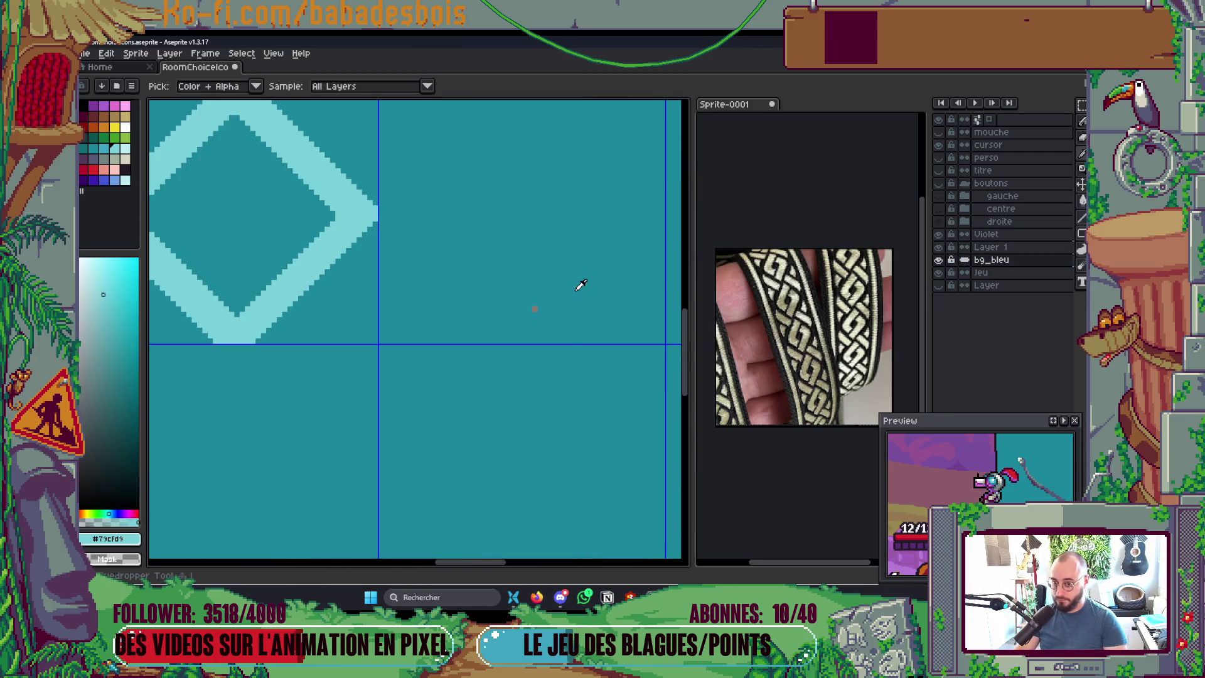
left_click(528, 307, "alt")
scroll(536, 308, "down", 3)
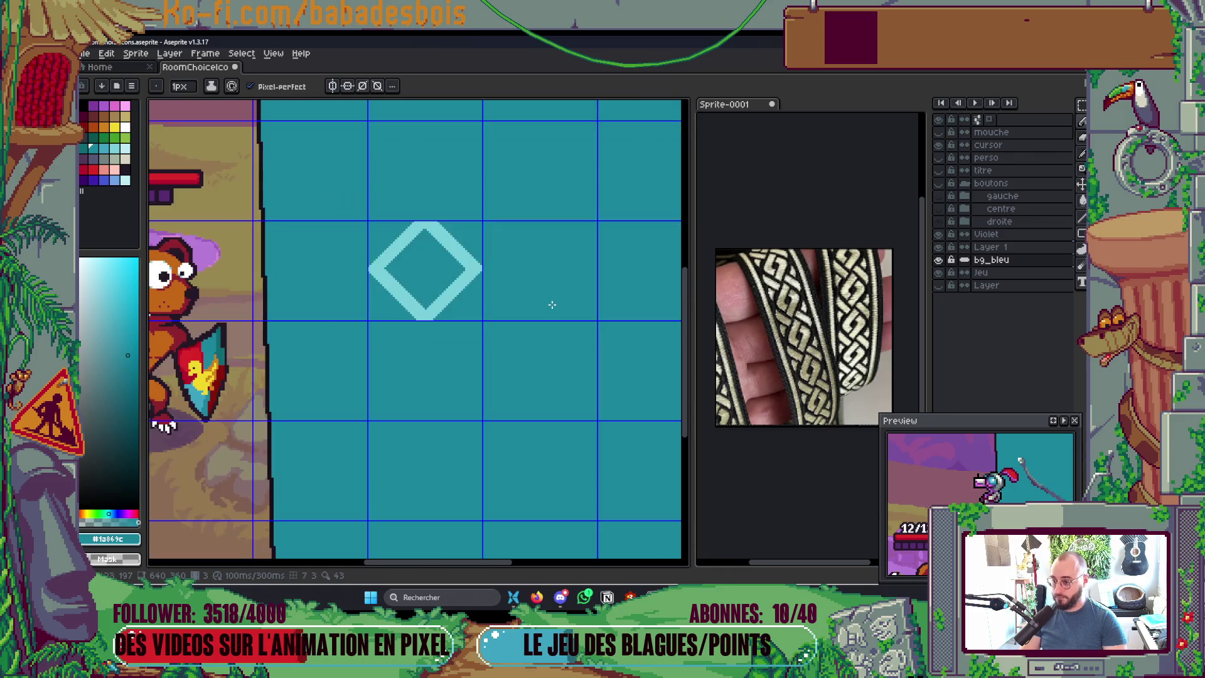
Step: Return to Layer 1 in the game scene sprite and select the diamond
key("v")
left_click(447, 307)
key("b")
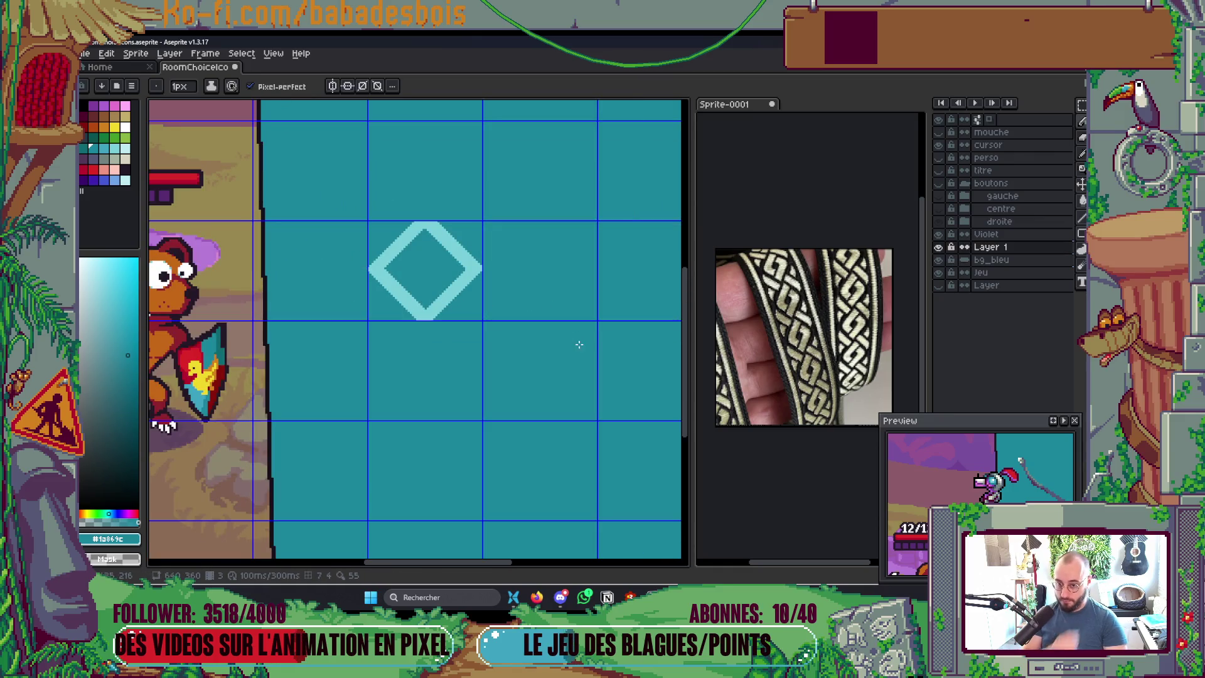
left_click_drag(933, 315, 895, 325)
left_click(895, 325)
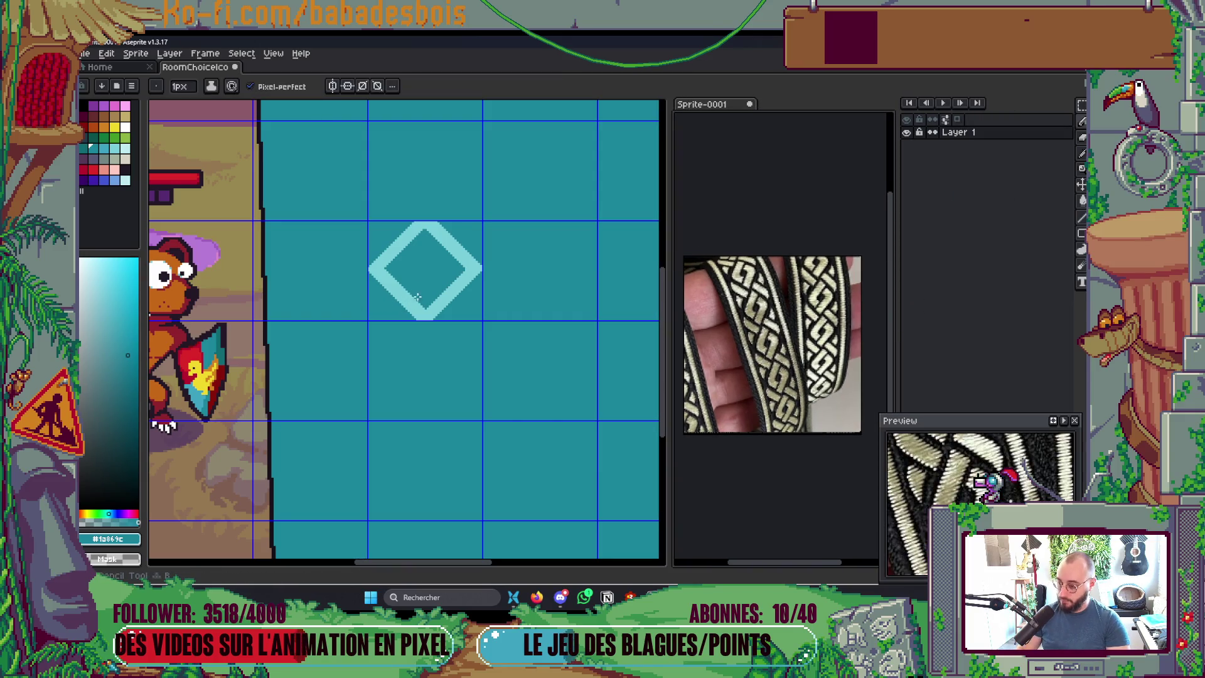
left_click(444, 323)
key("ctrl+v")
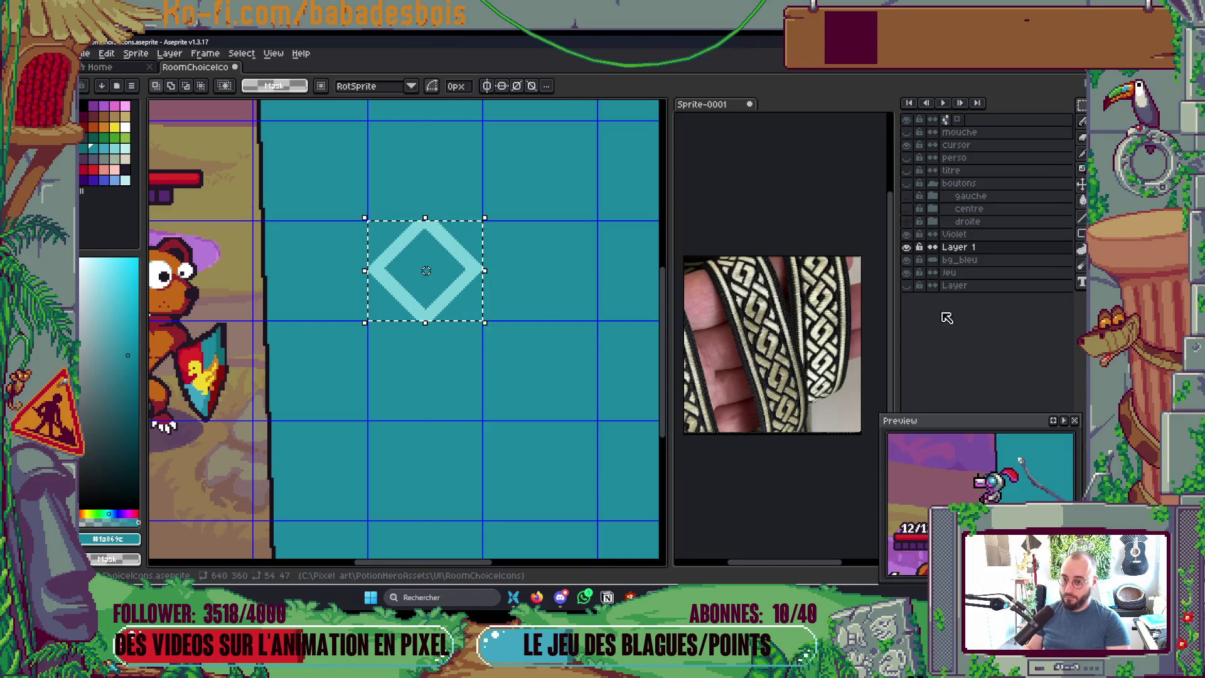
Step: Convert Layer 1 into a tilemap layer with a new 54×47 tileset
right_click(977, 251)
mouse_move(1018, 299)
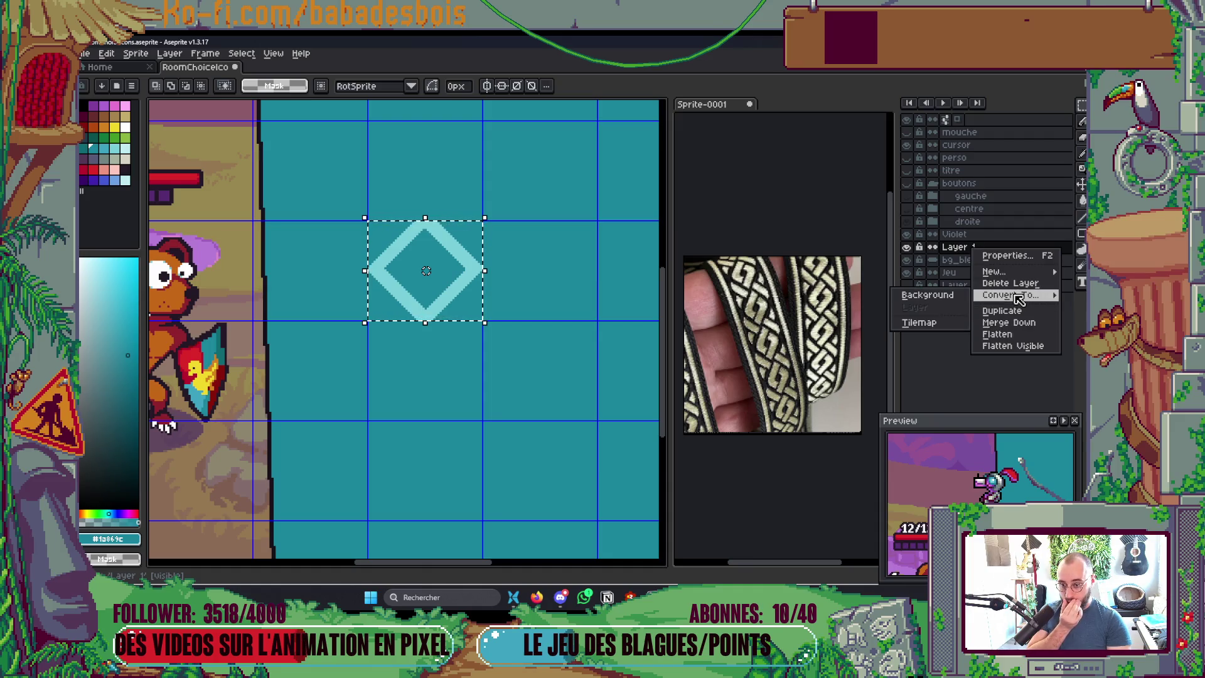
left_click(939, 323)
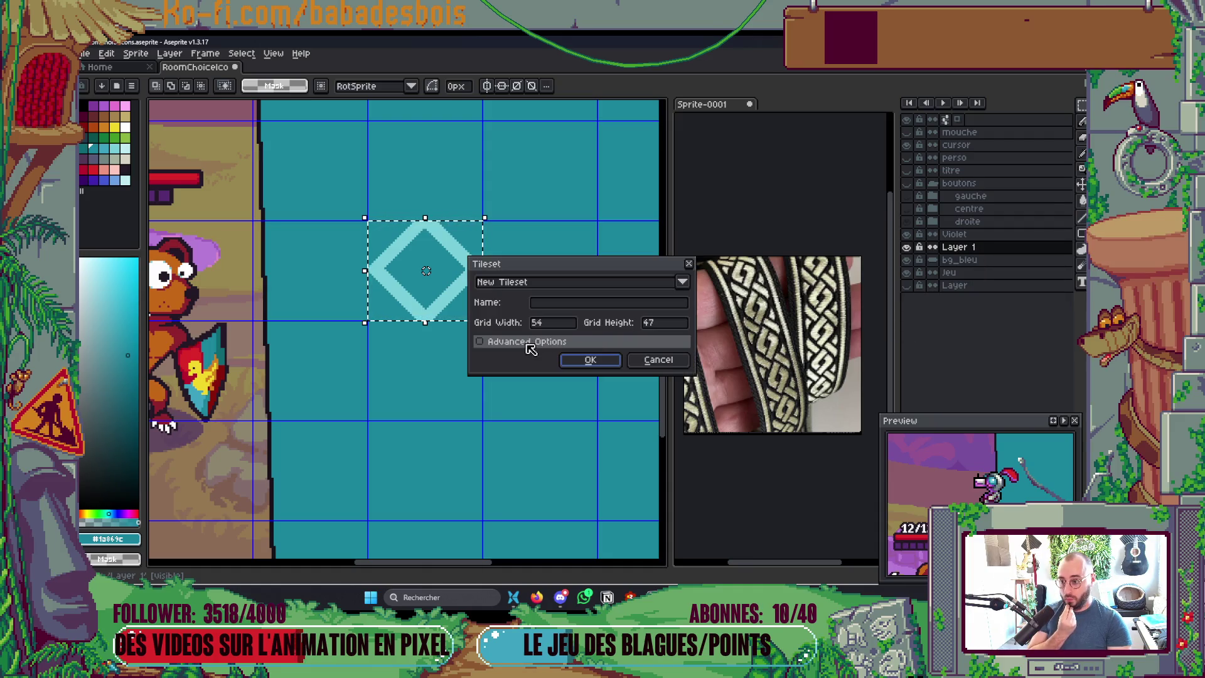
left_click(556, 306)
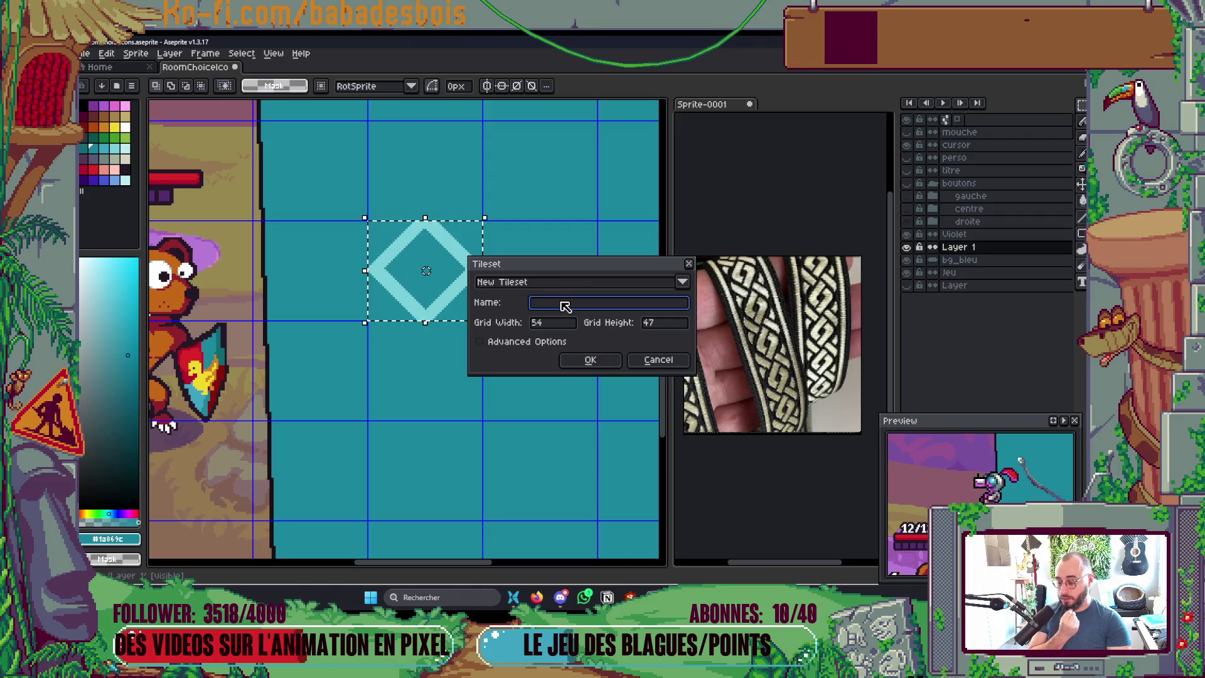
left_click(588, 358)
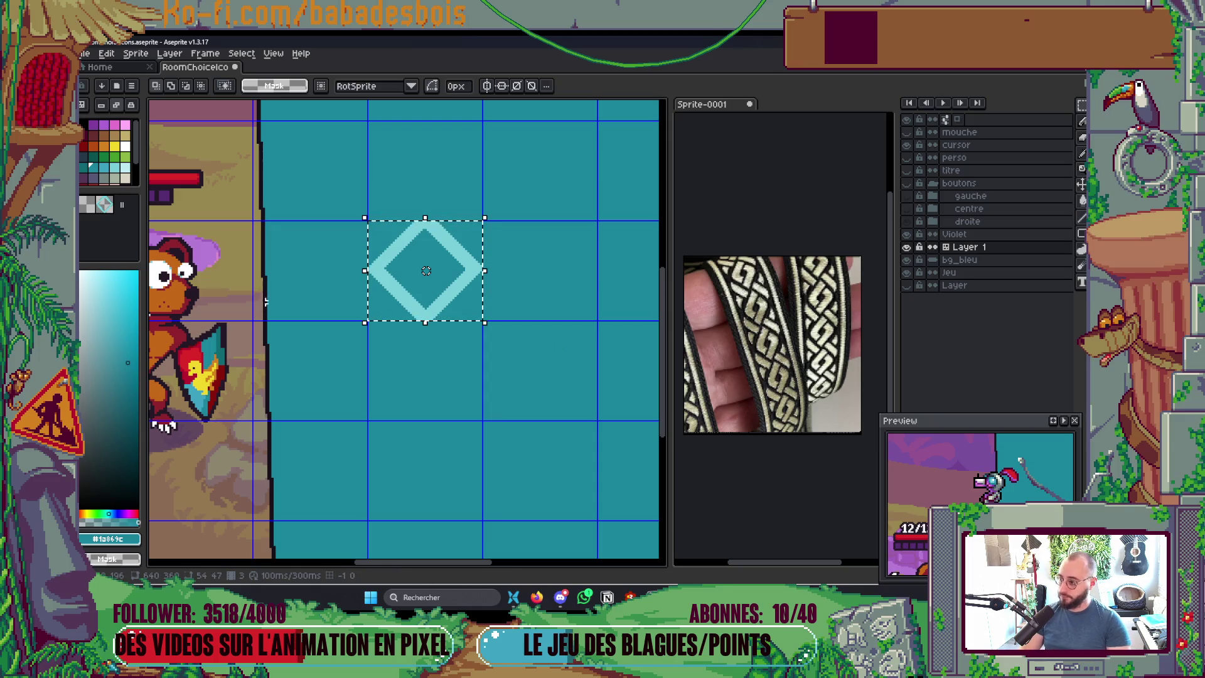
Step: Clear the selection around the diamond tile and ready the Pencil for stamping it
key("b")
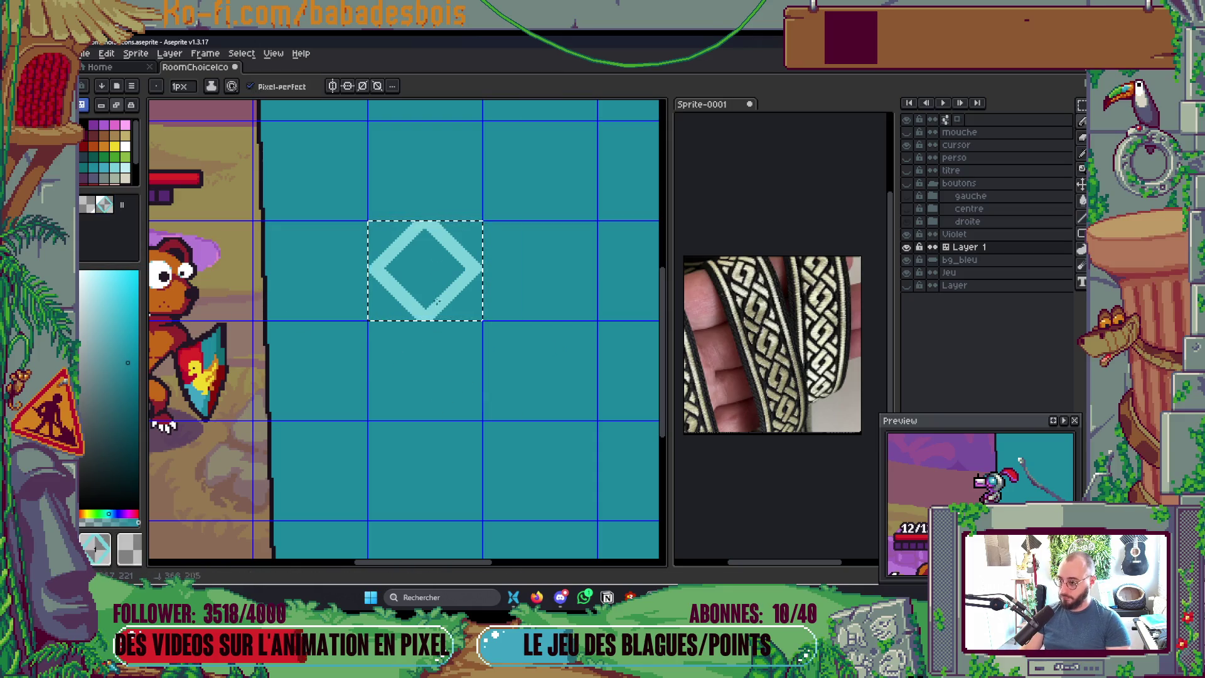
key("ctrl+d")
key("b")
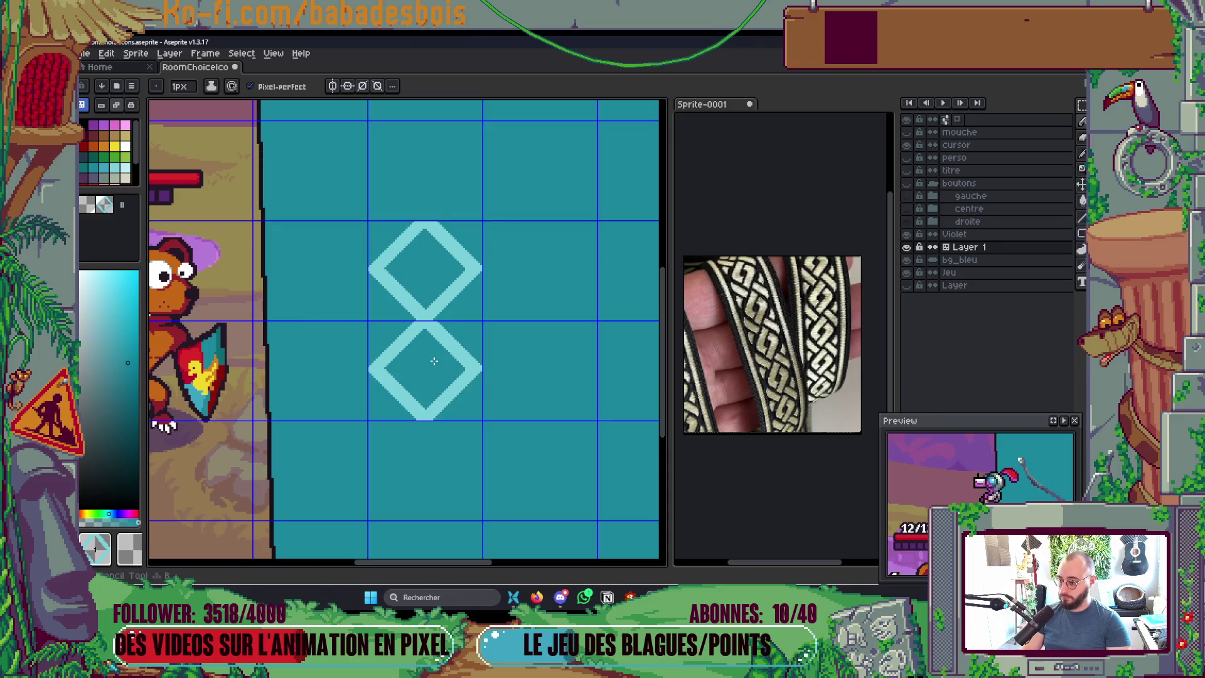
scroll(434, 361, "down", 3)
scroll(633, 289, "up", 2)
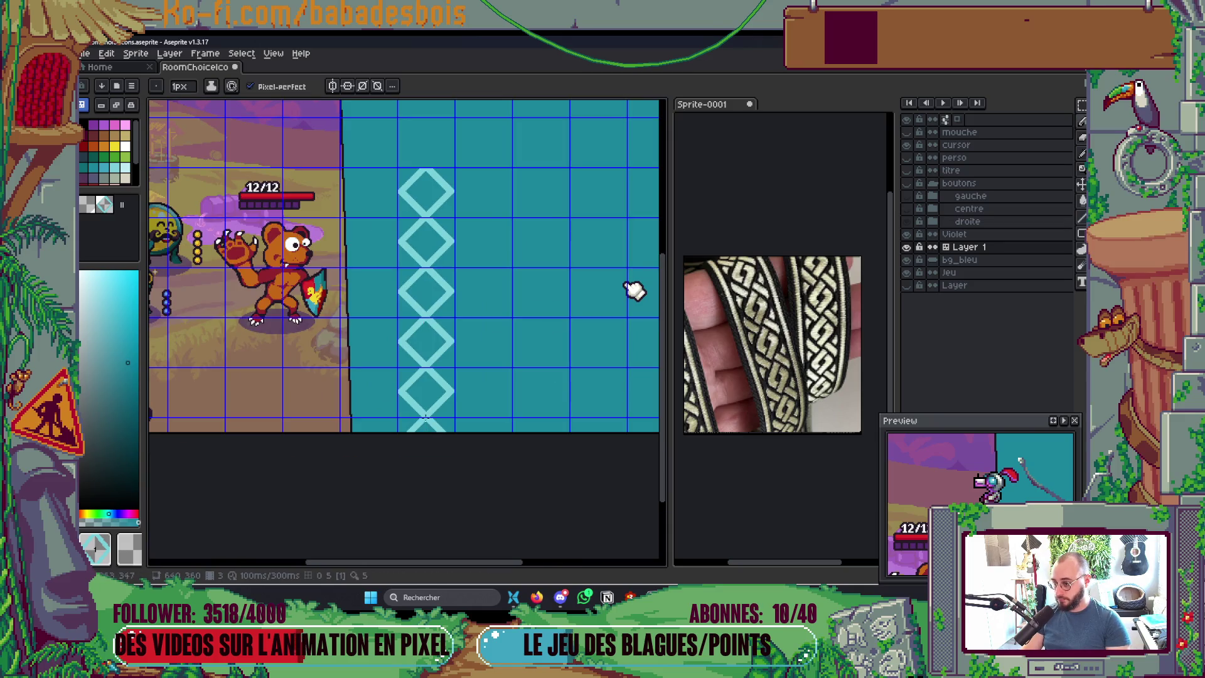
scroll(633, 351, "up", 2)
scroll(558, 330, "down", 2)
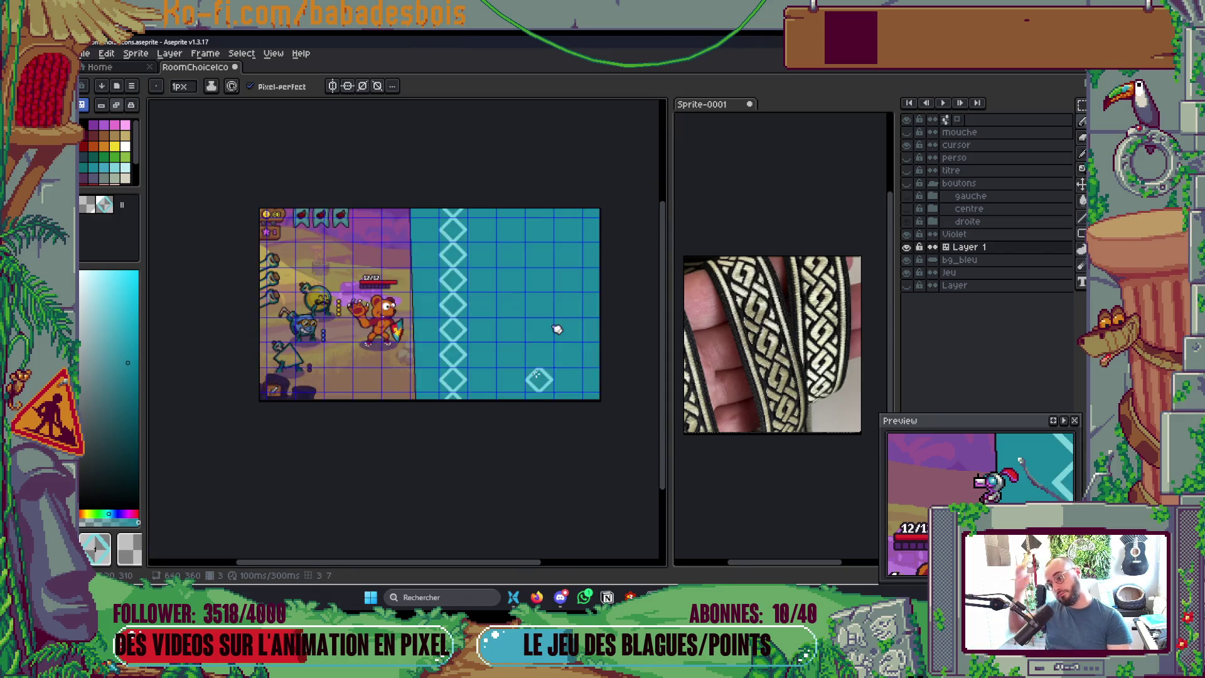
scroll(539, 378, "up", 2)
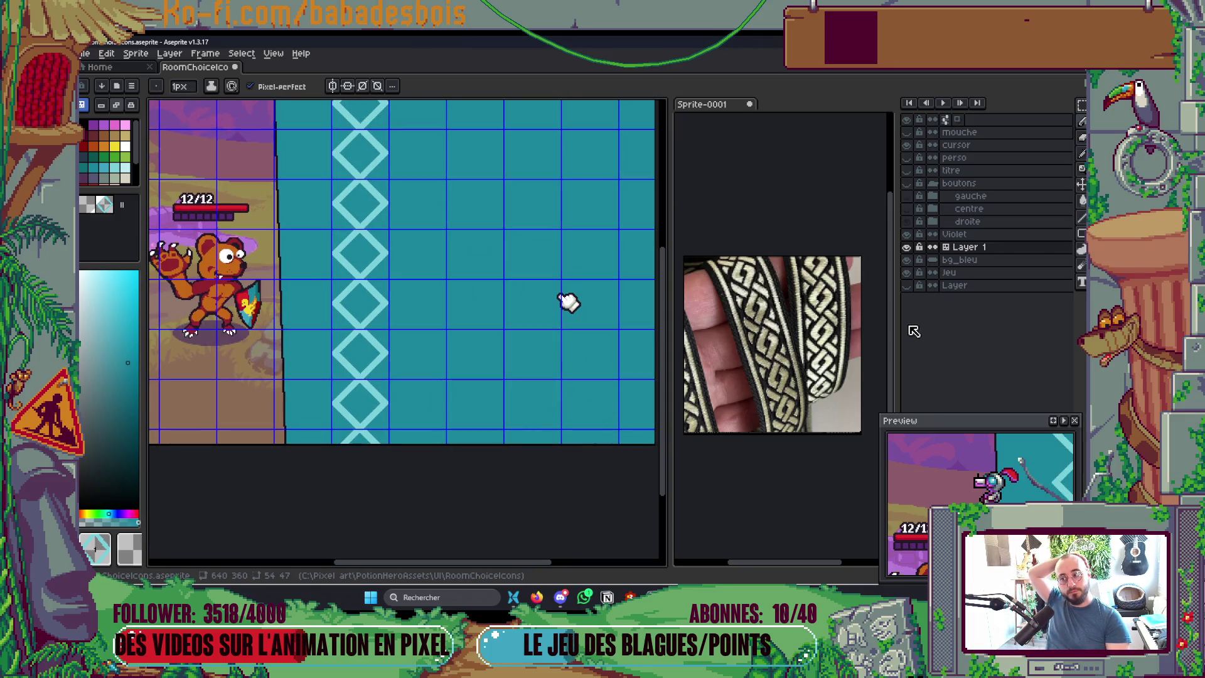
Step: Add a new tilemap layer, Layer 2, above Layer 1
right_click(1010, 254)
mouse_move(1026, 274)
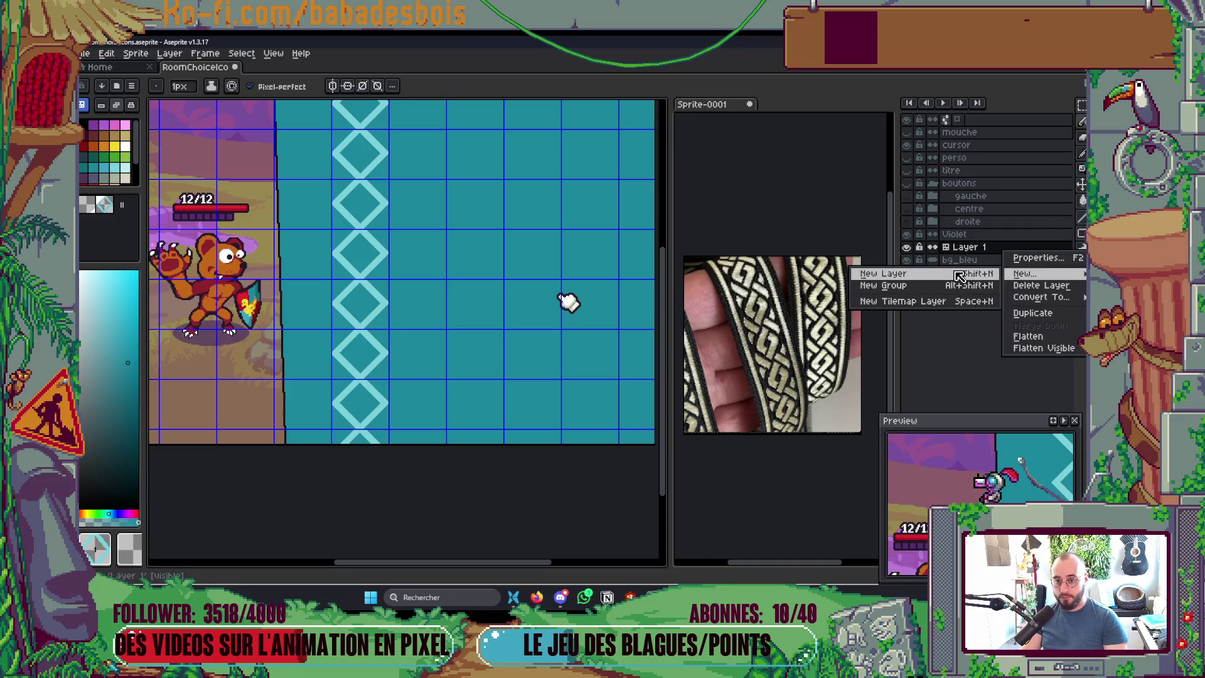
left_click(939, 301)
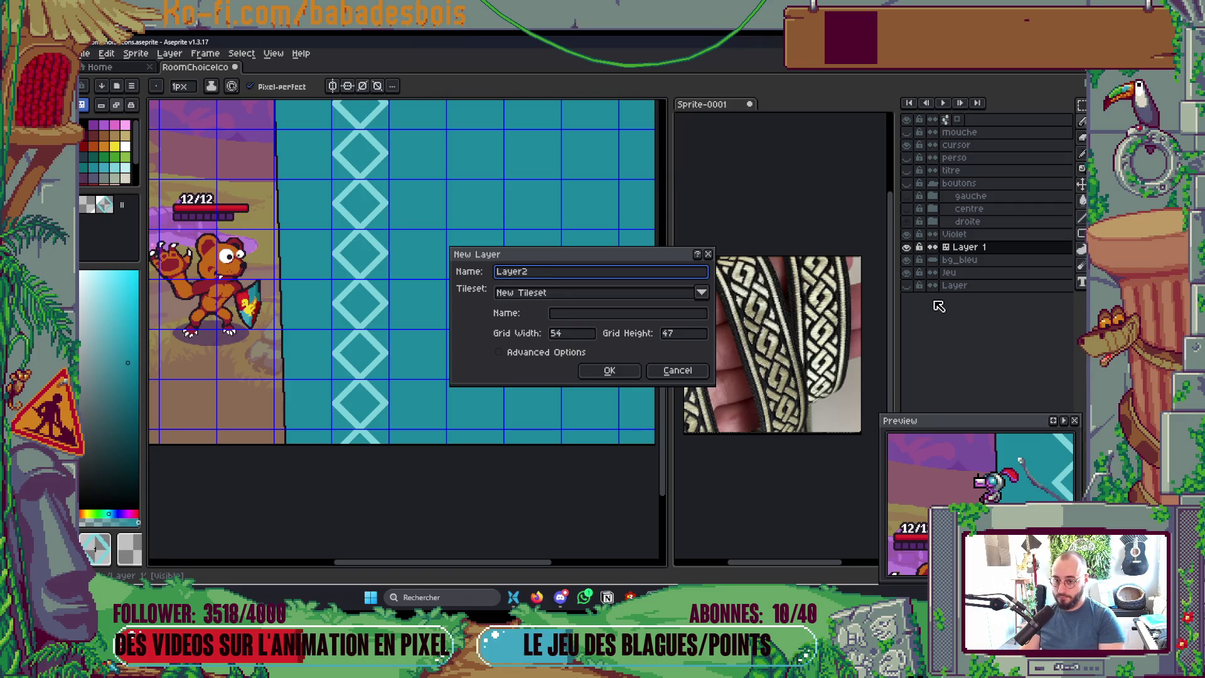
key("Return")
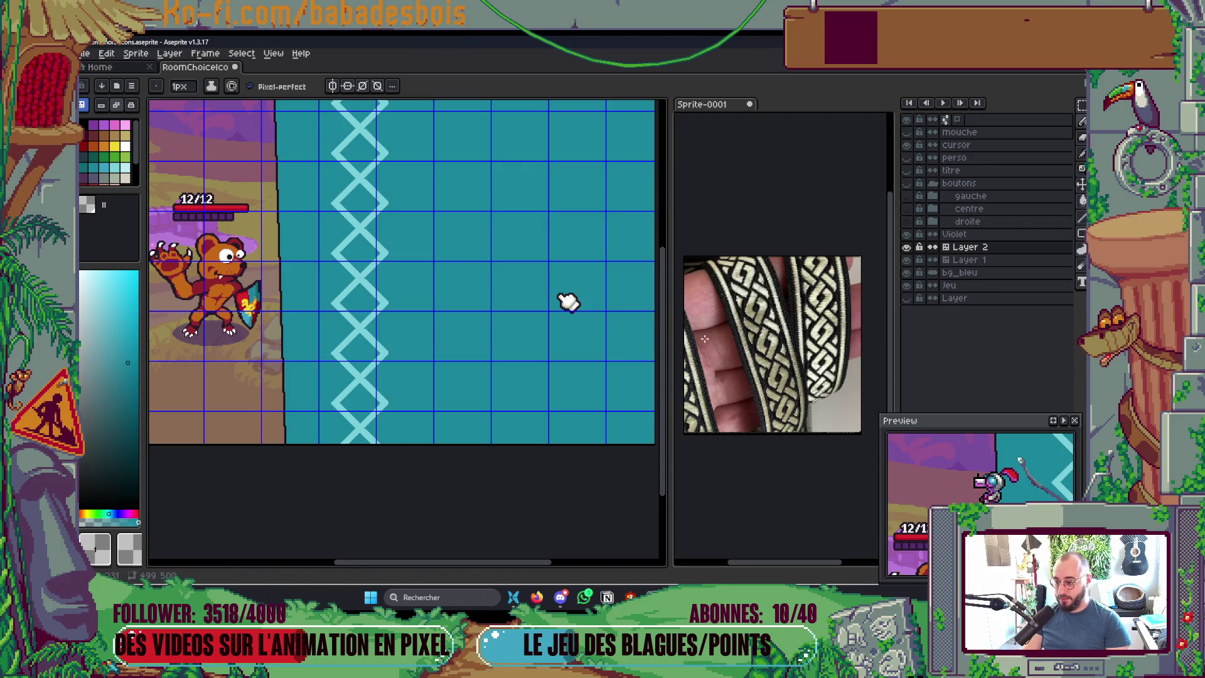
Step: Toggle Layer 2's visibility to compare the overlapping diamonds, leaving Layer 2 active
left_click(908, 248)
left_click(908, 247)
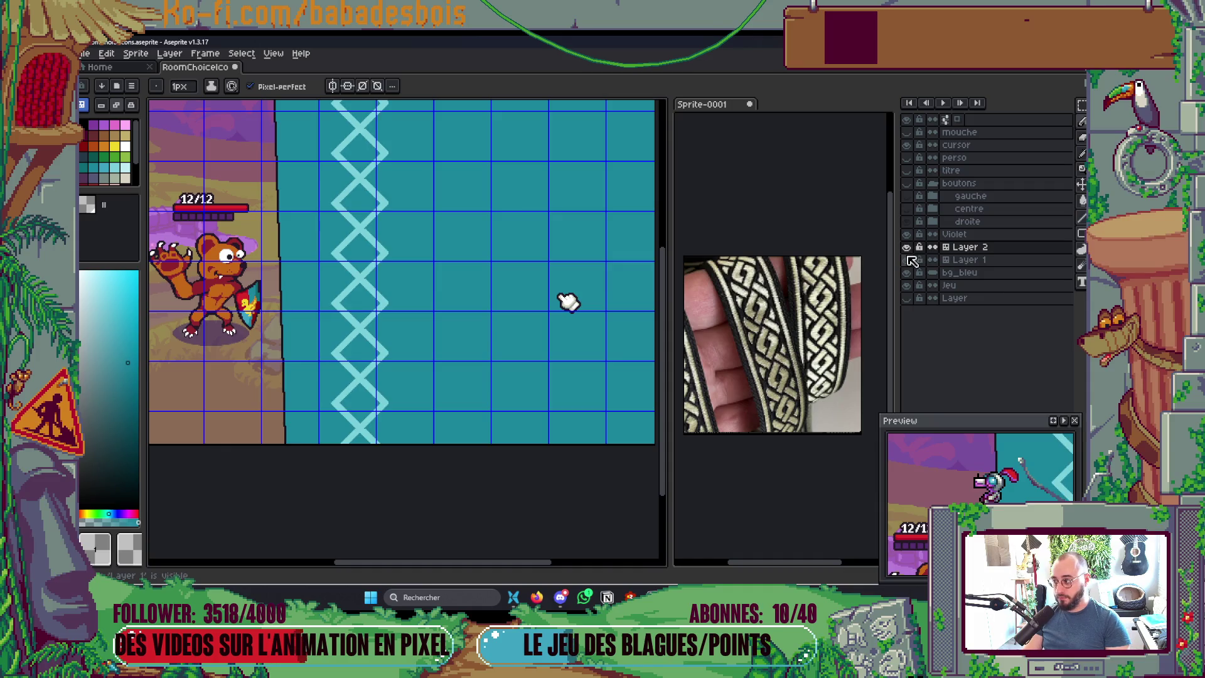
left_click(958, 264)
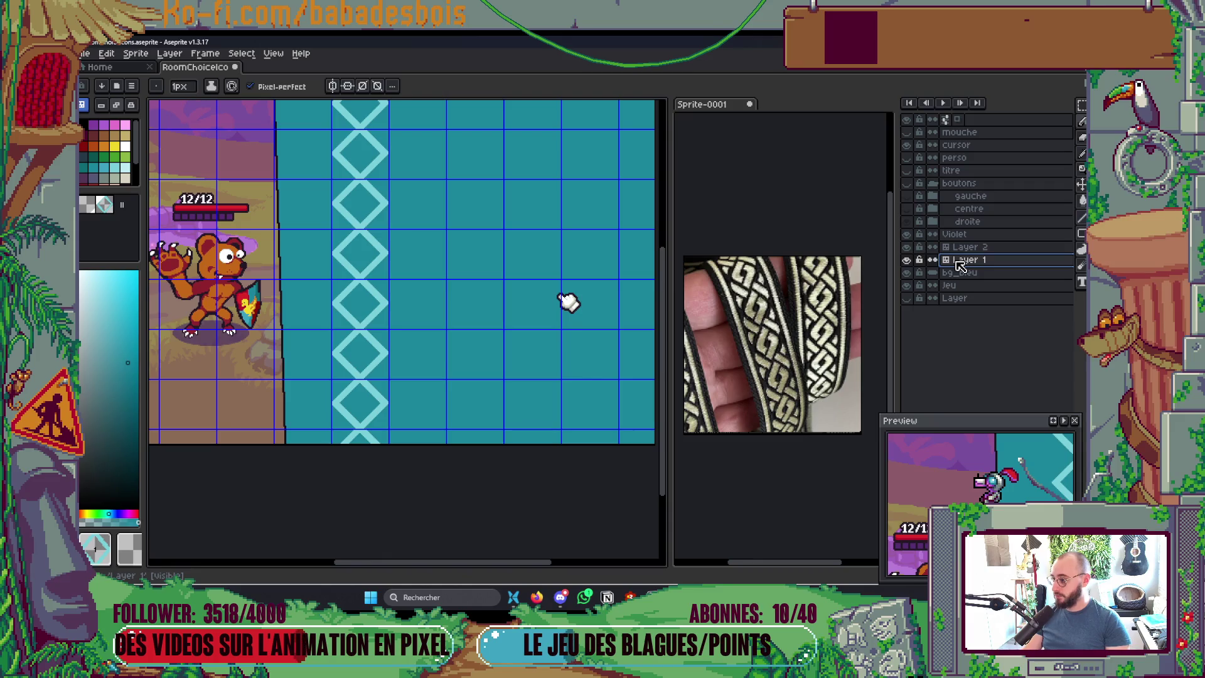
left_click(963, 248)
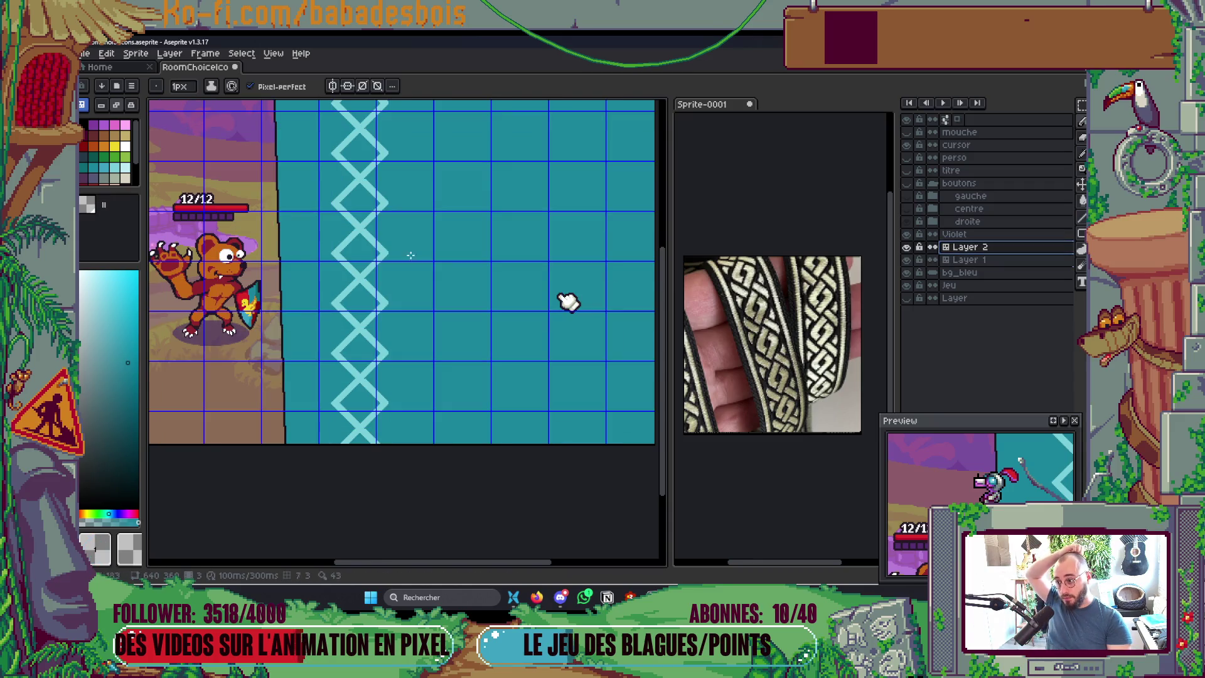
scroll(424, 307, "up", 3)
key("v")
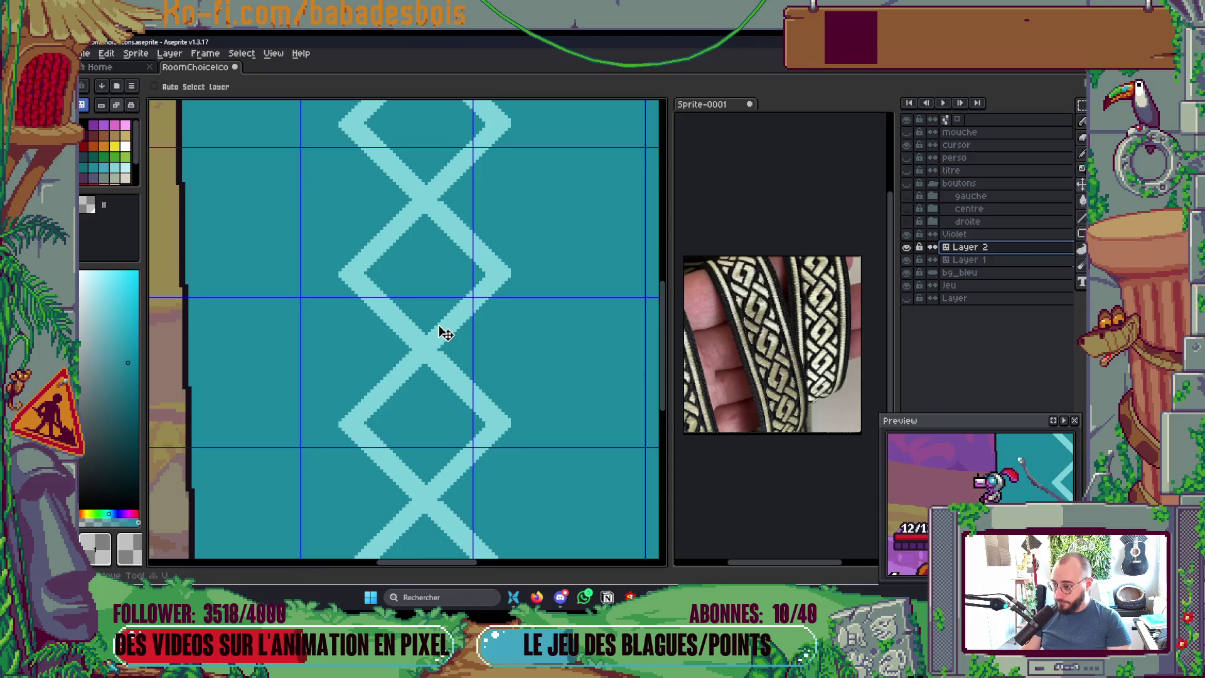
Step: Select Layer 1, check its properties, and drag its diamond cel to a new position
left_click(1007, 264)
right_click(1007, 265)
left_click(1027, 277)
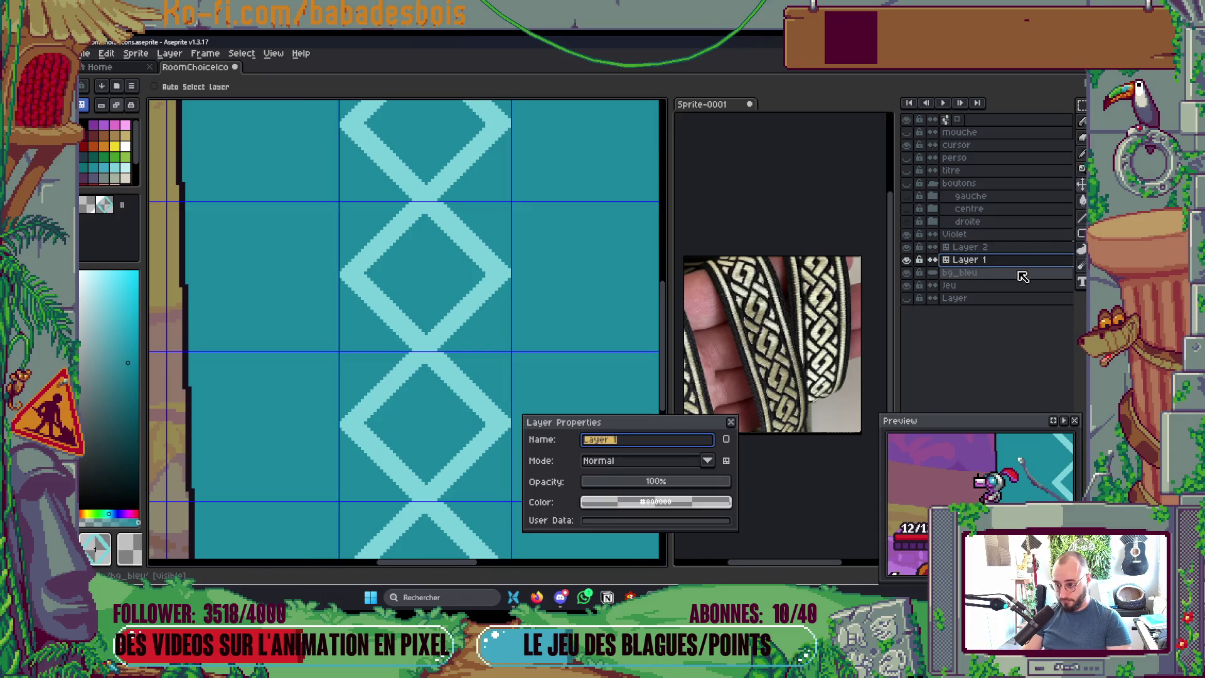
key("Escape")
scroll(497, 309, "down", 2)
left_click_drag(493, 304, 473, 363)
scroll(491, 341, "down", 3)
scroll(492, 342, "up", 2)
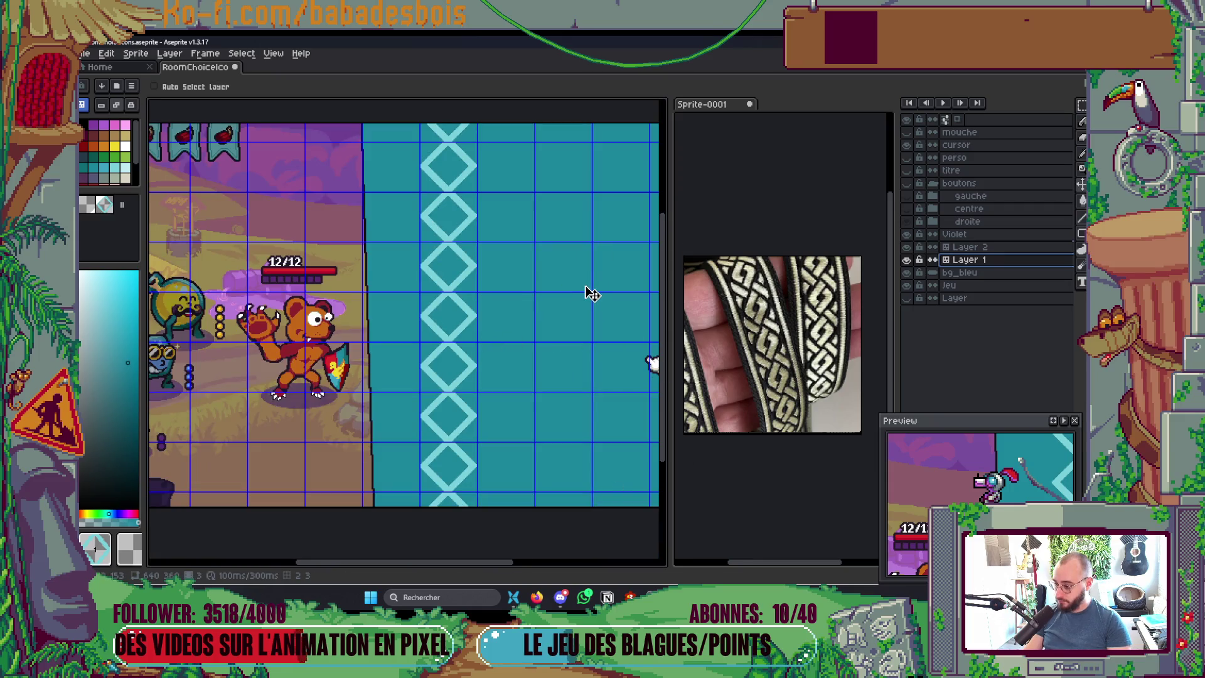
Step: Nudge Layer 1's diamonds about 9 px left and 10 px up, comparing against Layer 2
key("alt+Up")
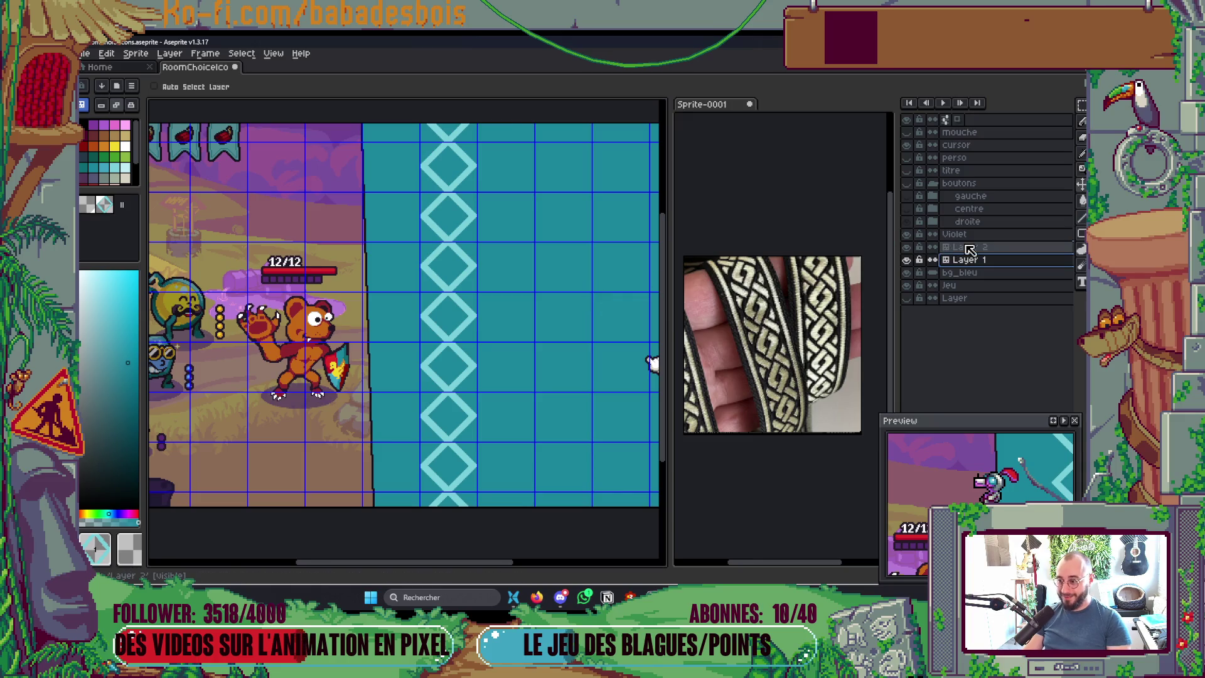
left_click_drag(271, 304, 399, 331)
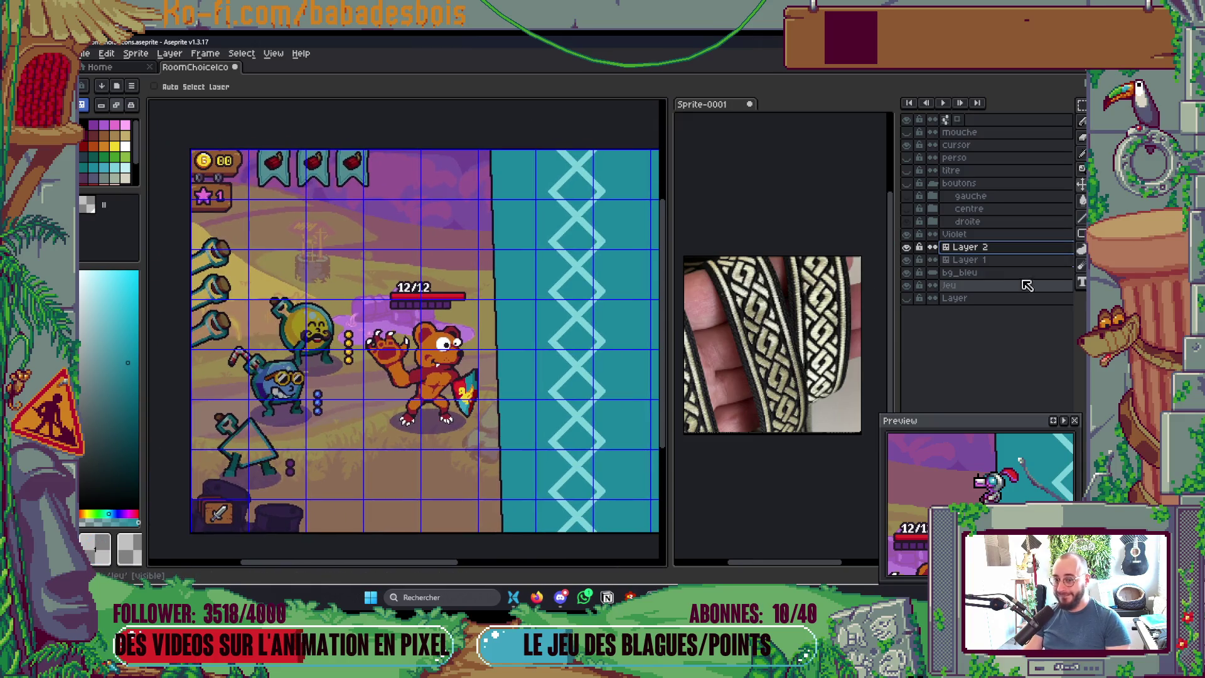
left_click(991, 260)
key("v")
left_click_drag(637, 412, 616, 396)
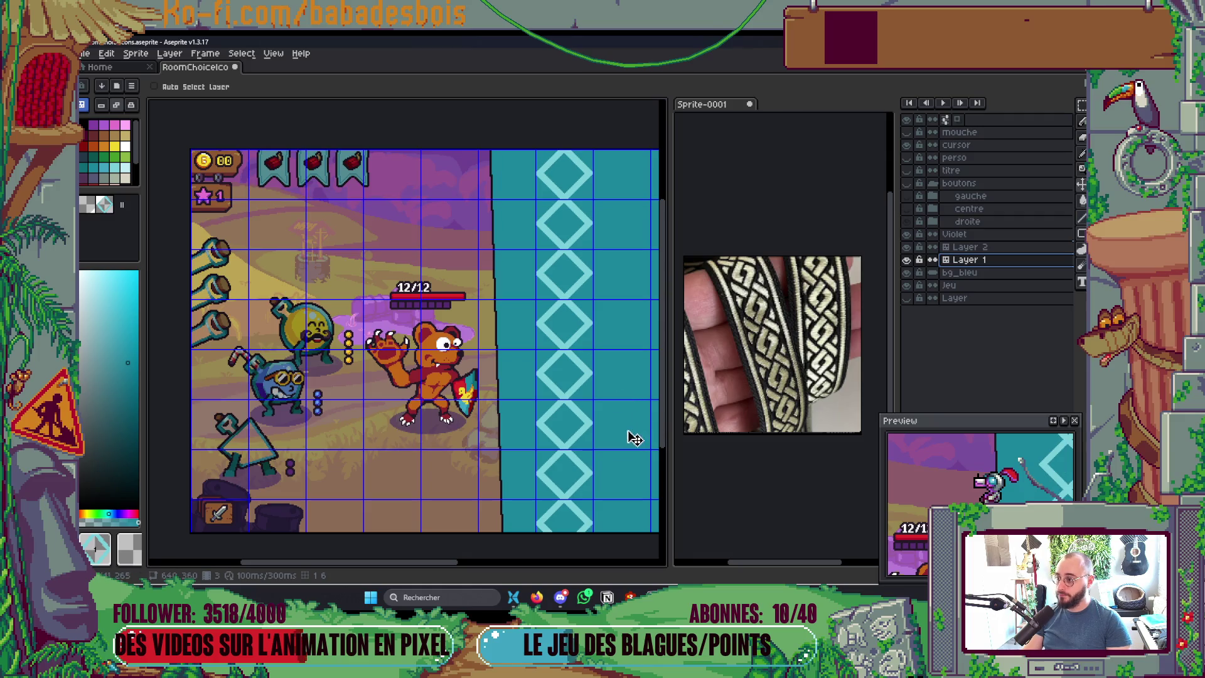
scroll(587, 435, "down", 3)
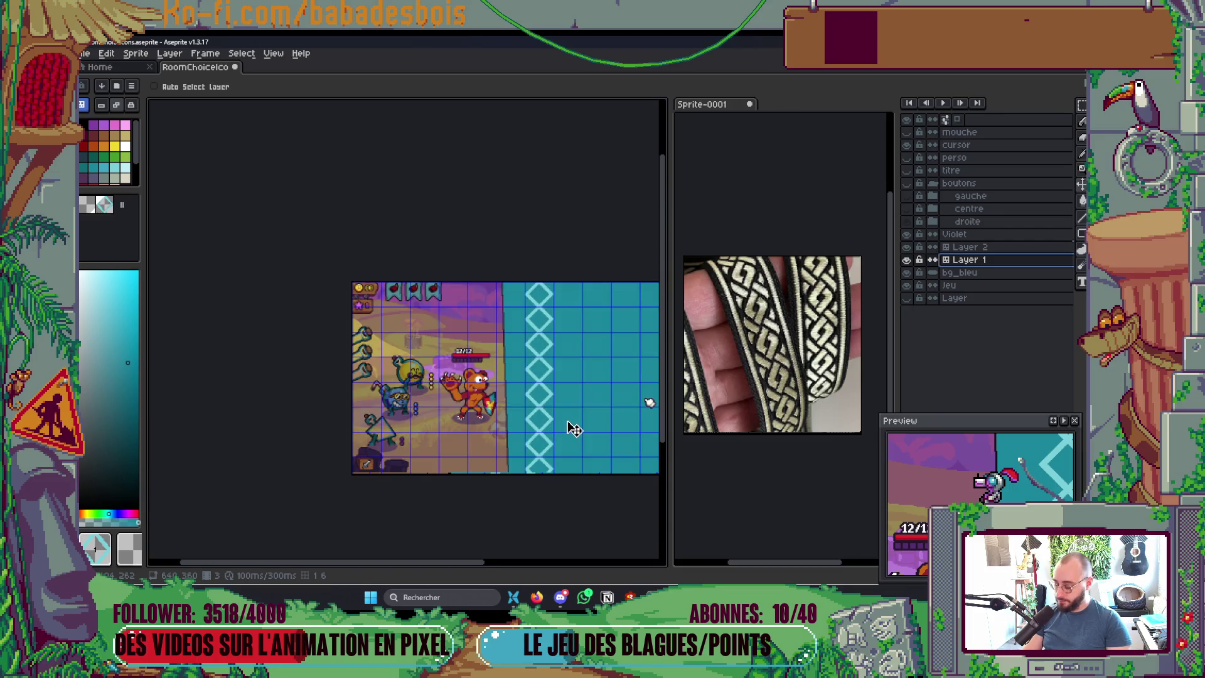
scroll(574, 429, "up", 2)
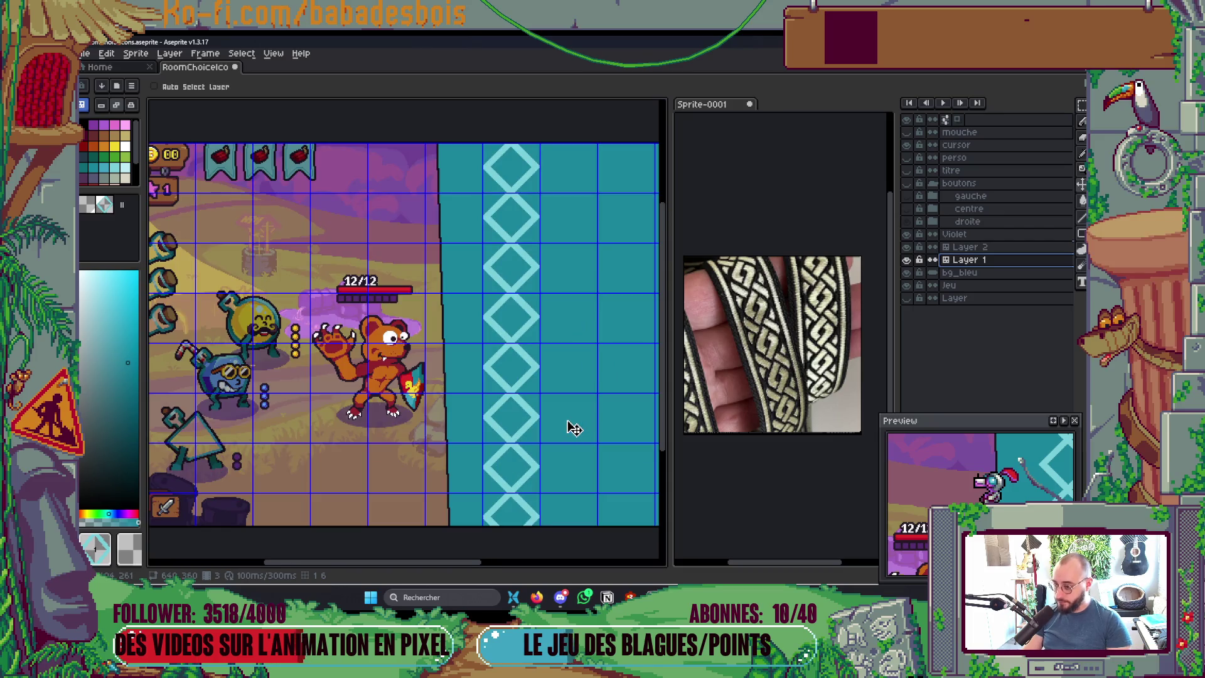
left_click(906, 259)
left_click(906, 259)
left_click_drag(459, 374, 431, 360)
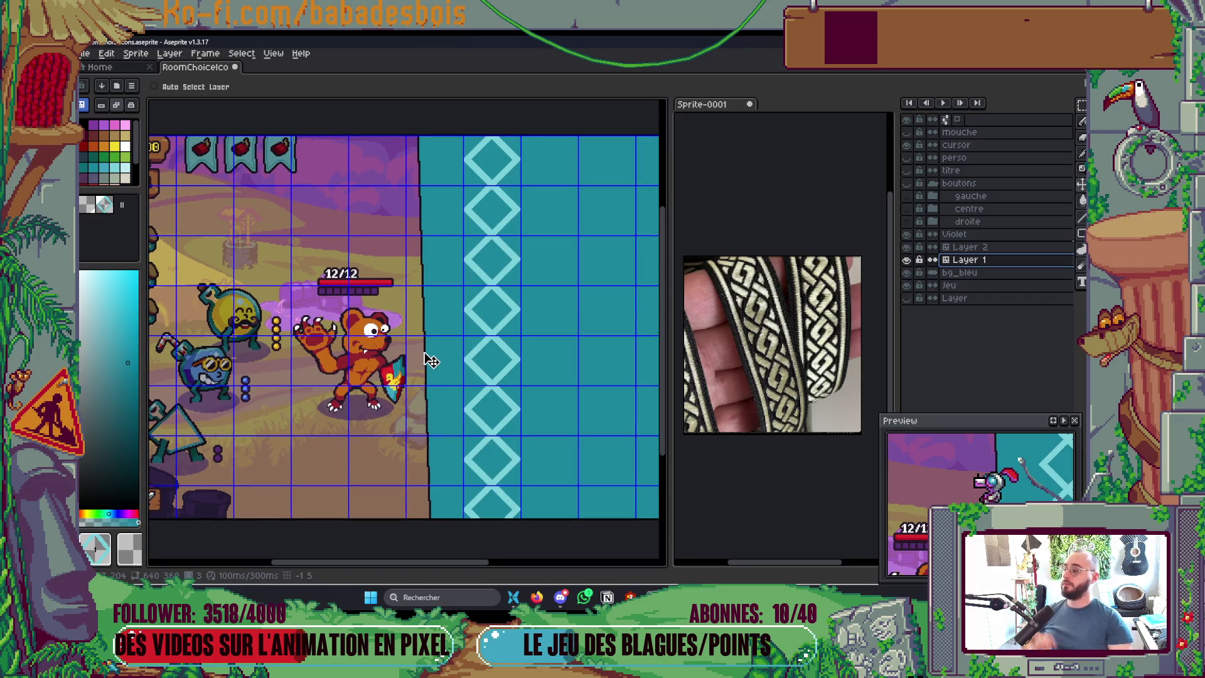
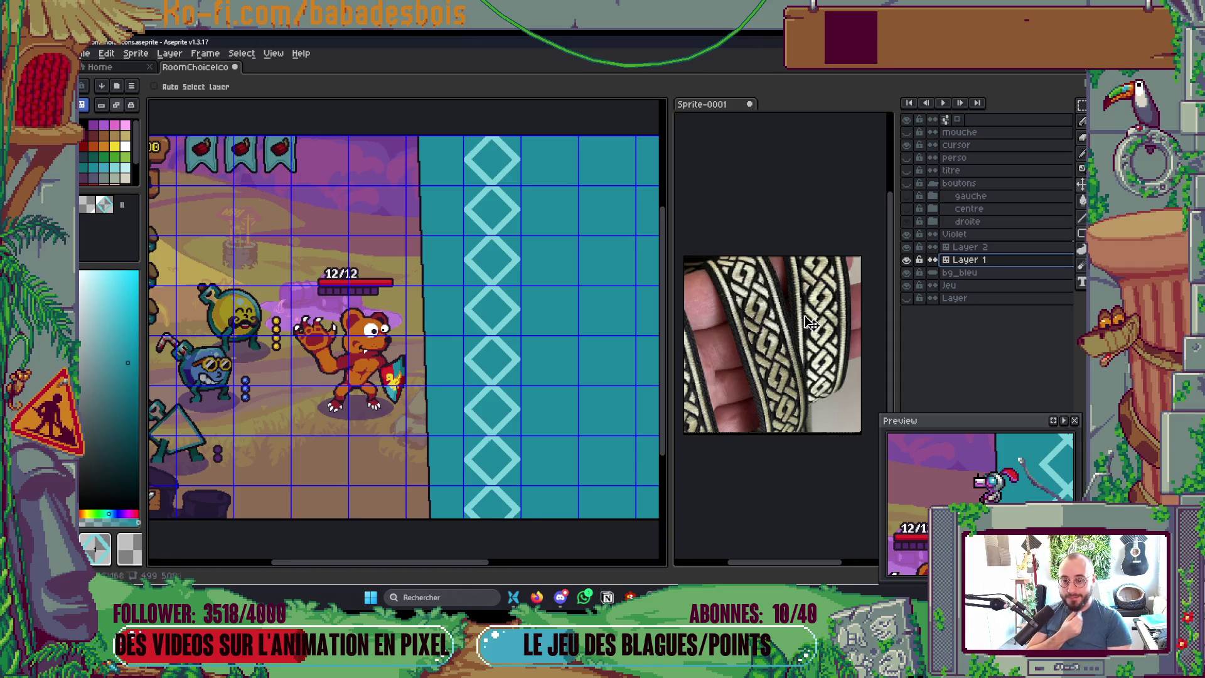
Step: Toggle Layer 2's visibility to check its contents, then widen the layers panel
left_click(906, 259)
left_click(906, 259)
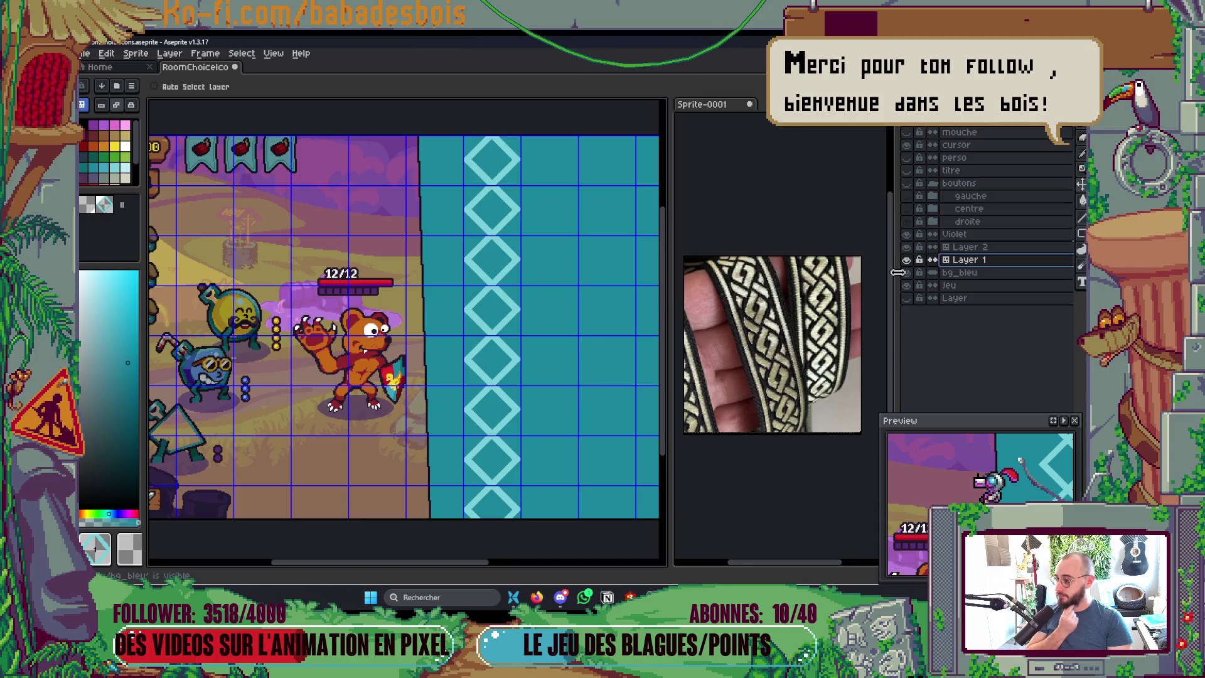
mouse_move(895, 276)
left_mouse_down()
mouse_move(795, 285)
mouse_move(839, 289)
left_mouse_up()
Step: Make Layer 2 the working layer with purple as the drawing colour
left_click(931, 248)
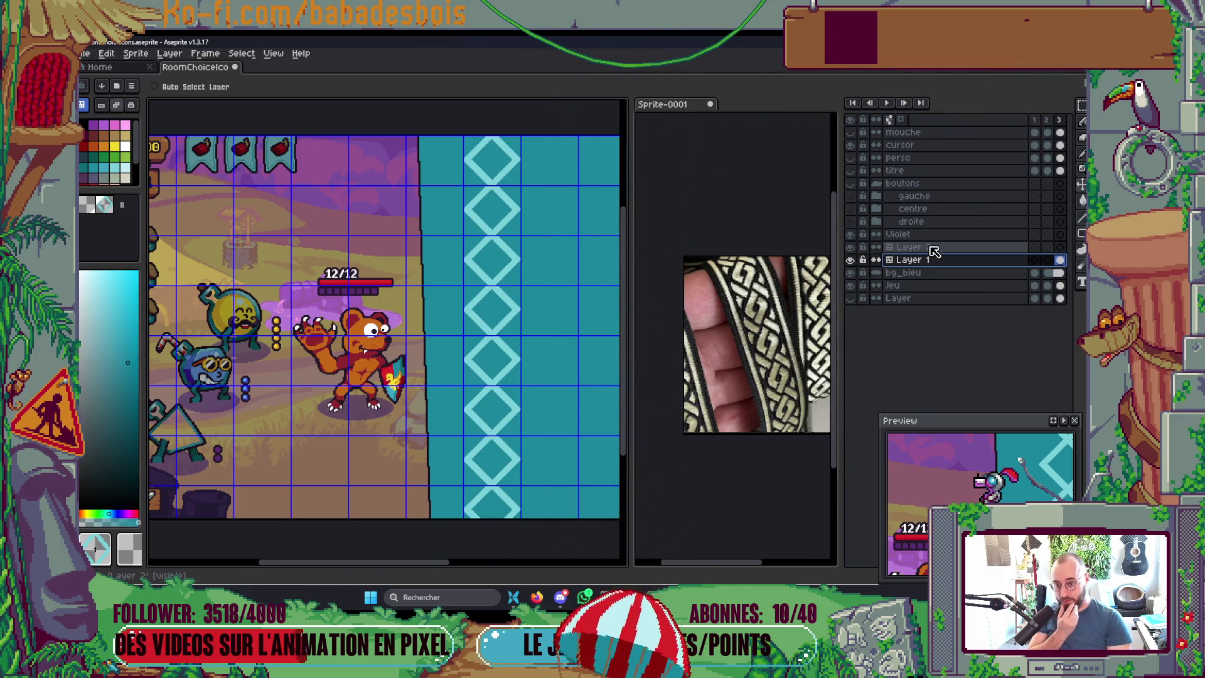
key("m")
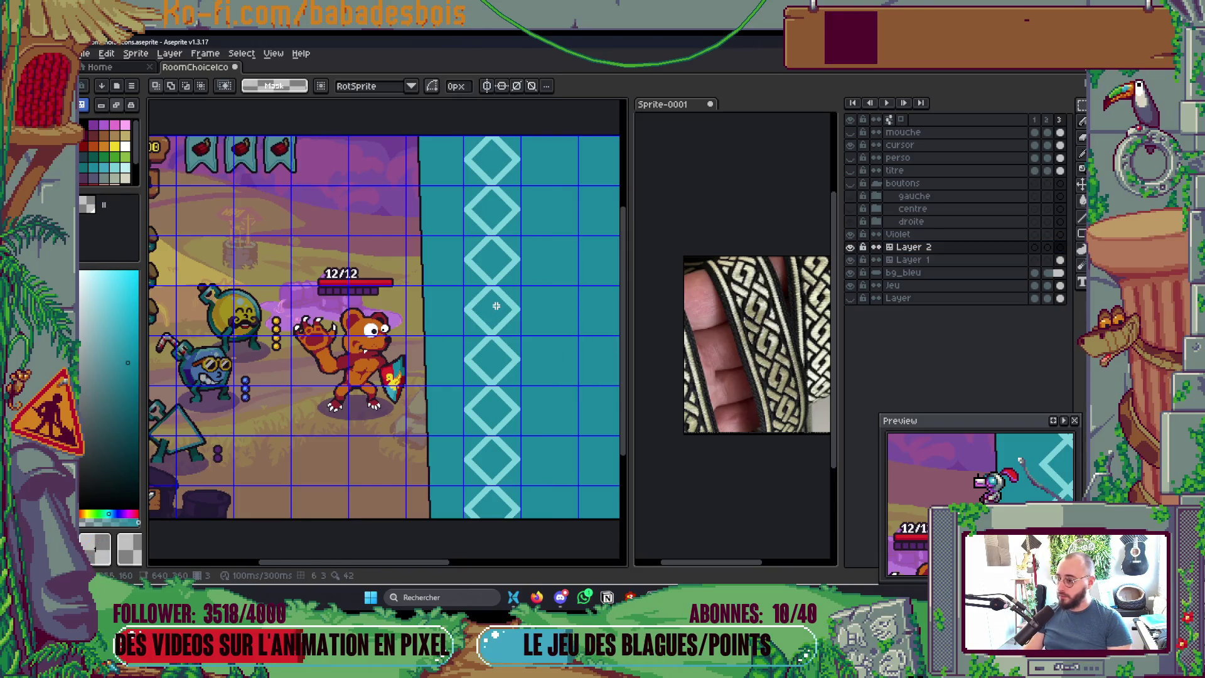
left_click(103, 125)
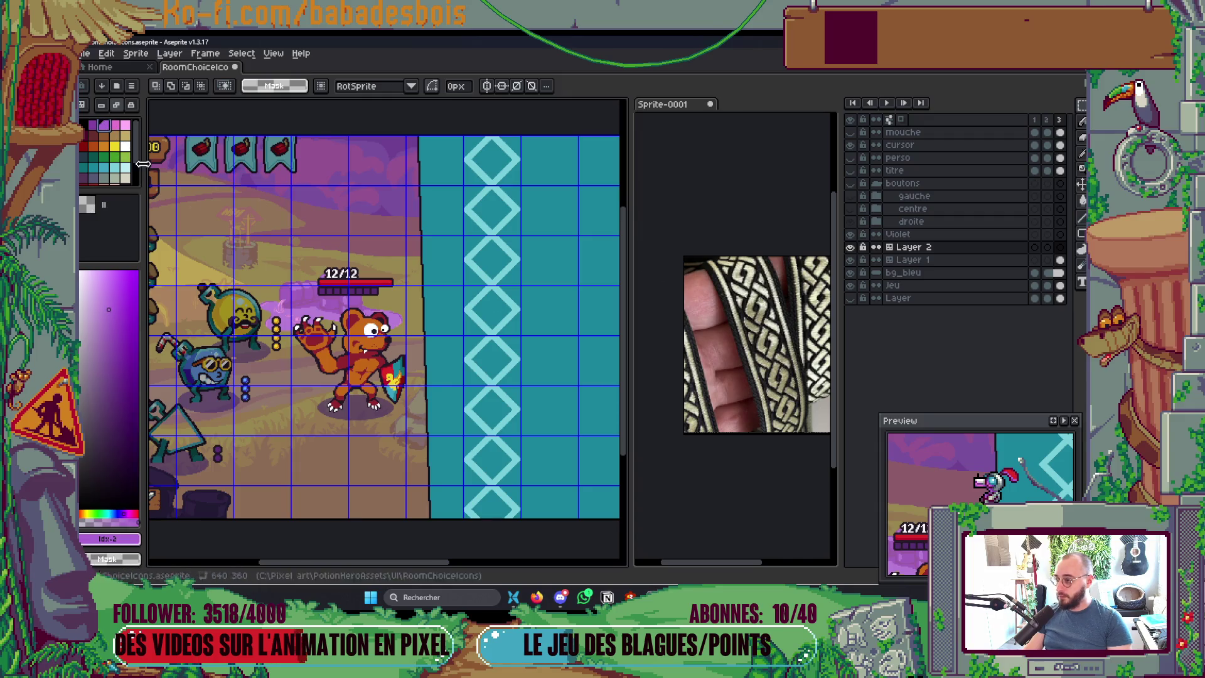
key("b")
key("Down")
key("Down")
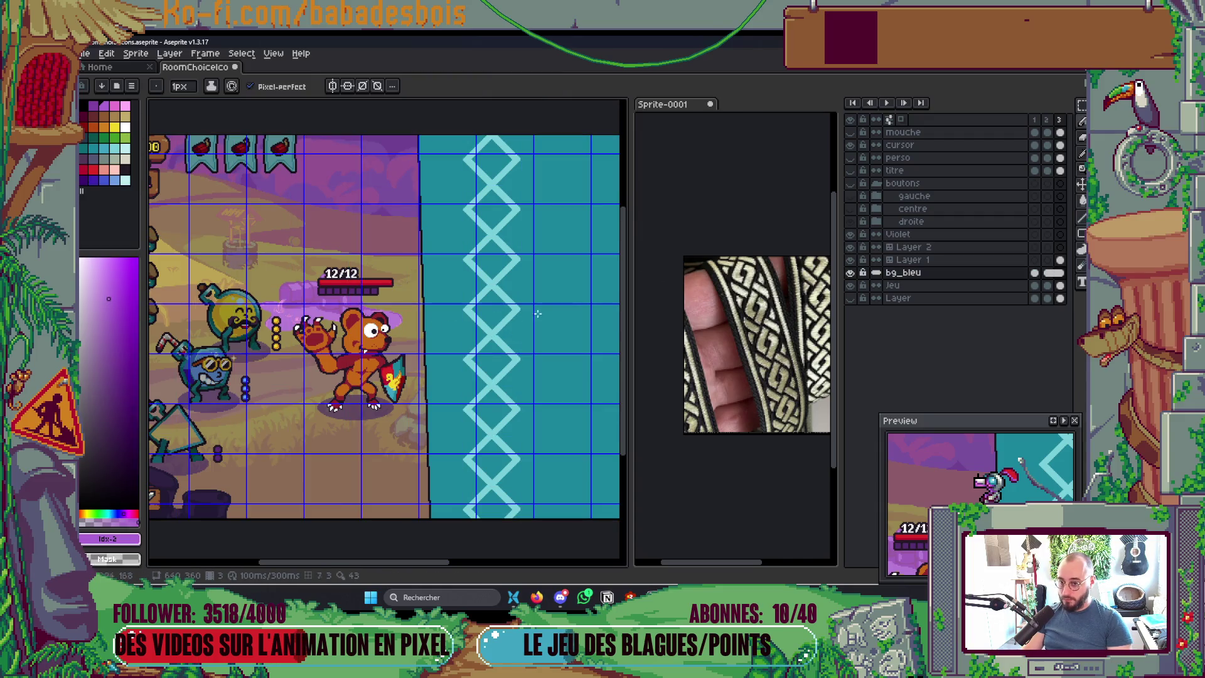
left_click(922, 261)
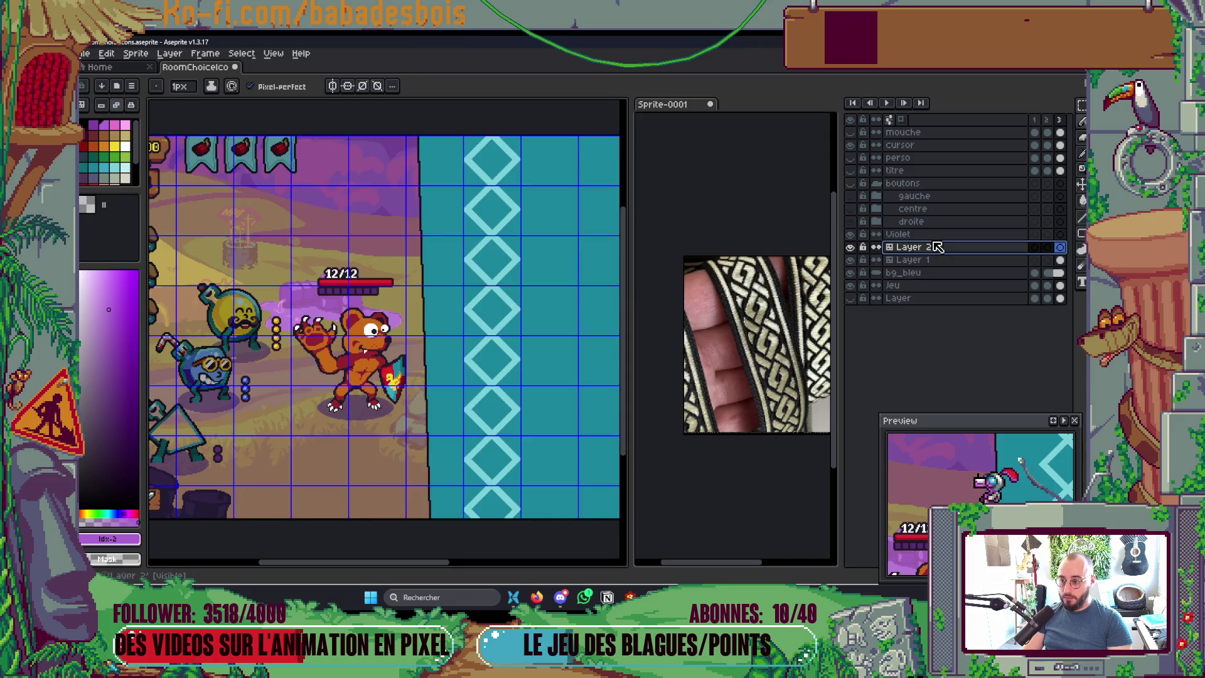
left_click(944, 248)
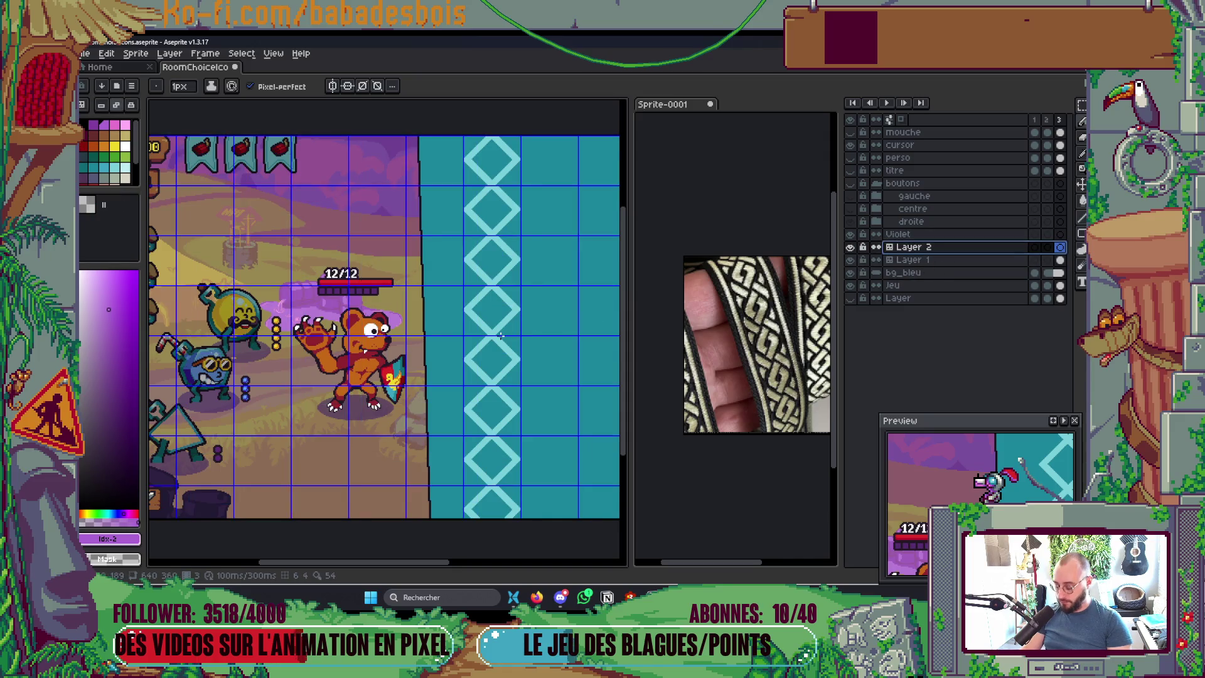
scroll(500, 336, "up", 2)
Step: Select the middle diamond's tile cell, fill it purple on Layer 2, and save
key("m")
left_click(978, 260)
left_click_drag(468, 276, 541, 334)
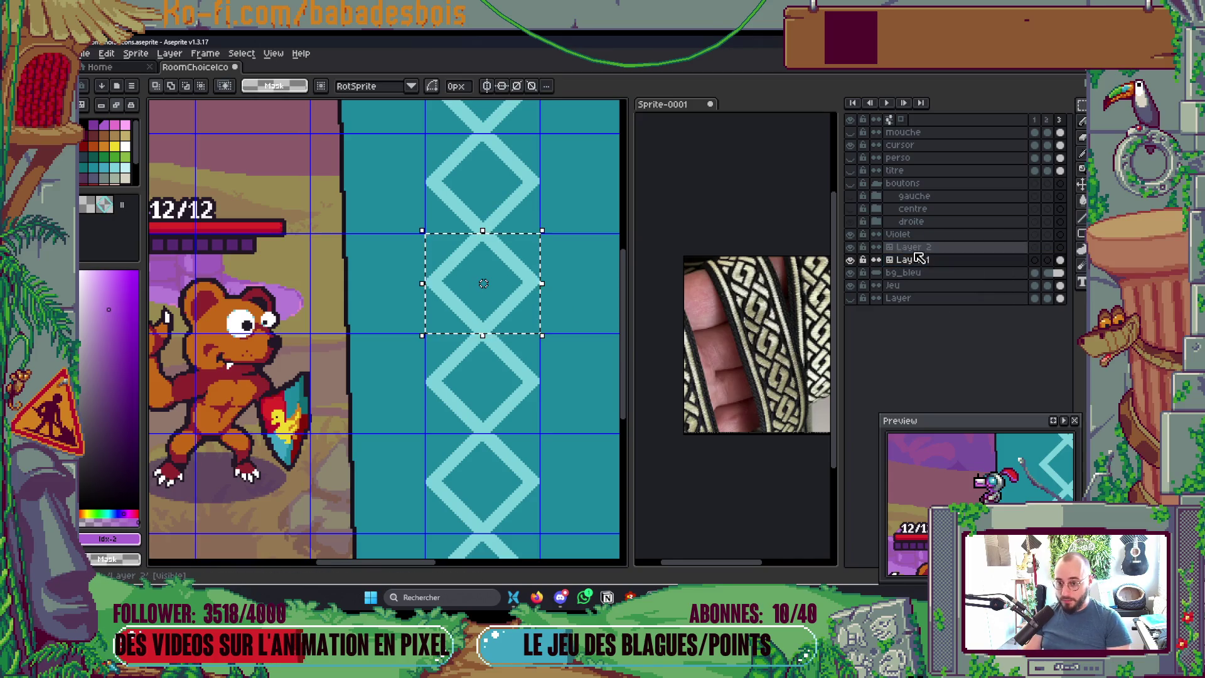
left_click(916, 247)
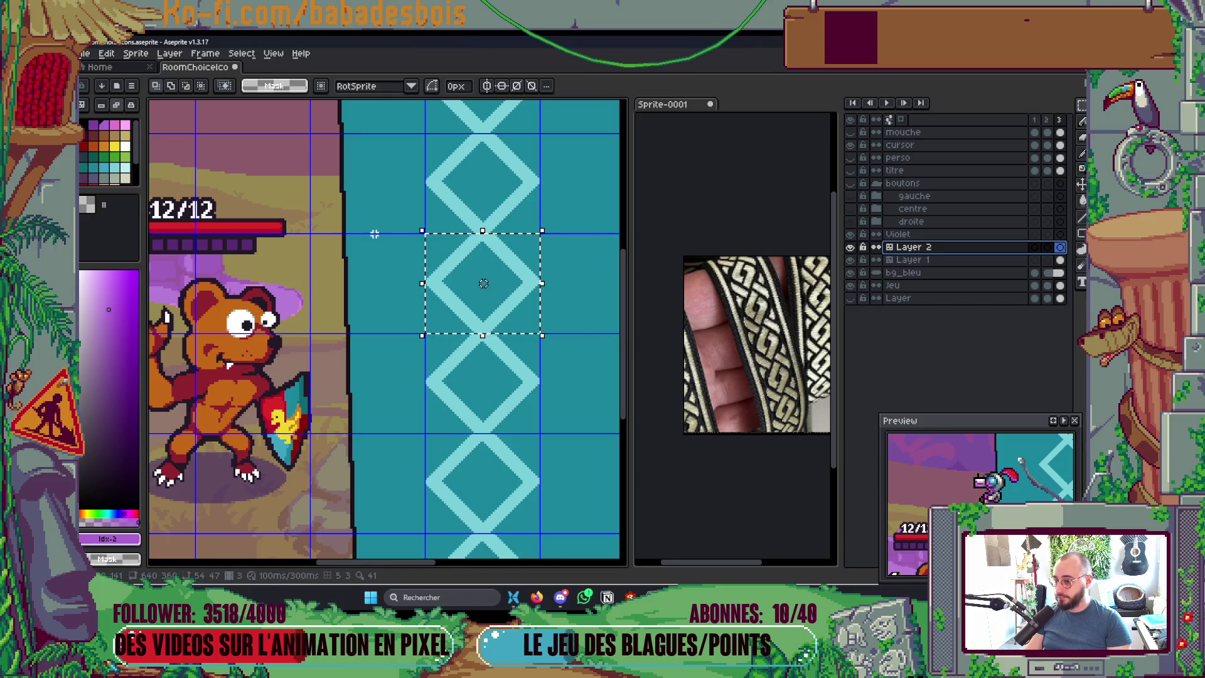
key("ctrl+t")
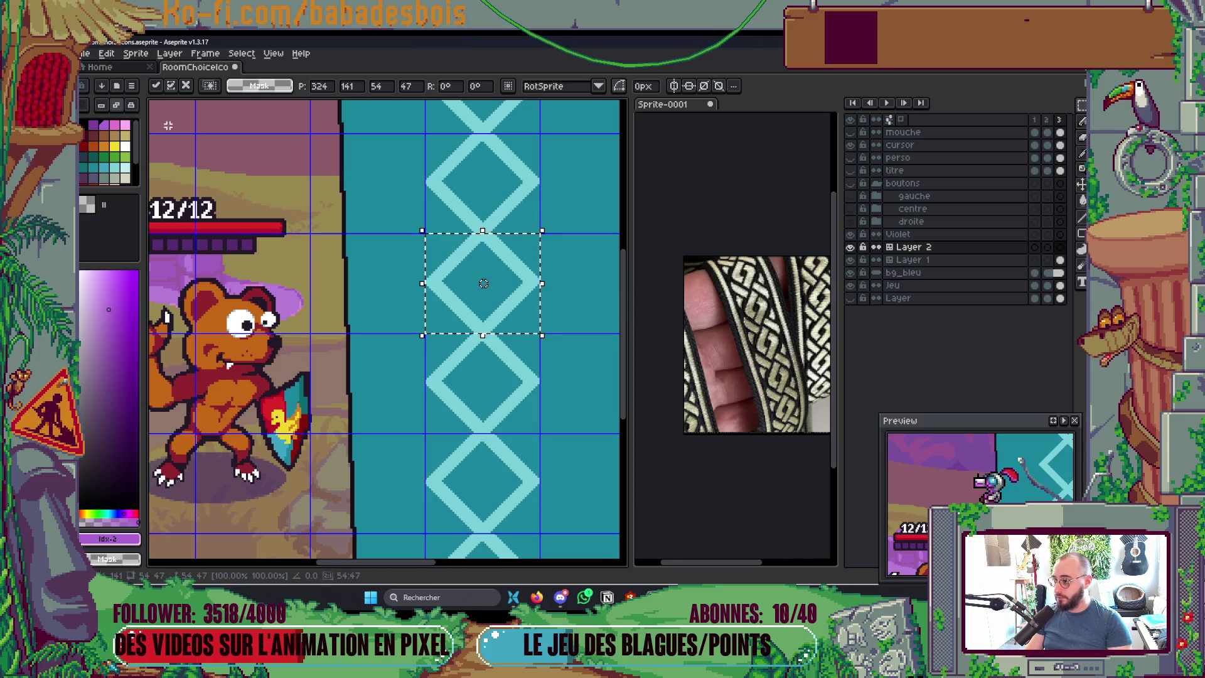
key("g")
left_click(534, 282)
key("ctrl+s")
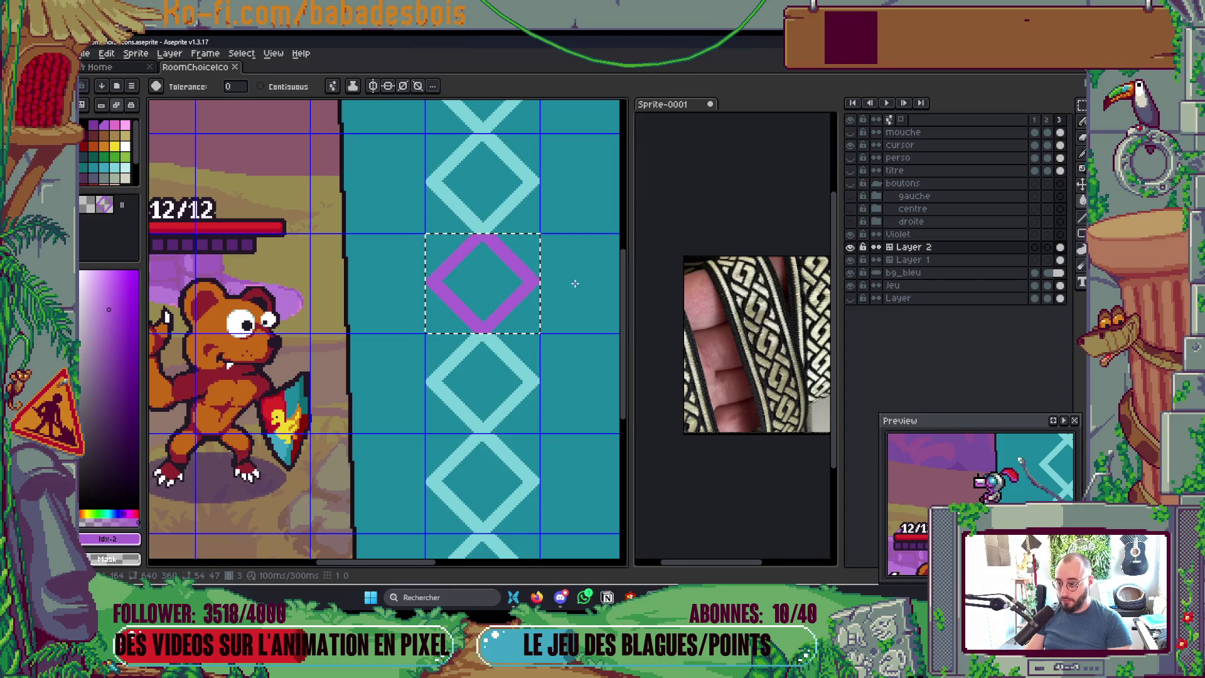
Step: Move the purple diamond down 19 pixels and commit it
key("alt+Down")
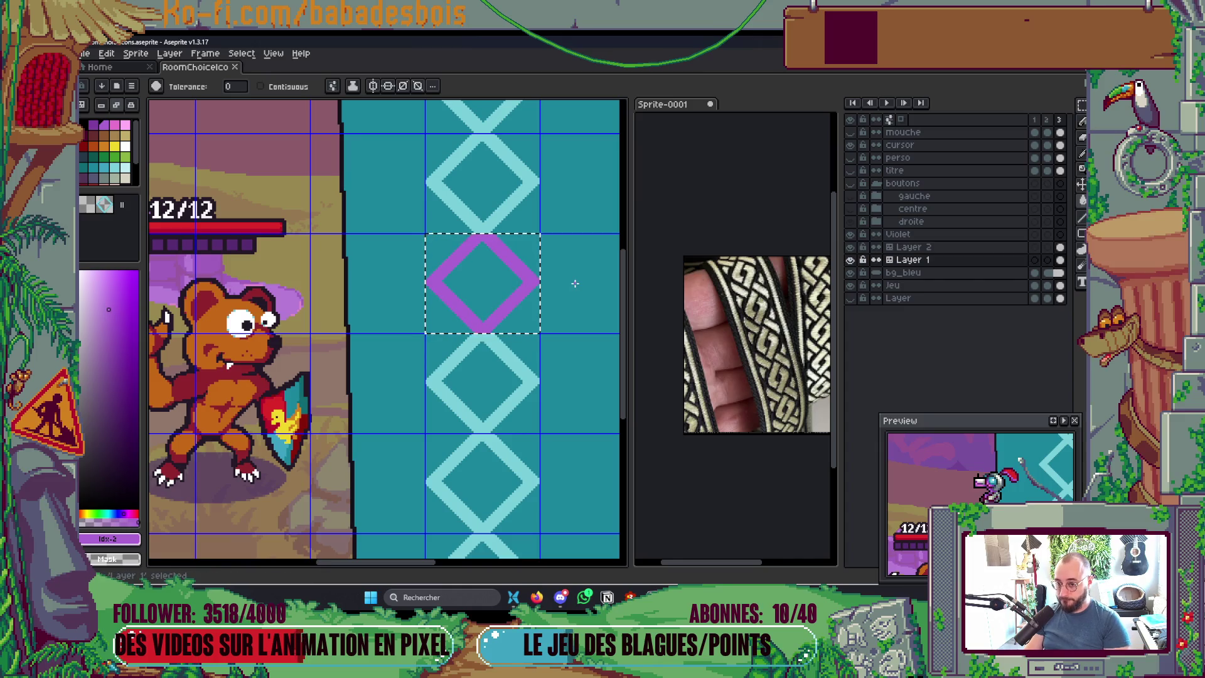
scroll(574, 284, "down", 2)
key("alt+Up")
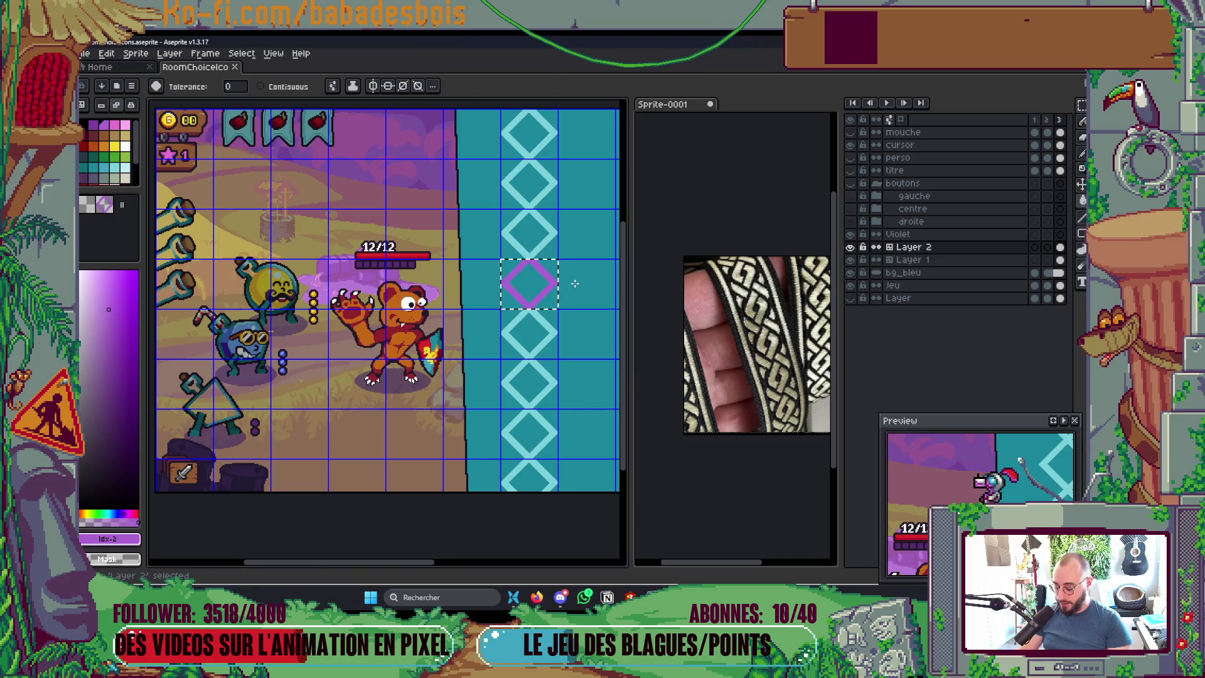
scroll(574, 283, "up", 3)
key("Down")
key("Down")
key("Down")
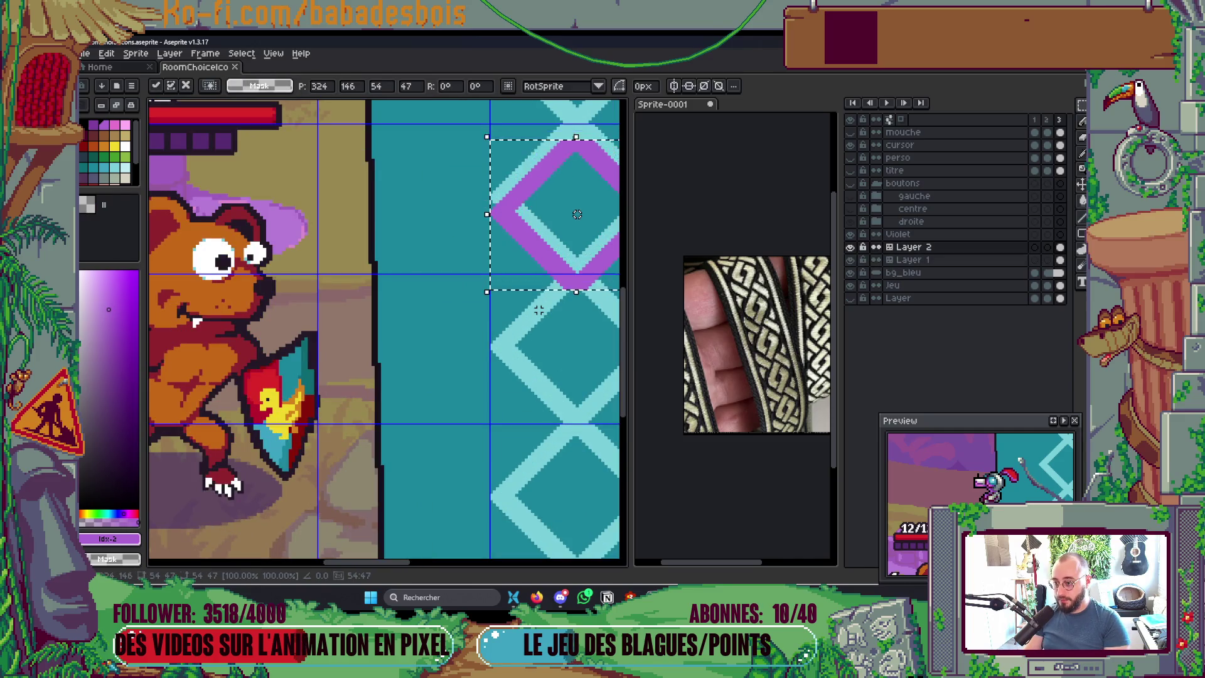
key("Down")
key("Down")
key("Down")
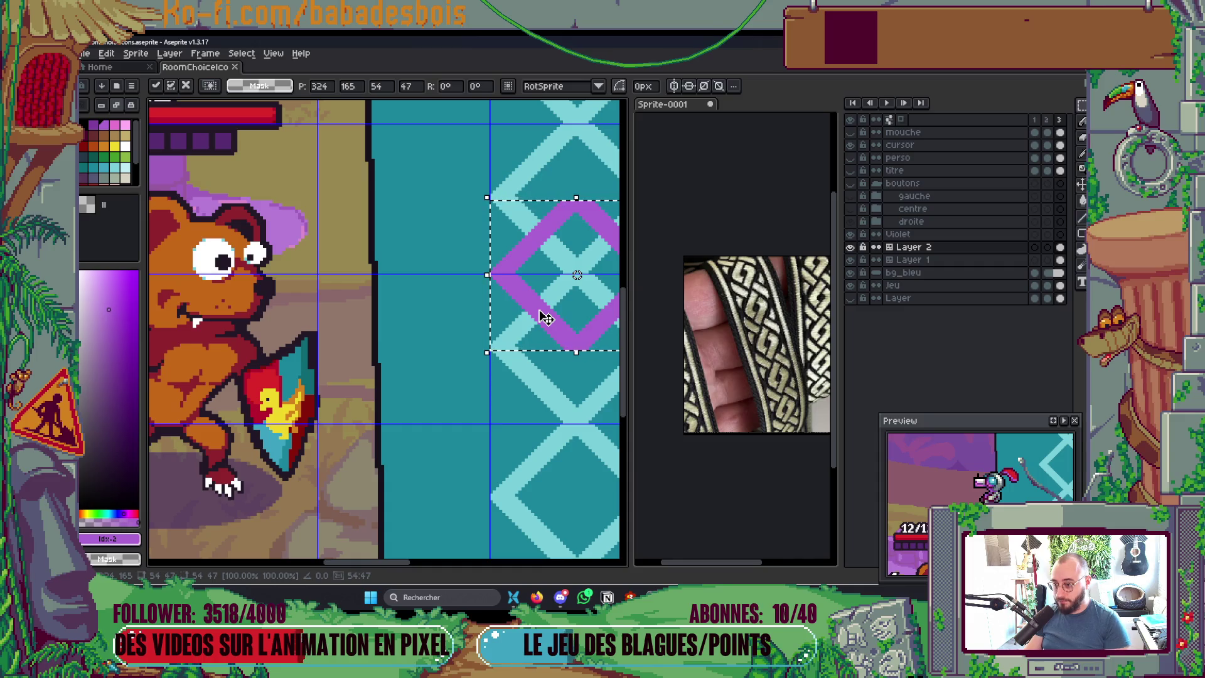
left_click_drag(497, 396, 400, 394)
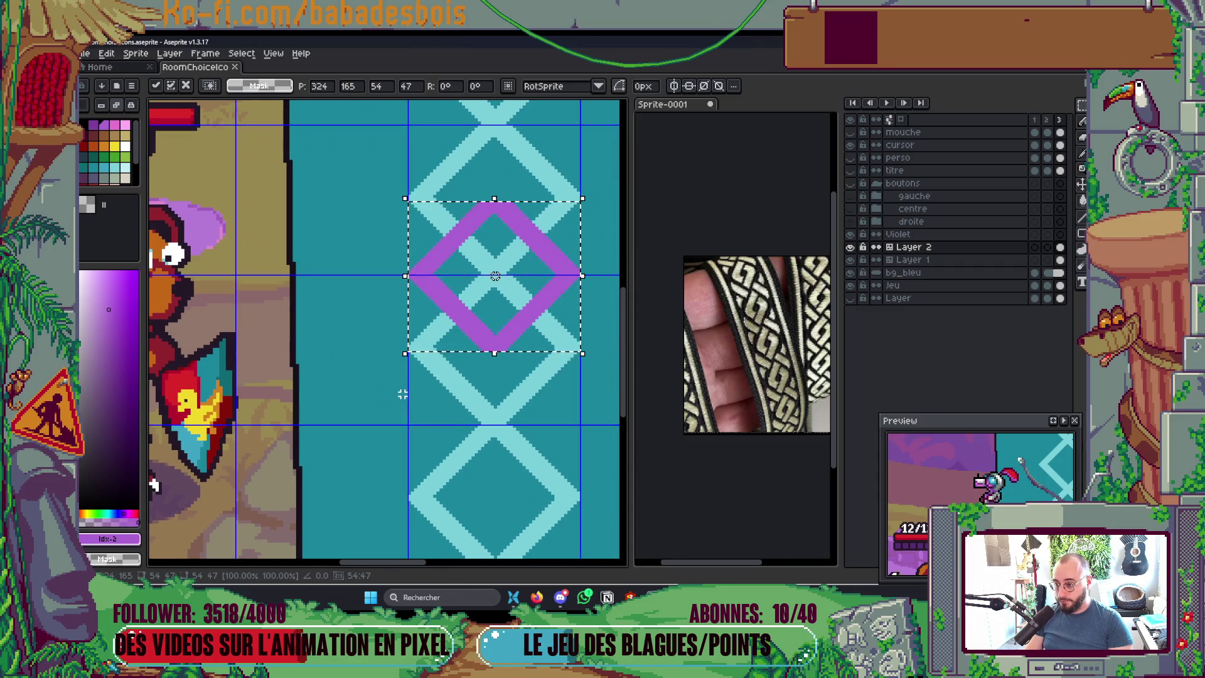
scroll(438, 362, "down", 3)
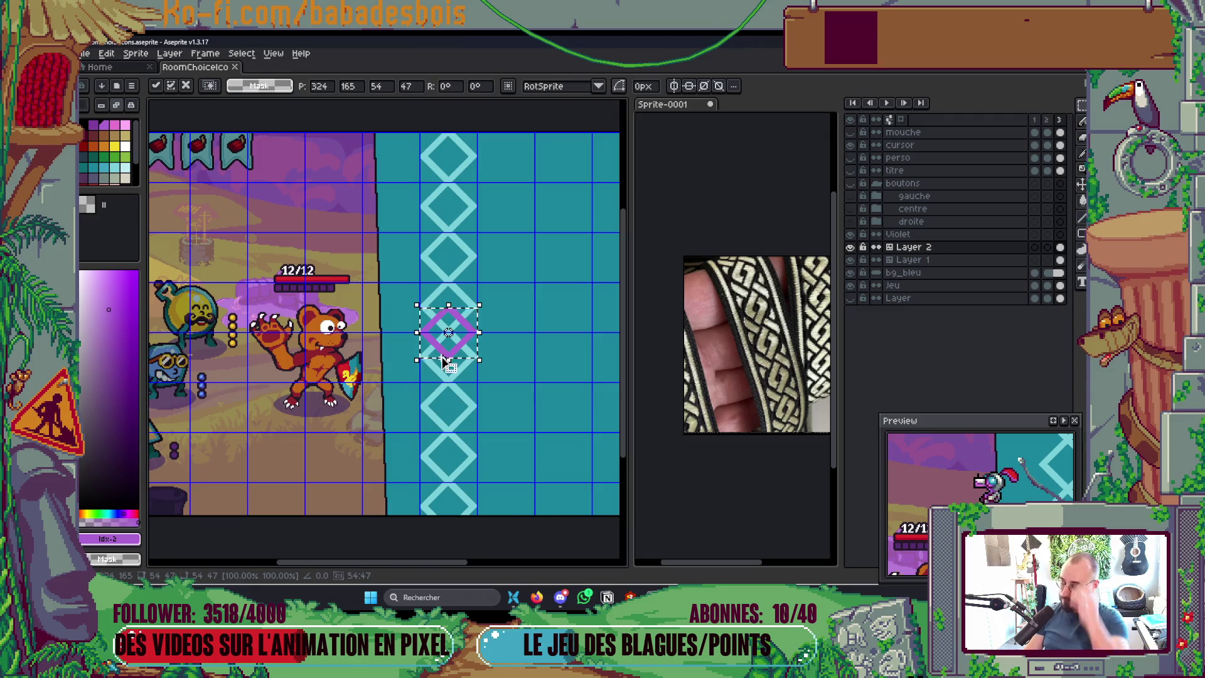
key("ctrl+d")
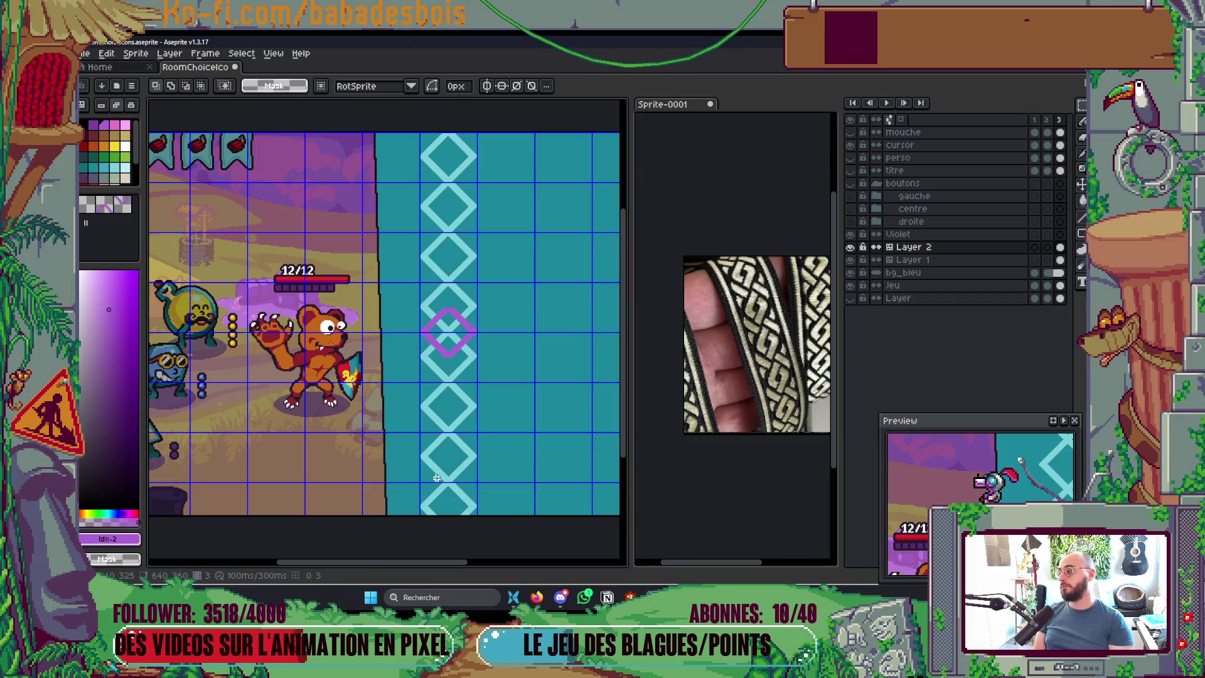
Step: Toggle the purple and light-blue diamond layers on and off to compare them
scroll(487, 345, "up", 2)
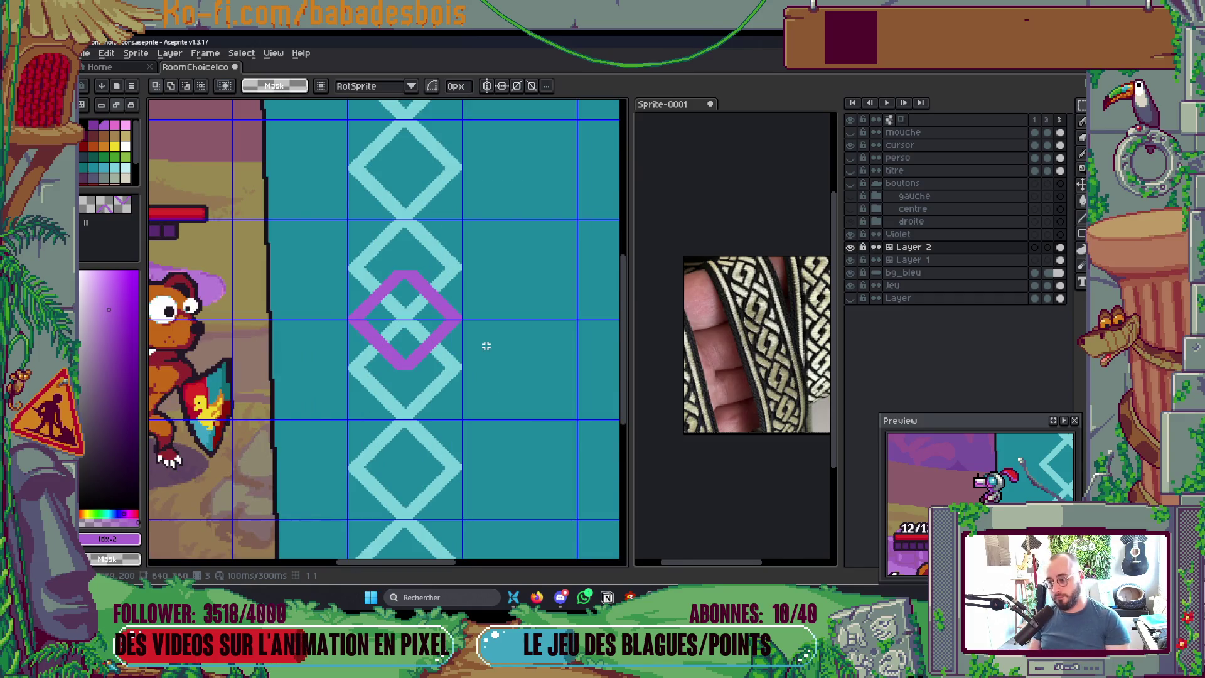
left_click(849, 247)
left_click(850, 246)
left_click(849, 259)
left_click(849, 259)
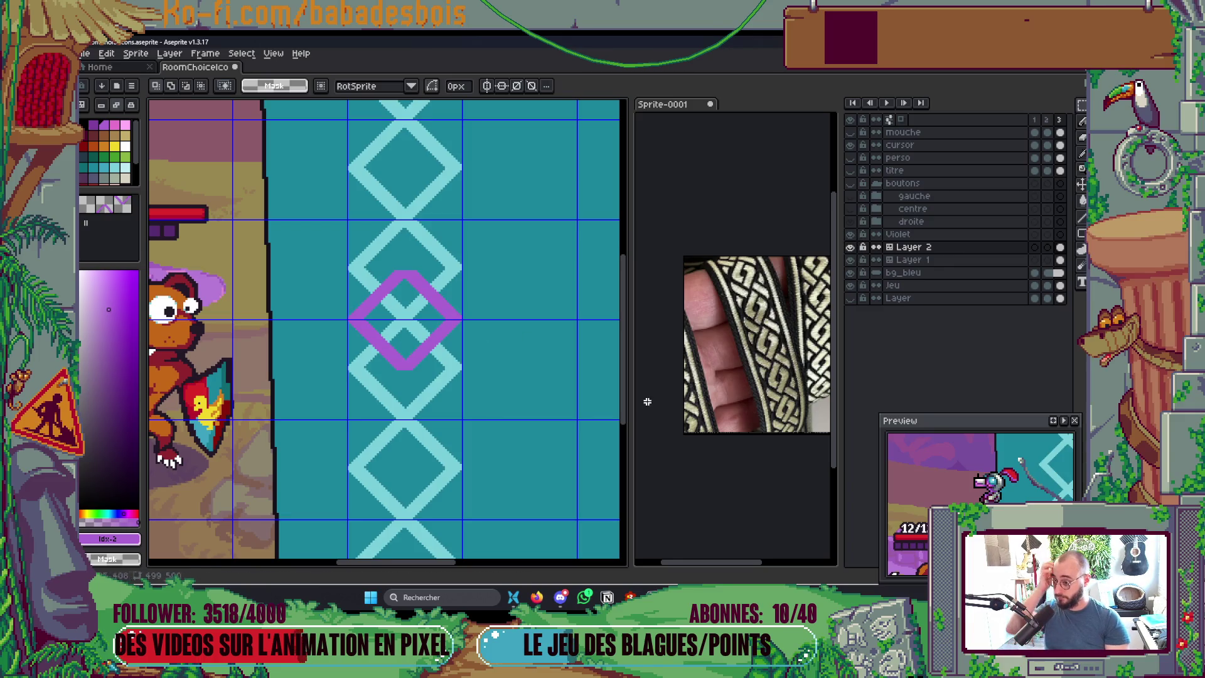
left_click_drag(530, 439, 529, 426)
scroll(529, 426, "down", 3)
scroll(602, 412, "up", 3)
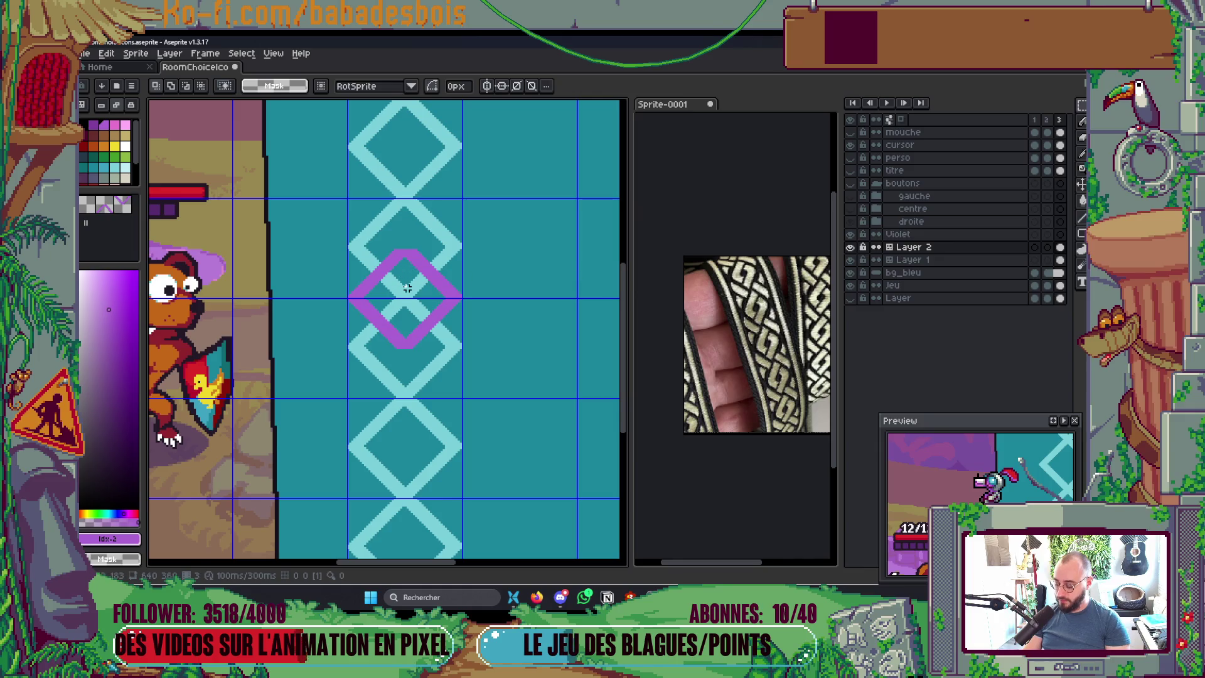
Step: Raise the purple diamond's lower half 38 px to form an X and delete the leftover V
left_click_drag(344, 295, 464, 399)
left_click(464, 356)
key("Up")
key("Up")
key("Up")
key("Up")
key("Up")
key("Up")
key("ctrl+d")
left_click_drag(344, 295, 465, 398)
key("Delete")
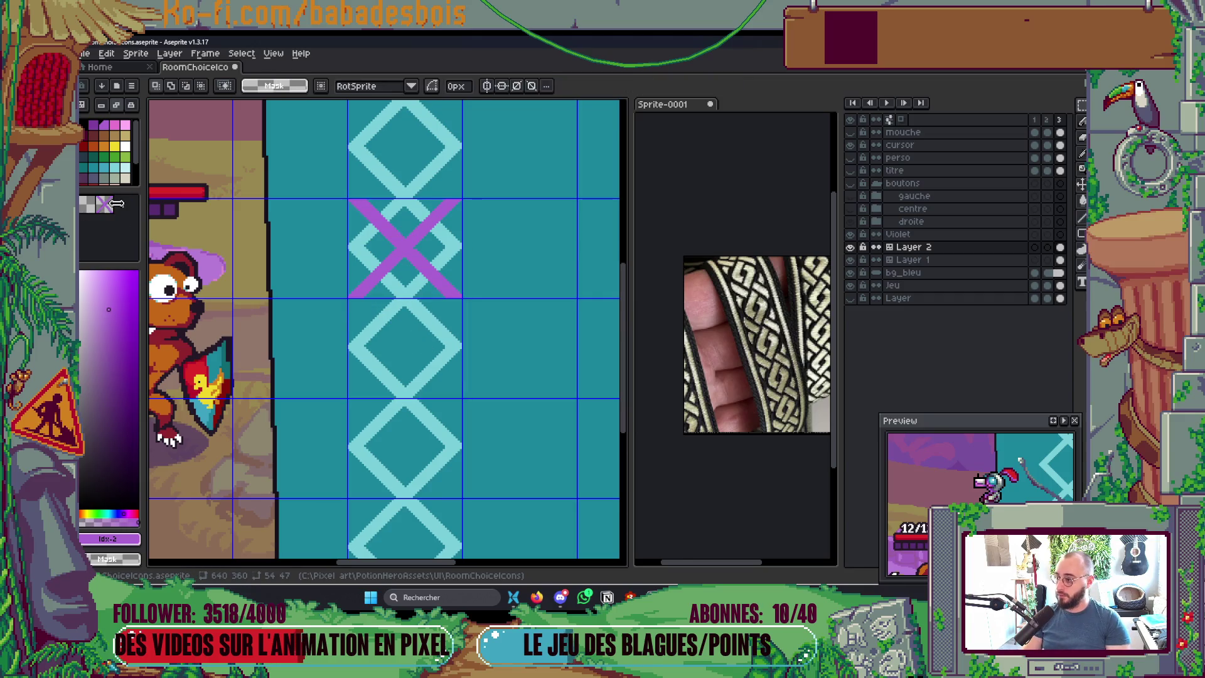
Step: Stamp the purple X tile into the cells below in the diamond column
left_click(105, 204)
key("b")
left_click_drag(396, 343, 397, 533)
scroll(439, 439, "down", 5)
scroll(610, 435, "up", 3)
left_click(395, 322)
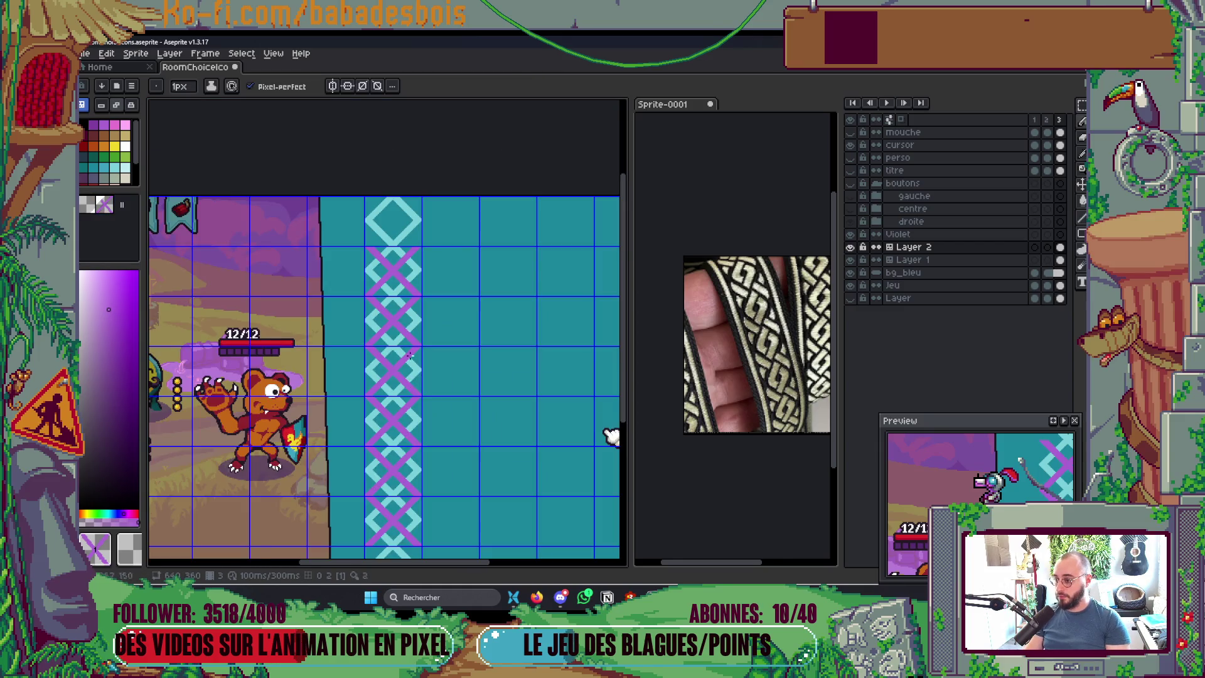
Step: Stamp the purple X tile into the remaining cells down to the column's bottom
left_click(392, 220)
scroll(413, 255, "down", 3)
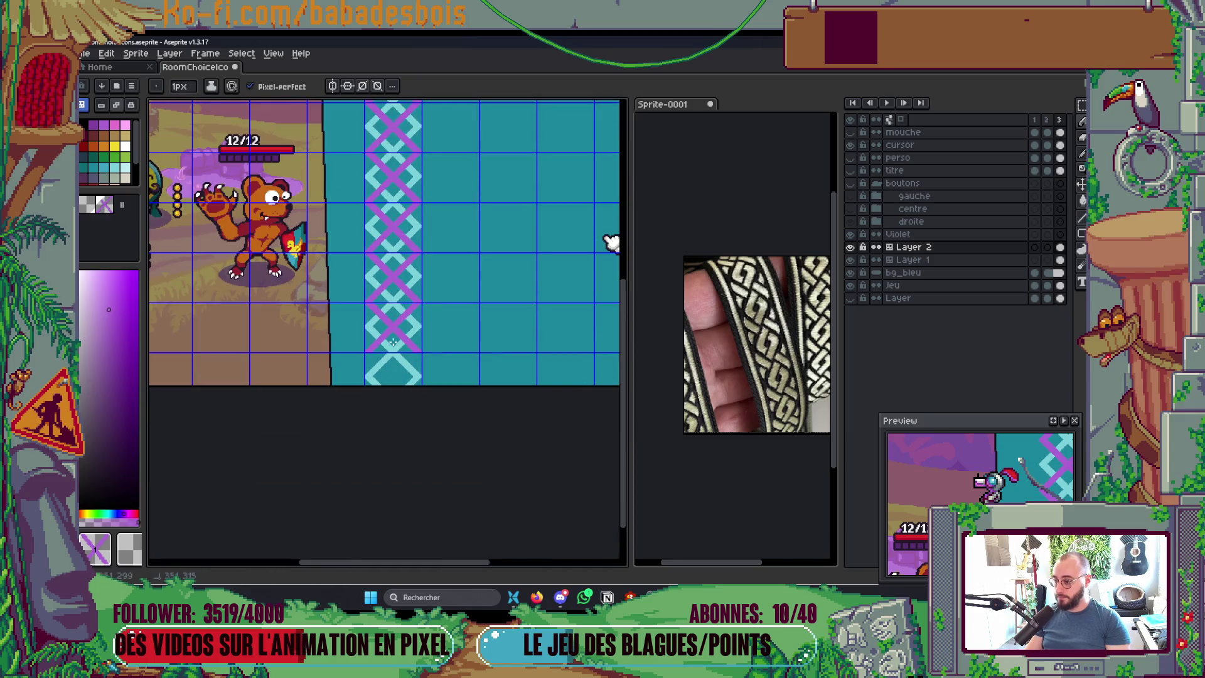
scroll(506, 351, "down", 3)
left_click_drag(505, 375, 506, 406)
left_click(513, 415)
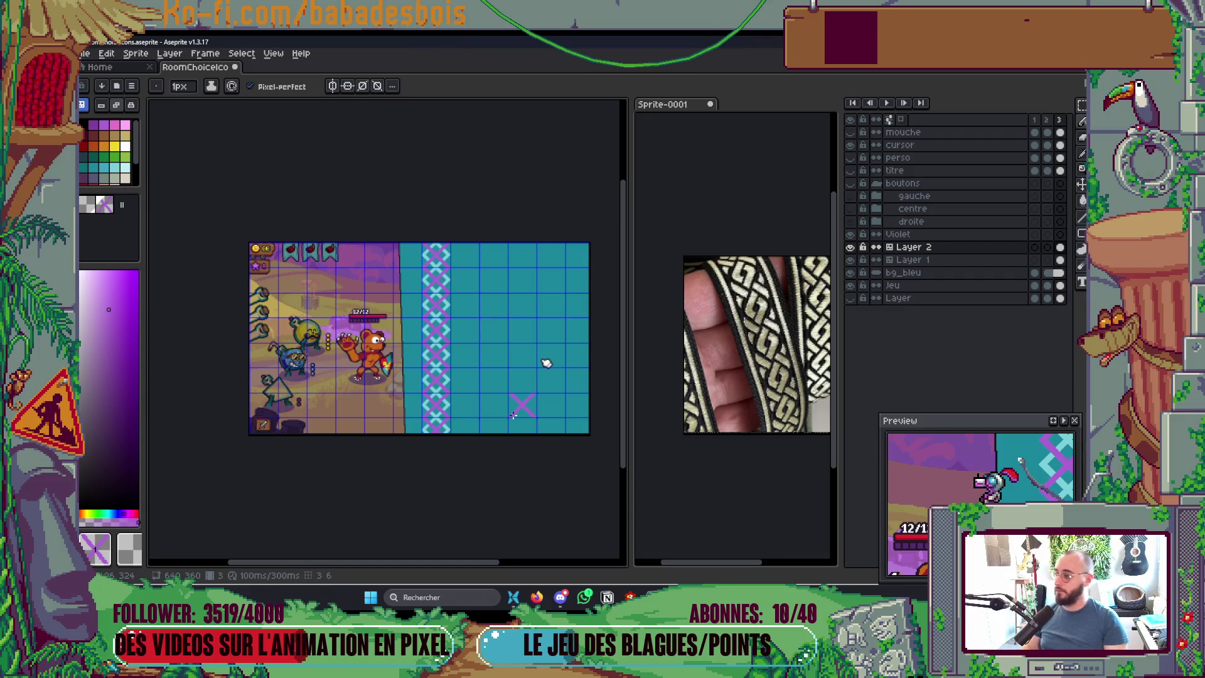
scroll(448, 351, "up", 4)
mouse_move(380, 313)
left_mouse_down()
mouse_move(408, 339)
mouse_move(432, 401)
left_mouse_up()
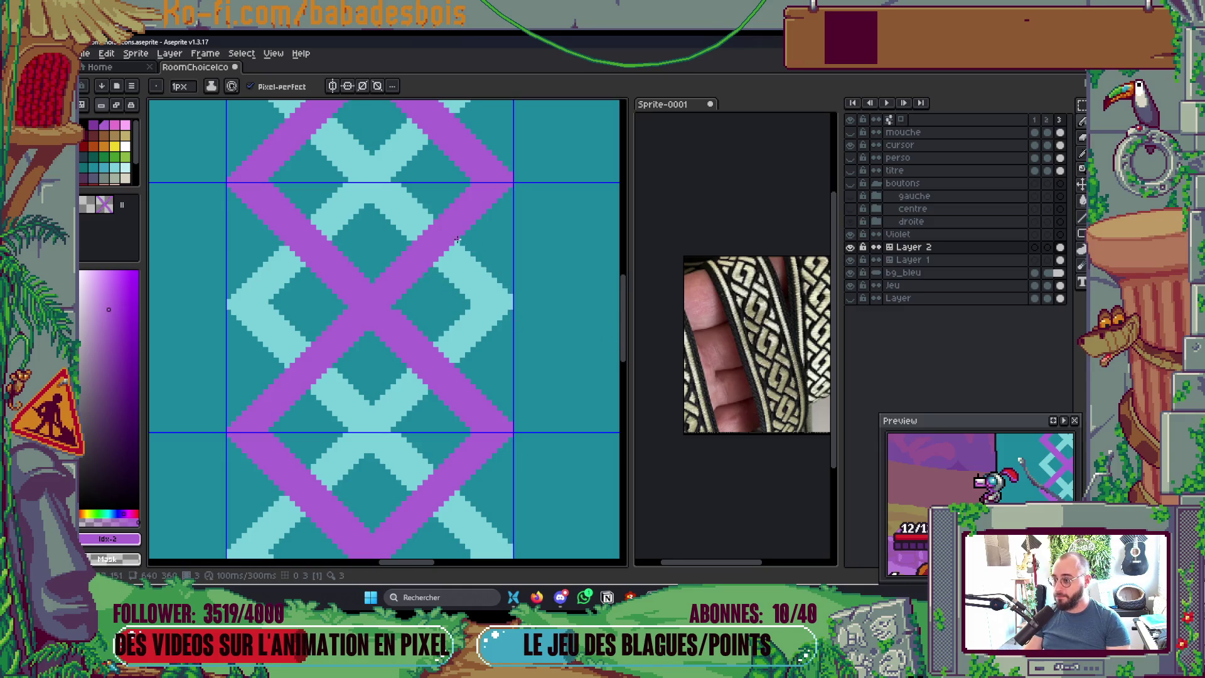
Step: On Layer 1, paint a teal staircase edge into the cyan strip up to the guide
scroll(457, 239, "down", 2)
scroll(402, 204, "up", 4)
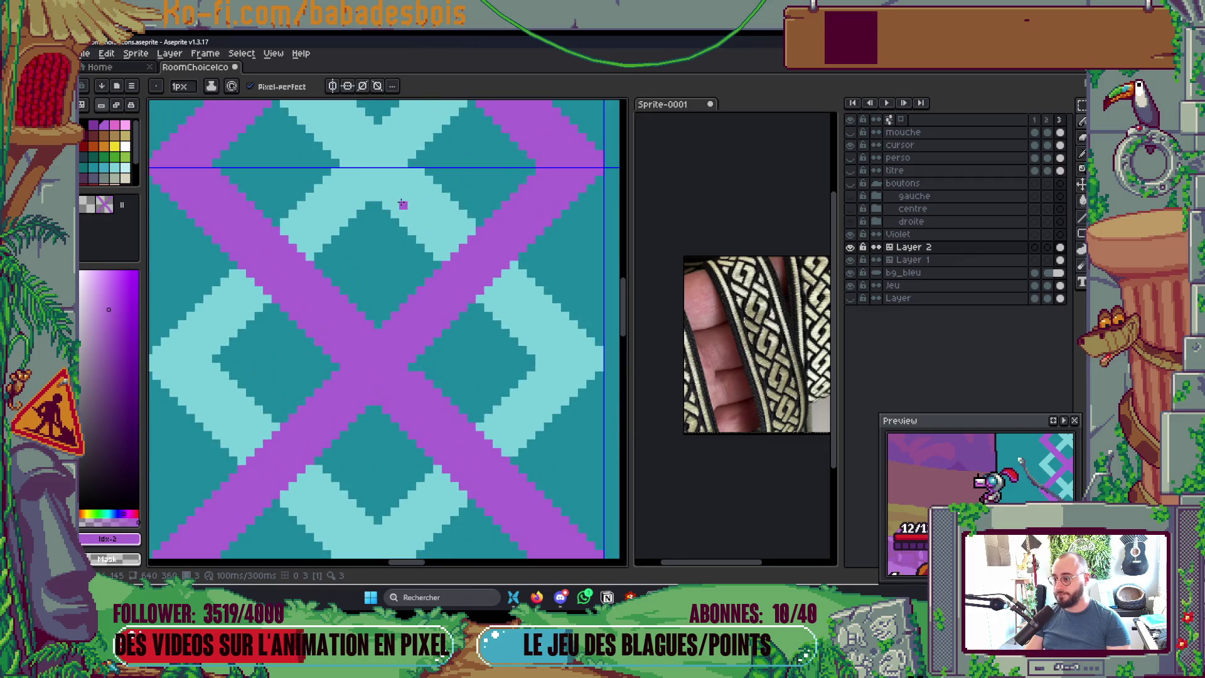
left_click(386, 197, "ctrl")
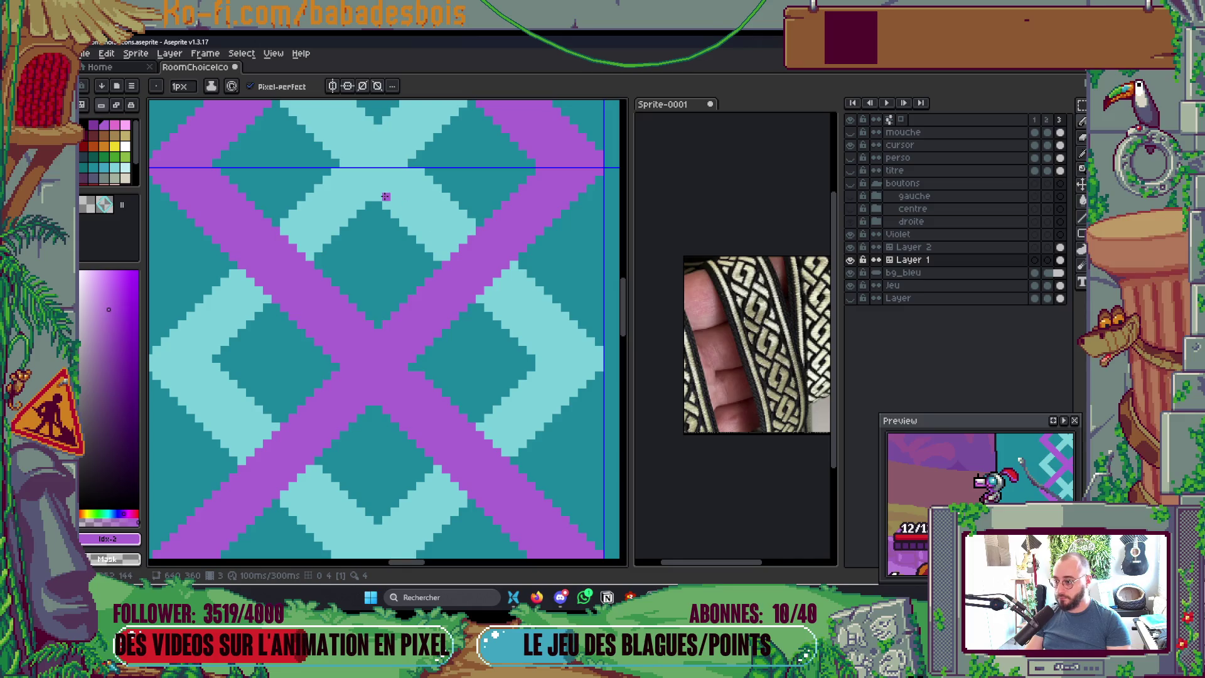
left_click(412, 167, "alt")
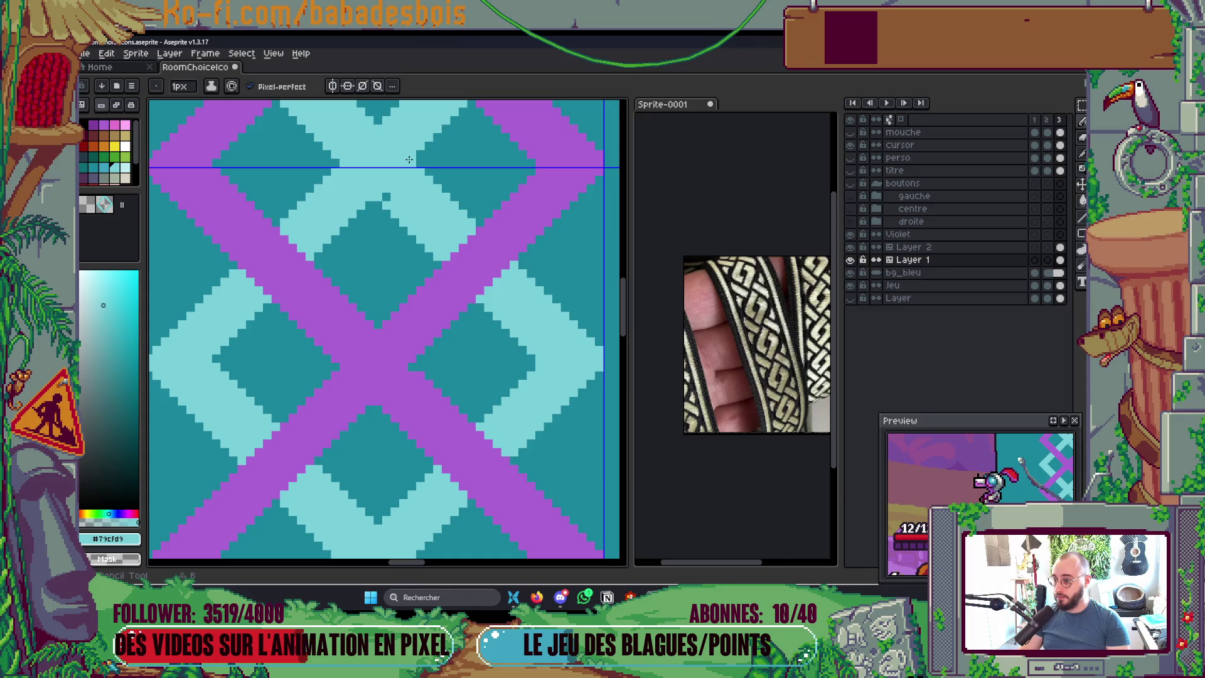
scroll(432, 181, "down", 2)
scroll(377, 270, "up", 4)
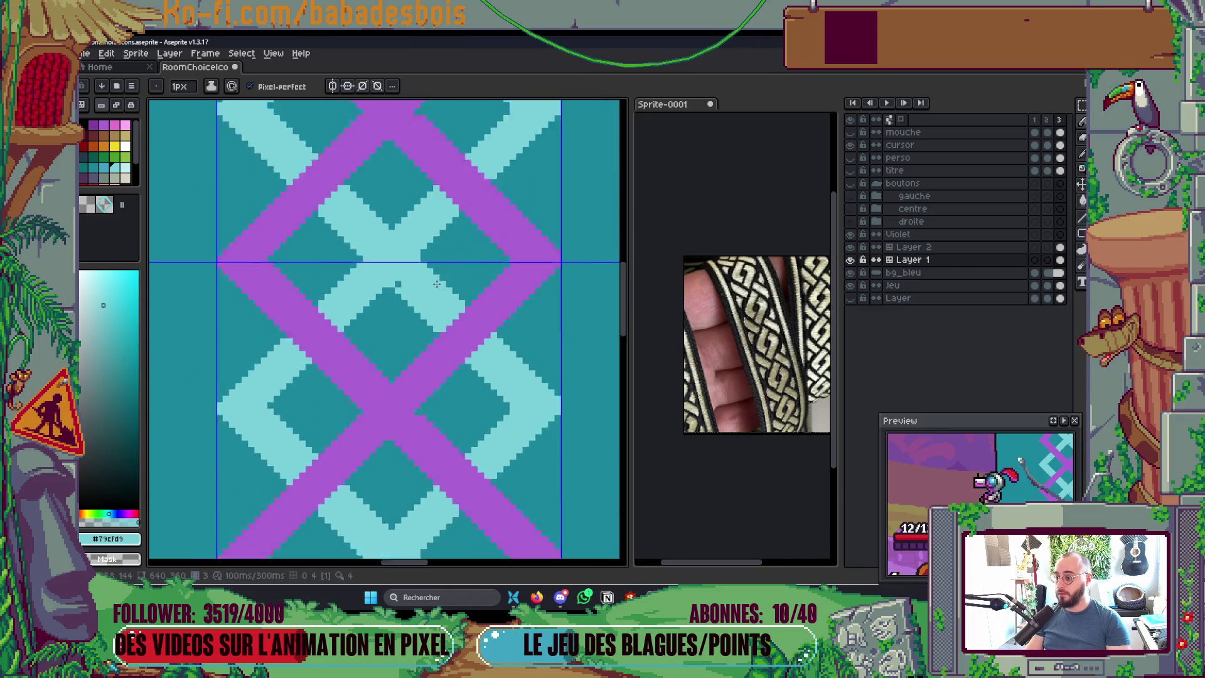
left_click_drag(351, 286, 396, 236)
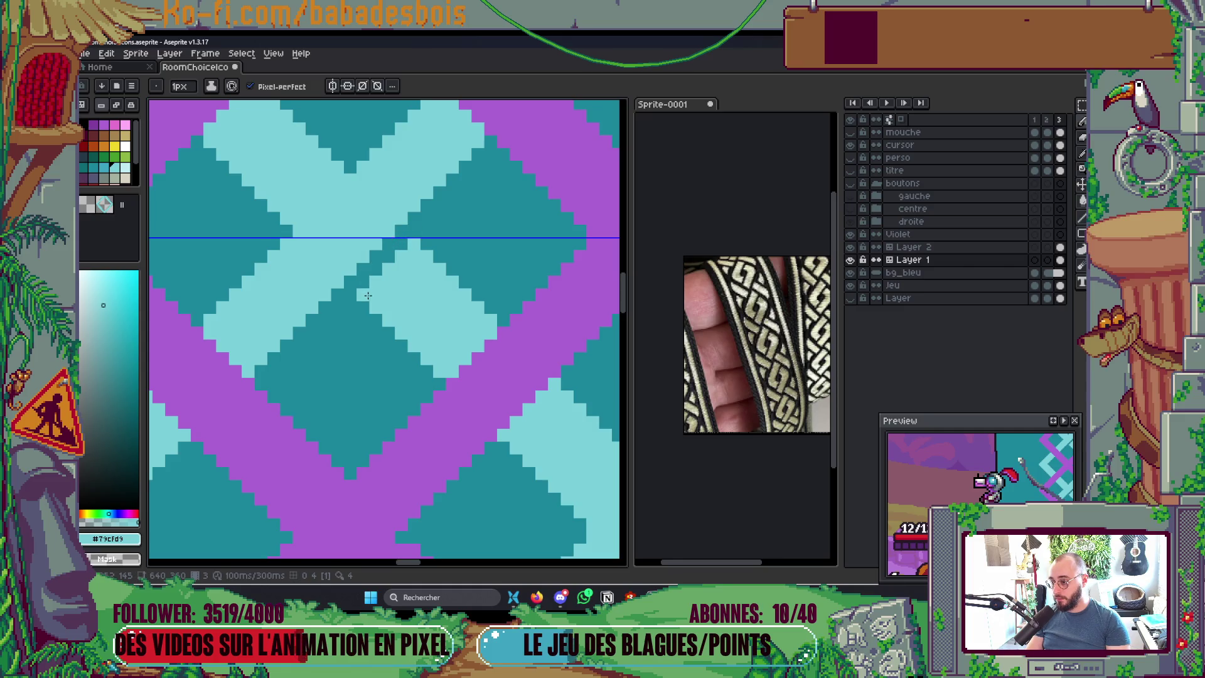
Step: Cut the upper cyan strip with teal steps, then place a cyan pixel at the Layer 2 crossing
left_click_drag(384, 287, 399, 324)
mouse_move(309, 259)
left_mouse_down()
mouse_move(358, 197)
mouse_move(315, 273)
left_mouse_up()
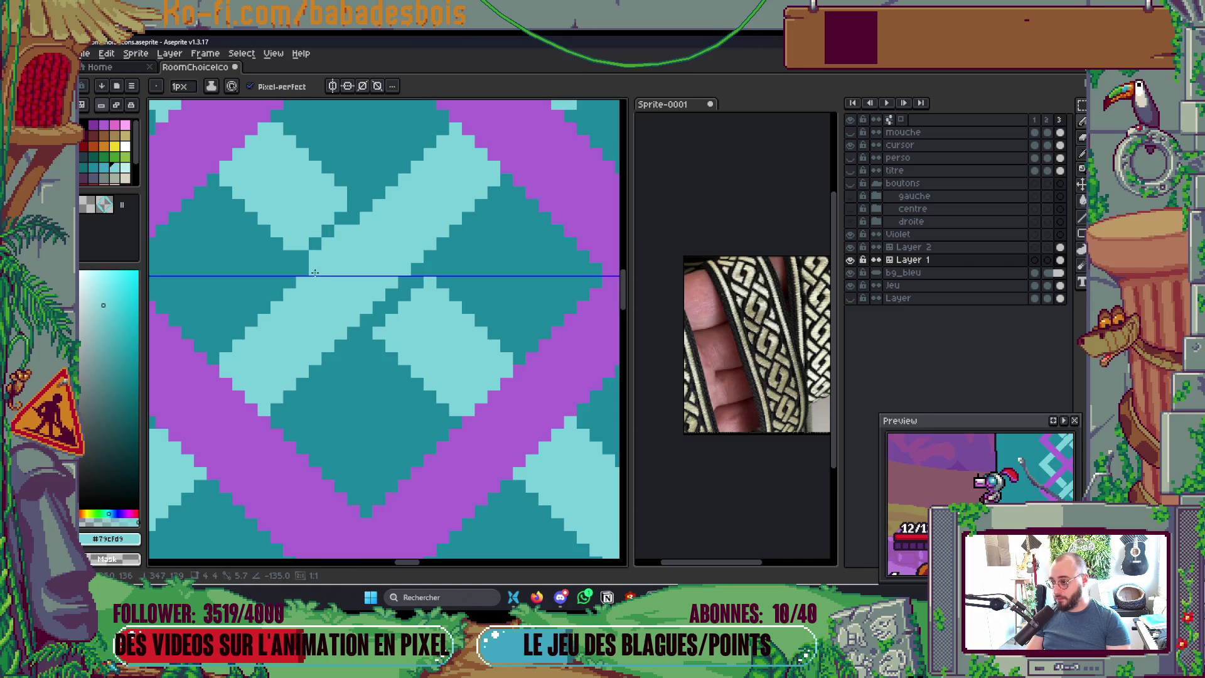
scroll(480, 228, "down", 5)
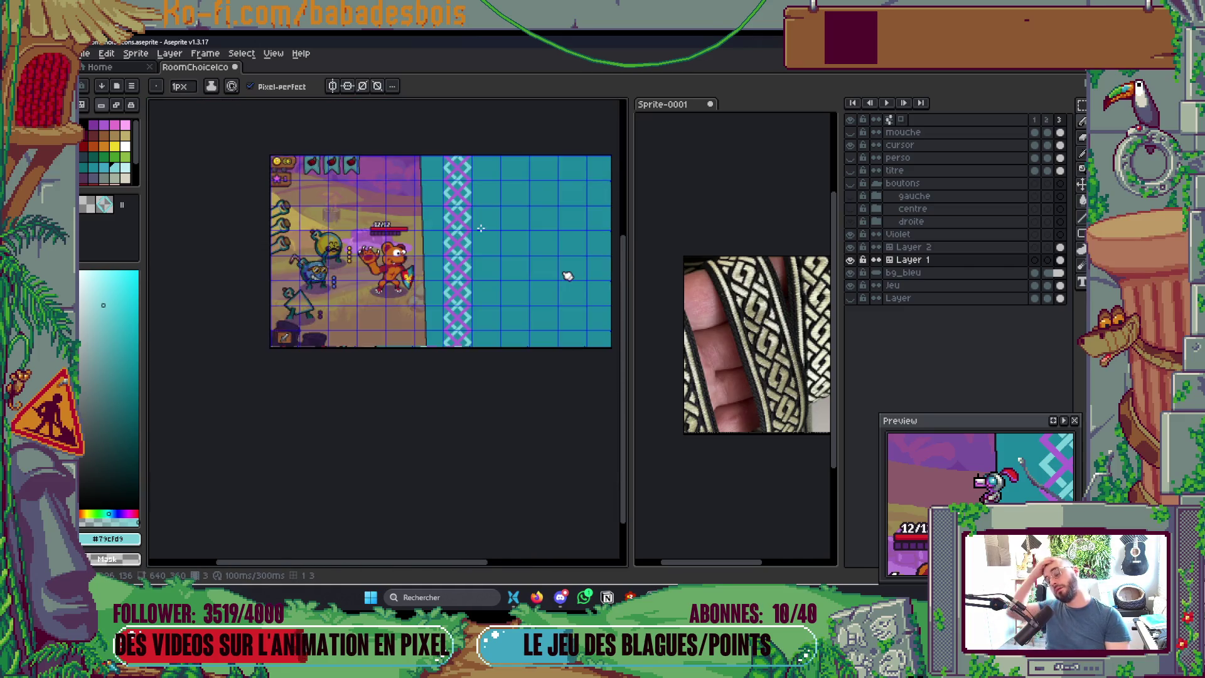
scroll(480, 227, "up", 3)
scroll(433, 201, "up", 1)
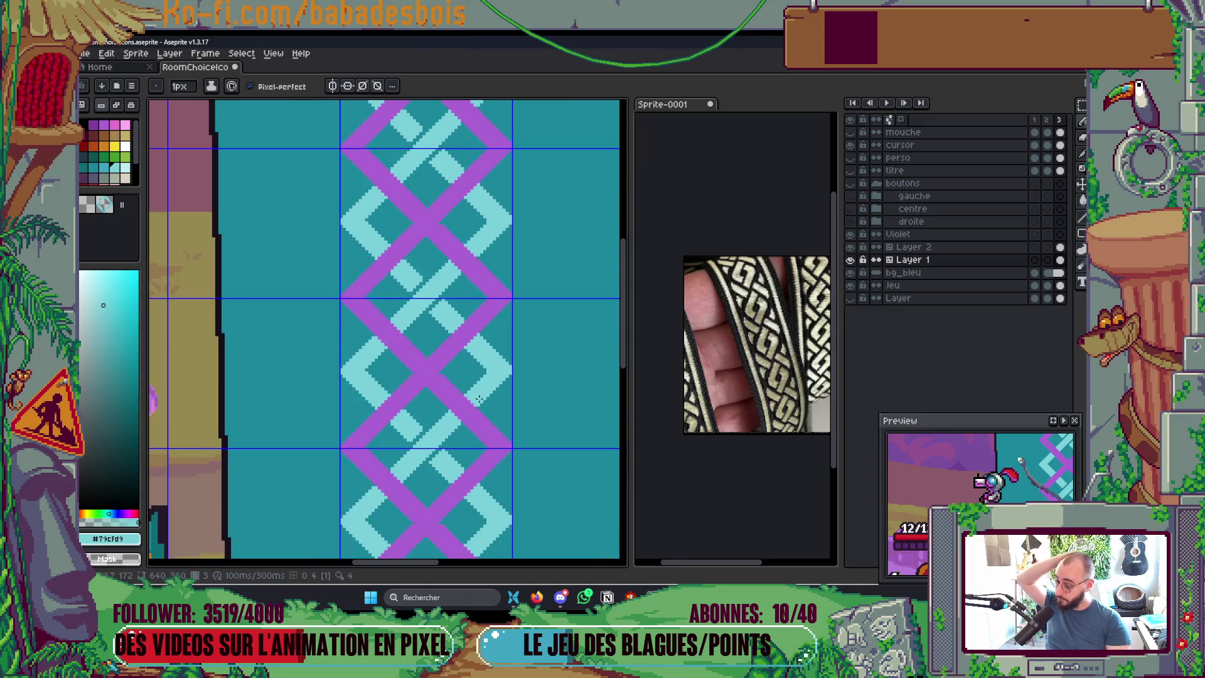
scroll(479, 399, "up", 3)
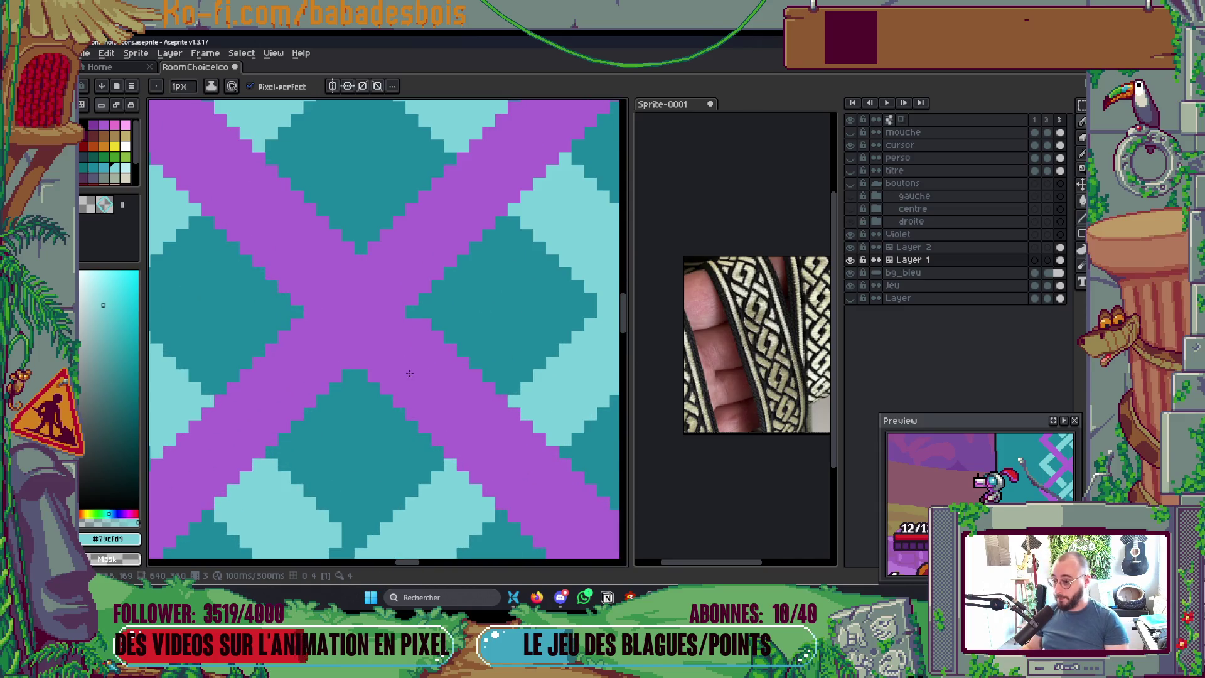
key("alt+Up")
left_click(370, 365)
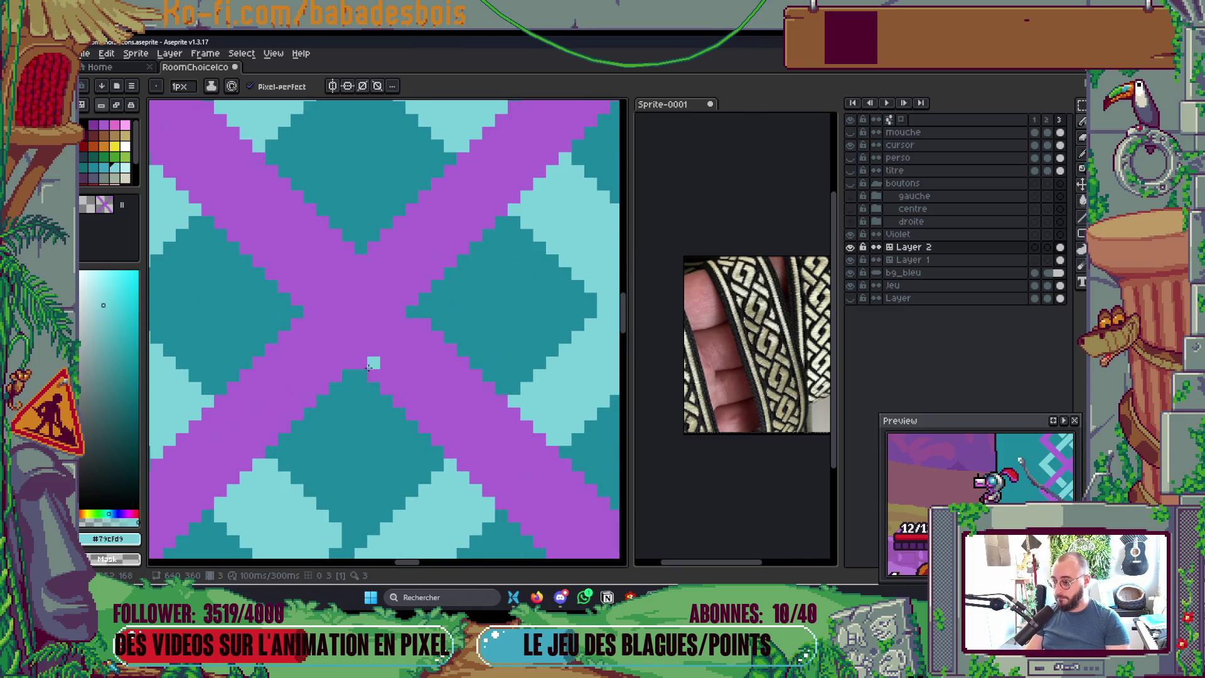
Step: Cut two teal gaps across the purple band at the crossing
scroll(370, 365, "down", 3)
scroll(382, 338, "up", 2)
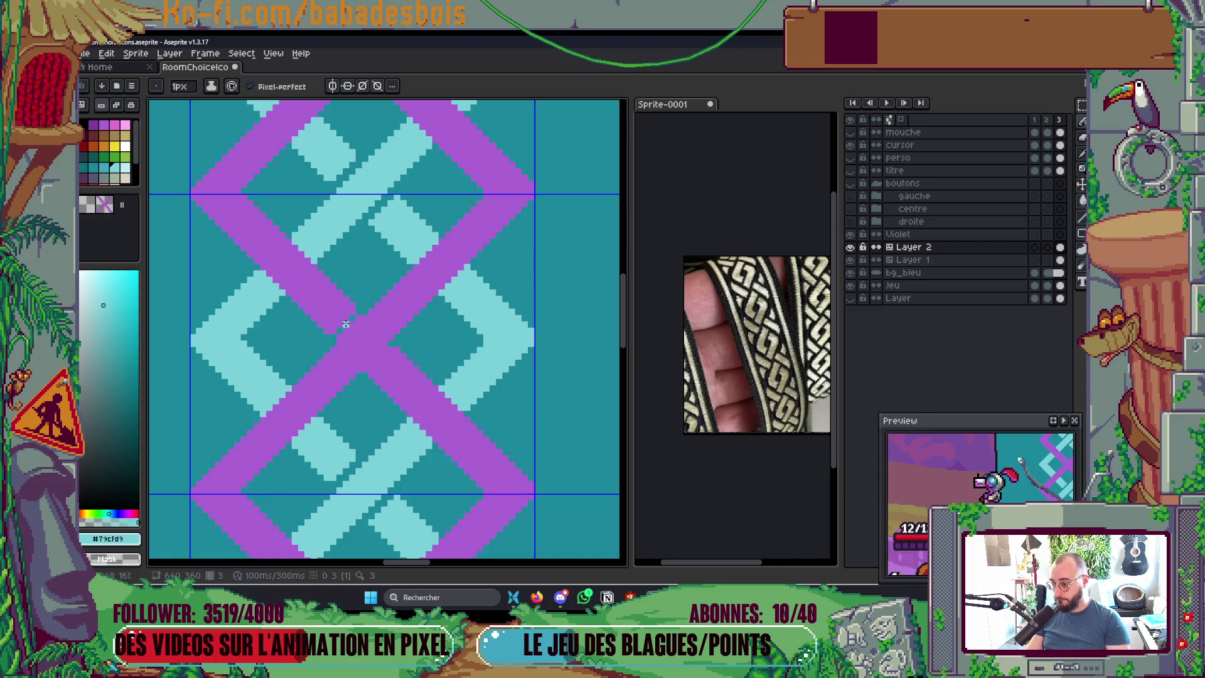
scroll(345, 320, "up", 2)
left_click_drag(347, 335, 373, 309)
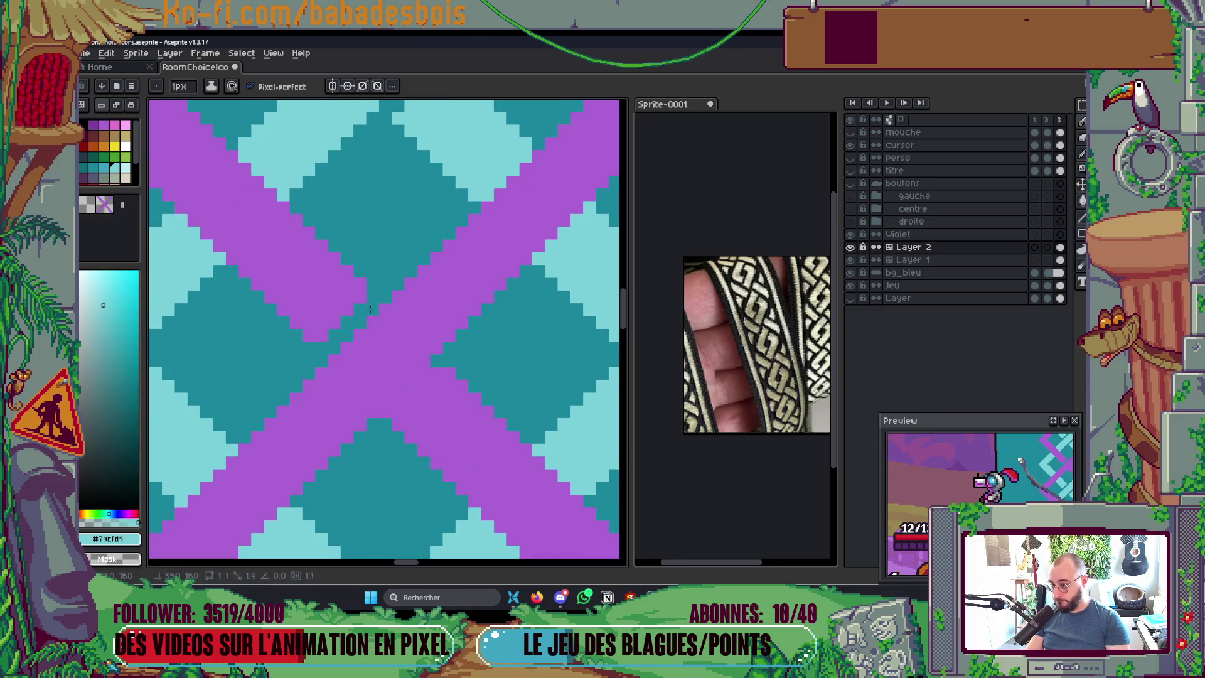
mouse_move(392, 408)
left_mouse_down()
mouse_move(430, 369)
mouse_move(422, 380)
left_mouse_up()
scroll(422, 380, "down", 5)
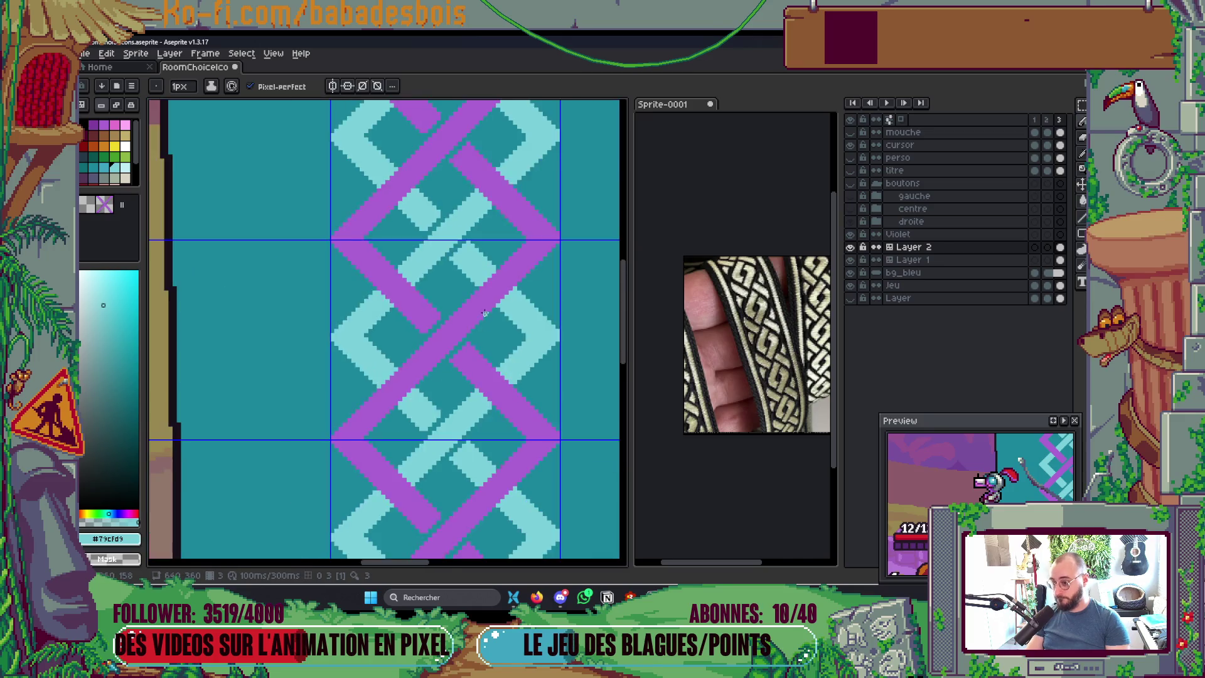
scroll(527, 333, "up", 2)
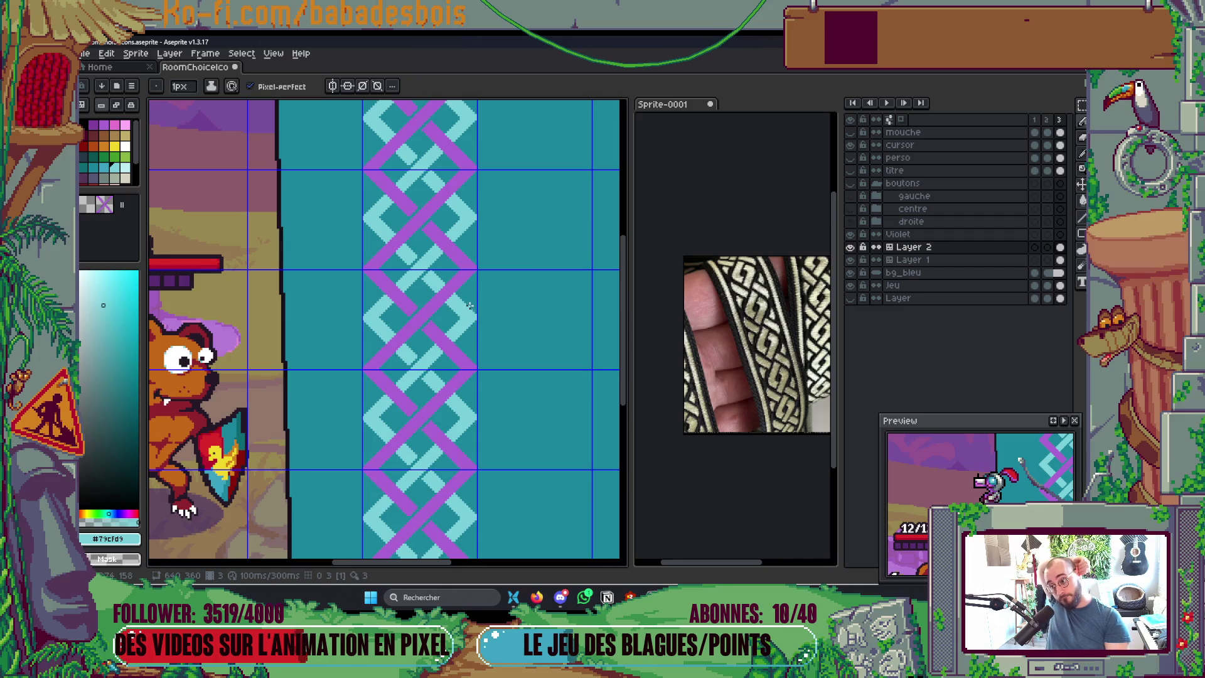
scroll(470, 306, "up", 4)
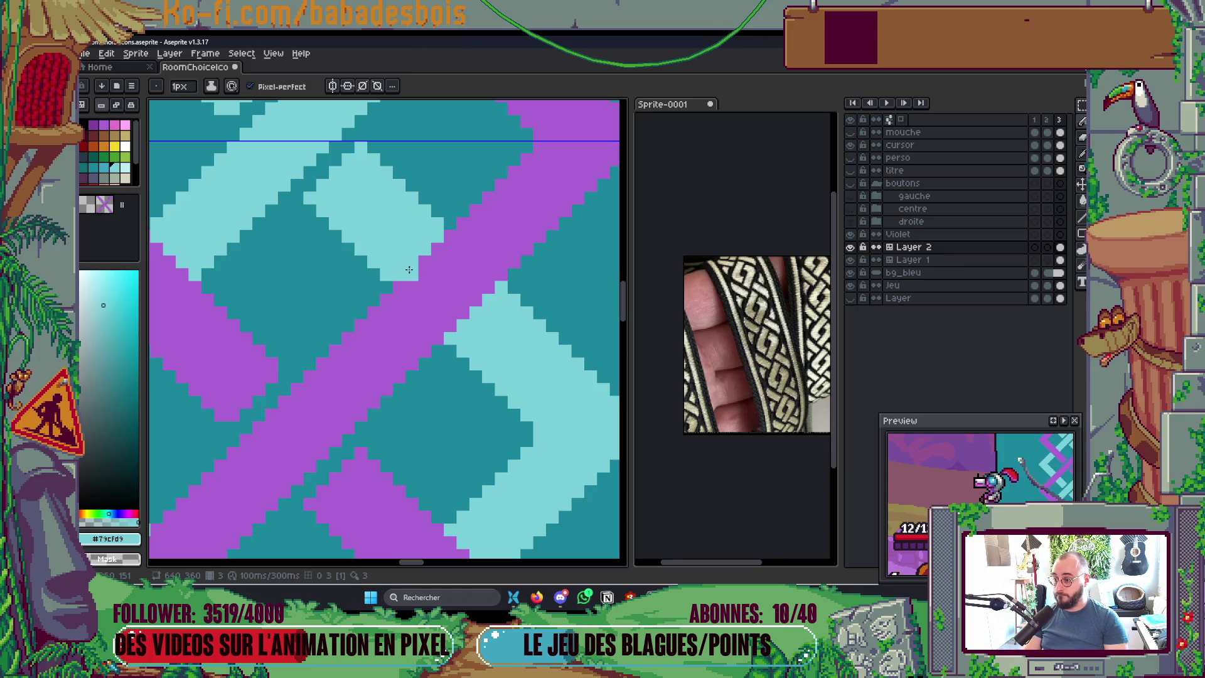
Step: Paint a 3px light-cyan strand over the purple band and tidy its edges into staircases
key("alt+Down")
left_click_drag(435, 232, 426, 293)
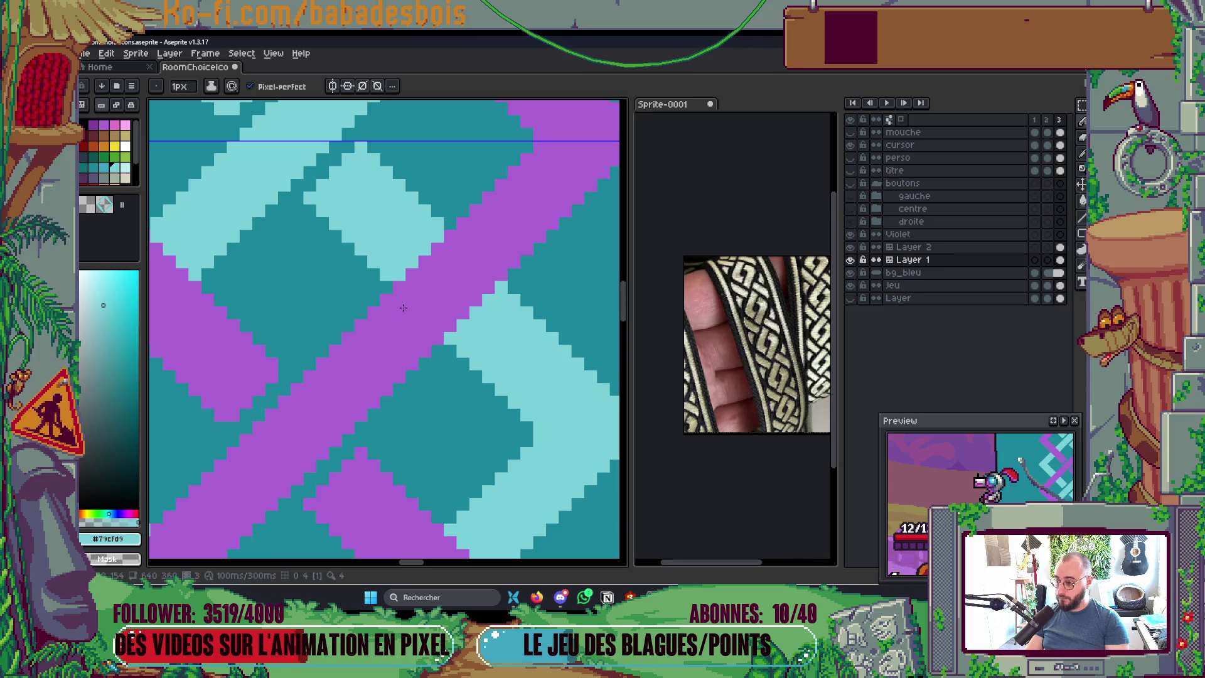
key("alt+Up")
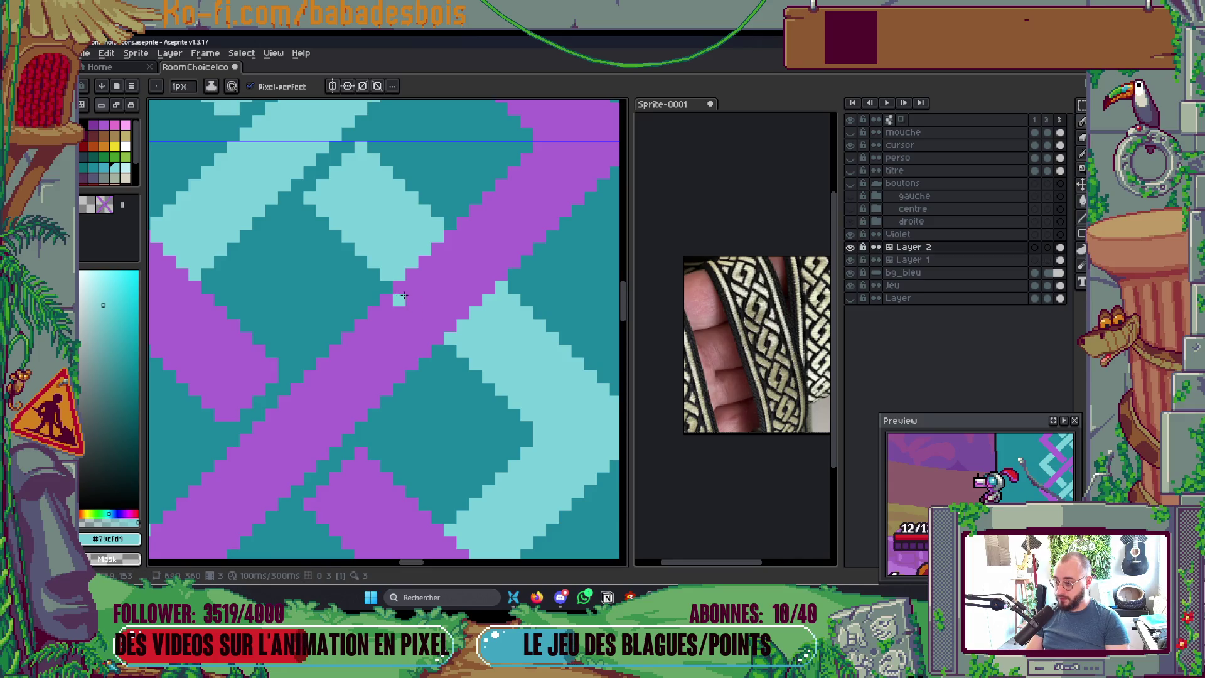
key("plus")
key("plus")
mouse_move(407, 269)
left_mouse_down()
mouse_move(445, 317)
mouse_move(461, 286)
mouse_move(436, 233)
mouse_move(481, 273)
left_mouse_up()
key("minus")
left_click(465, 255)
mouse_move(462, 233)
left_mouse_down()
mouse_move(501, 275)
mouse_move(468, 224)
mouse_move(485, 243)
left_mouse_up()
left_click(492, 252)
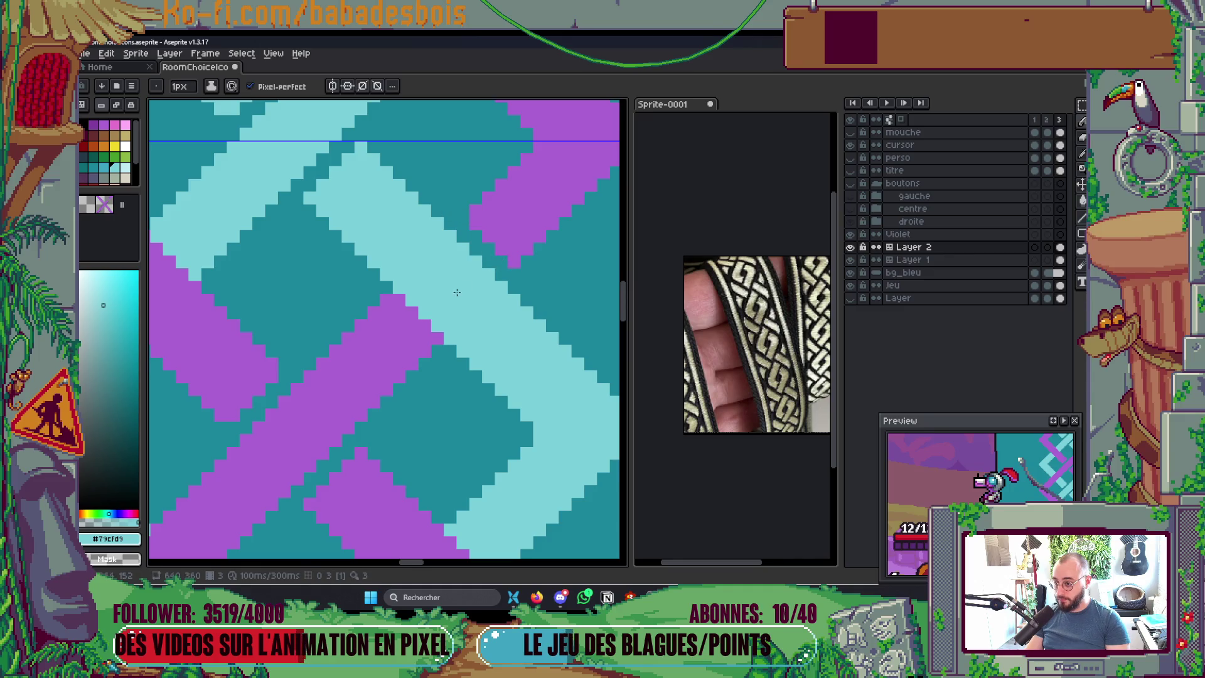
left_click_drag(399, 301, 439, 342)
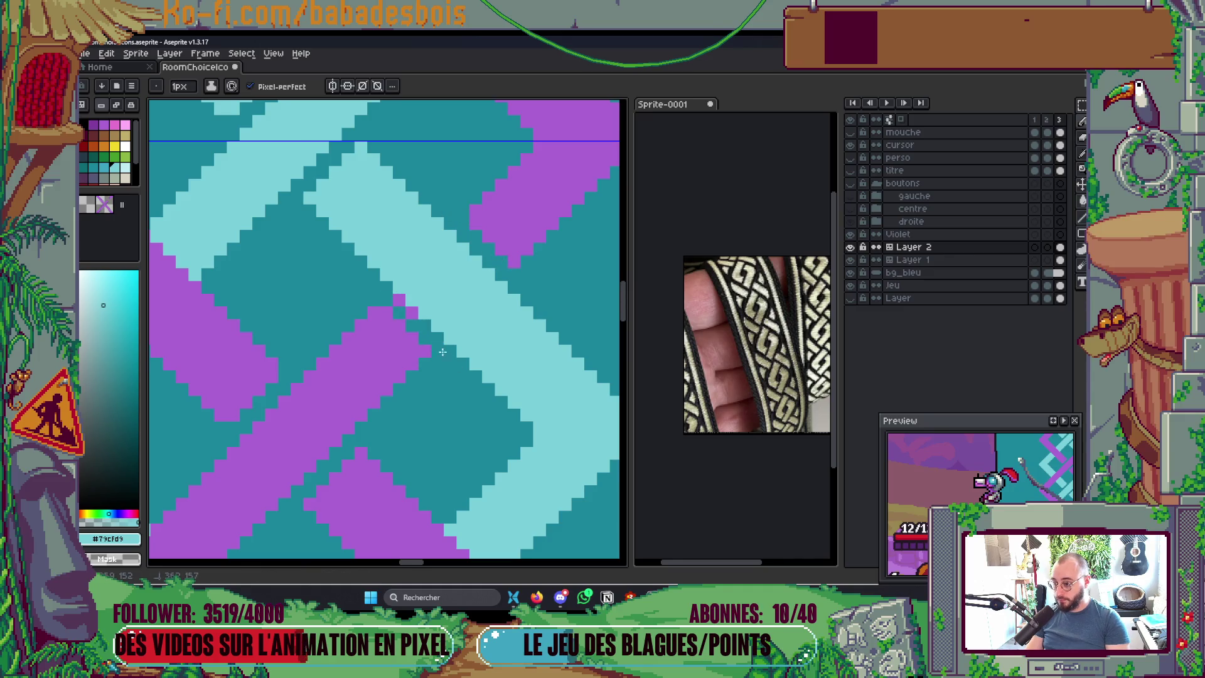
Step: On Layer 1, paint the cyan diagonal's edge pixels dark teal
scroll(489, 276, "down", 2)
scroll(489, 276, "down", 3)
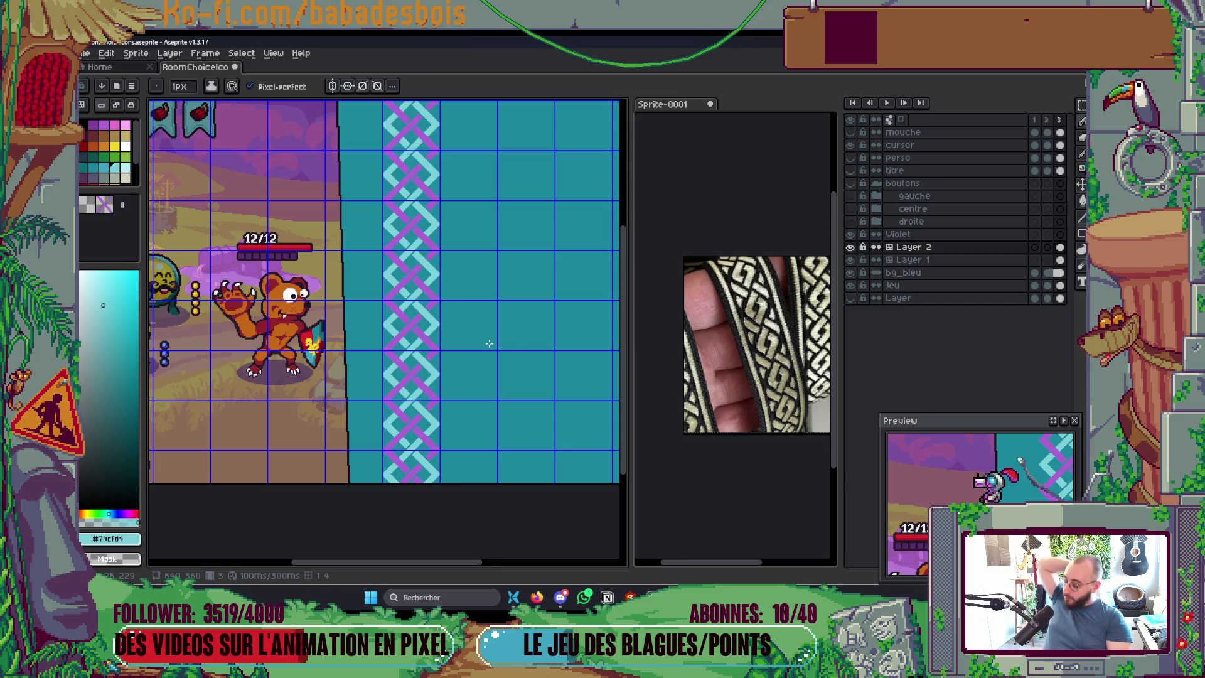
scroll(405, 280, "up", 3)
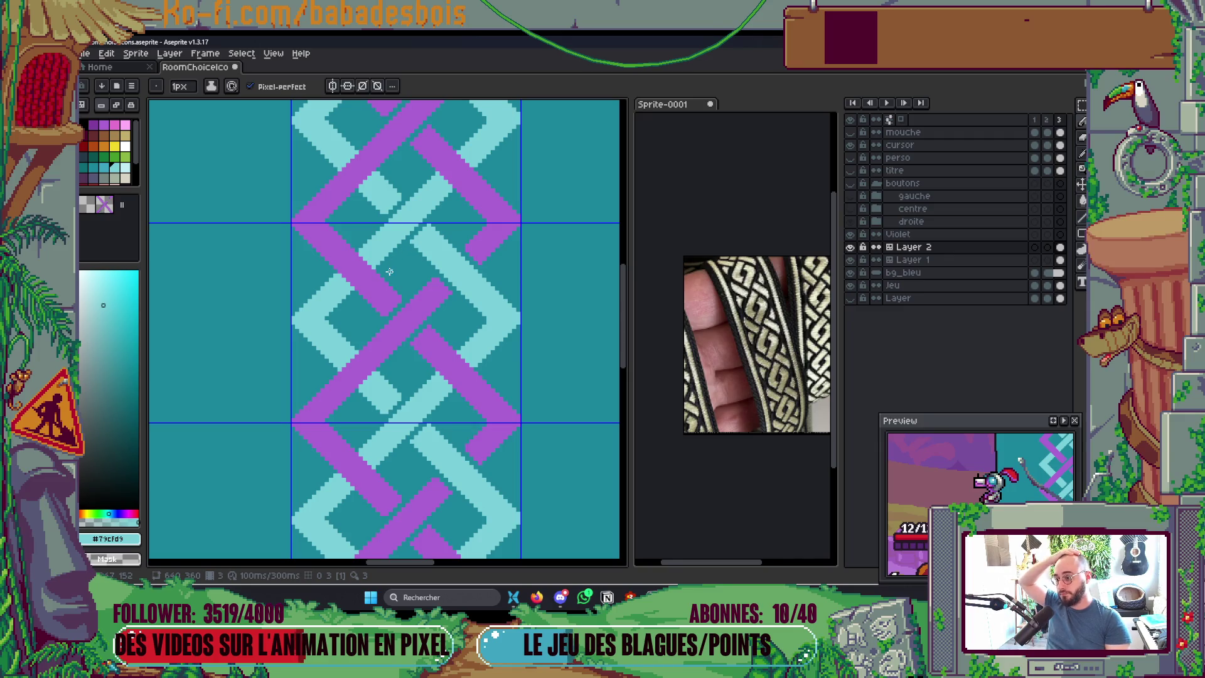
scroll(389, 278, "up", 1)
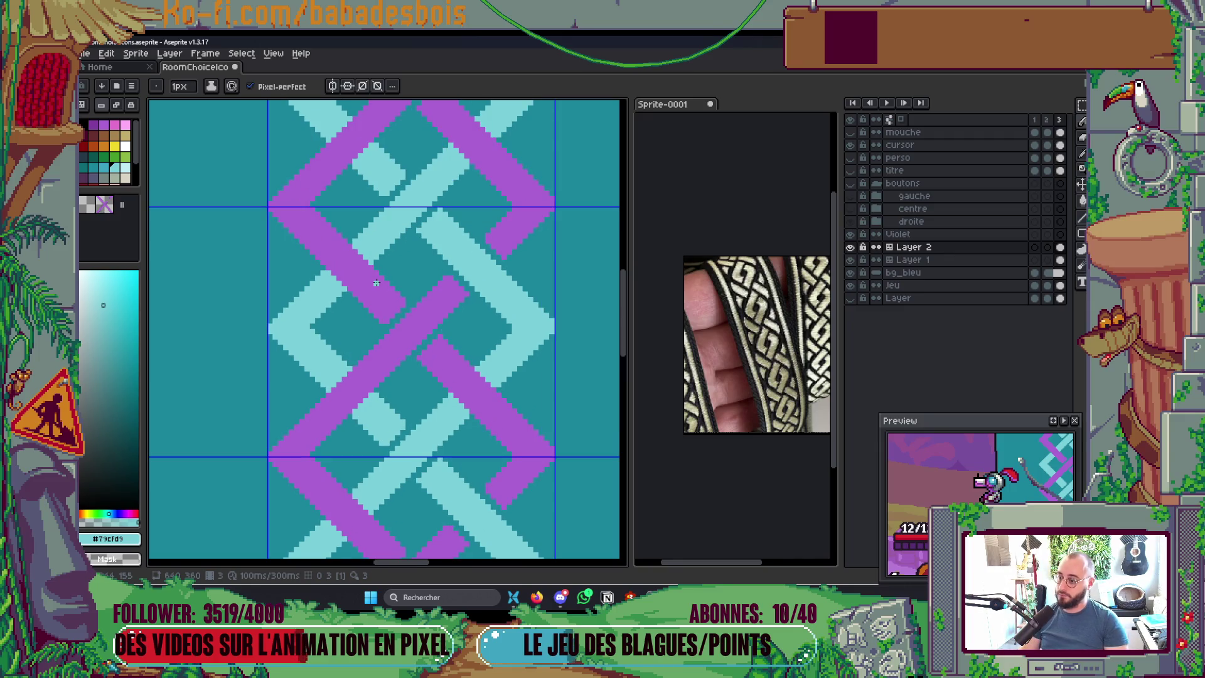
scroll(364, 258, "up", 1)
key("alt+Down")
scroll(344, 228, "up", 2)
left_click_drag(344, 229, 394, 289)
Step: Repaint seven stray light-cyan pixels along the diagonal's lower-left edge dark teal, then check the braid
left_click(243, 324)
left_click(260, 324)
left_click(259, 341)
left_click(277, 341)
left_click(277, 358)
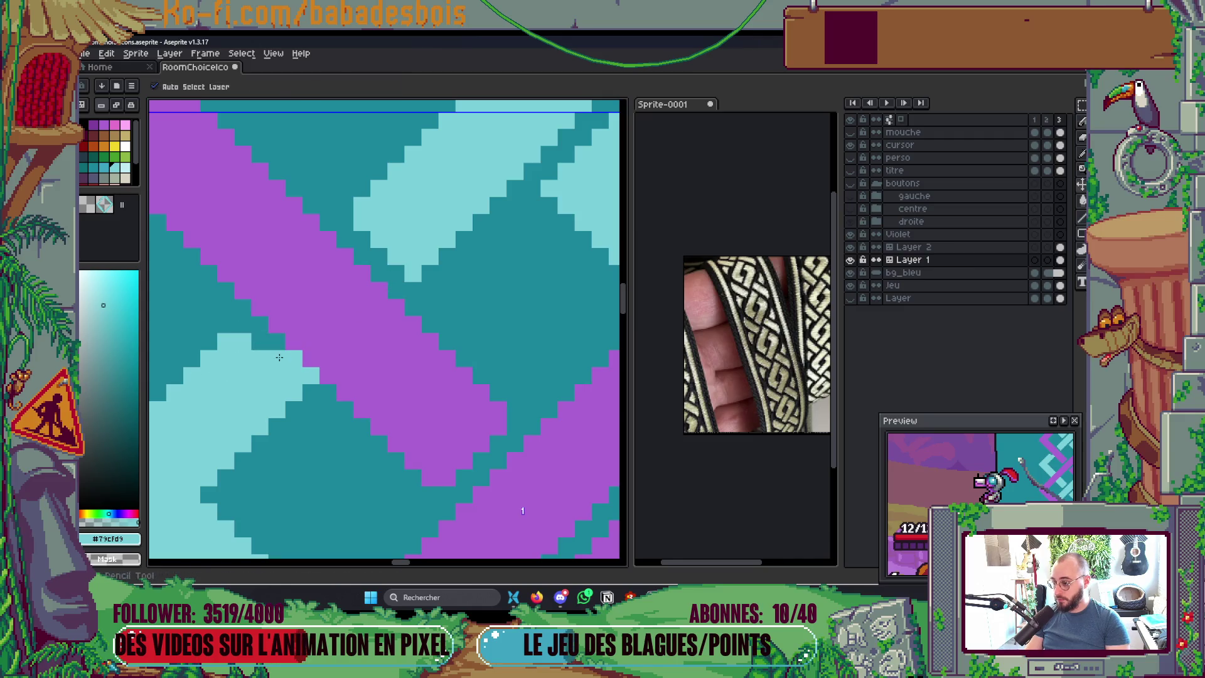
left_click(294, 358)
left_click(297, 370)
scroll(512, 383, "down", 5)
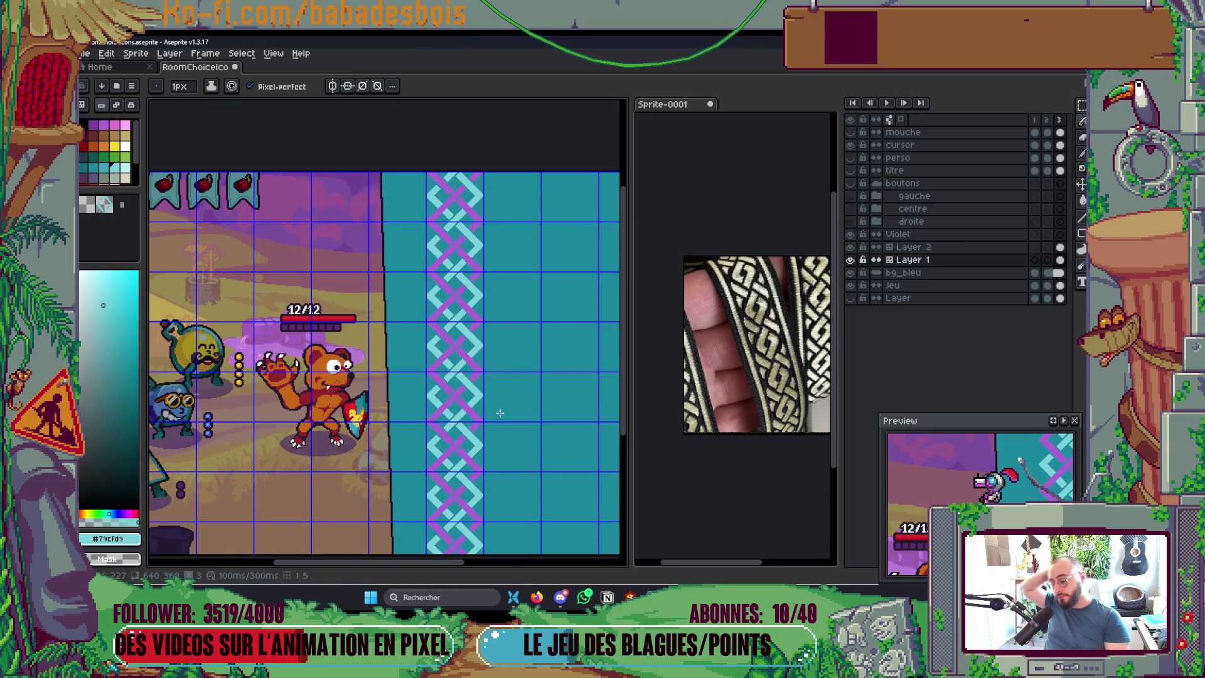
scroll(499, 413, "down", 2)
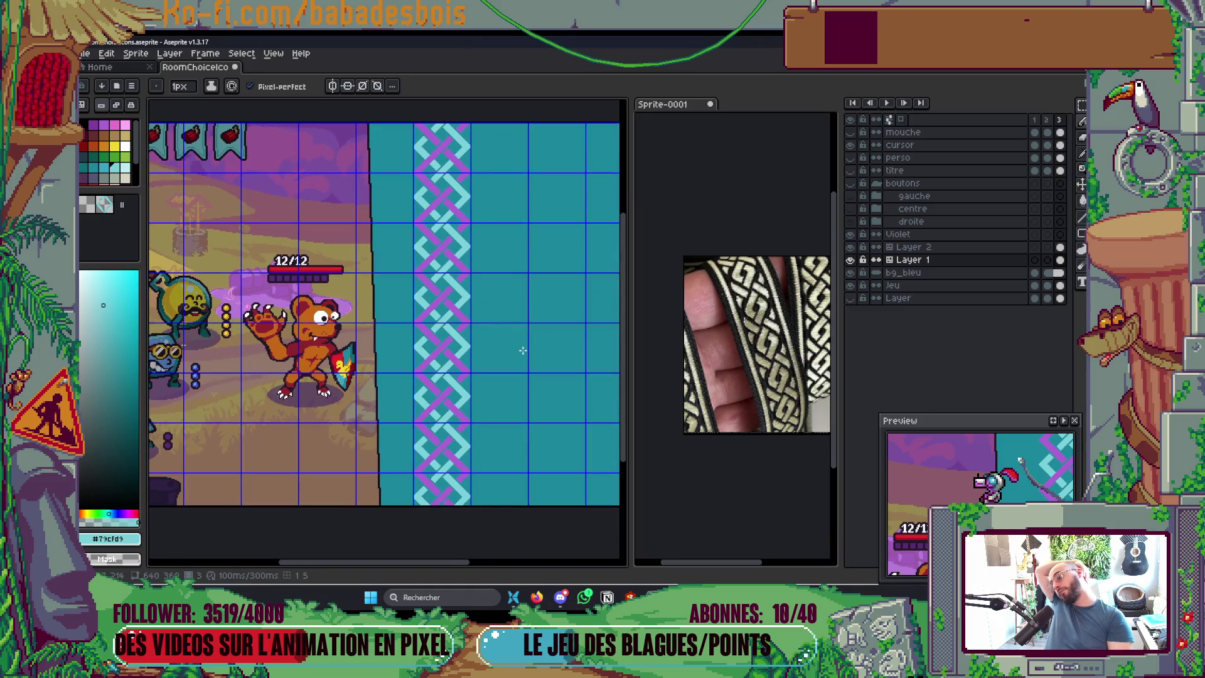
scroll(479, 349, "up", 4)
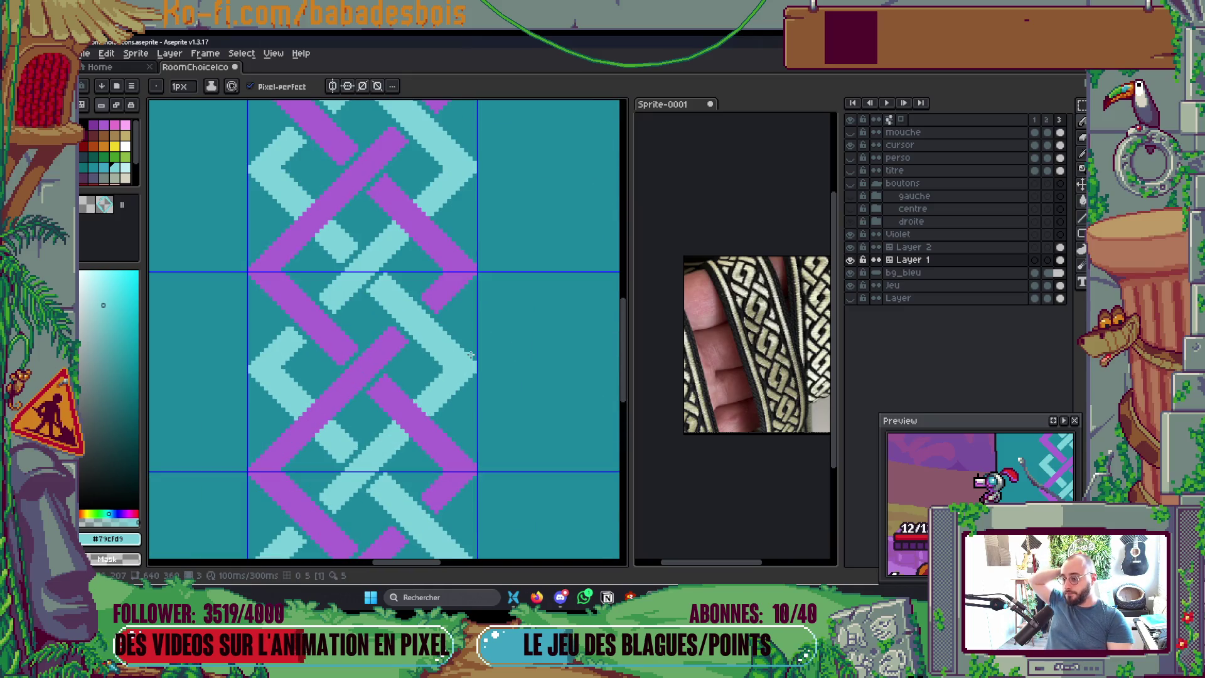
scroll(470, 355, "up", 2)
scroll(422, 301, "down", 3)
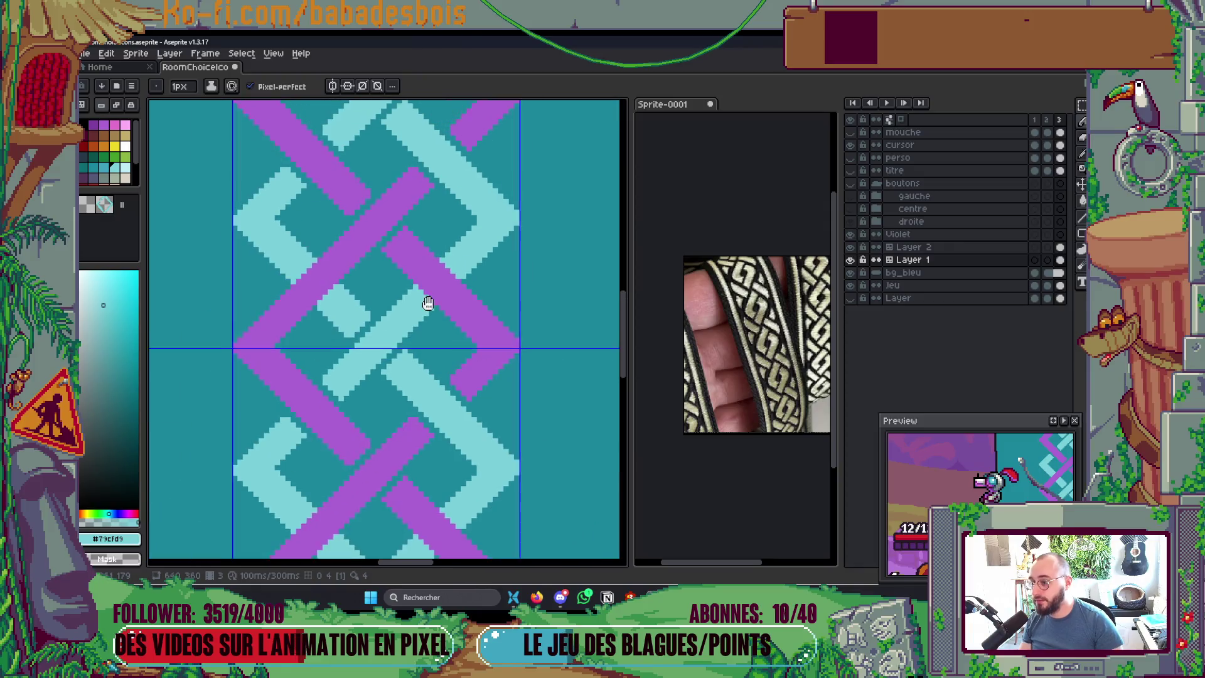
scroll(433, 345, "up", 2)
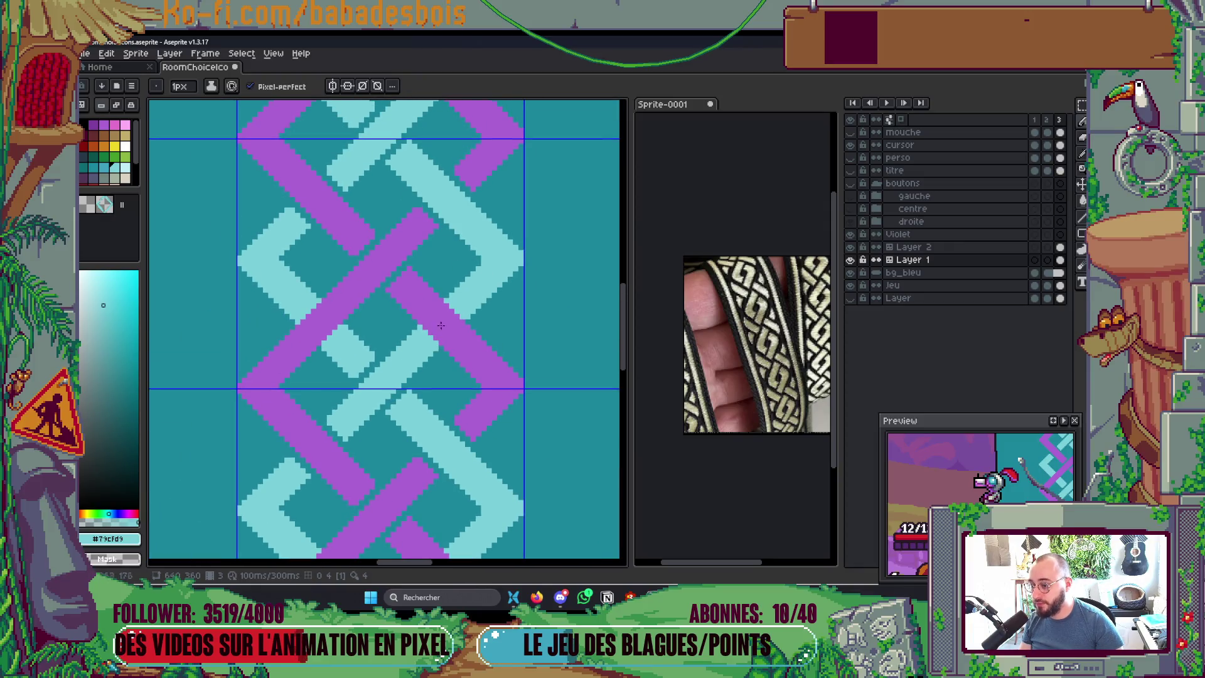
scroll(440, 325, "up", 1)
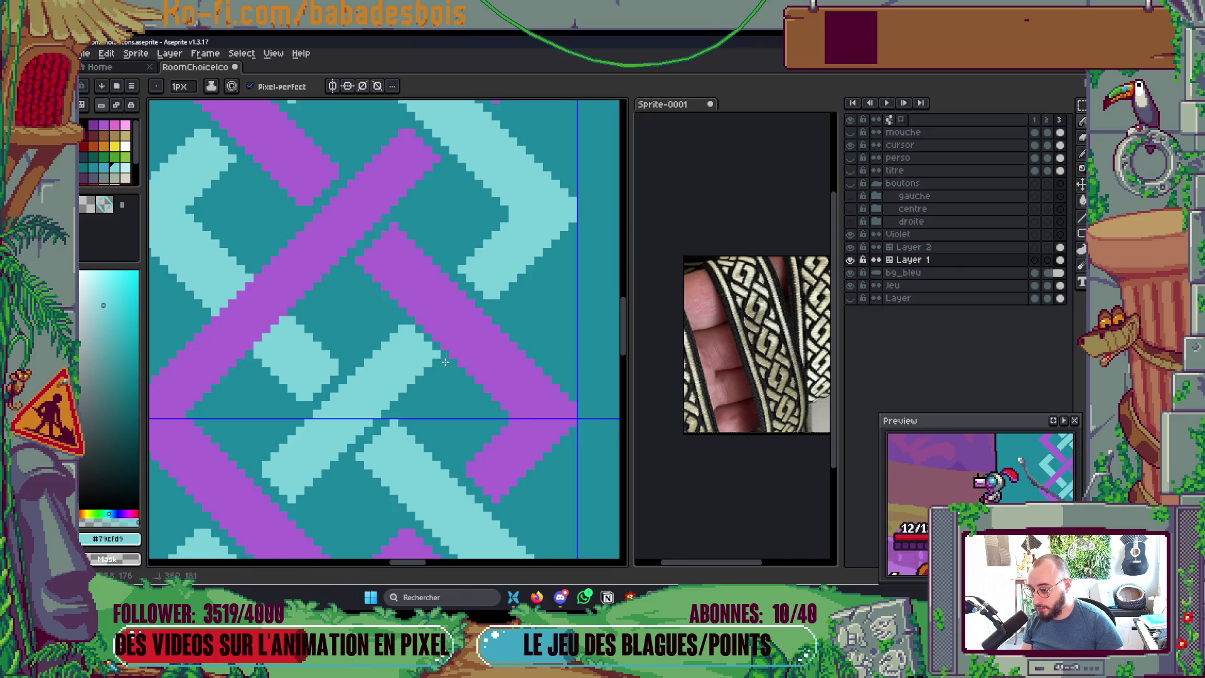
scroll(401, 317, "down", 5)
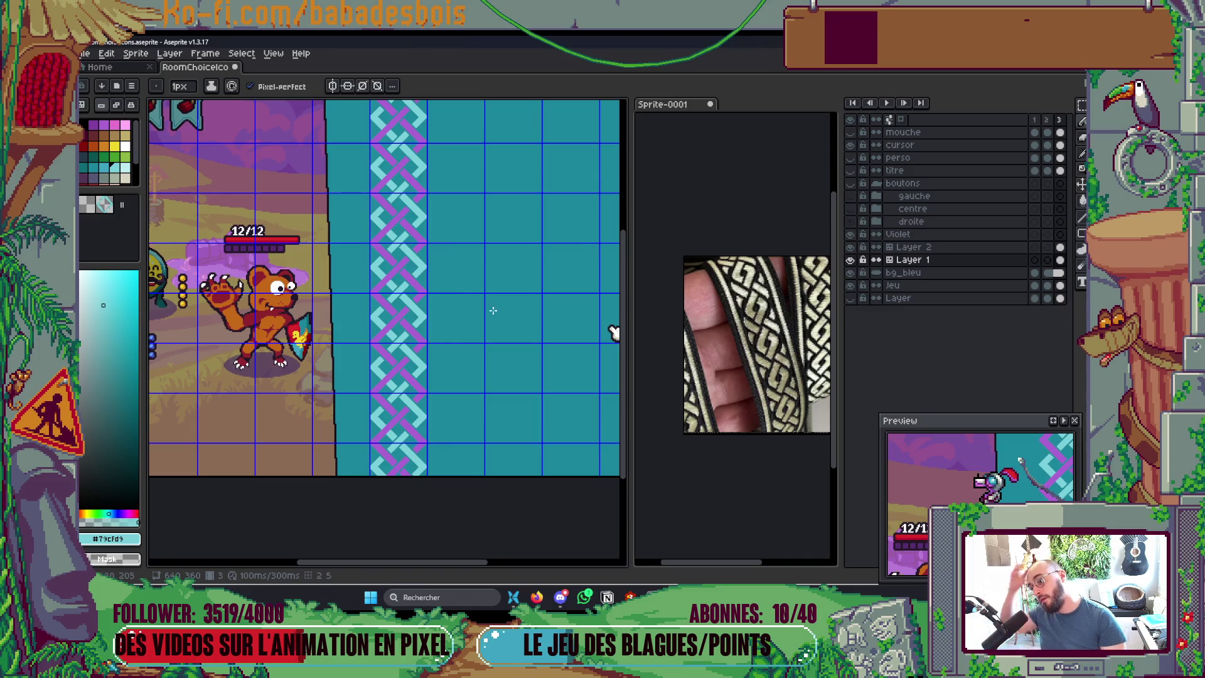
scroll(403, 280, "up", 5)
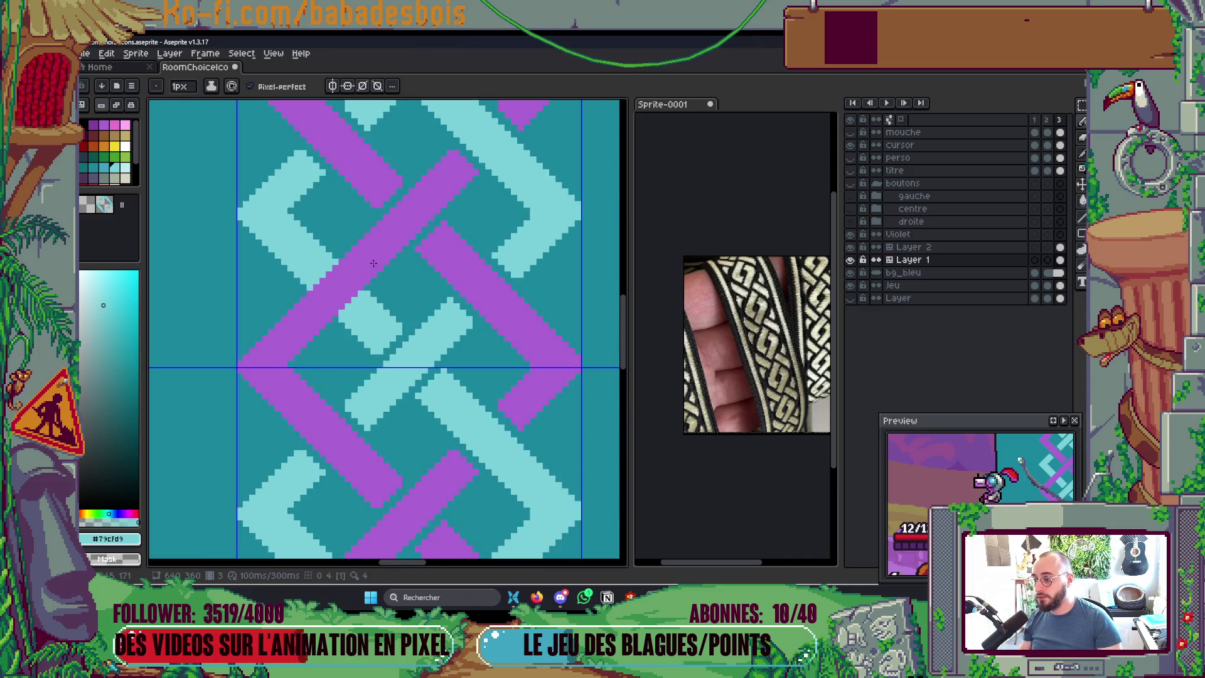
scroll(373, 263, "down", 3)
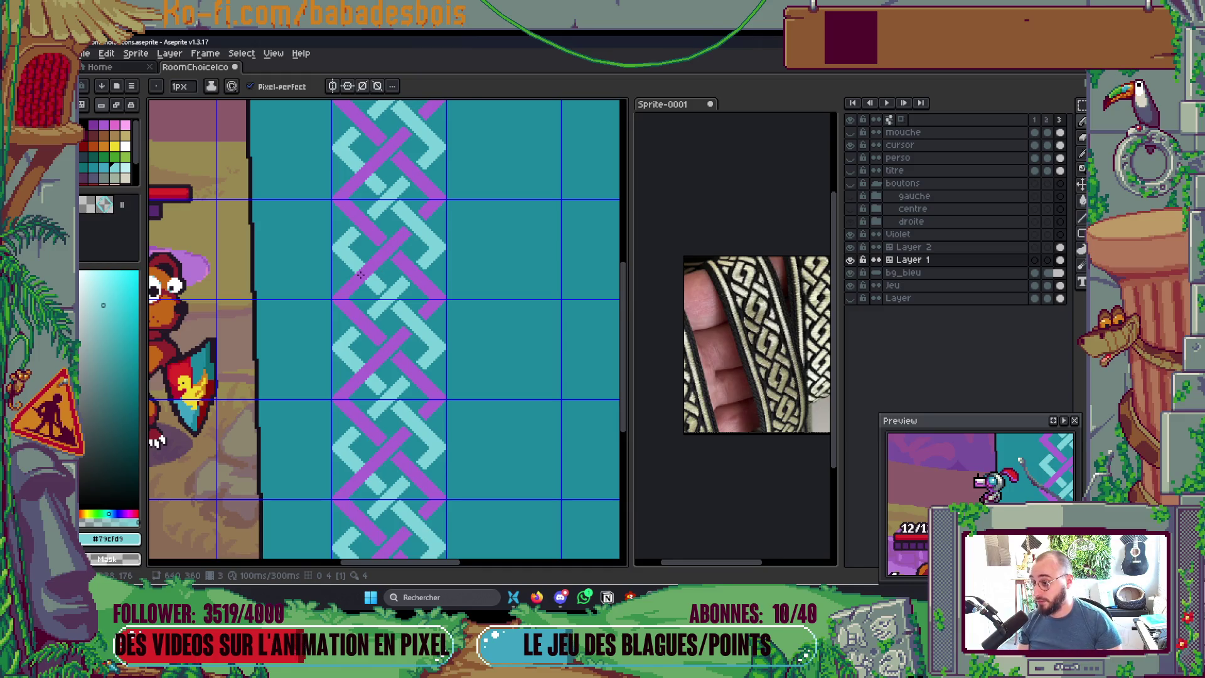
scroll(361, 275, "up", 3)
Step: On Layer 2, trim the purple tip and extend the light-cyan strand over the crossing
key("alt+Up")
mouse_move(384, 305)
left_mouse_down()
mouse_move(367, 266)
mouse_move(383, 258)
left_mouse_up()
key("plus")
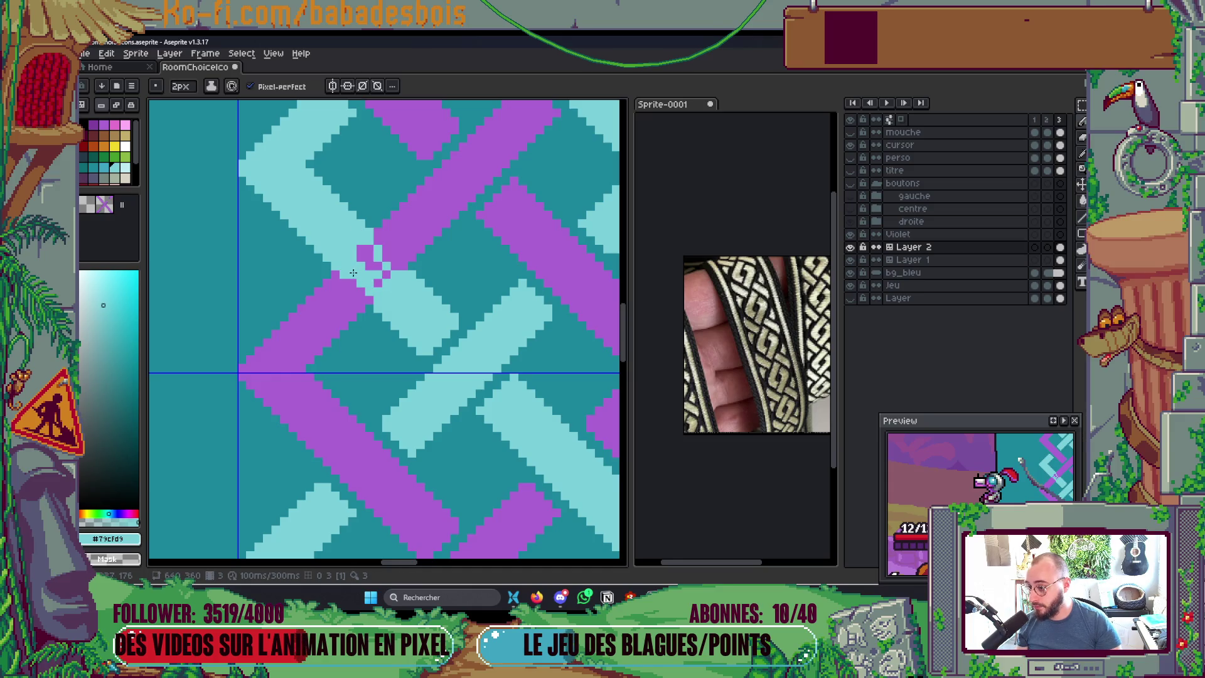
key("ctrl+z")
left_click_drag(375, 237, 405, 276)
left_click(377, 282)
left_click_drag(376, 229, 390, 244)
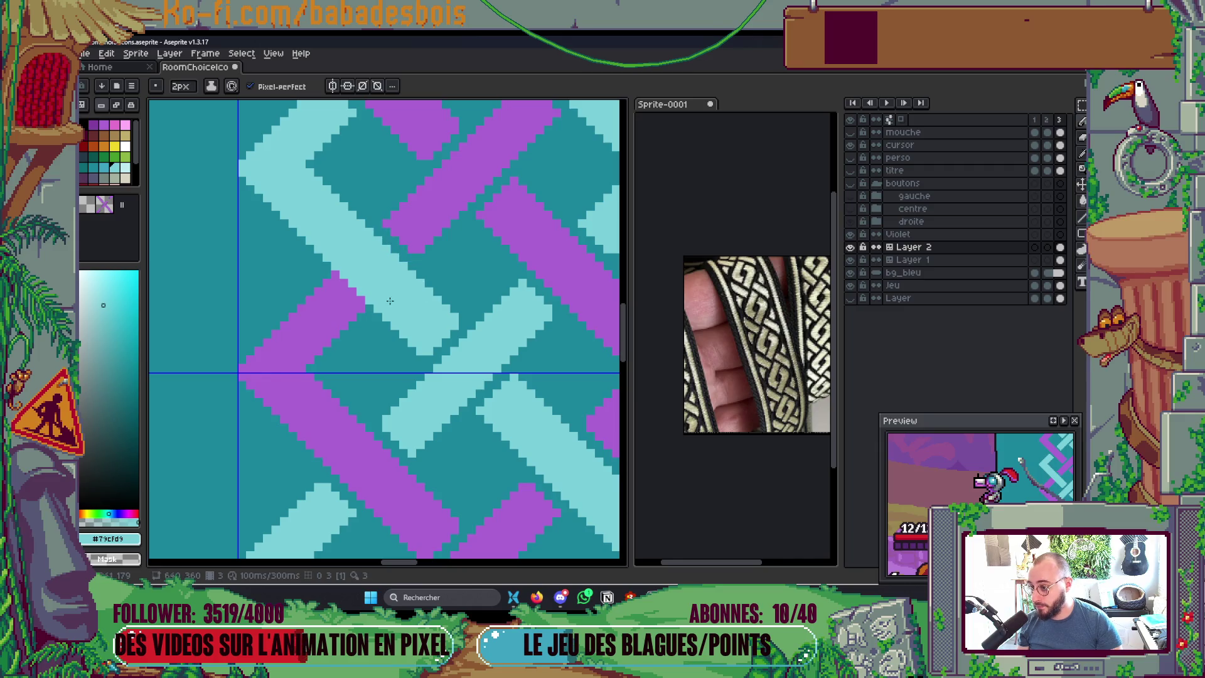
left_click_drag(329, 270, 392, 333)
scroll(392, 333, "down", 5)
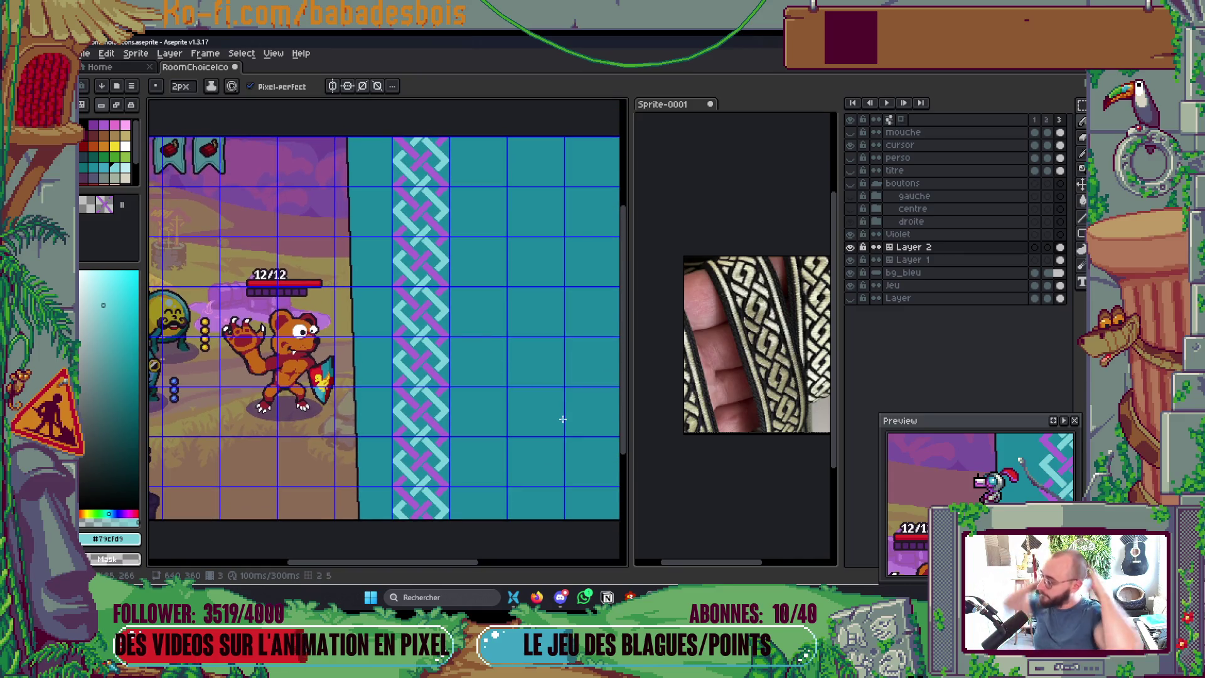
scroll(463, 367, "up", 5)
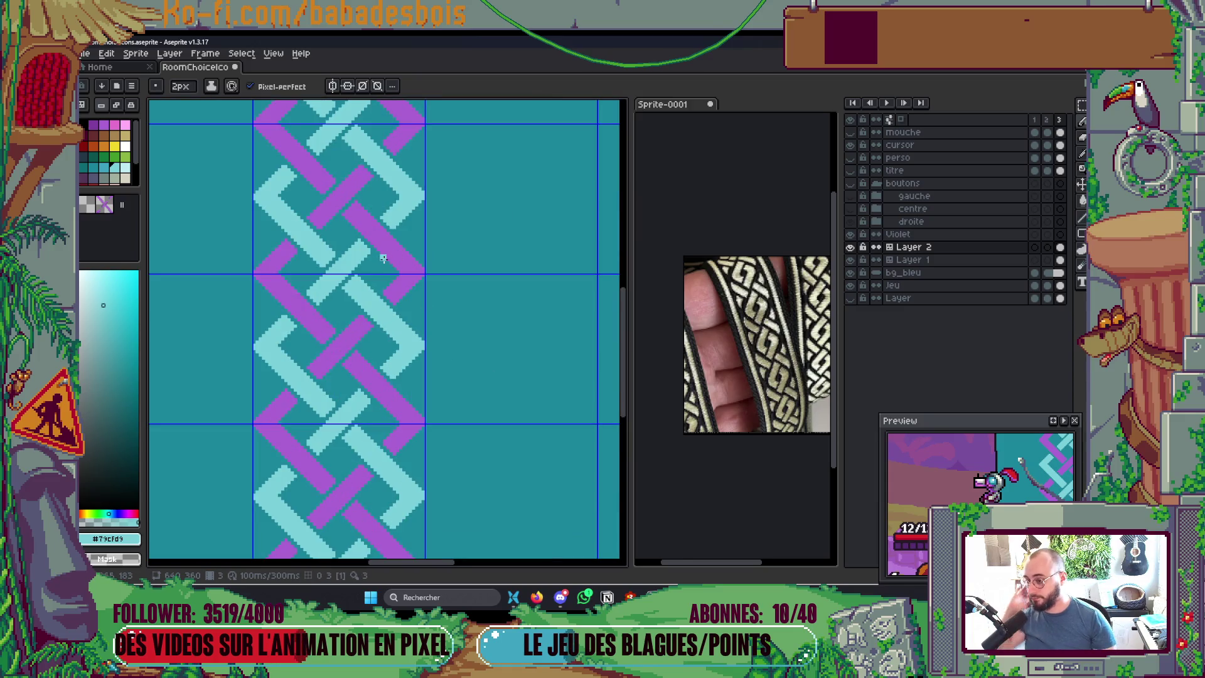
Step: Sample the braid's purple #ab63d4 as the drawing colour
key("alt")
left_click(486, 217, "alt")
scroll(464, 251, "down", 1)
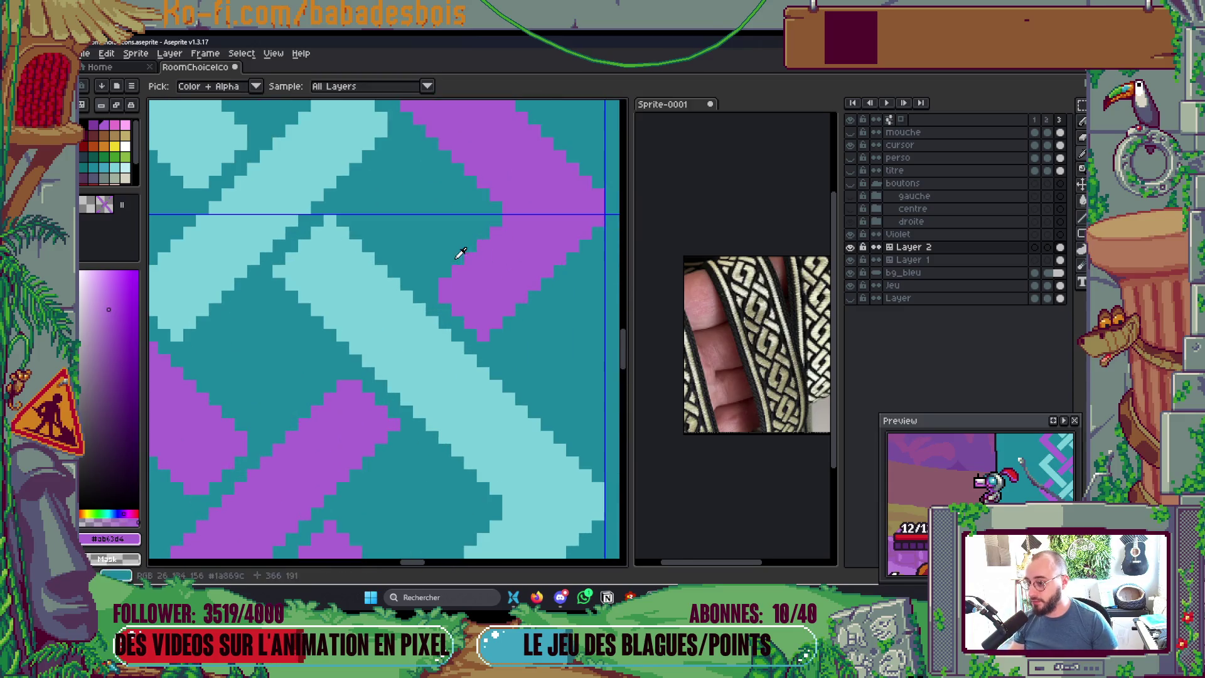
Step: Try repainting purple pixels along the strand's upper edge, then undo the attempt
scroll(487, 290, "down", 1)
scroll(487, 290, "down", 1)
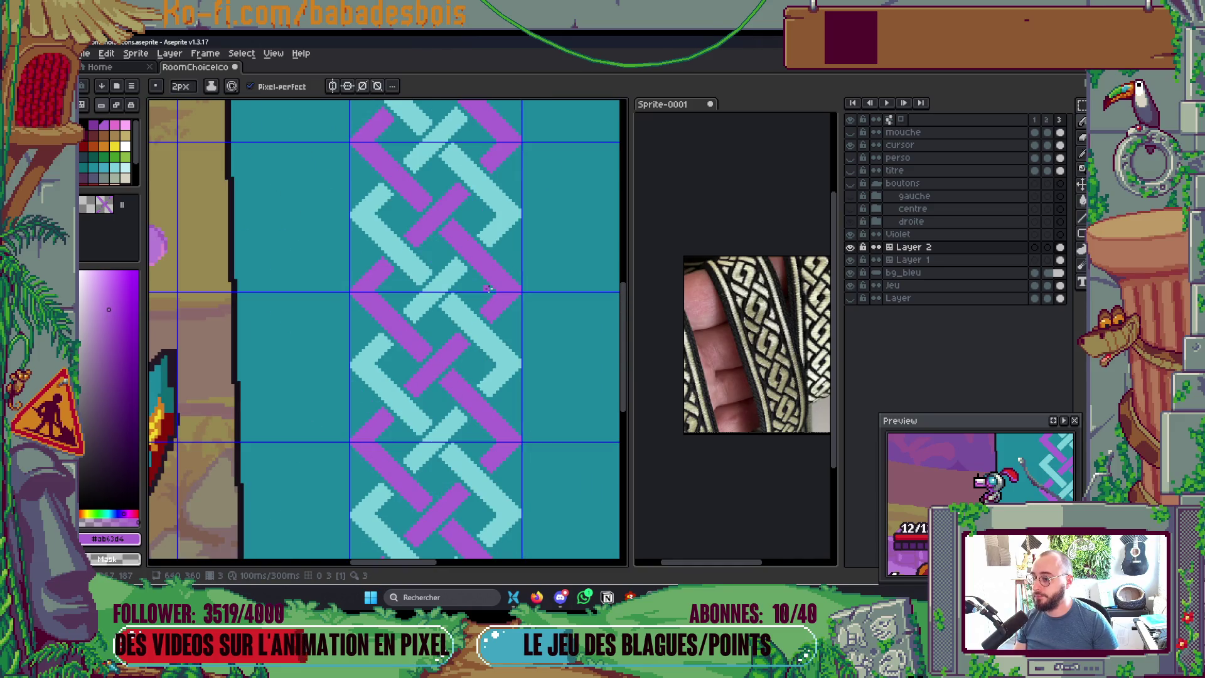
scroll(487, 288, "up", 2)
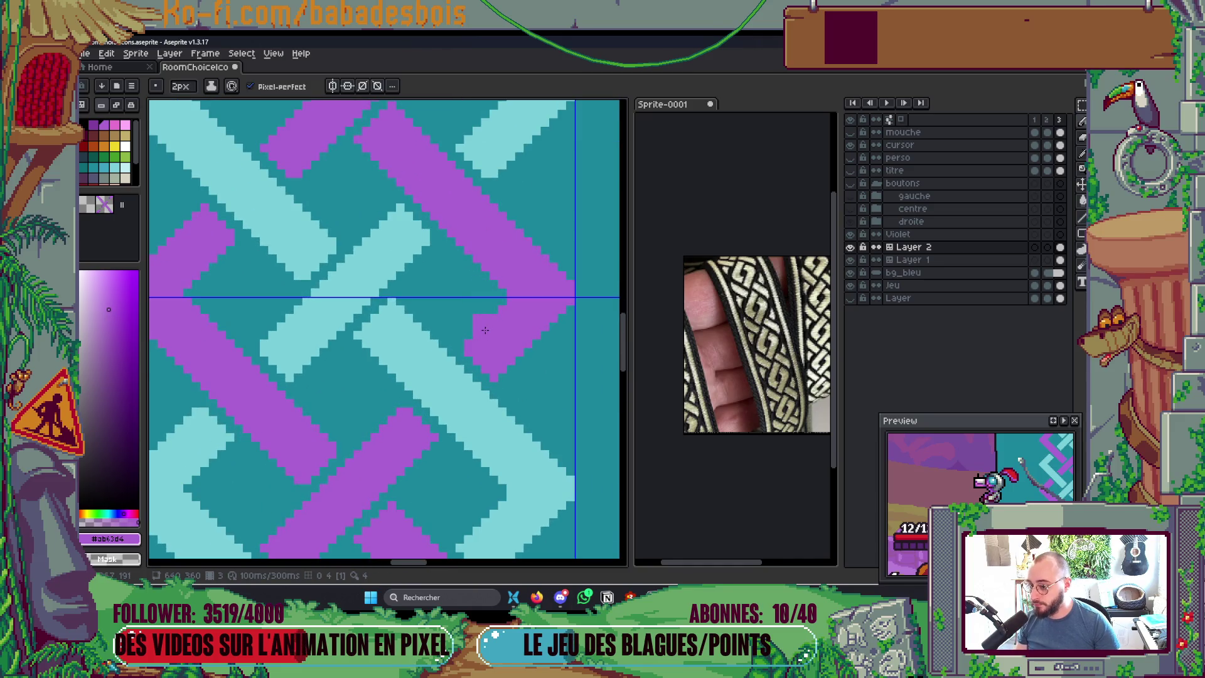
key("alt")
mouse_move(483, 318)
left_mouse_down()
mouse_move(496, 322)
mouse_move(505, 281)
left_mouse_up()
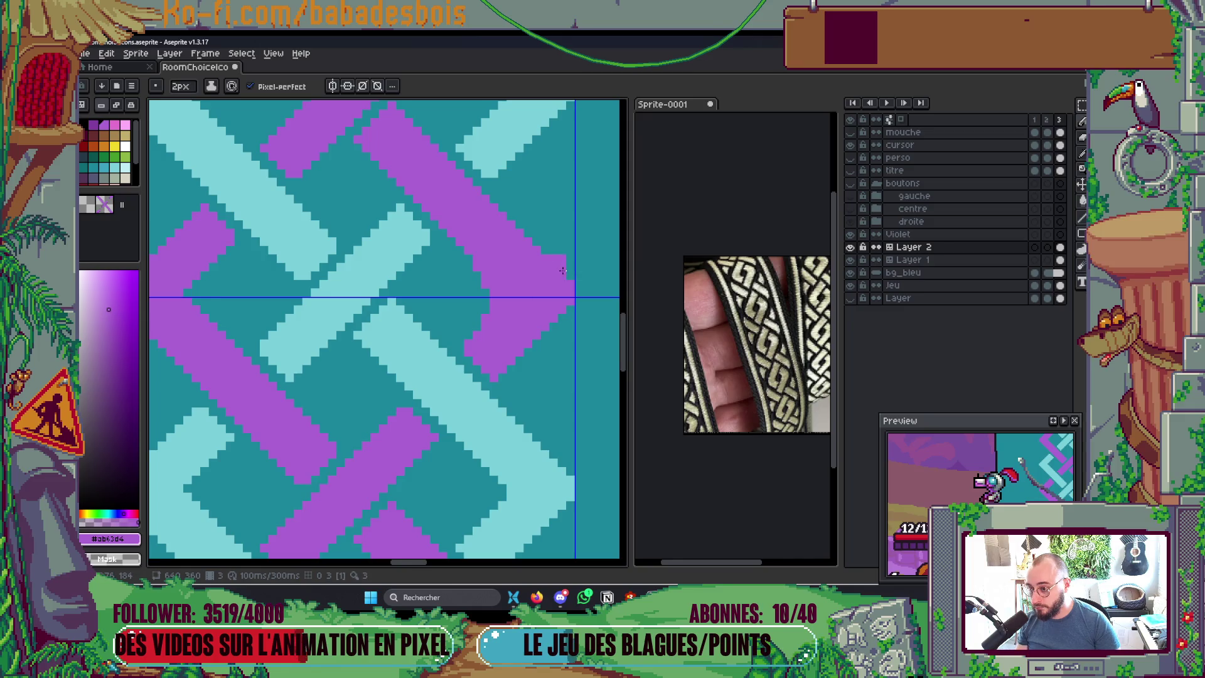
key("ctrl+z")
Step: Place purple pixels on the strand's outer corner and trim its right edge
left_click(560, 333)
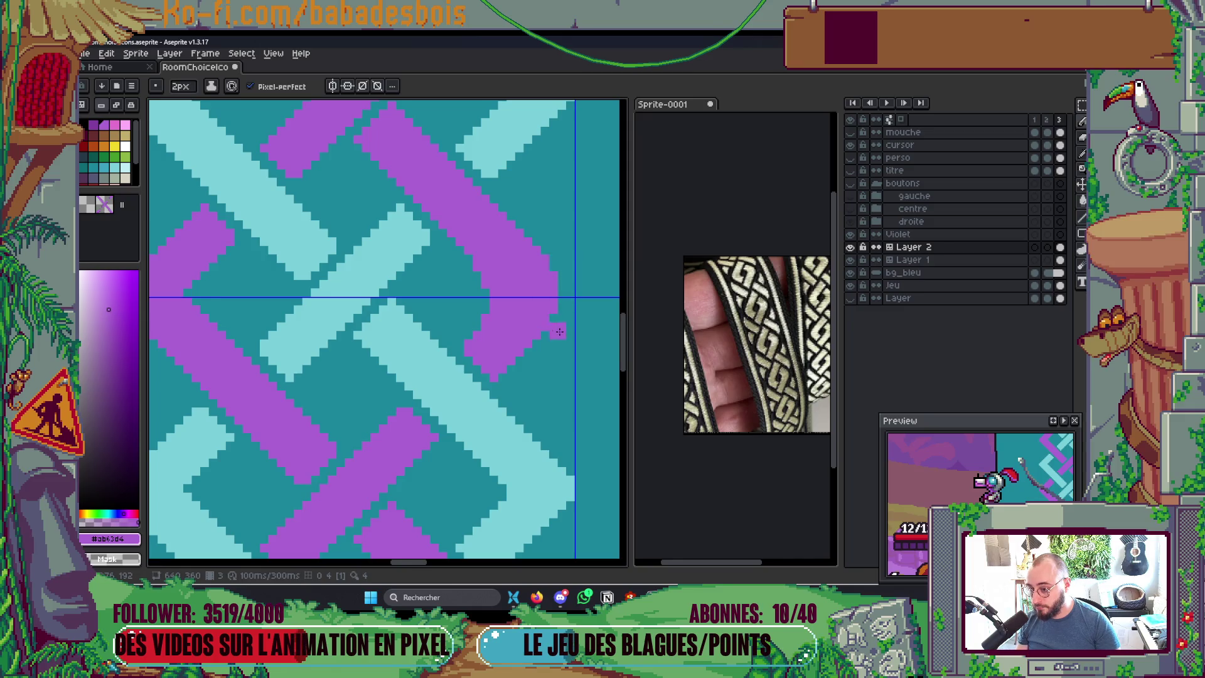
left_click(573, 285)
key("ctrl+z")
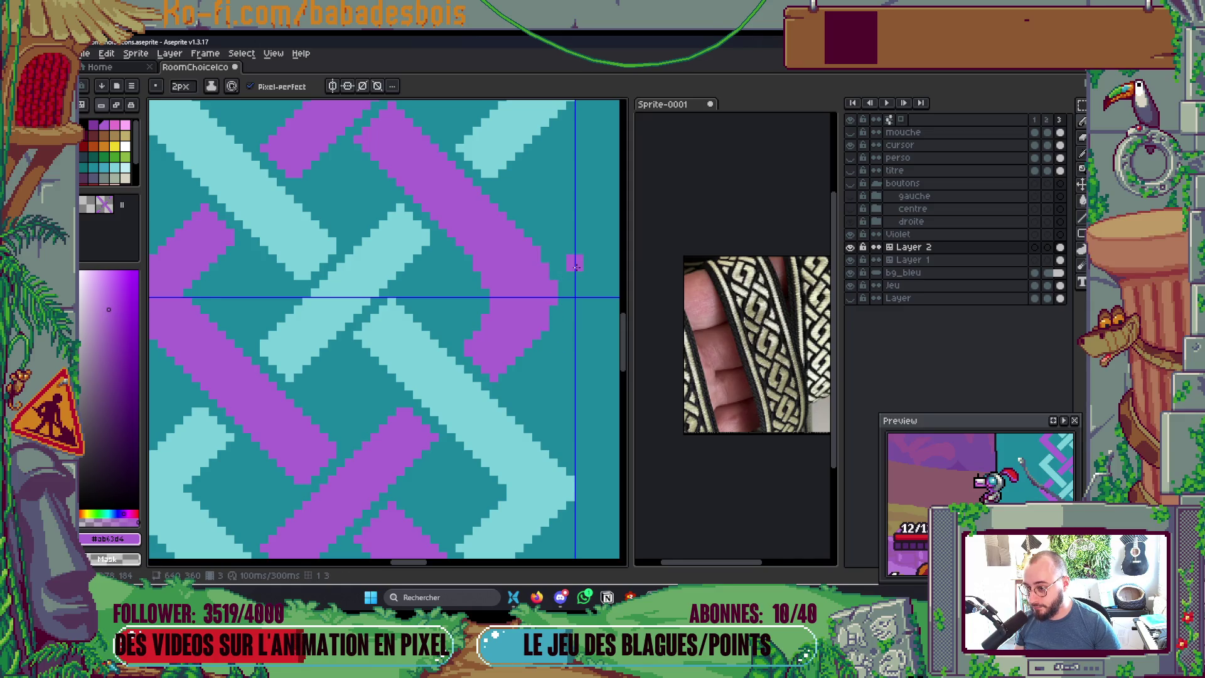
scroll(575, 241, "down", 2)
scroll(574, 241, "down", 1)
scroll(568, 279, "up", 3)
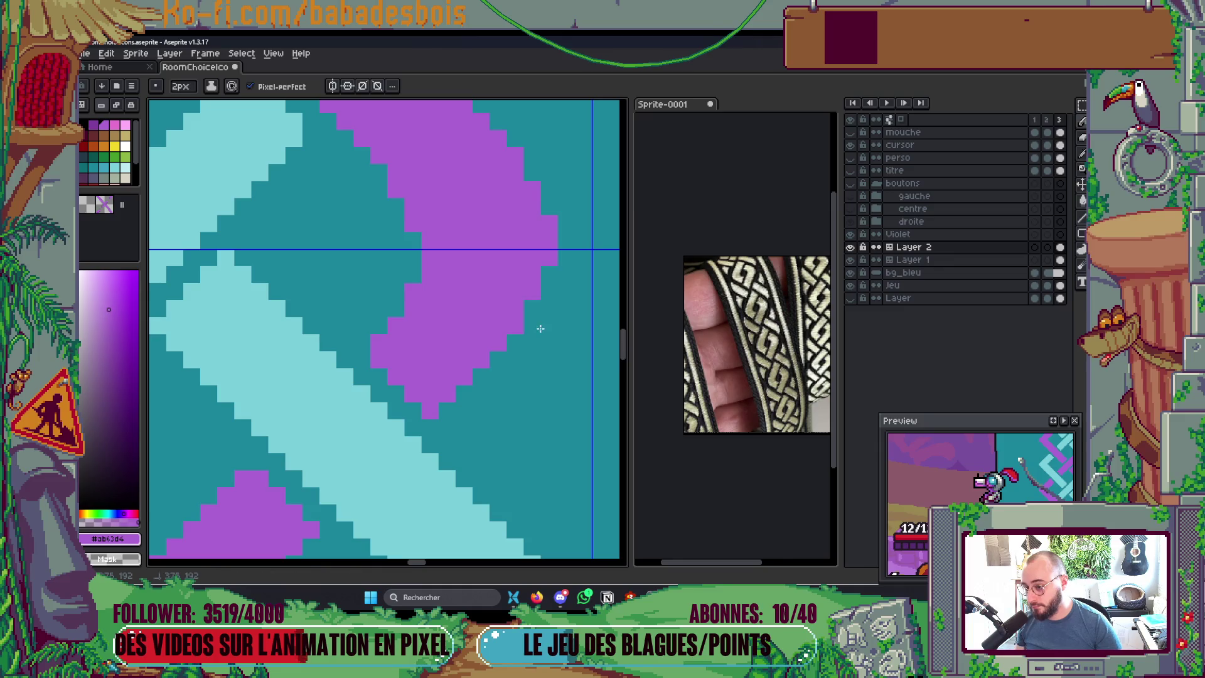
mouse_move(566, 278)
left_mouse_down()
mouse_move(549, 161)
mouse_move(524, 141)
left_mouse_up()
Step: Redraw the purple strand's edge pixels along the braid, adding purple along its inner edge
scroll(571, 223, "down", 3)
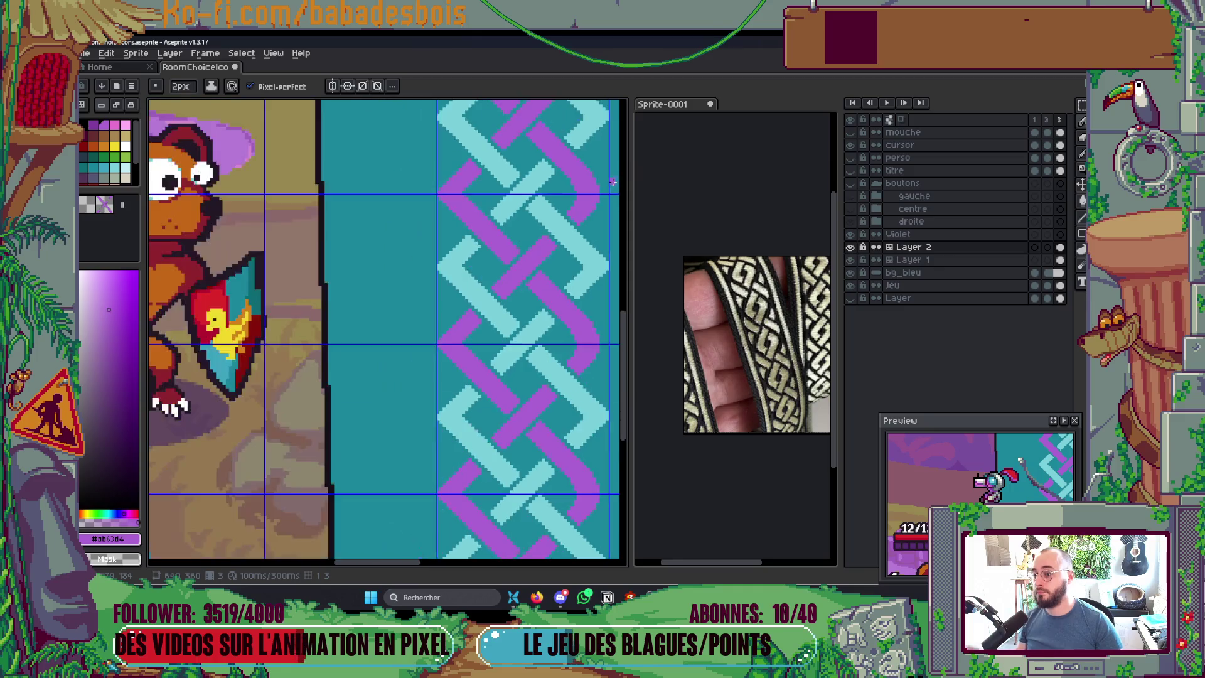
scroll(571, 223, "up", 4)
left_click_drag(565, 268, 578, 411)
mouse_move(510, 261)
left_mouse_down()
mouse_move(487, 189)
mouse_move(519, 177)
left_mouse_up()
scroll(518, 177, "down", 3)
scroll(485, 229, "up", 2)
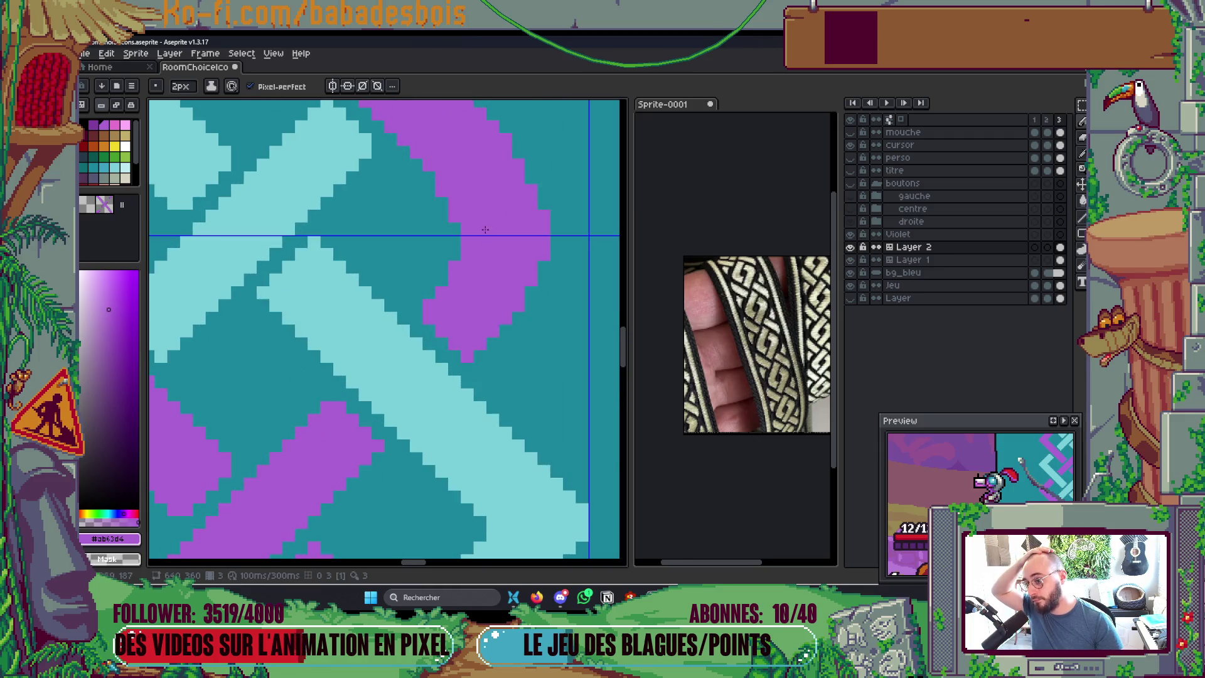
mouse_move(470, 240)
left_mouse_down()
mouse_move(453, 283)
mouse_move(453, 206)
left_mouse_up()
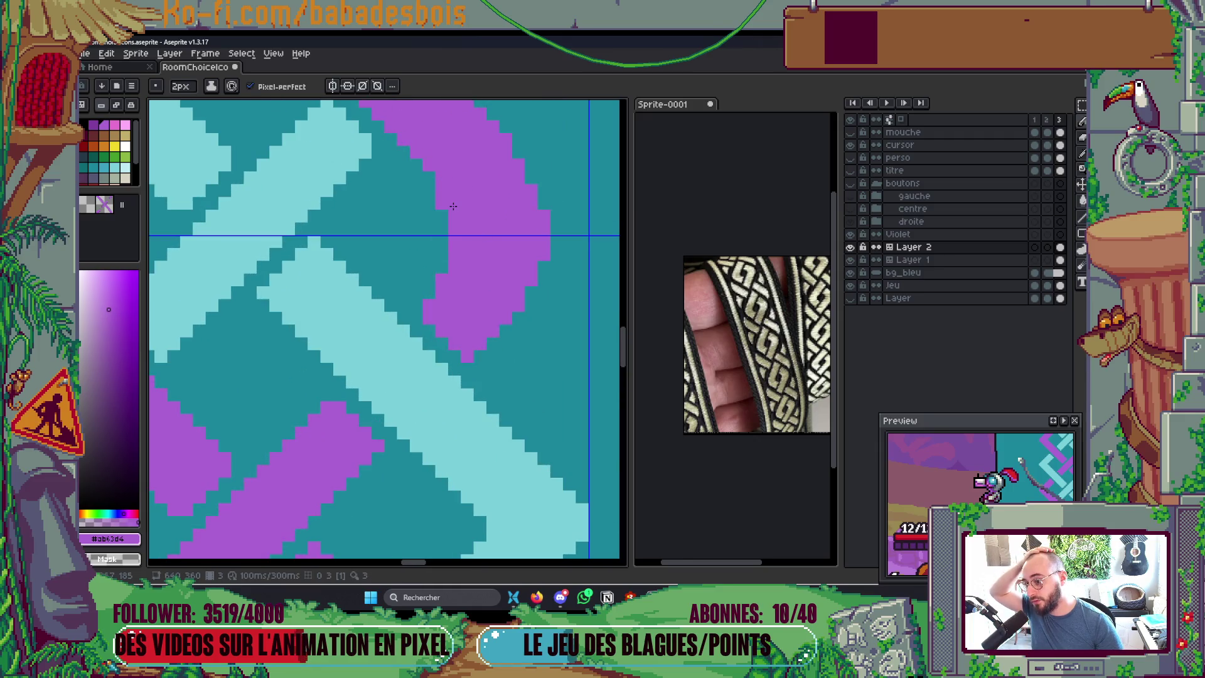
Step: Erase a stray purple block at the bend and add purple blocks to round its outer edge
scroll(506, 358, "down", 3)
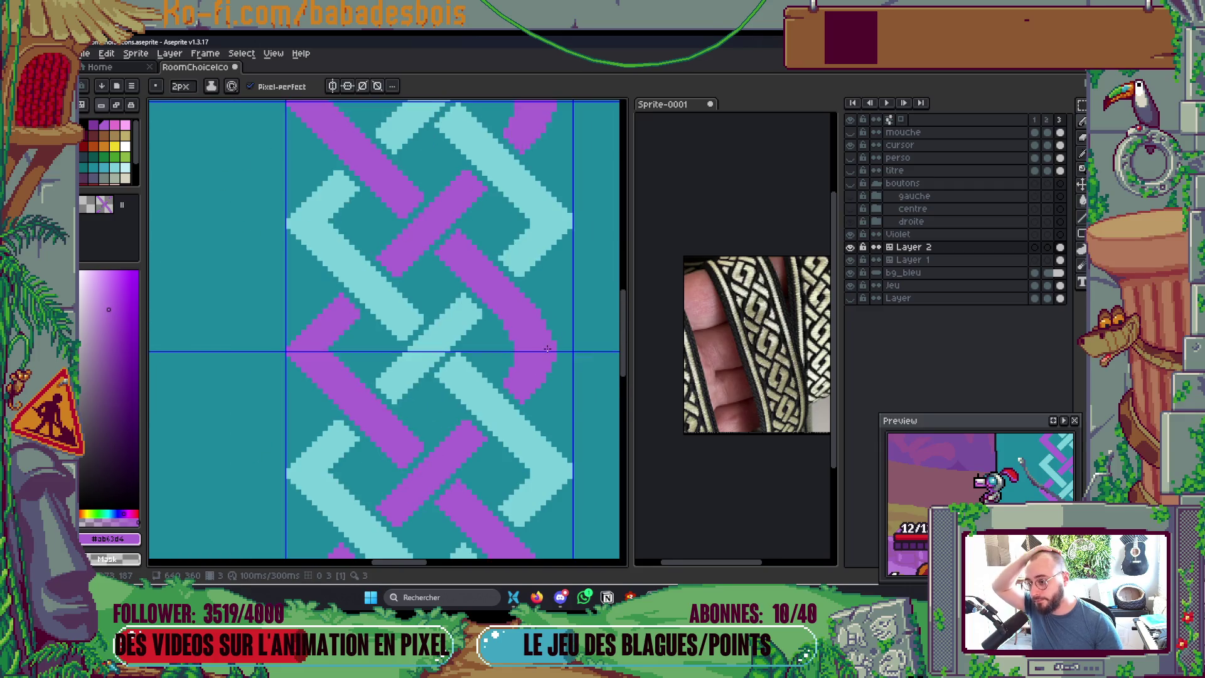
scroll(541, 356, "up", 3)
right_click(541, 357)
left_click(519, 241)
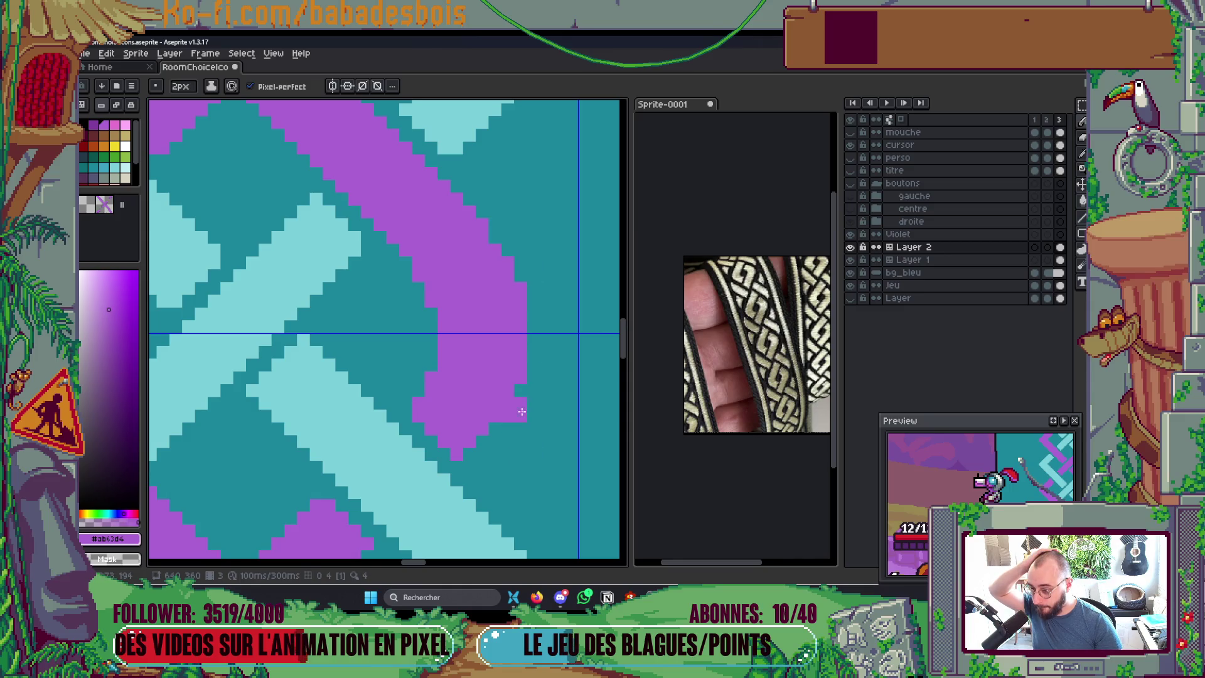
scroll(587, 290, "down", 4)
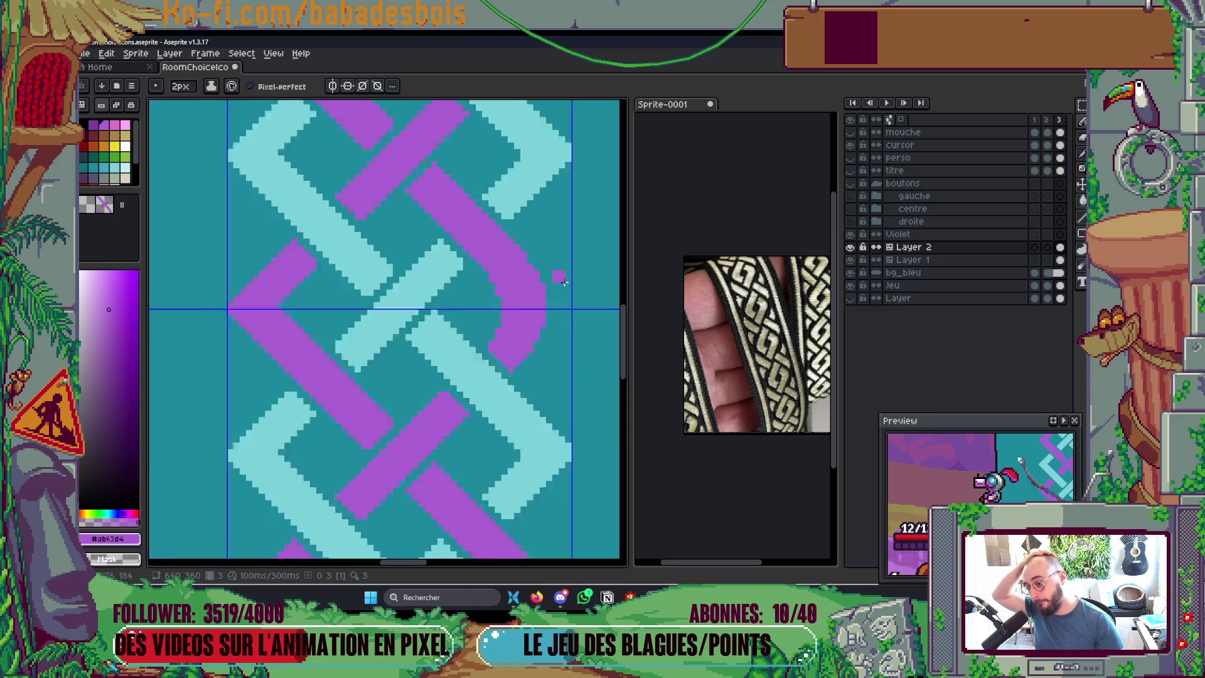
scroll(572, 331, "up", 2)
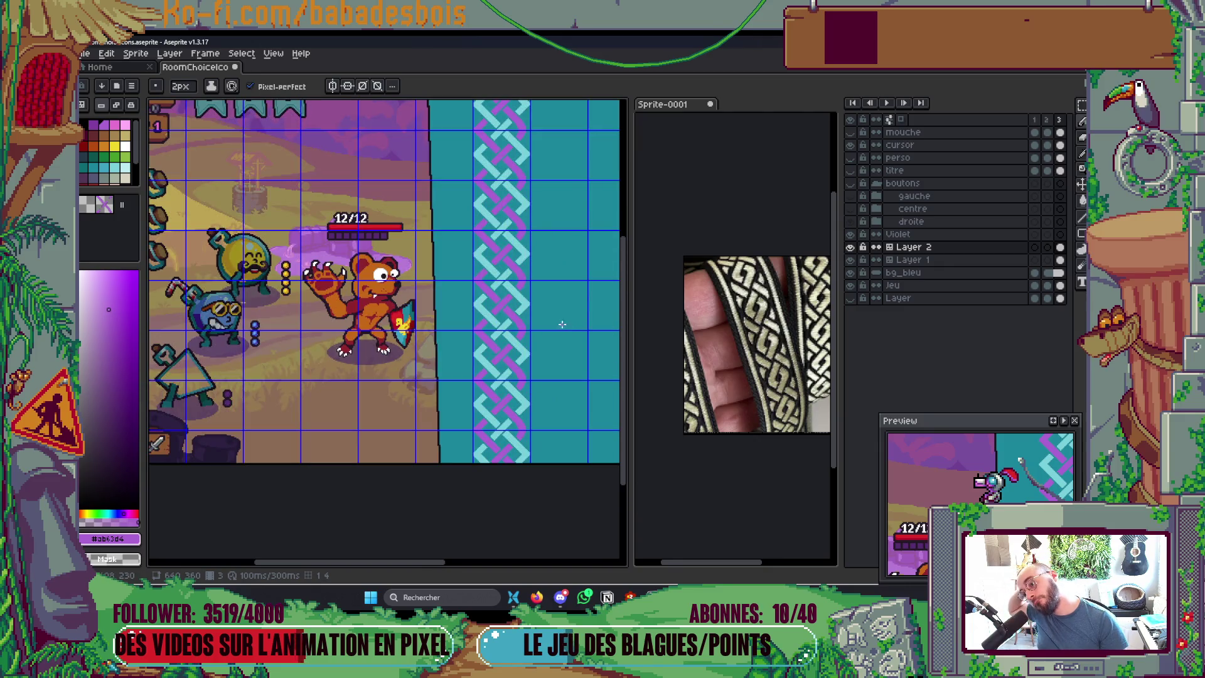
scroll(543, 292, "up", 4)
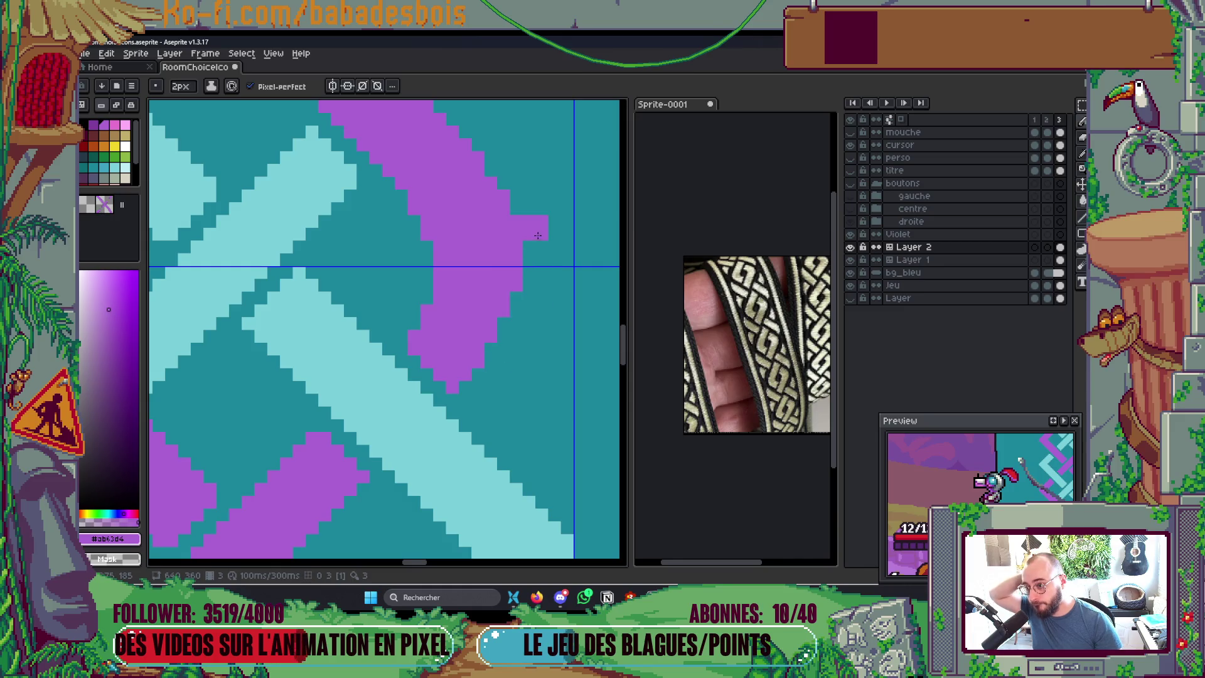
scroll(552, 251, "down", 3)
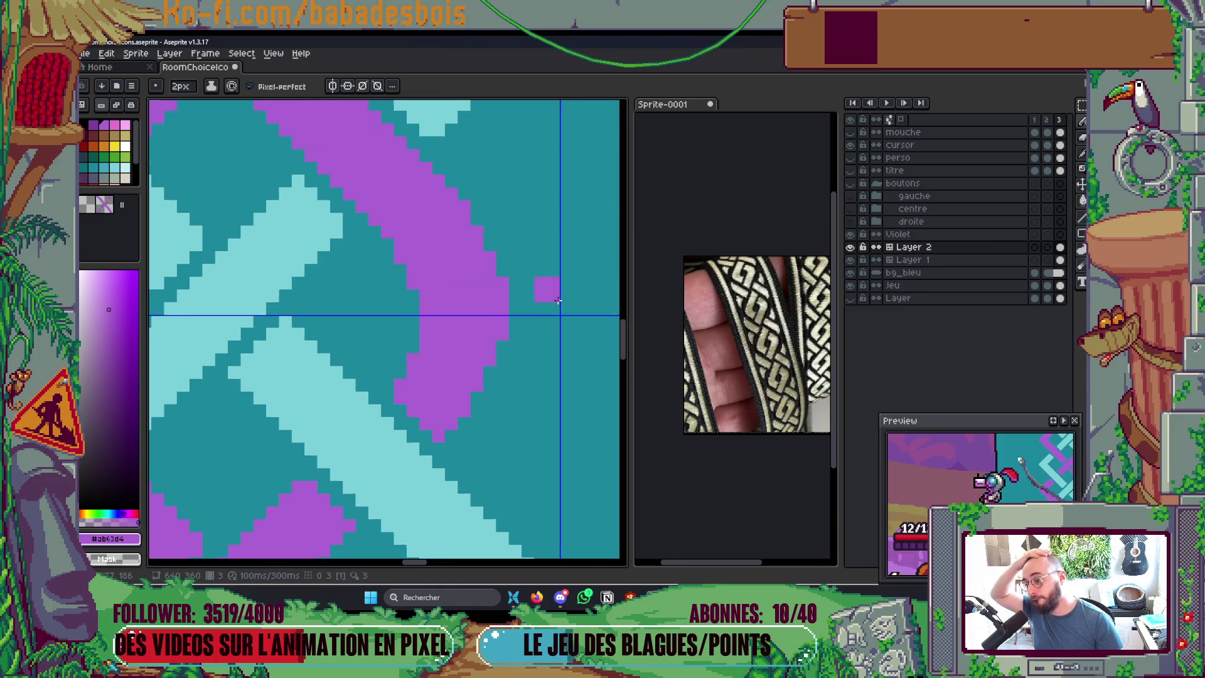
scroll(554, 250, "down", 3)
scroll(573, 260, "up", 2)
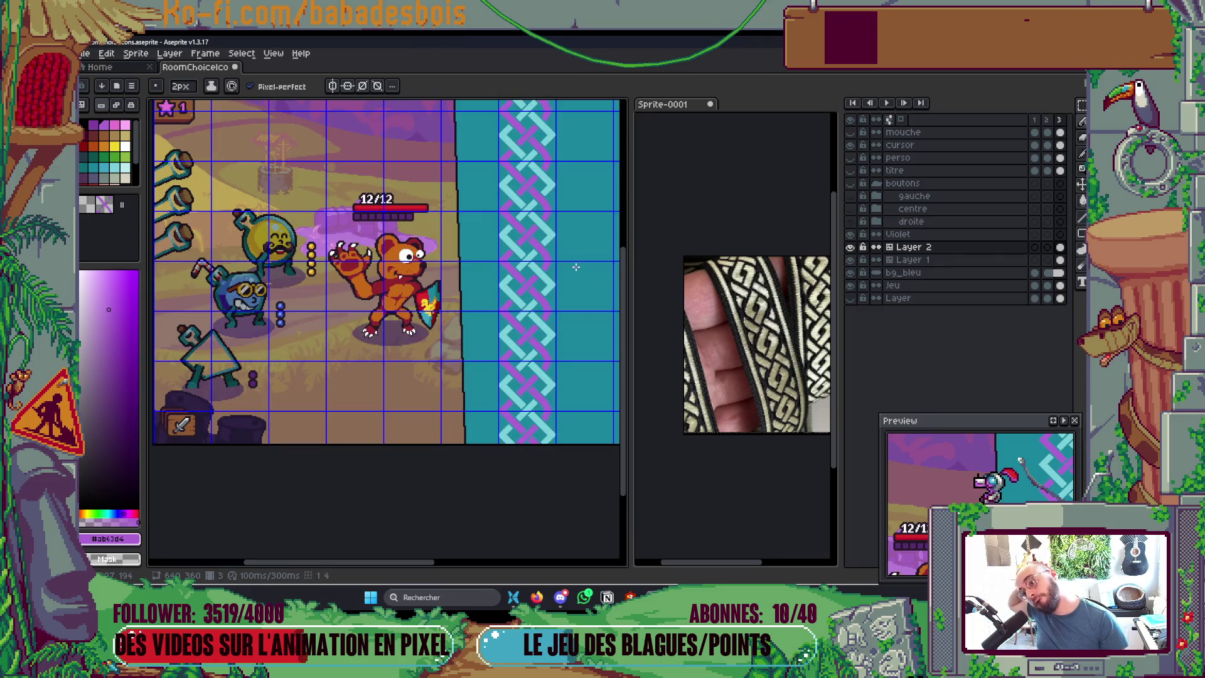
scroll(566, 263, "up", 4)
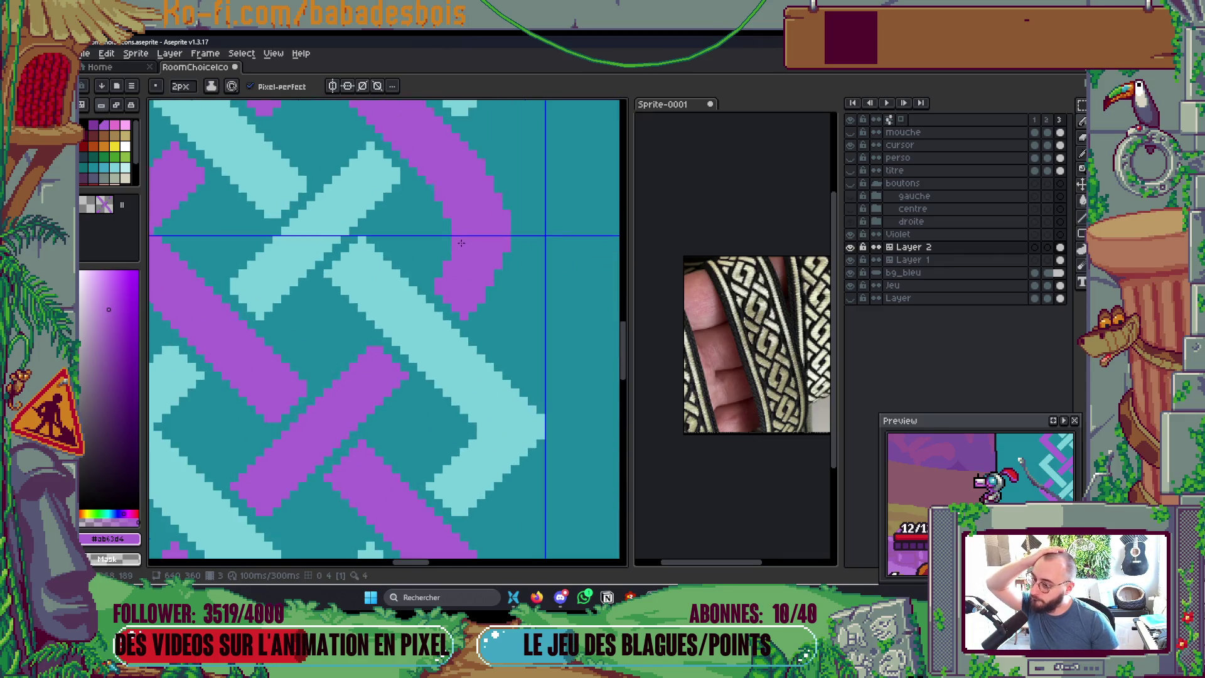
scroll(527, 276, "down", 4)
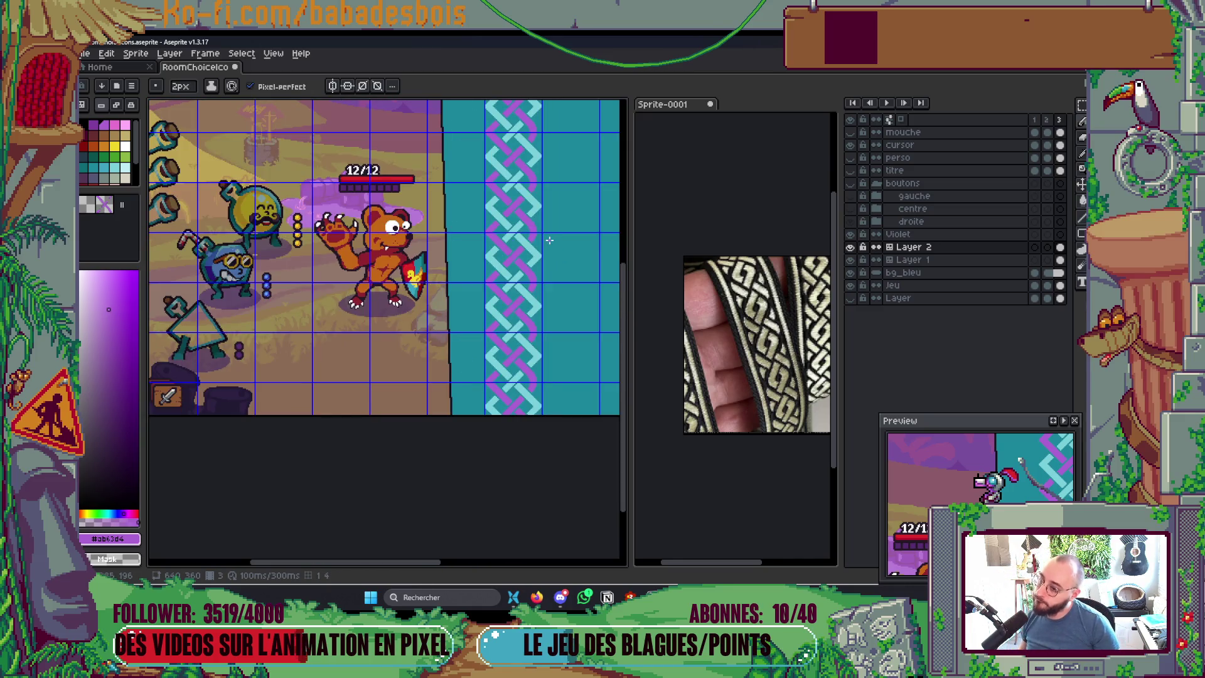
scroll(549, 240, "up", 3)
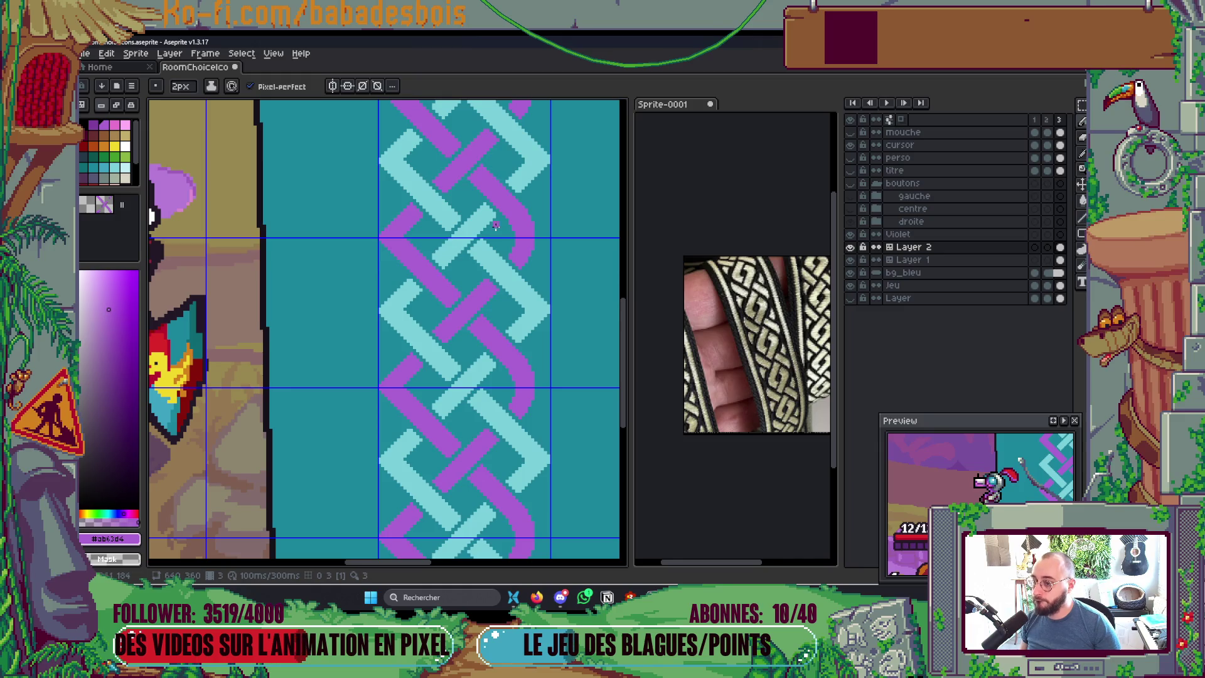
scroll(496, 224, "up", 3)
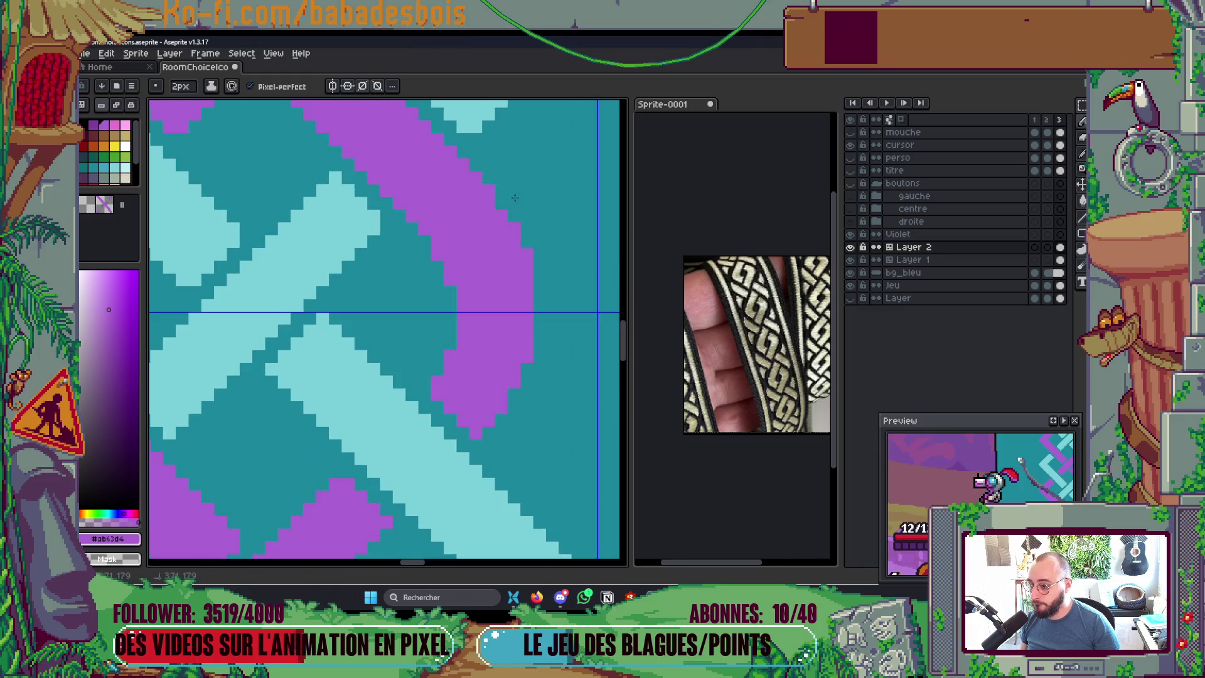
left_click(536, 259)
scroll(537, 257, "down", 4)
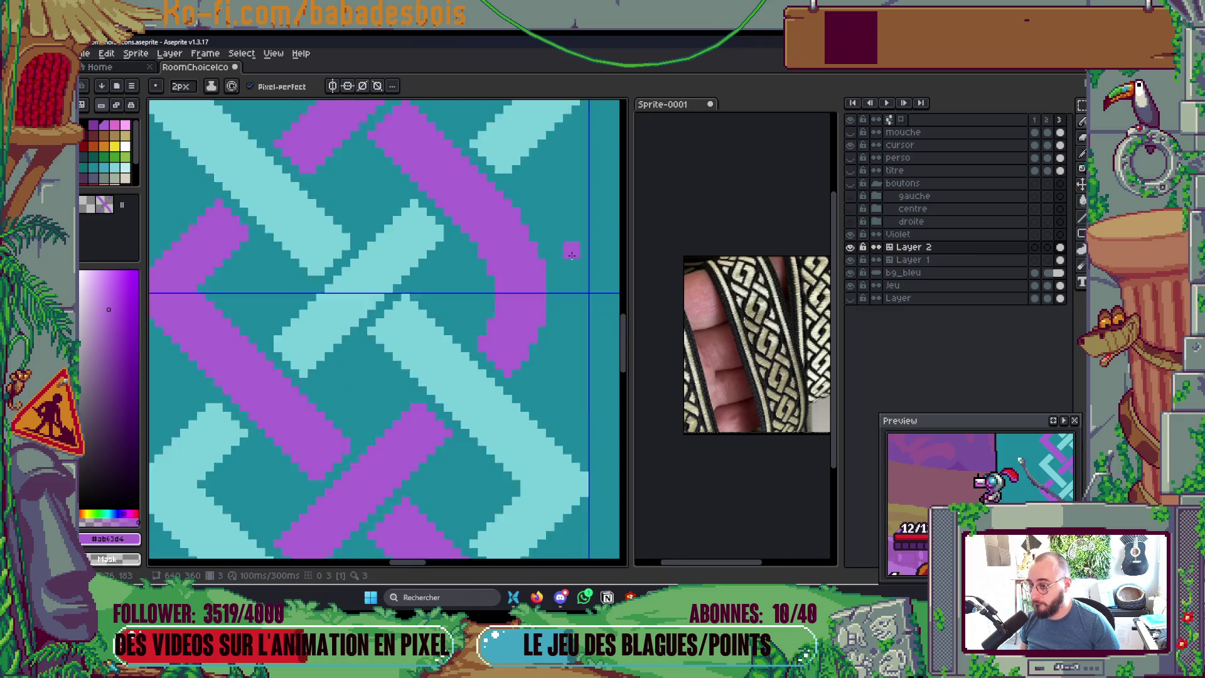
Step: Select and delete a stray purple piece of the braid
scroll(582, 253, "up", 1)
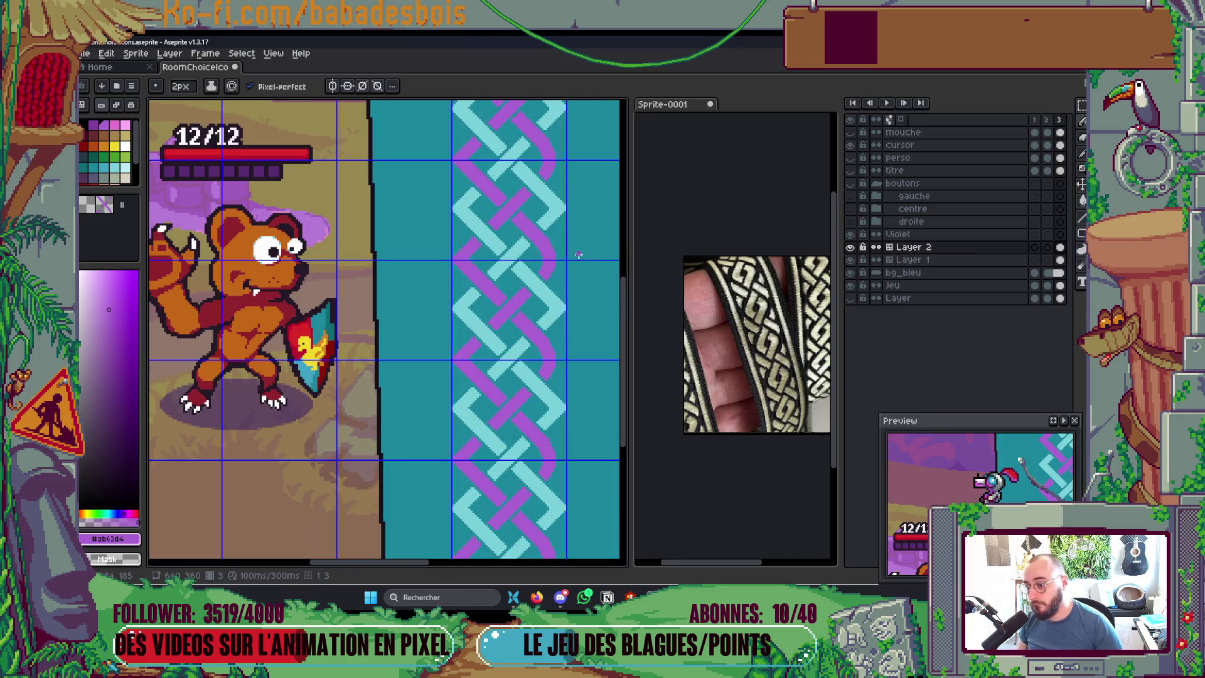
scroll(577, 255, "up", 2)
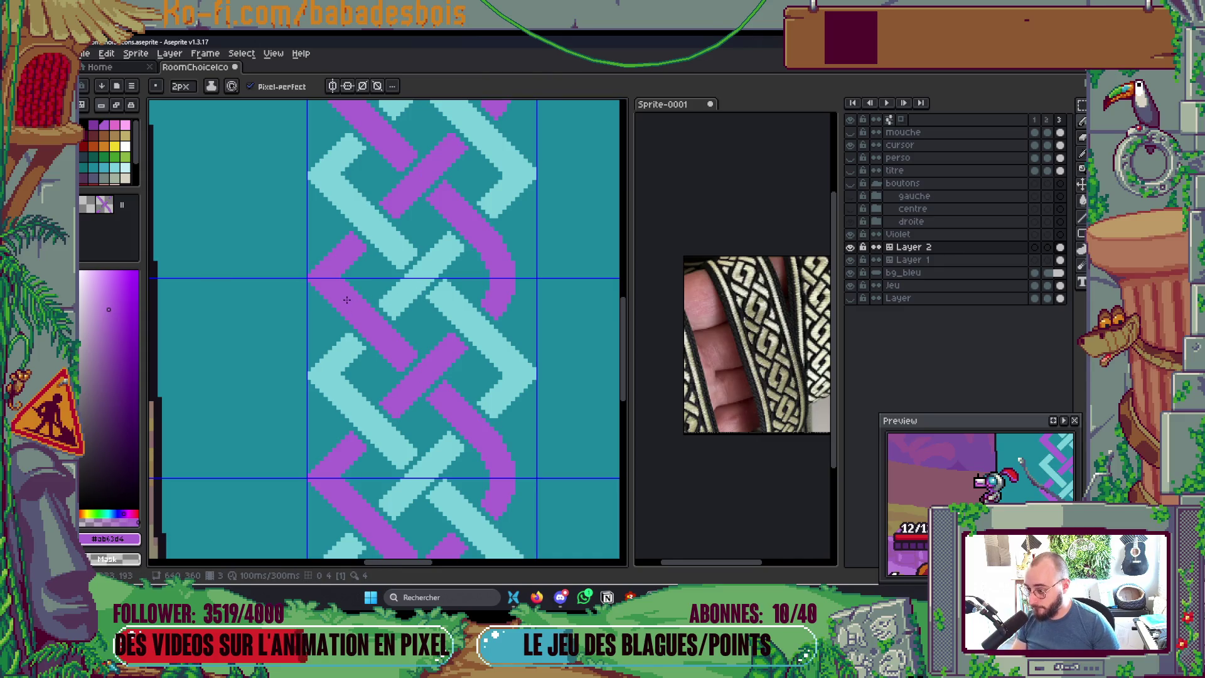
key("m")
left_click_drag(296, 229, 364, 322)
key("Delete")
Step: Move the selected purple bend curve slightly into place and commit it
left_click_drag(470, 228, 547, 331)
key("ctrl+t")
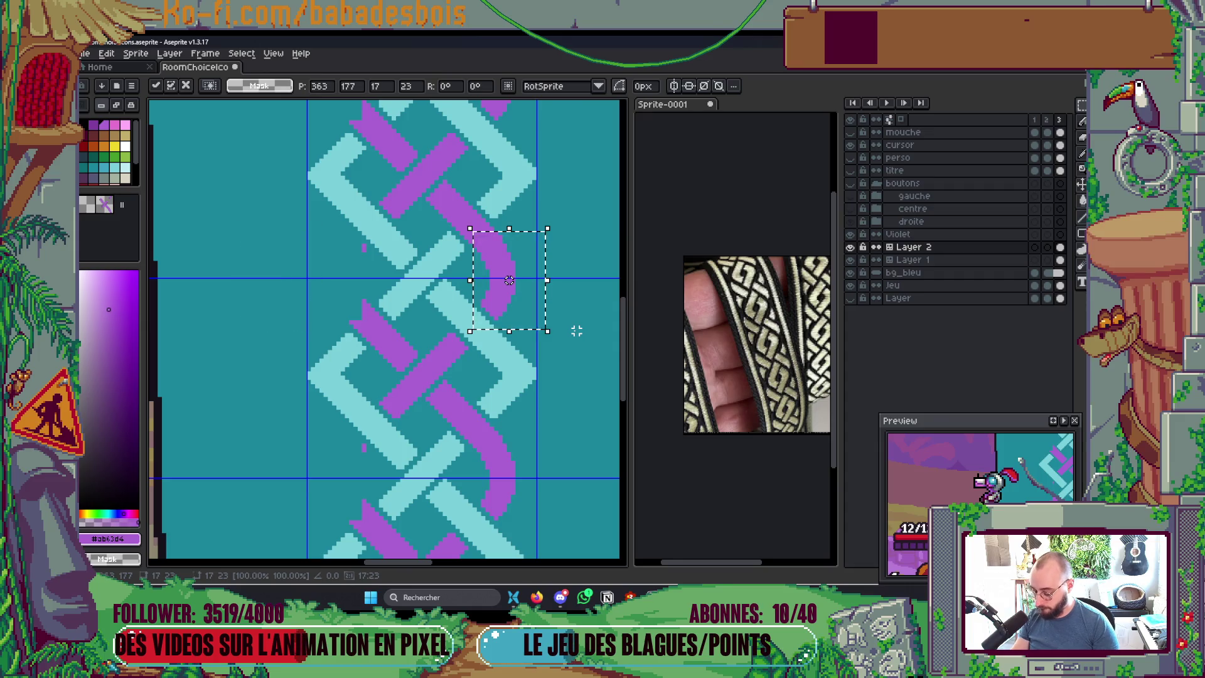
key("Left")
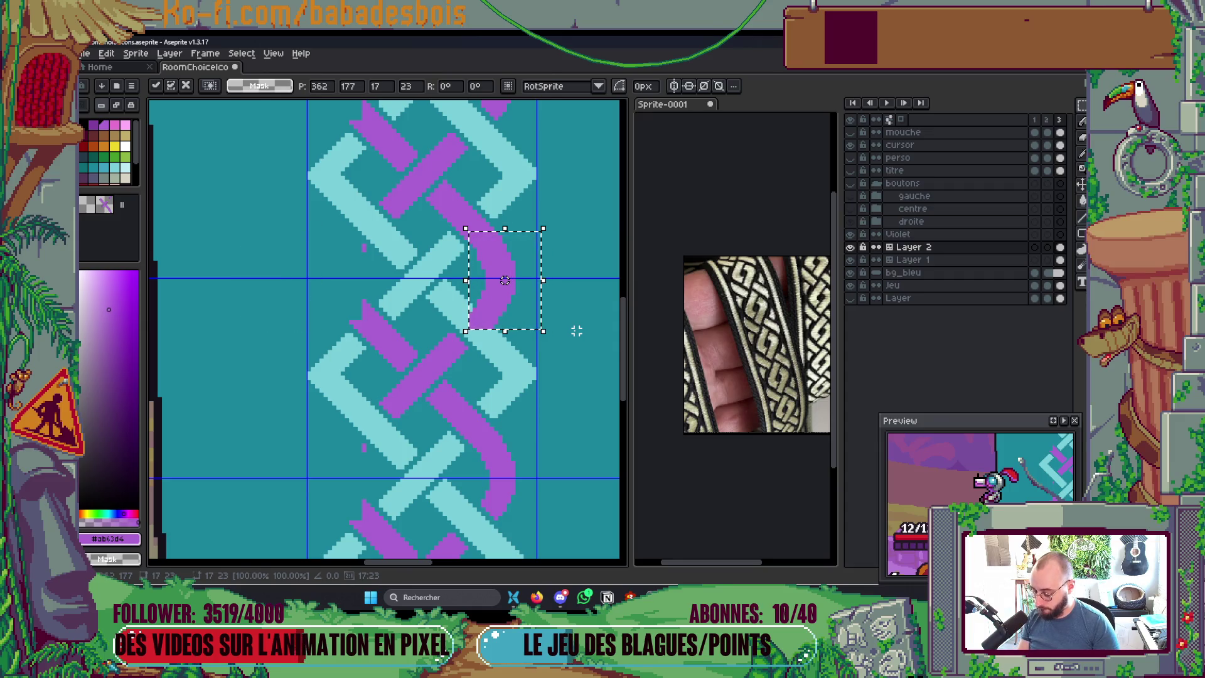
key("shift+h")
key("Escape")
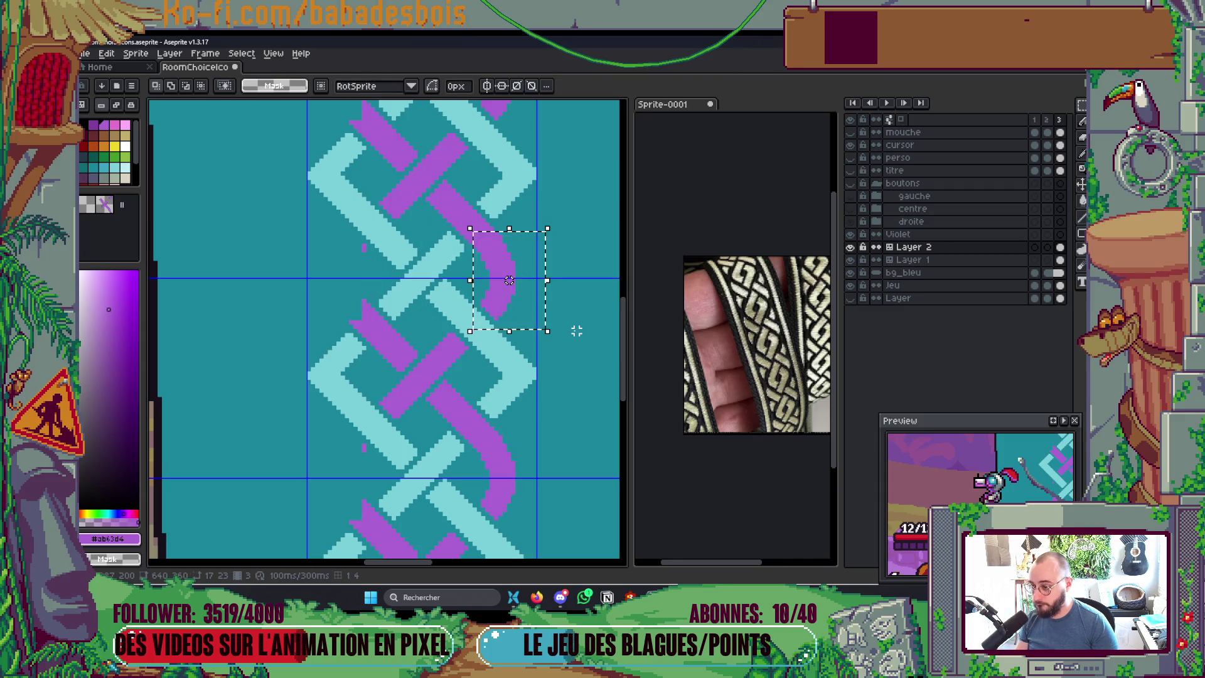
key("shift+Left")
left_click_drag(280, 280, 335, 280)
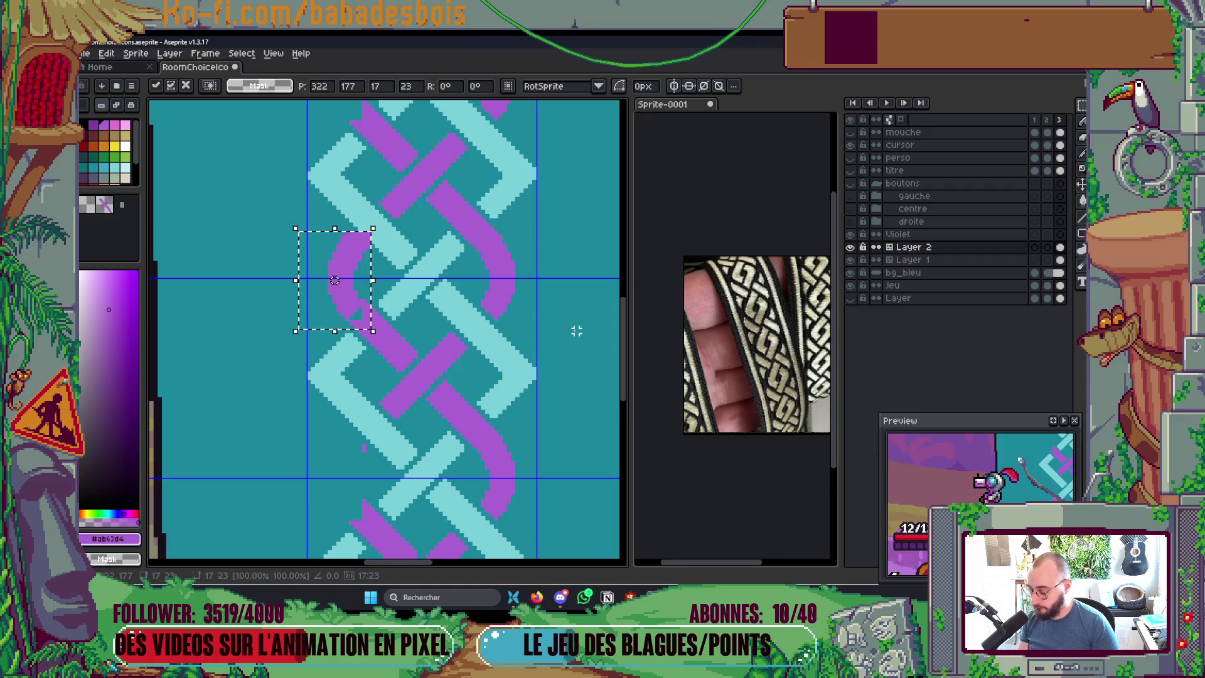
key("Return")
scroll(422, 276, "down", 2)
scroll(423, 275, "down", 3)
scroll(433, 272, "up", 3)
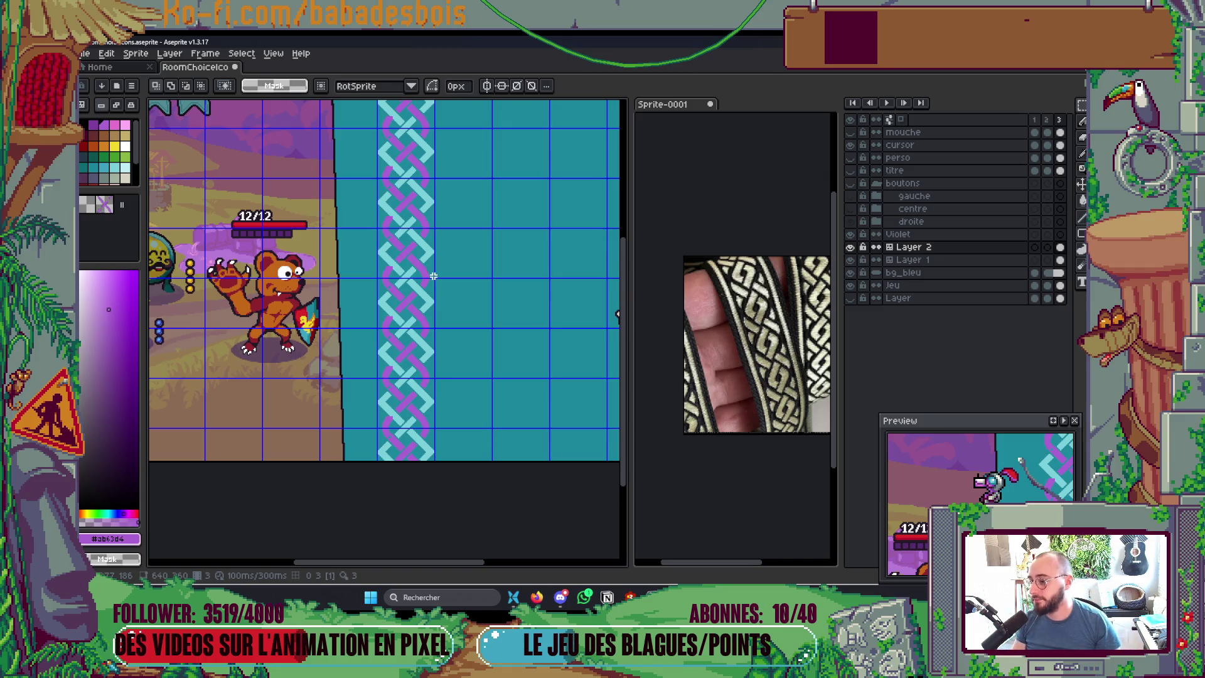
scroll(433, 276, "up", 4)
key("b")
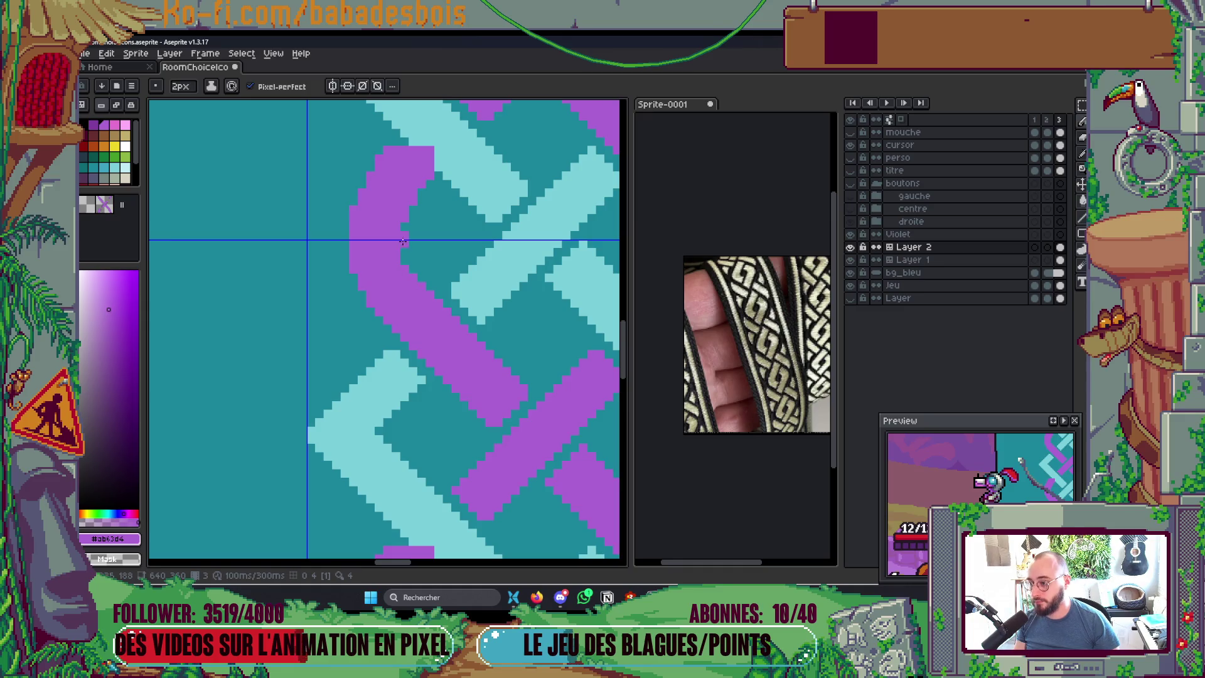
scroll(401, 238, "up", 3)
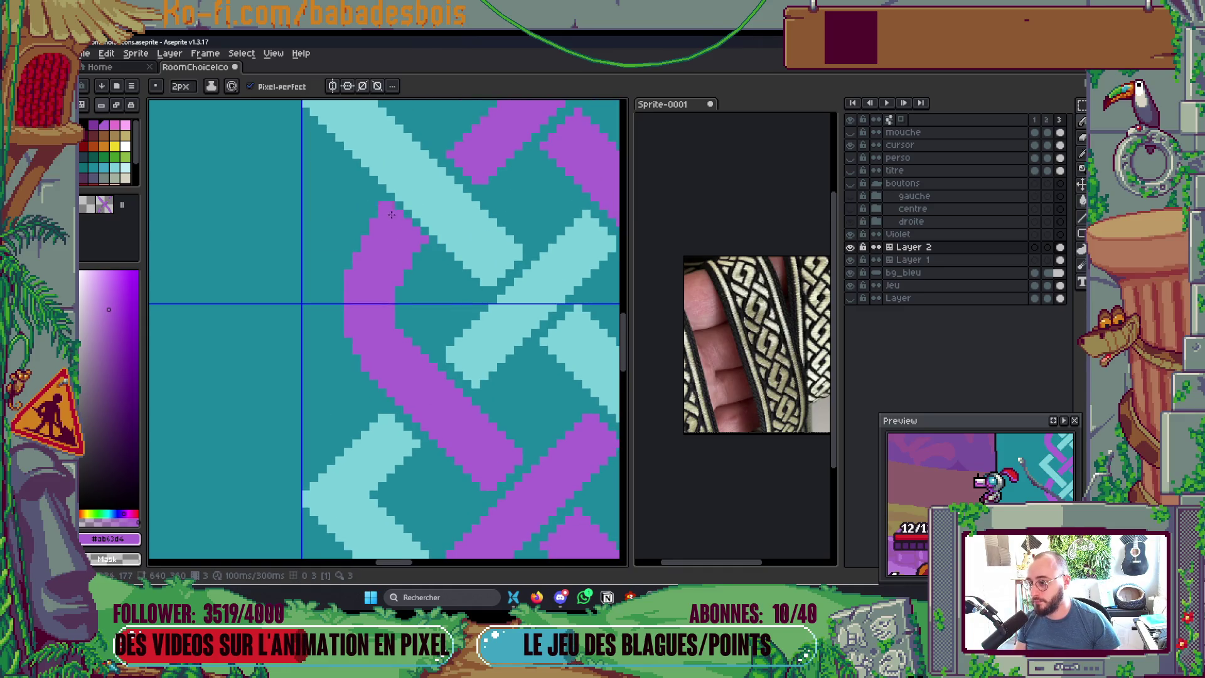
scroll(433, 238, "down", 5)
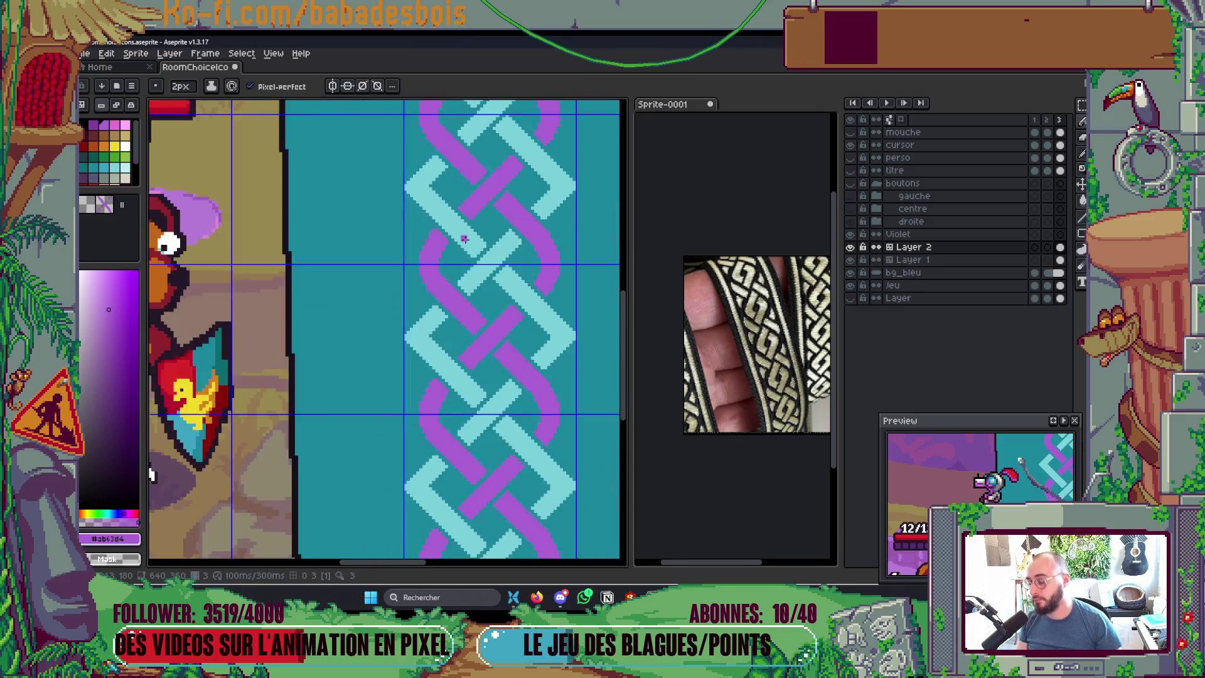
scroll(506, 234, "up", 2)
scroll(486, 275, "up", 1)
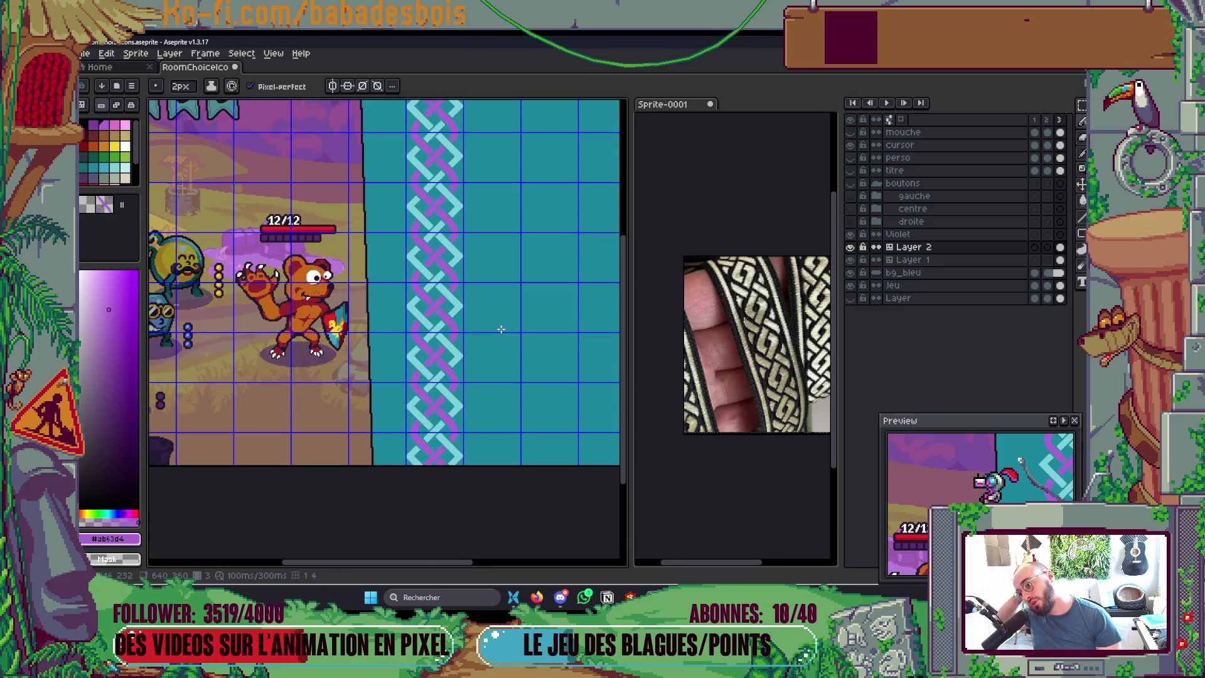
scroll(485, 331, "up", 1)
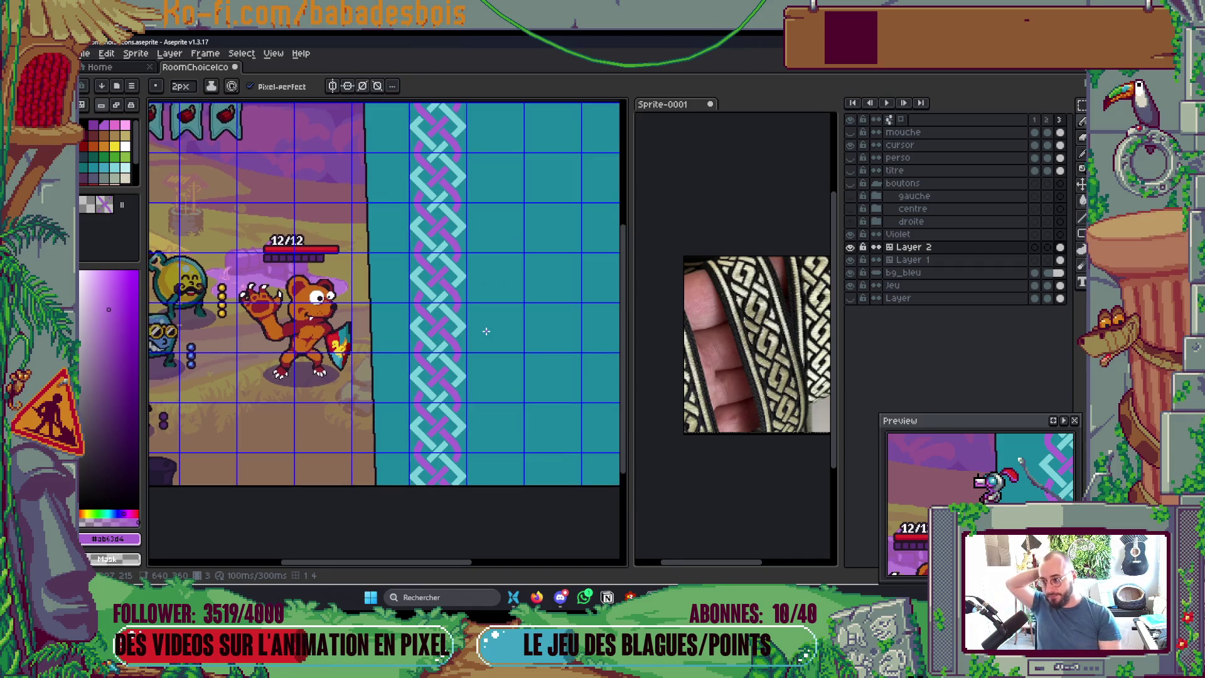
scroll(476, 296, "up", 4)
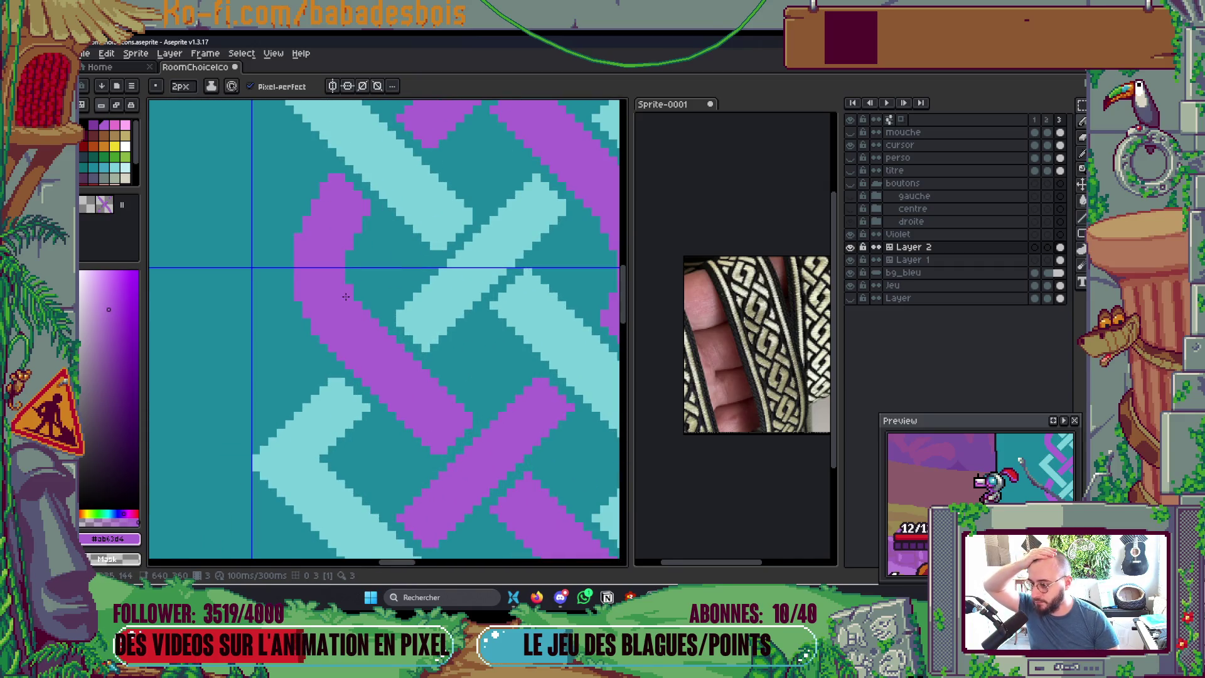
scroll(384, 359, "down", 4)
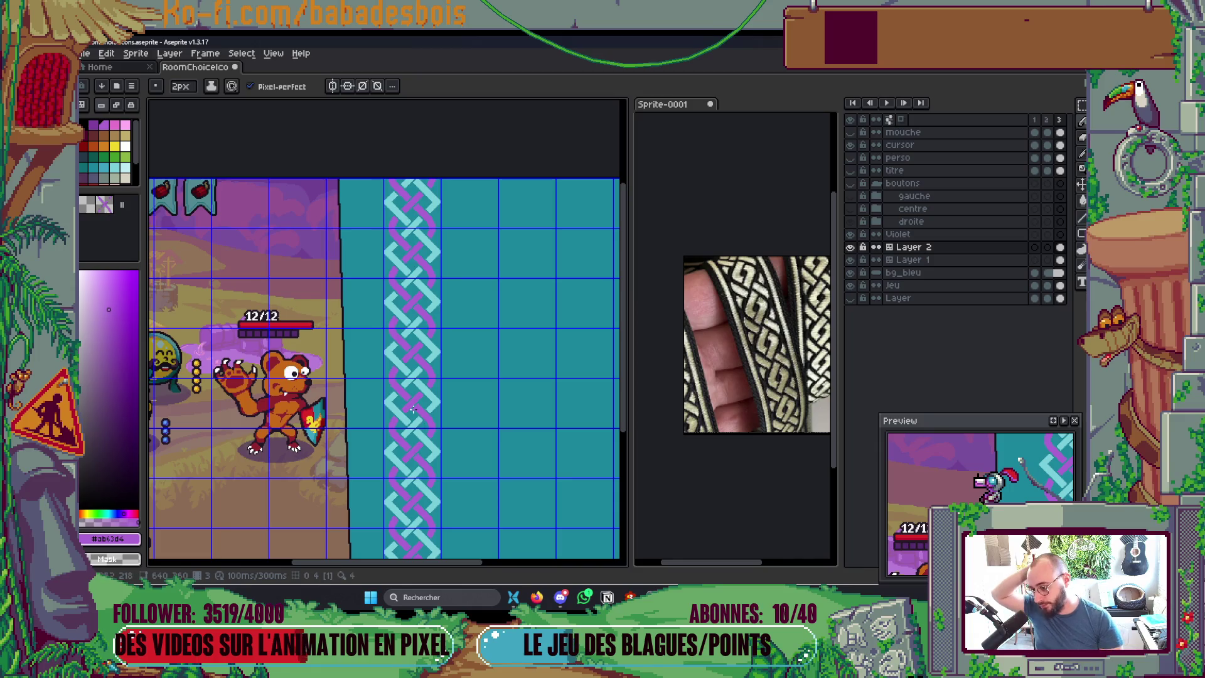
scroll(412, 408, "up", 5)
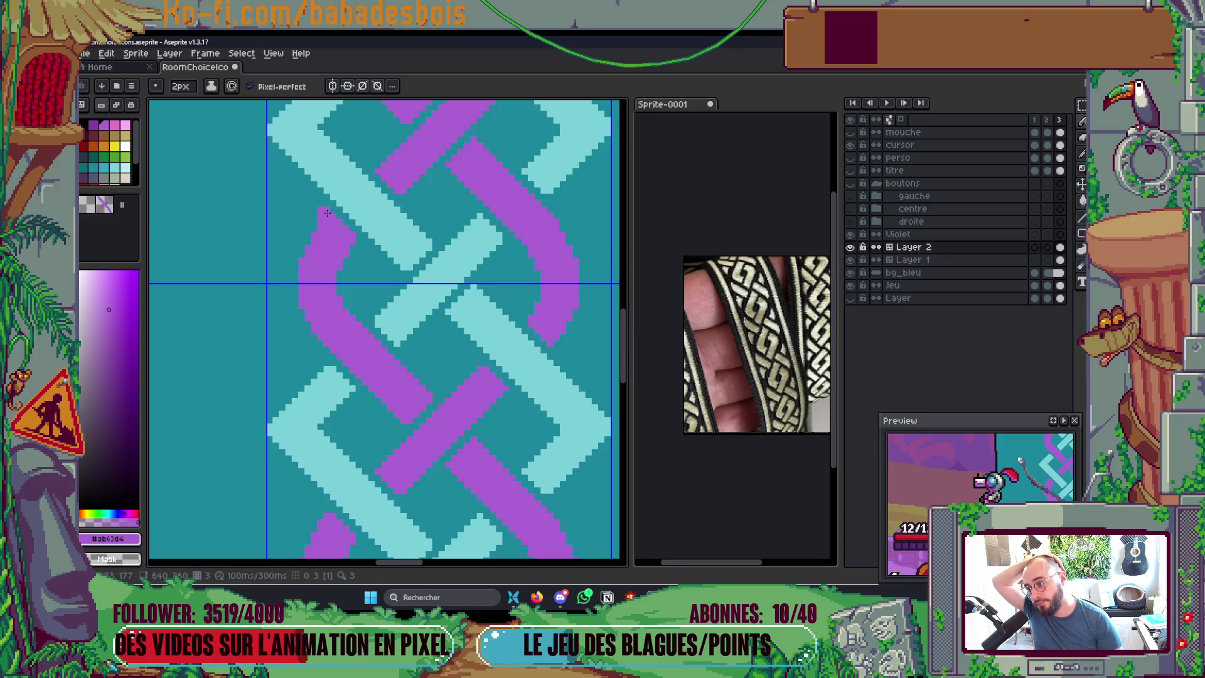
scroll(389, 220, "down", 4)
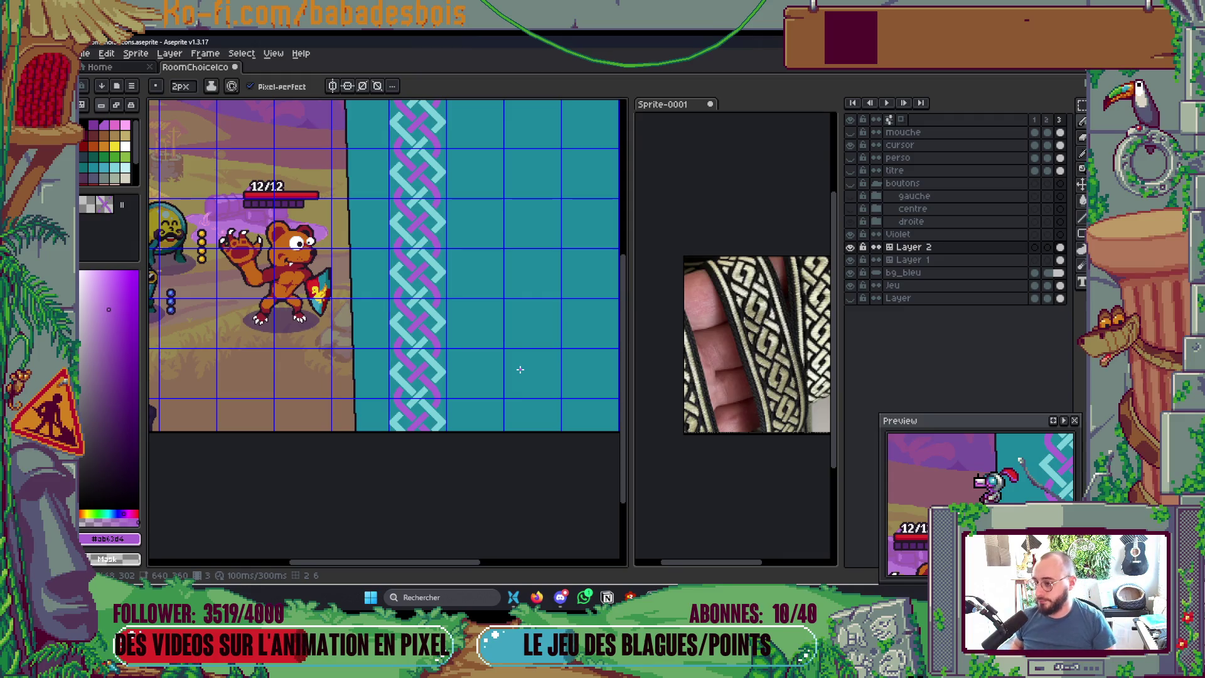
scroll(483, 322, "up", 3)
key("g")
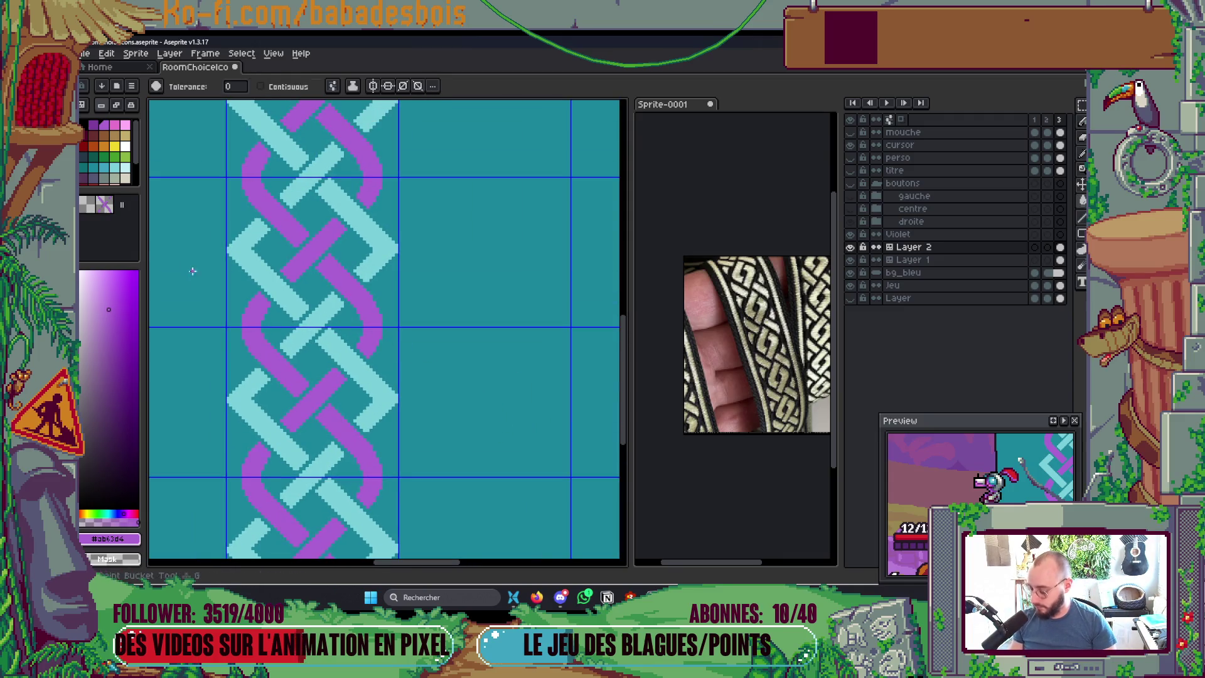
left_click(114, 168)
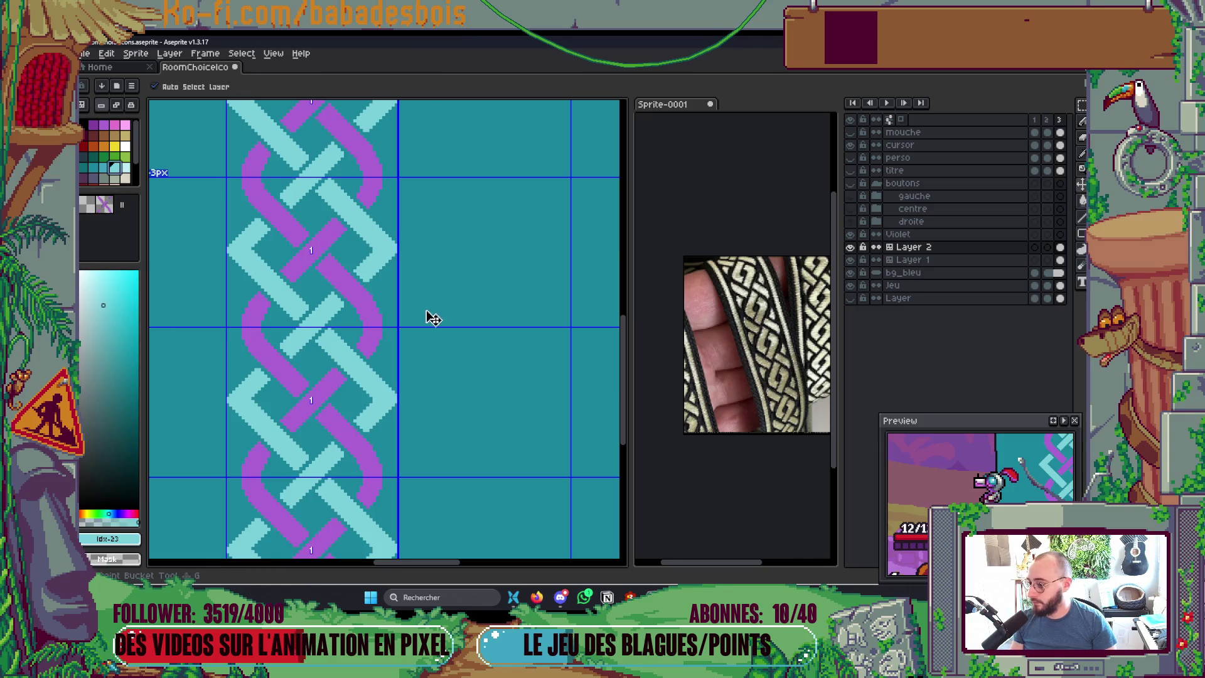
left_click(358, 287)
key("ctrl+z")
key("bracketleft")
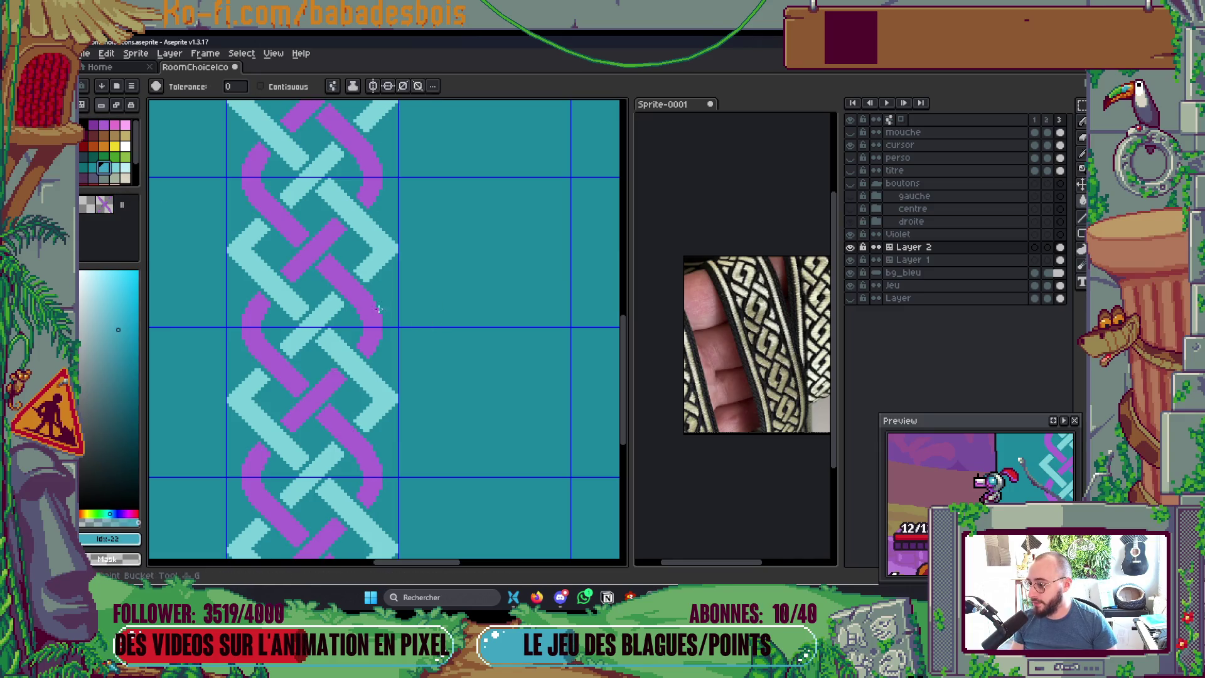
left_click(365, 304)
key("alt+Down")
scroll(365, 304, "down", 3)
scroll(473, 258, "up", 1)
scroll(396, 329, "down", 2)
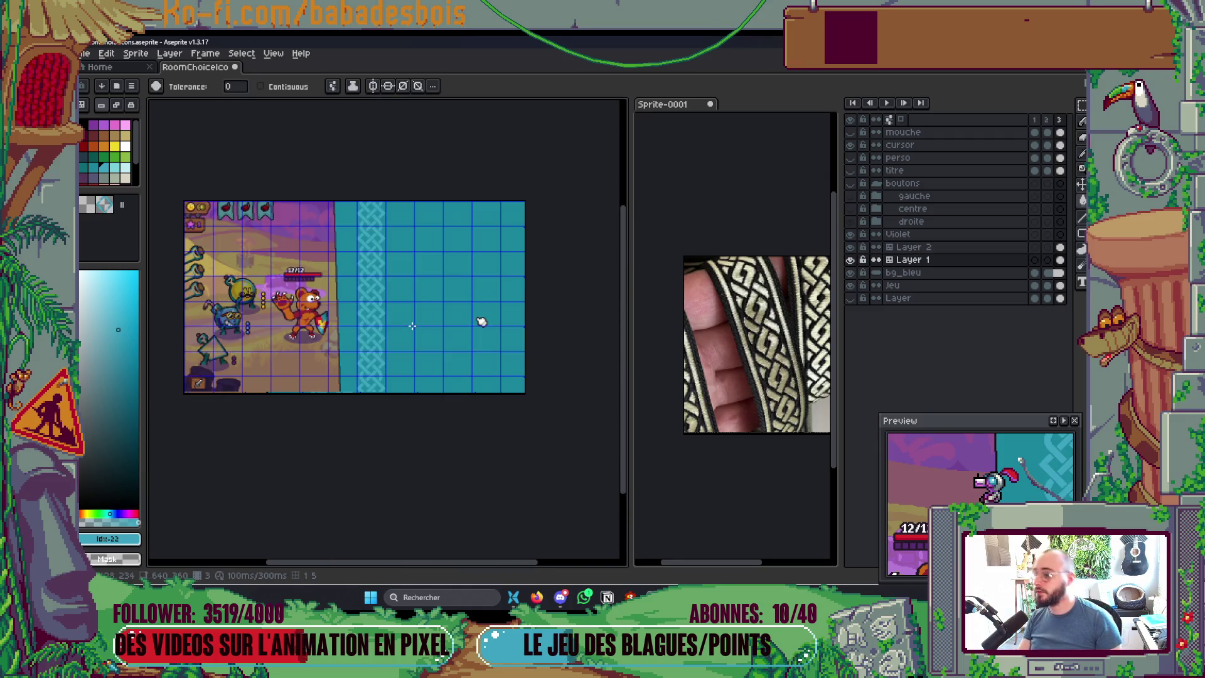
scroll(412, 325, "up", 2)
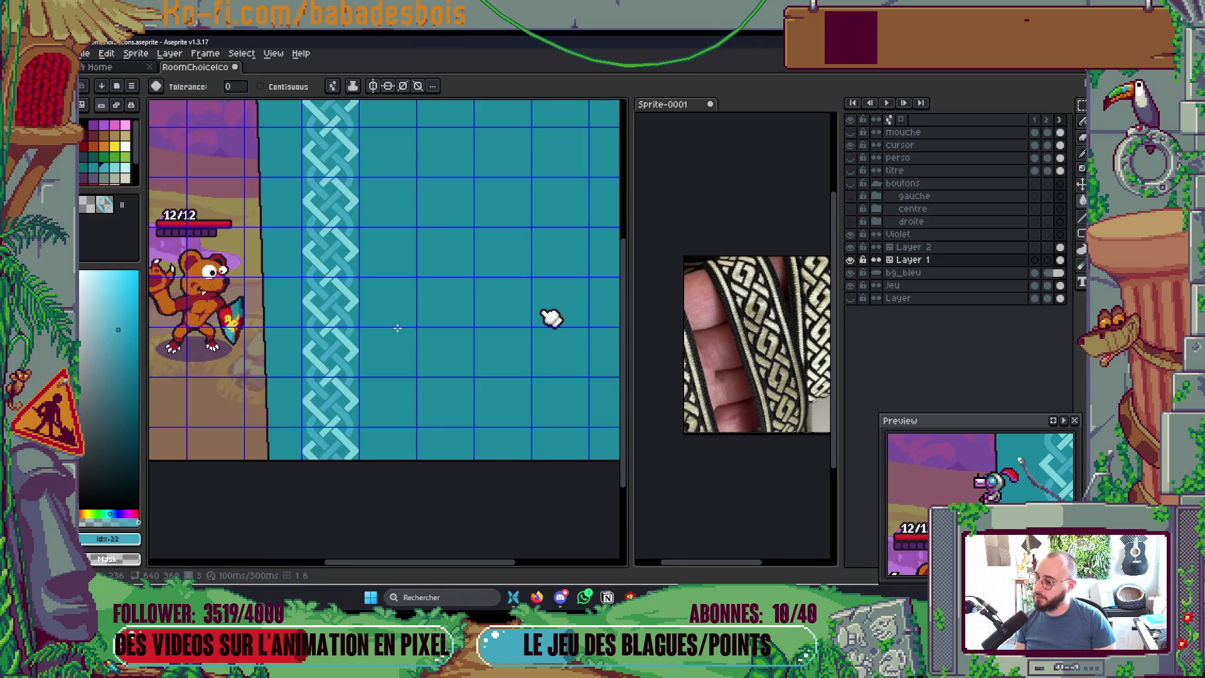
left_click_drag(382, 333, 443, 327)
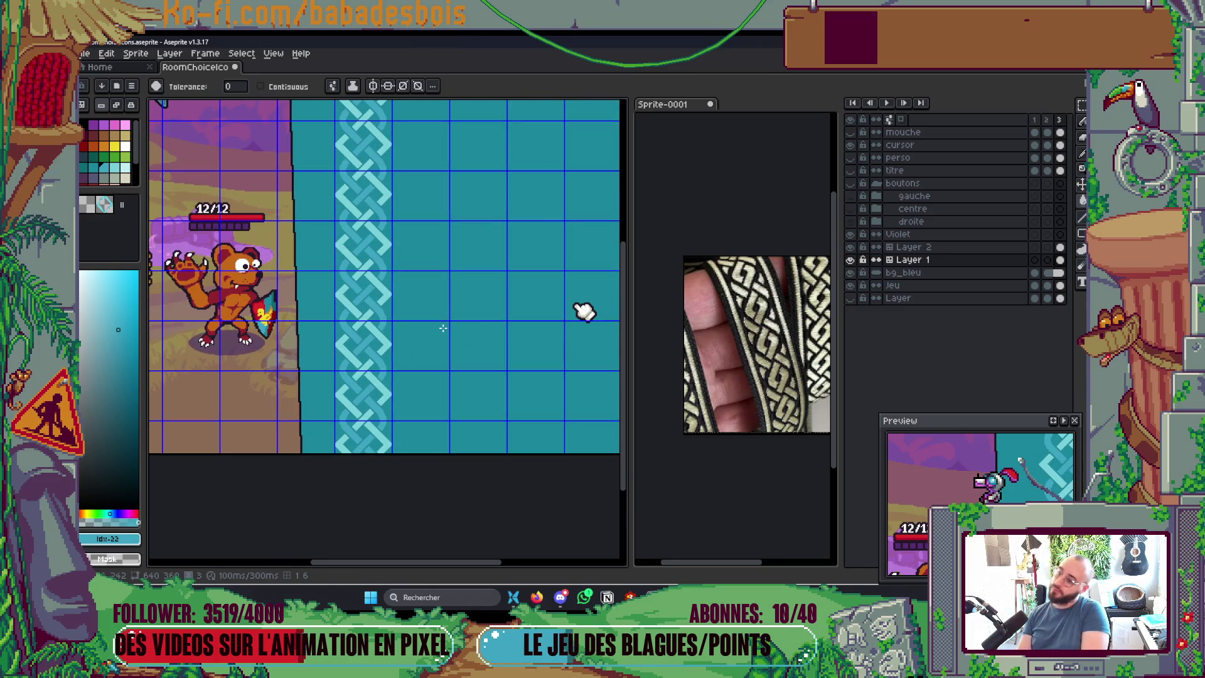
key("g")
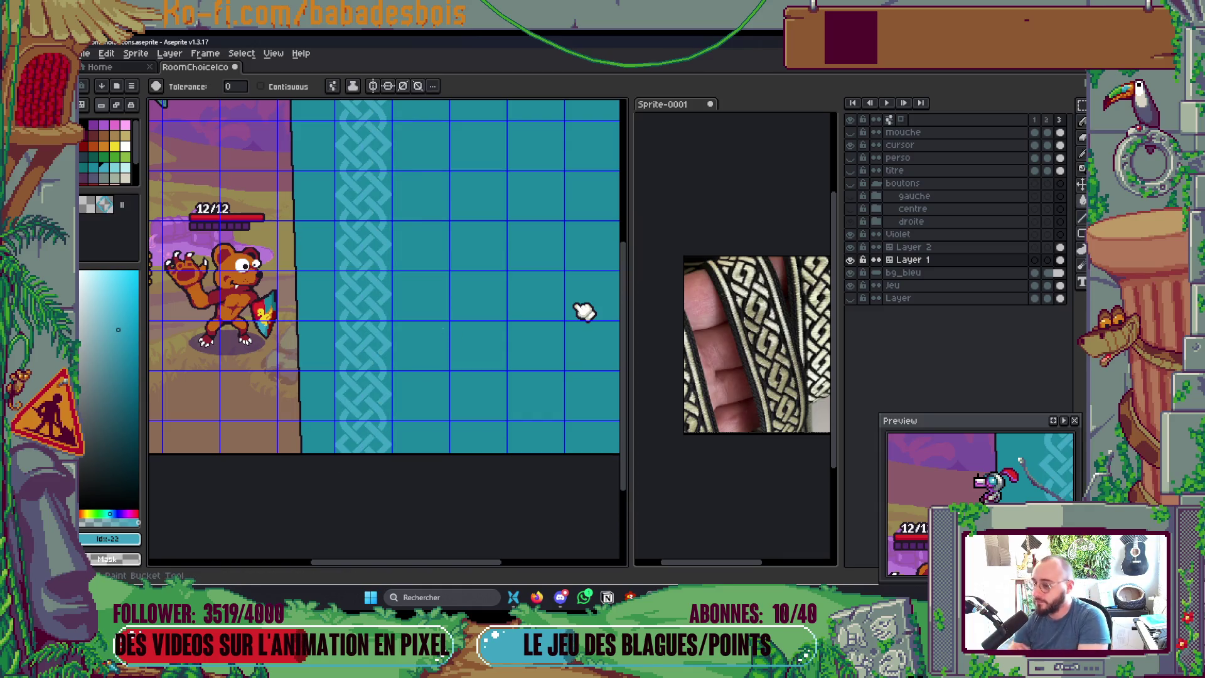
key("alt+Up")
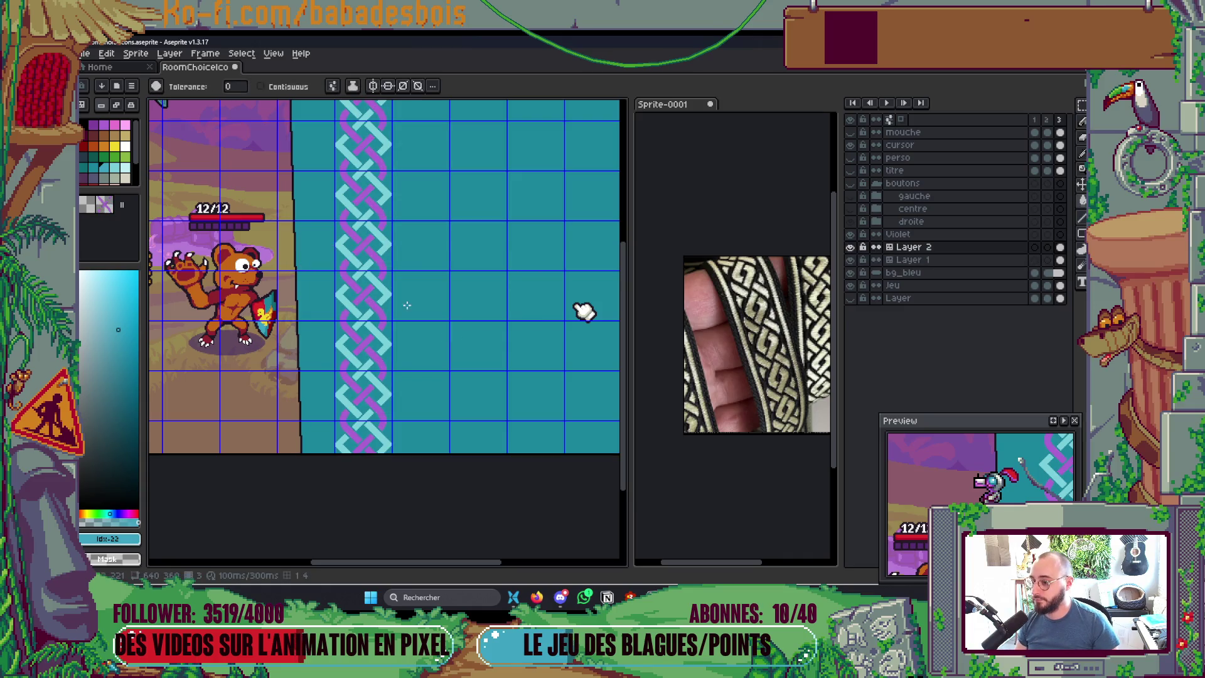
scroll(406, 305, "up", 4)
scroll(484, 294, "down", 2)
scroll(484, 294, "up", 1)
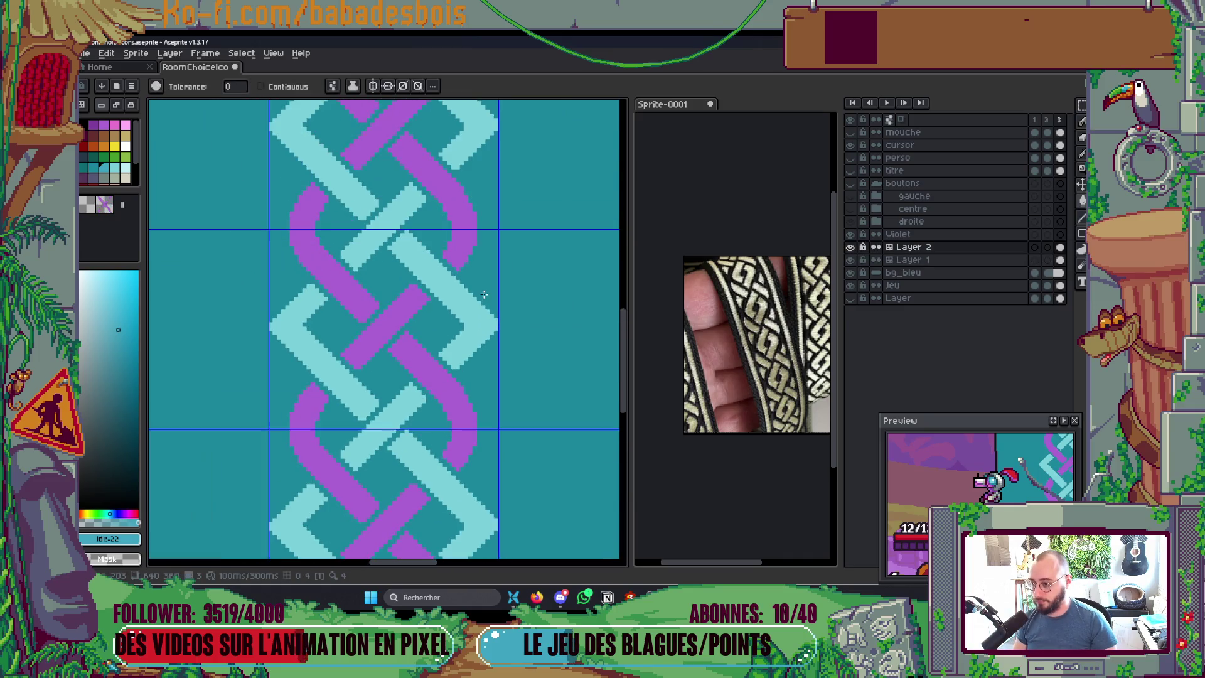
scroll(484, 301, "up", 1)
key("b")
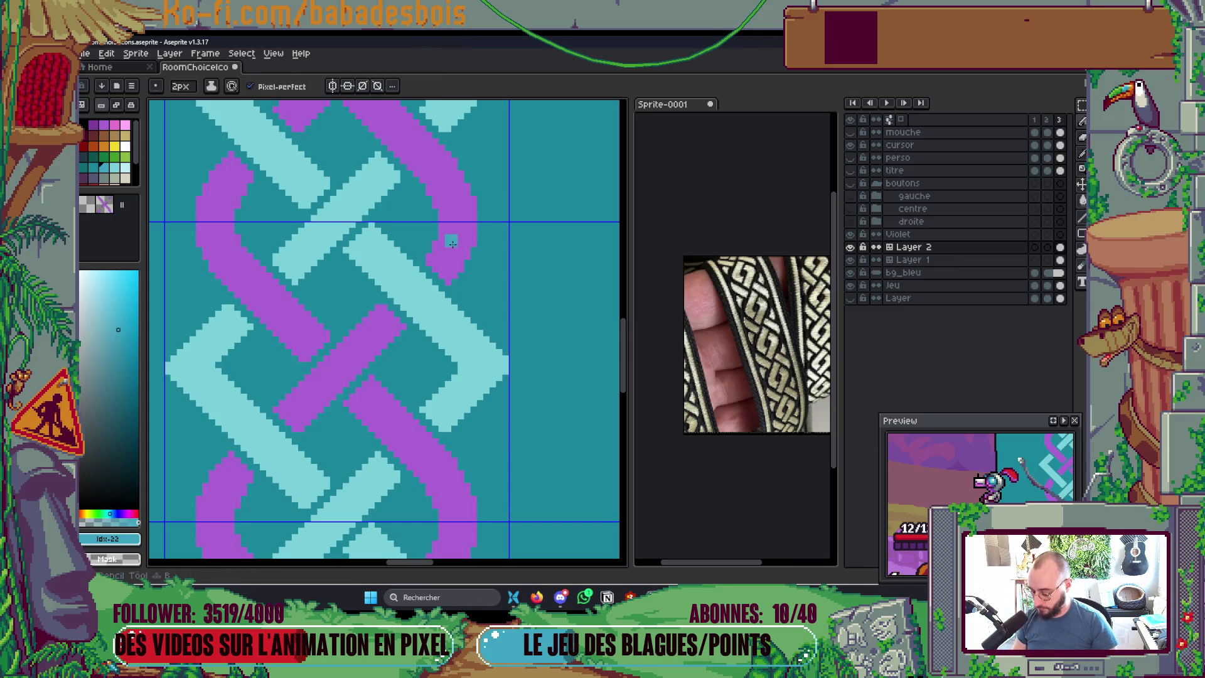
scroll(456, 228, "down", 1)
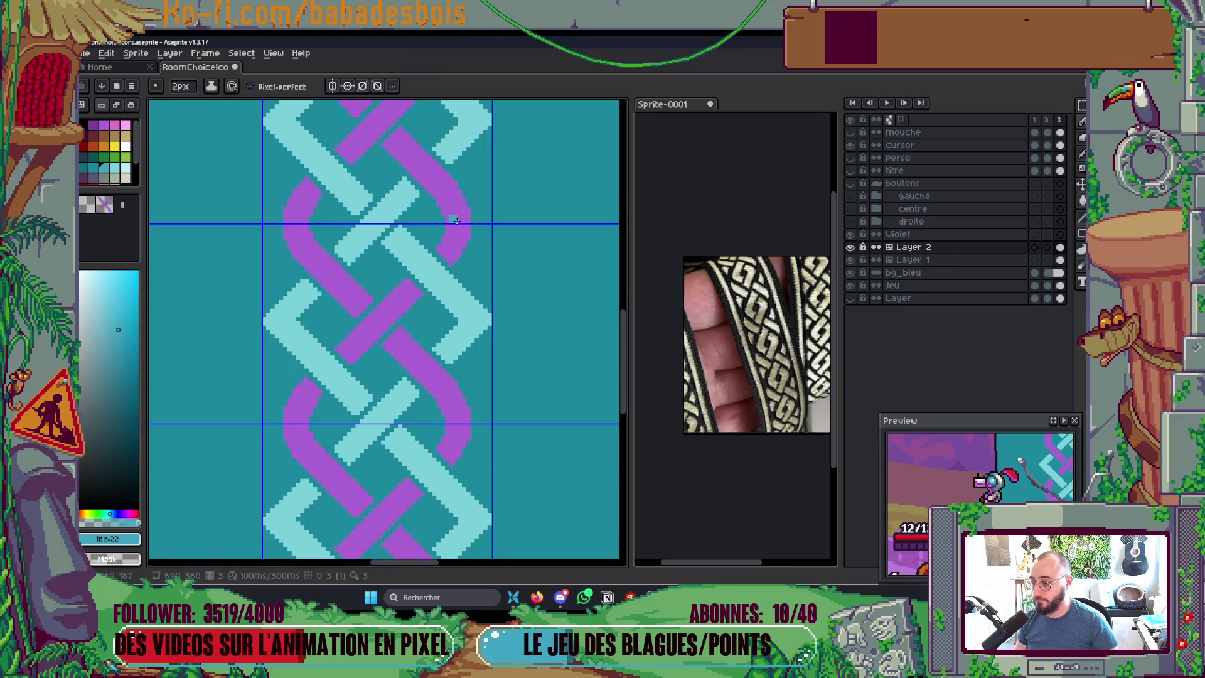
scroll(450, 304, "up", 3)
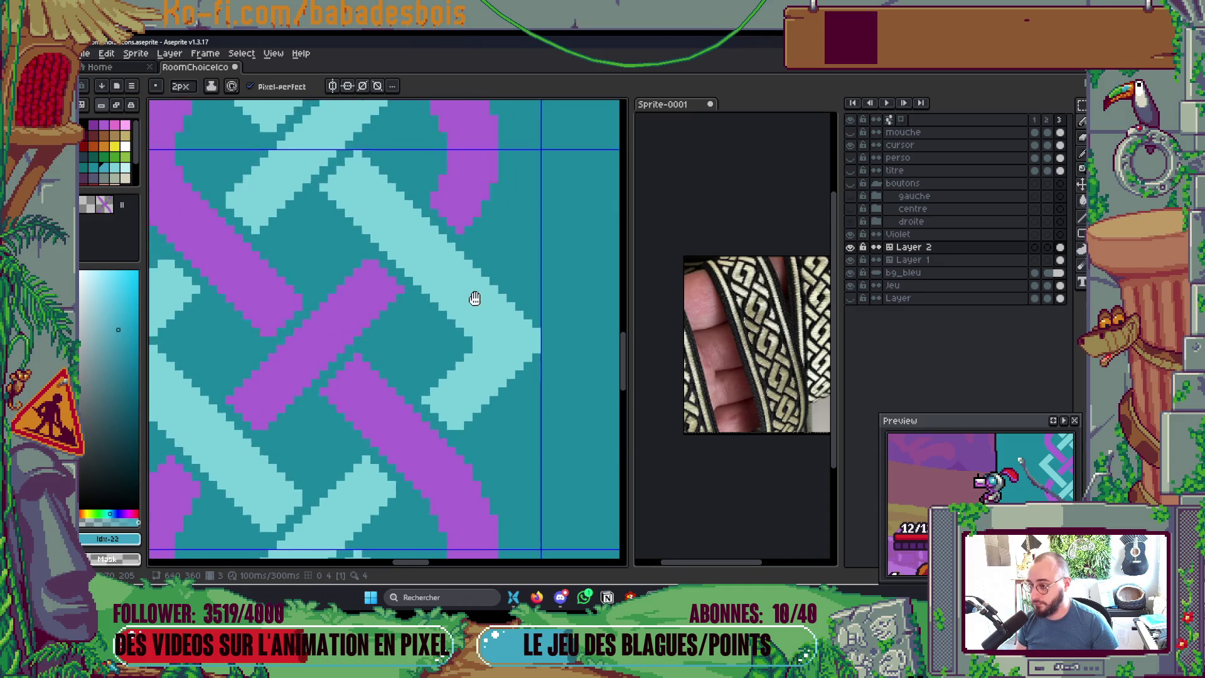
scroll(490, 342, "down", 2)
scroll(490, 307, "up", 1)
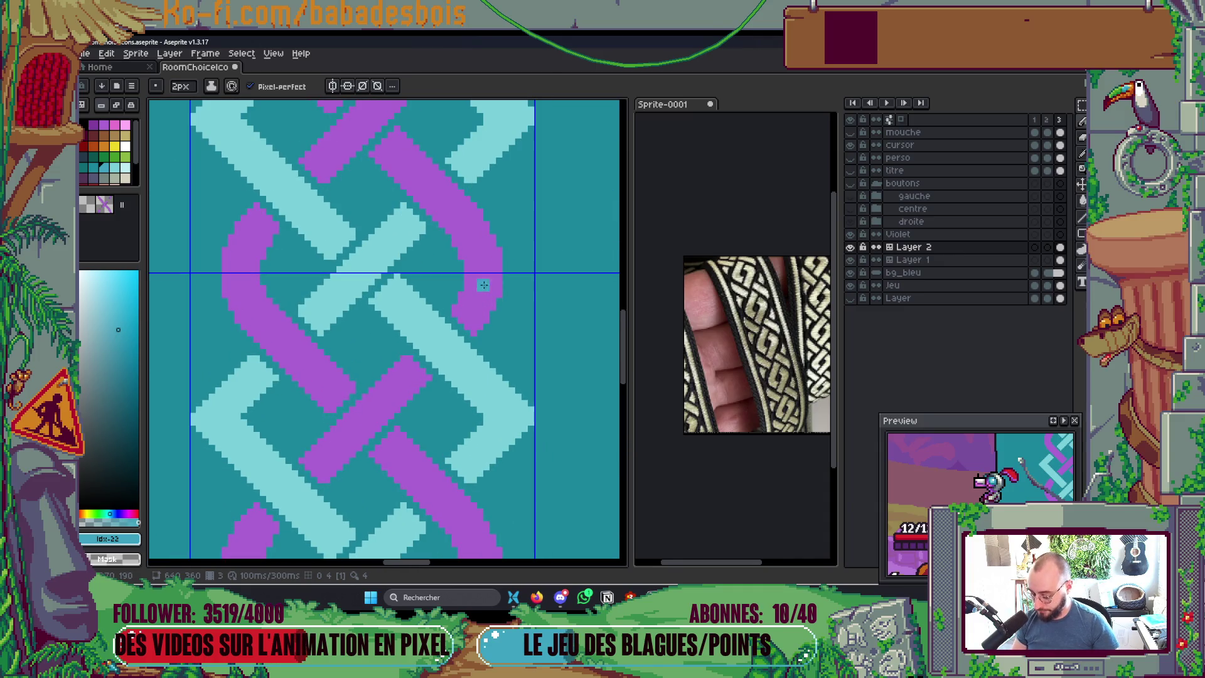
key("m")
Step: Select the purple arc on the braid's right edge by colour
left_click_drag(447, 204, 516, 326)
left_click(586, 344)
left_click_drag(423, 194, 550, 352)
scroll(552, 353, "up", 1)
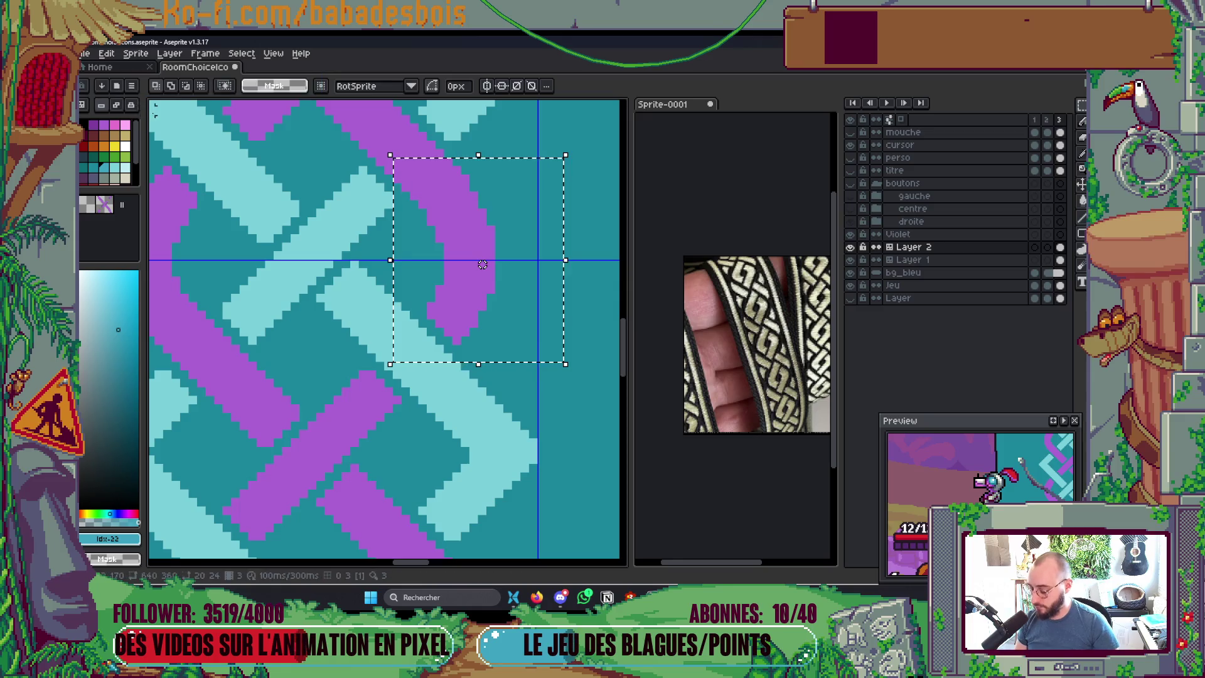
key("b")
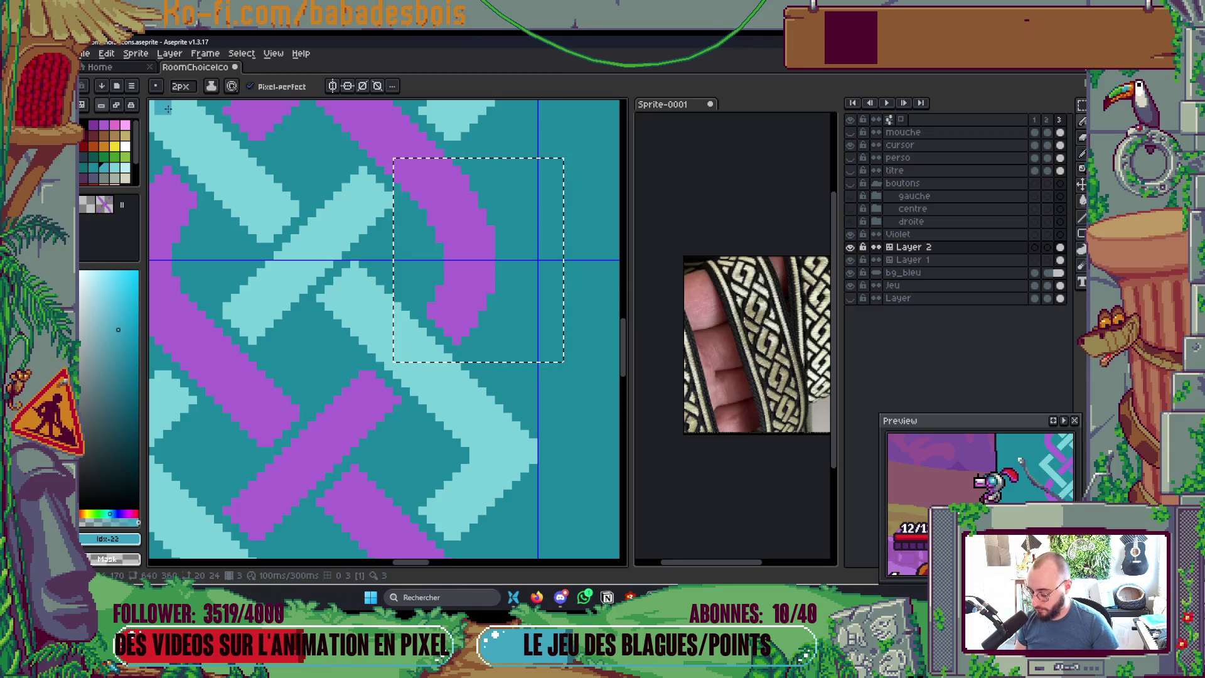
key("m")
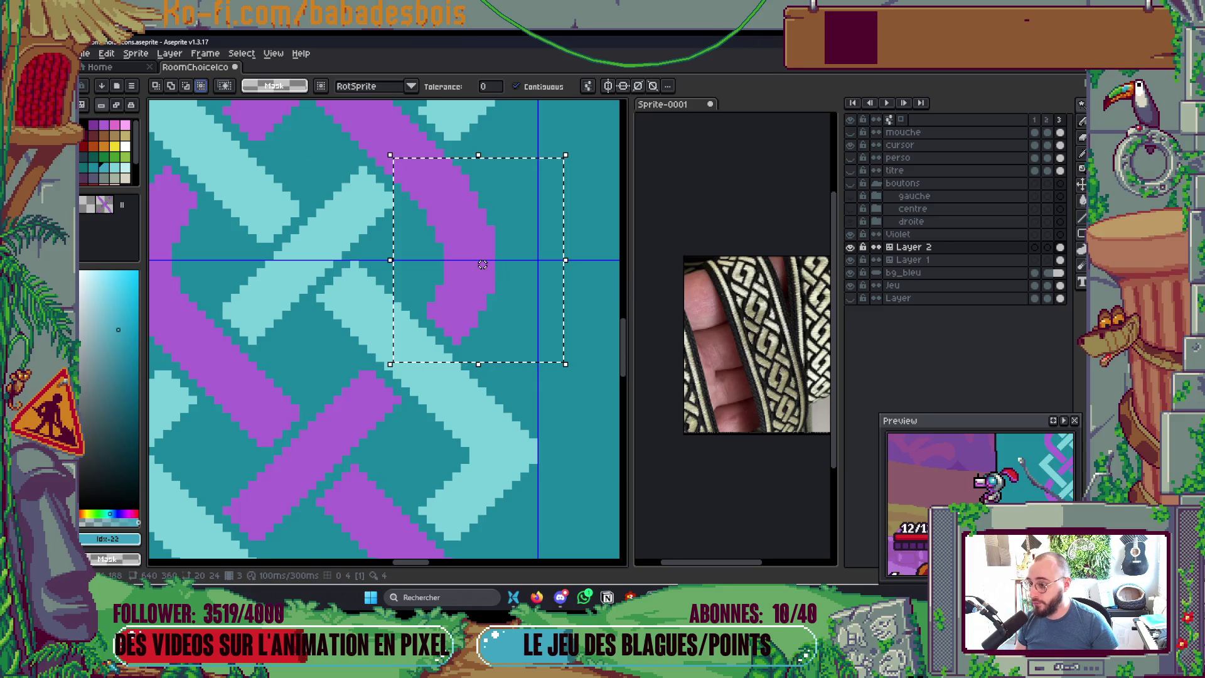
left_click(480, 295)
scroll(515, 281, "down", 1)
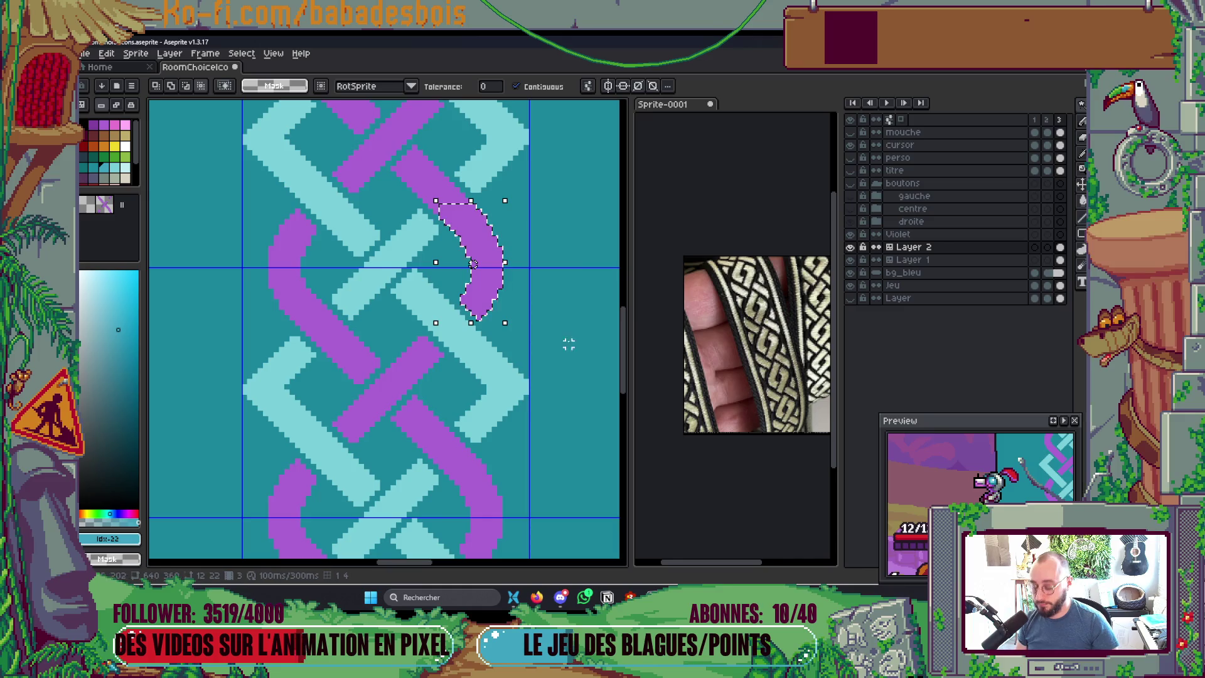
Step: Move the purple arc further down the braid on Layer 1 and commit it
key("v")
left_click(510, 382)
key("b")
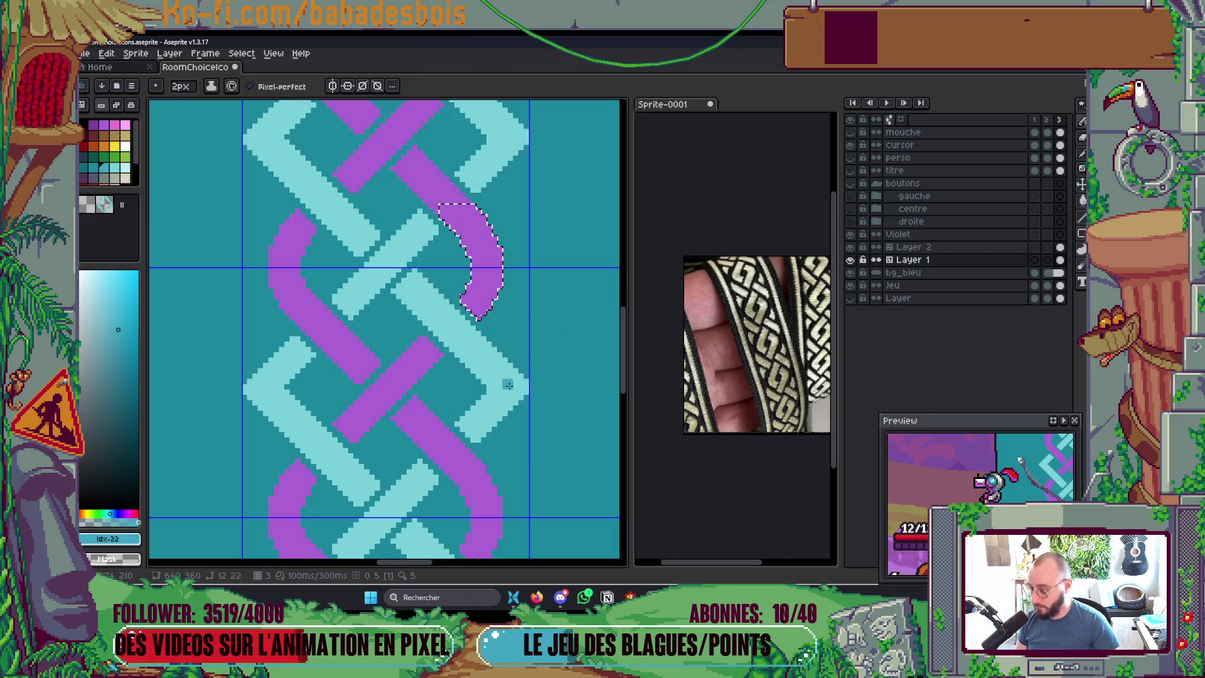
key("ctrl+t")
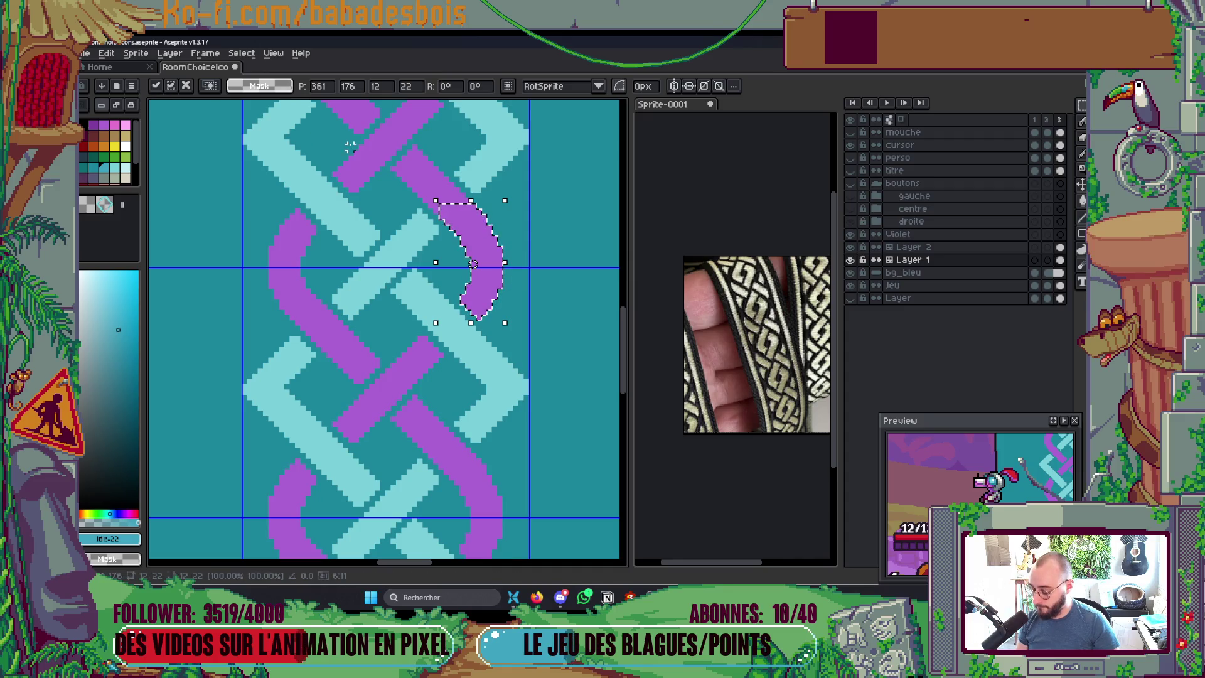
key("Tab")
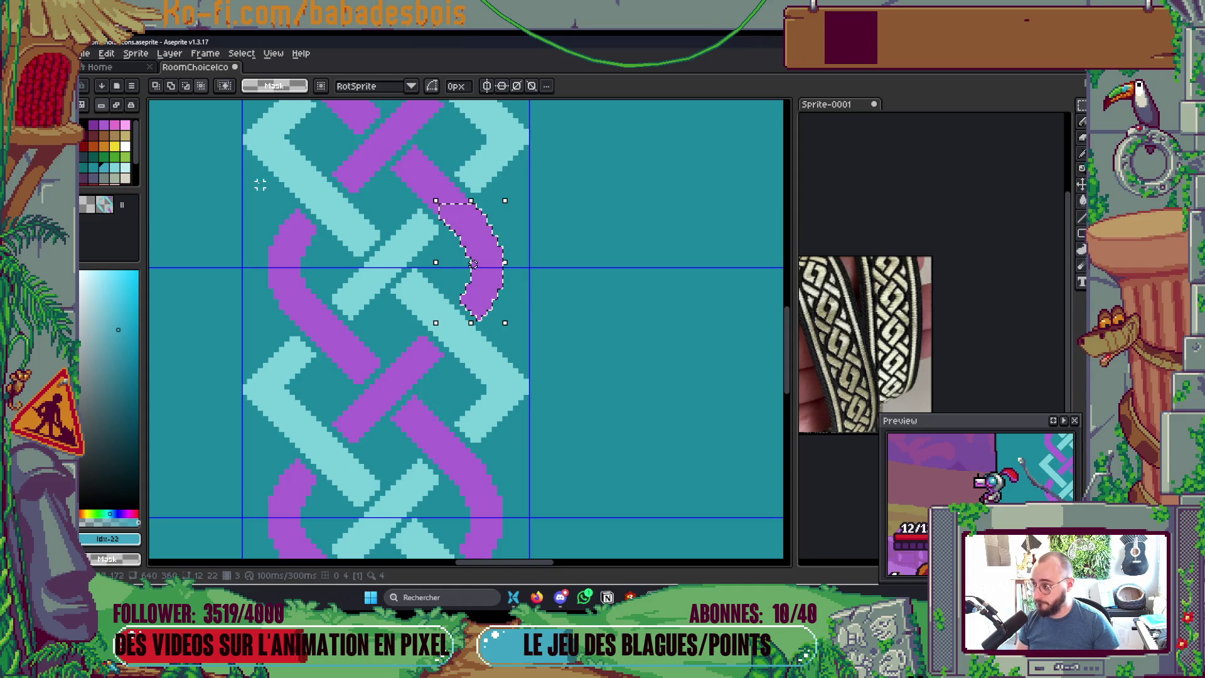
mouse_move(491, 262)
left_mouse_down()
mouse_move(565, 419)
mouse_move(496, 377)
mouse_move(492, 386)
left_mouse_up()
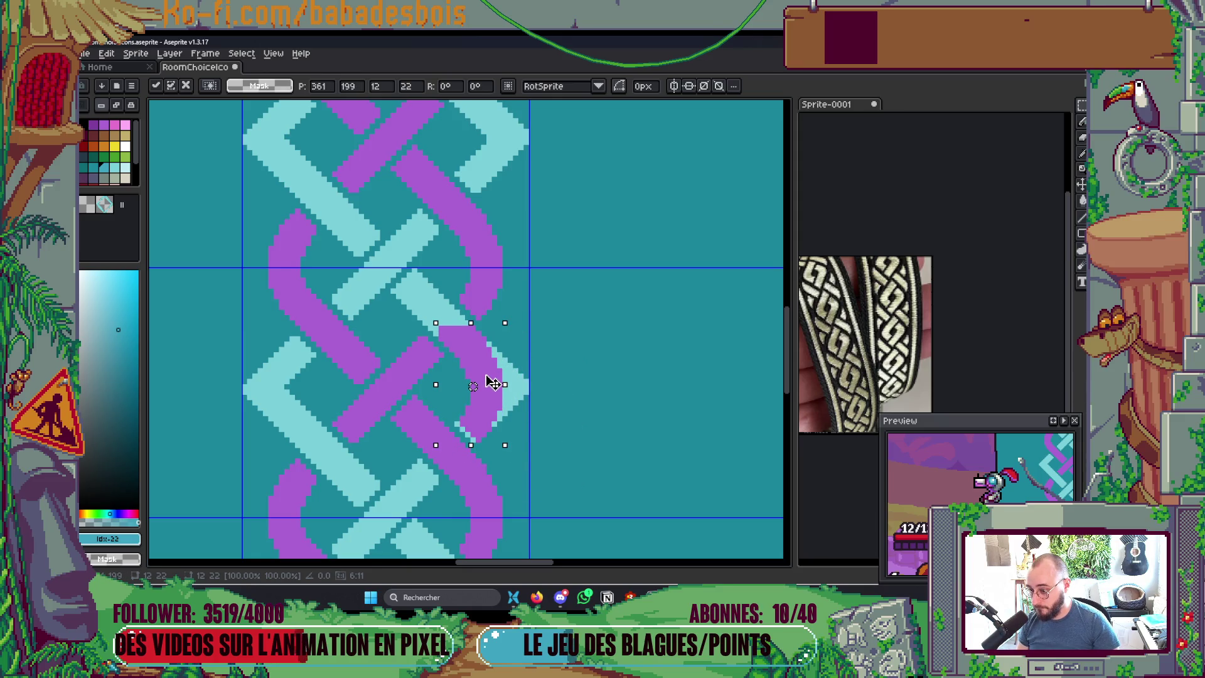
scroll(492, 383, "up", 2)
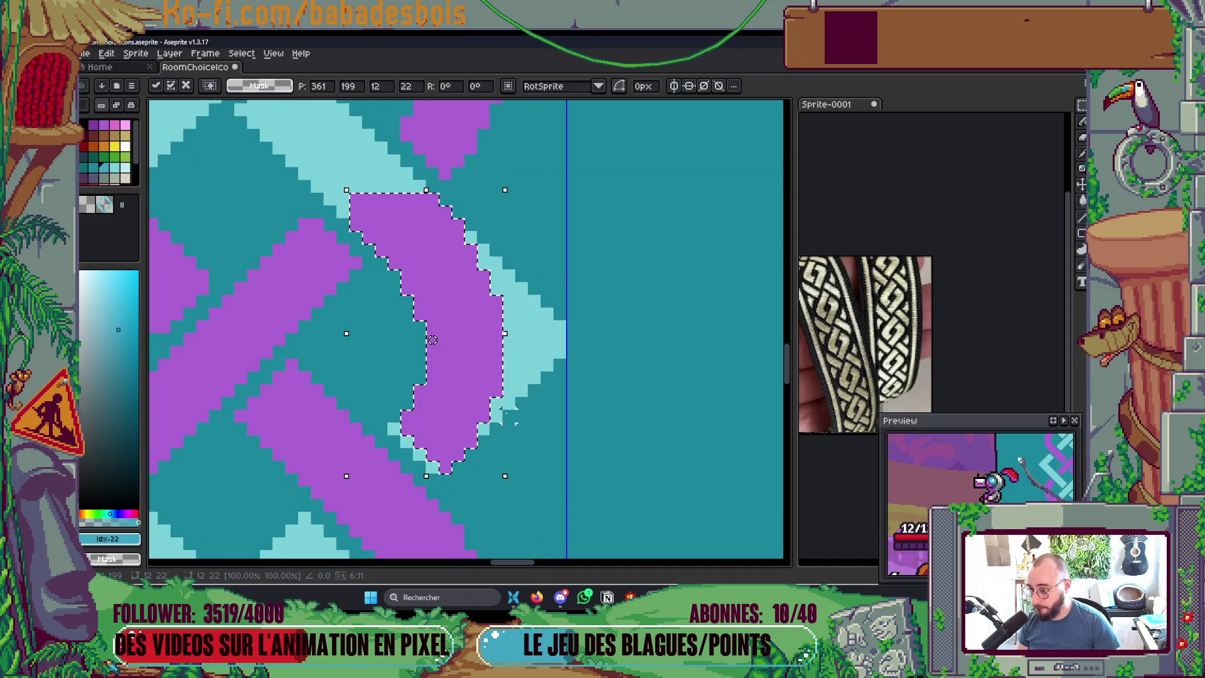
key("ctrl+d")
Step: Paint the light-cyan gaps and stray pixels around the arc teal, using a contiguous fill
key("g")
left_click(523, 339)
key("ctrl+z")
left_click(261, 86)
left_click(502, 255)
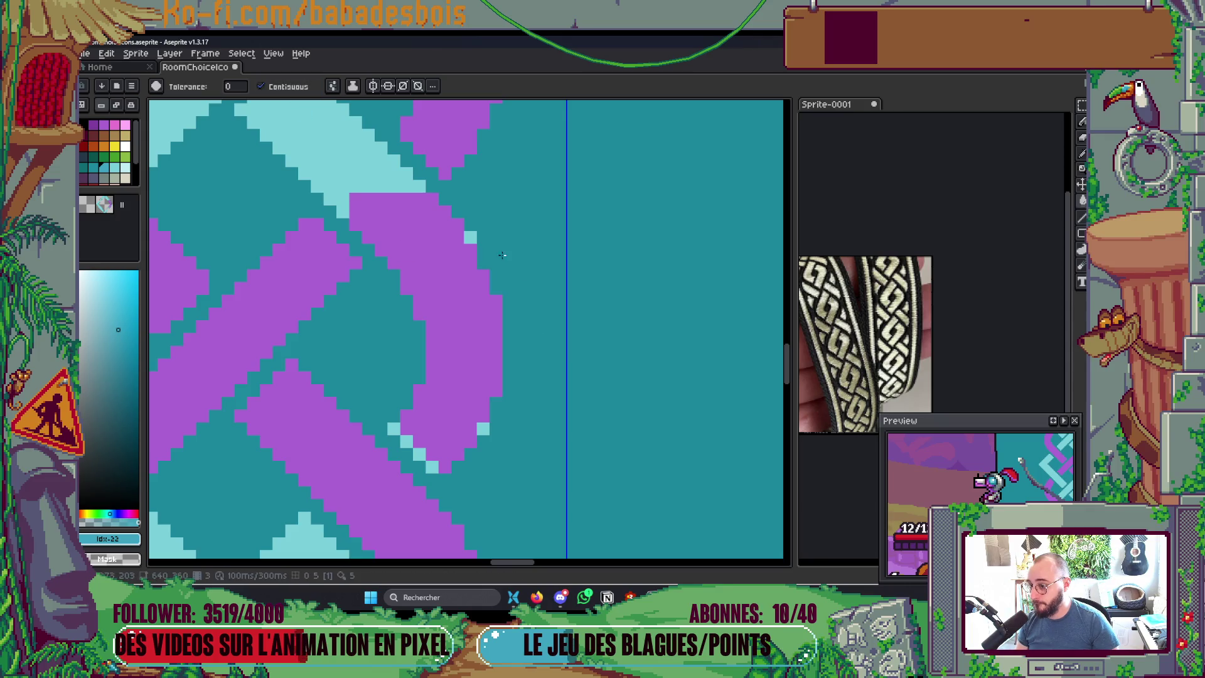
key("b")
left_click(476, 233)
left_click(489, 435)
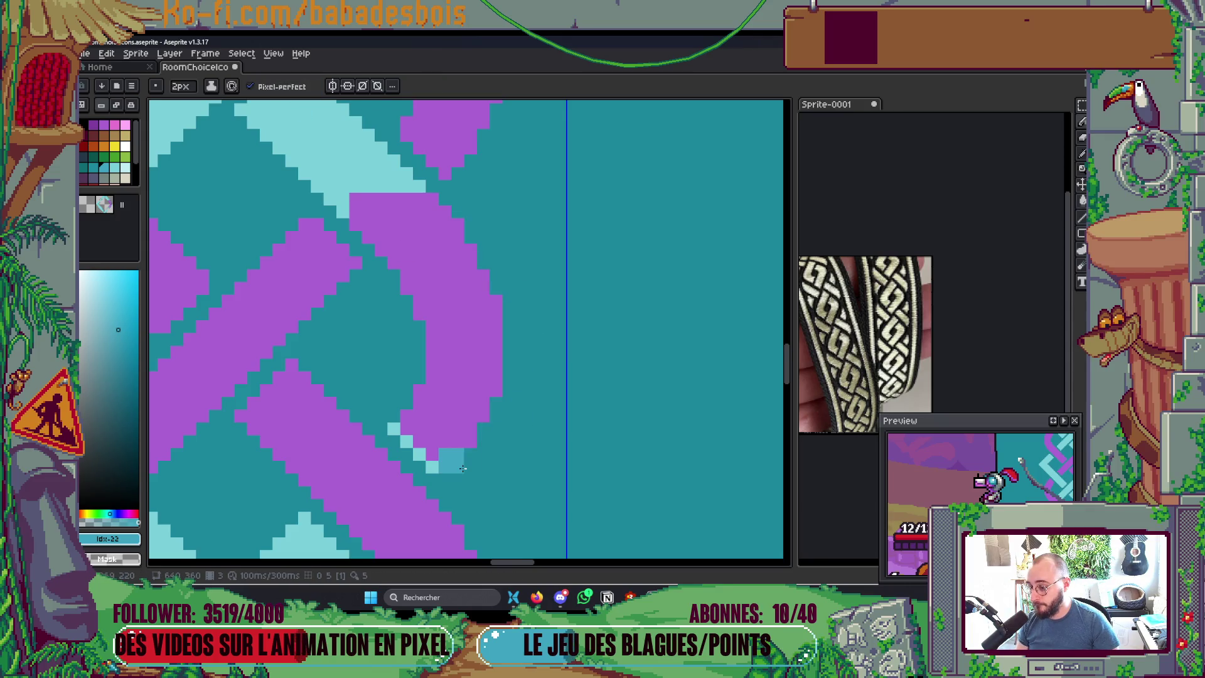
Step: Refill the band with the light cyan #79cfd9 colour
key("g")
scroll(463, 467, "down", 2)
scroll(403, 277, "up", 5)
left_click(444, 379, "alt")
left_click(513, 487)
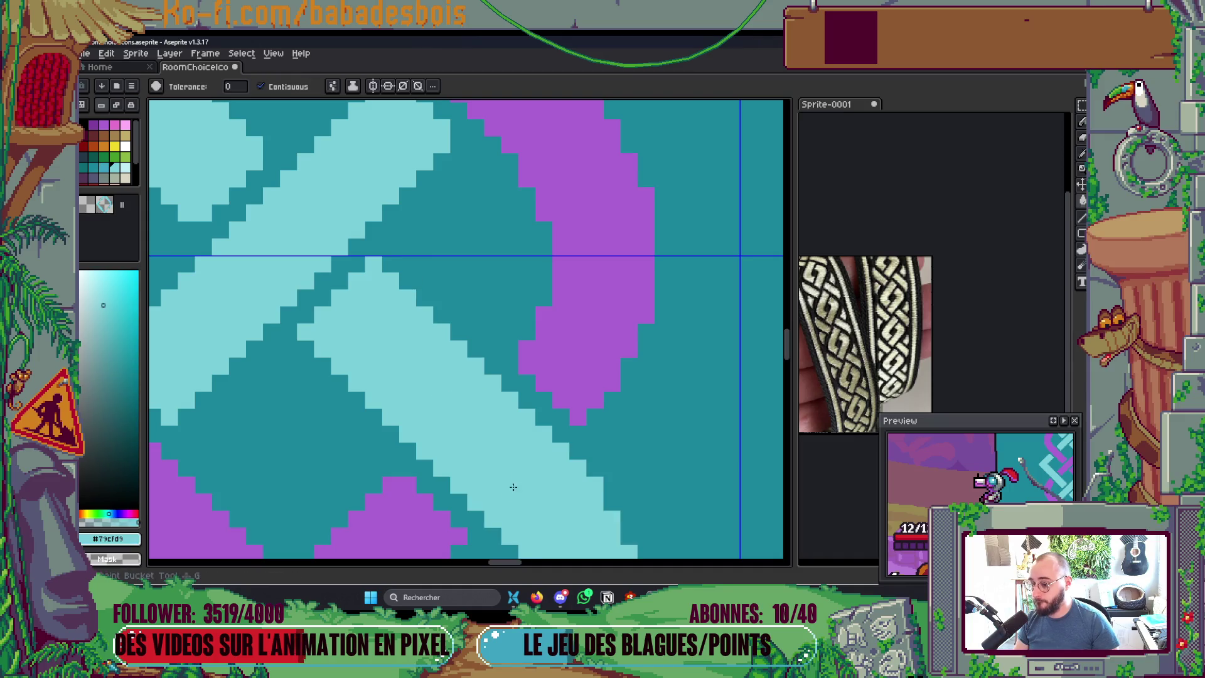
scroll(512, 487, "down", 8)
scroll(628, 420, "down", 1)
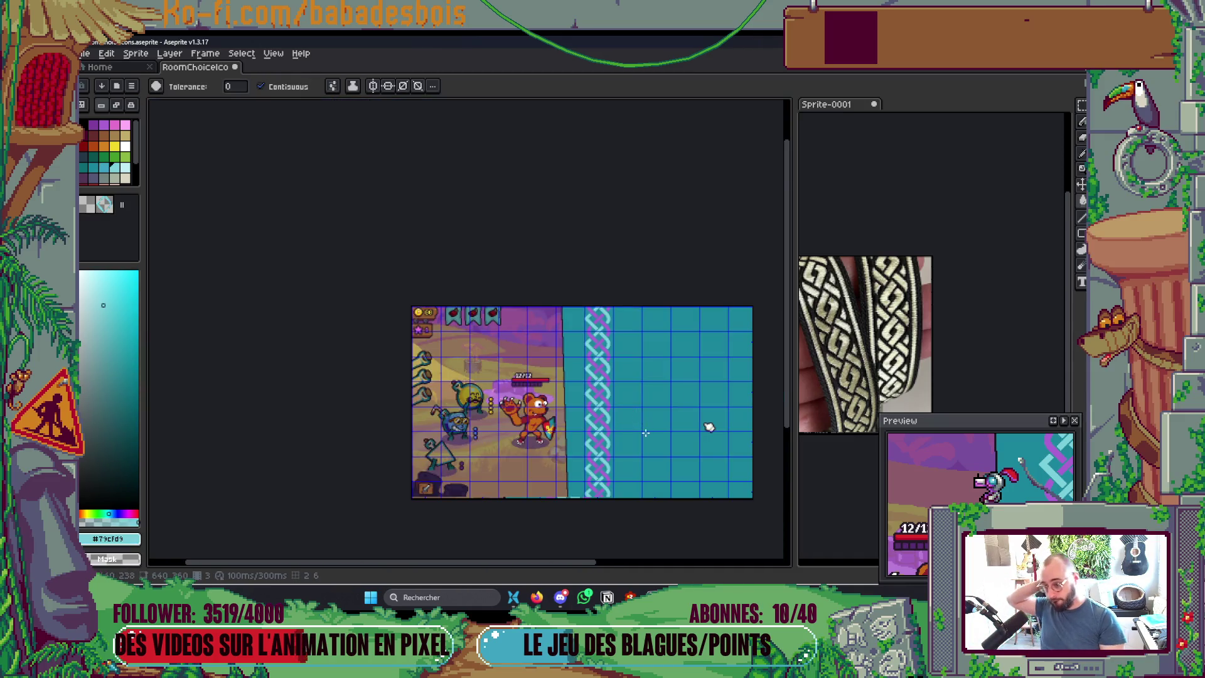
Step: Magic-wand select the purple arc and move it onto the braid's left edge
scroll(645, 433, "up", 1)
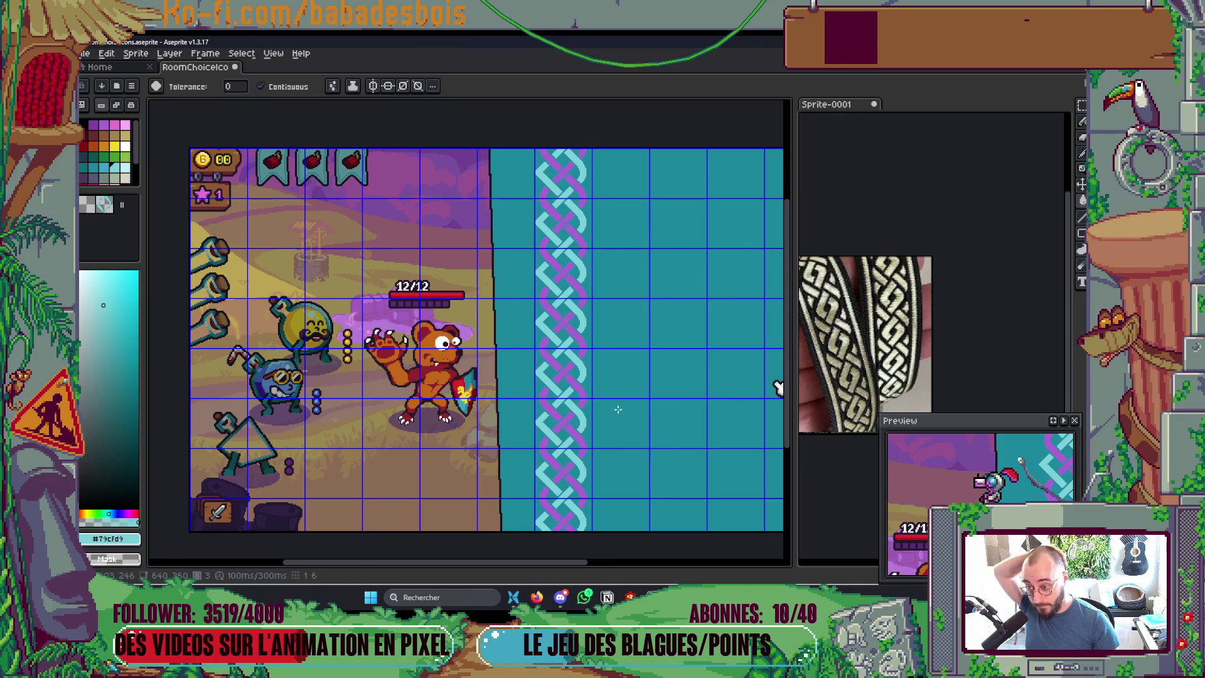
scroll(618, 409, "up", 3)
key("w")
left_click(615, 369)
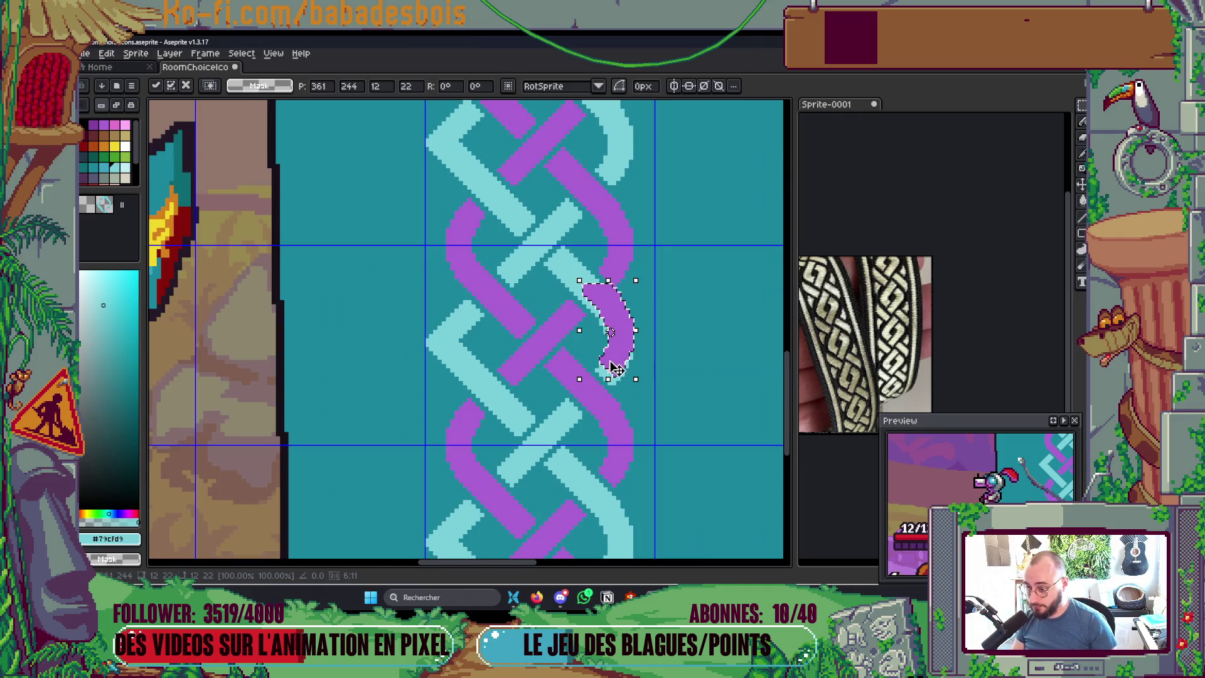
mouse_move(619, 349)
left_mouse_down()
mouse_move(436, 367)
mouse_move(423, 347)
mouse_move(459, 353)
left_mouse_up()
left_click_drag(460, 348, 471, 347)
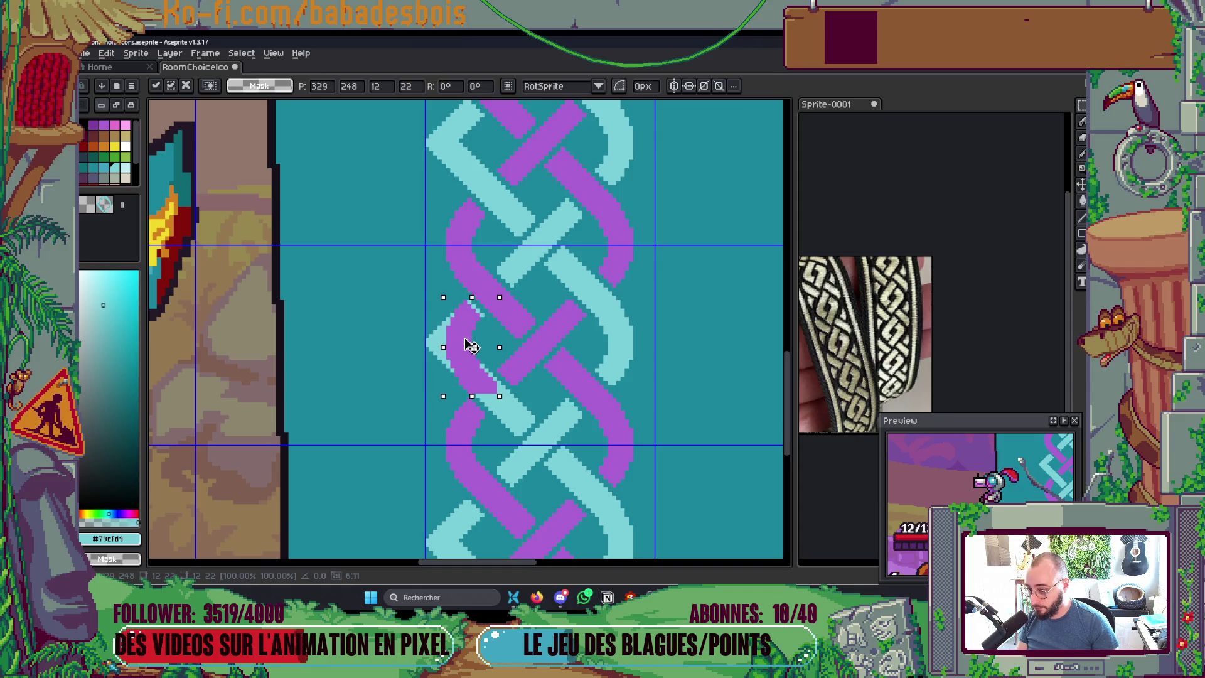
key("Return")
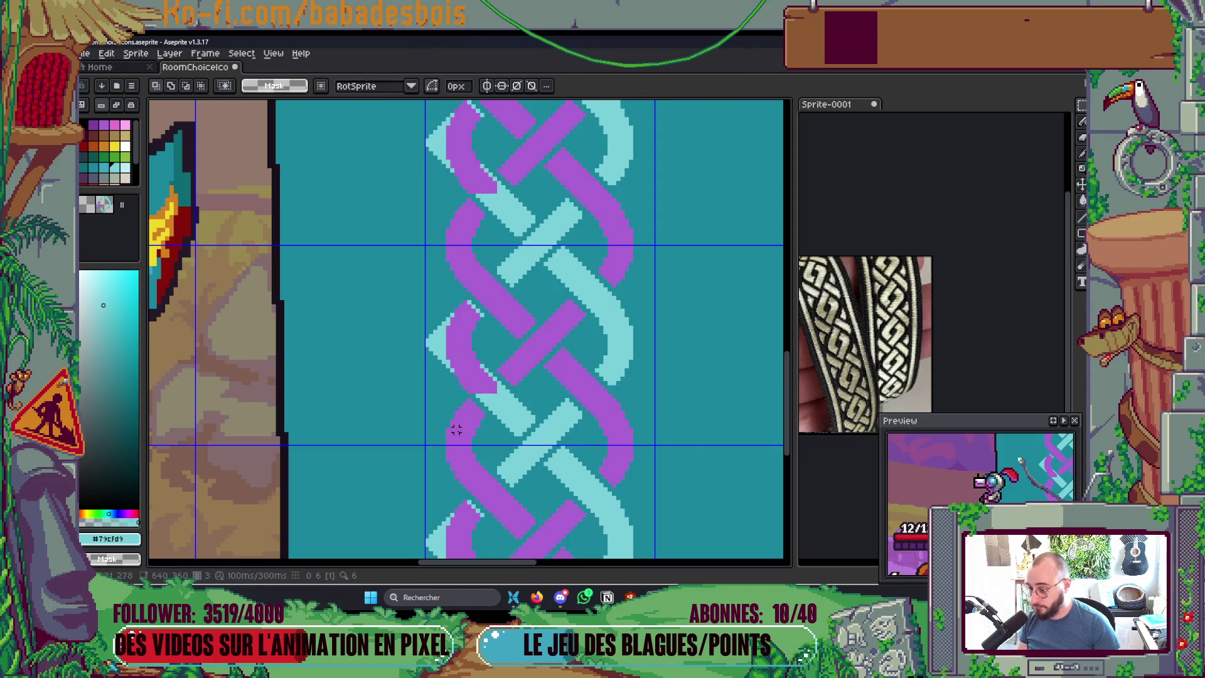
Step: Paint the light-cyan strip and stray pixels beside the arc teal
scroll(461, 361, "up", 4)
key("b")
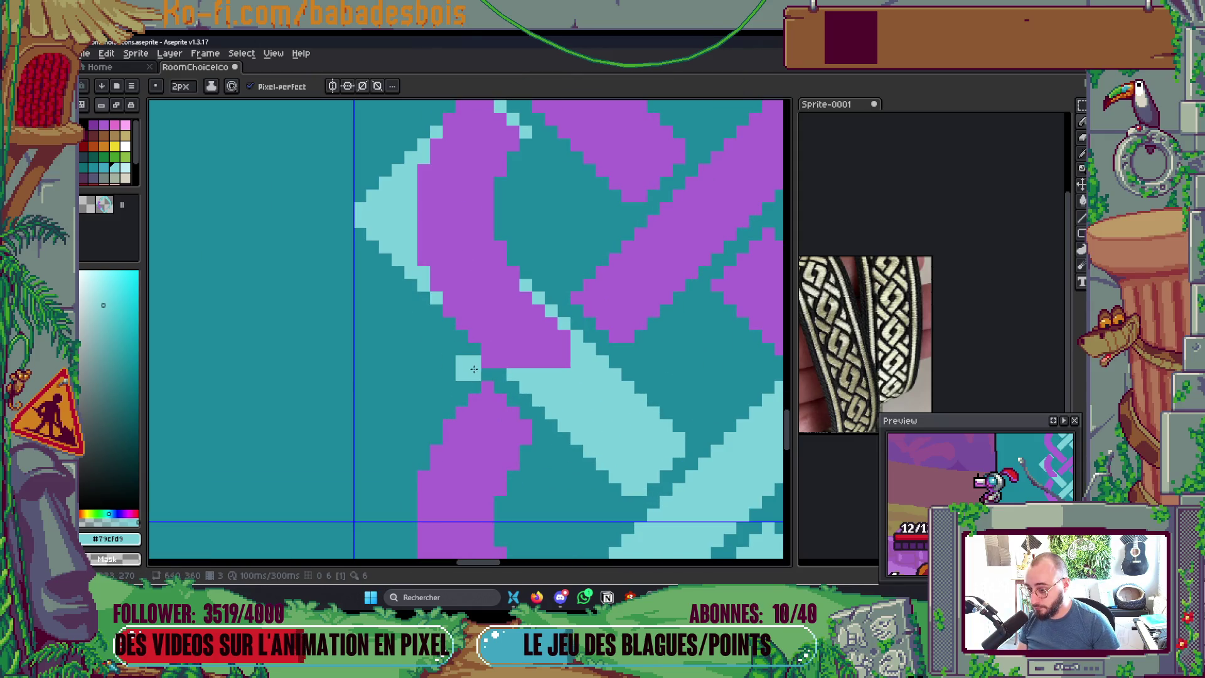
left_click_drag(438, 364, 424, 401)
scroll(424, 401, "down", 3)
scroll(384, 302, "up", 3)
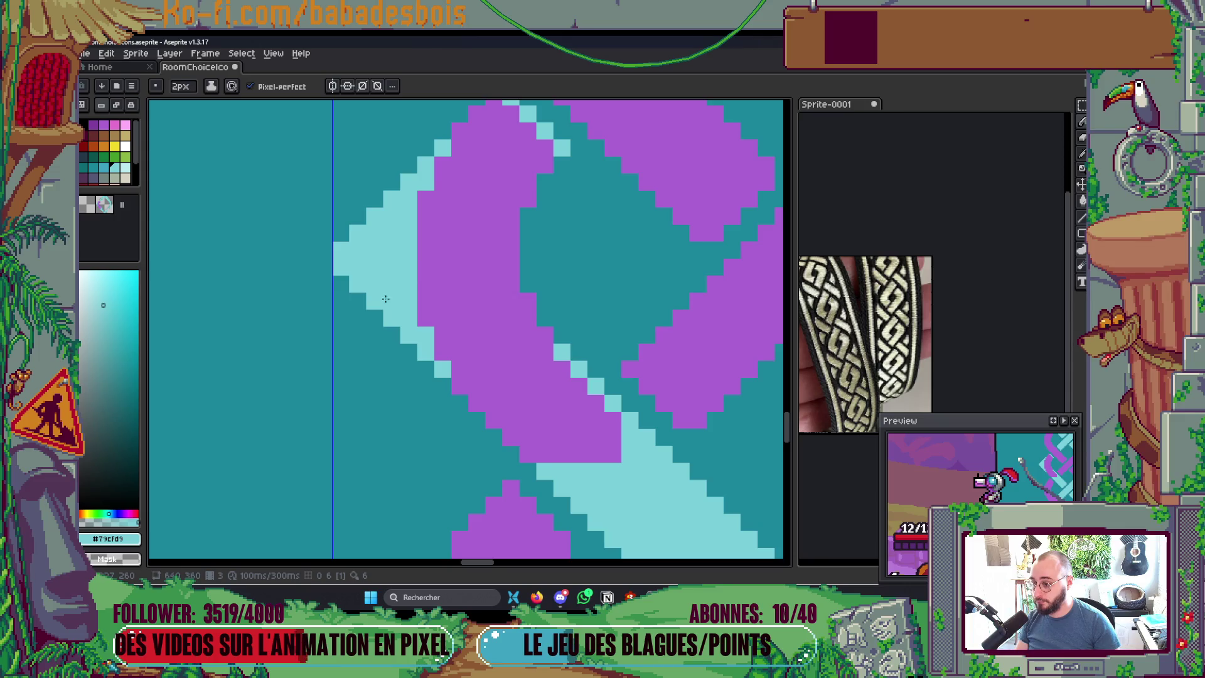
key("g")
right_click(384, 301)
key("b")
right_click(442, 154)
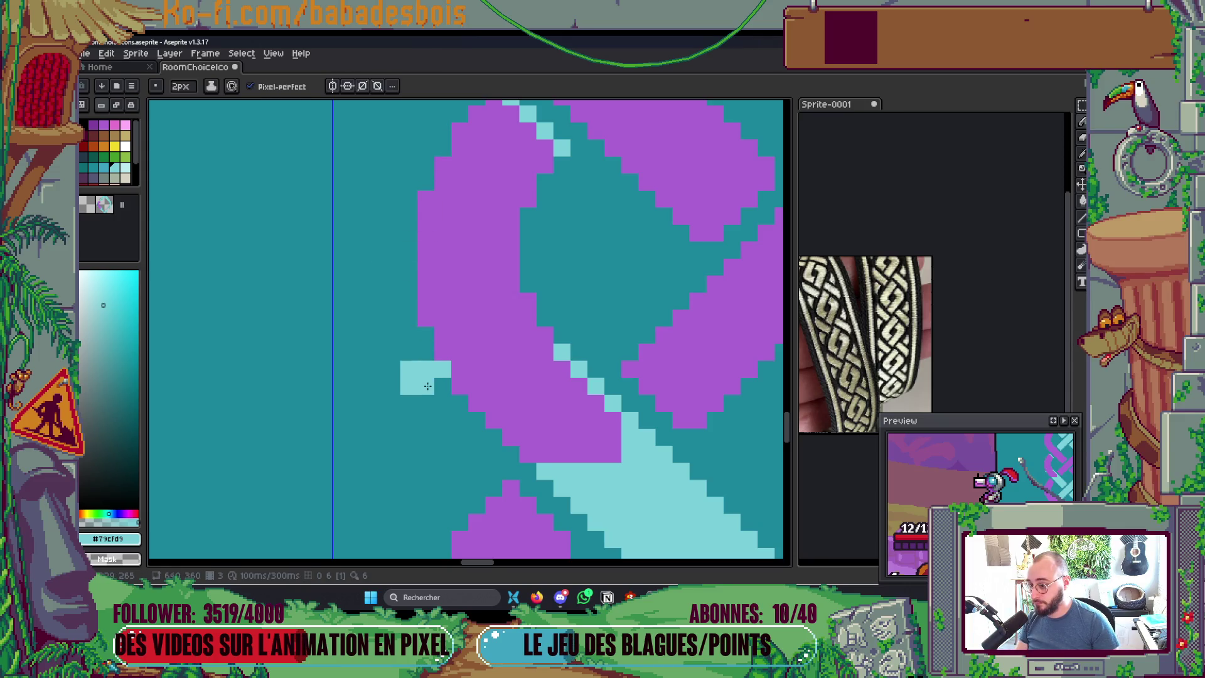
right_click(442, 377)
Step: Fill the leftover patch with light cyan
key("i")
key("g")
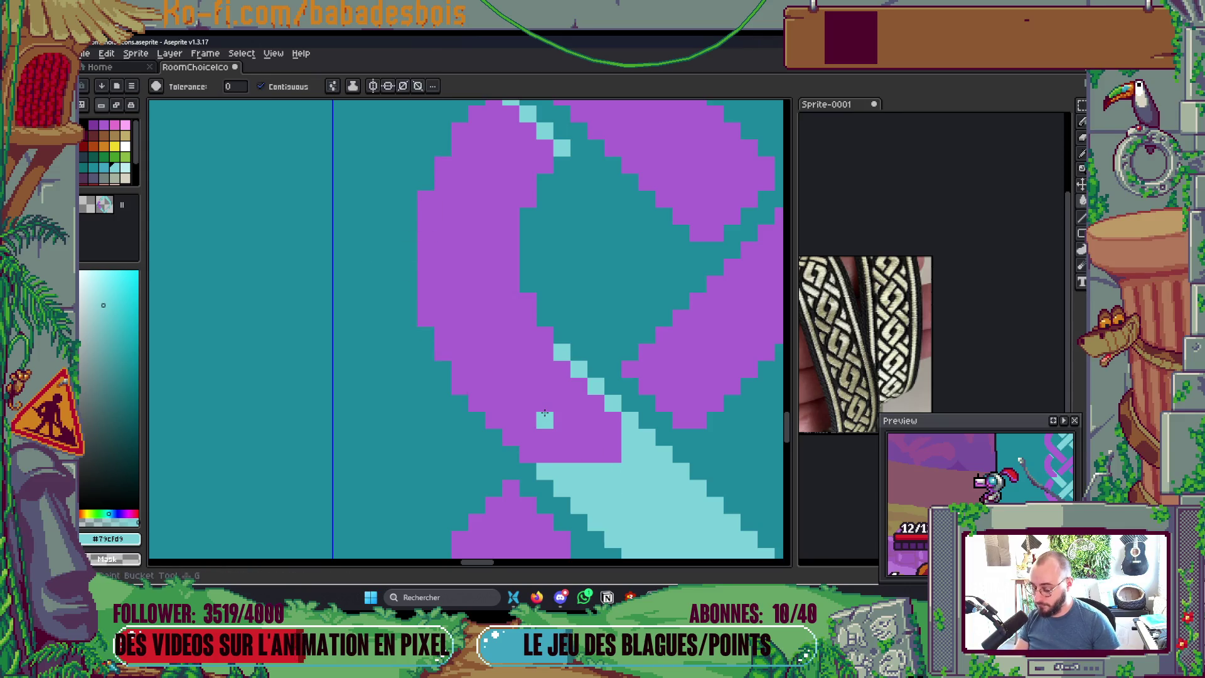
left_click(538, 416)
scroll(628, 408, "down", 4)
scroll(698, 397, "down", 4)
scroll(706, 397, "up", 2)
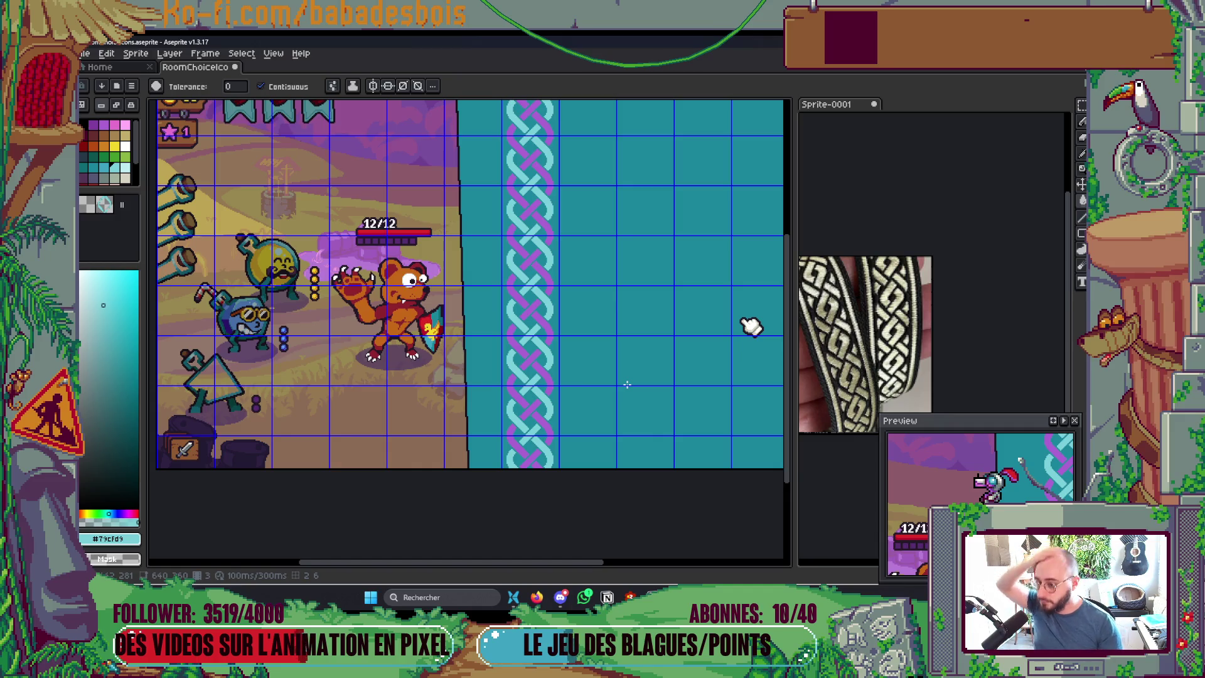
Step: Fill the three purple braid segments with dark teal
left_click_drag(749, 325, 715, 377)
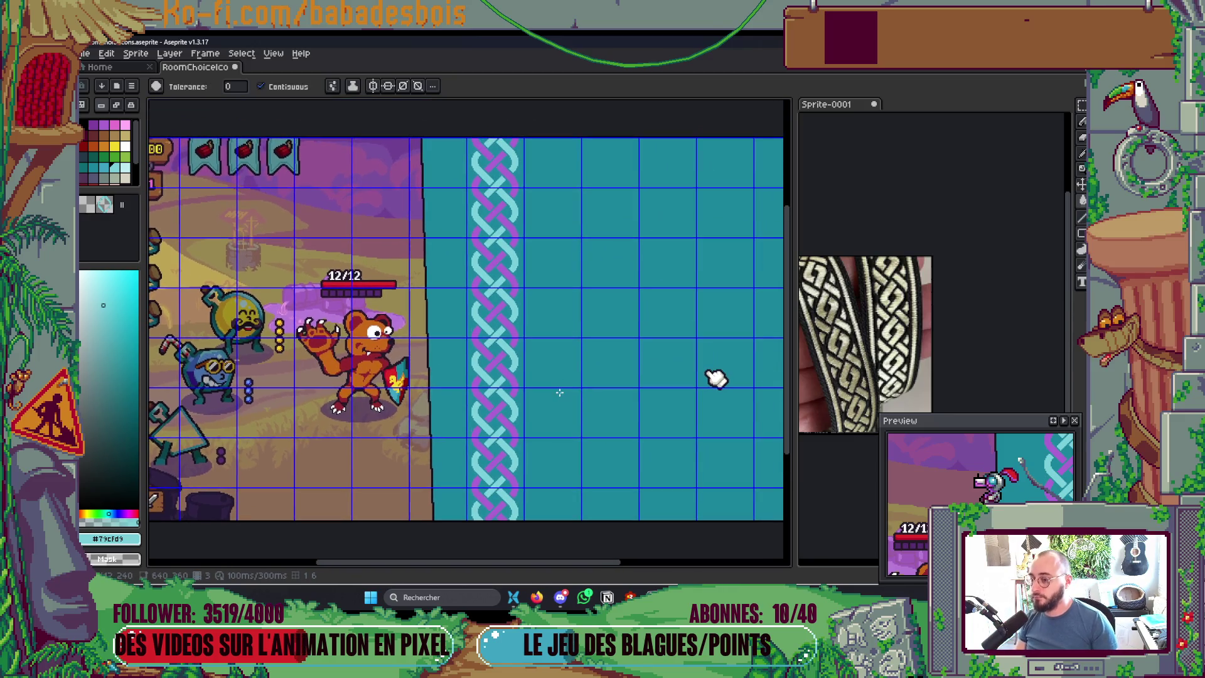
scroll(523, 305, "up", 1)
key("i")
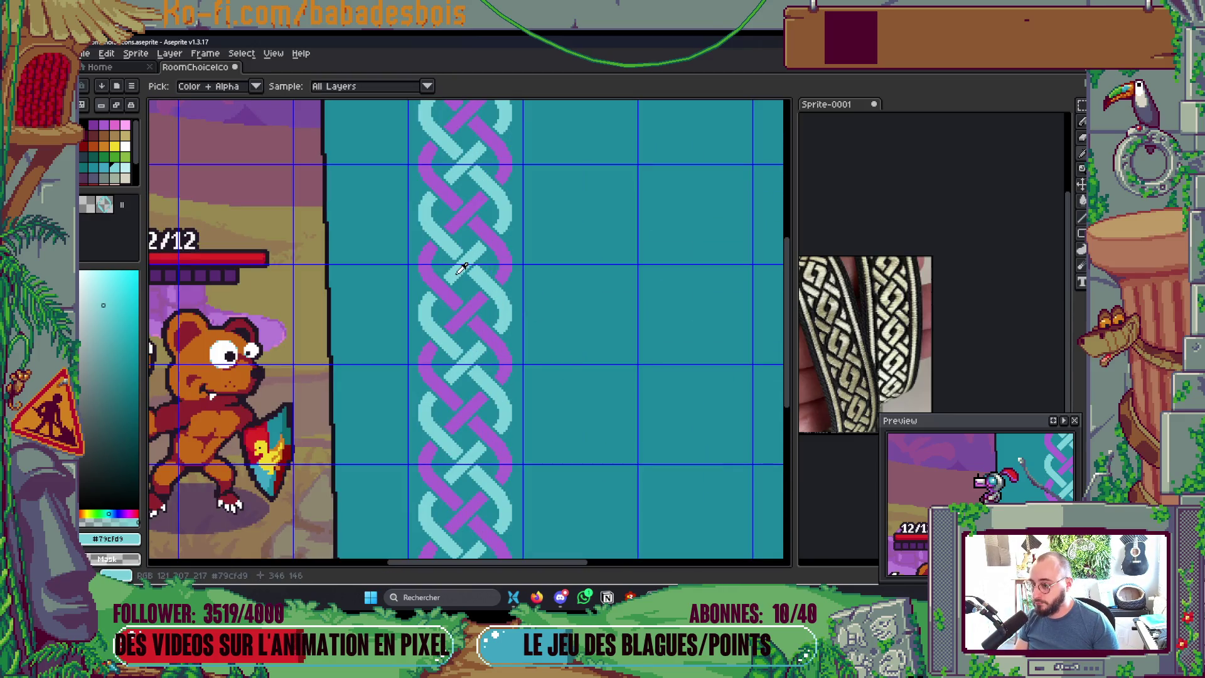
key("h")
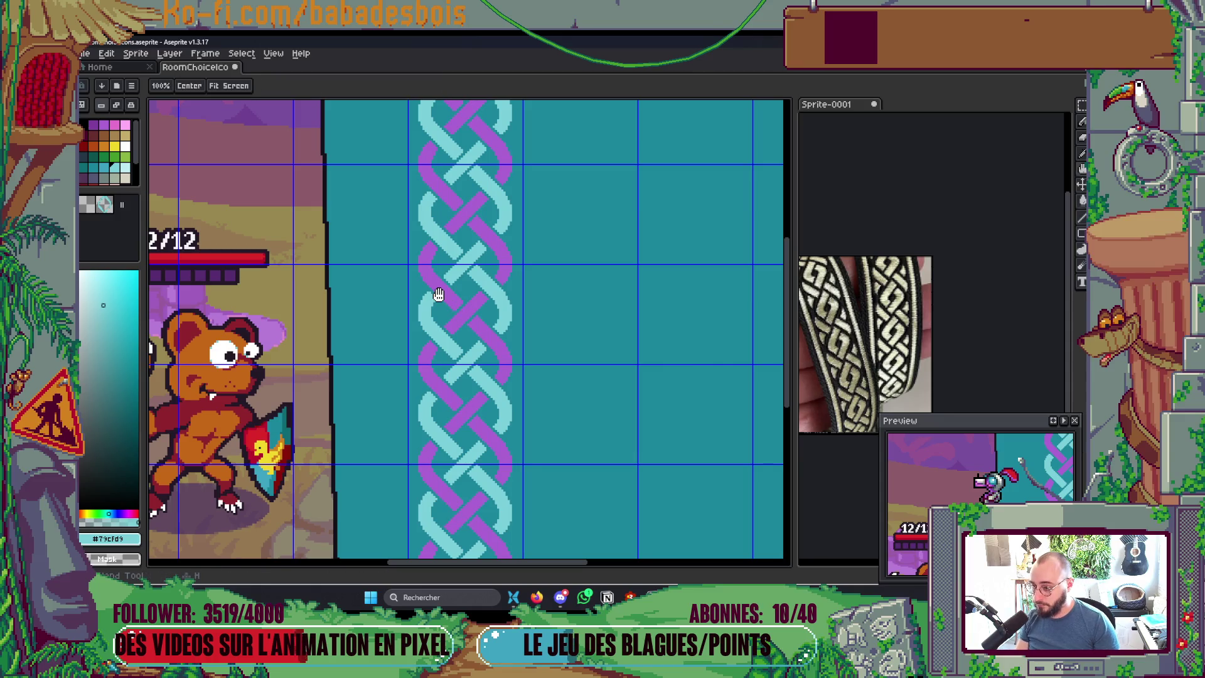
key("v")
key("g")
left_click(439, 288)
left_click(471, 308)
left_click(494, 323)
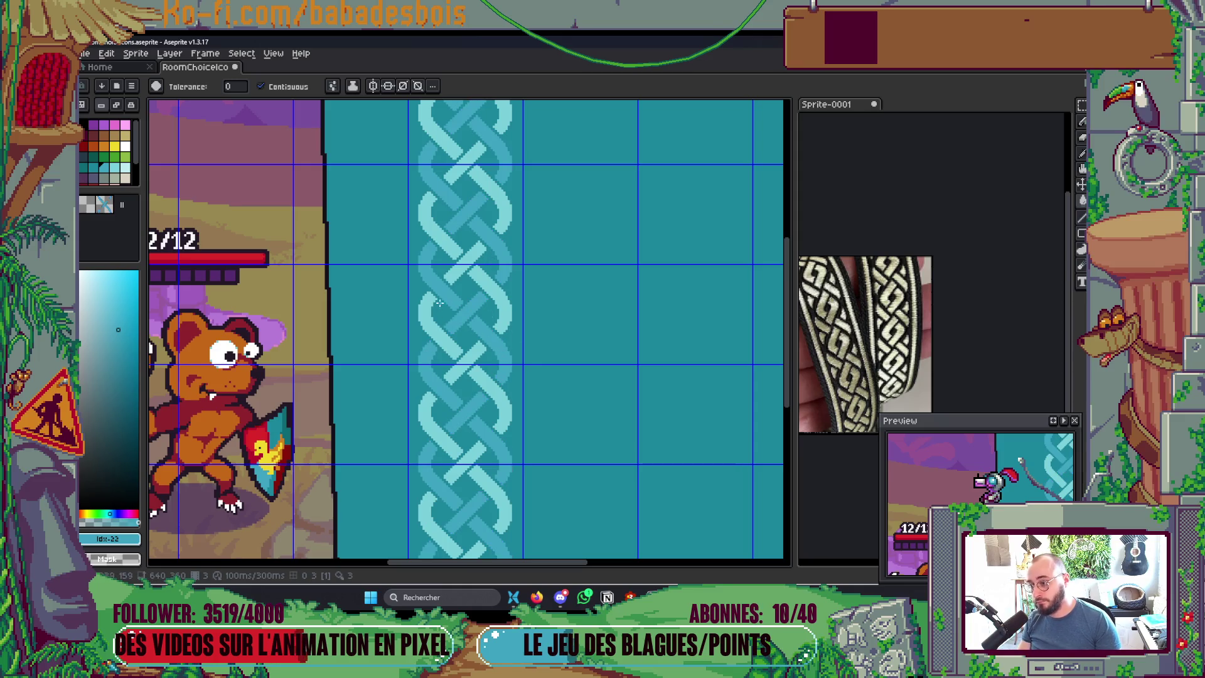
Step: Fill the four light braid segments with a darker teal
scroll(575, 324, "down", 3)
scroll(672, 362, "up", 1)
scroll(688, 350, "up", 3)
key("v")
key("g")
left_click(494, 316)
left_click(528, 320)
left_click(546, 364)
left_click(511, 350)
scroll(759, 352, "down", 4)
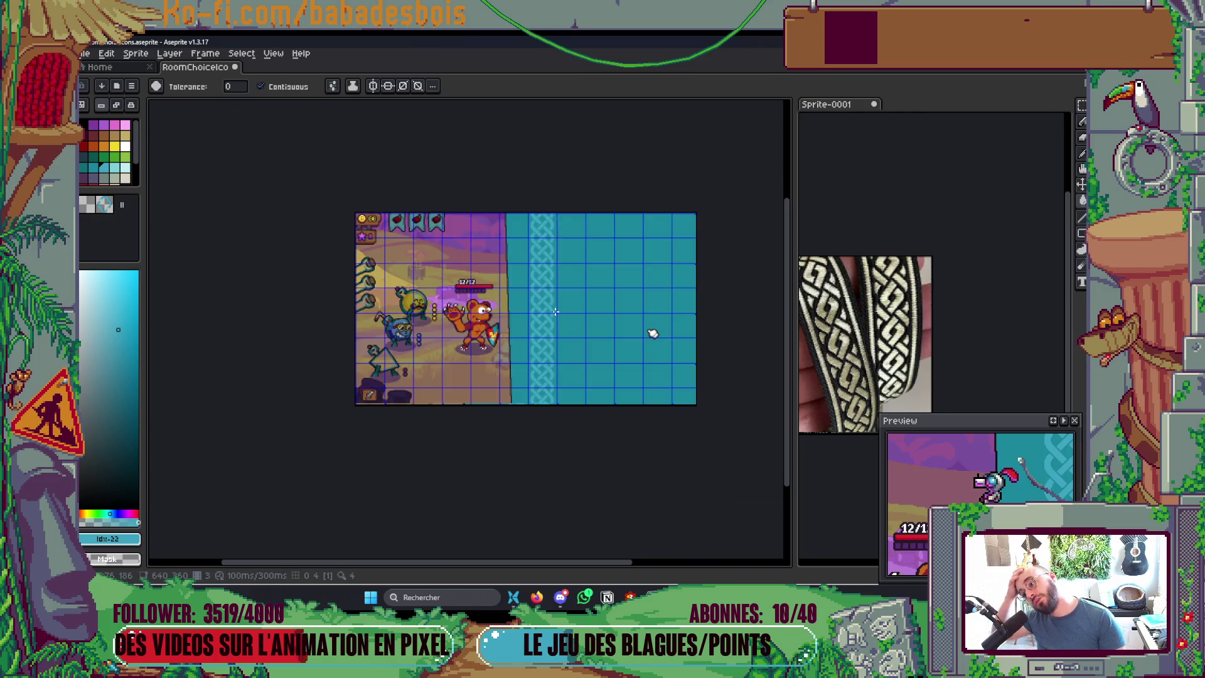
Step: Turn off the pixel grid and widen the canvas view
scroll(626, 384, "up", 1)
key("Tab")
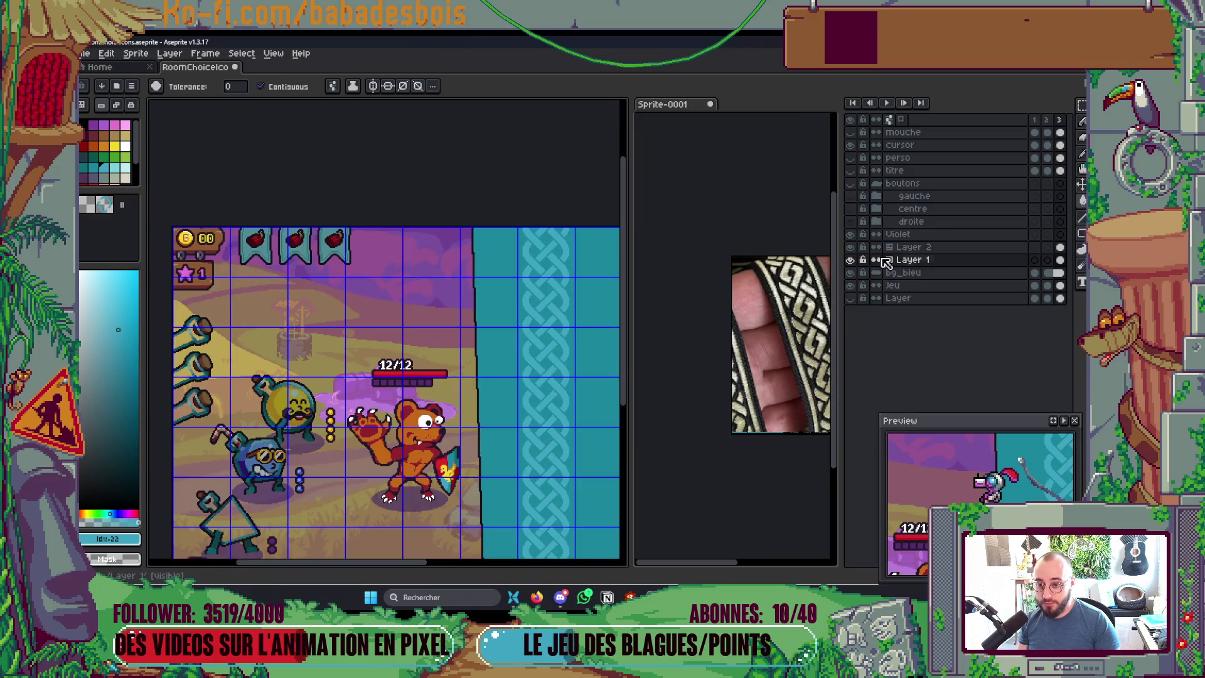
key("ctrl+apostrophe")
key("Tab")
mouse_move(766, 465)
left_mouse_down()
mouse_move(728, 364)
mouse_move(694, 341)
mouse_move(667, 374)
left_mouse_up()
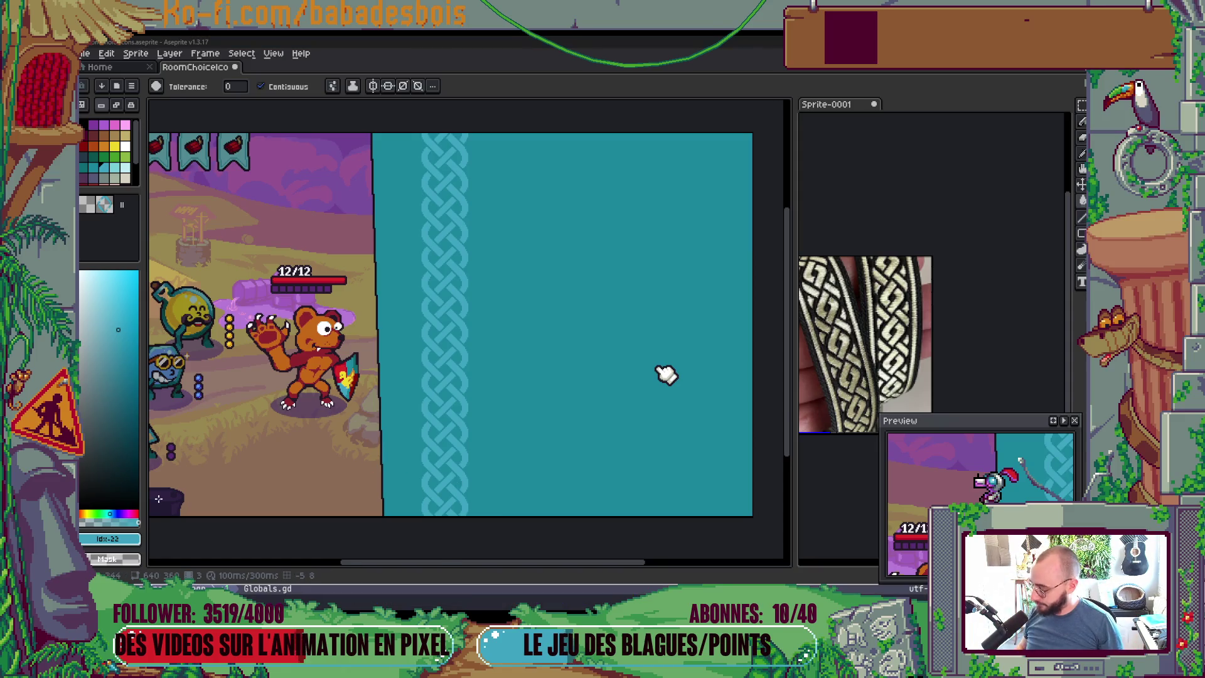
Step: Return to Aseprite, reposition the view, and show the layers panel
key("alt+Tab")
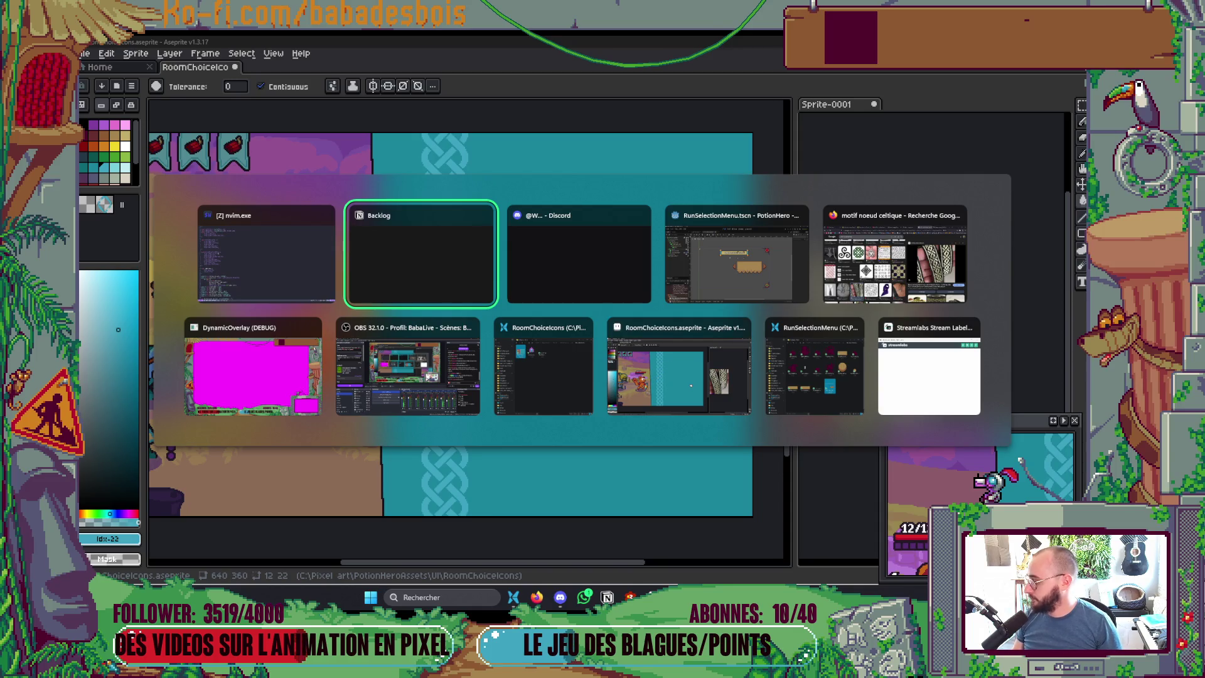
left_click(666, 375)
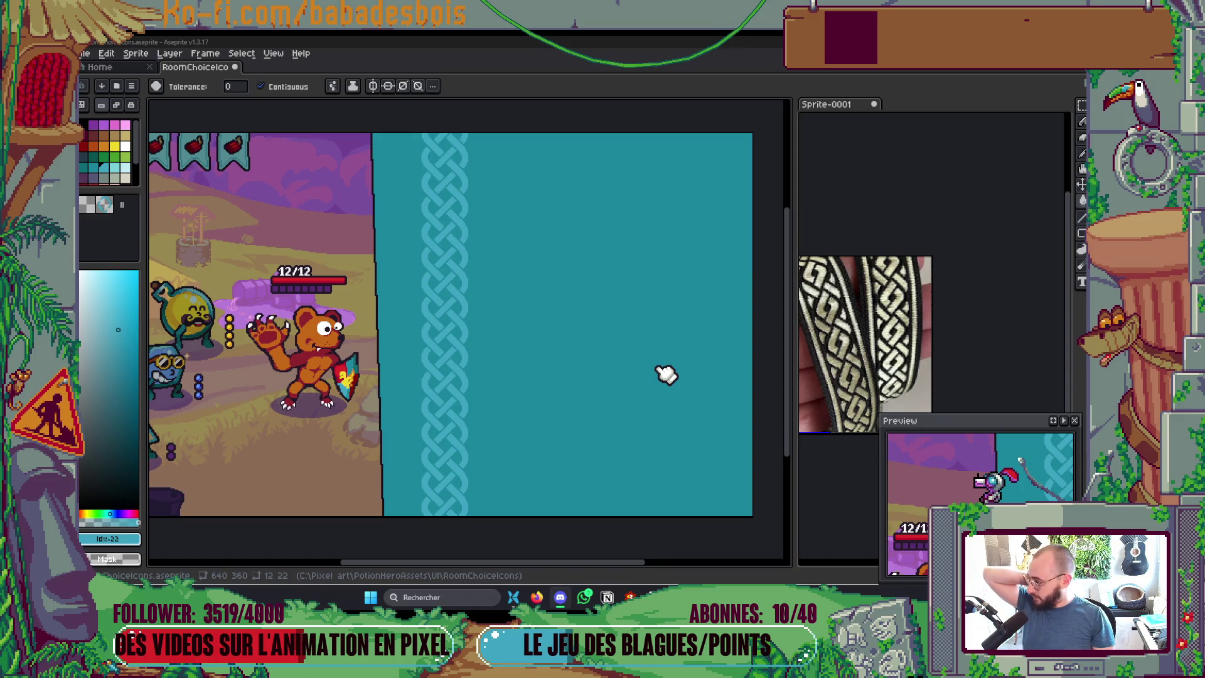
left_click_drag(666, 374, 686, 383)
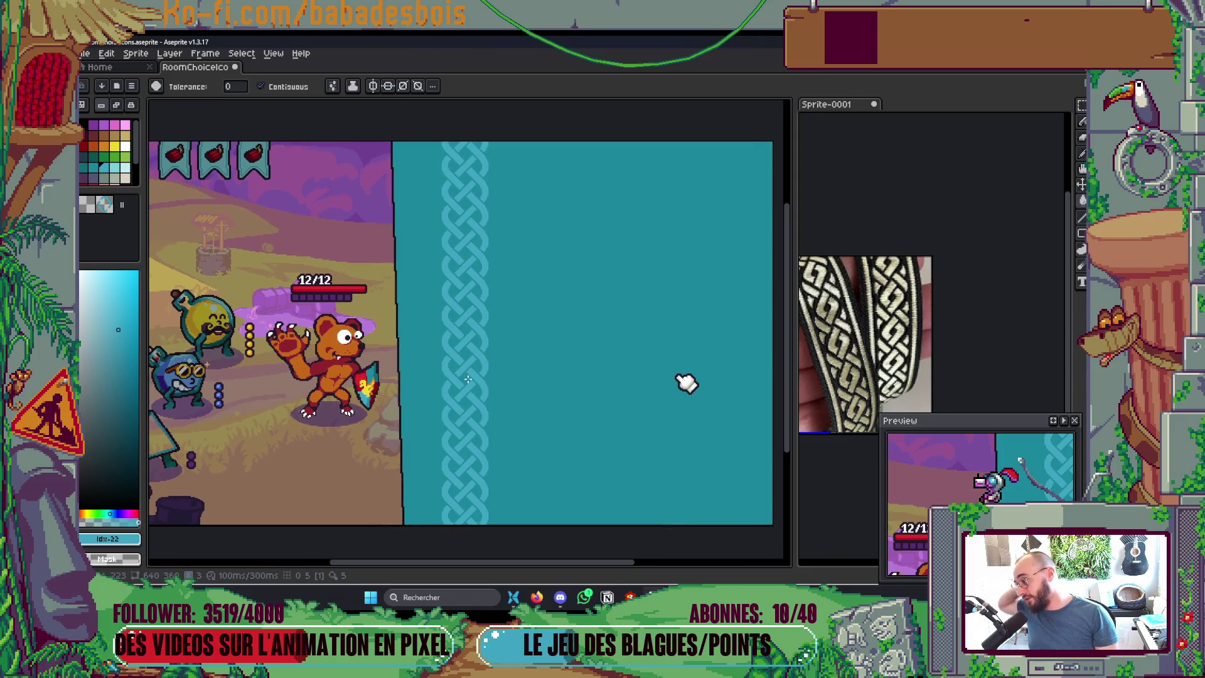
left_click_drag(686, 382, 712, 367)
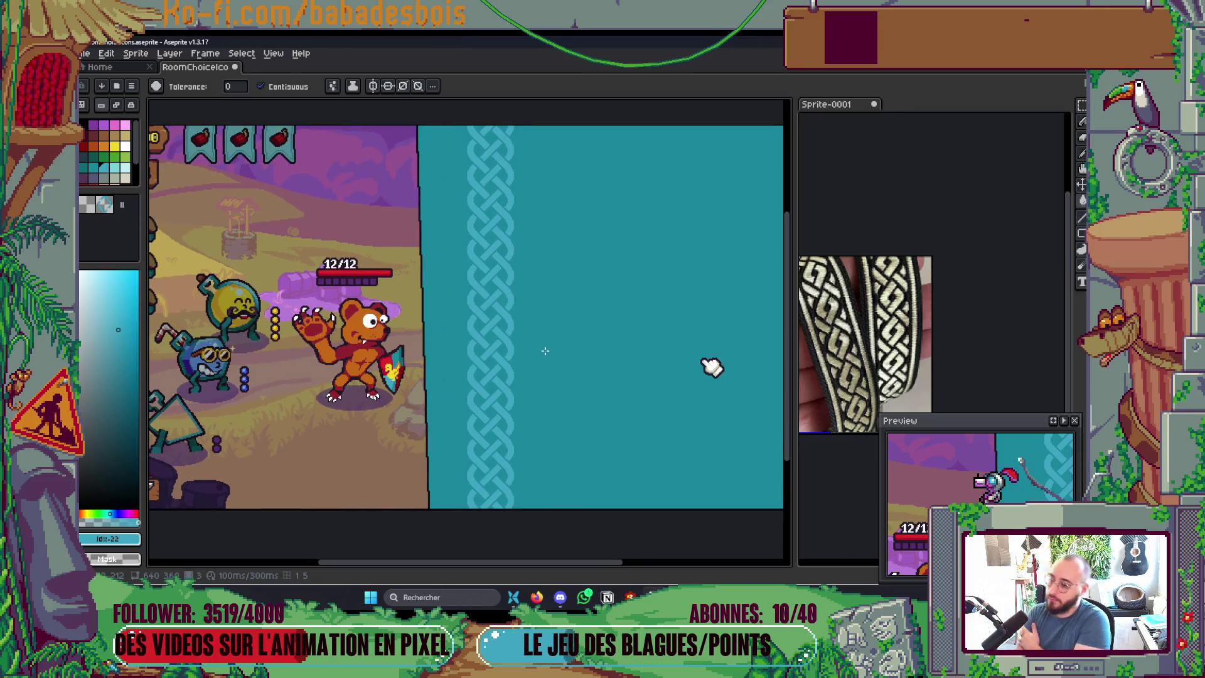
key("Tab")
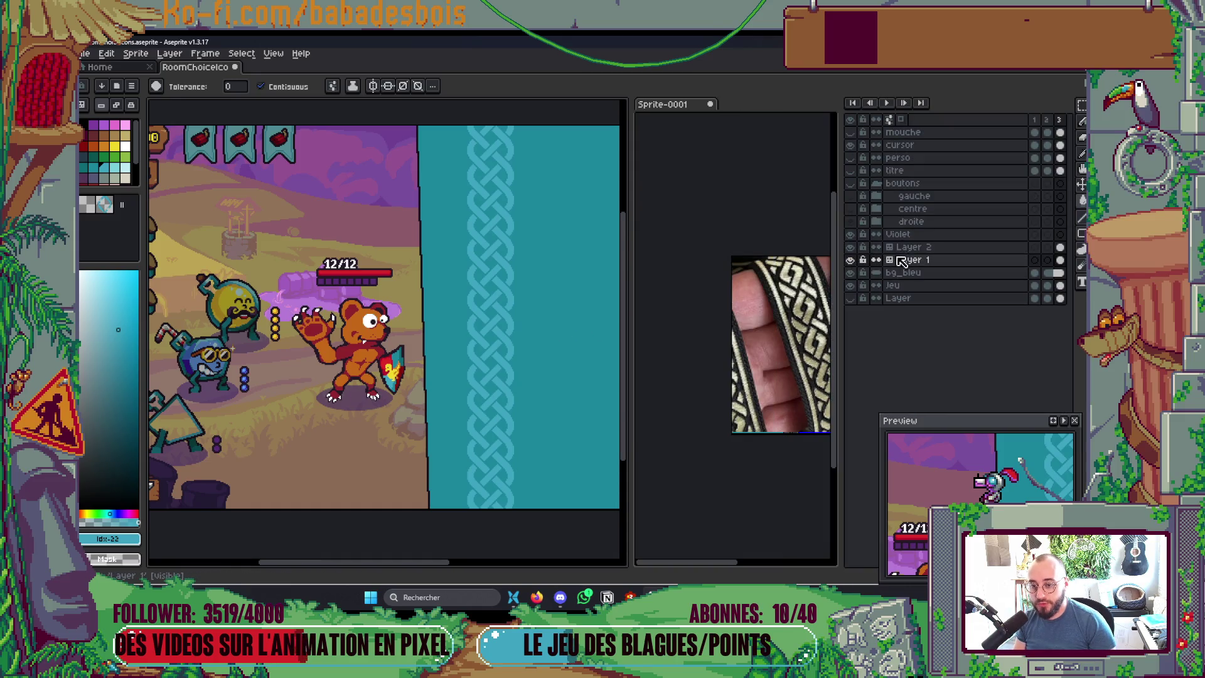
Step: Try duplicating the selected Layer 2 and Layer 1, undoing the leftover Layer 1 Copy
left_click_drag(433, 287, 443, 294)
key("m")
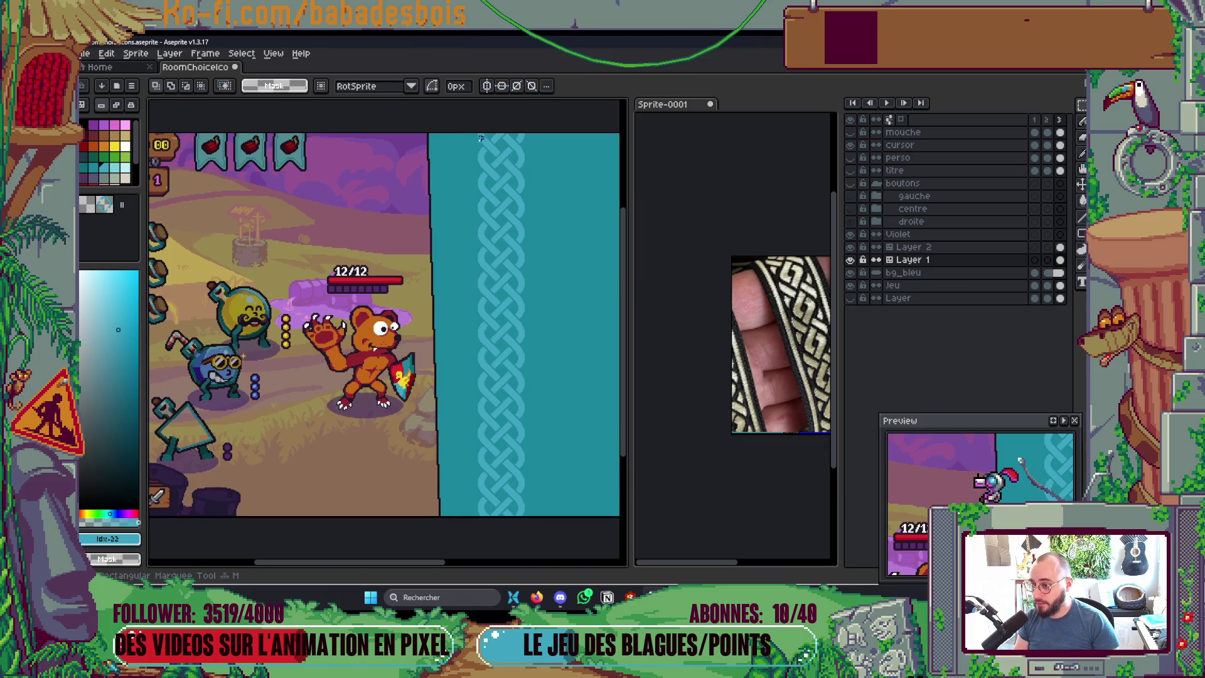
left_click(951, 251, "shift")
right_click(952, 259)
mouse_move(994, 288)
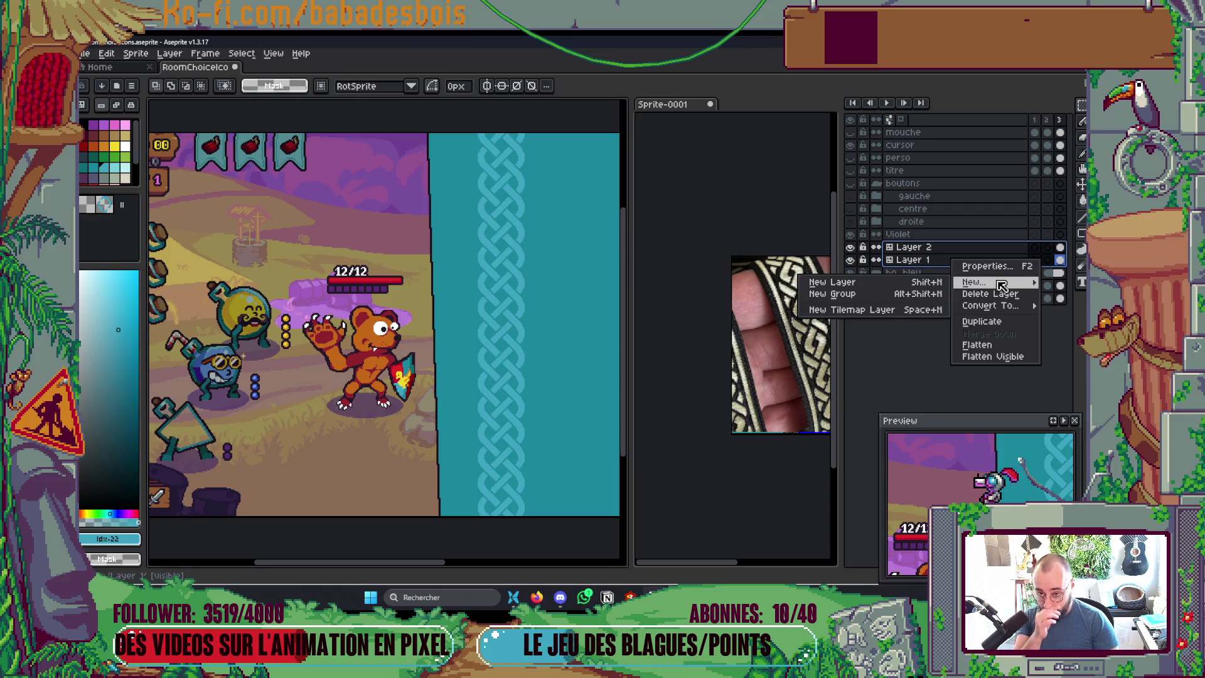
left_click(997, 320)
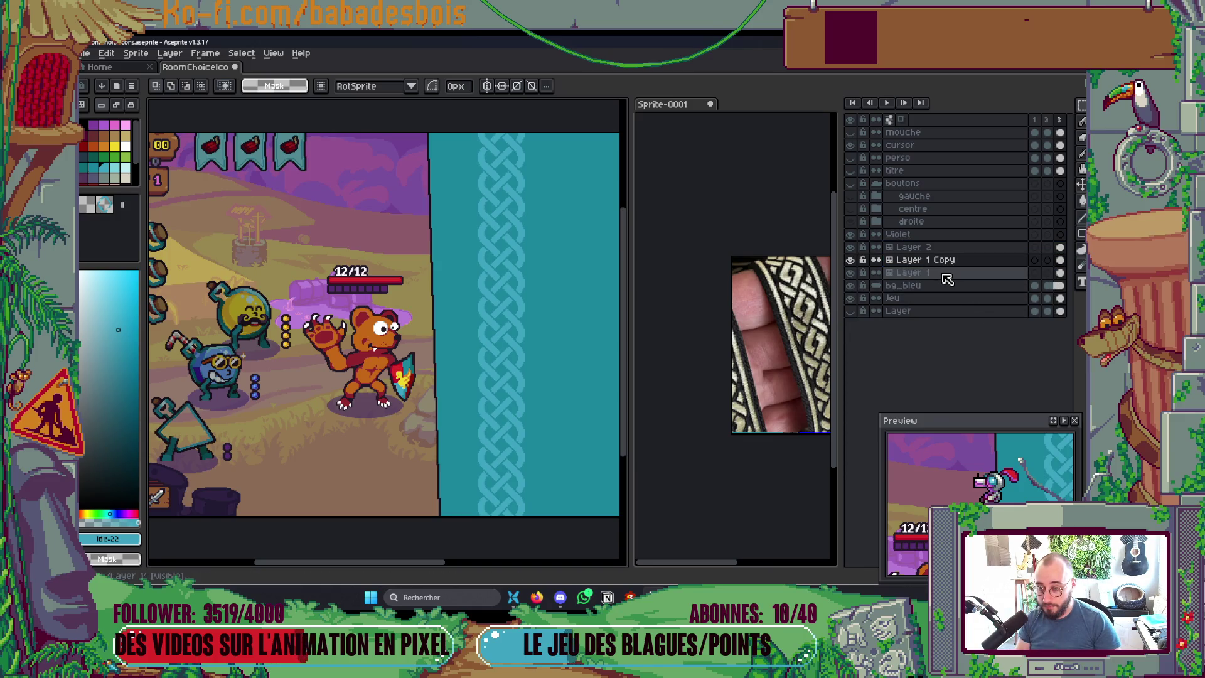
key("ctrl+z")
left_click(946, 248, "shift")
right_click(946, 251)
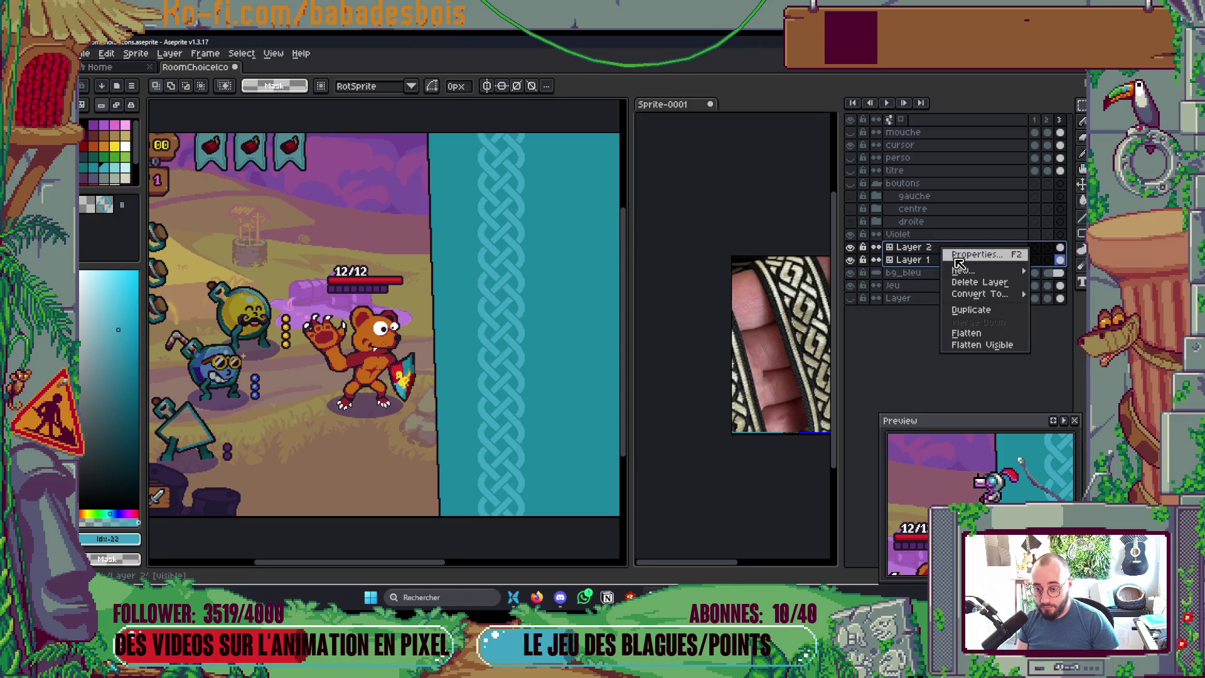
left_click(483, 335)
Step: Duplicate Layer 2 and Layer 1 one at a time
left_click(931, 248)
right_click(934, 249)
left_click(963, 309)
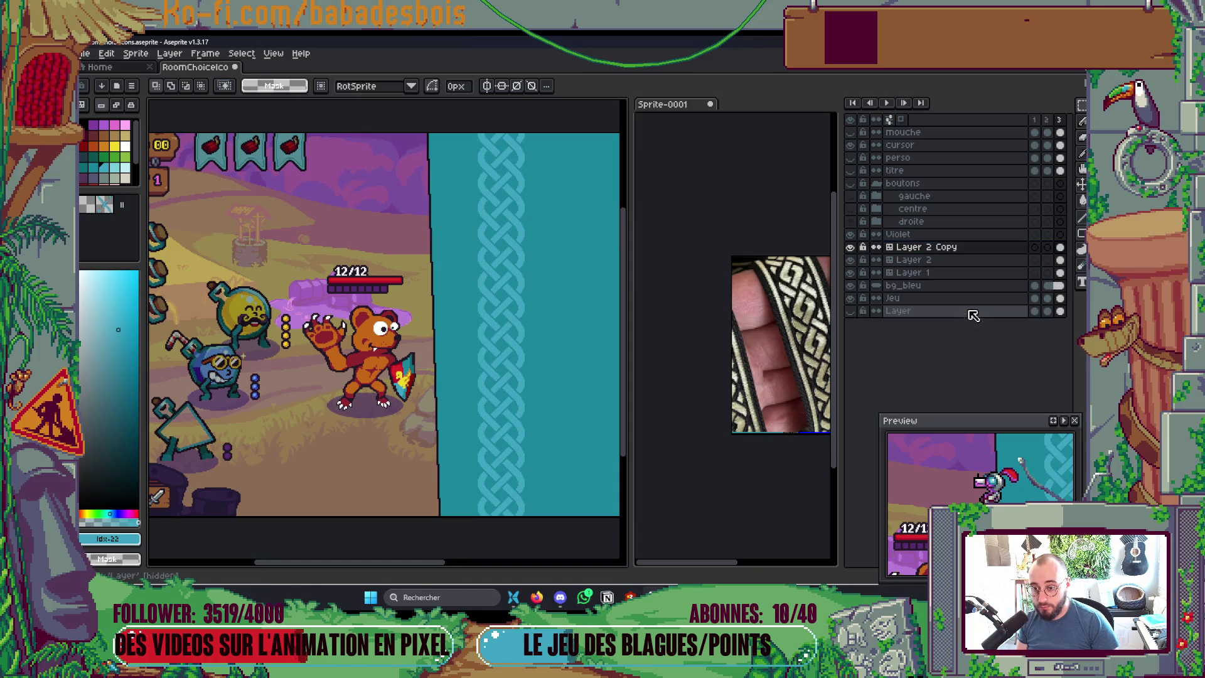
left_click(933, 272)
right_click(935, 273)
left_click(975, 334)
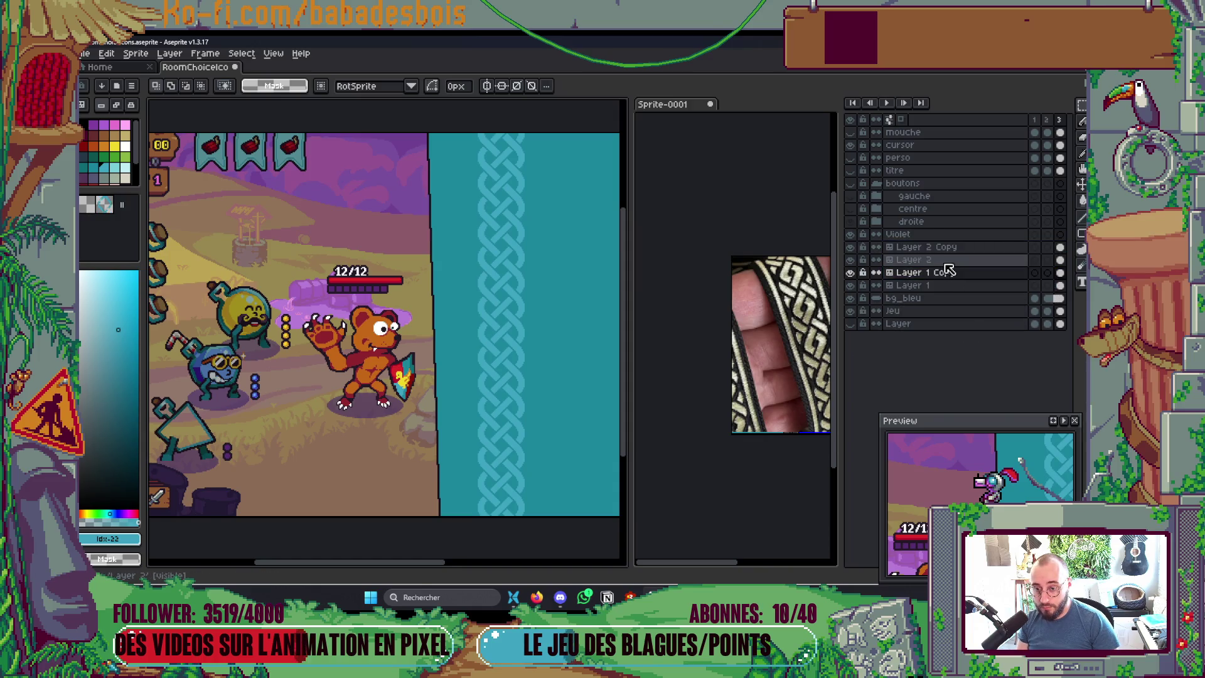
Step: Move Layer 1 Copy above Layer 2, flatten both copies into one layer, and hide Layer 2
left_click_drag(974, 263, 961, 248)
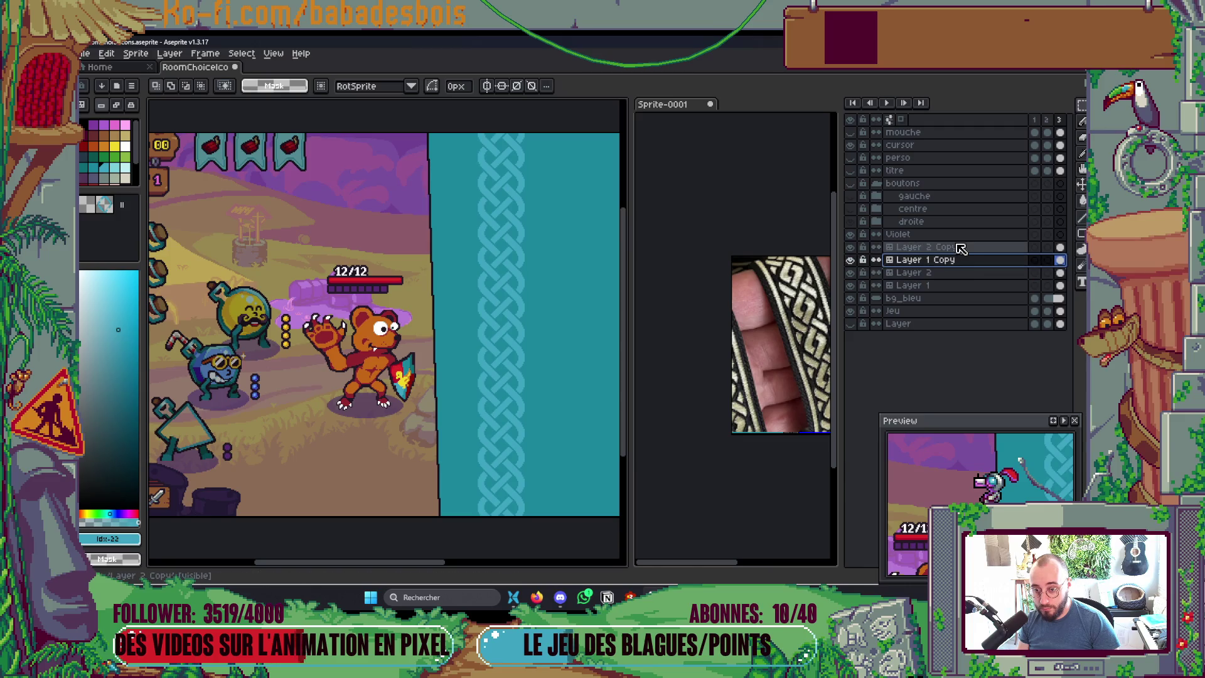
left_click(962, 249, "shift")
right_click(956, 260)
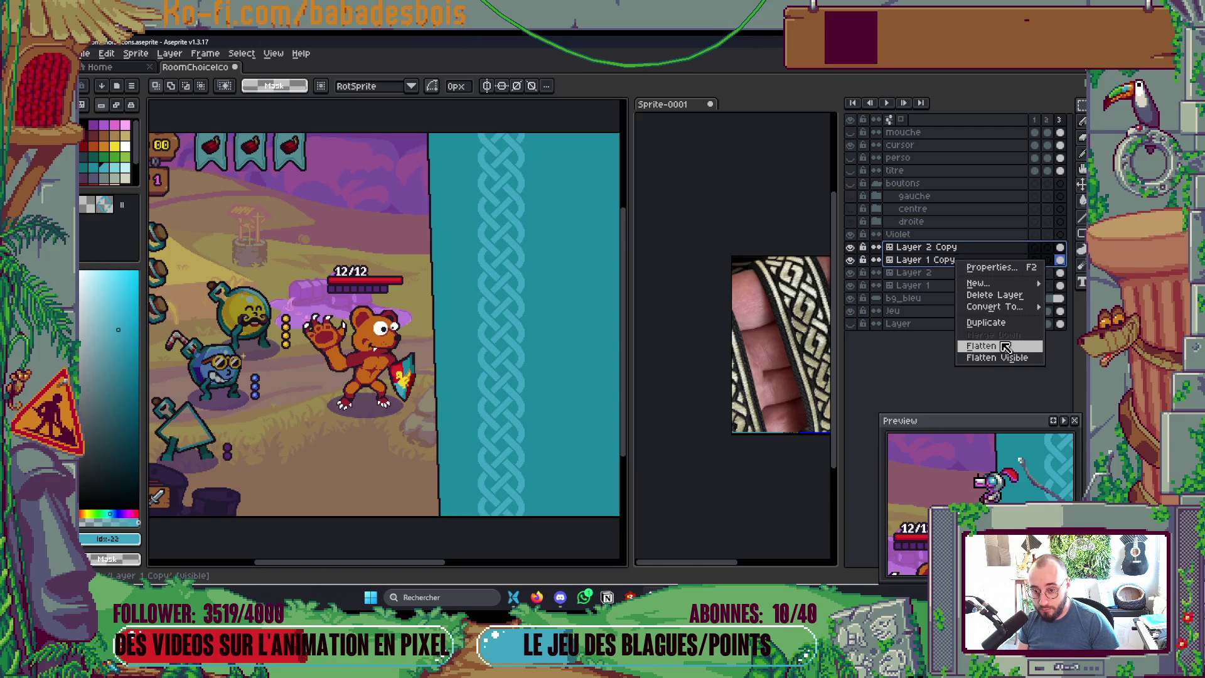
left_click(1004, 347)
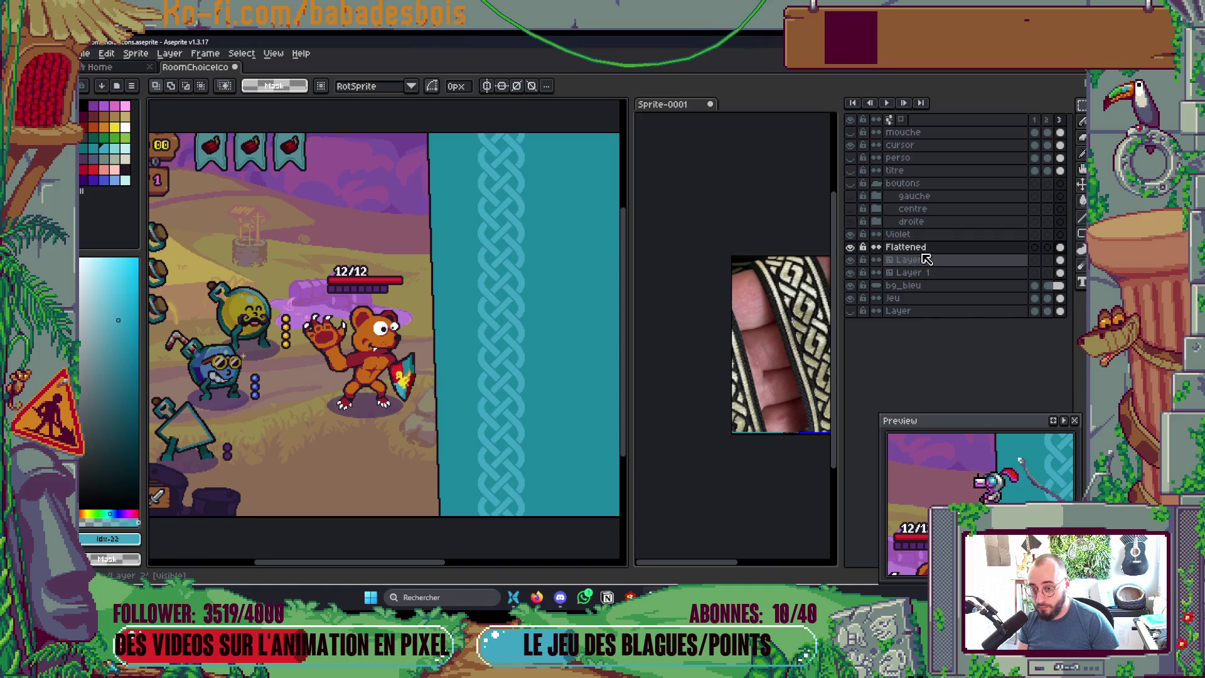
left_click(850, 259)
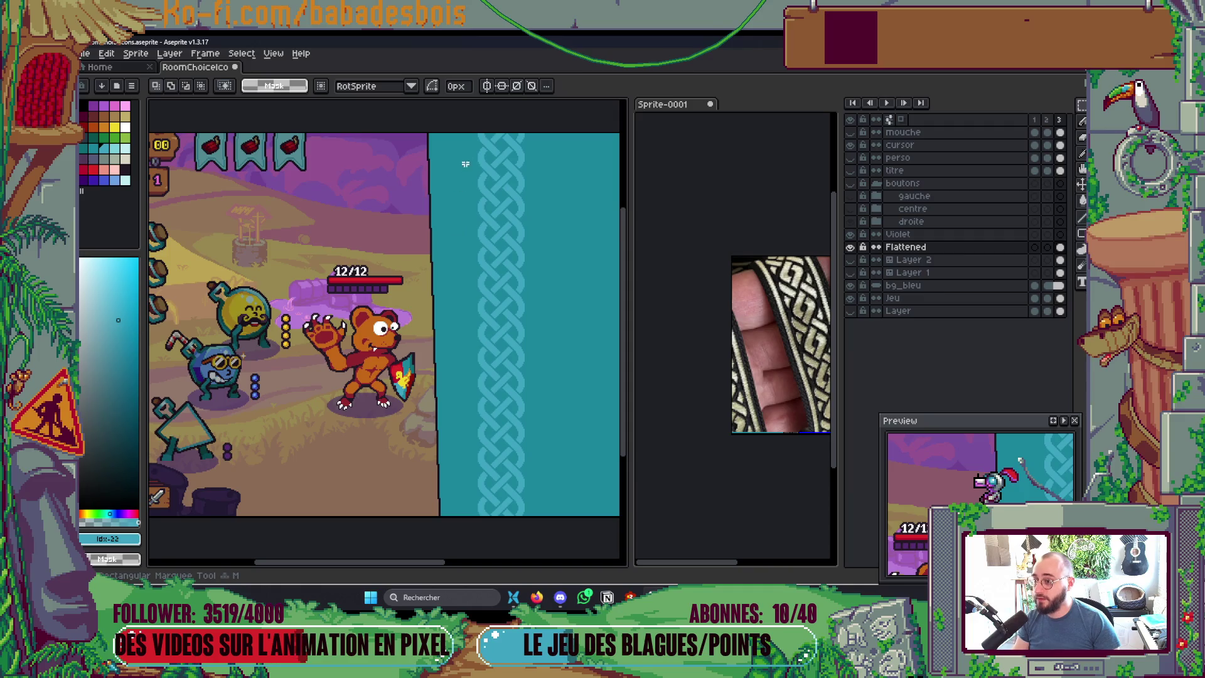
Step: Marquee-select the teal braid strip and apply a trial tilt and leftward shift
scroll(564, 417, "down", 2)
left_click_drag(529, 411, 601, 389)
scroll(602, 389, "up", 2)
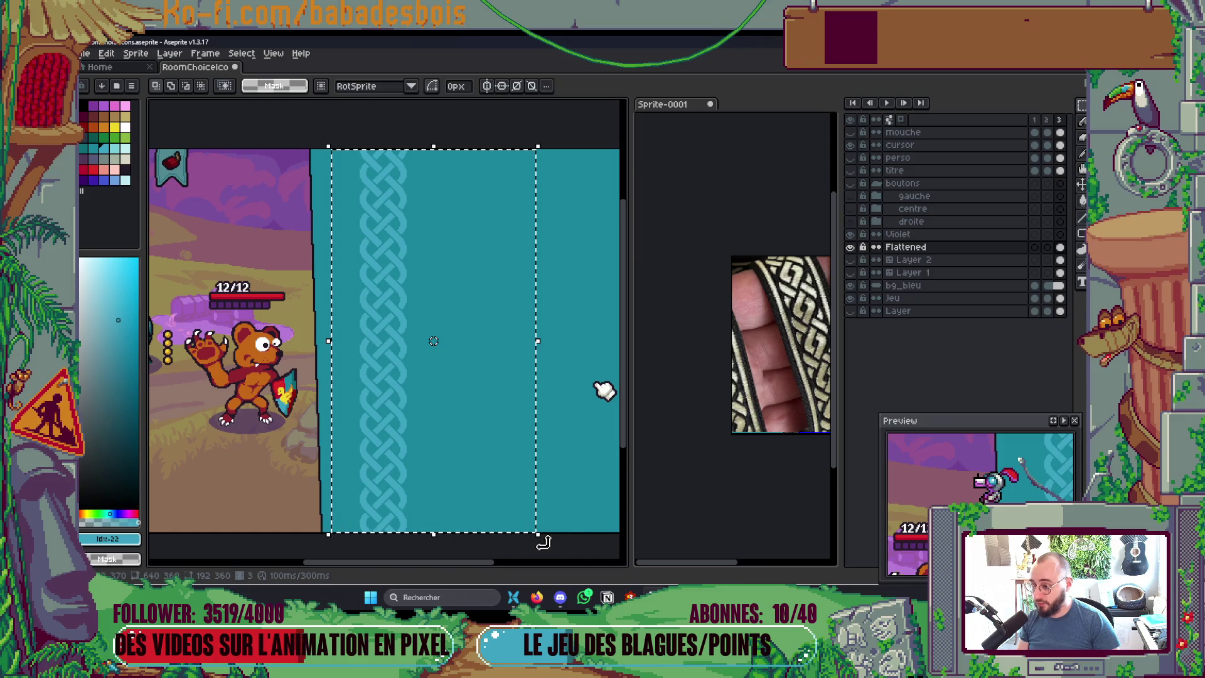
left_click(431, 349)
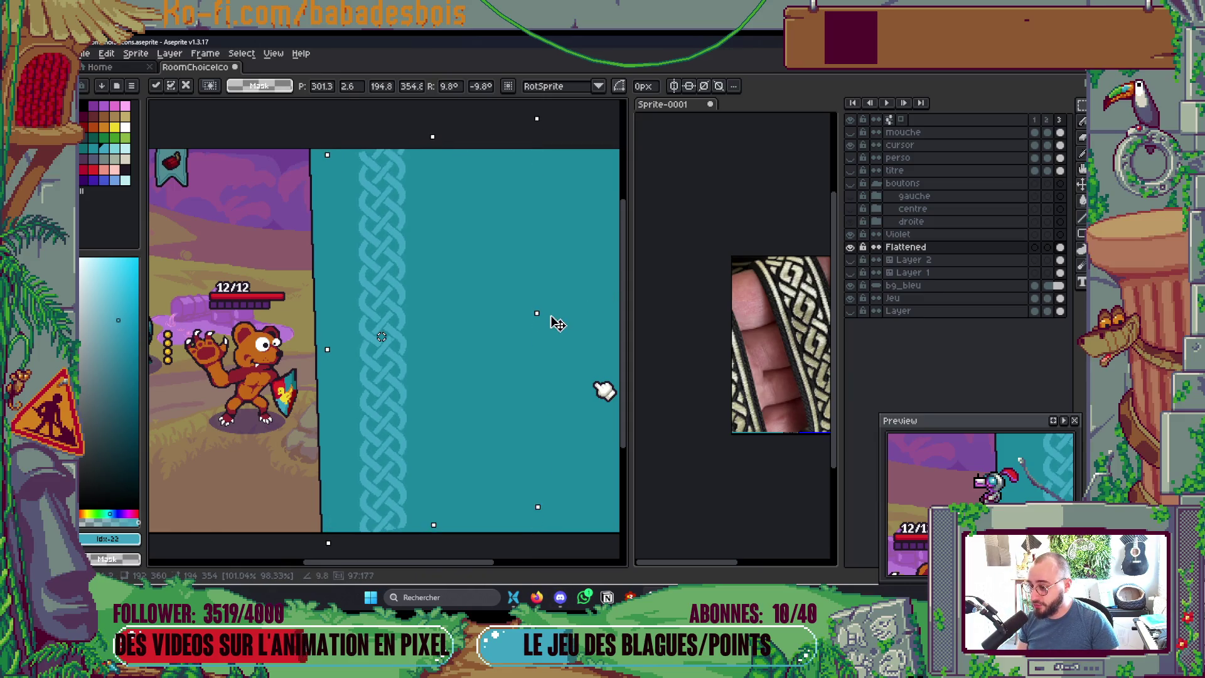
key("Return")
left_click_drag(547, 335, 551, 350)
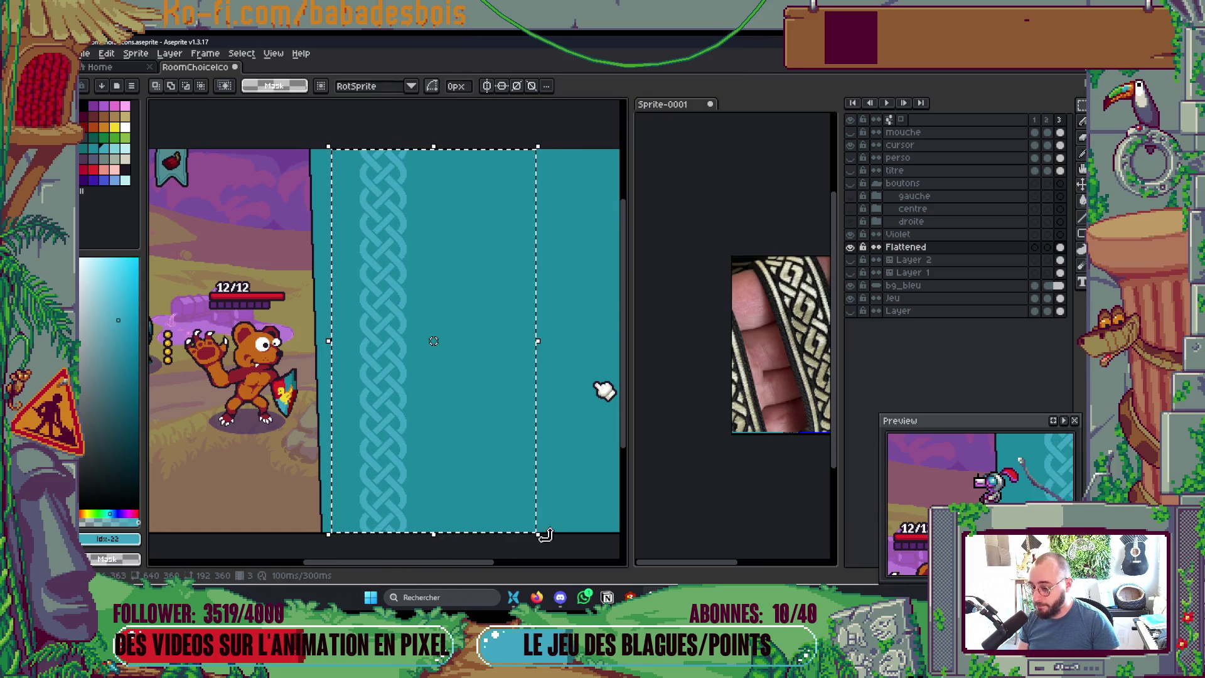
mouse_move(546, 535)
left_mouse_down()
mouse_move(557, 539)
mouse_move(551, 530)
left_mouse_up()
mouse_move(388, 388)
left_mouse_down()
mouse_move(350, 385)
mouse_move(361, 383)
left_mouse_up()
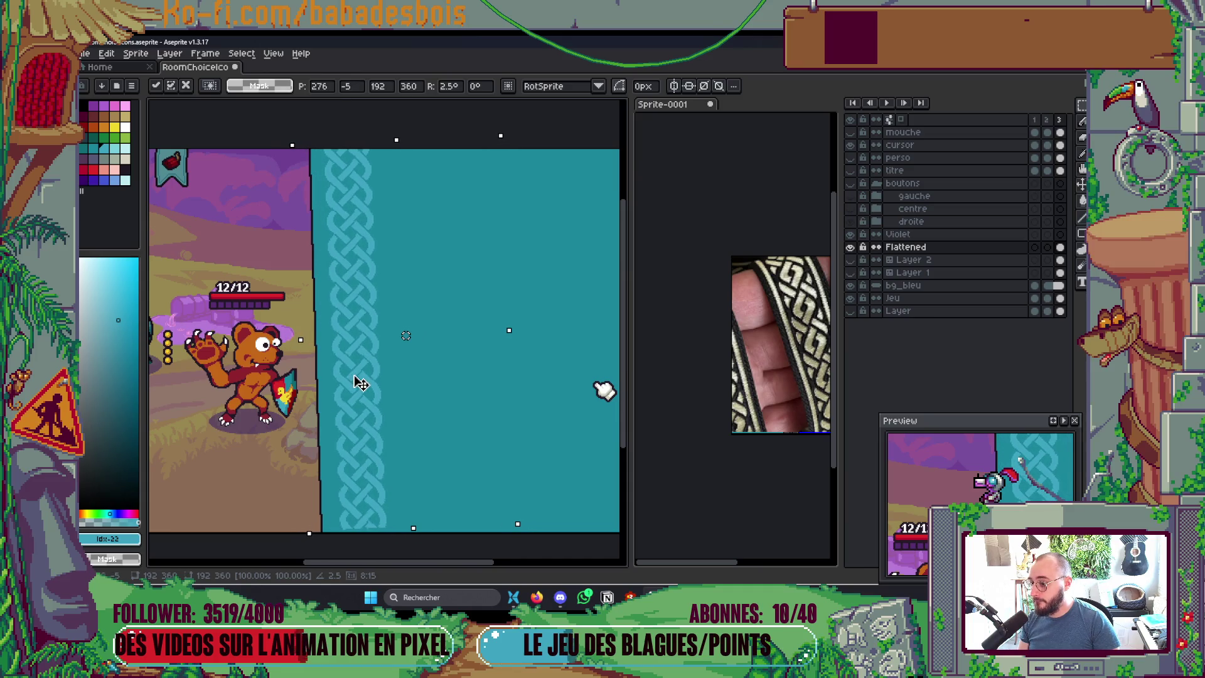
left_click(527, 474)
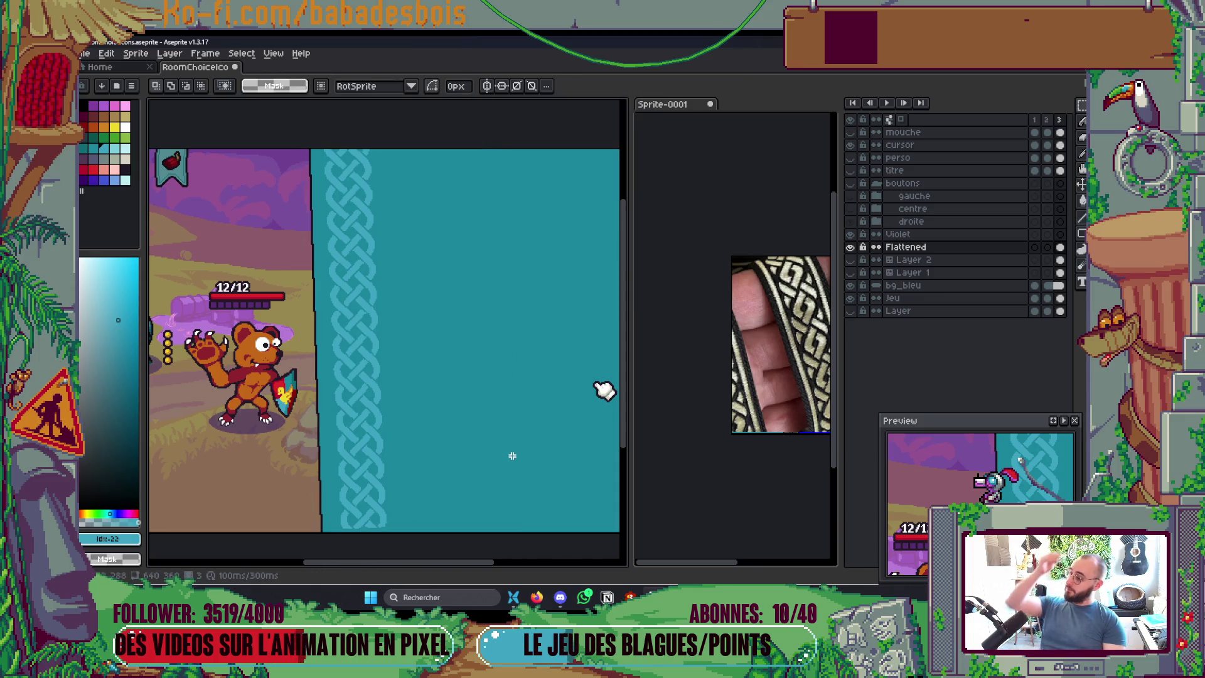
Step: Undo back to the straight strip and test tilts of 2.6° and 3.4°, reverting both
left_click_drag(509, 462, 514, 445)
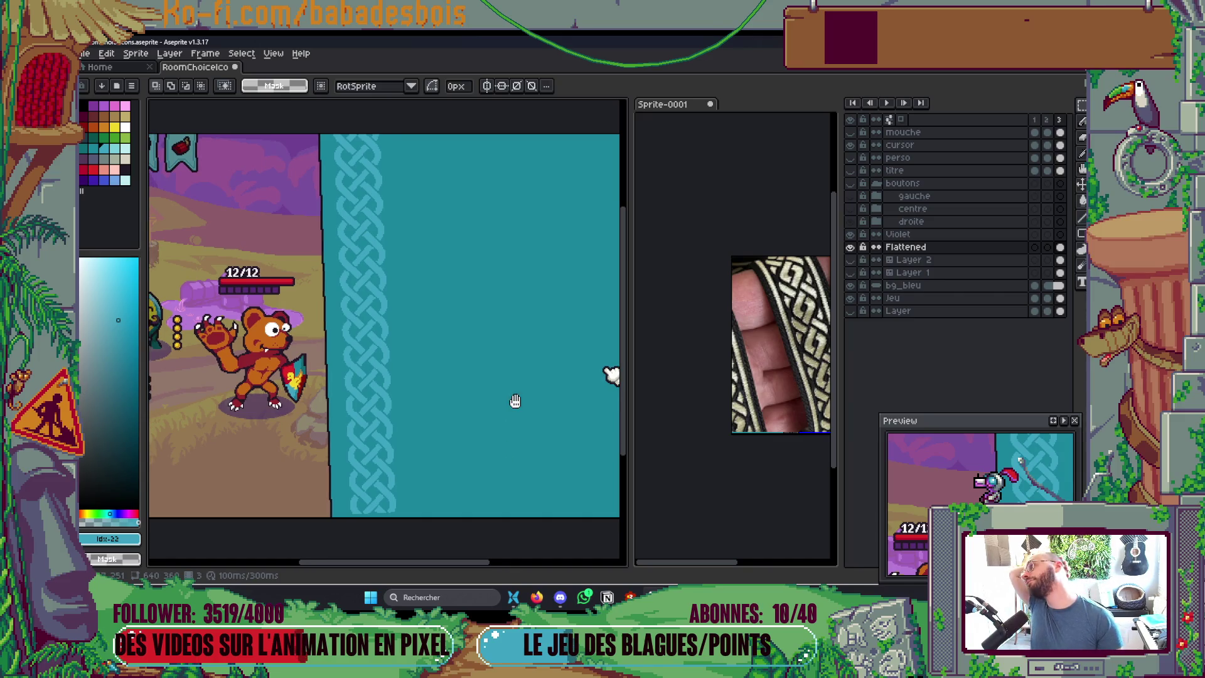
left_click_drag(514, 401, 539, 410)
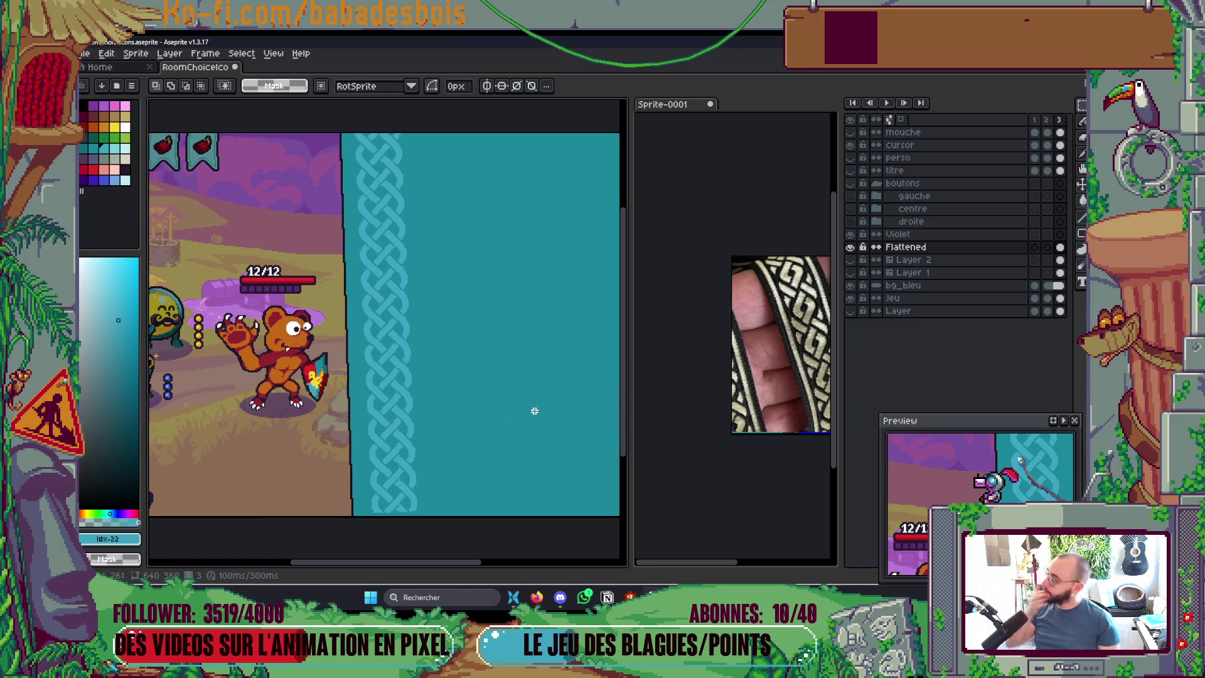
key("ctrl+z")
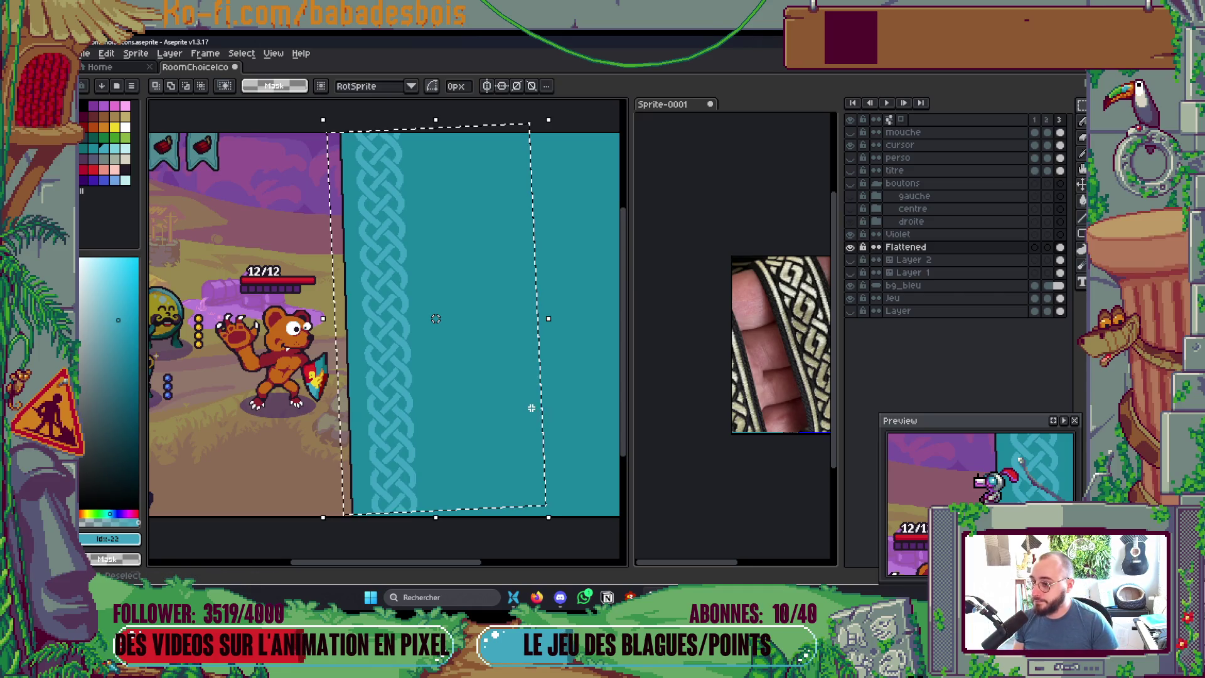
key("ctrl+z")
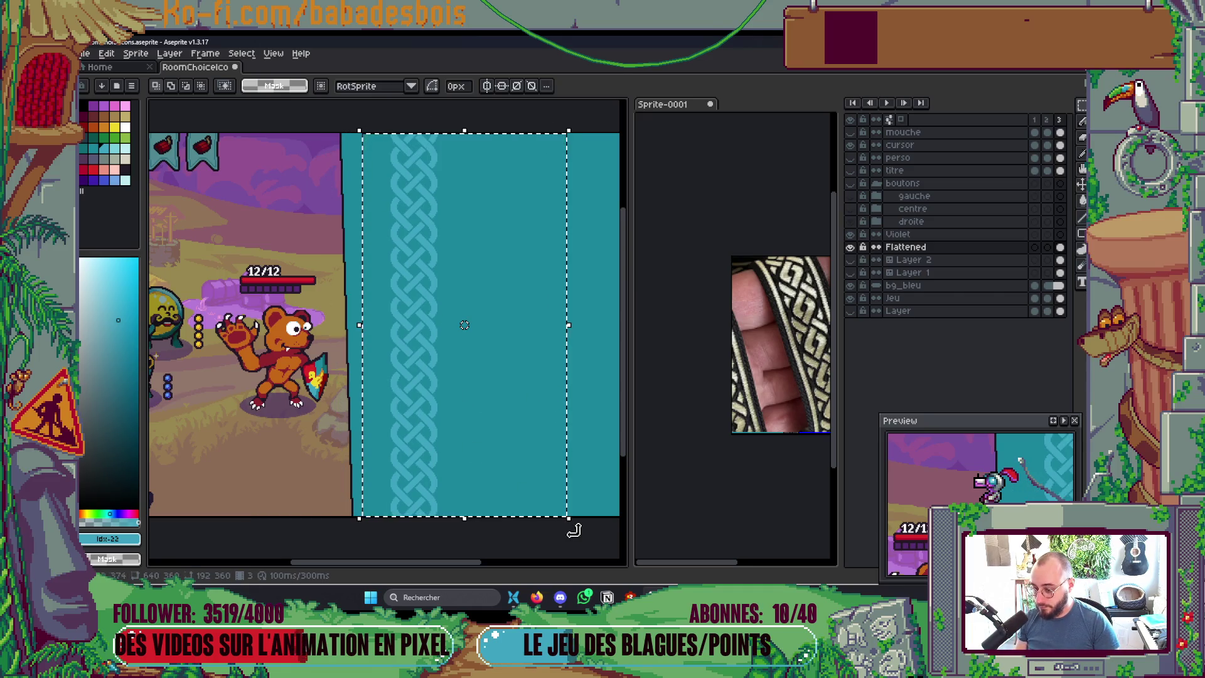
left_click_drag(569, 530, 590, 532)
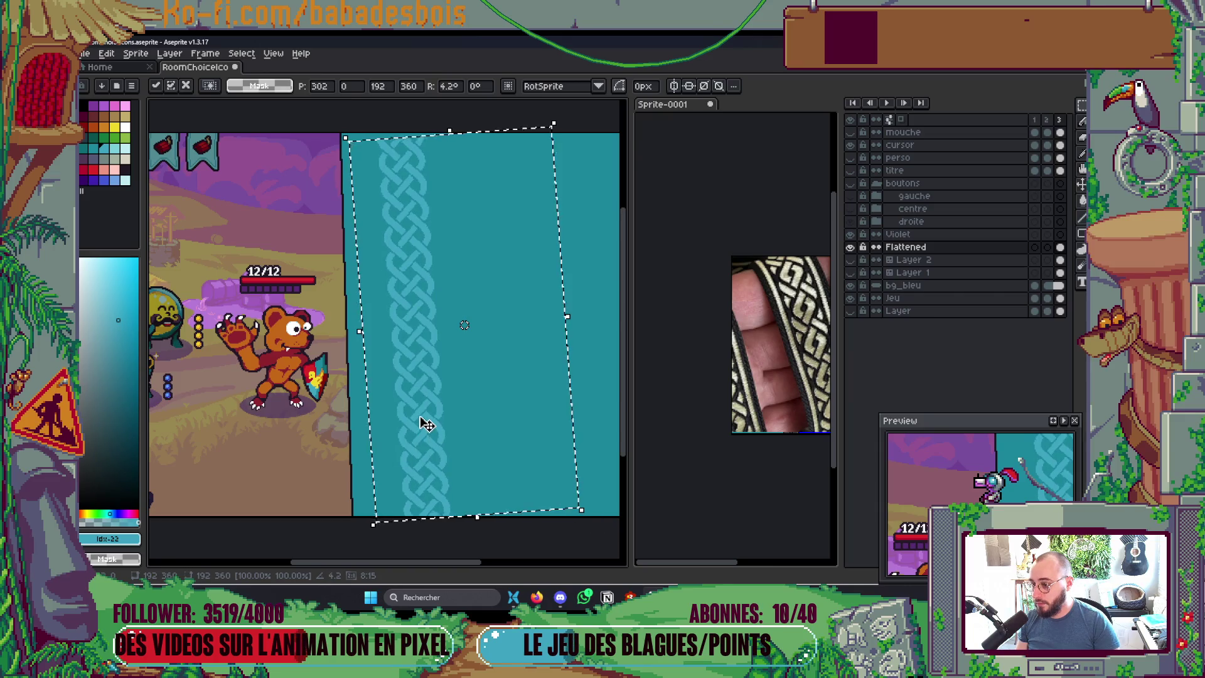
key("ctrl+z")
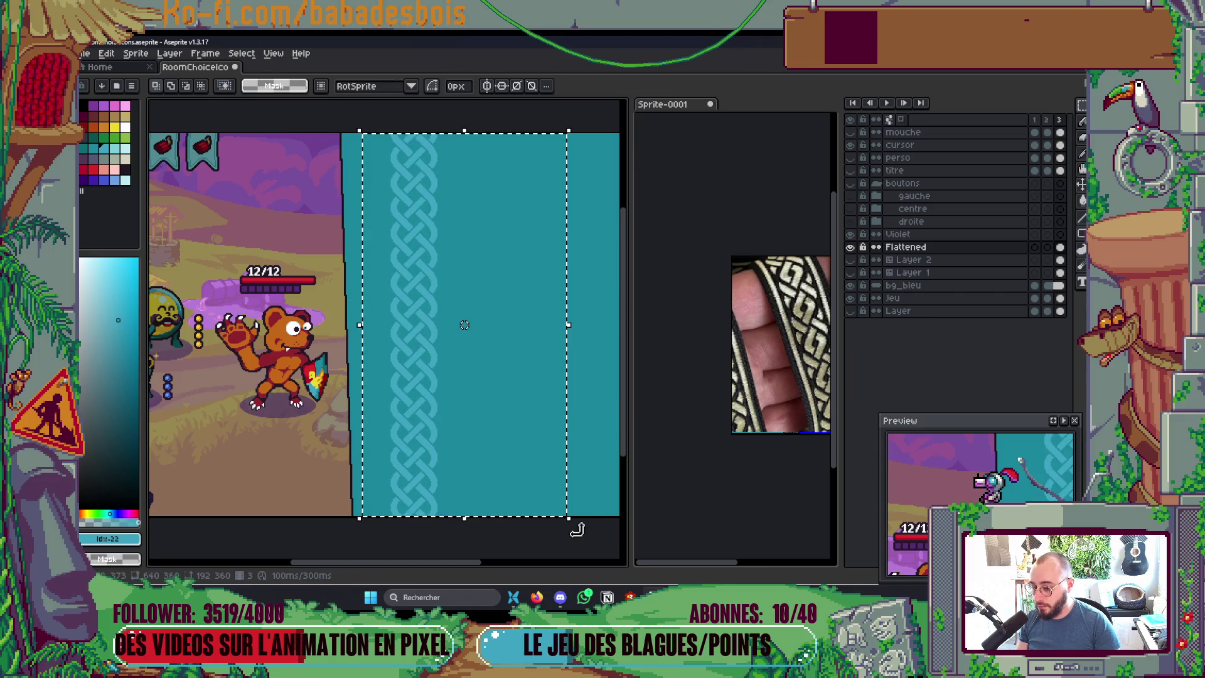
left_click_drag(572, 524, 596, 527)
left_click_drag(447, 410, 417, 408)
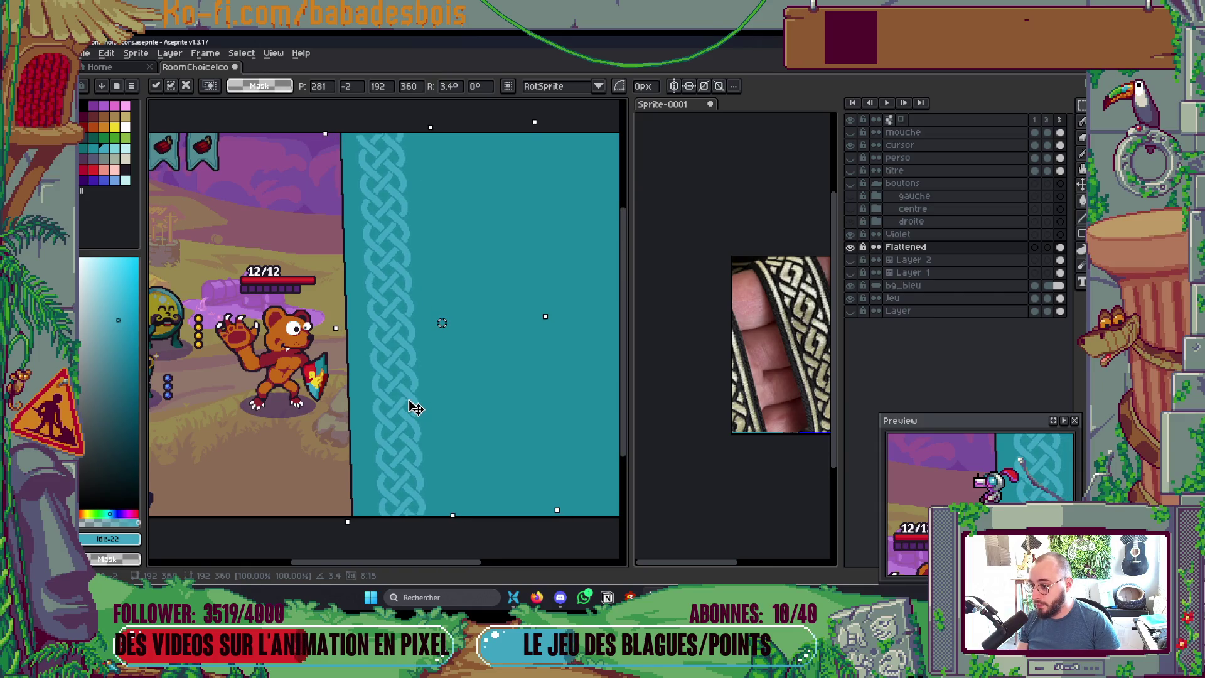
key("ctrl+z")
Step: Tilt the braid strip to about 2.1°, nudge it left, and apply the transform
left_click_drag(573, 522, 586, 519)
left_click_drag(422, 403, 401, 402)
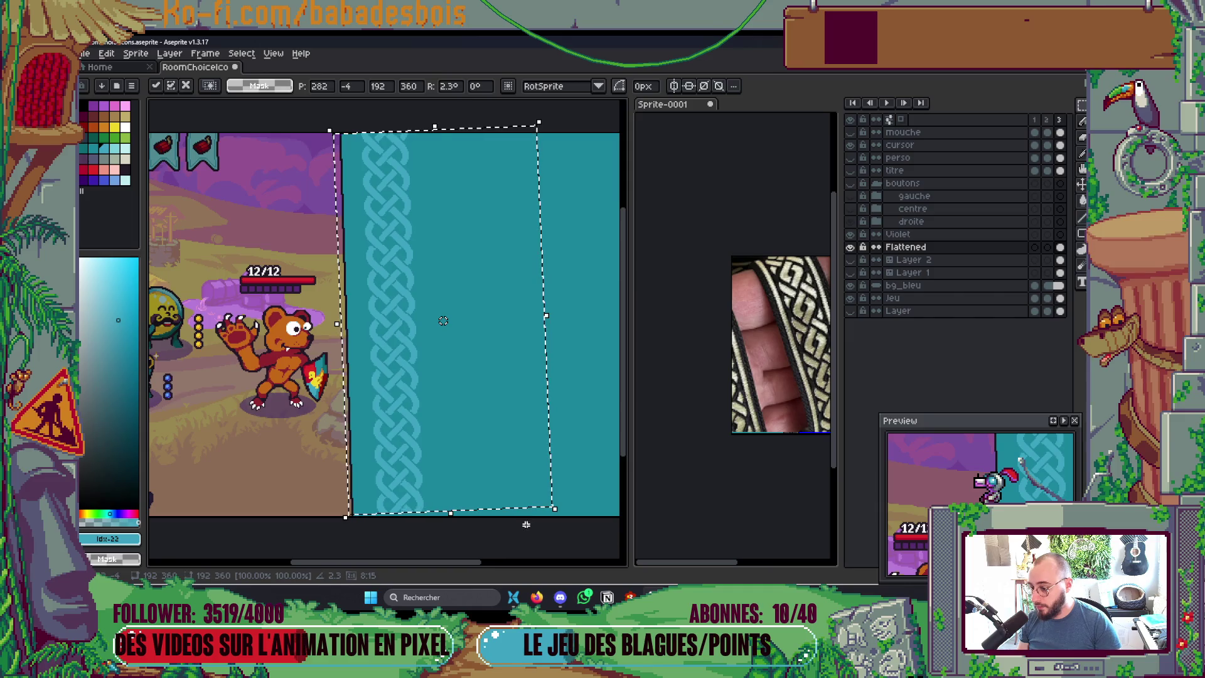
left_click_drag(571, 510, 564, 517)
left_click_drag(416, 417, 413, 410)
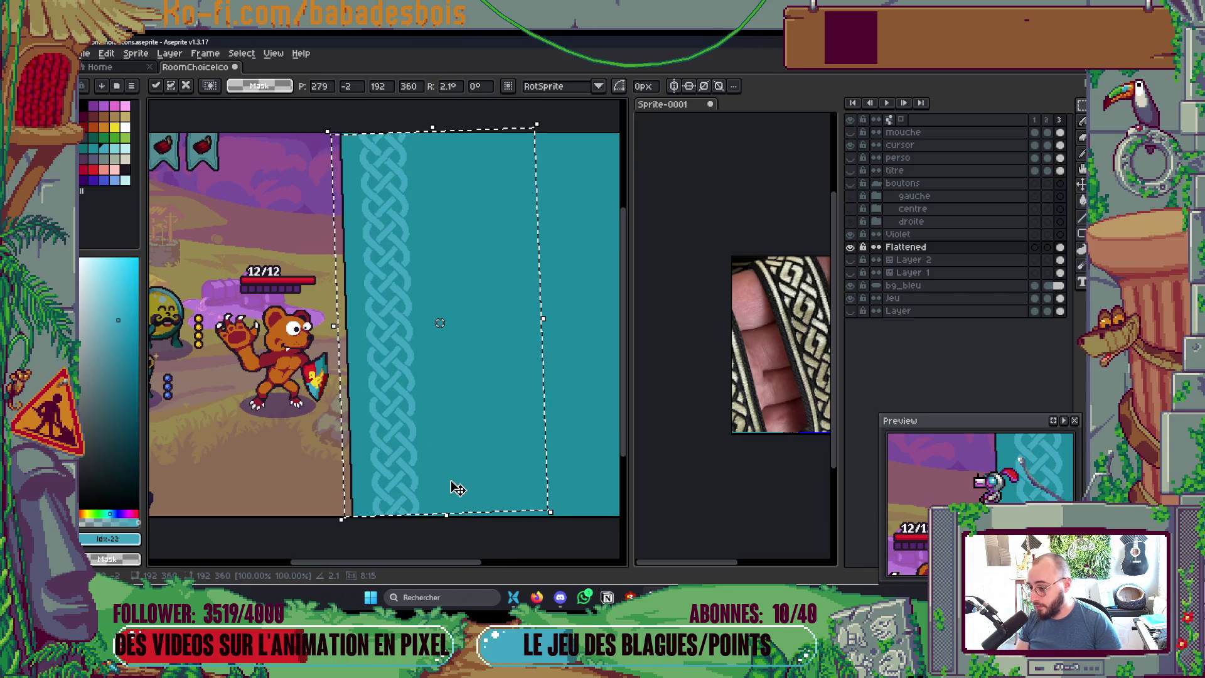
key("Return")
scroll(398, 535, "up", 3)
scroll(398, 536, "up", 4)
key("b")
left_click(433, 393, "alt")
left_click_drag(447, 412, 389, 413)
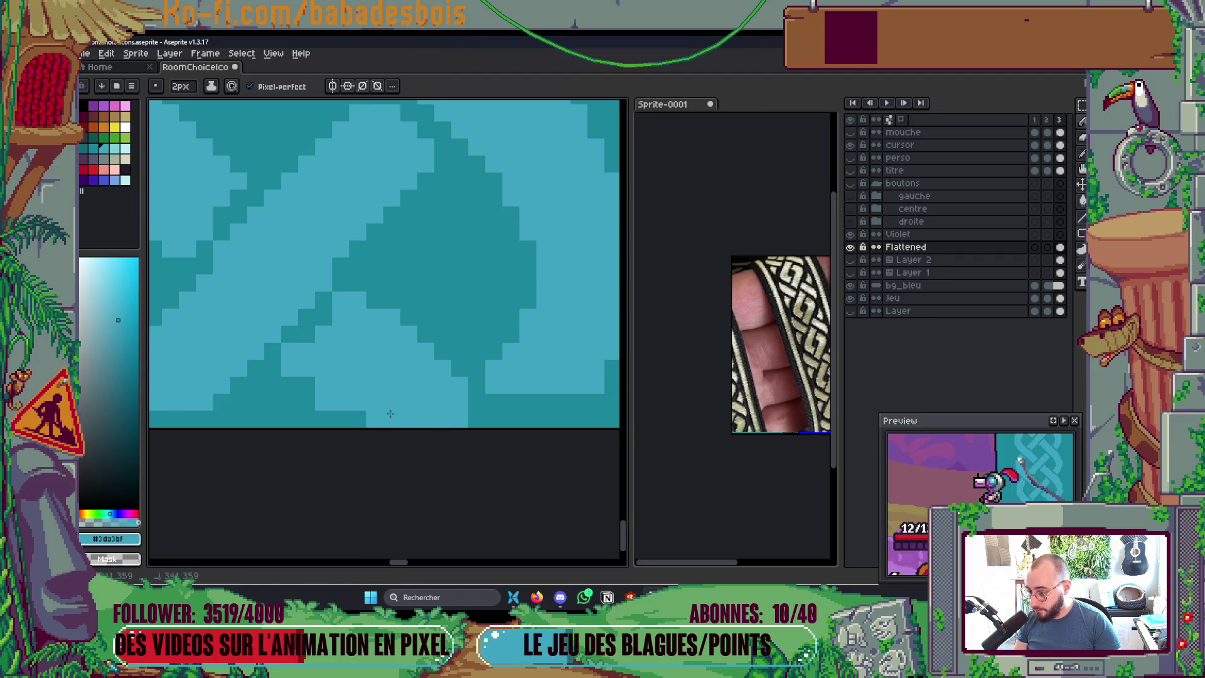
mouse_move(502, 411)
left_mouse_down()
mouse_move(516, 393)
mouse_move(616, 402)
left_mouse_up()
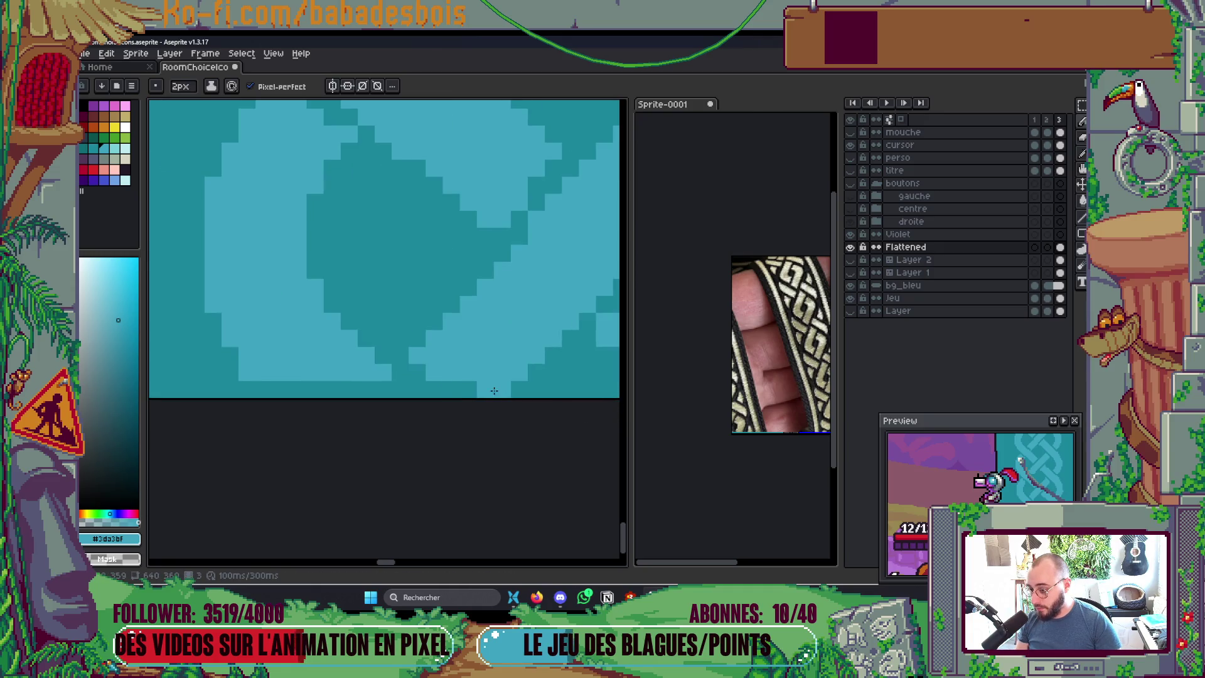
left_click_drag(390, 400, 296, 403)
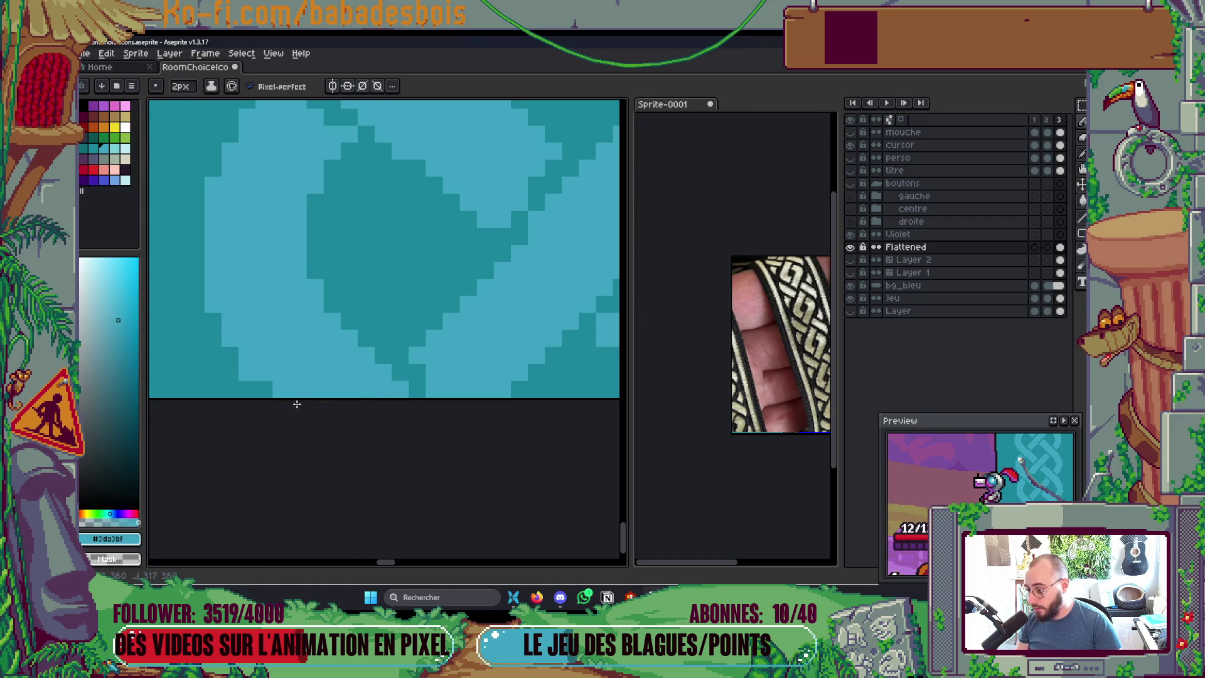
scroll(351, 370, "down", 4)
scroll(429, 328, "up", 4)
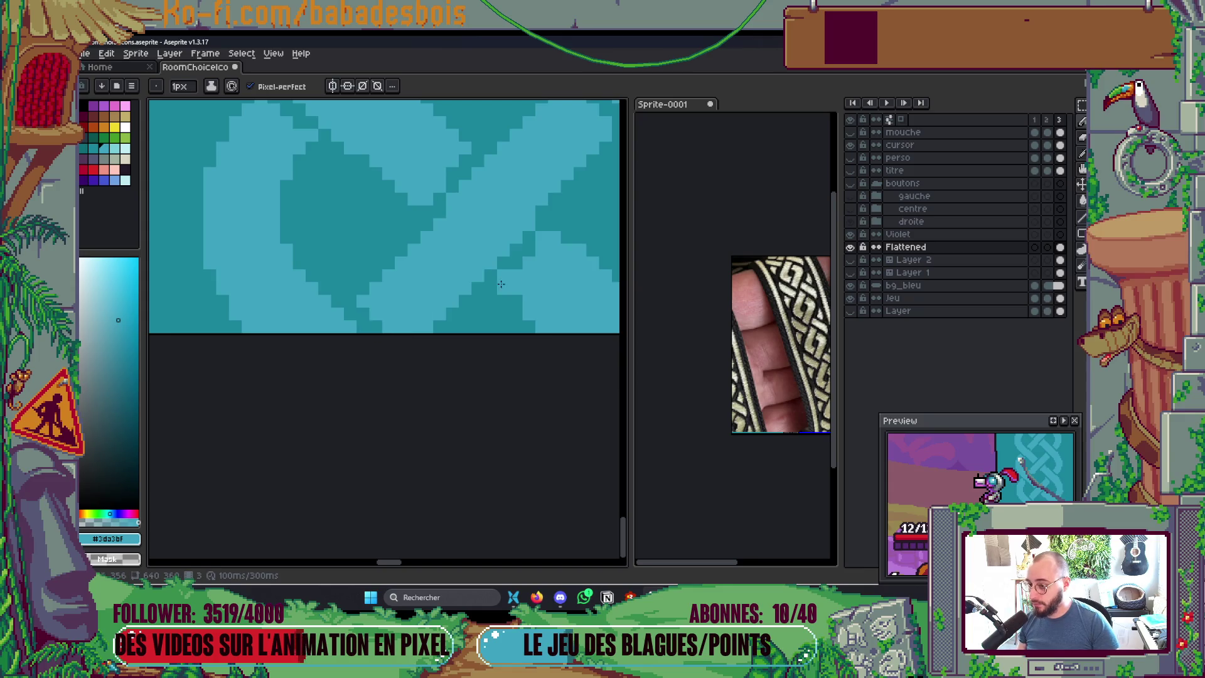
scroll(540, 326, "down", 3)
scroll(555, 361, "up", 3)
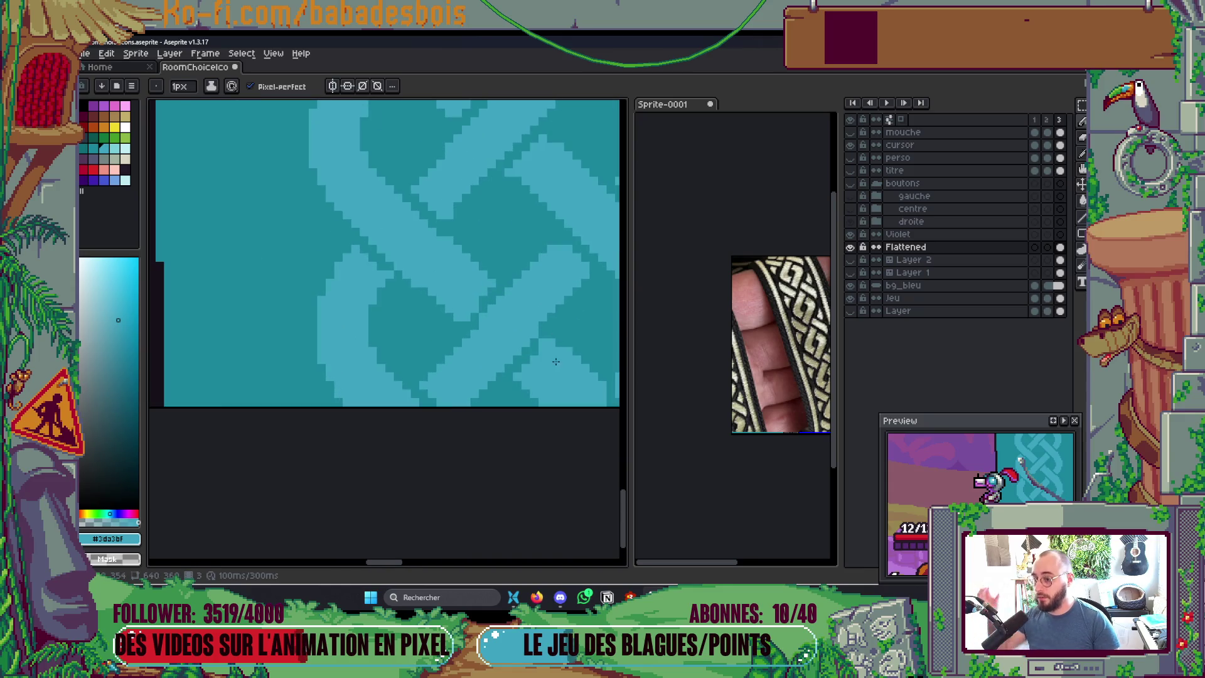
scroll(525, 313, "down", 3)
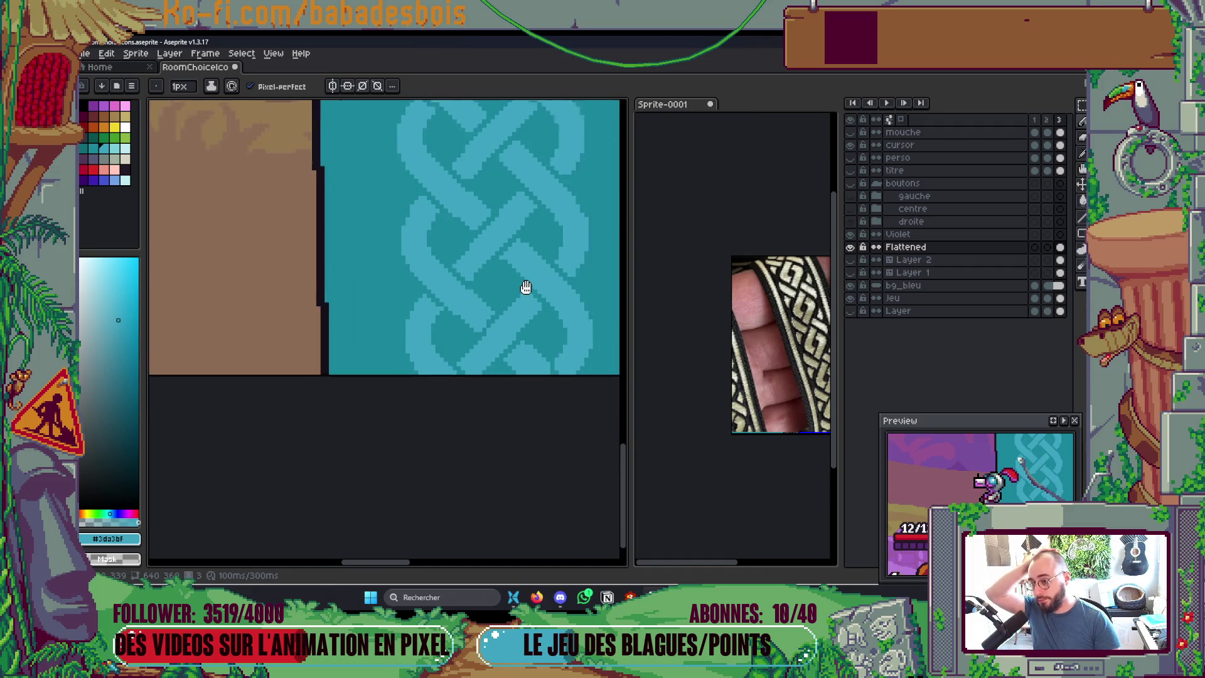
scroll(502, 351, "down", 3)
scroll(538, 390, "up", 2)
scroll(572, 310, "down", 1)
scroll(551, 336, "up", 2)
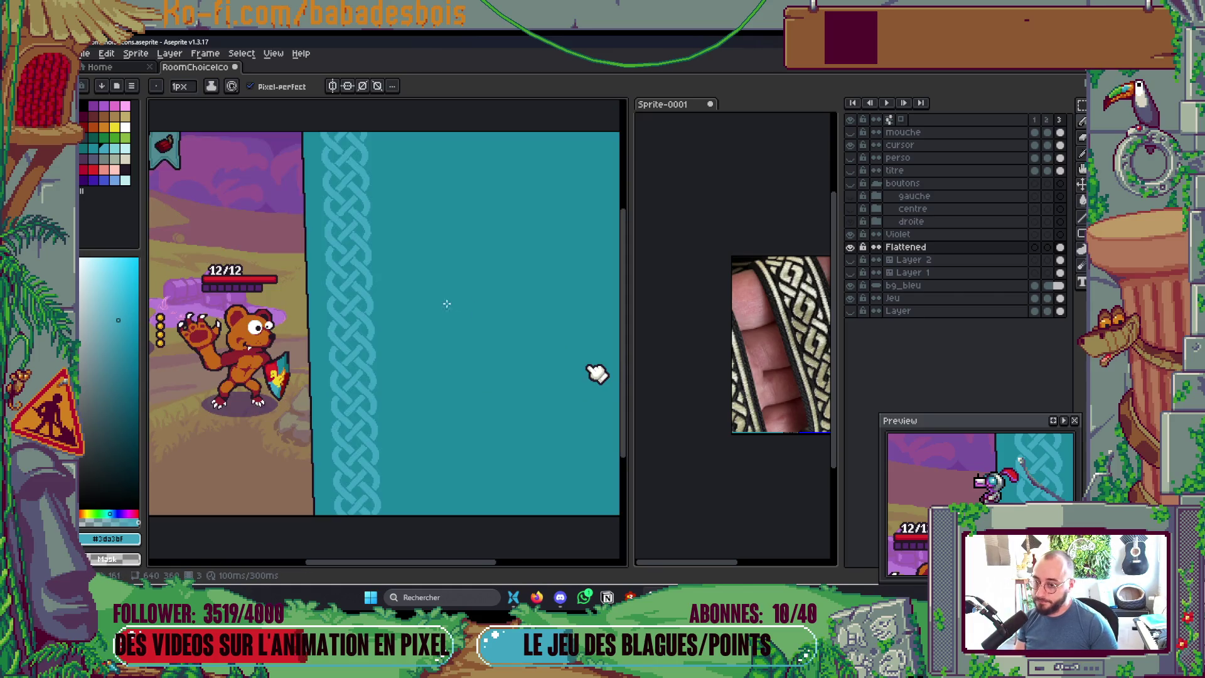
key("v")
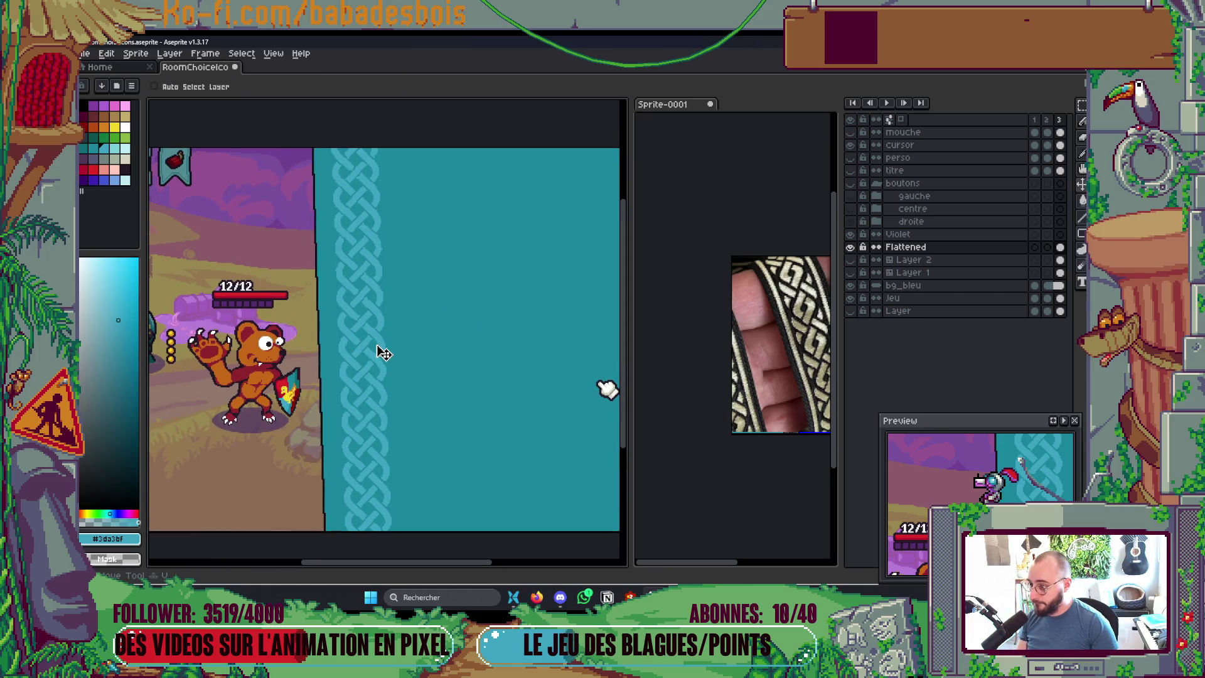
scroll(439, 345, "down", 1)
scroll(442, 356, "up", 1)
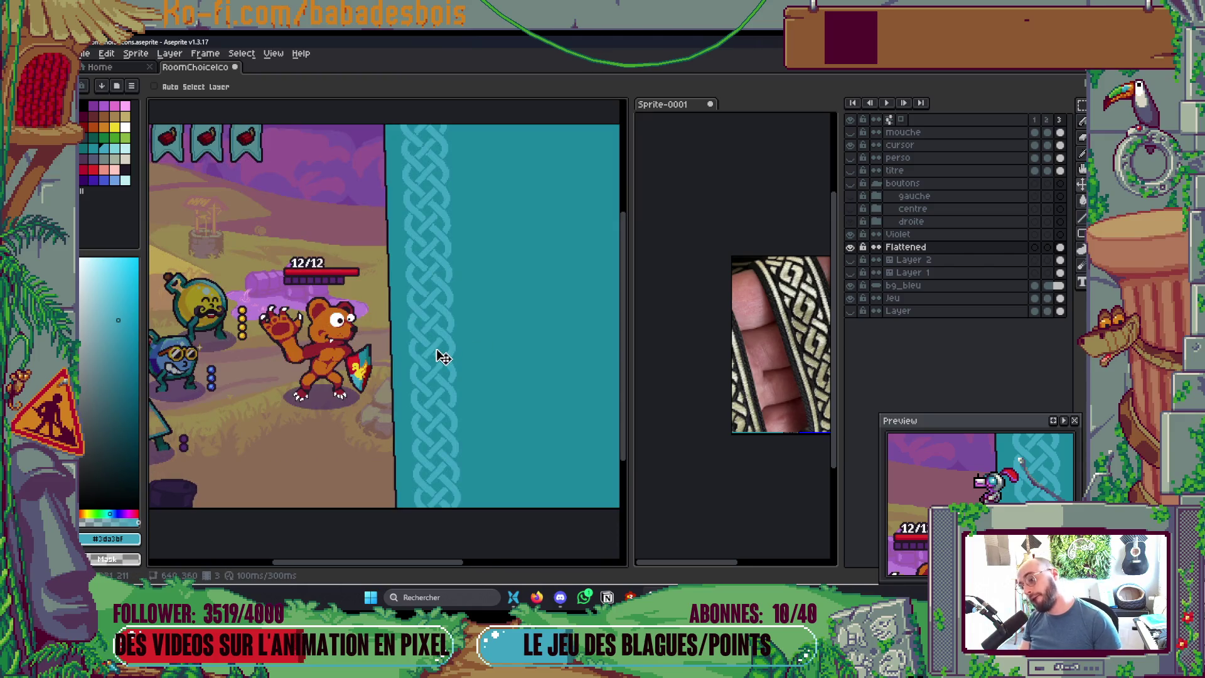
key("v")
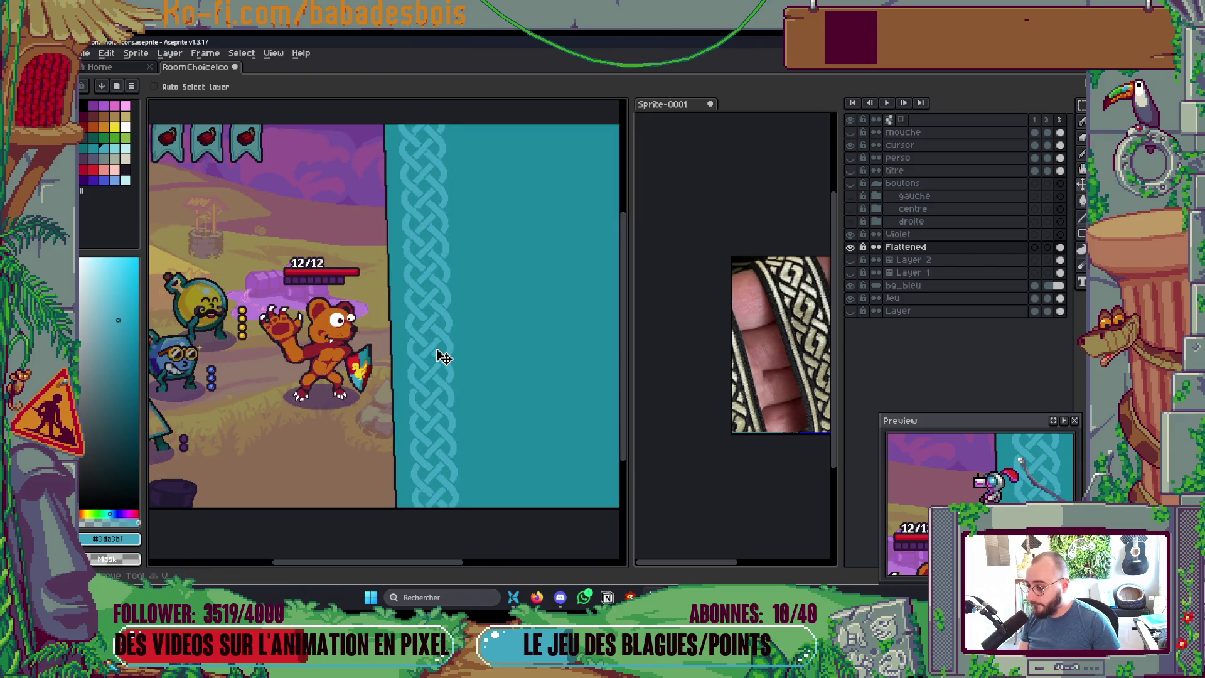
scroll(449, 351, "down", 2)
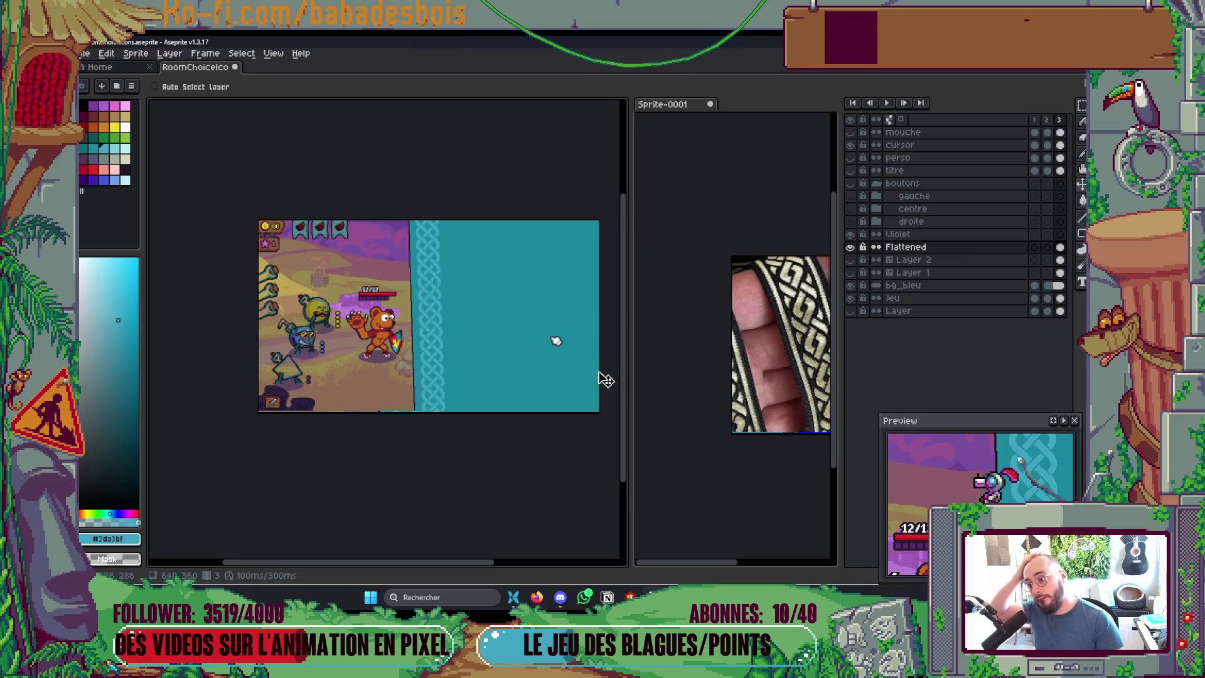
Step: Show the gauche, centre and droite layers and frame the Forger and S'entraîner cards
left_click(860, 188)
left_click(861, 190)
left_click_drag(851, 196, 851, 220)
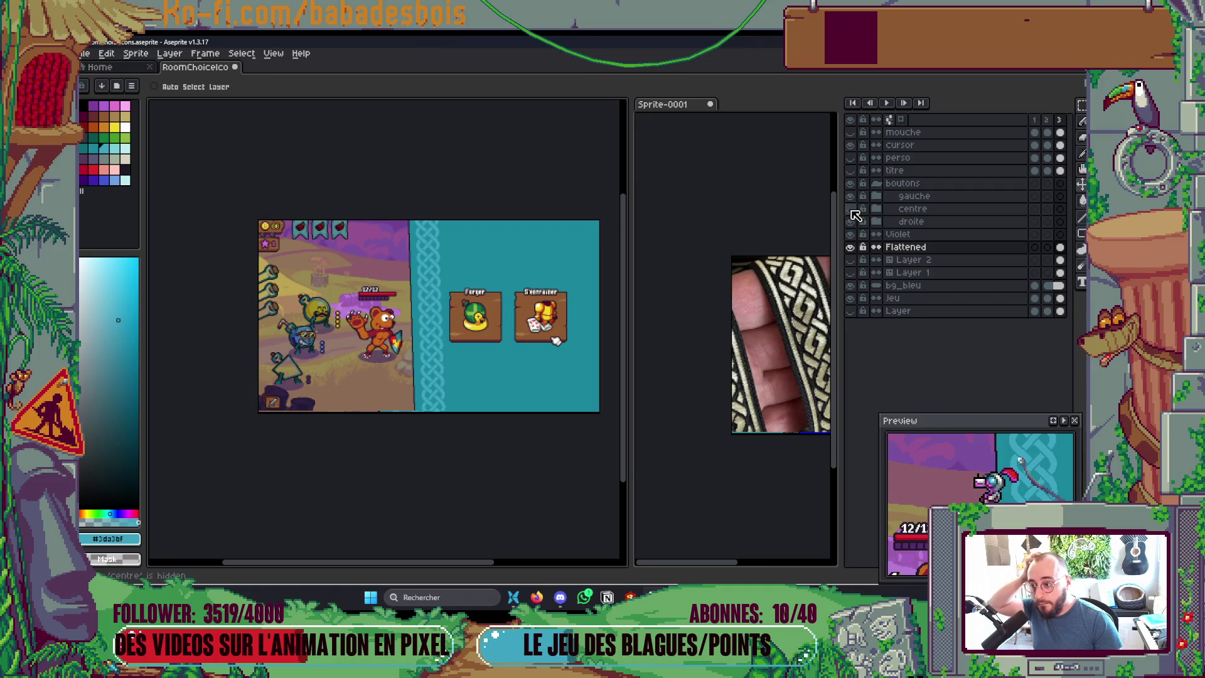
scroll(516, 384, "up", 3)
mouse_move(503, 364)
left_mouse_down()
mouse_move(480, 380)
mouse_move(495, 352)
left_mouse_up()
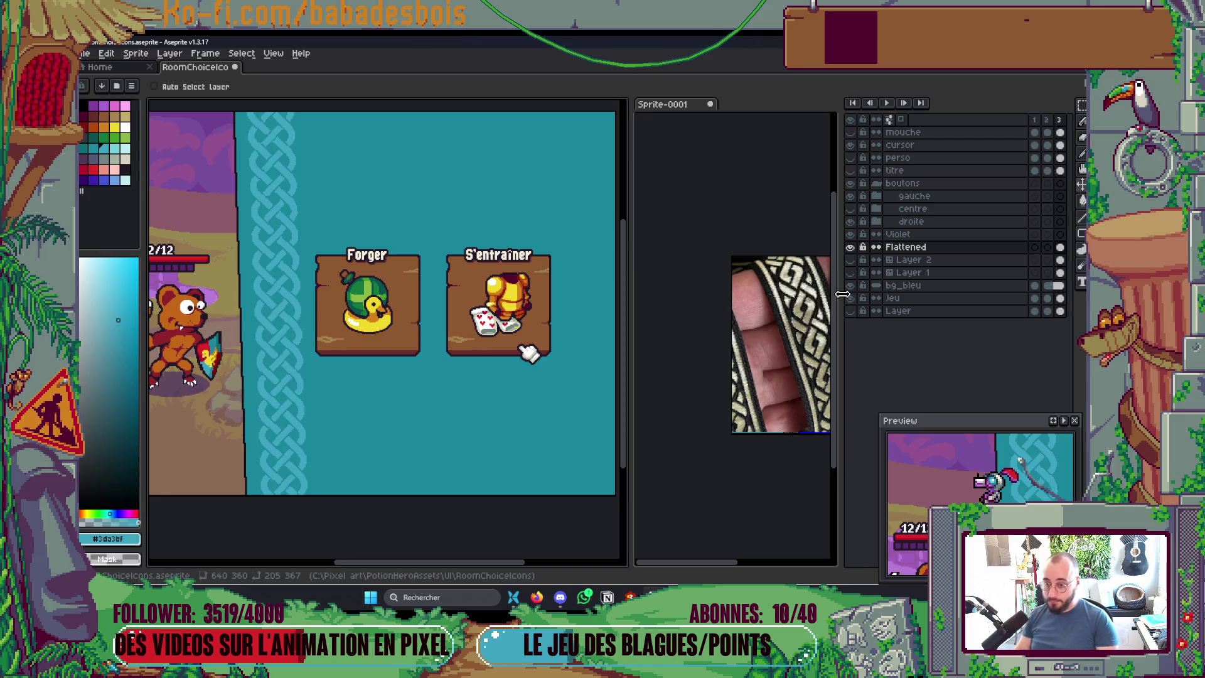
scroll(439, 458, "left", 2)
scroll(290, 420, "up", 2)
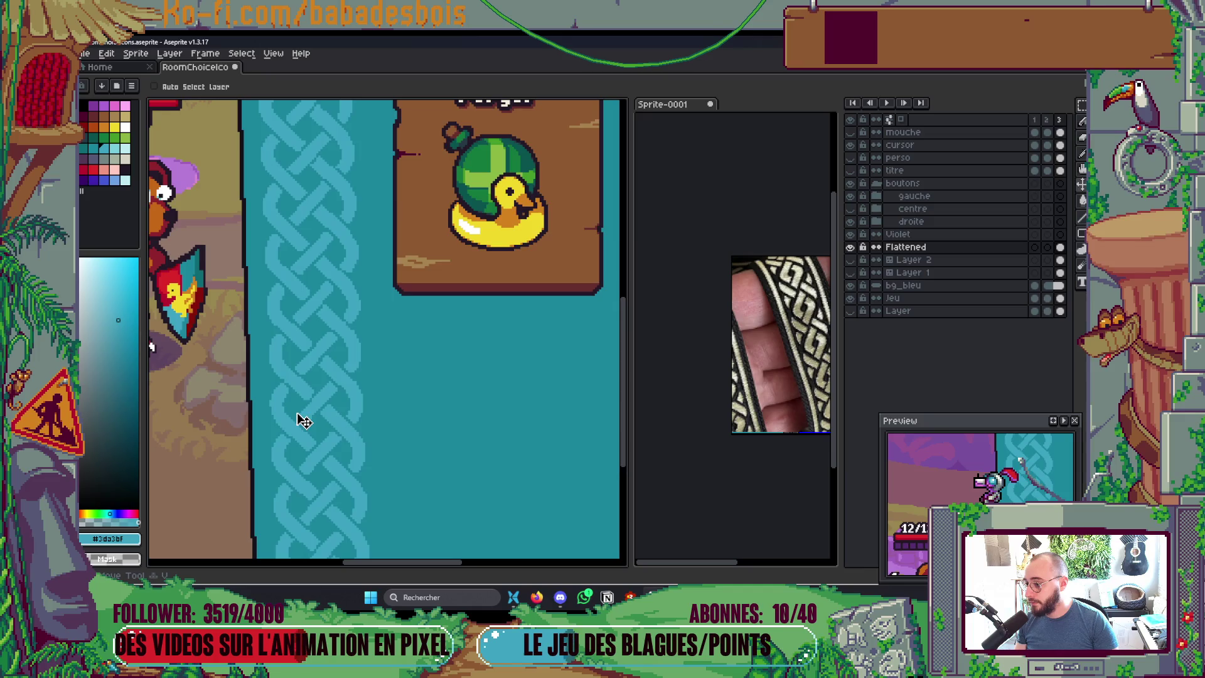
scroll(304, 419, "down", 3)
scroll(470, 421, "up", 2)
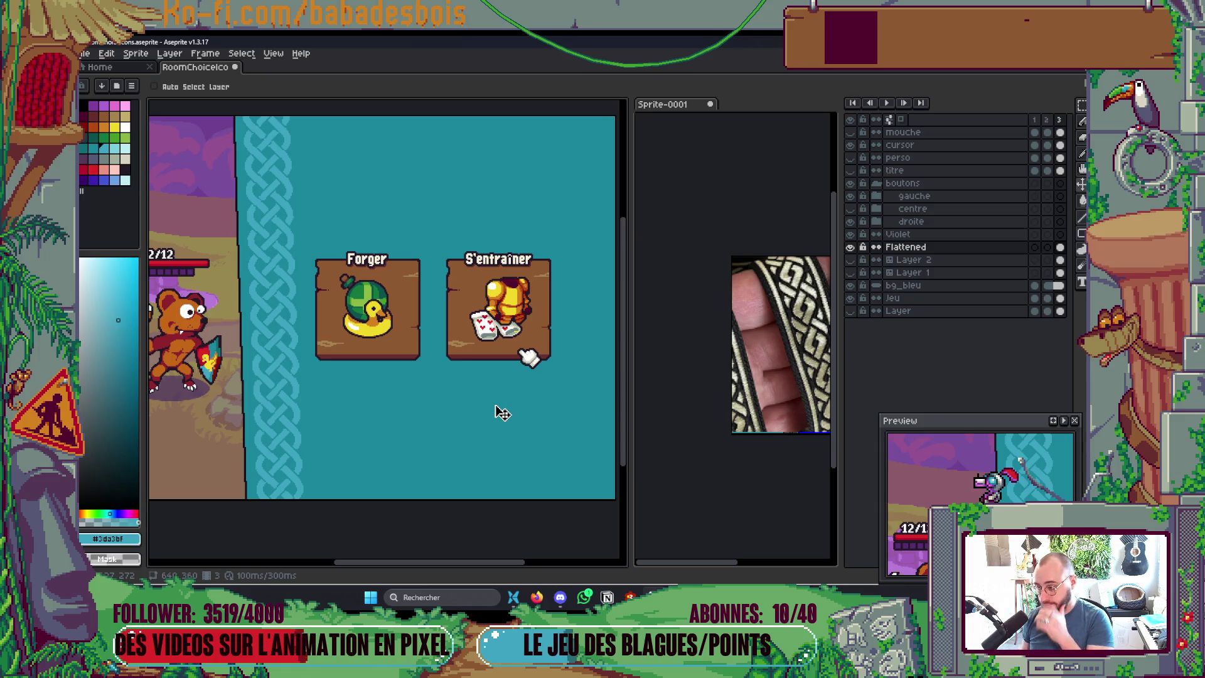
scroll(501, 413, "left", 3)
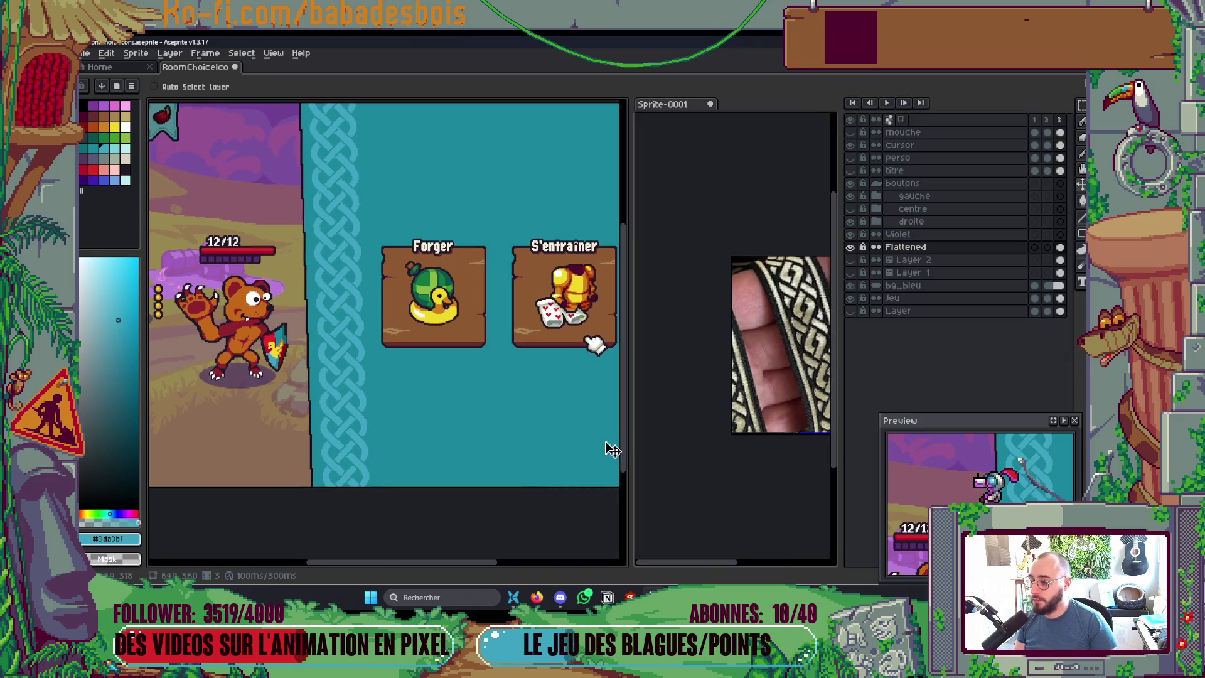
scroll(300, 322, "up", 3)
scroll(444, 296, "down", 3)
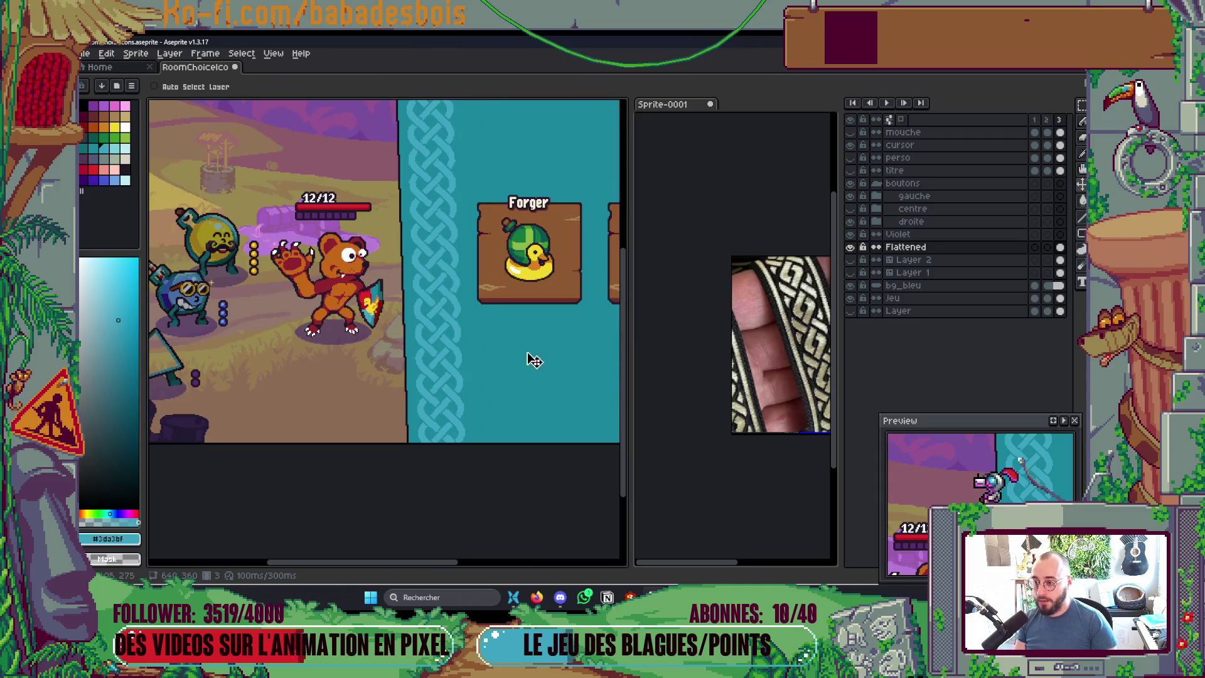
Step: Unlock Layer 2 and duplicate the bg_bleu layer
left_click(864, 260)
left_click(850, 247)
left_click(850, 247)
left_click(923, 286)
right_click(922, 285)
left_click(948, 347)
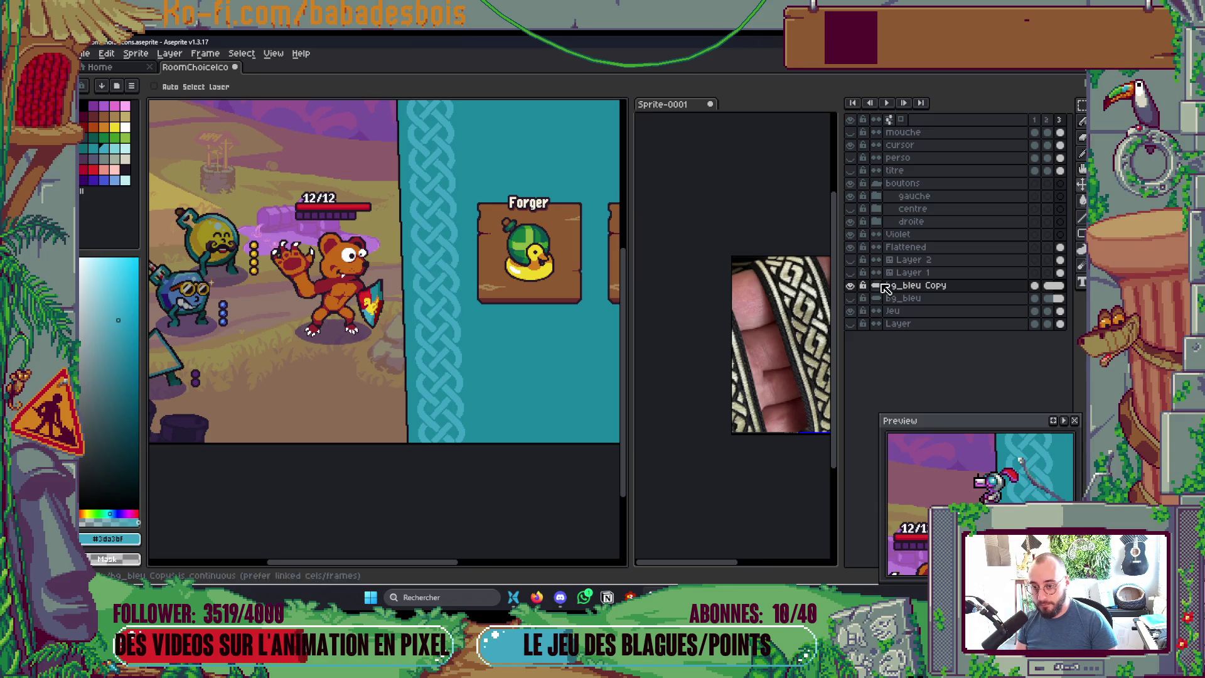
Step: Duplicate the Flattened layer and merge its copy down into bg_bleu Copy
right_click(920, 249)
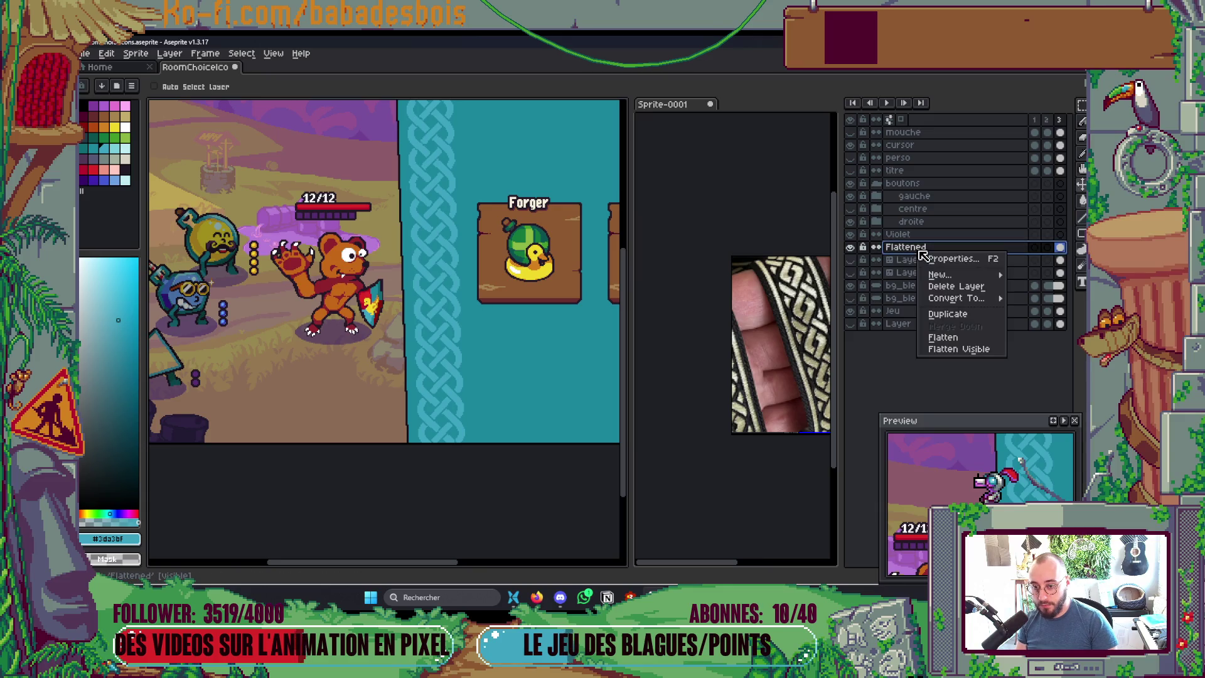
left_click(941, 313)
left_click_drag(927, 249, 933, 300)
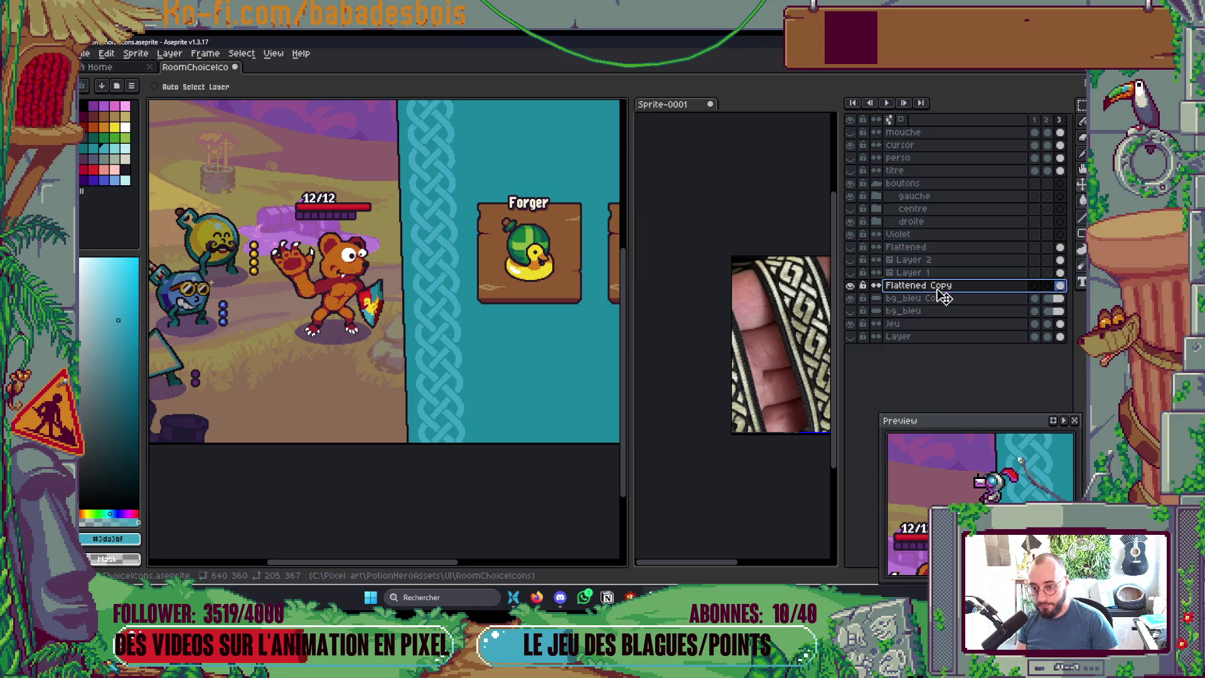
right_click(938, 286)
left_click(966, 364)
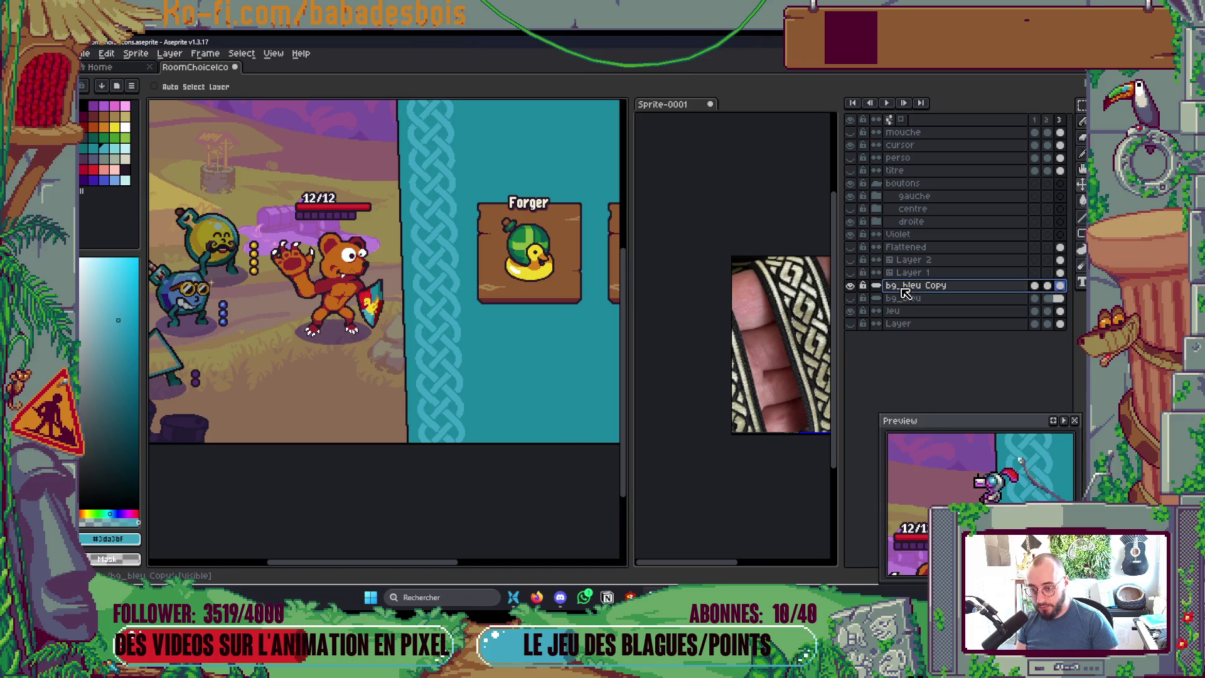
Step: Rename the merged layer to BG
double_click(904, 289)
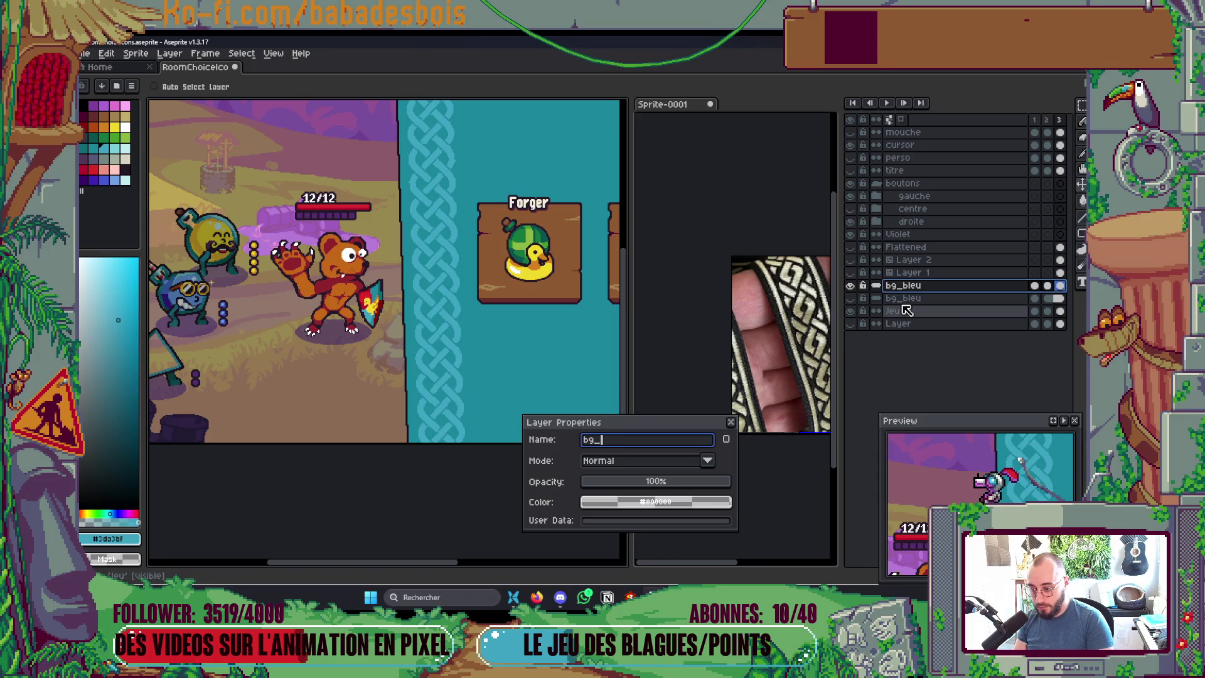
type("G")
key("Return")
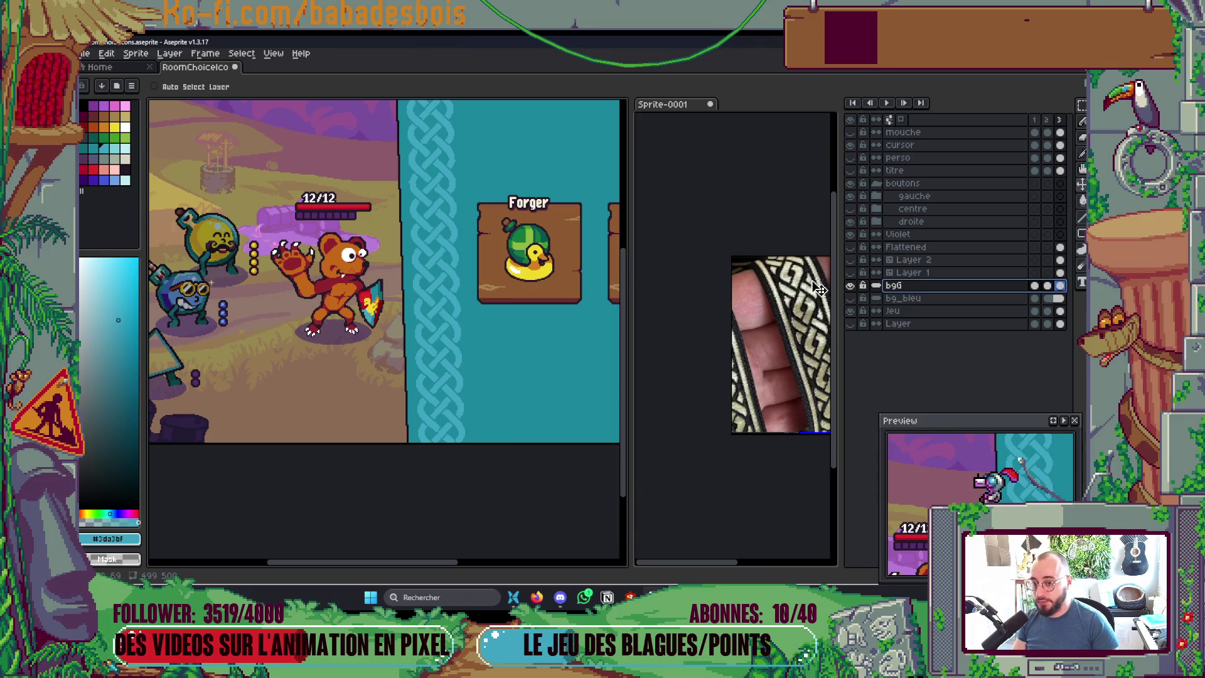
double_click(919, 287)
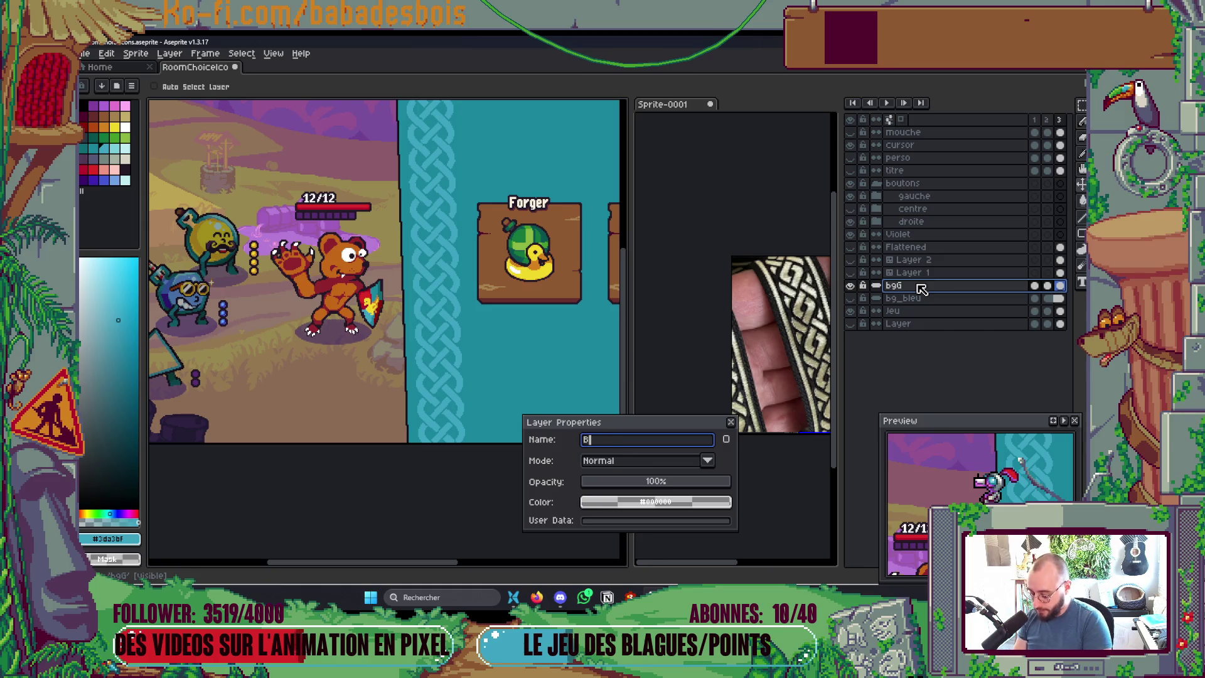
type("G")
key("Return")
mouse_move(462, 409)
left_mouse_down()
mouse_move(417, 490)
mouse_move(411, 471)
left_mouse_up()
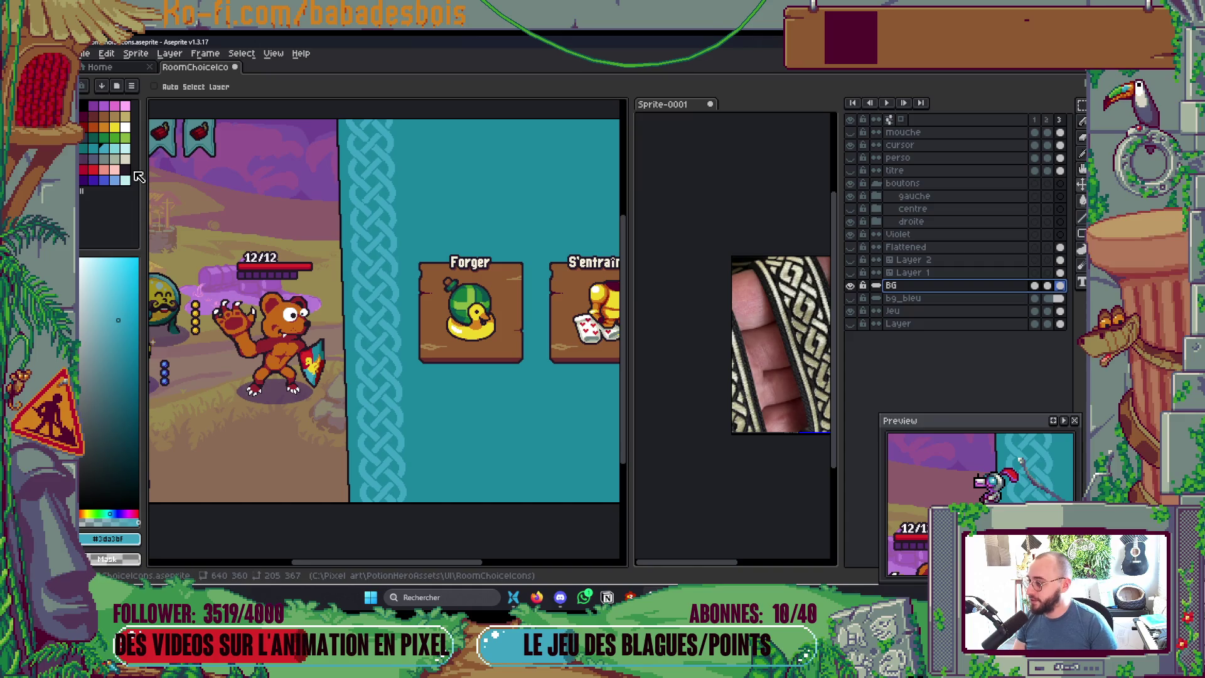
Step: Pick teal palette colours, including Idx-21, and set the brush ink to Shading
key("i")
scroll(405, 310, "up", 1)
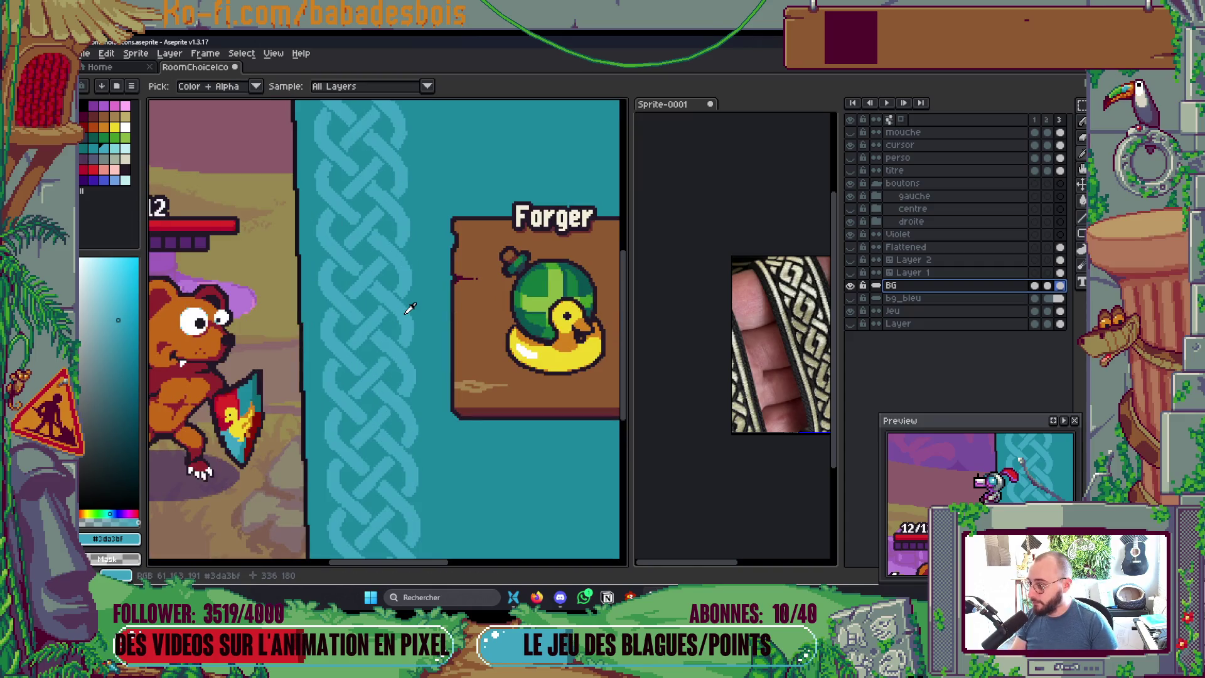
left_click(116, 151)
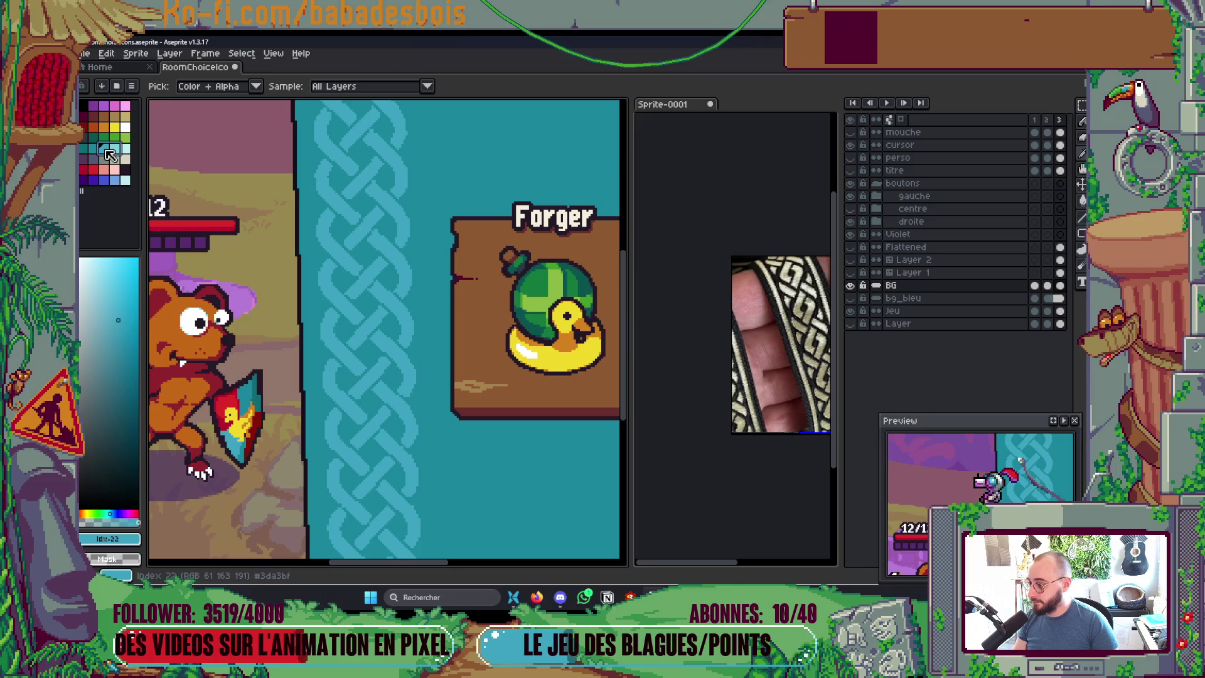
left_click(94, 148)
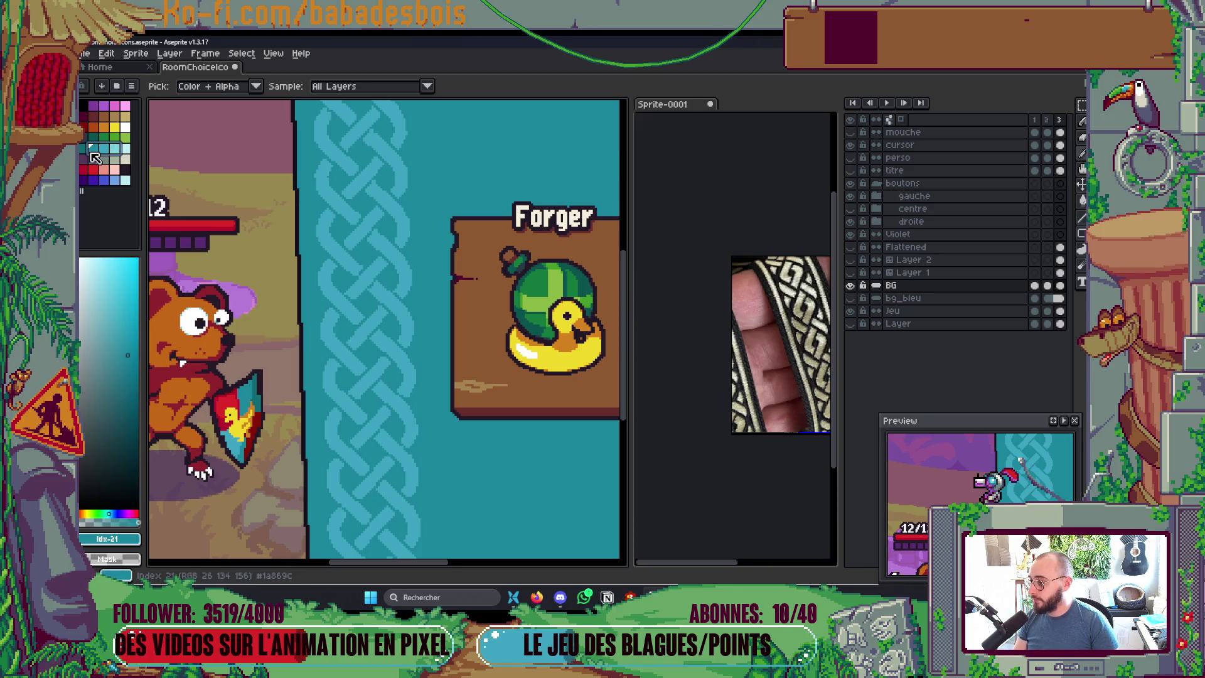
key("b")
left_click(211, 86)
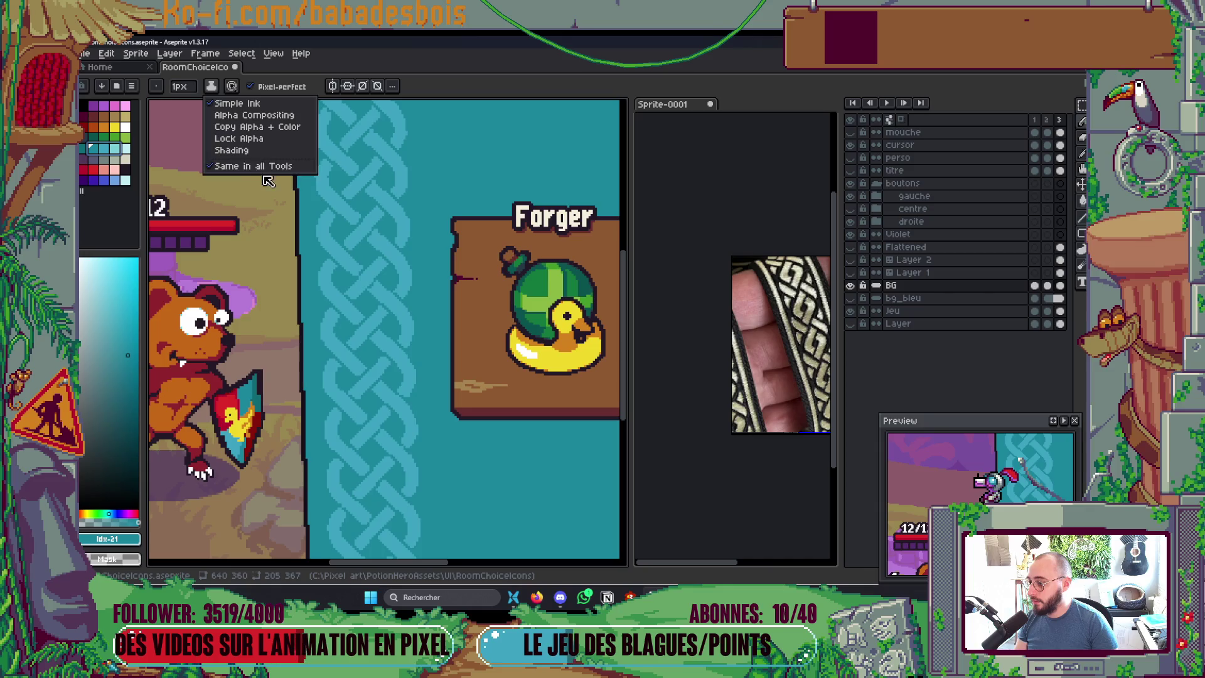
left_click(264, 151)
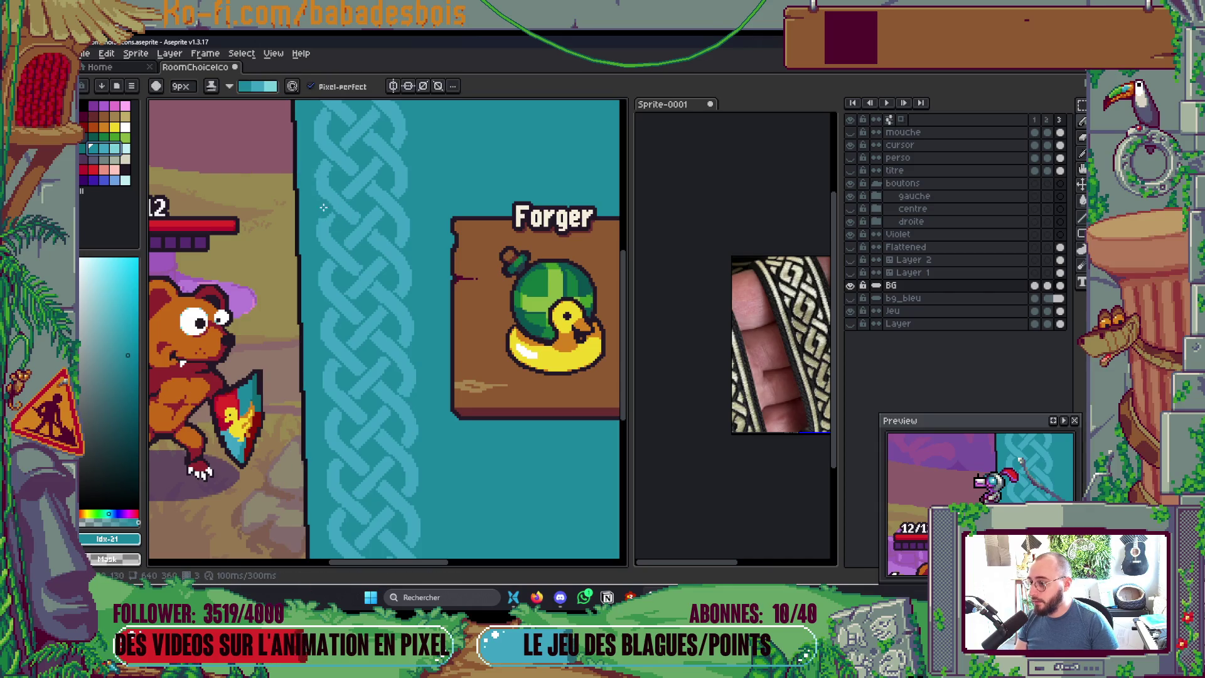
left_click(229, 86)
left_click(257, 107)
Step: After a few undone trial strokes, paint a light cyan streak across the lower braid
left_click_drag(305, 274, 418, 276)
key("ctrl+z")
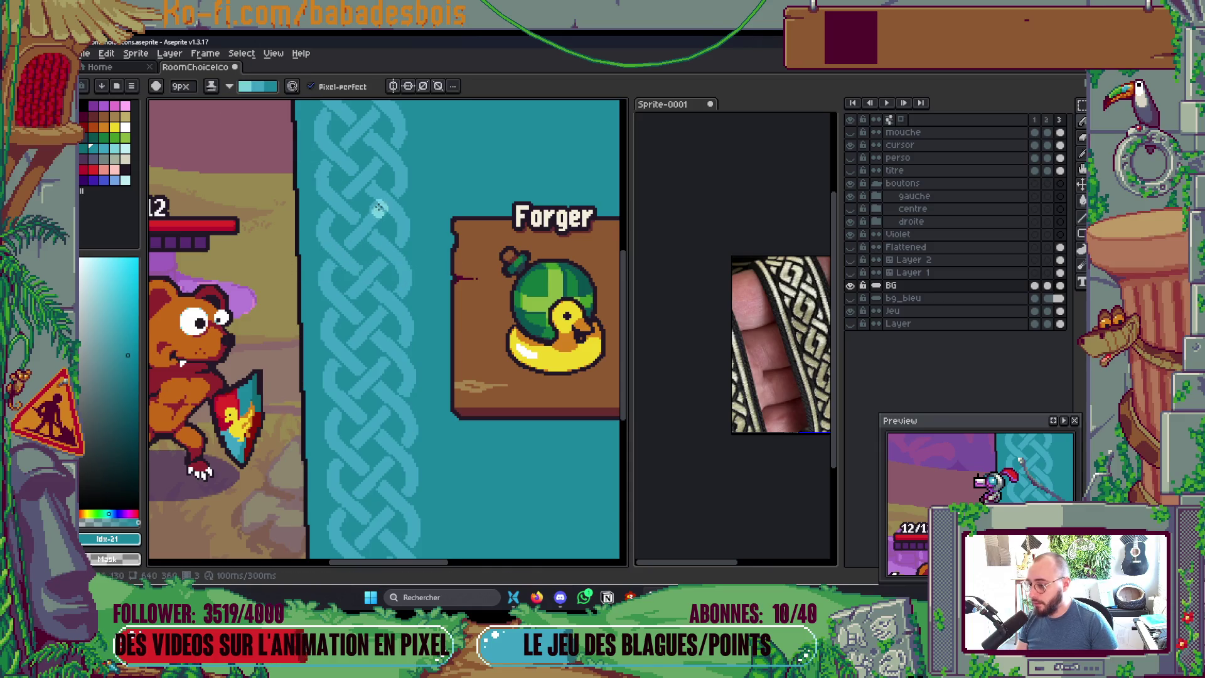
left_click_drag(377, 207, 392, 343)
left_click_drag(300, 238, 408, 273)
key("ctrl+z")
left_click_drag(302, 224, 451, 222)
key("ctrl+z")
left_click_drag(349, 241, 344, 301)
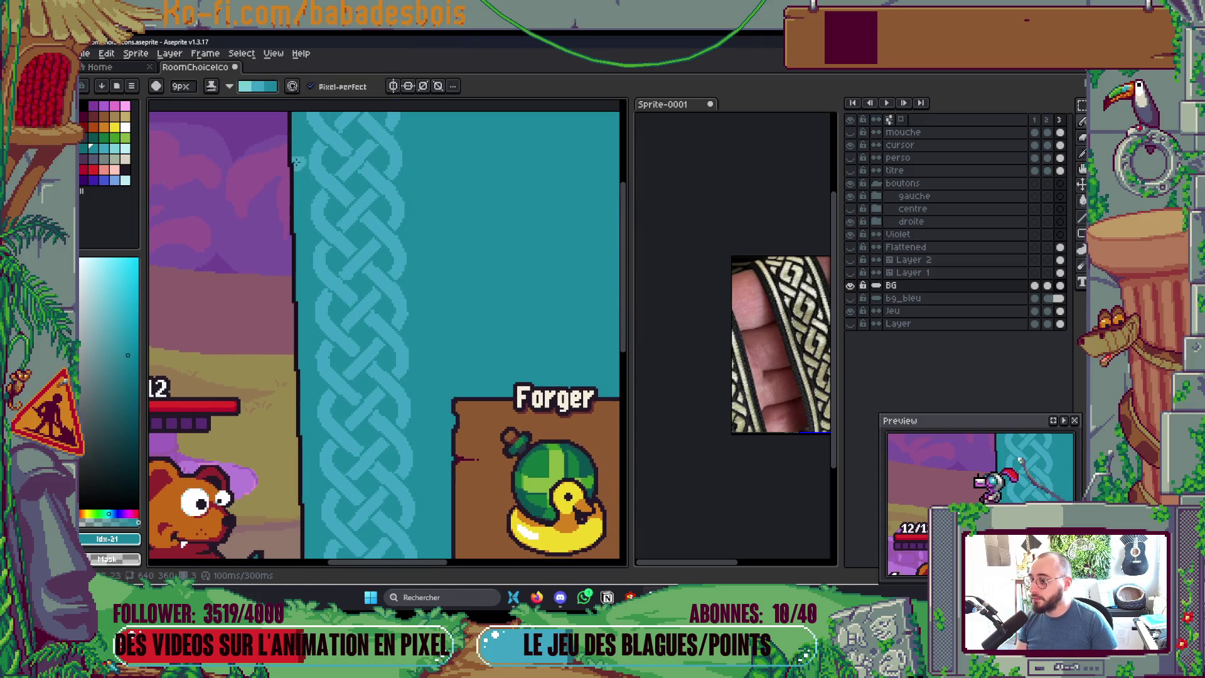
scroll(371, 390, "down", 3)
scroll(379, 412, "up", 4)
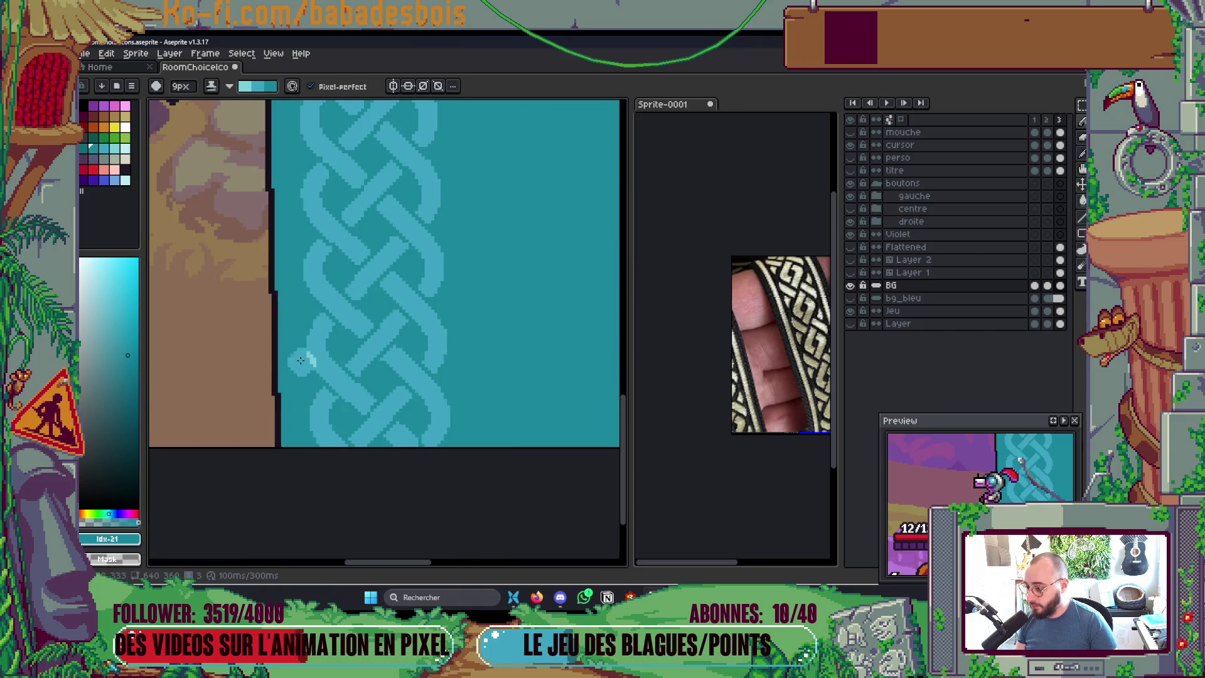
mouse_move(271, 358)
left_mouse_down()
mouse_move(499, 356)
mouse_move(328, 359)
left_mouse_up()
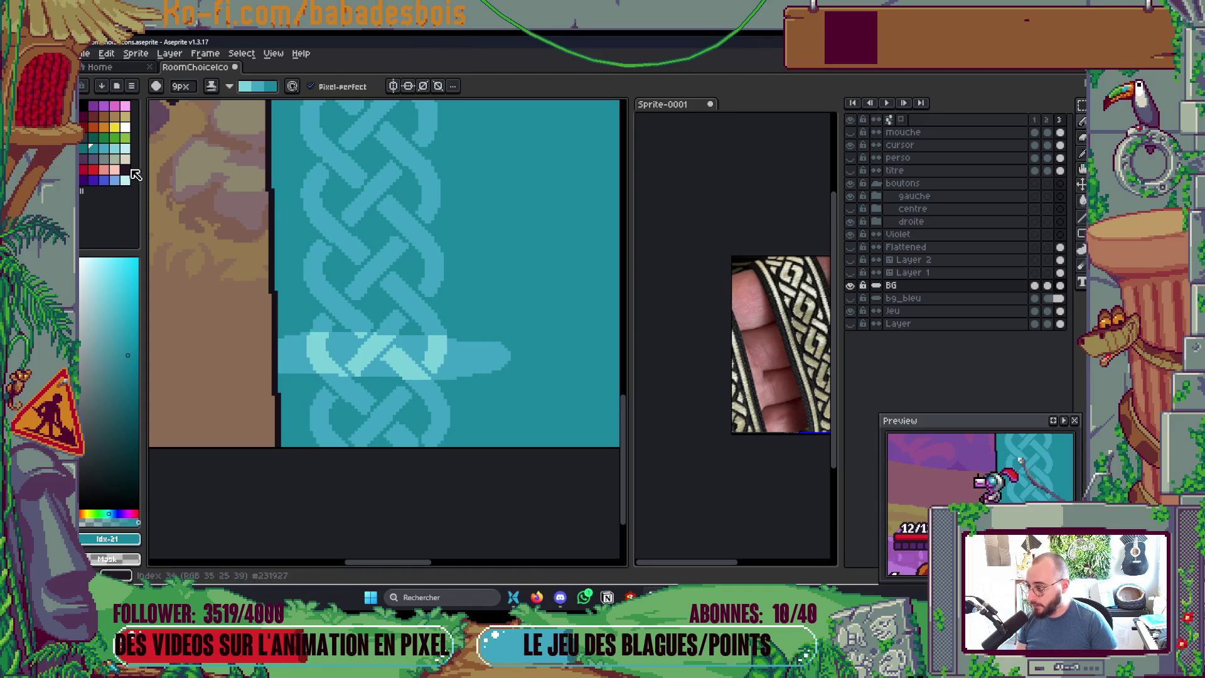
Step: Select a range of teal swatches and shade a dark teal shadow under the streak
left_click_drag(118, 150, 92, 149)
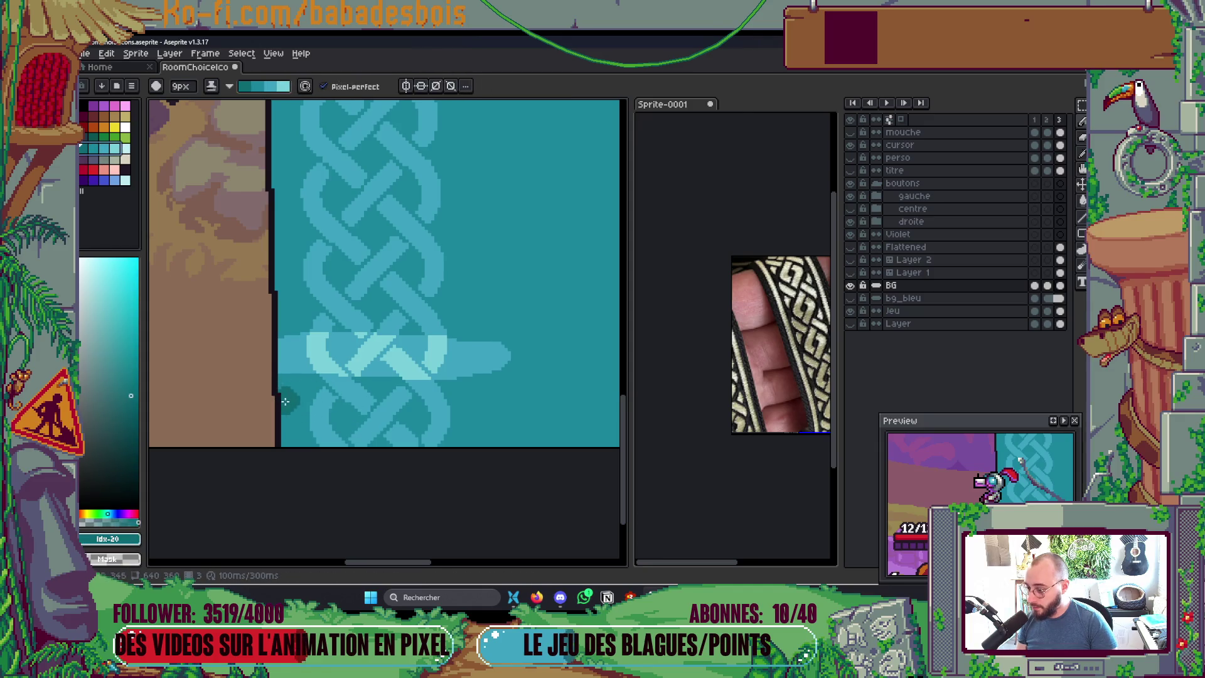
left_click_drag(283, 390, 510, 373)
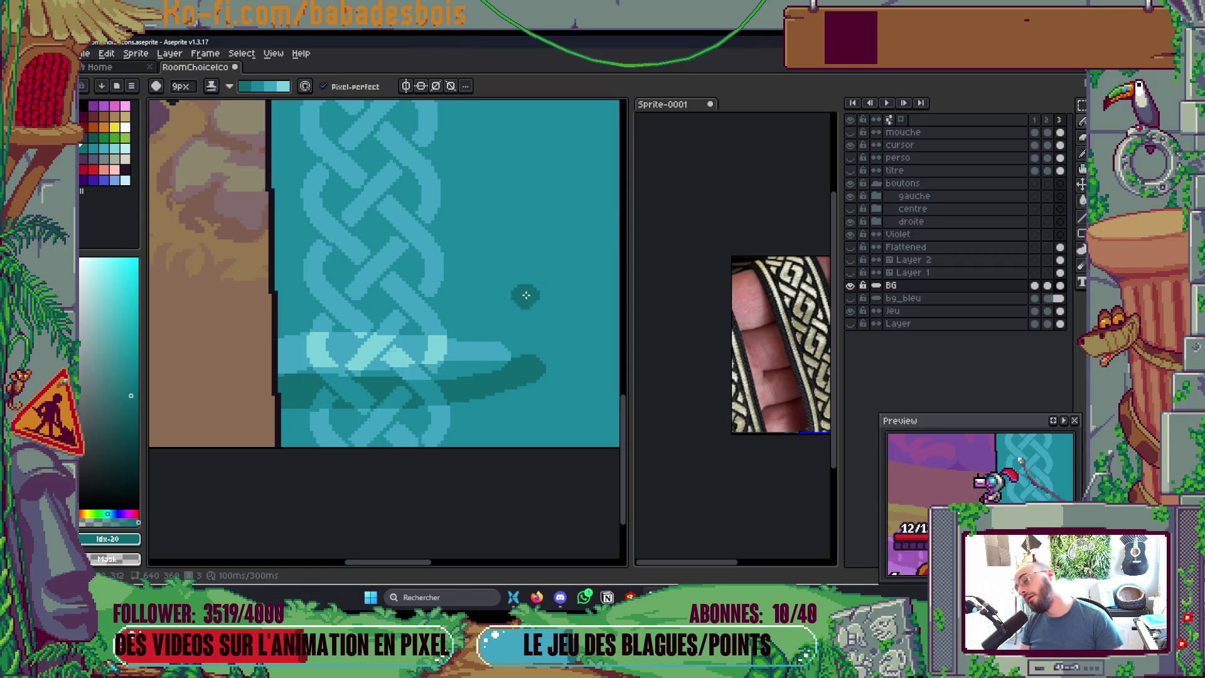
scroll(540, 287, "down", 3)
scroll(538, 290, "up", 3)
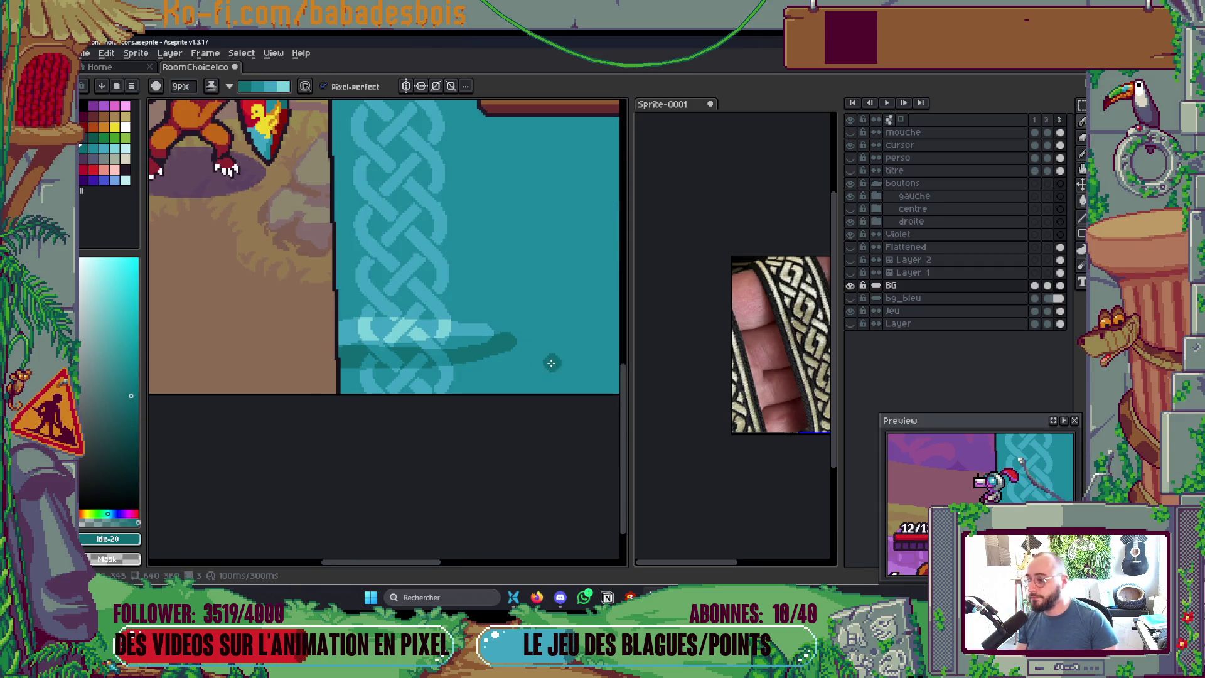
left_click_drag(343, 356, 508, 332)
scroll(503, 331, "down", 5)
scroll(554, 293, "up", 2)
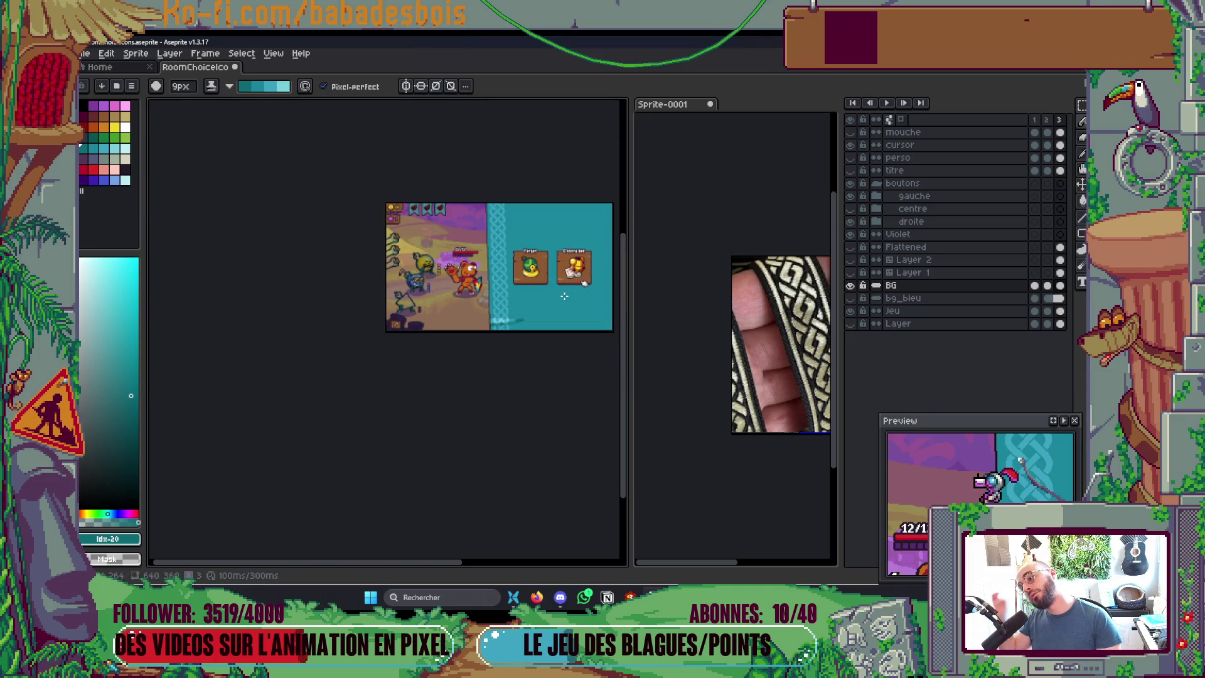
left_click_drag(551, 292, 514, 303)
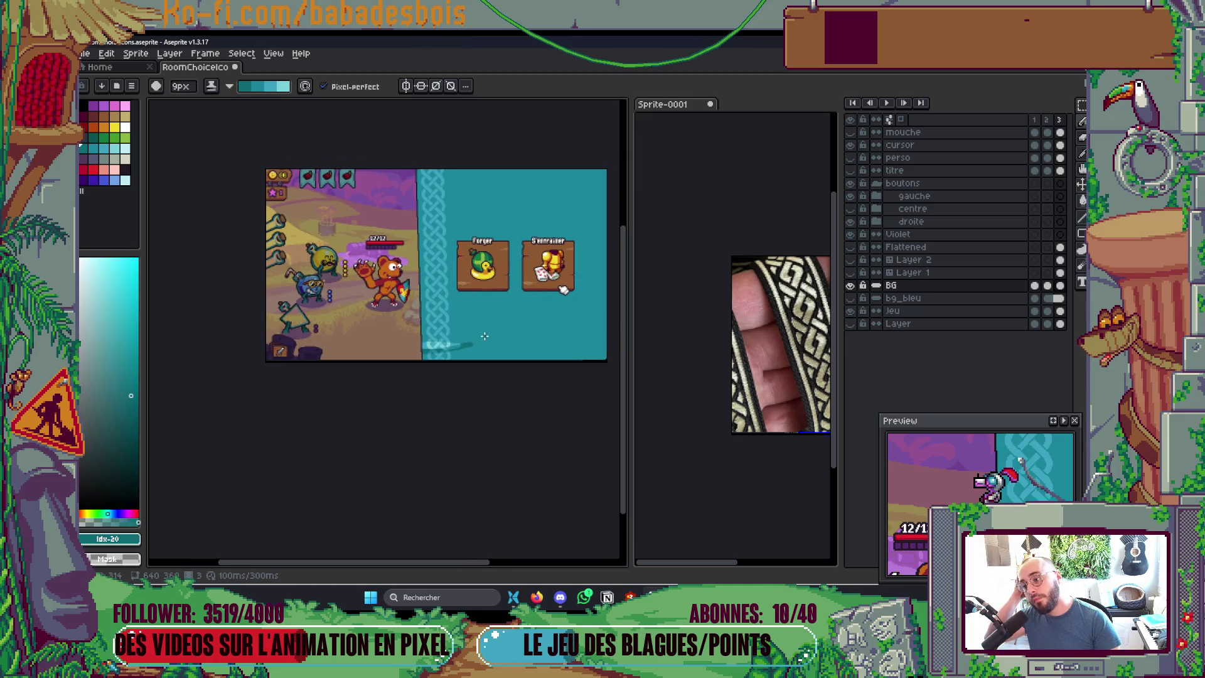
Step: Switch to Simple ink and marquee-select the black edge strip
scroll(490, 334, "up", 5)
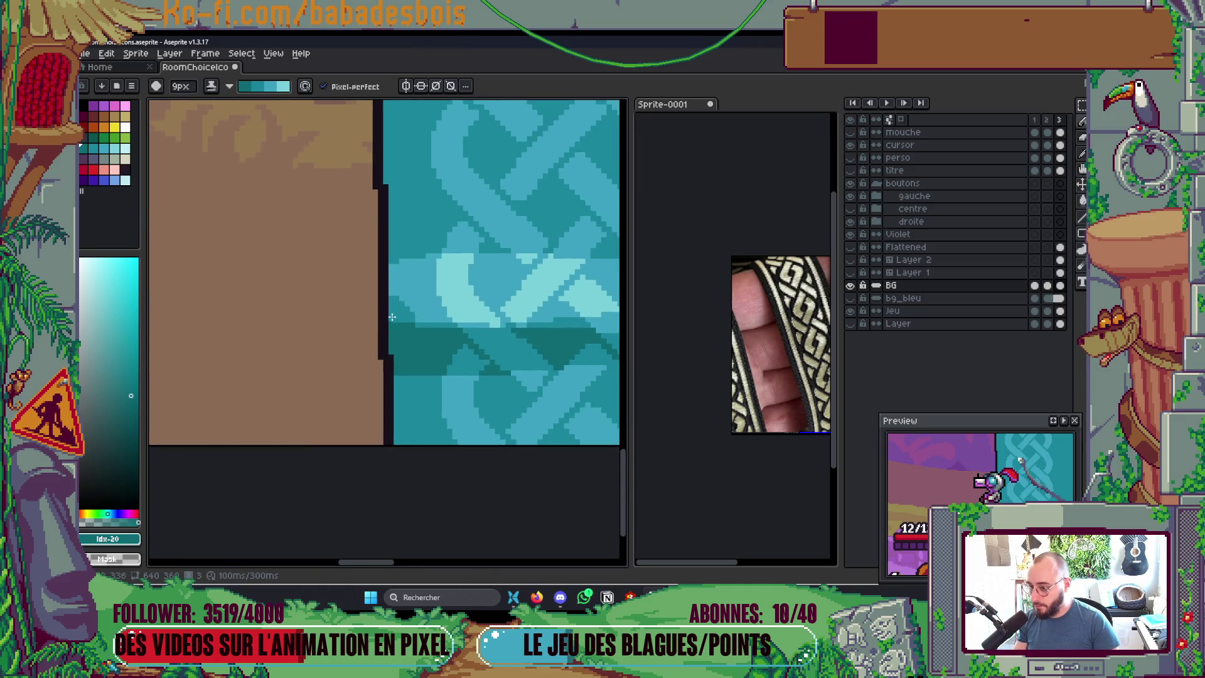
scroll(409, 289, "up", 1)
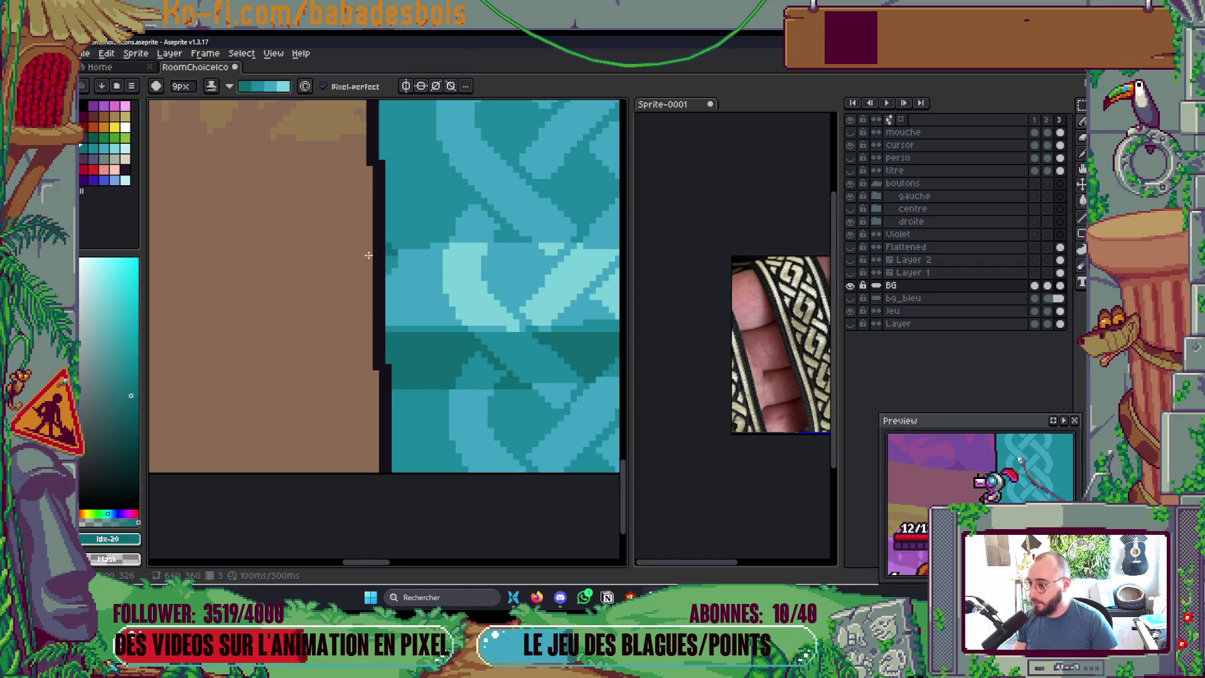
left_click(233, 87)
left_click(231, 100)
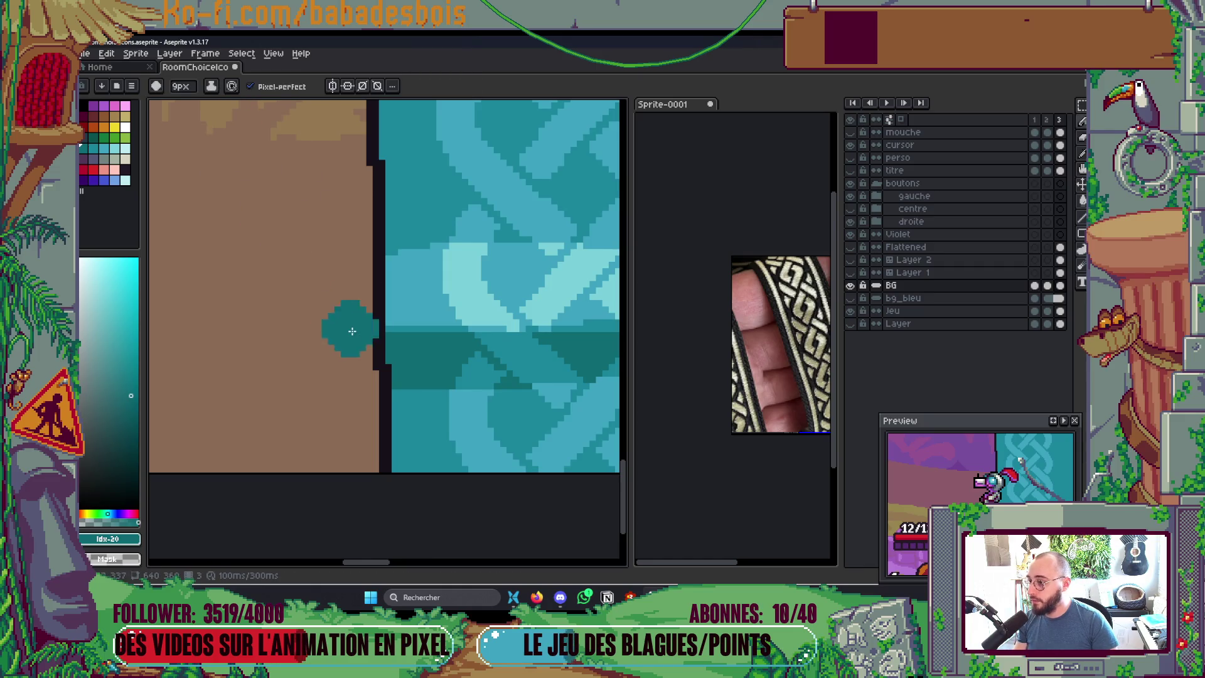
key("m")
left_click_drag(342, 257, 395, 386)
scroll(368, 295, "up", 1)
left_click_drag(365, 292, 402, 390)
scroll(494, 290, "down", 4)
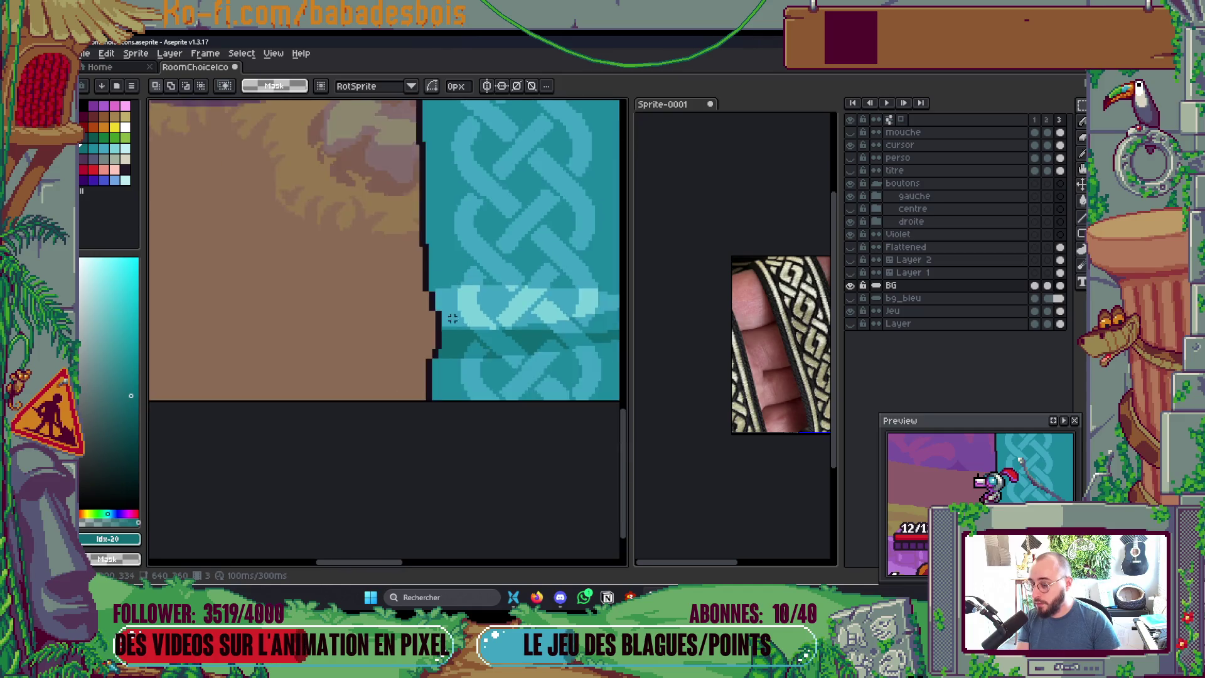
scroll(494, 290, "up", 6)
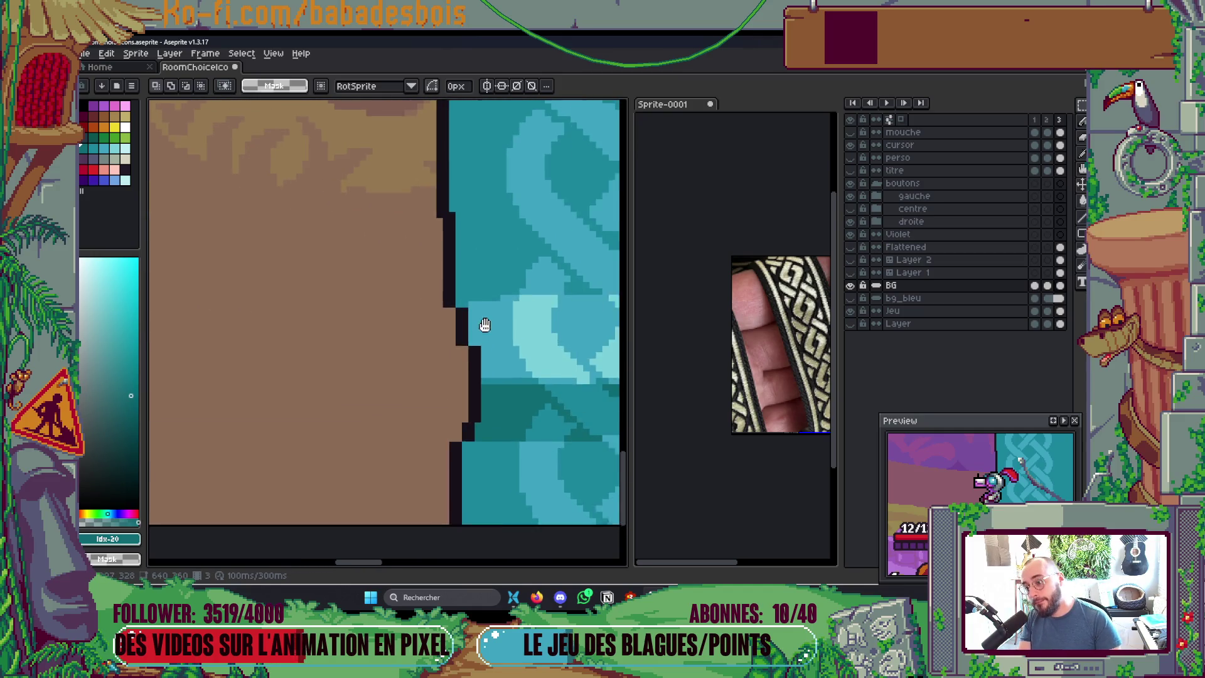
scroll(449, 330, "up", 1)
Step: Shrink the brush to 1 pixel and draw a black column down the edge
key("b")
left_click(439, 333)
key("ctrl+z")
left_click(429, 337)
key("ctrl+z")
key("minus")
key("minus")
left_click_drag(429, 337, 429, 358)
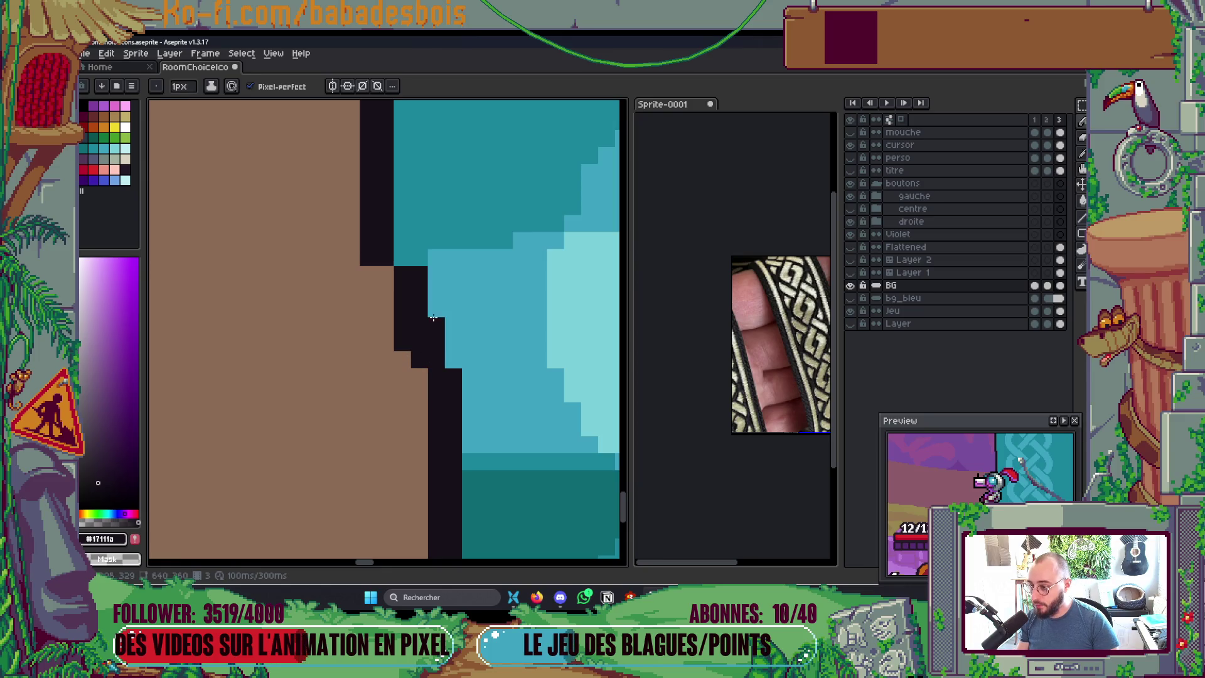
Step: Add black outline pixels and turn stray edge pixels back to brown
left_click(454, 359)
right_click(404, 342)
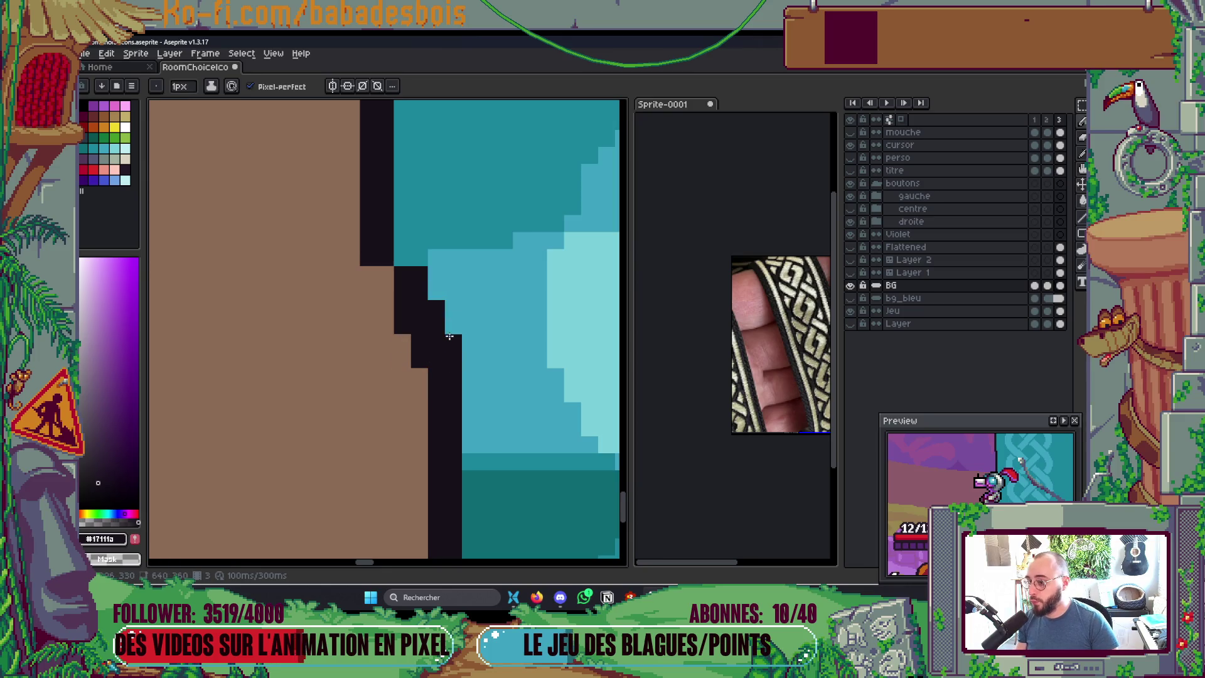
left_click_drag(402, 218, 402, 257)
right_click(369, 260)
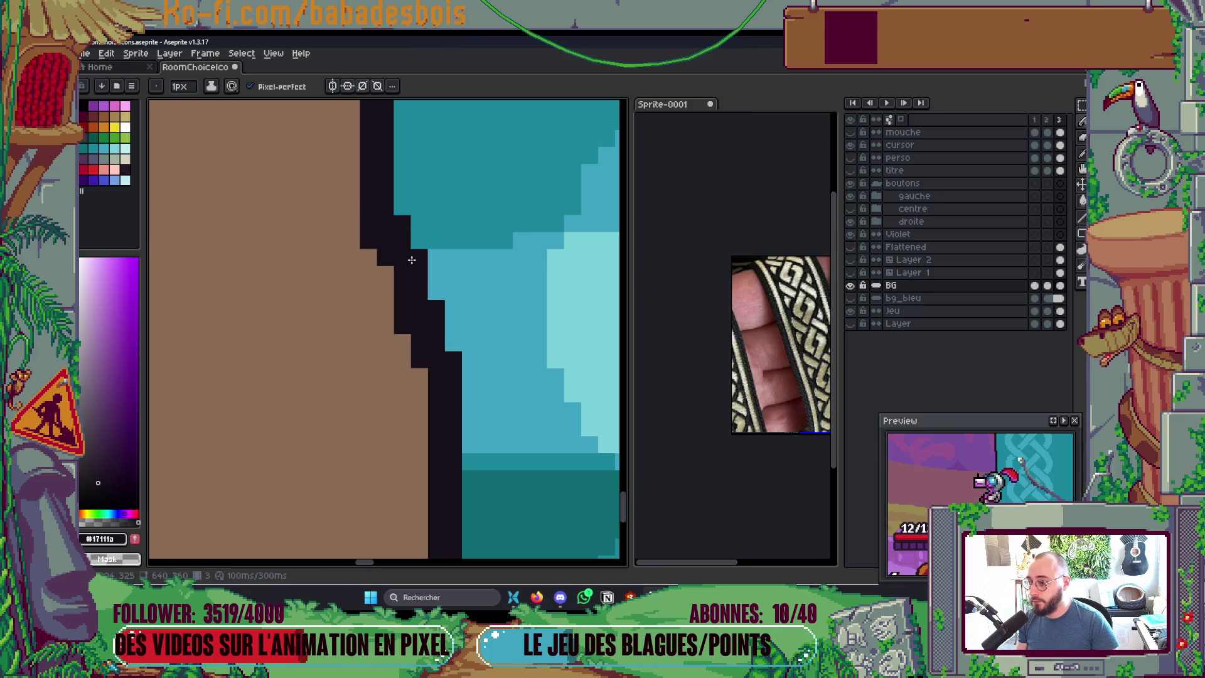
scroll(412, 260, "down", 3)
scroll(420, 323, "up", 3)
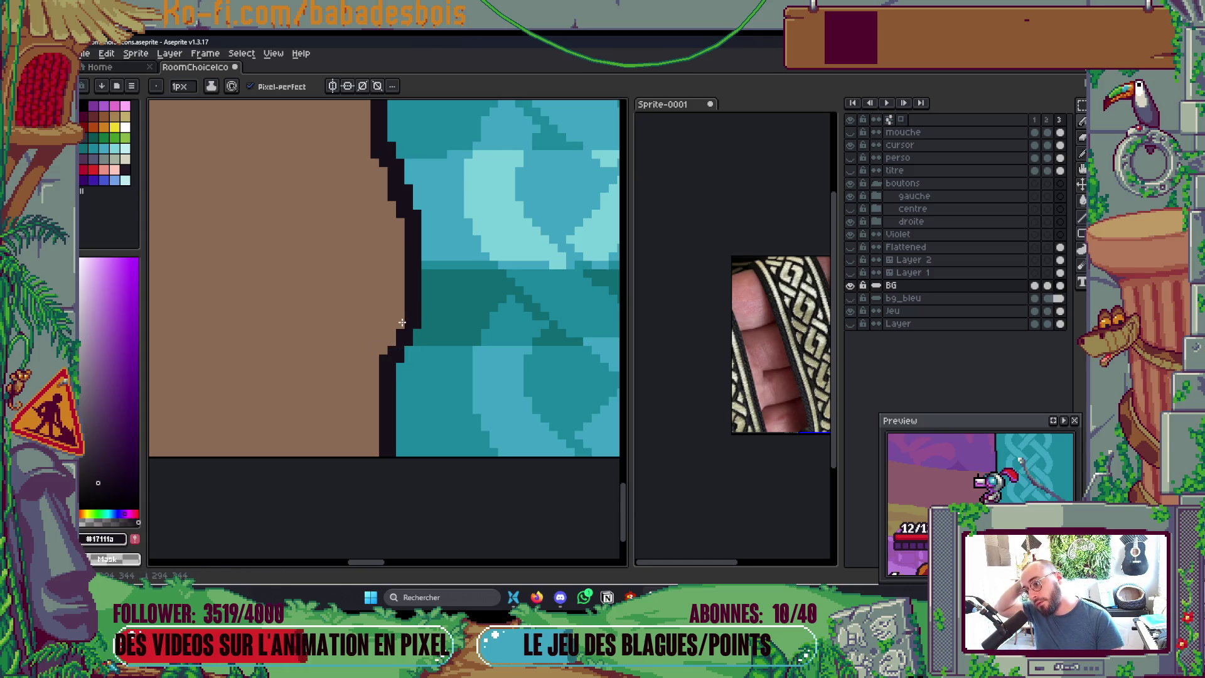
scroll(490, 253, "down", 3)
Step: Paint the panel's teal over the dark shadow blob beside the knotwork band
scroll(489, 253, "down", 2)
scroll(433, 377, "up", 6)
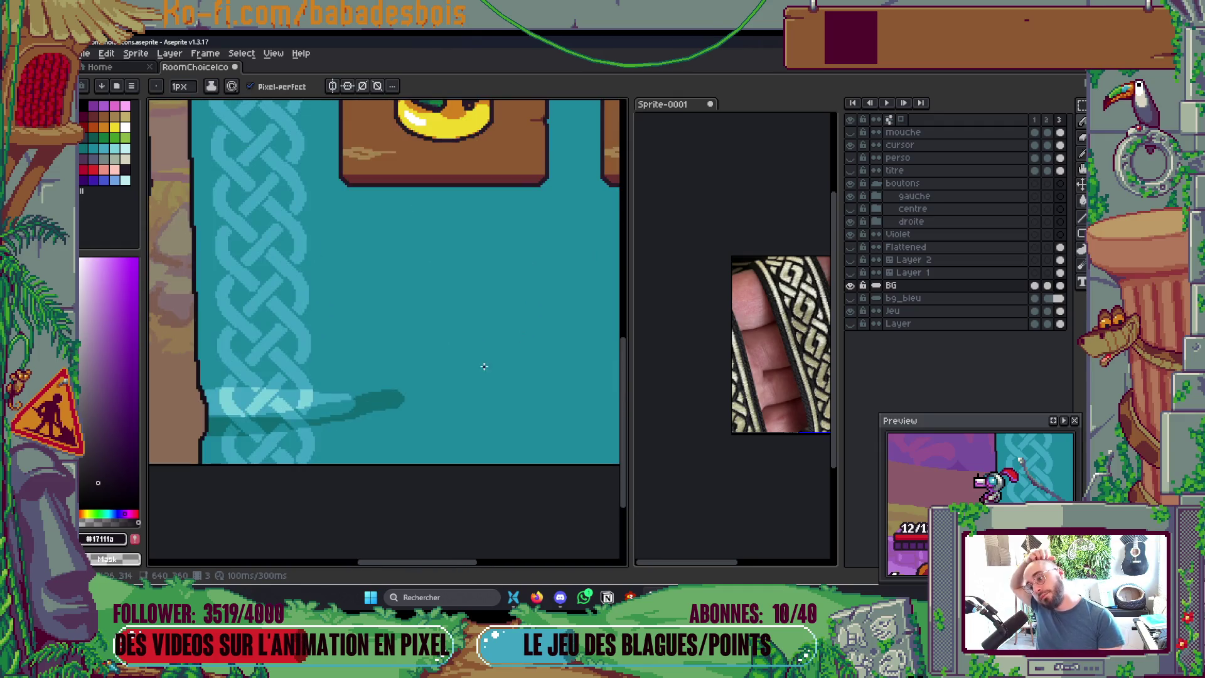
left_click(426, 397, "alt")
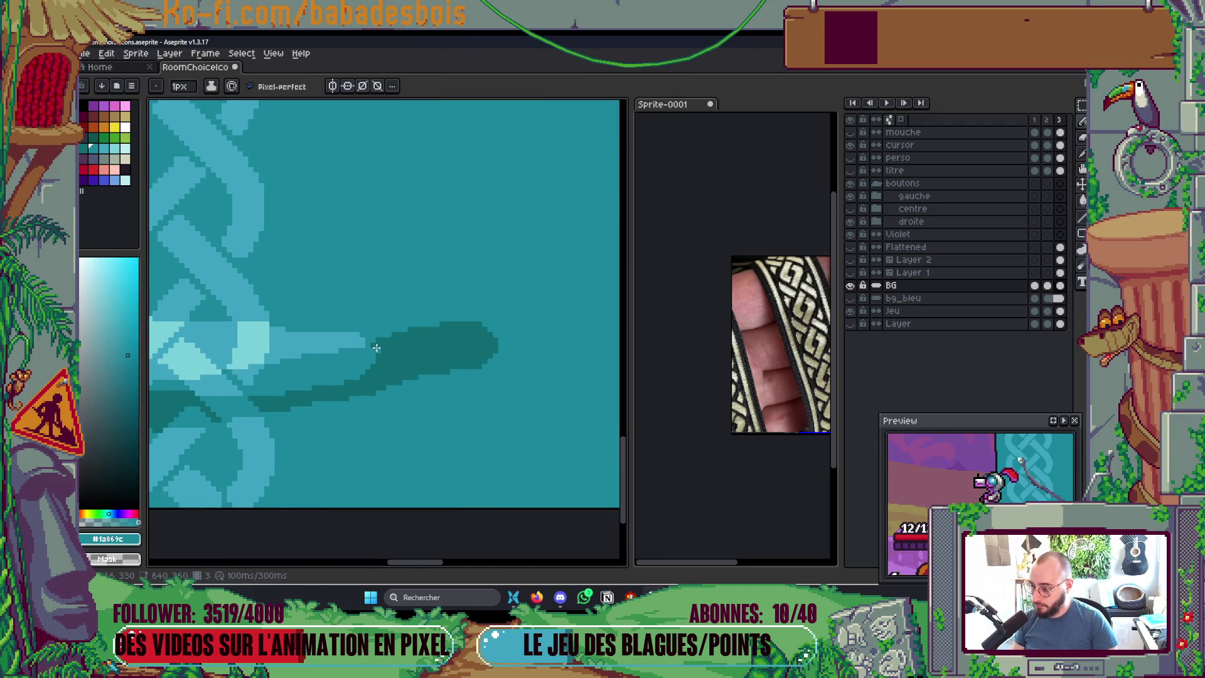
mouse_move(373, 345)
left_mouse_down()
mouse_move(500, 341)
mouse_move(444, 358)
left_mouse_up()
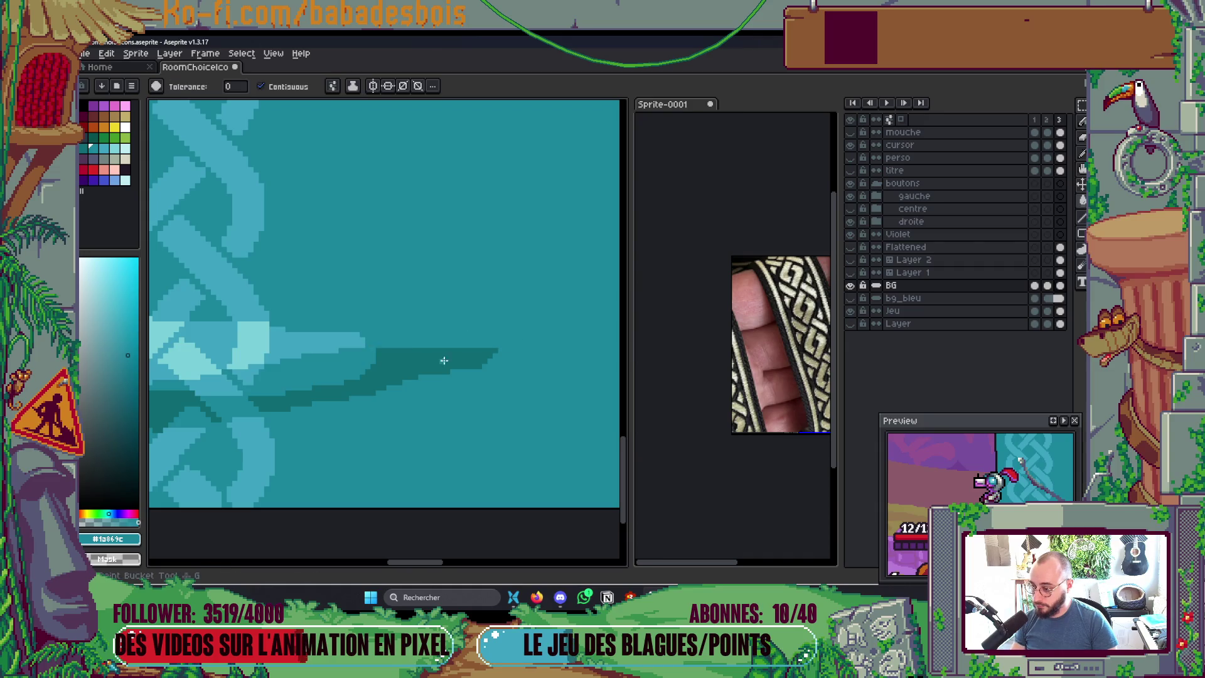
Step: Draw a tapered dark-teal streak edge, fill it out to its tip, and save the file
scroll(433, 351, "down", 2)
scroll(434, 350, "down", 3)
scroll(350, 365, "up", 4)
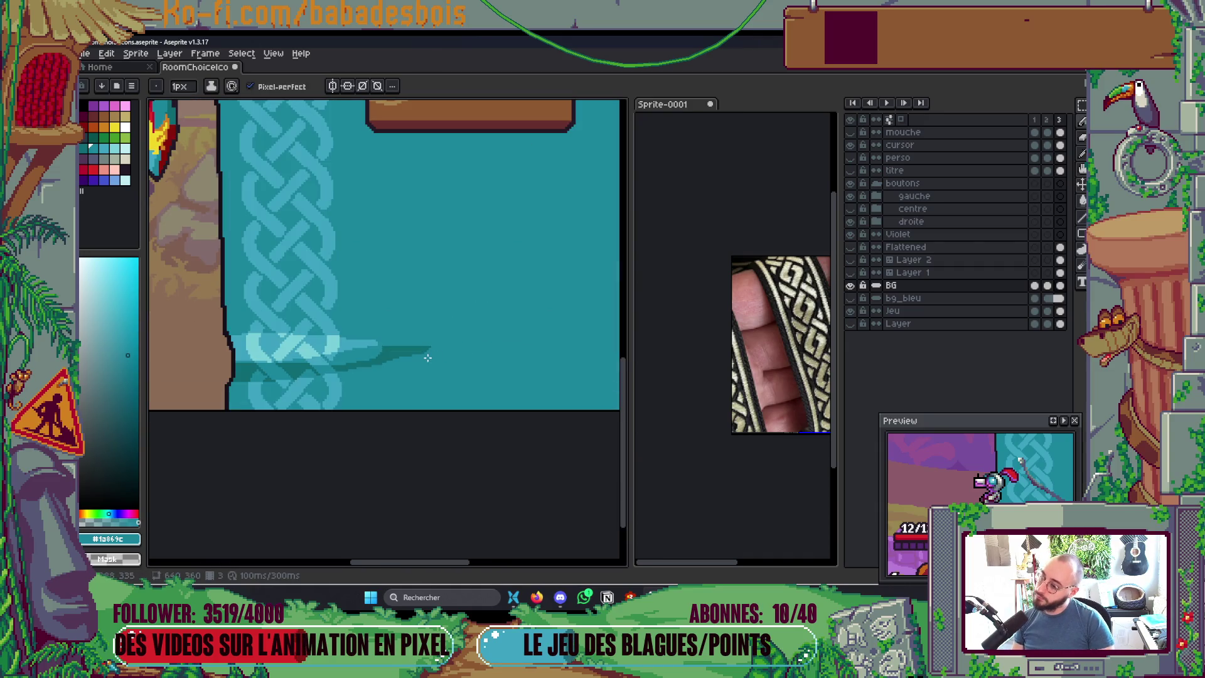
scroll(350, 365, "down", 1)
left_click(404, 339, "alt")
scroll(403, 339, "up", 2)
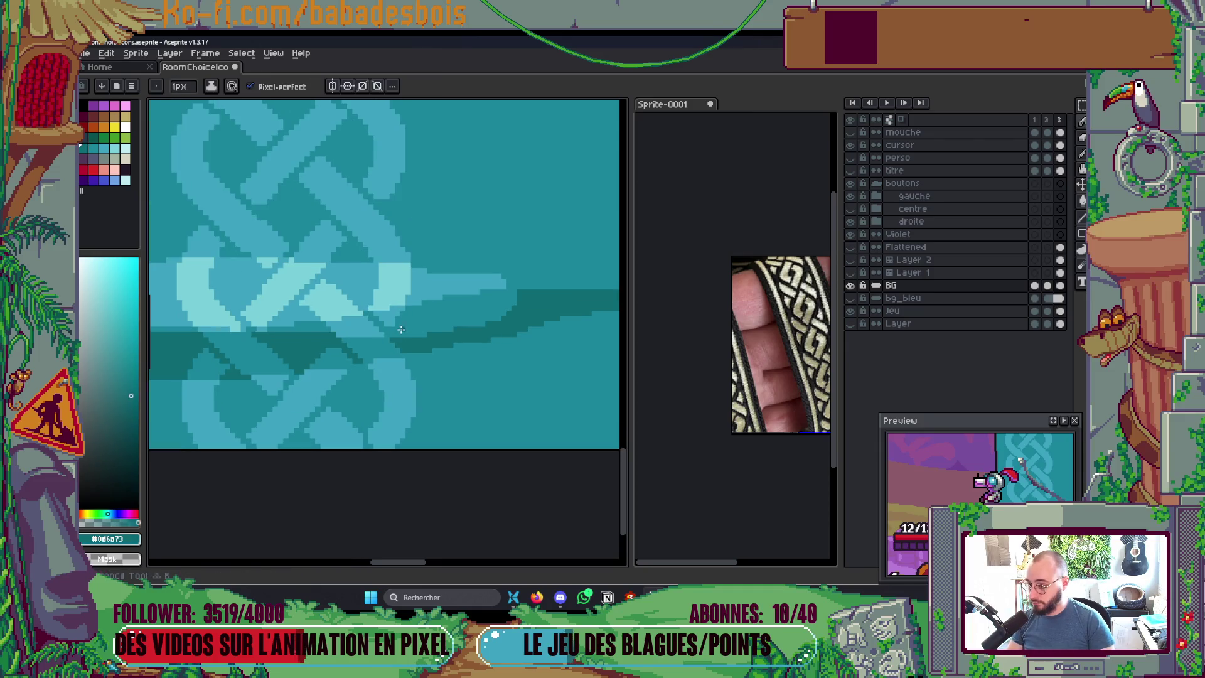
left_click_drag(387, 333, 517, 301)
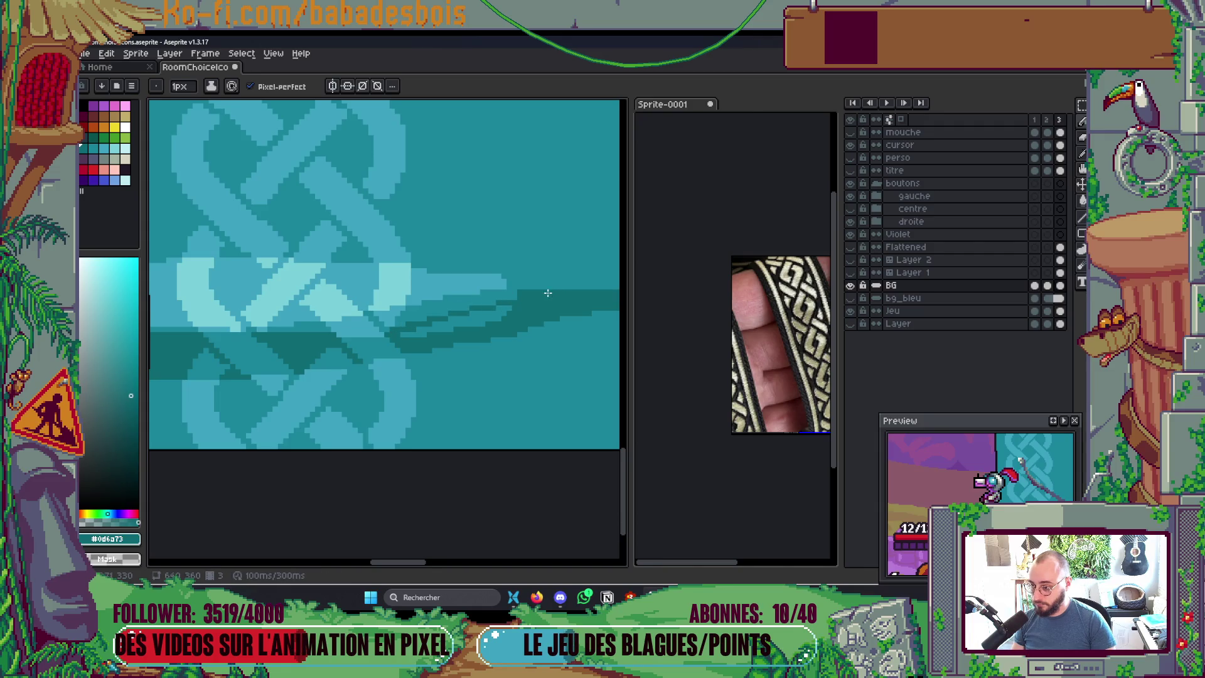
key("g")
left_click(465, 315)
key("b")
scroll(451, 322, "down", 3)
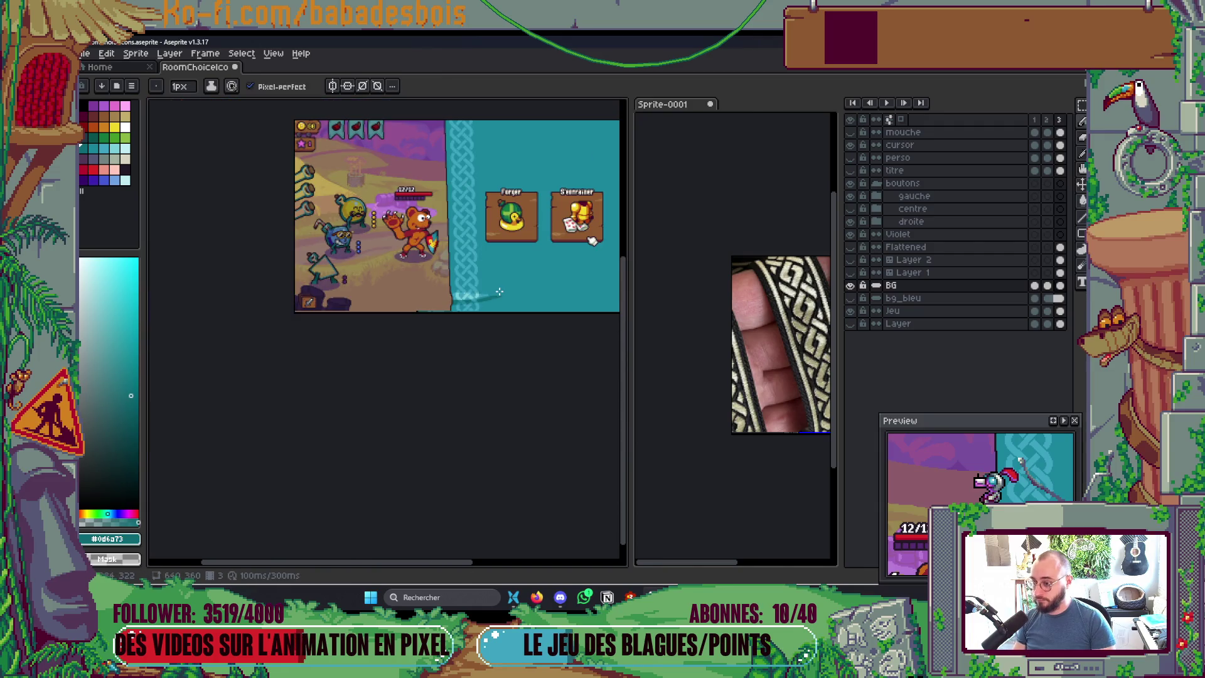
scroll(494, 363, "up", 2)
key("ctrl+s")
Step: Place a panel-teal pixel beside the dark outline
scroll(409, 367, "up", 4)
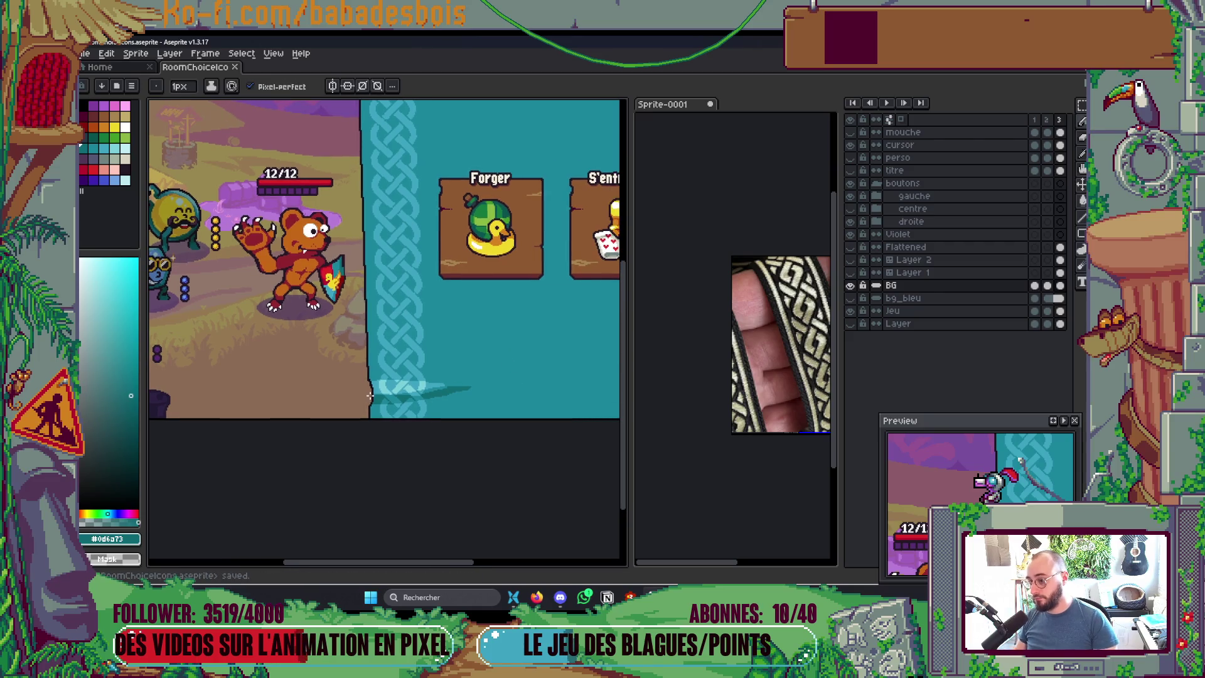
scroll(408, 364, "up", 1)
left_click(419, 280, "alt")
left_click(406, 375)
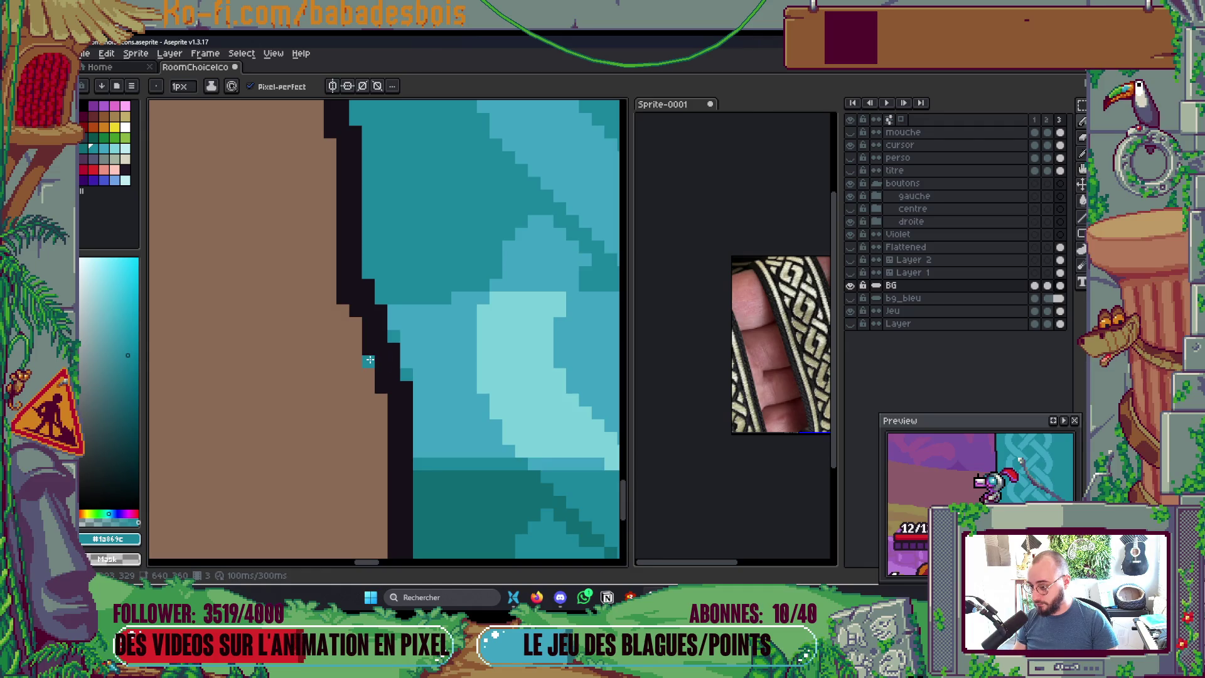
Step: Eyedrop the dark outline colour, then the mid-teal and lighter teal, for fixing edge pixels
left_click(367, 314, "alt")
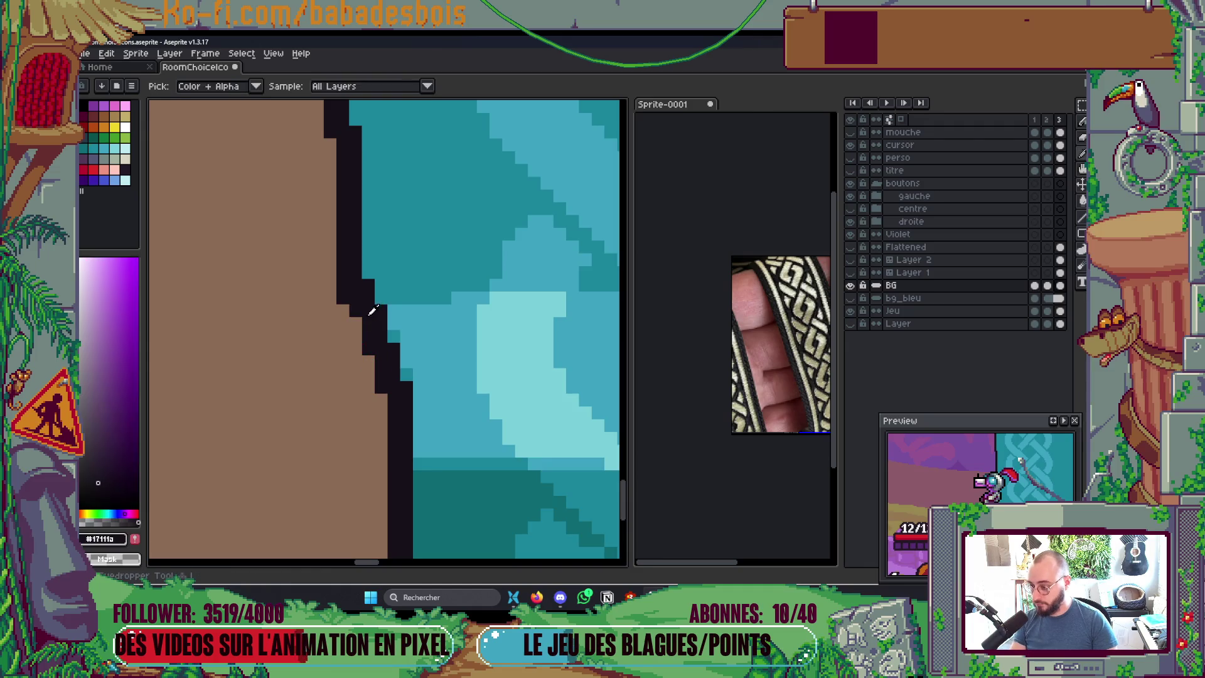
scroll(376, 298, "down", 4)
scroll(384, 293, "up", 4)
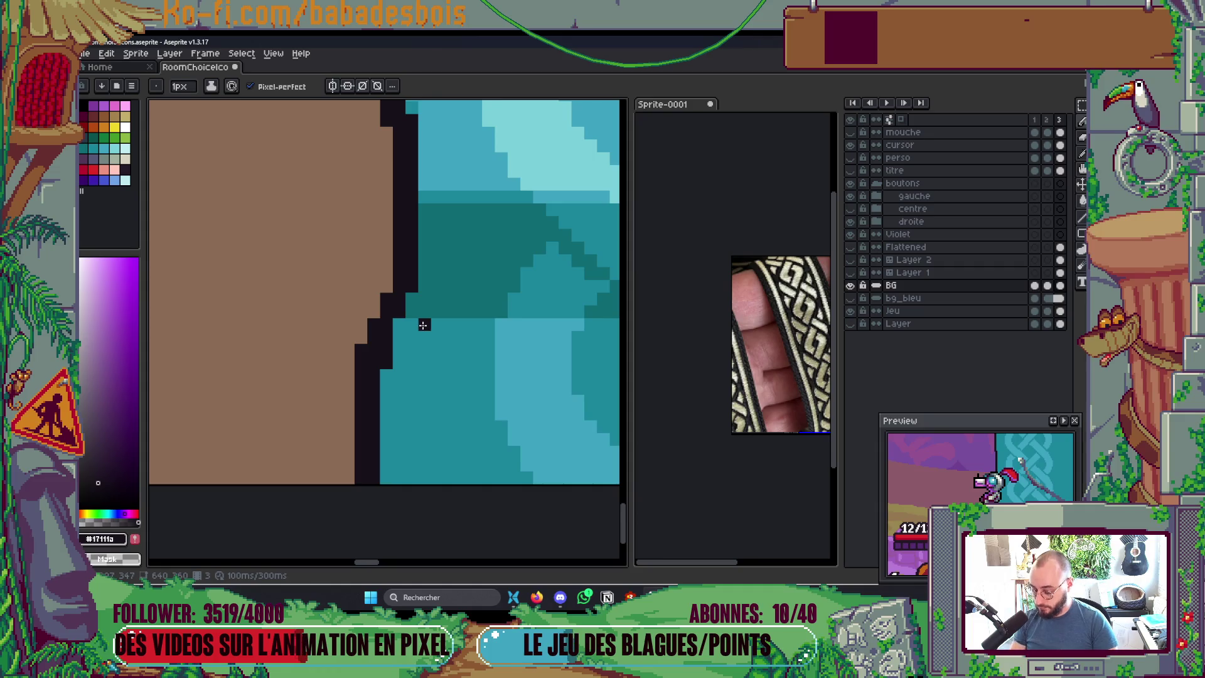
left_click(452, 229, "alt")
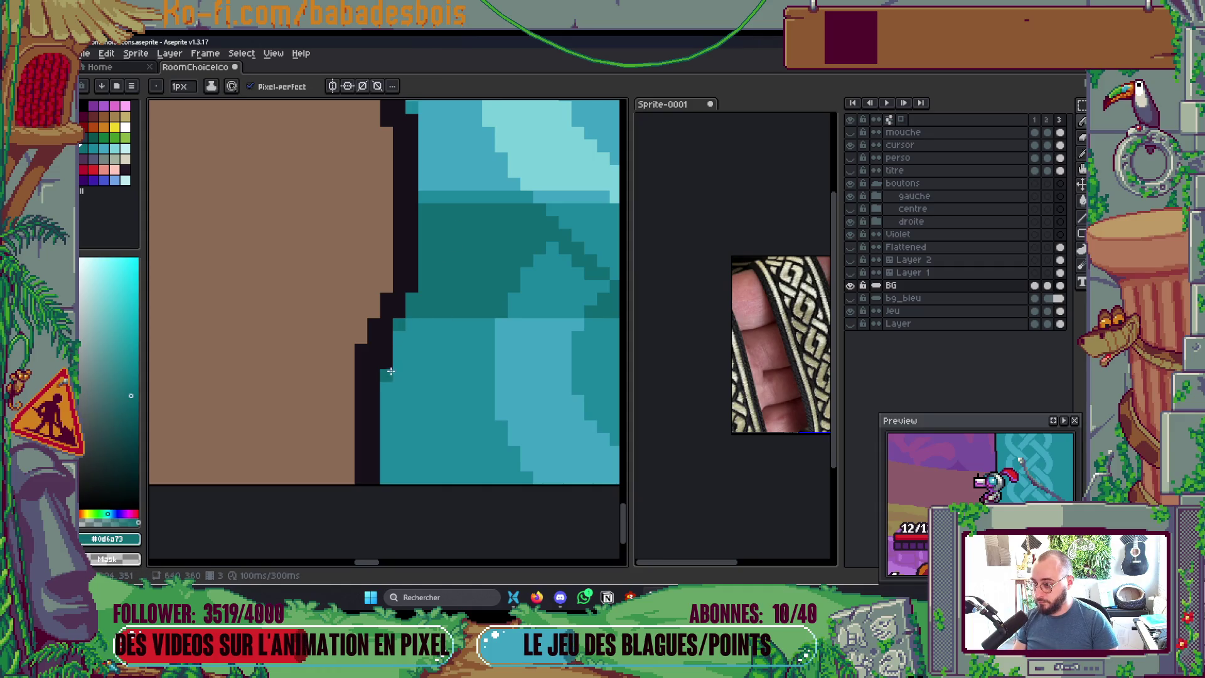
scroll(399, 351, "down", 4)
scroll(426, 432, "up", 3)
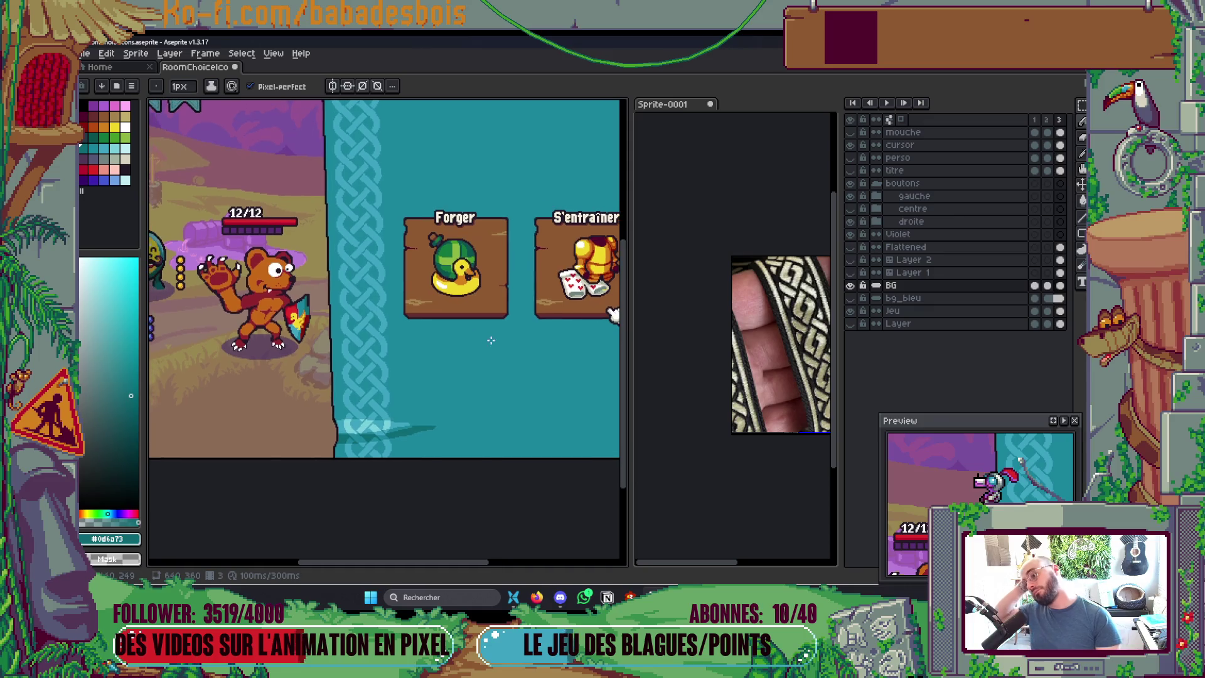
scroll(457, 395, "up", 1)
left_click(462, 396, "alt")
mouse_move(444, 339)
left_mouse_down()
mouse_move(530, 311)
mouse_move(461, 333)
left_mouse_up()
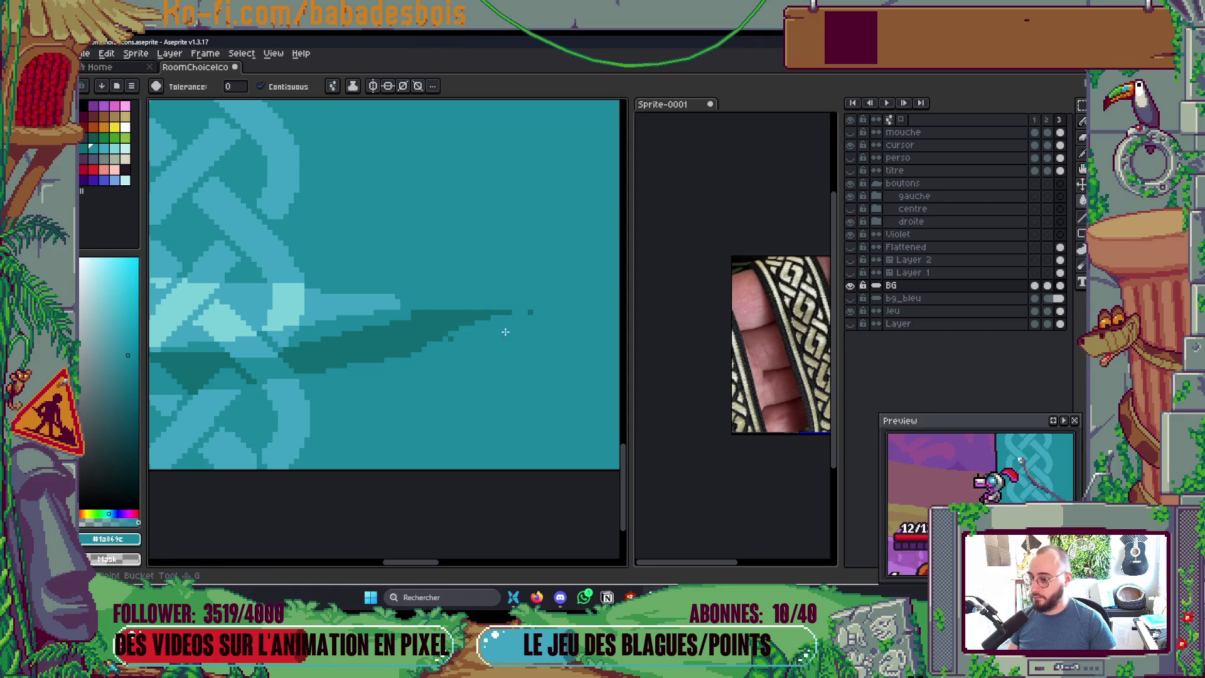
left_click(511, 314)
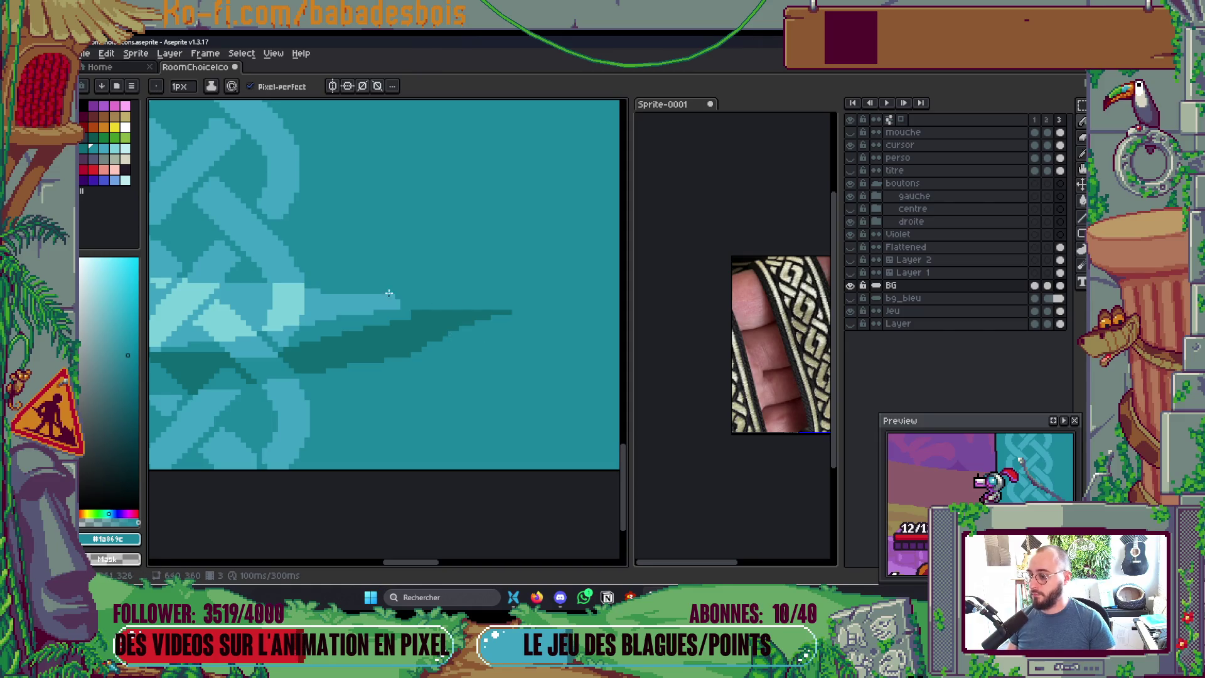
scroll(405, 277, "up", 1)
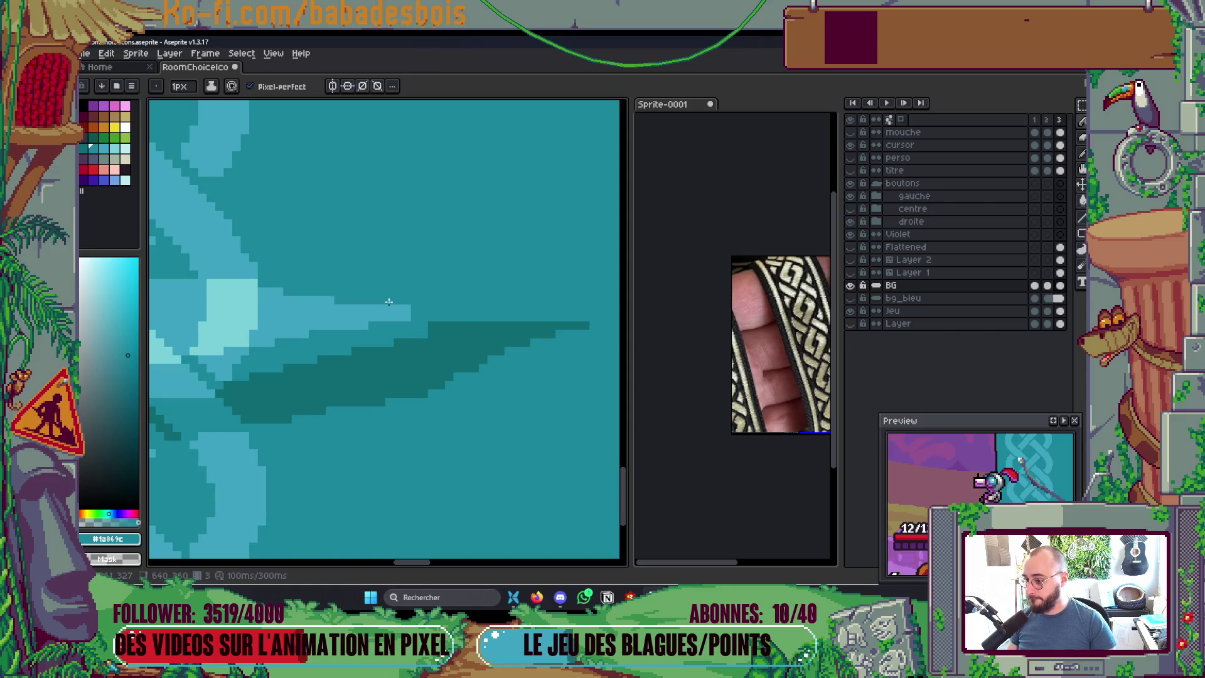
scroll(451, 289, "down", 3)
scroll(523, 326, "down", 1)
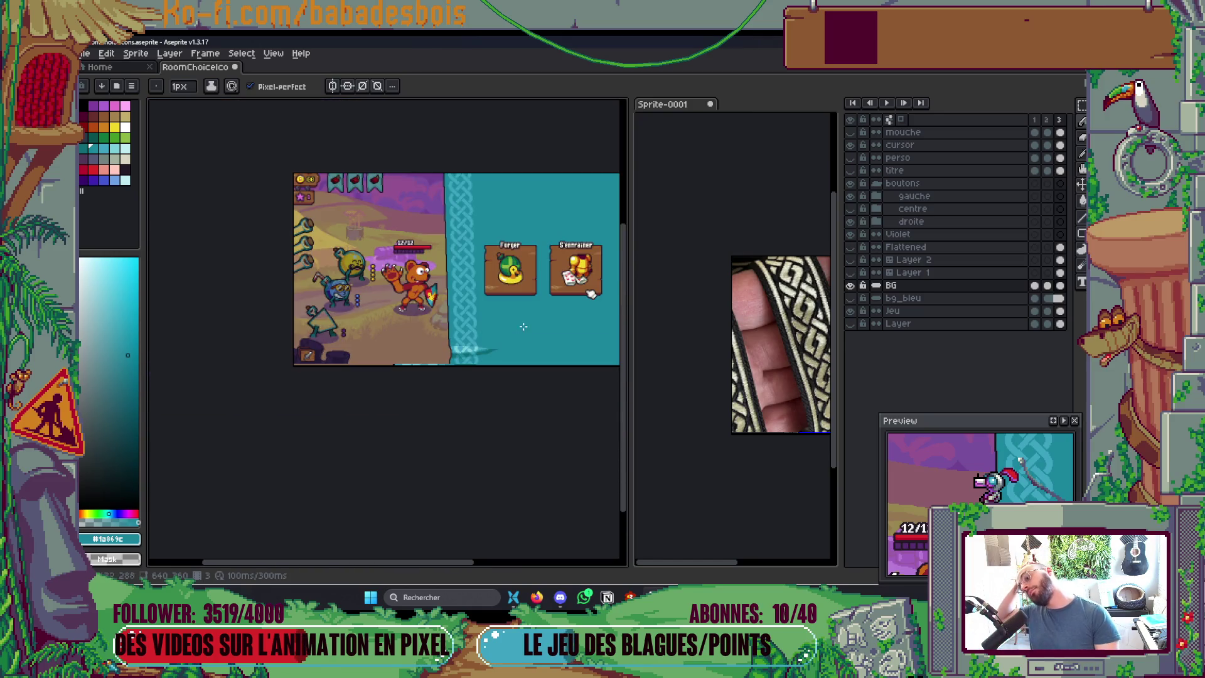
scroll(543, 330, "up", 2)
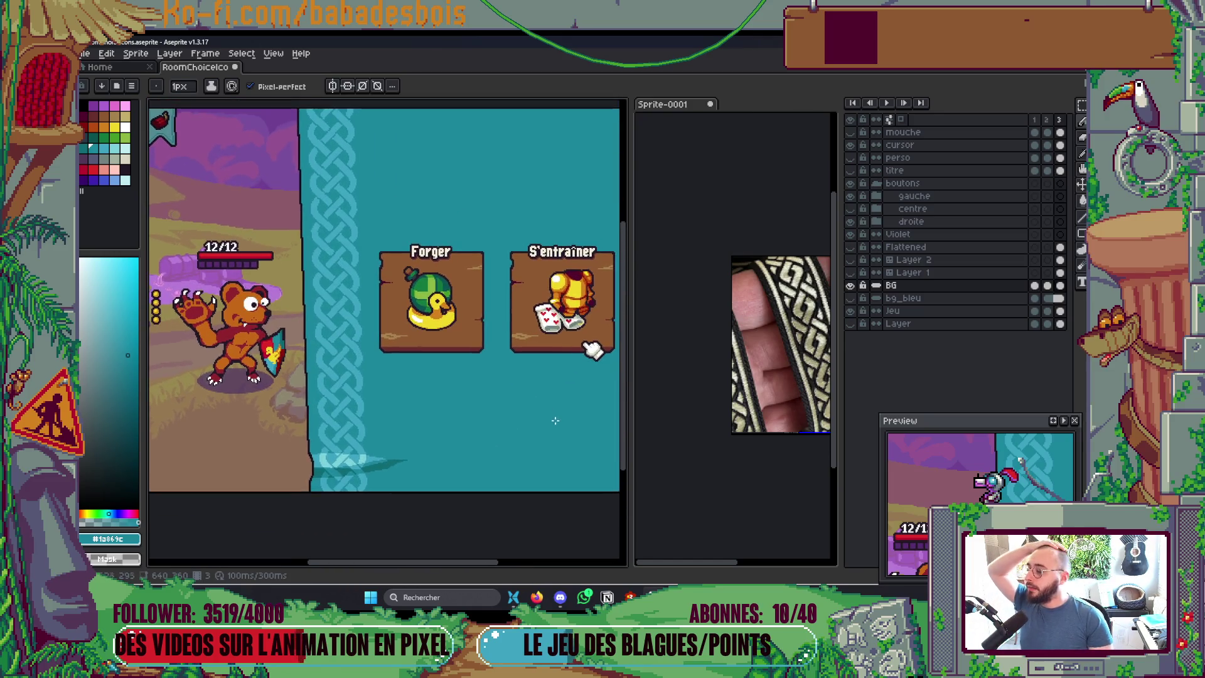
left_click_drag(541, 407, 501, 437)
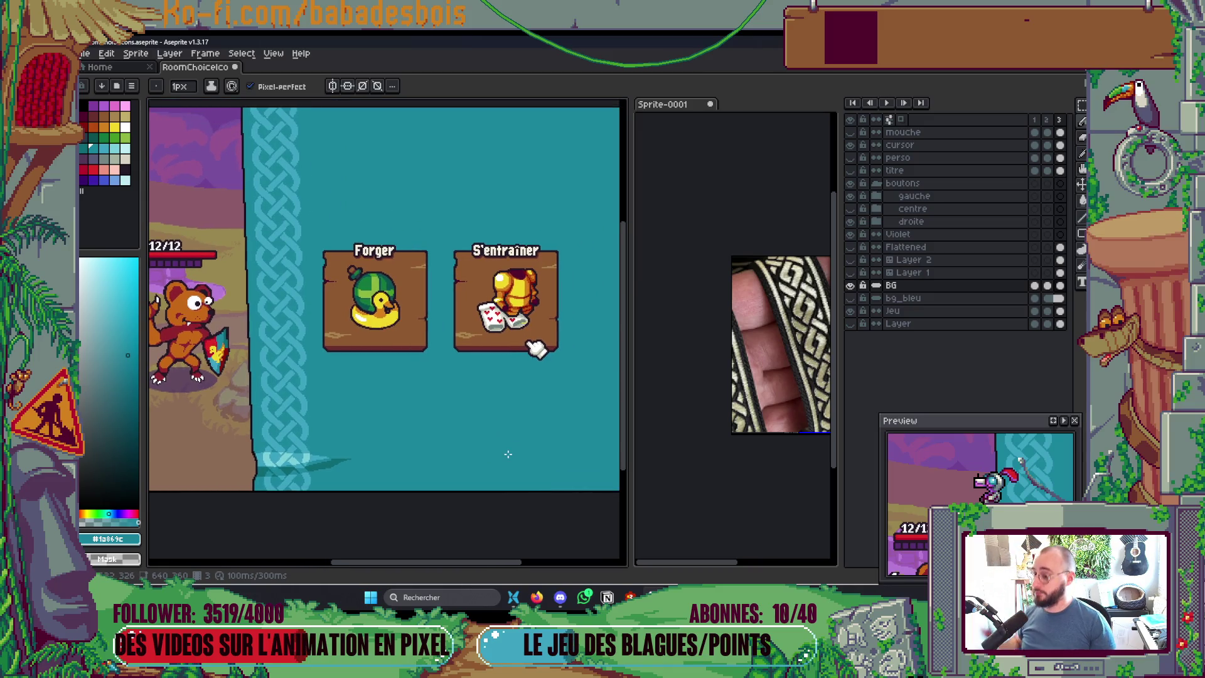
scroll(508, 453, "down", 2)
scroll(477, 433, "up", 2)
scroll(548, 468, "down", 2)
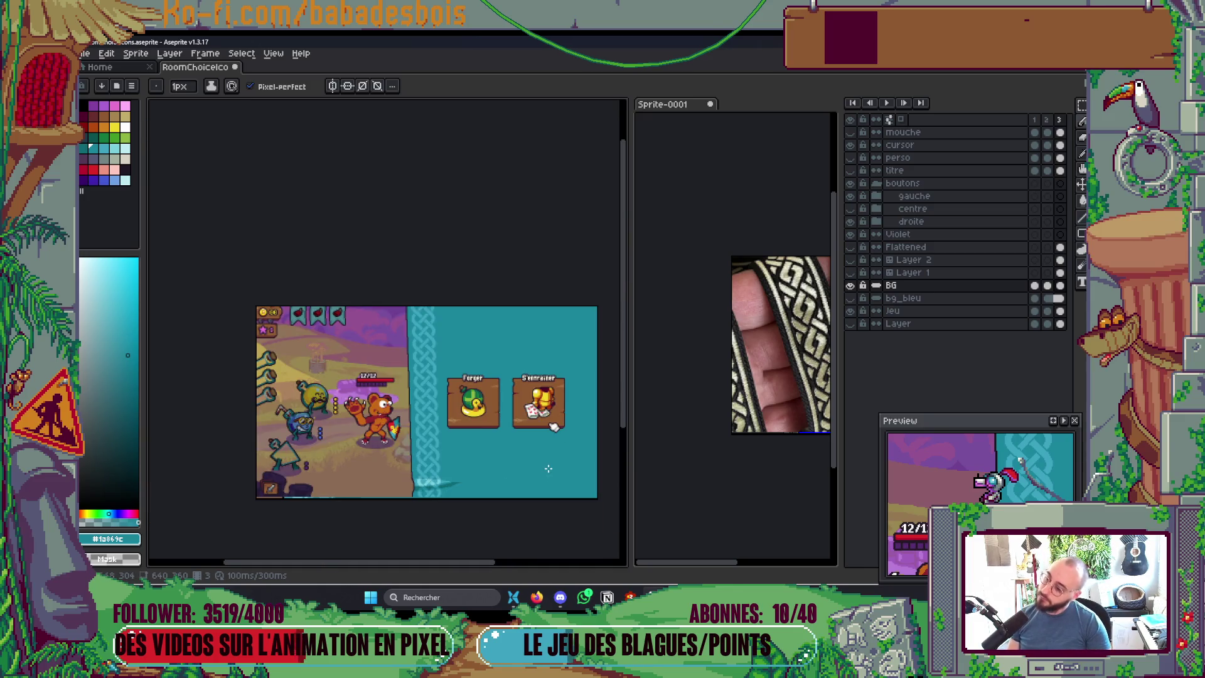
scroll(540, 460, "up", 2)
left_click_drag(540, 433, 474, 411)
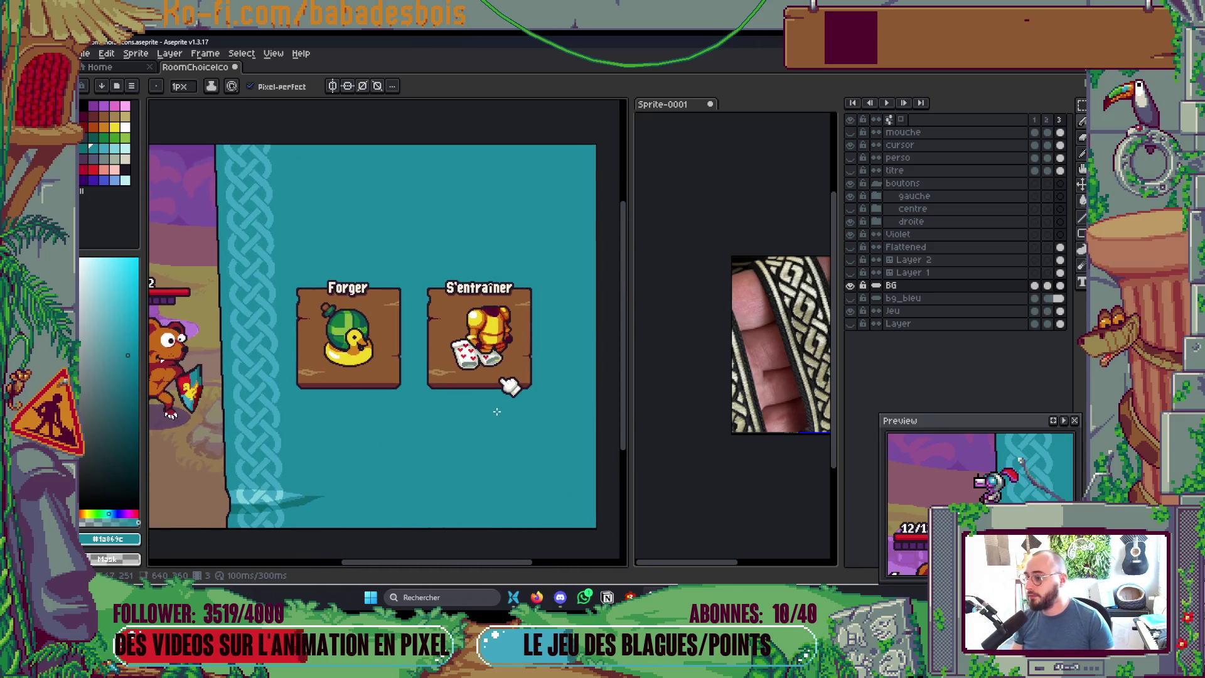
left_click_drag(579, 379, 680, 387)
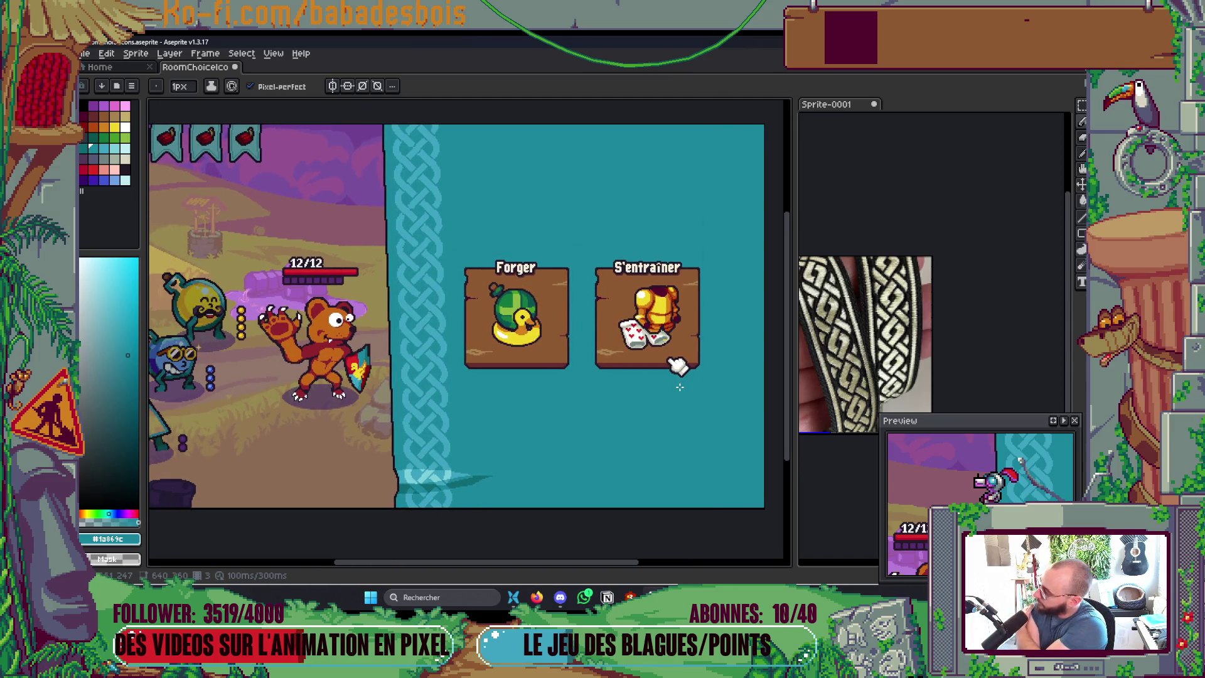
left_click_drag(672, 387, 632, 407)
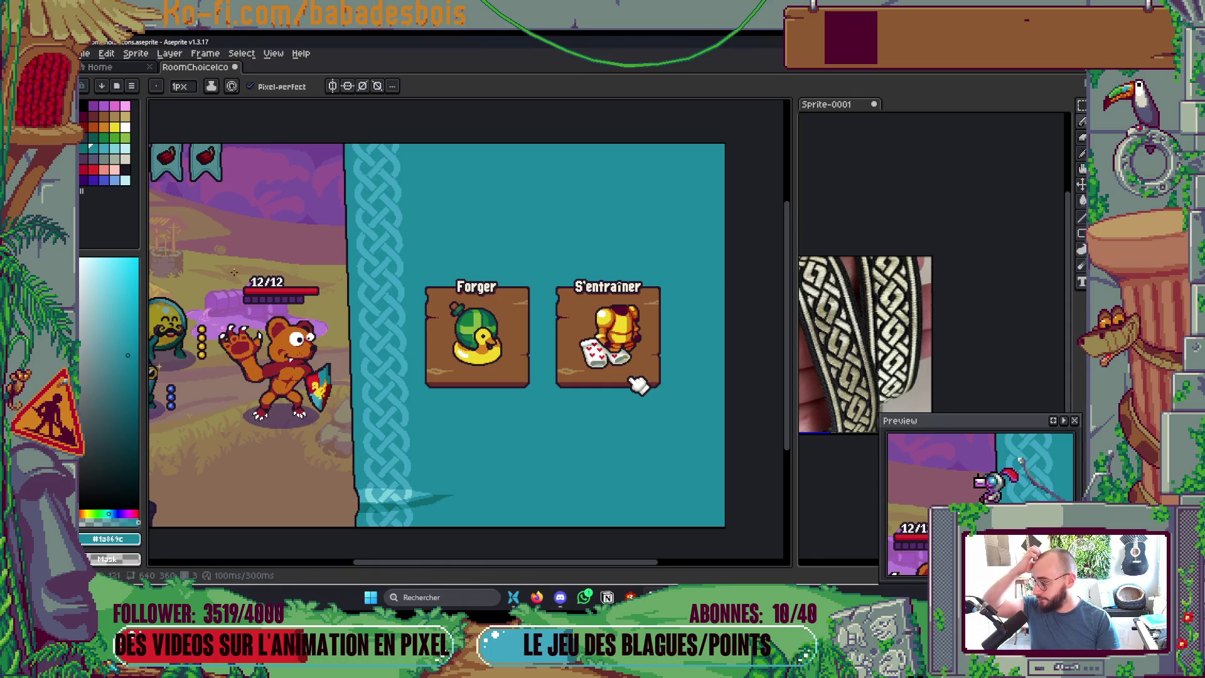
left_click_drag(460, 466, 461, 435)
key("Tab")
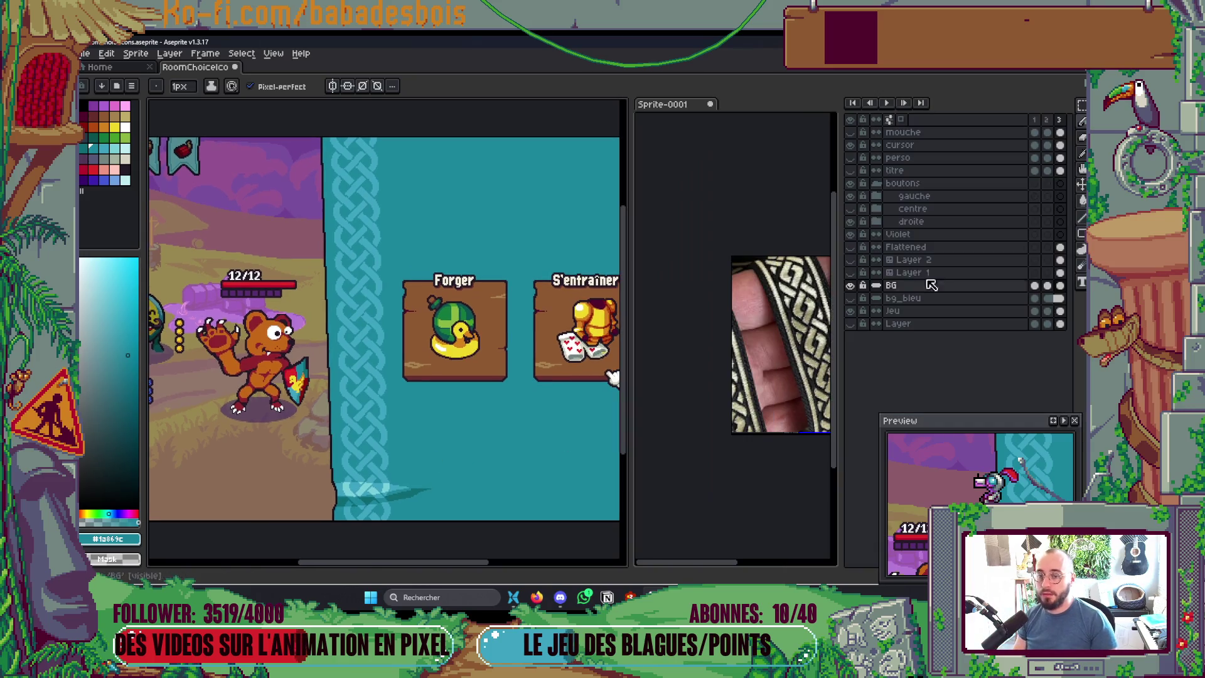
Step: Show the 'Un choix cornélien !' title banner layer and hide the panels to widen the canvas
left_click(849, 170)
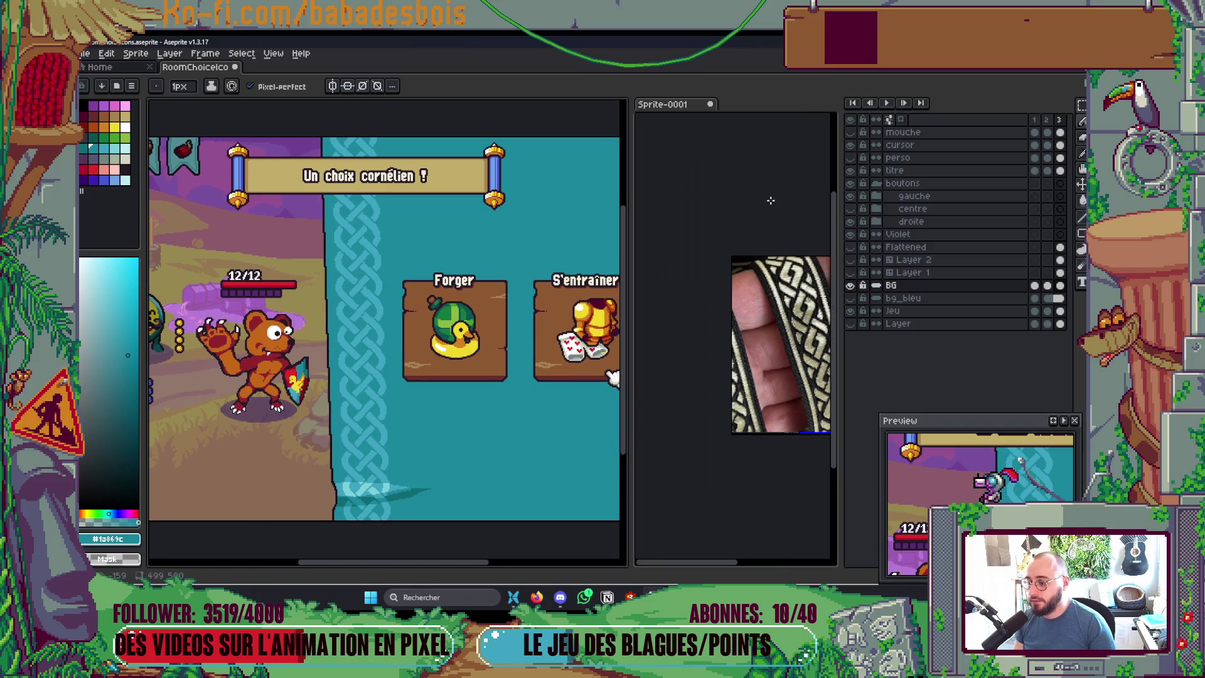
key("Tab")
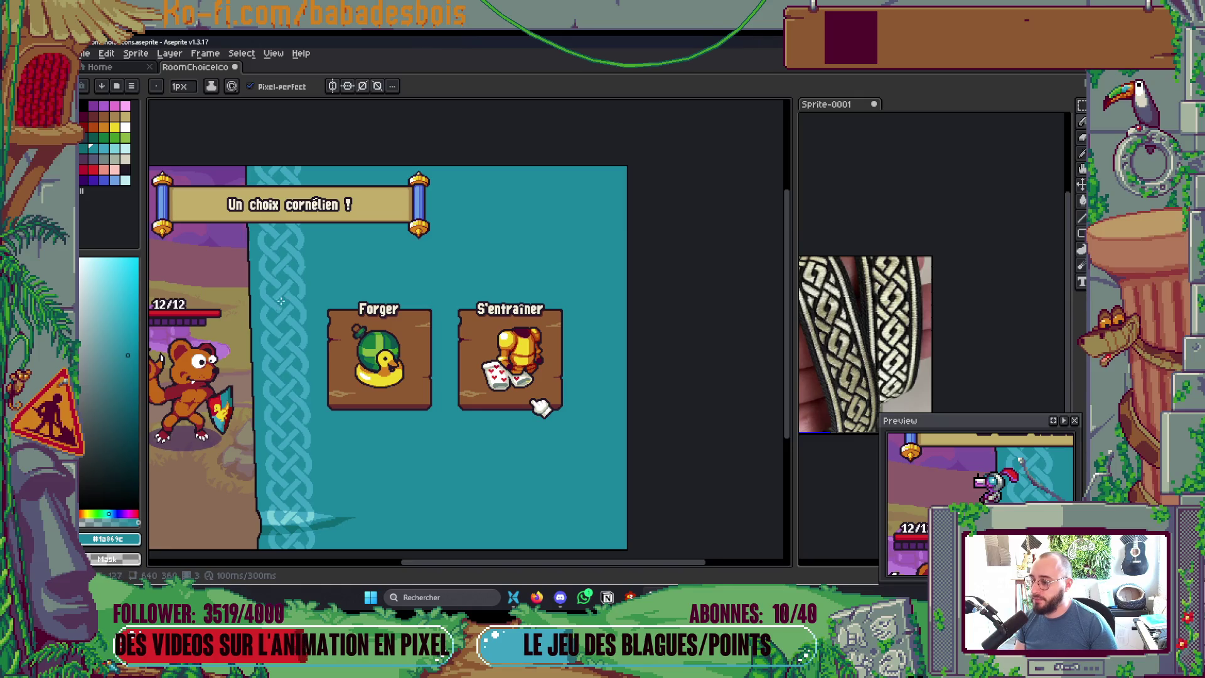
mouse_move(289, 254)
left_mouse_down()
mouse_move(309, 269)
mouse_move(323, 345)
left_mouse_up()
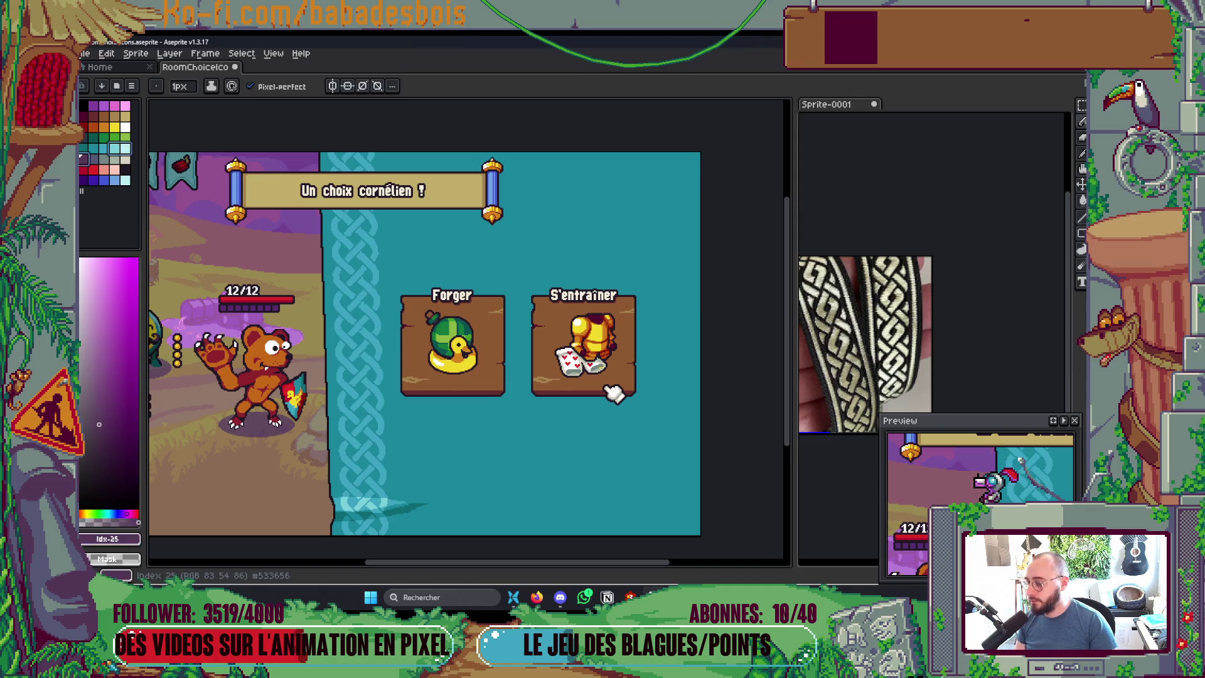
Step: Select teal Idx-23 with Shading ink and an 11px brush
left_click(120, 156)
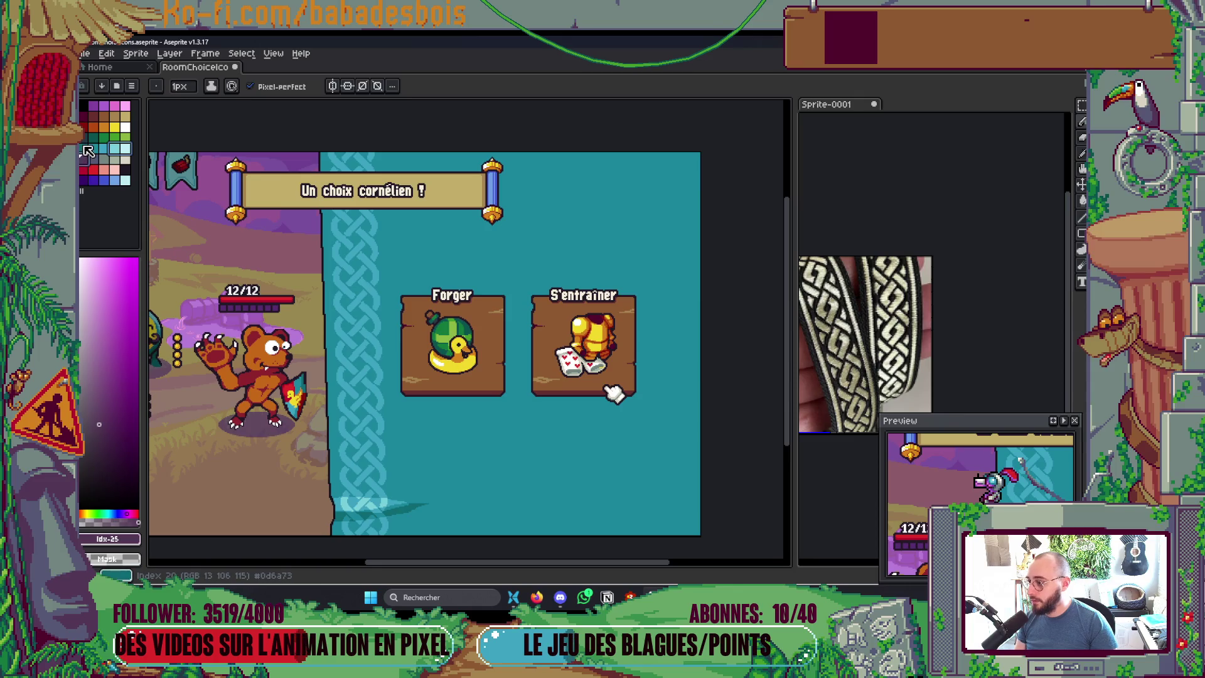
left_click(114, 148)
key("plus")
key("plus")
key("plus")
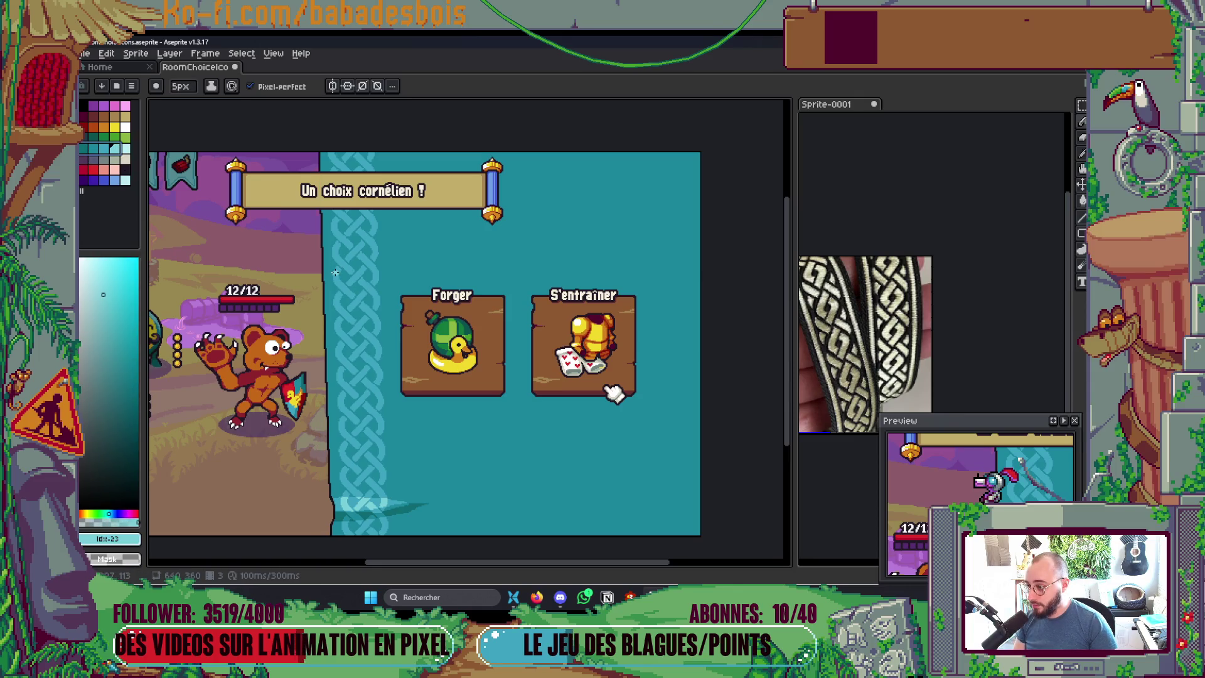
key("plus")
key("plus")
key("plus")
left_click(211, 86)
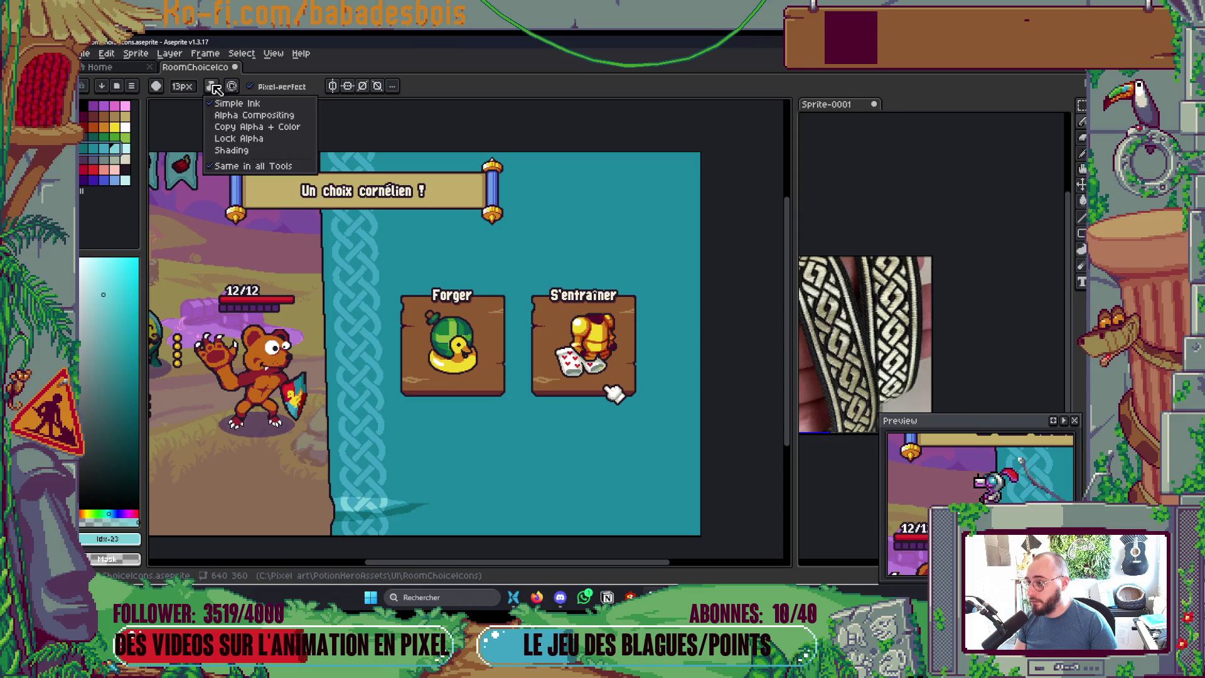
left_click(234, 151)
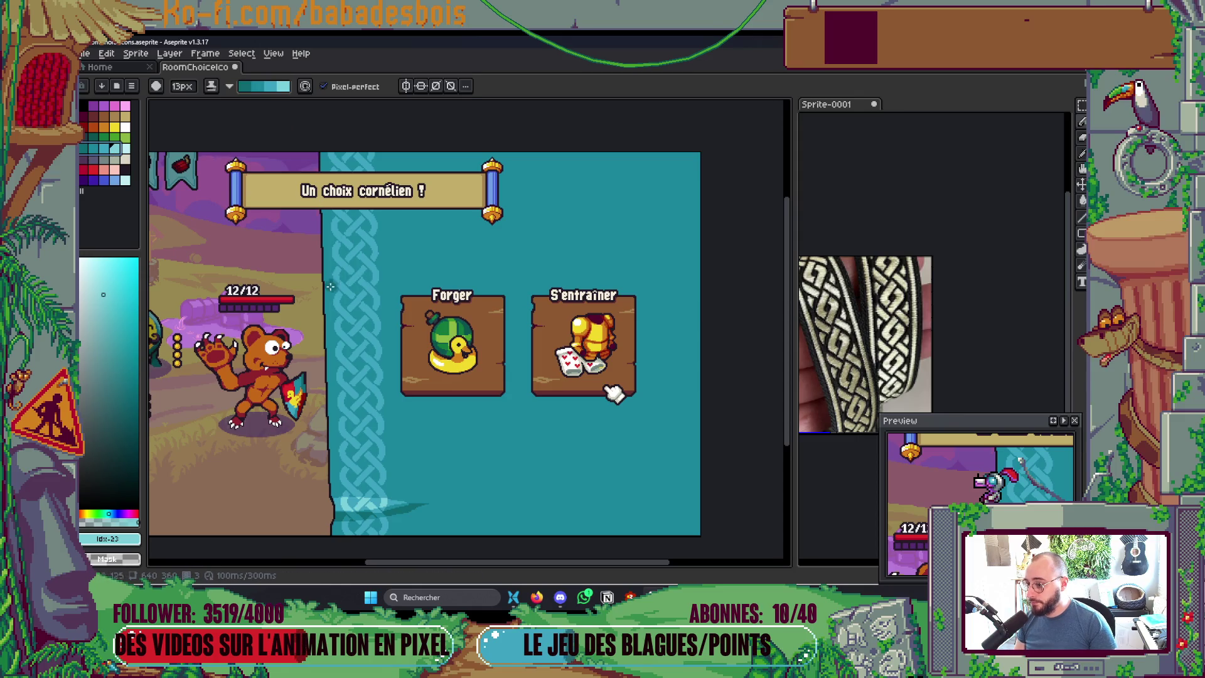
key("minus")
key("minus")
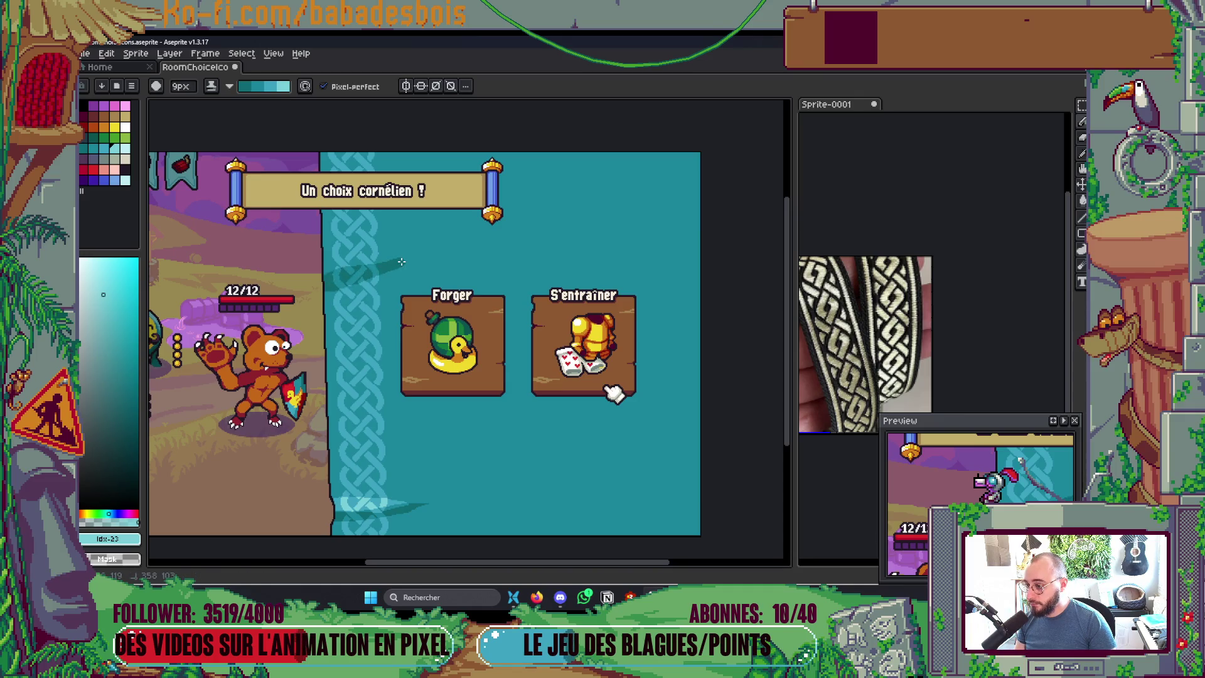
Step: Paint a darker shadow stroke and a lighter highlight for the new upper streak
left_click_drag(328, 246, 404, 264)
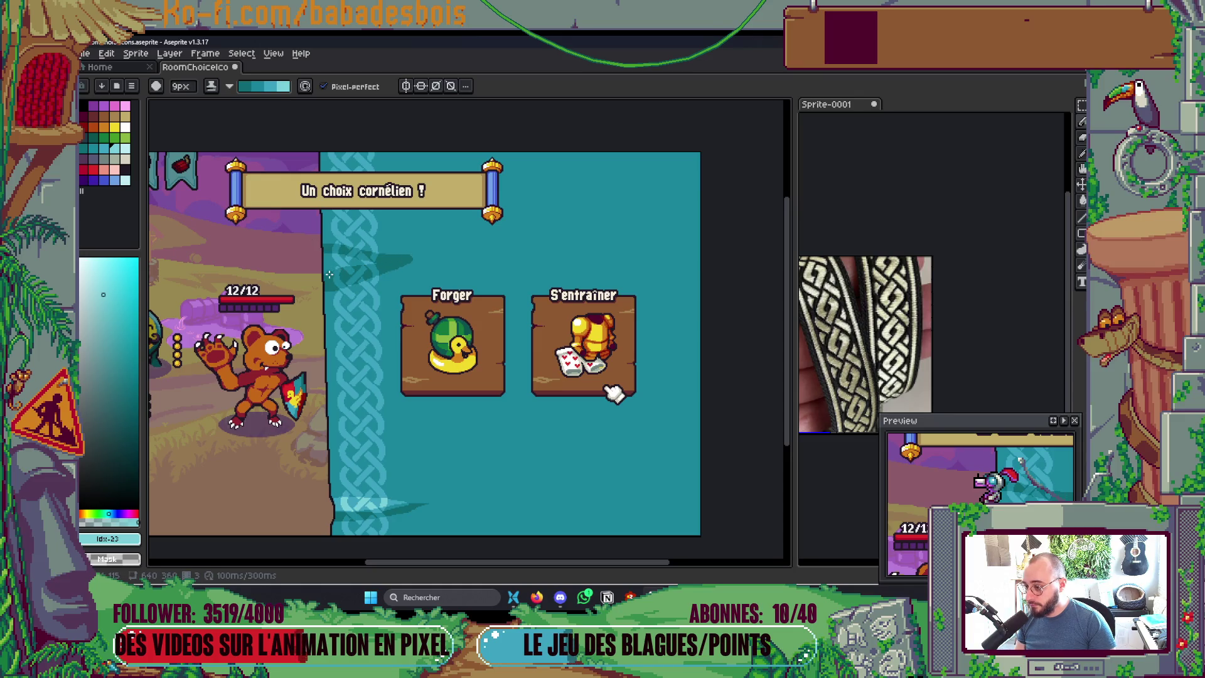
mouse_move(321, 268)
left_mouse_down()
mouse_move(378, 261)
mouse_move(357, 247)
mouse_move(393, 257)
mouse_move(313, 242)
left_mouse_up()
scroll(373, 242, "up", 5)
key("minus")
key("minus")
key("minus")
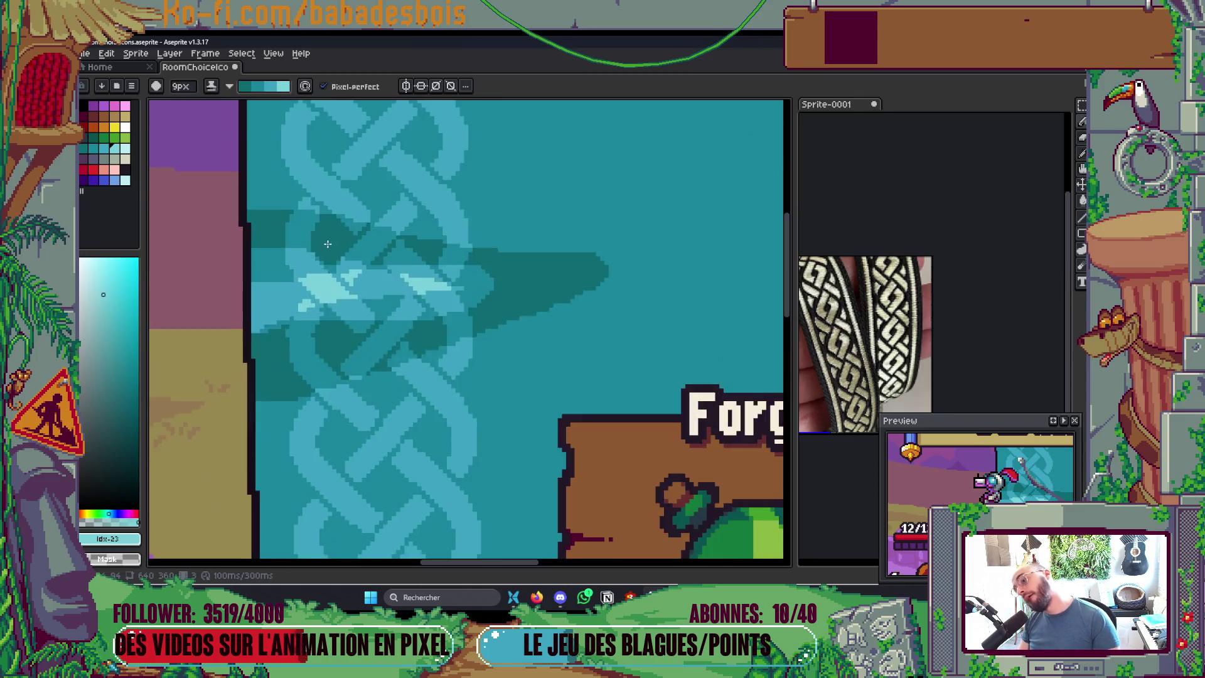
Step: Paint a 6px light highlight diagonally through the streak, then marquee-select a dark border section
mouse_move(246, 190)
left_mouse_down()
mouse_move(330, 198)
mouse_move(568, 258)
left_mouse_up()
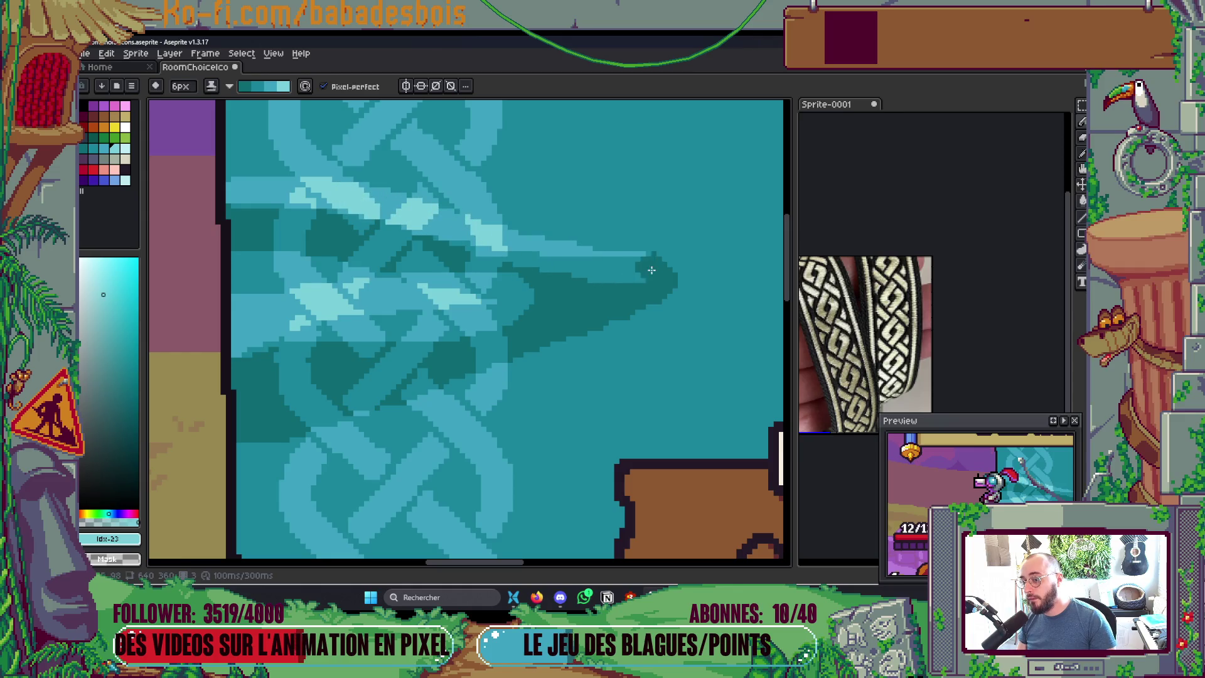
scroll(645, 261, "down", 6)
scroll(650, 243, "up", 3)
scroll(650, 244, "down", 3)
scroll(646, 257, "up", 3)
scroll(641, 275, "down", 2)
scroll(642, 274, "up", 5)
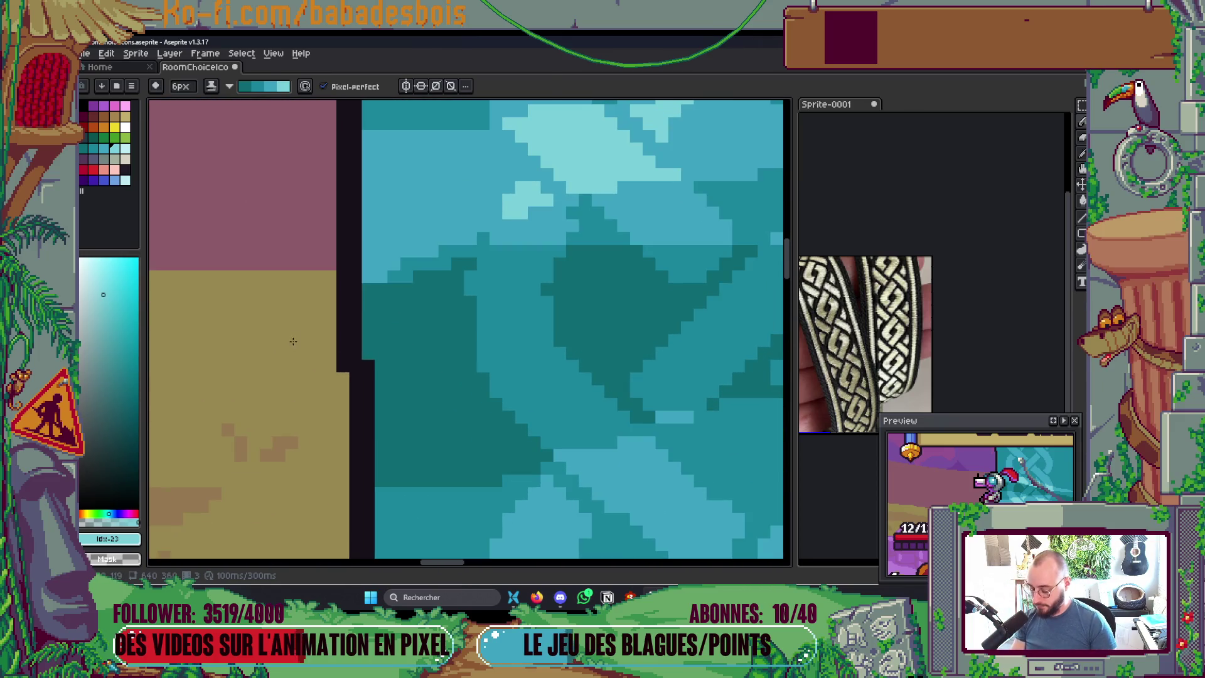
key("m")
mouse_move(325, 283)
left_mouse_down()
mouse_move(387, 399)
mouse_move(394, 456)
left_mouse_up()
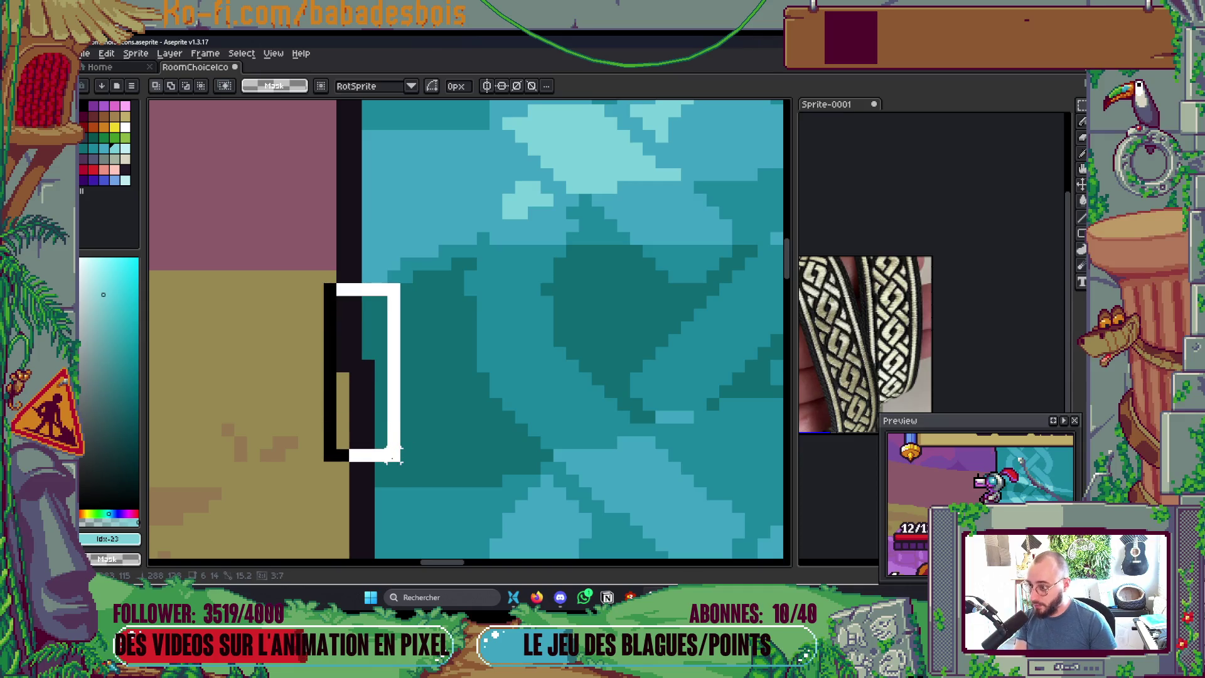
Step: Shift a selected piece of the dark border one pixel right, then select a higher section
left_click_drag(287, 166, 398, 446)
key("Right")
key("ctrl+d")
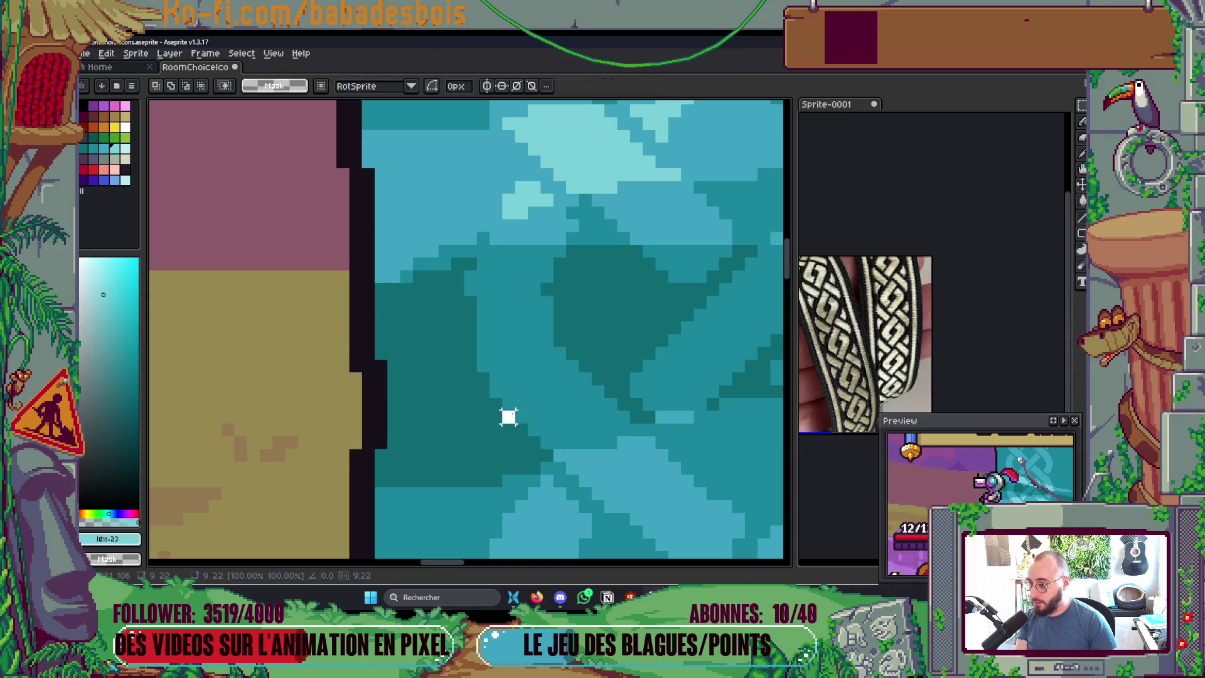
mouse_move(325, 208)
left_mouse_down()
mouse_move(360, 367)
mouse_move(380, 367)
mouse_move(367, 354)
left_mouse_up()
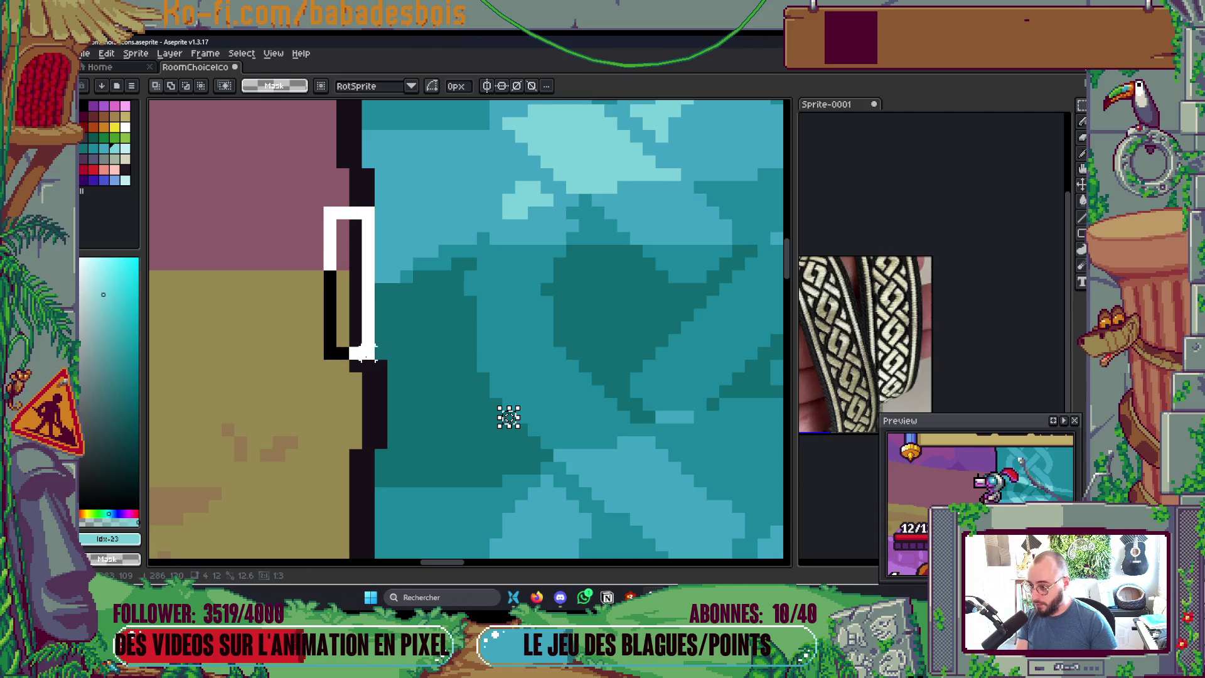
scroll(443, 350, "down", 4)
scroll(345, 333, "up", 4)
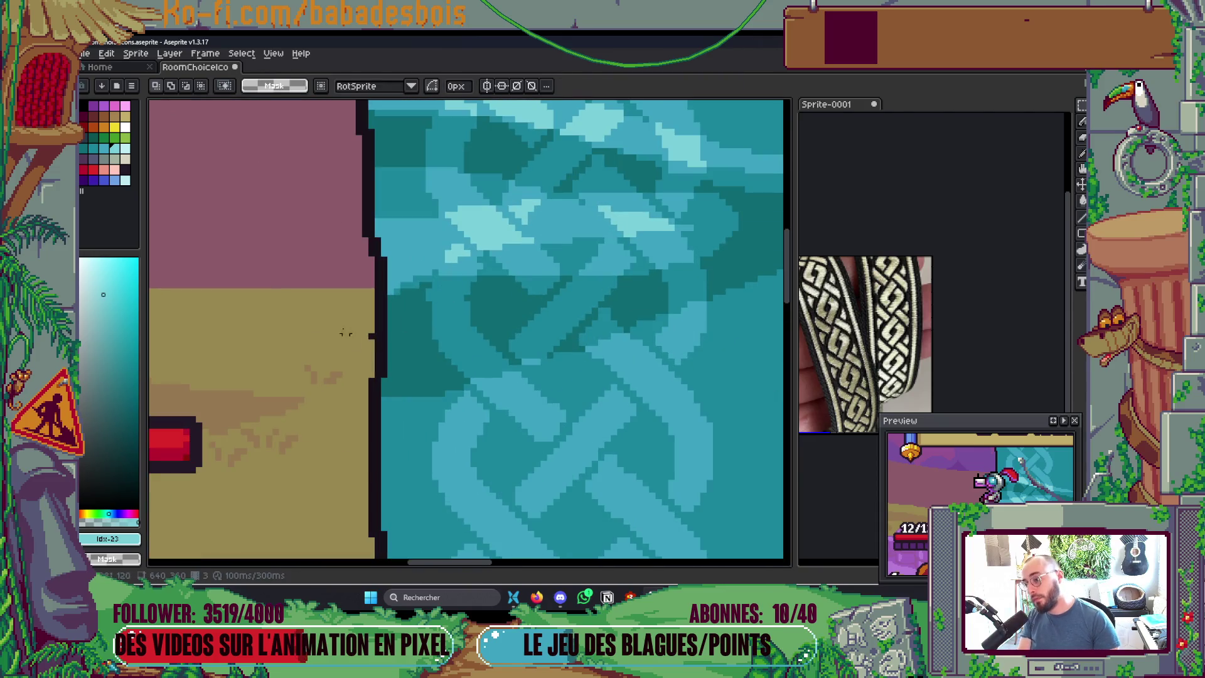
Step: Paste a copied border piece into place and commit it
left_click_drag(339, 271, 409, 353)
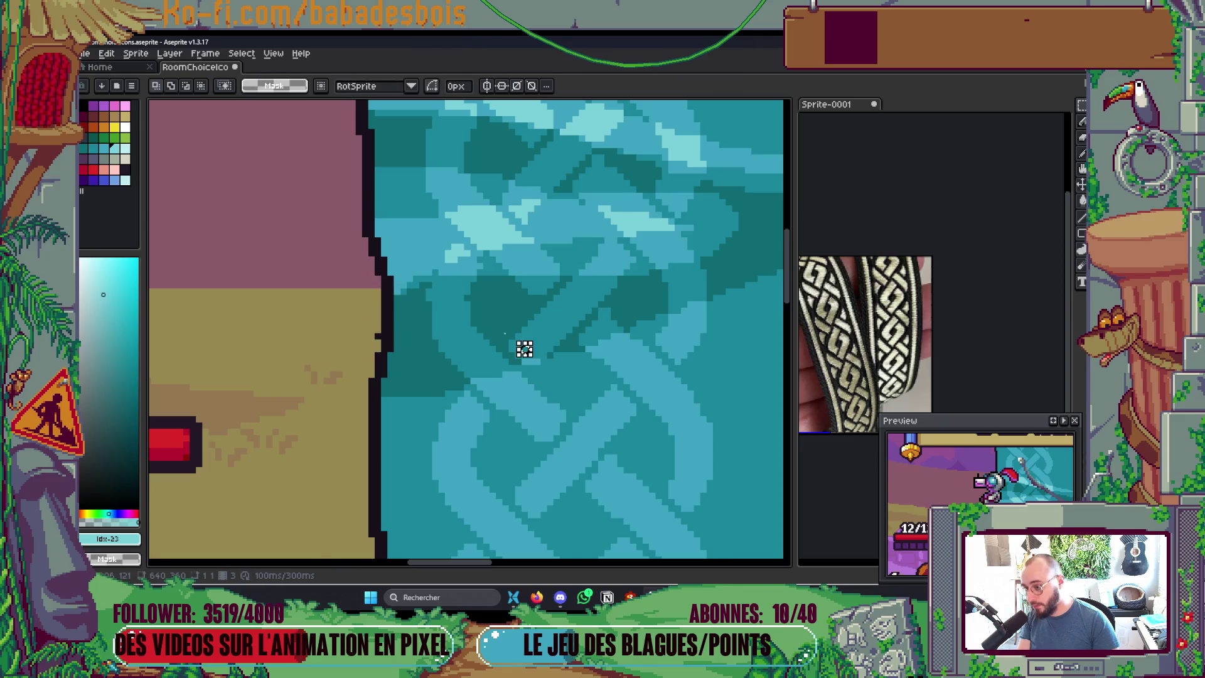
scroll(528, 344, "down", 2)
left_click_drag(478, 281, 498, 358)
scroll(529, 393, "up", 1)
key("ctrl+v")
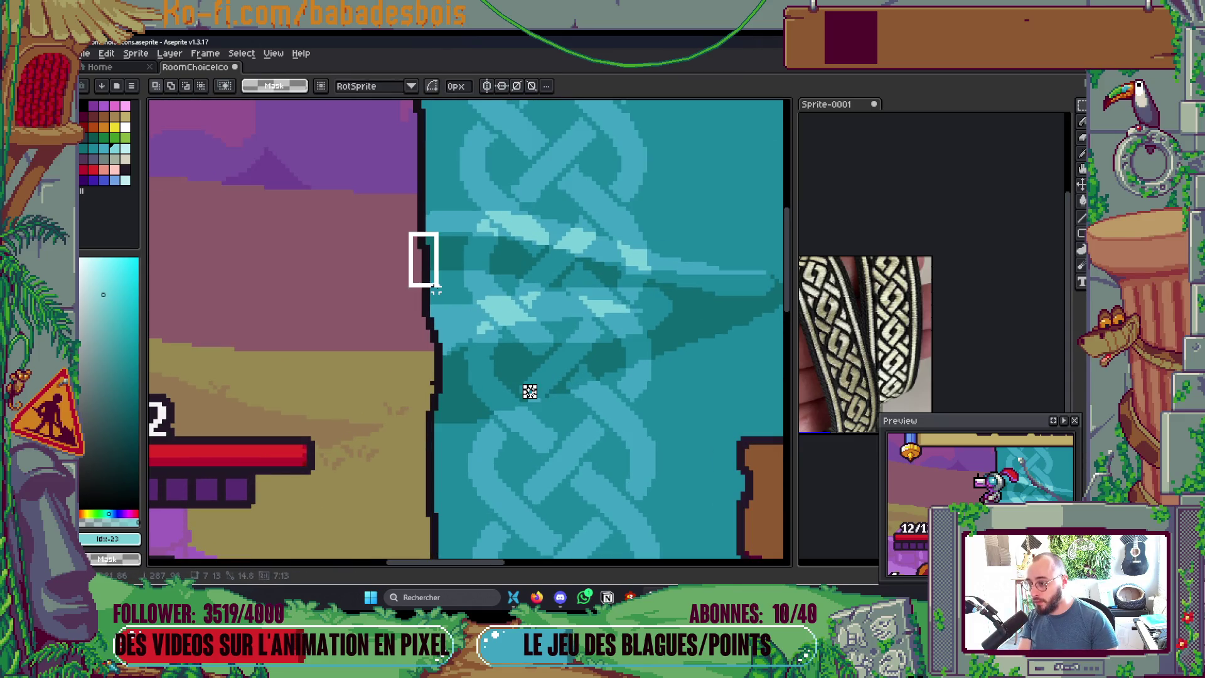
key("Return")
Step: Select another border section, then clear the selection
left_click_drag(409, 225, 441, 298)
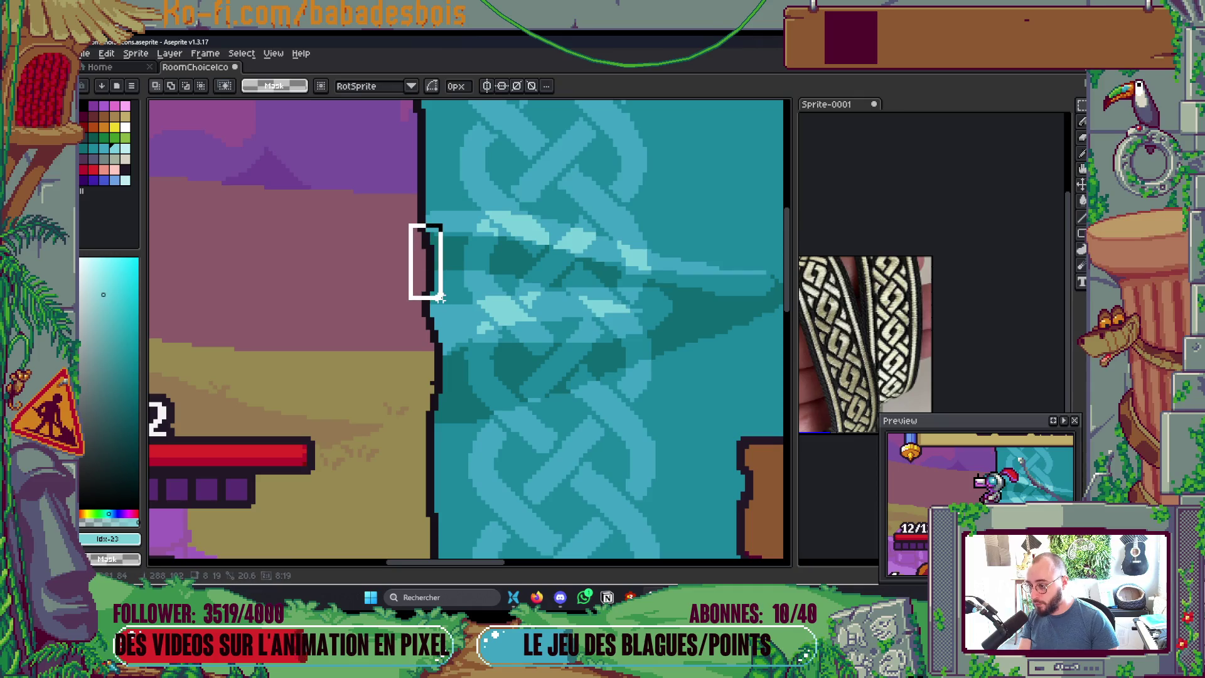
key("ctrl+d")
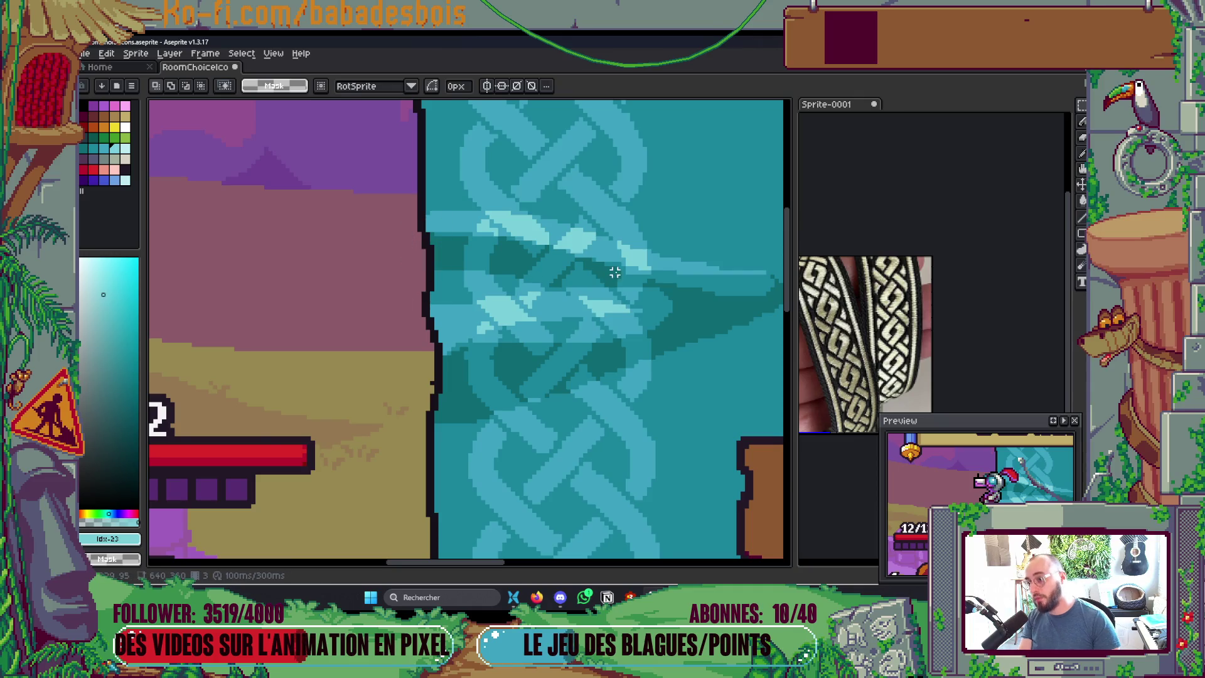
scroll(613, 268, "down", 5)
scroll(537, 238, "up", 2)
scroll(446, 411, "up", 4)
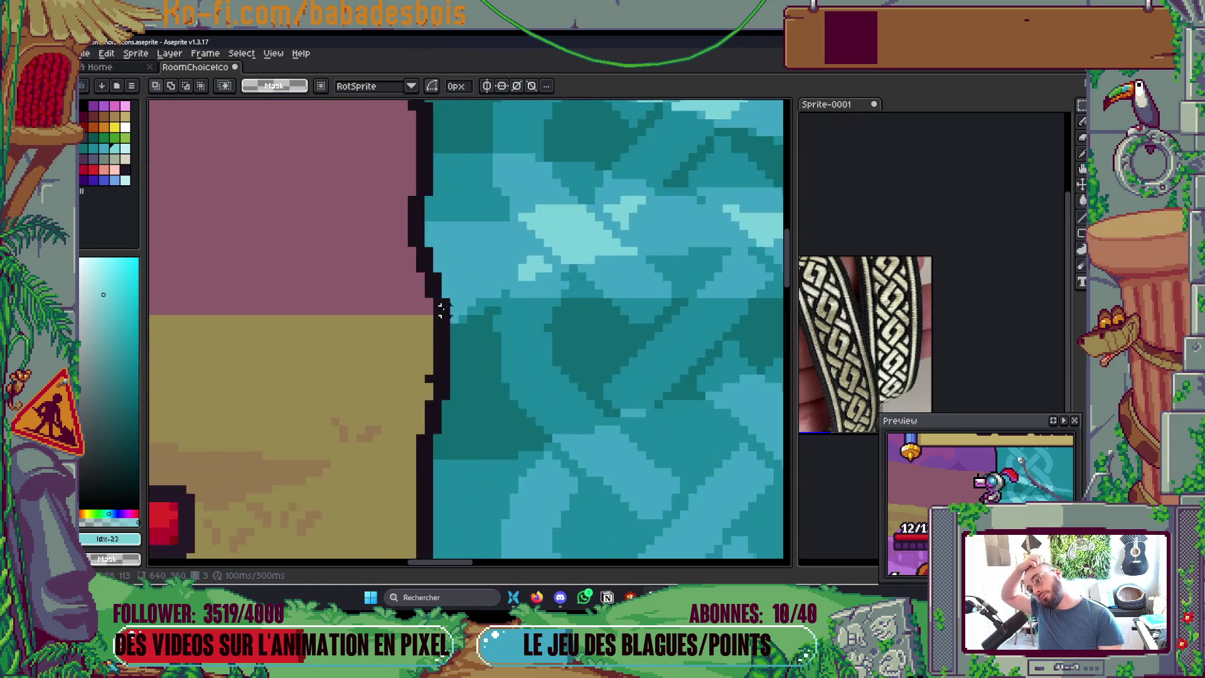
scroll(446, 412, "down", 4)
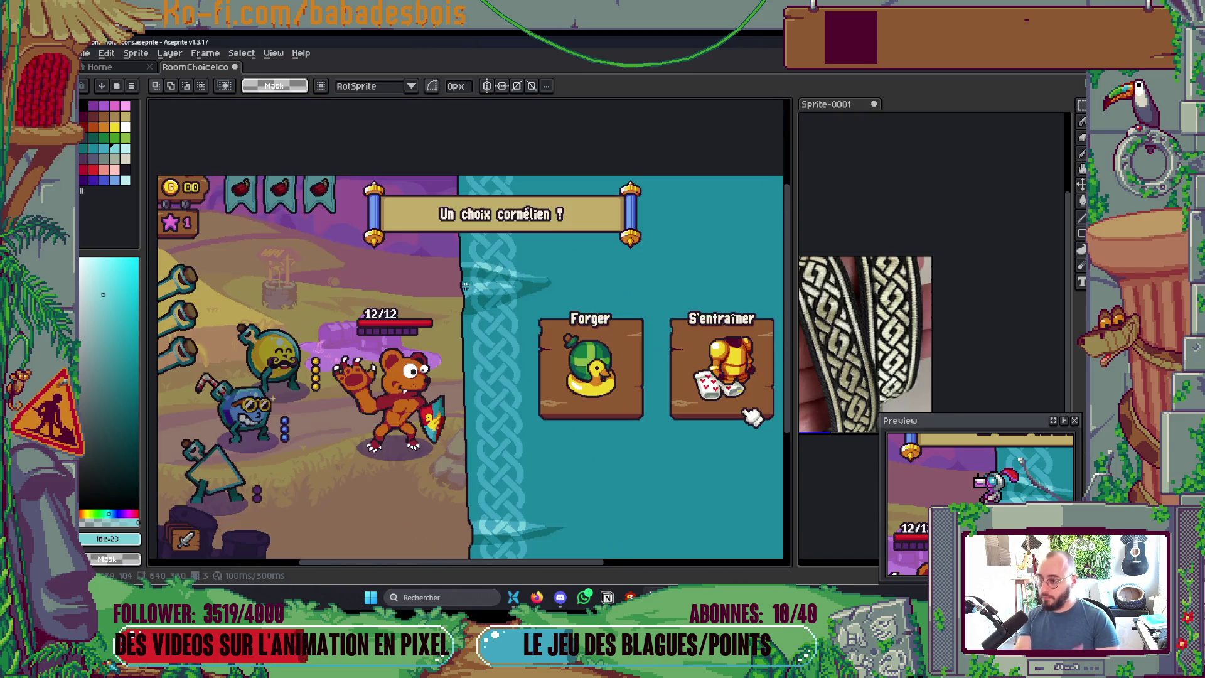
Step: Sample the streak's light teal, test-paint light pixels, then undo them
scroll(591, 333, "down", 2)
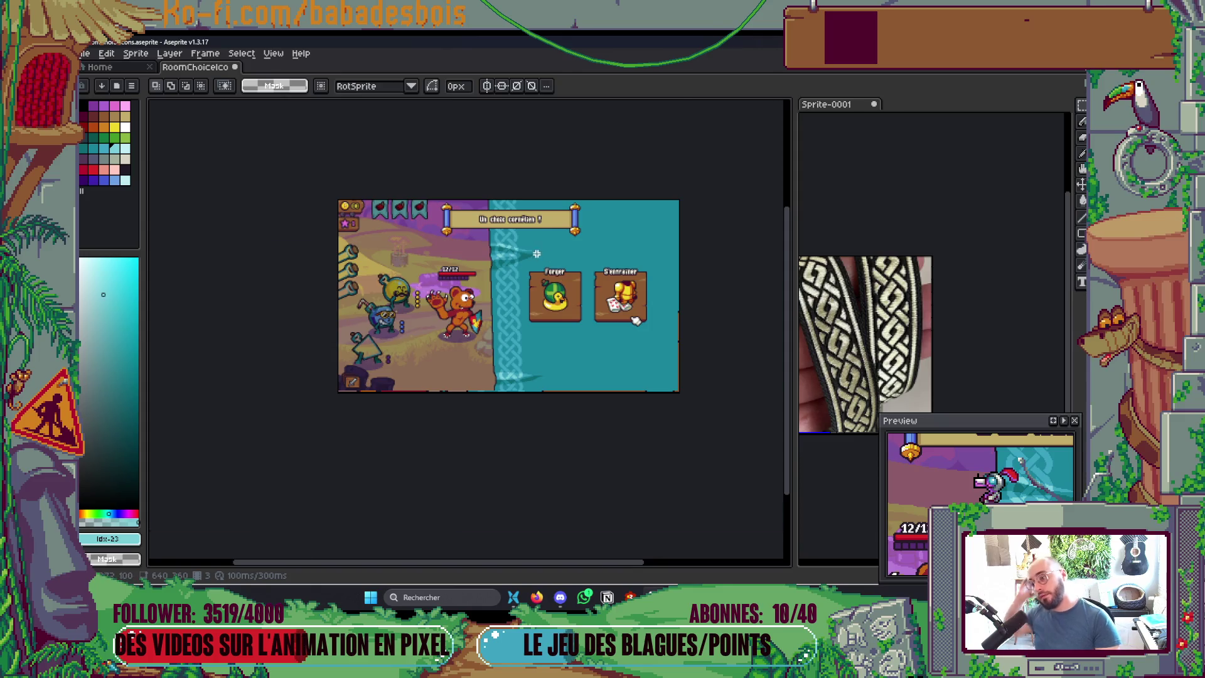
scroll(537, 253, "up", 5)
key("i")
left_click(490, 321)
key("b")
left_click_drag(435, 319, 431, 331)
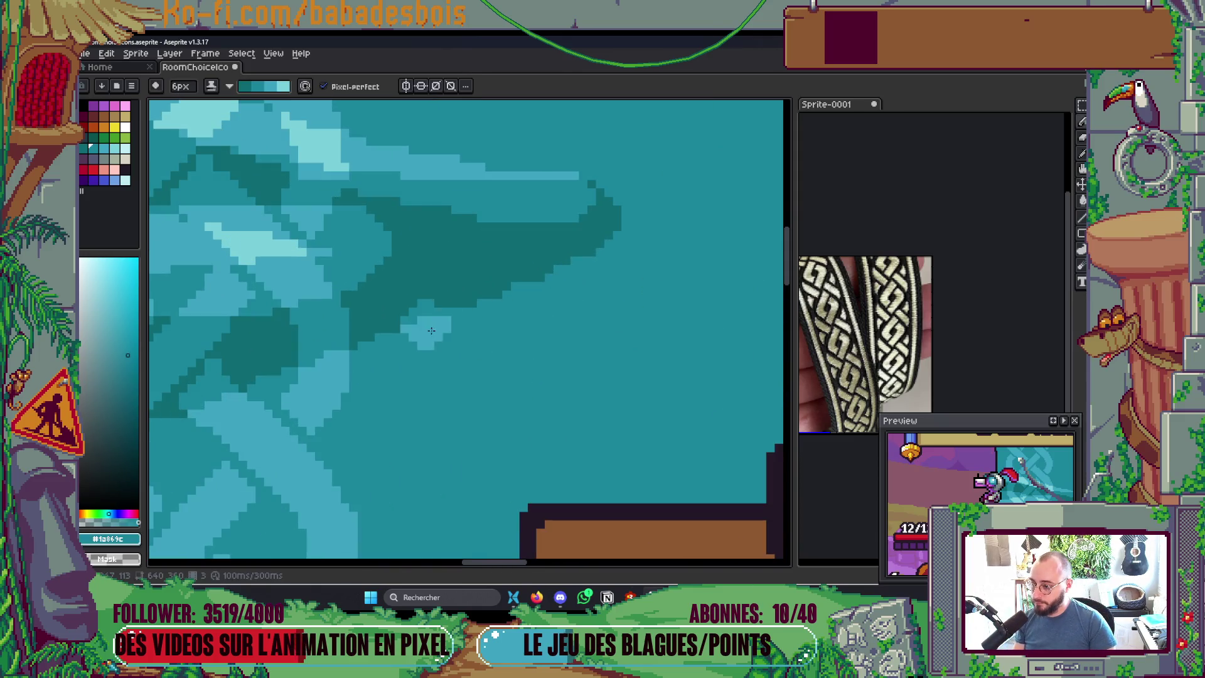
key("ctrl+z")
Step: Reverse the shading ramp, return to plain ink, and paint a light stroke along the streak
left_click(215, 88)
left_click(263, 137)
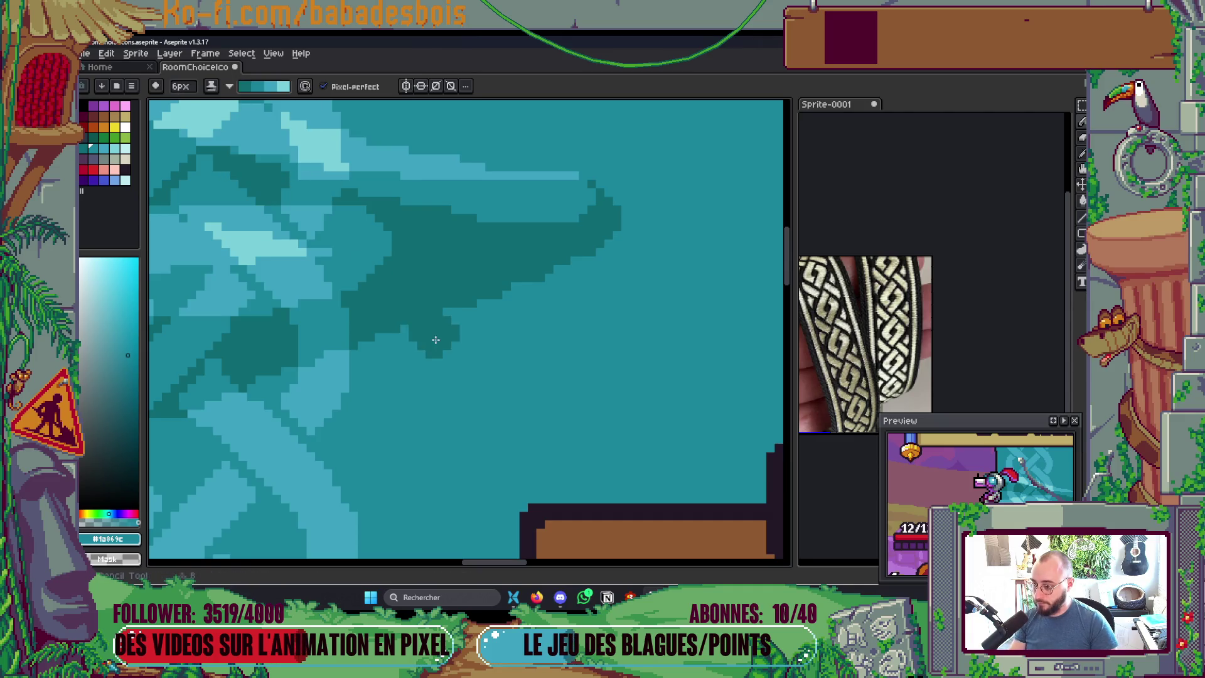
left_click(246, 86)
left_click(246, 112)
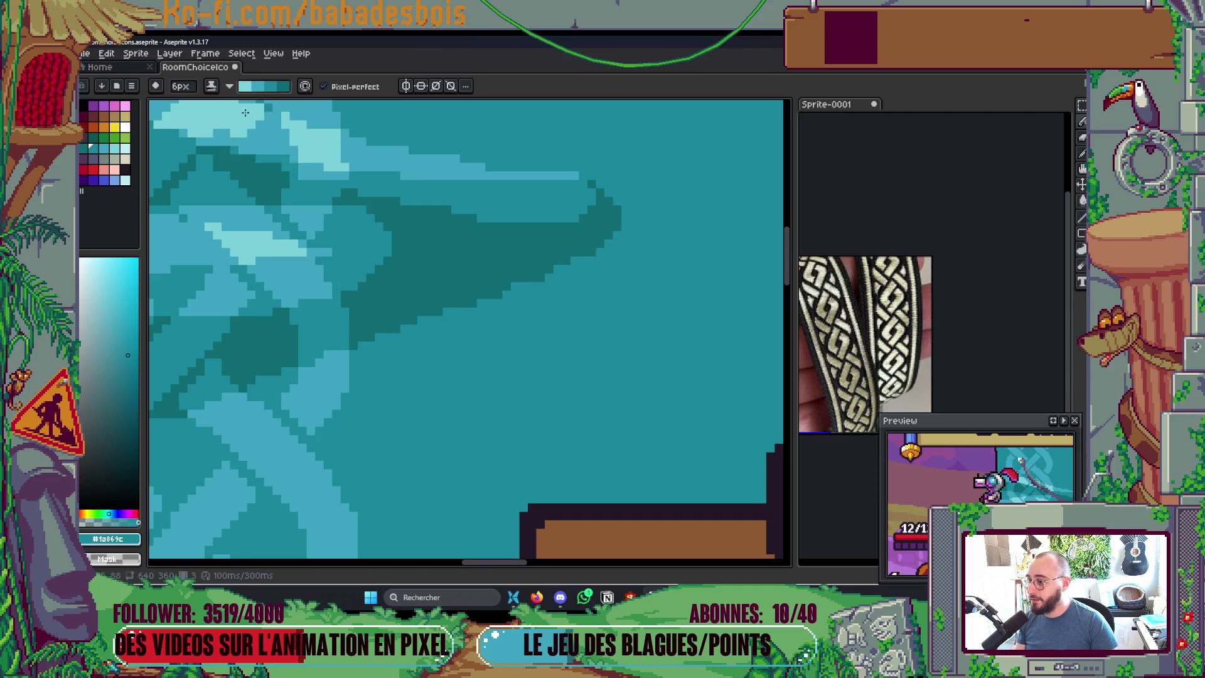
left_click(211, 86)
left_click(238, 102)
mouse_move(419, 349)
left_mouse_down()
mouse_move(411, 341)
mouse_move(640, 226)
mouse_move(615, 207)
left_mouse_up()
Step: Sample the streak's light, base and dark teals and draw a dark teal edge line
scroll(565, 202, "down", 1)
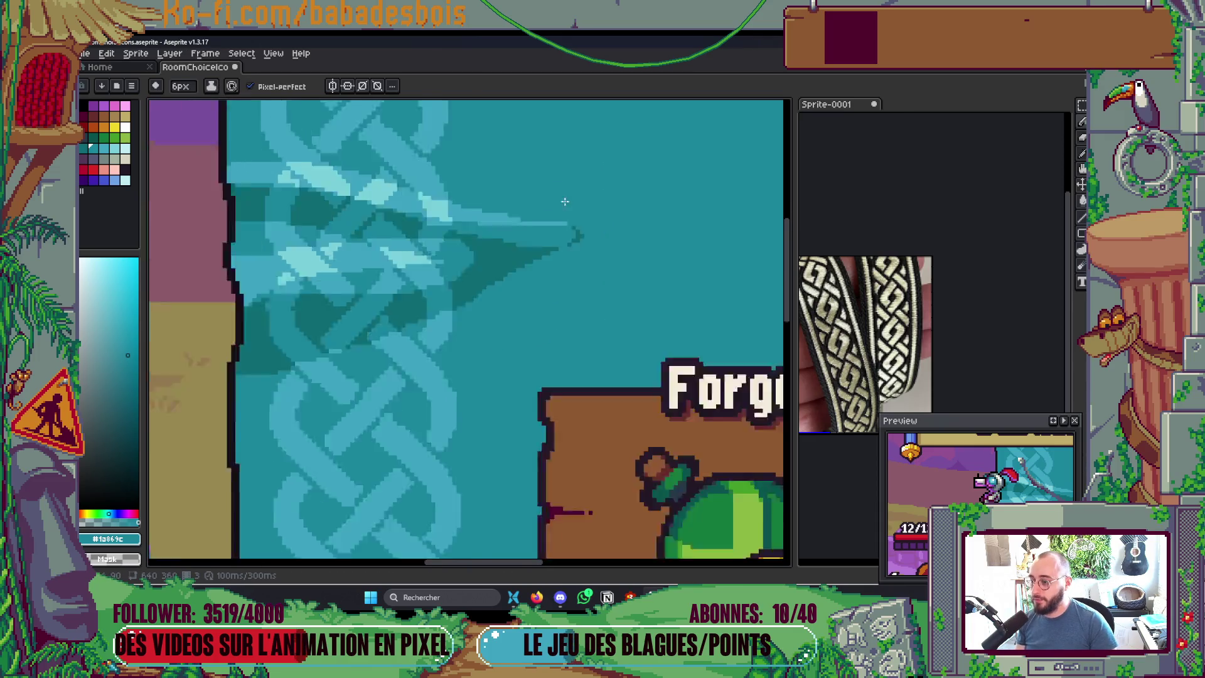
scroll(565, 202, "down", 5)
scroll(496, 297, "up", 7)
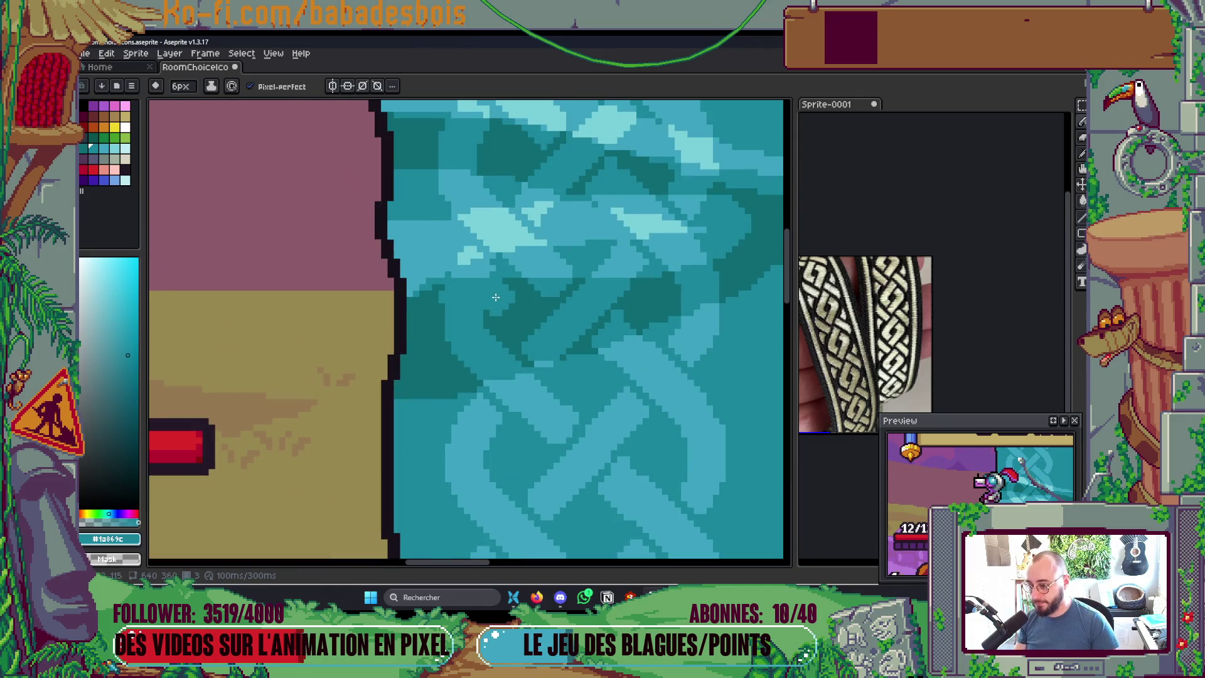
scroll(492, 276, "up", 1)
key("i")
left_click(473, 266, "alt")
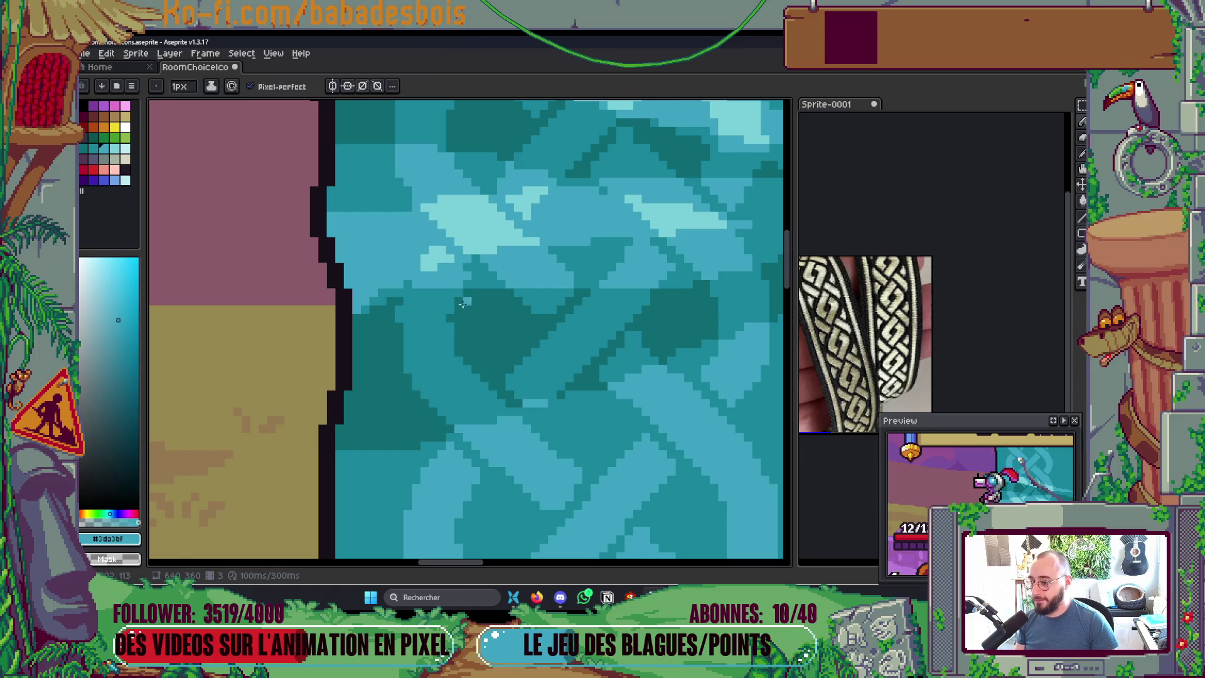
scroll(463, 304, "up", 1)
left_click(444, 287, "alt")
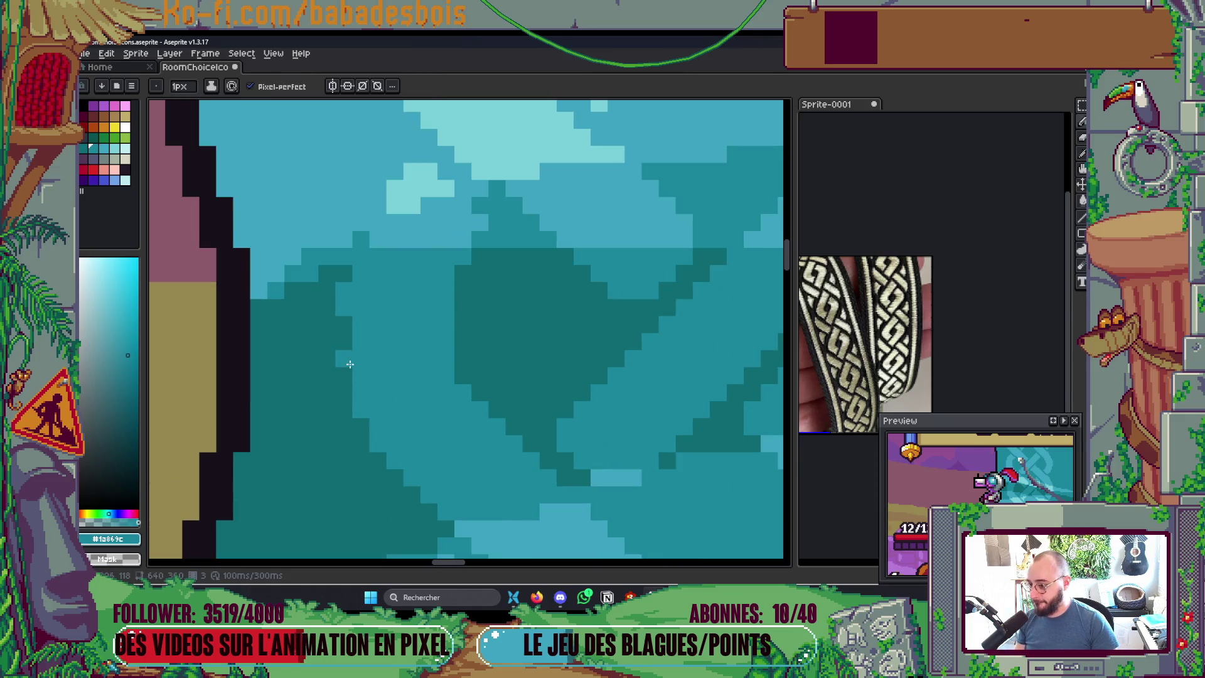
scroll(349, 364, "down", 6)
scroll(414, 272, "up", 2)
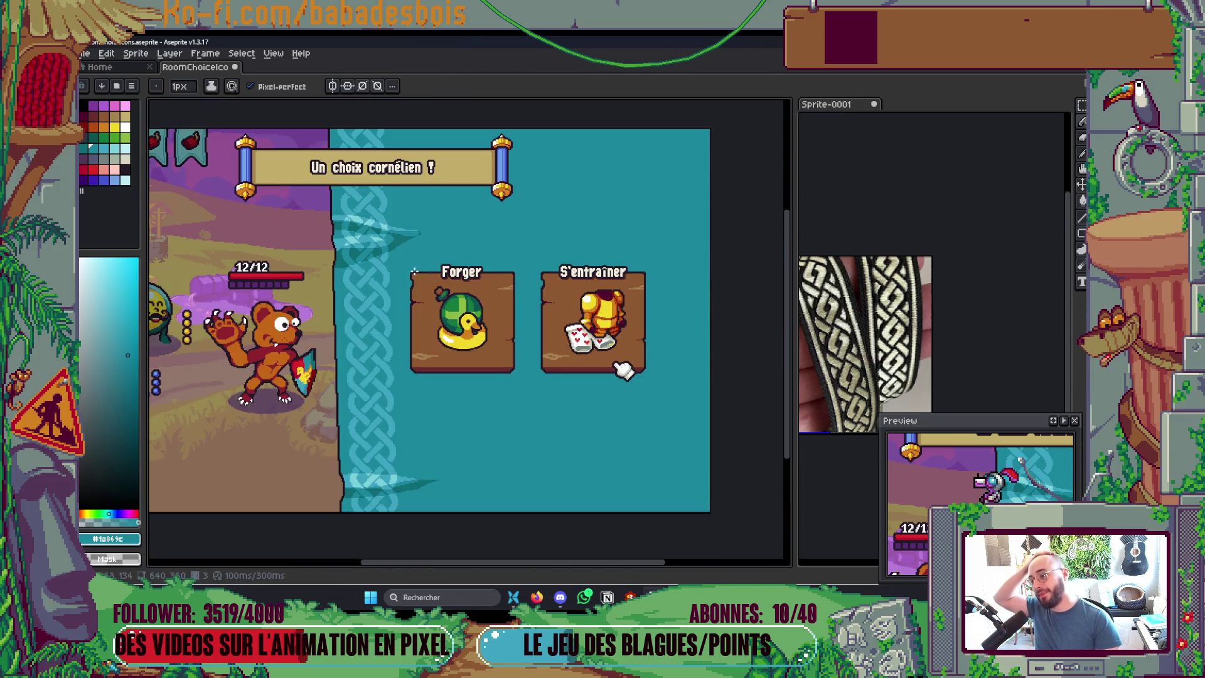
scroll(354, 215, "up", 4)
left_click(356, 274, "alt")
mouse_move(444, 265)
left_mouse_down()
mouse_move(375, 274)
mouse_move(565, 264)
mouse_move(454, 284)
mouse_move(577, 252)
left_mouse_up()
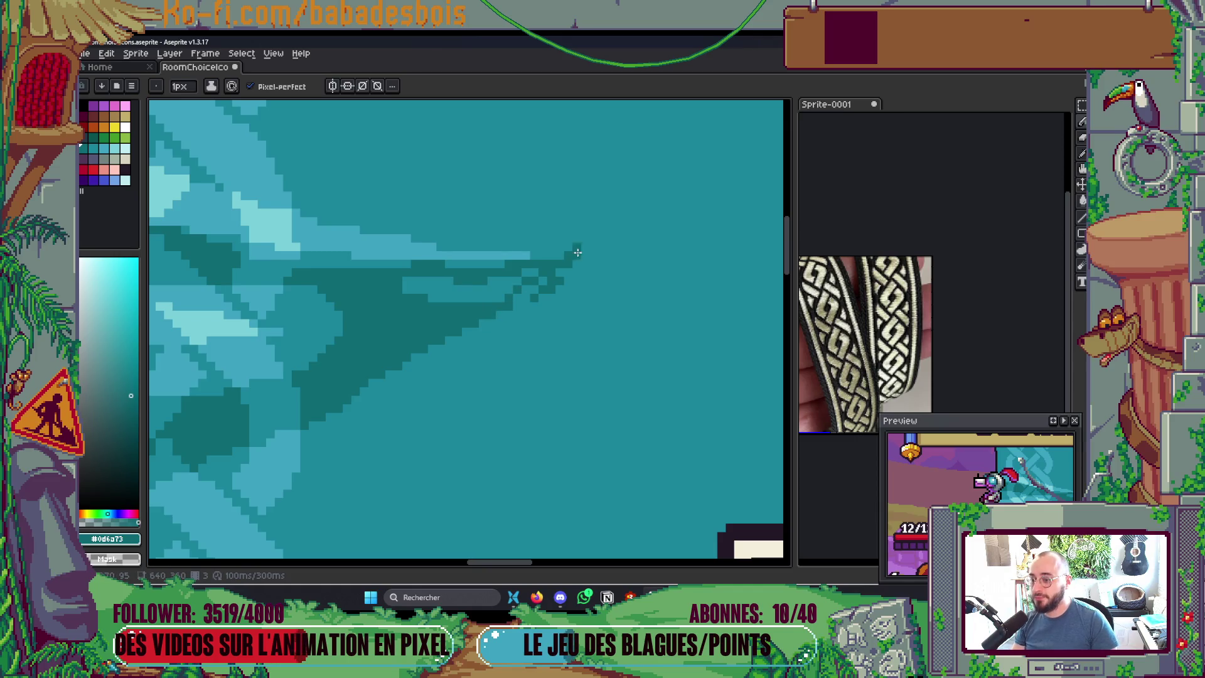
Step: Undo that line, redraw the tip's upper diagonal shorter, and fill the tip dark teal
key("ctrl+z")
left_click_drag(505, 289, 548, 264)
key("g")
left_click(487, 288)
key("b")
Step: Paint background teal over stray dark pixels with a 2px pencil, then save
left_click(515, 348, "alt")
key("plus")
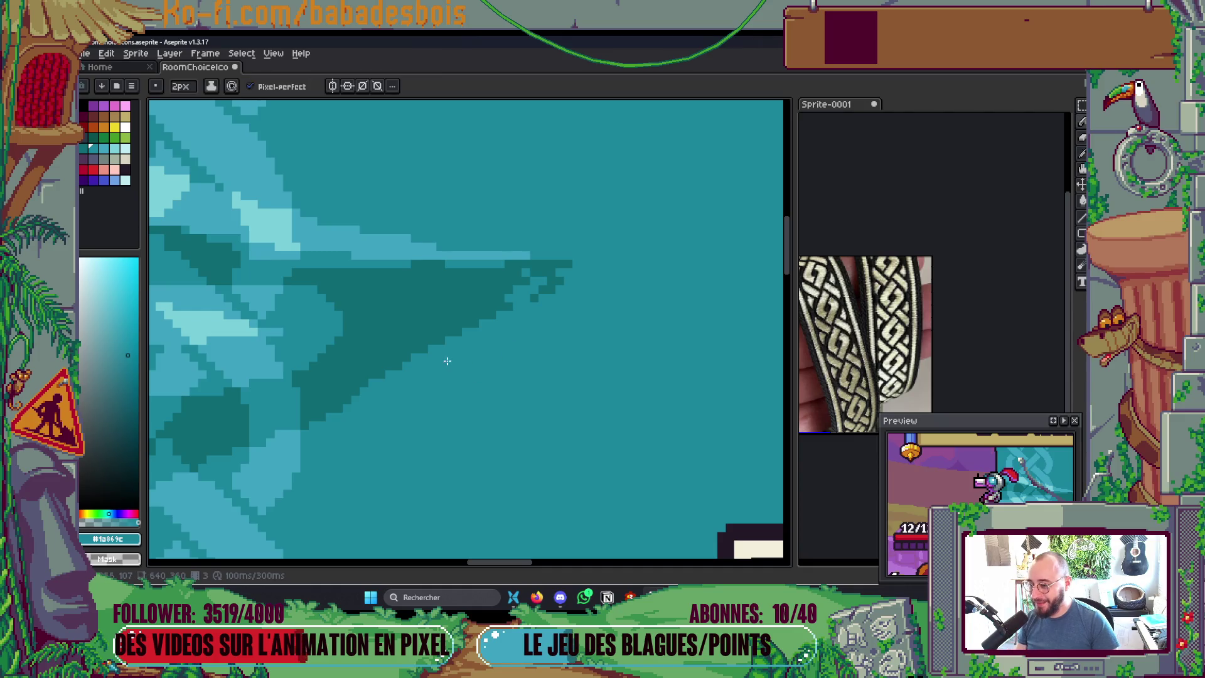
left_click_drag(507, 303, 510, 306)
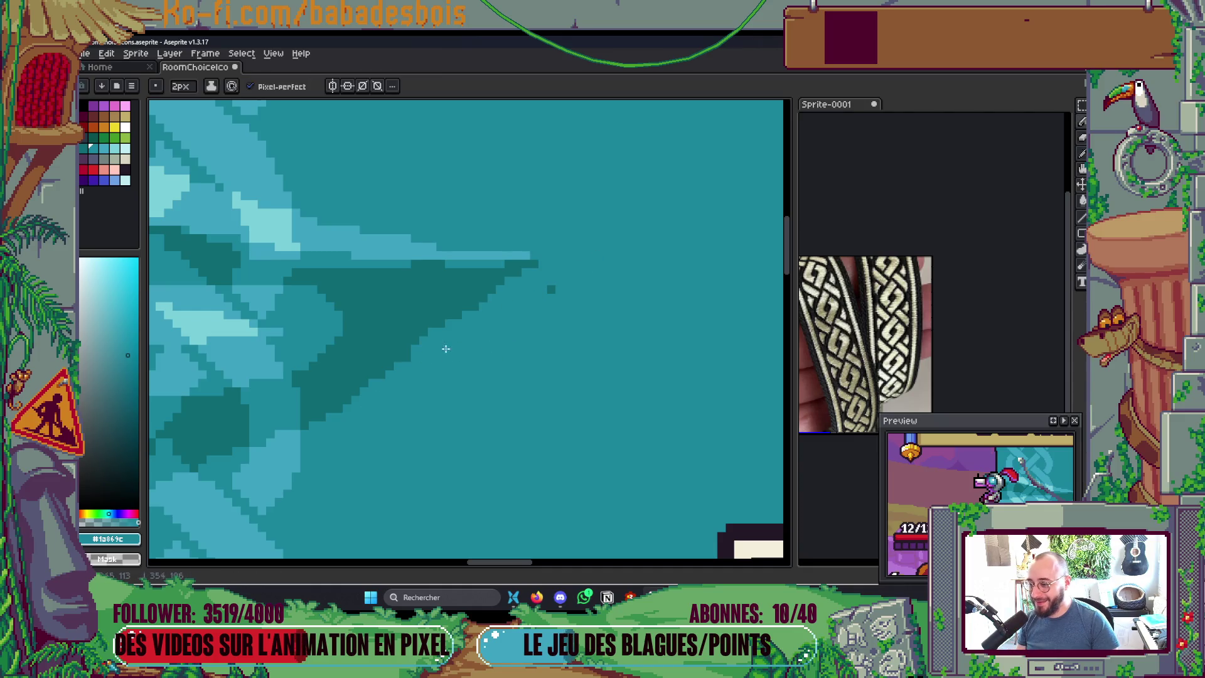
left_click_drag(320, 427, 345, 401)
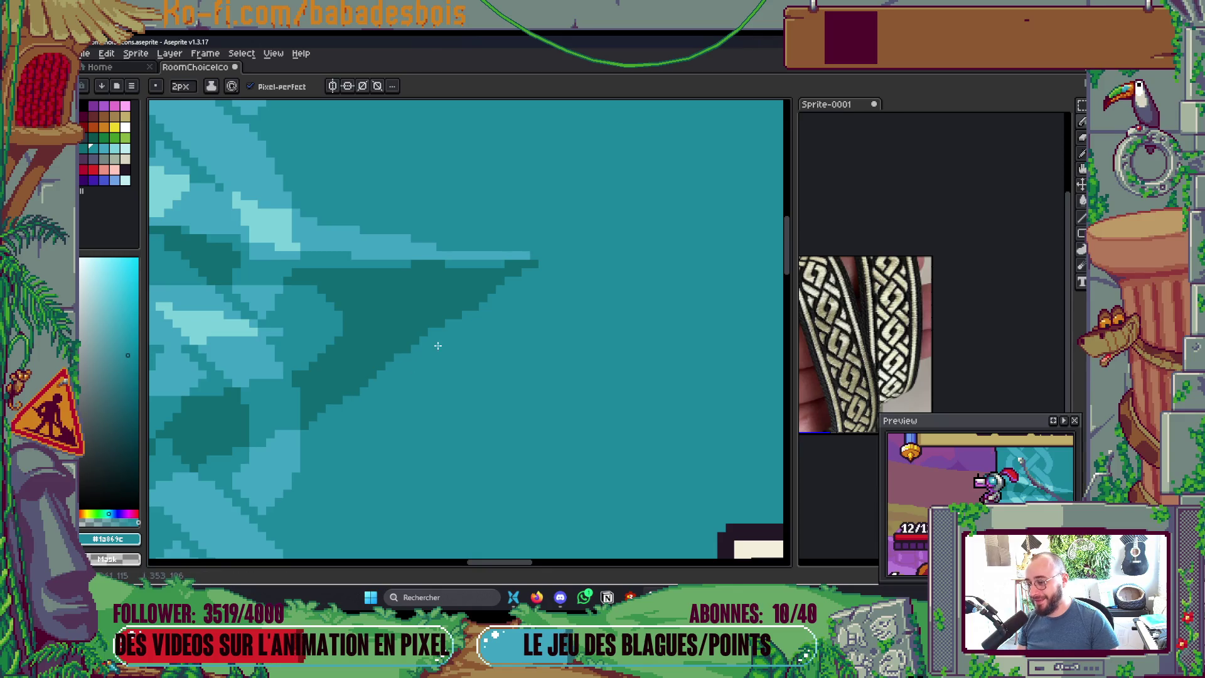
scroll(573, 301, "down", 10)
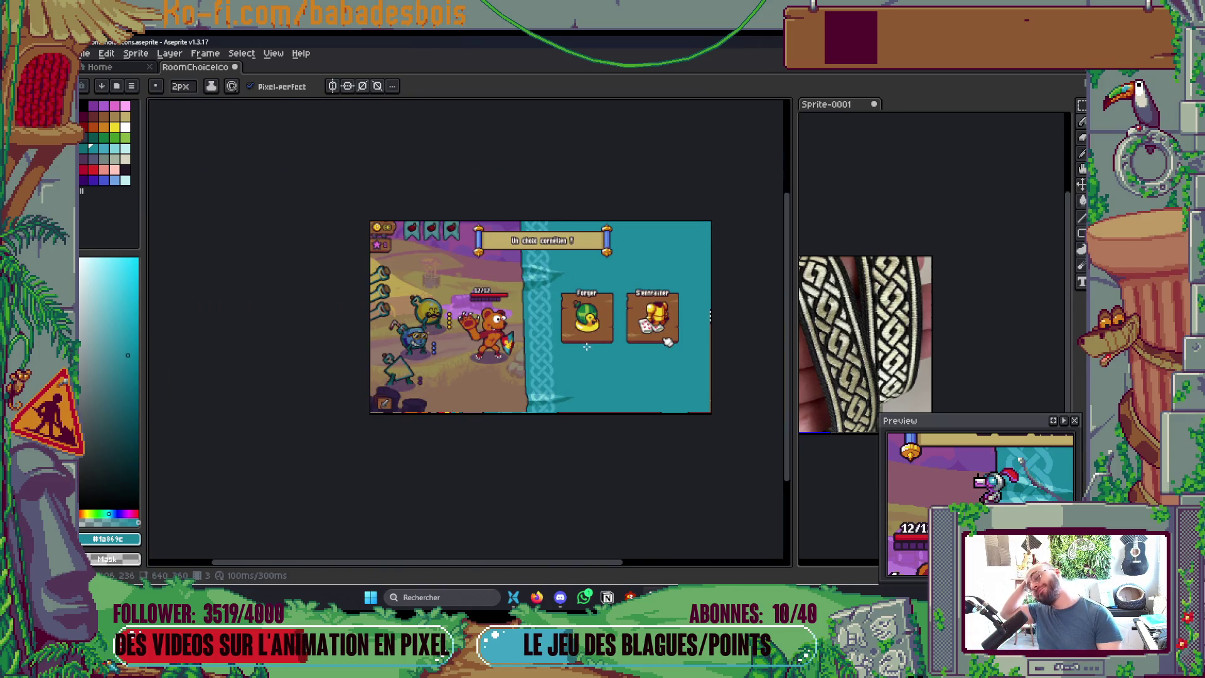
scroll(533, 340, "up", 4)
key("ctrl+s")
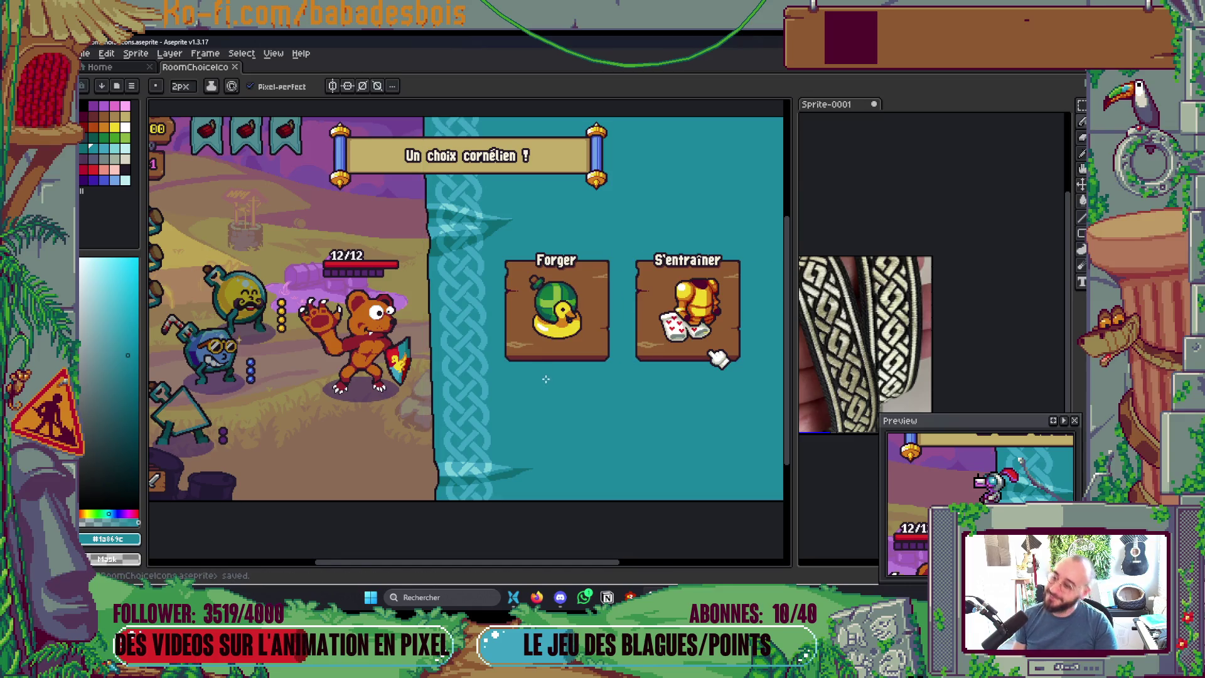
scroll(433, 362, "down", 2)
scroll(434, 337, "up", 2)
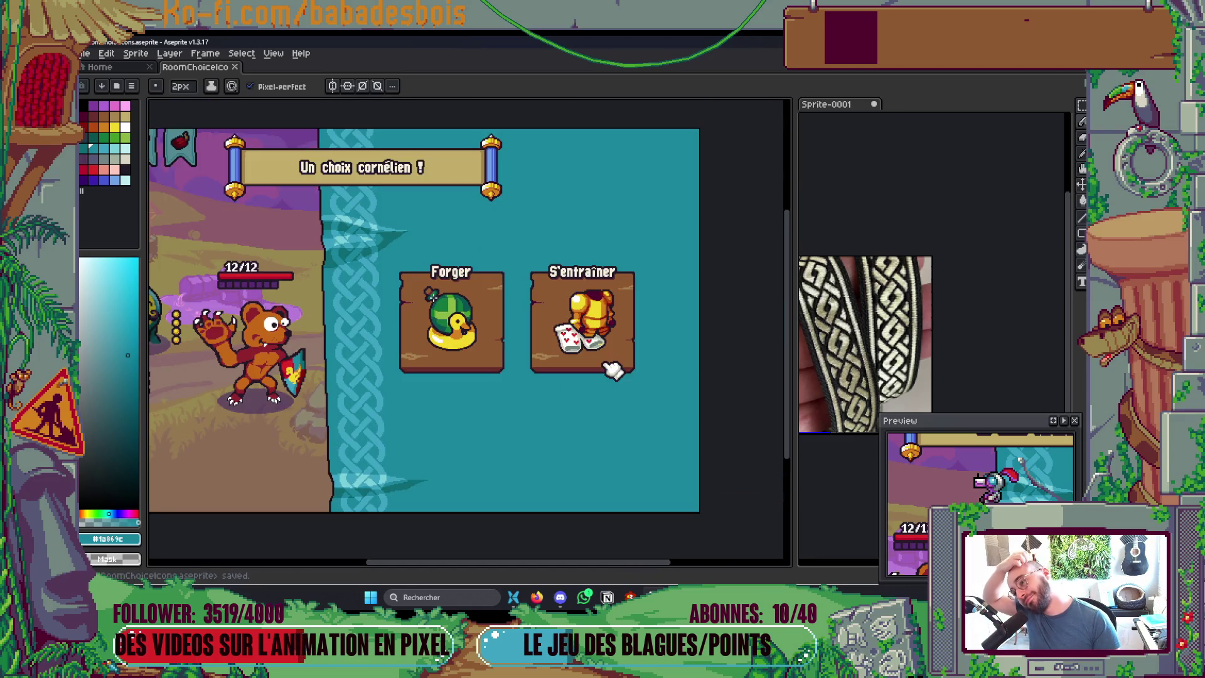
scroll(564, 332, "down", 2)
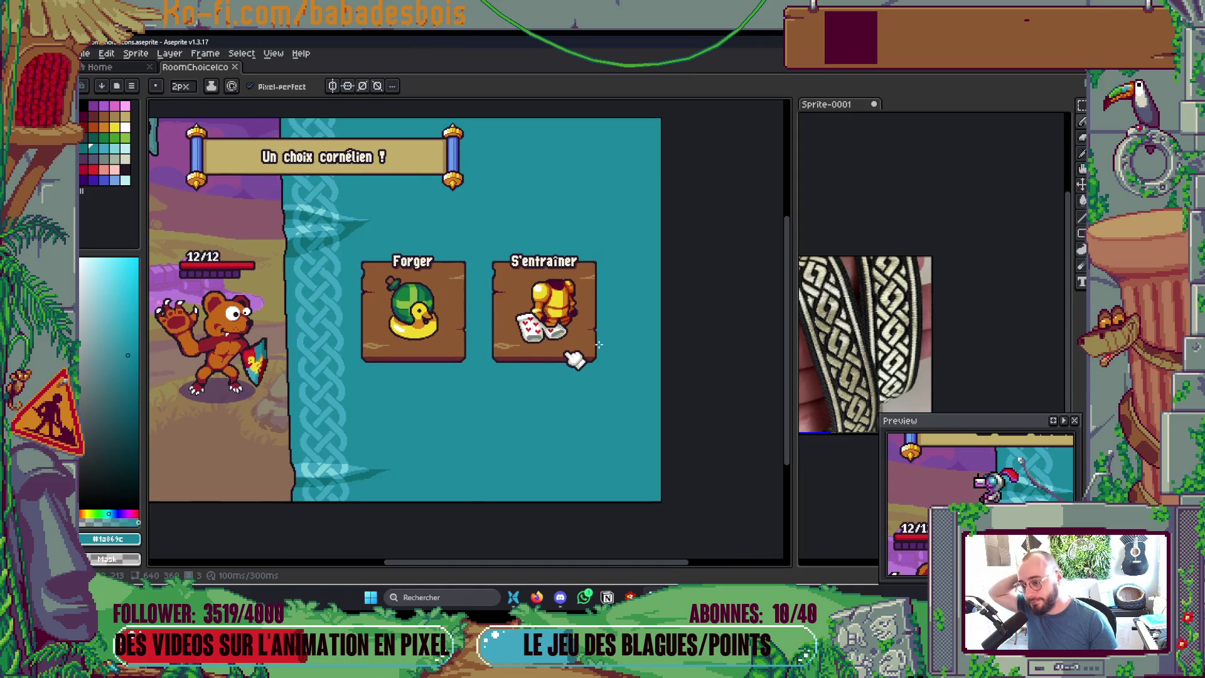
scroll(644, 315, "up", 2)
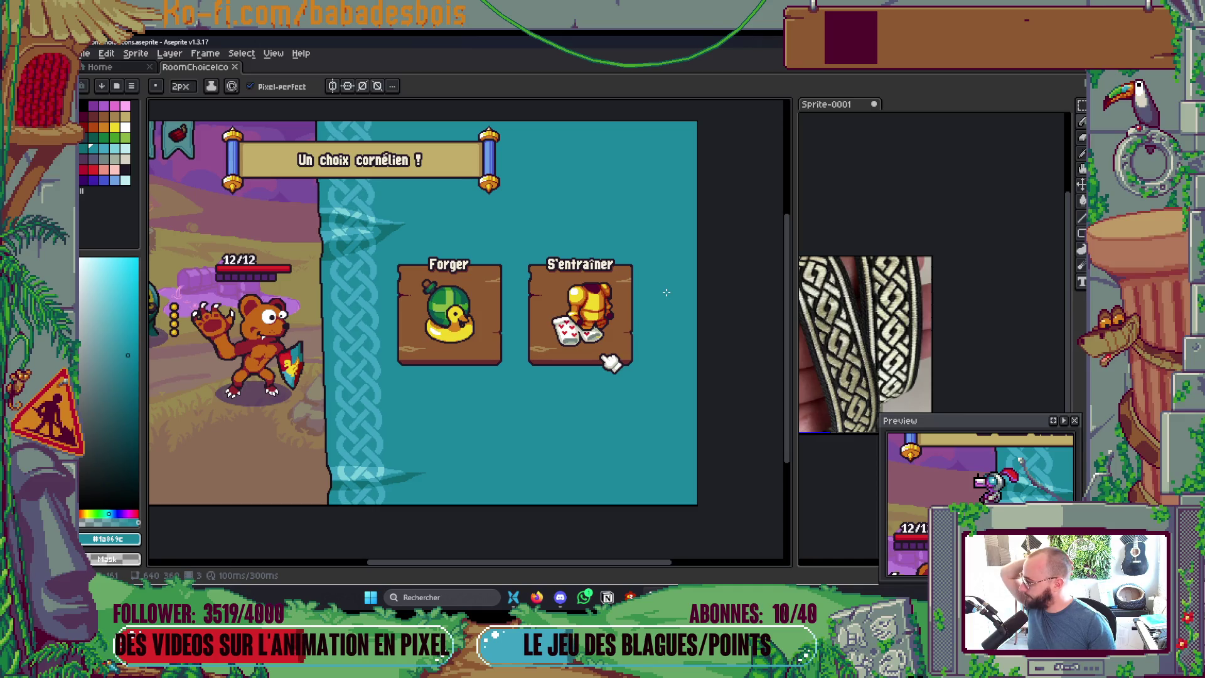
scroll(667, 290, "down", 2)
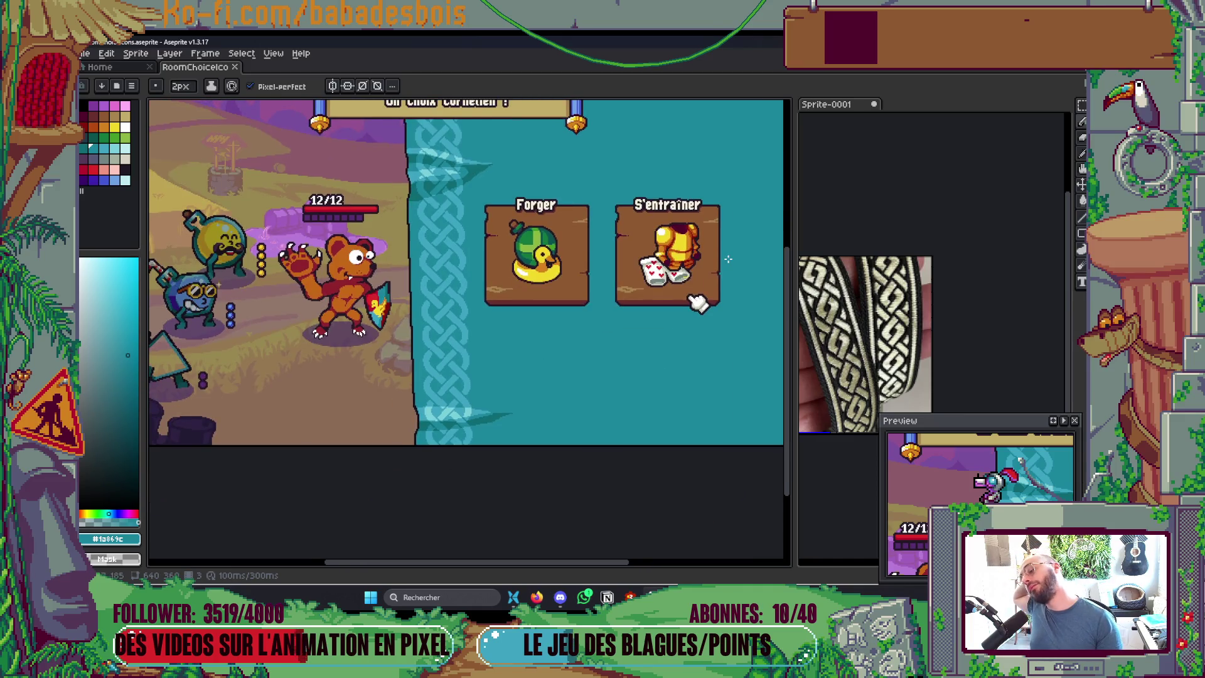
left_click_drag(674, 294, 722, 350)
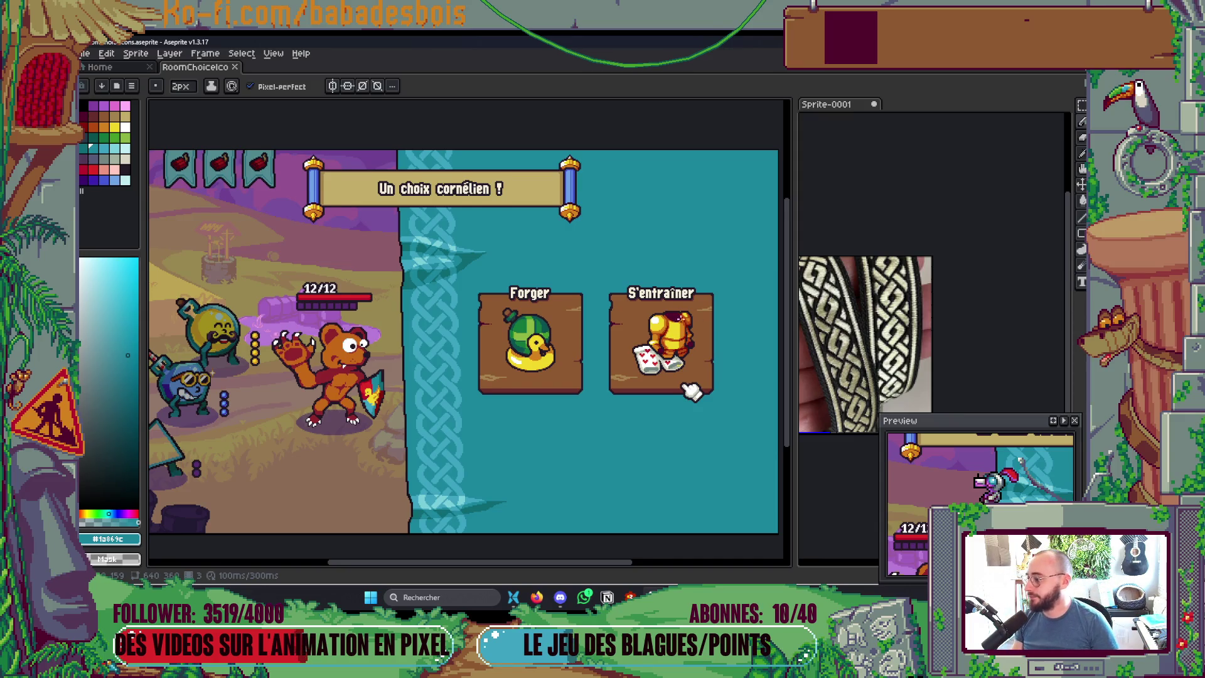
left_click_drag(533, 242, 512, 229)
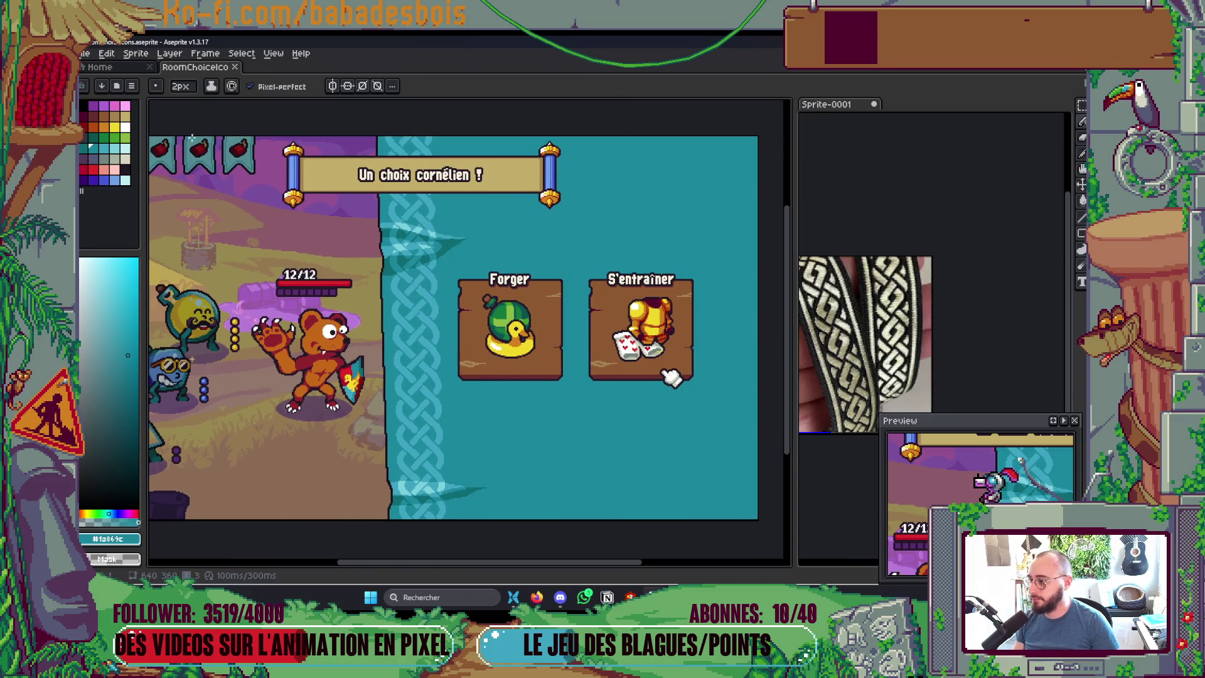
left_click(114, 148)
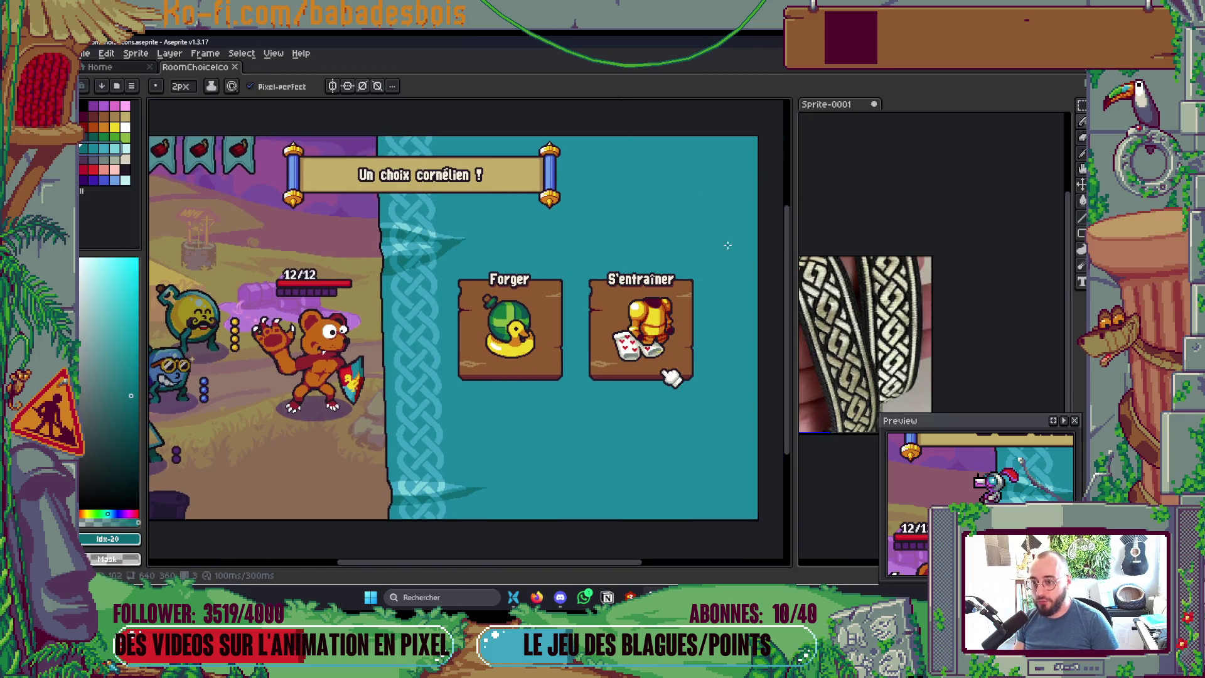
left_click_drag(697, 523, 663, 480)
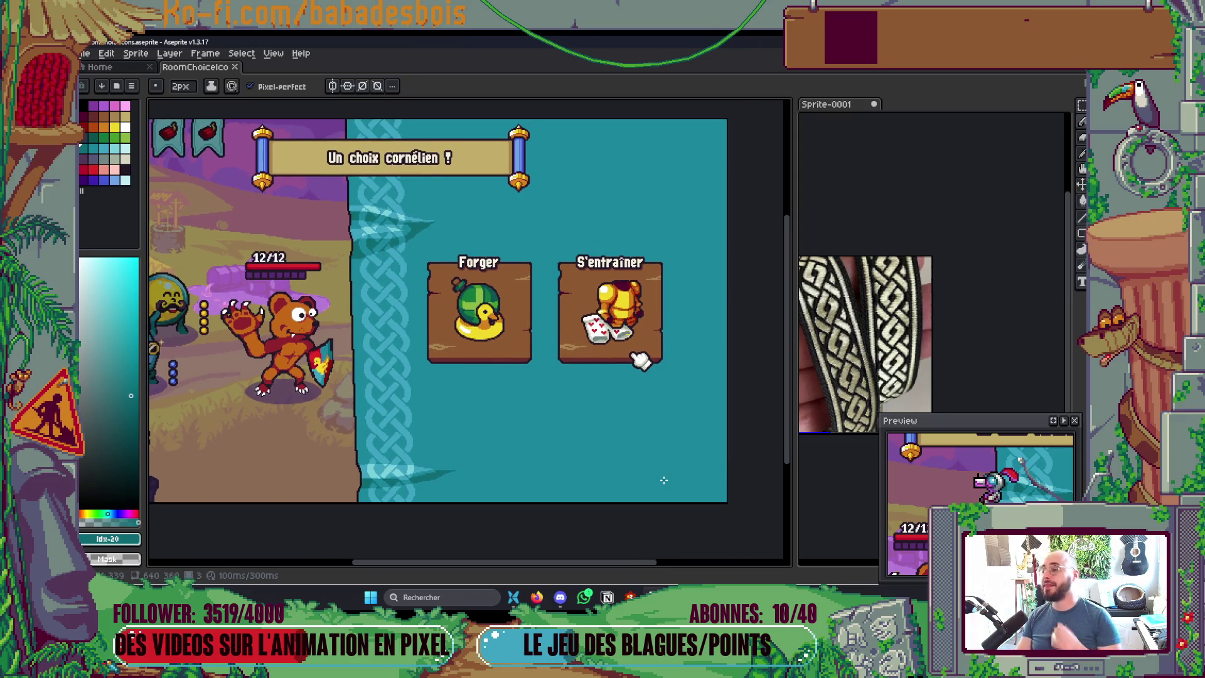
scroll(663, 480, "down", 1)
scroll(628, 489, "up", 1)
left_click_drag(589, 484, 606, 513)
key("ctrl+s")
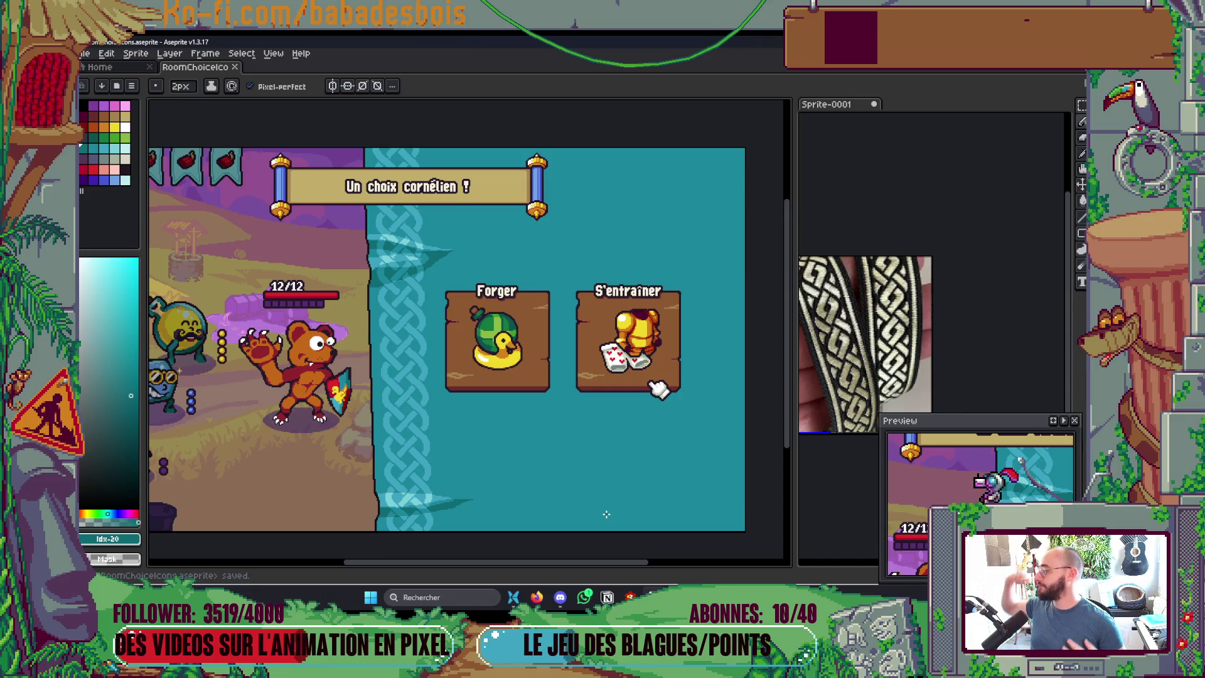
left_click_drag(606, 514, 658, 513)
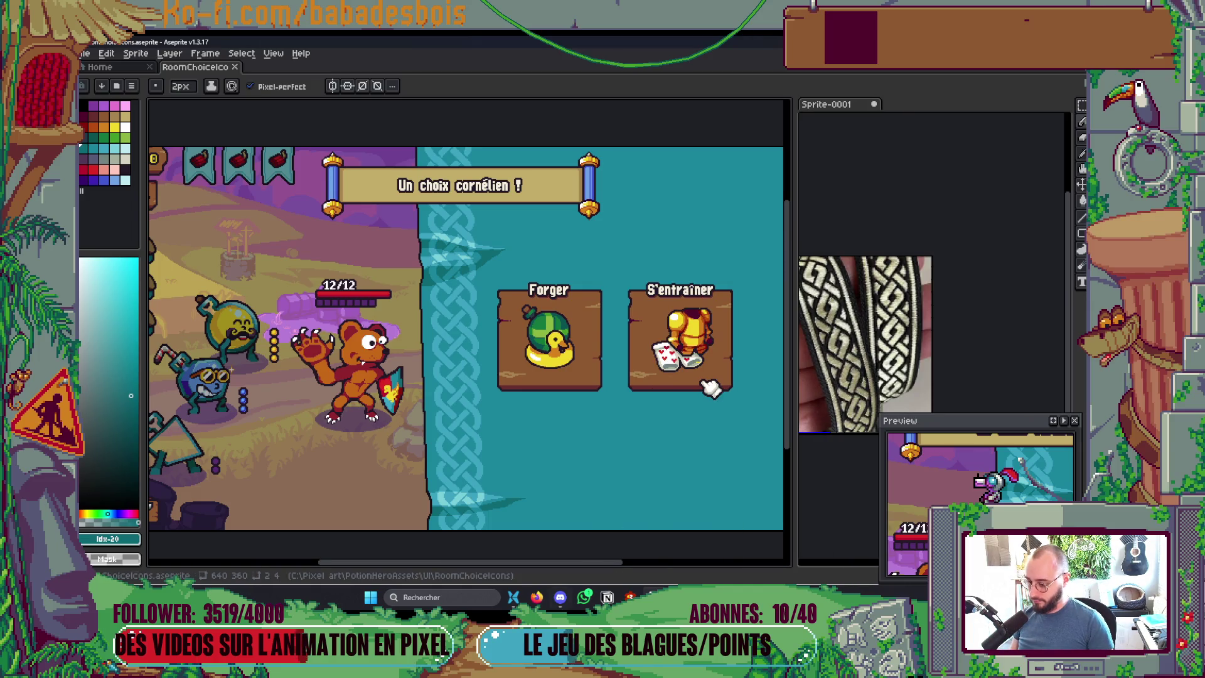
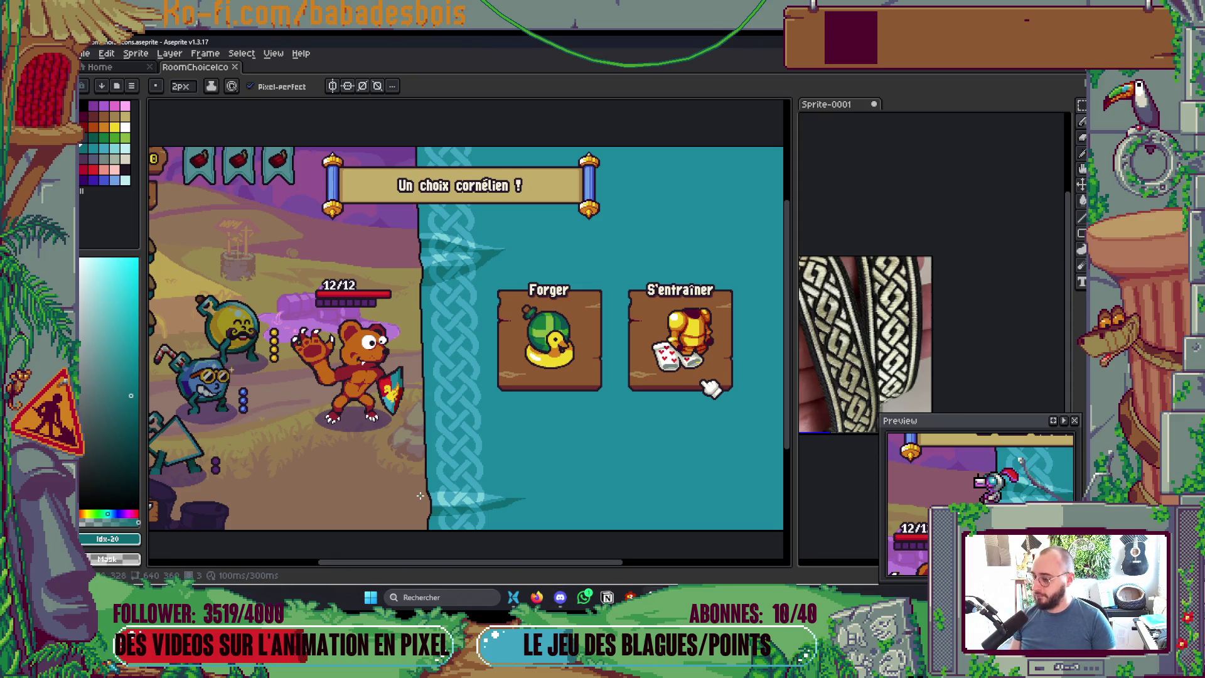
Step: Frame the teal braid area and reduce the Pencil brush to 4px
left_click_drag(709, 385, 500, 276)
scroll(458, 385, "down", 2)
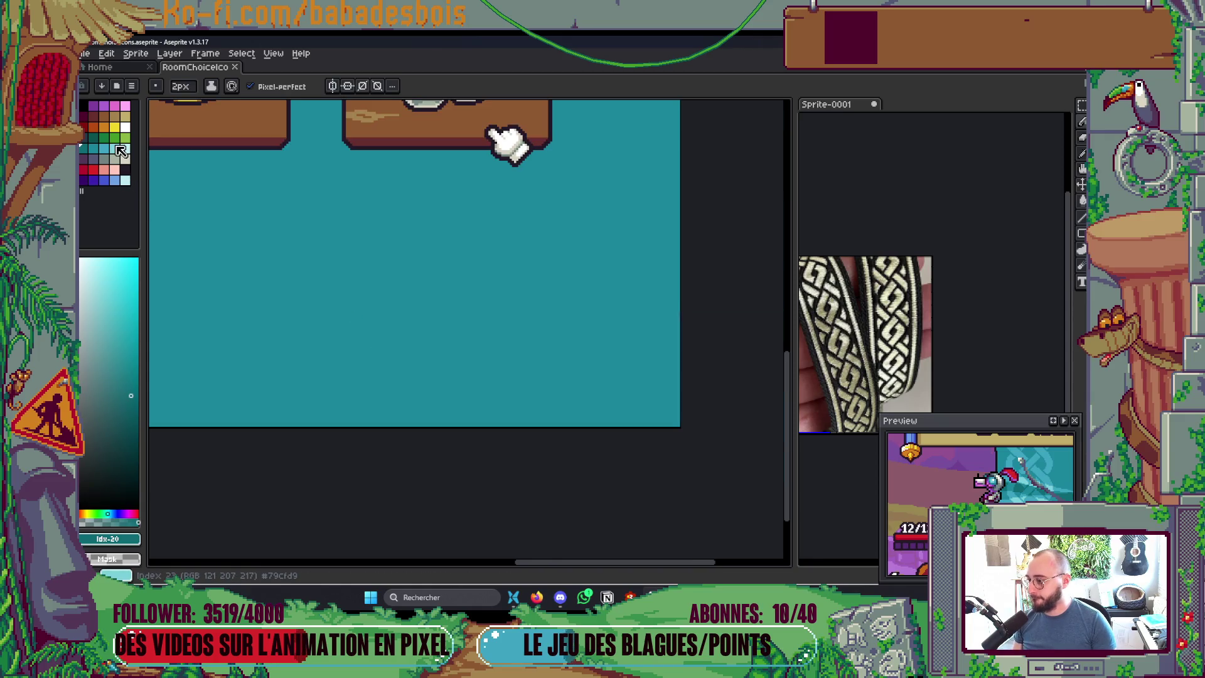
scroll(496, 370, "down", 2)
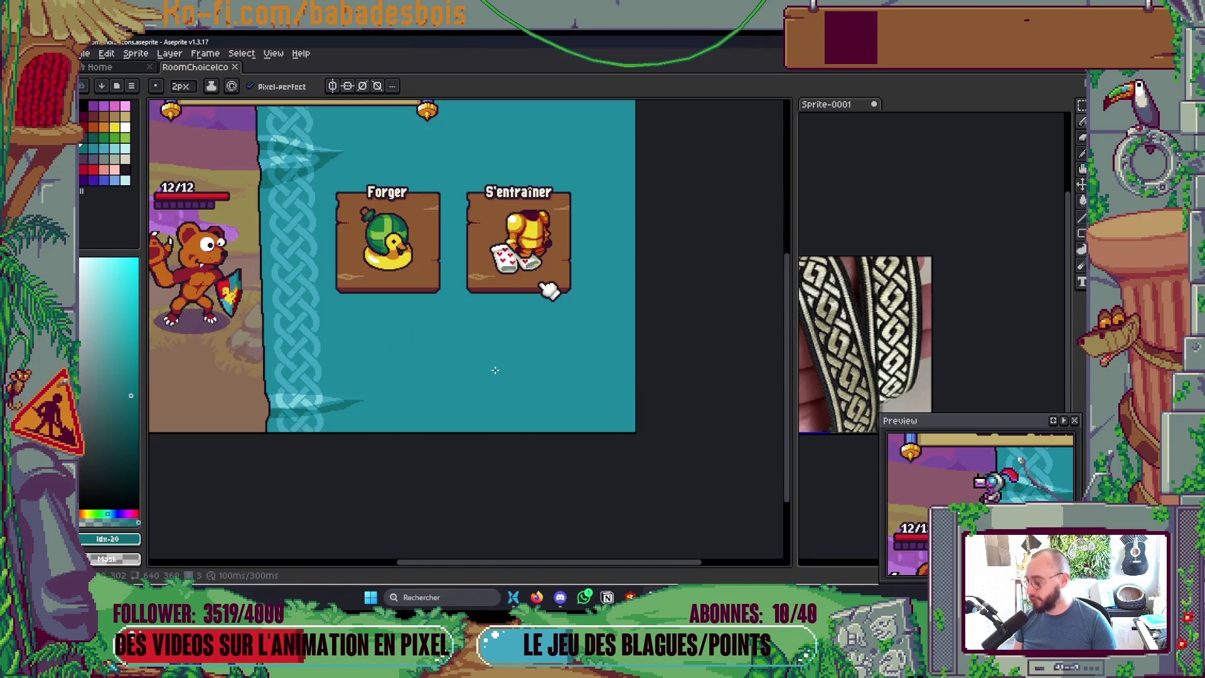
scroll(538, 390, "up", 2)
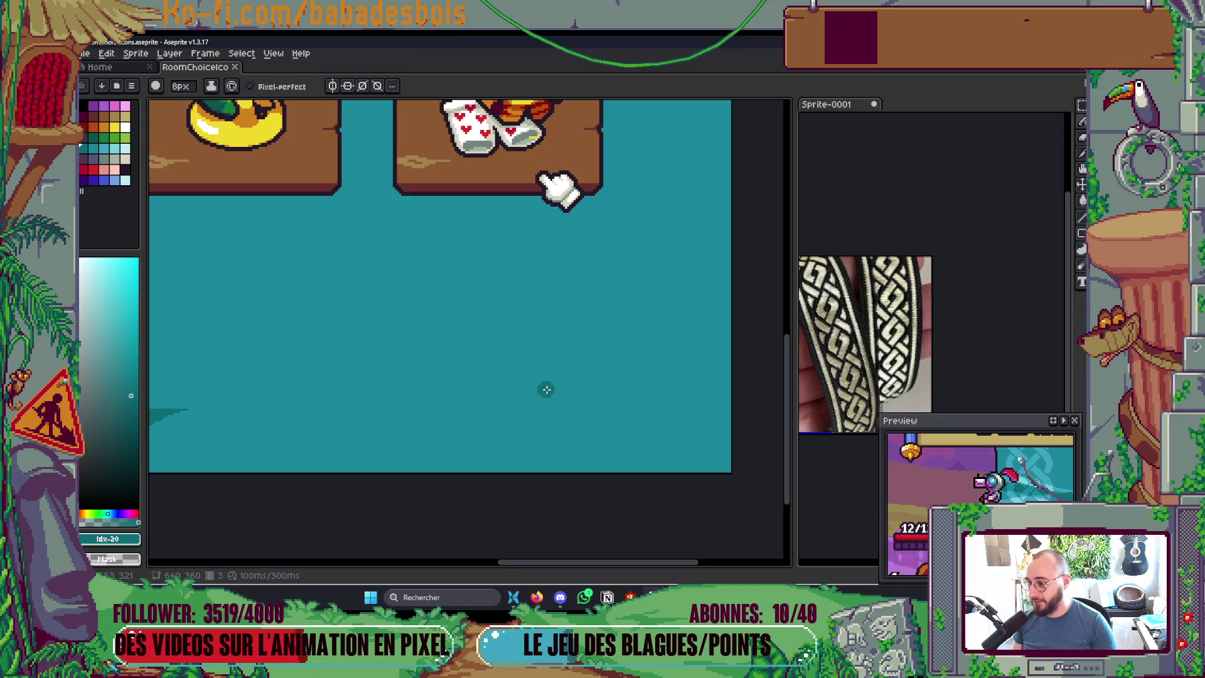
scroll(542, 389, "down", 3)
scroll(542, 397, "up", 2)
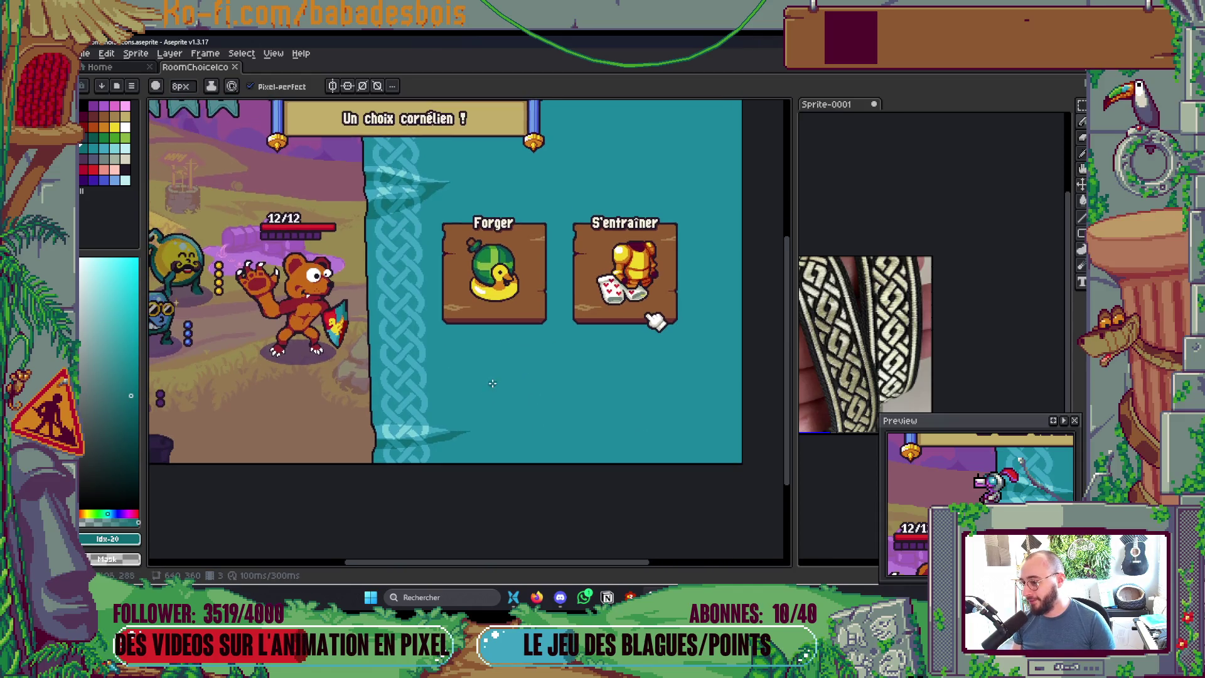
left_click_drag(512, 382, 575, 462)
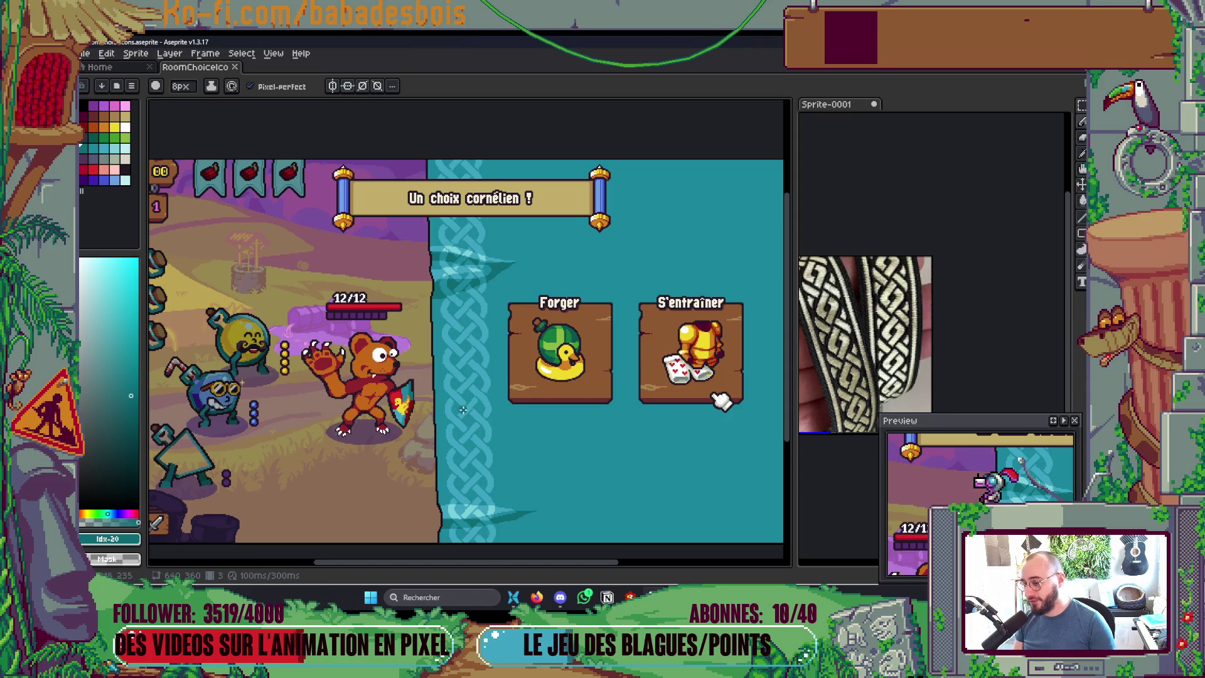
scroll(455, 441, "up", 2)
key("minus")
key("minus")
key("minus")
scroll(488, 298, "up", 2)
Step: Sample light teal #3da3bf and dark teal #1a869c, and paint braid pixels in dark teal
left_click(472, 270, "alt")
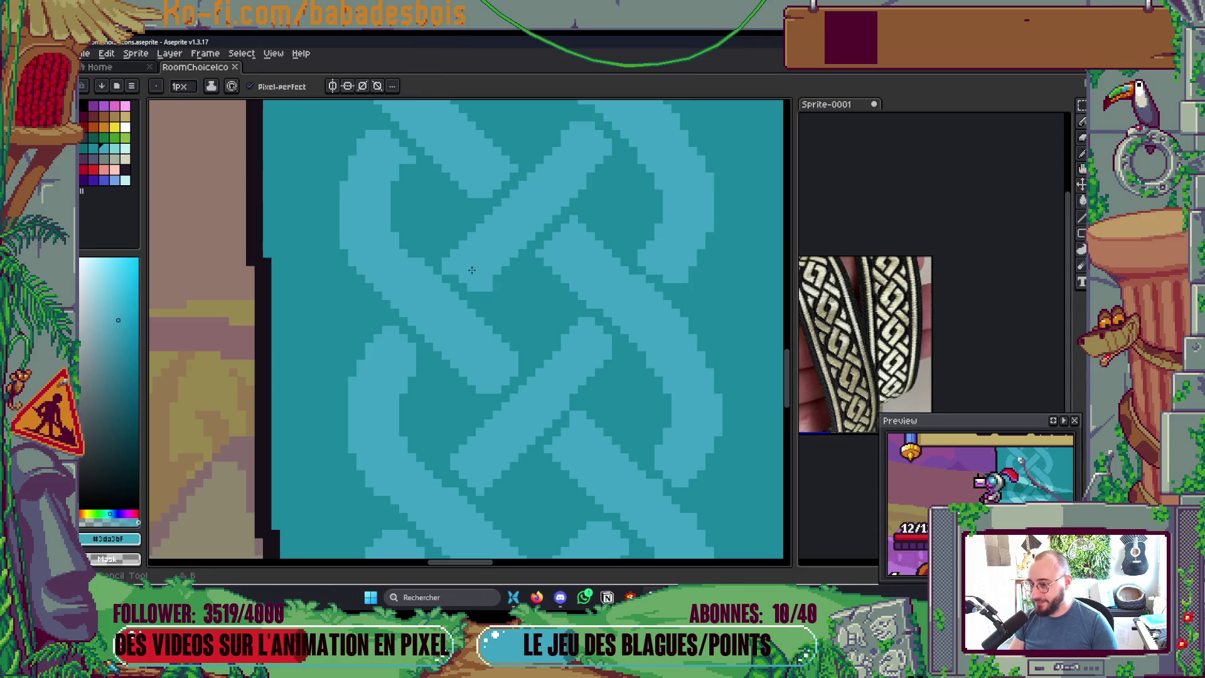
scroll(489, 305, "down", 1)
left_click(490, 306, "alt")
left_click(446, 271)
scroll(532, 309, "down", 1)
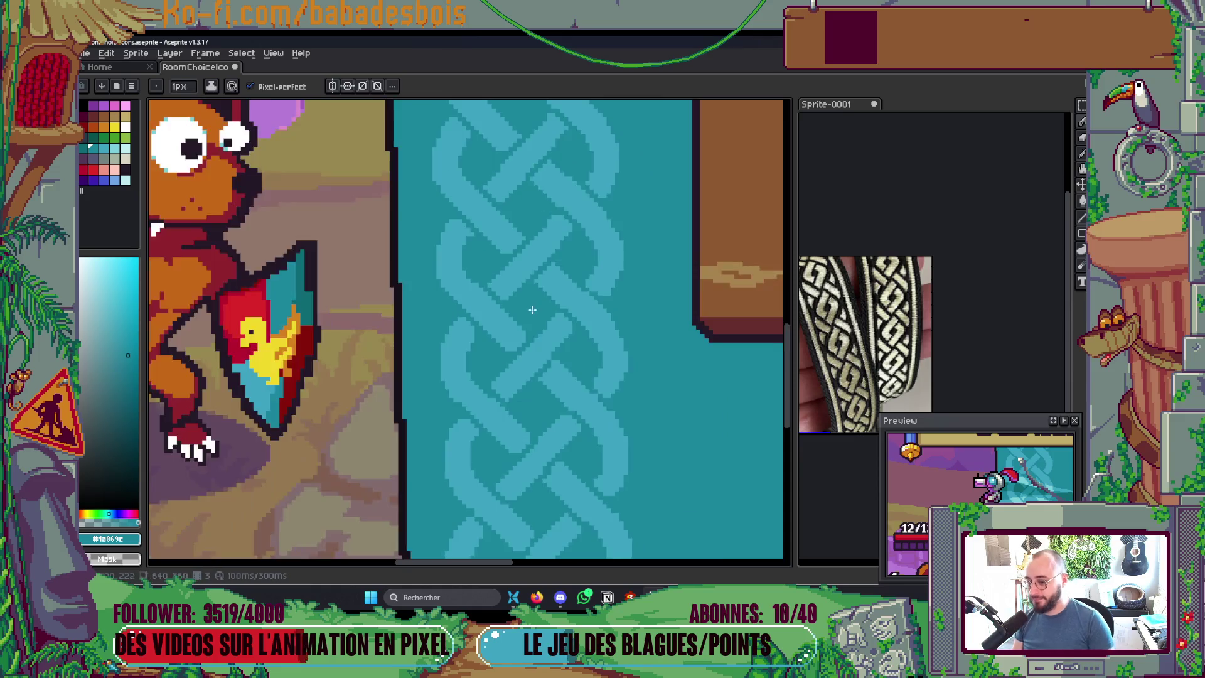
scroll(532, 309, "down", 1)
scroll(548, 268, "up", 1)
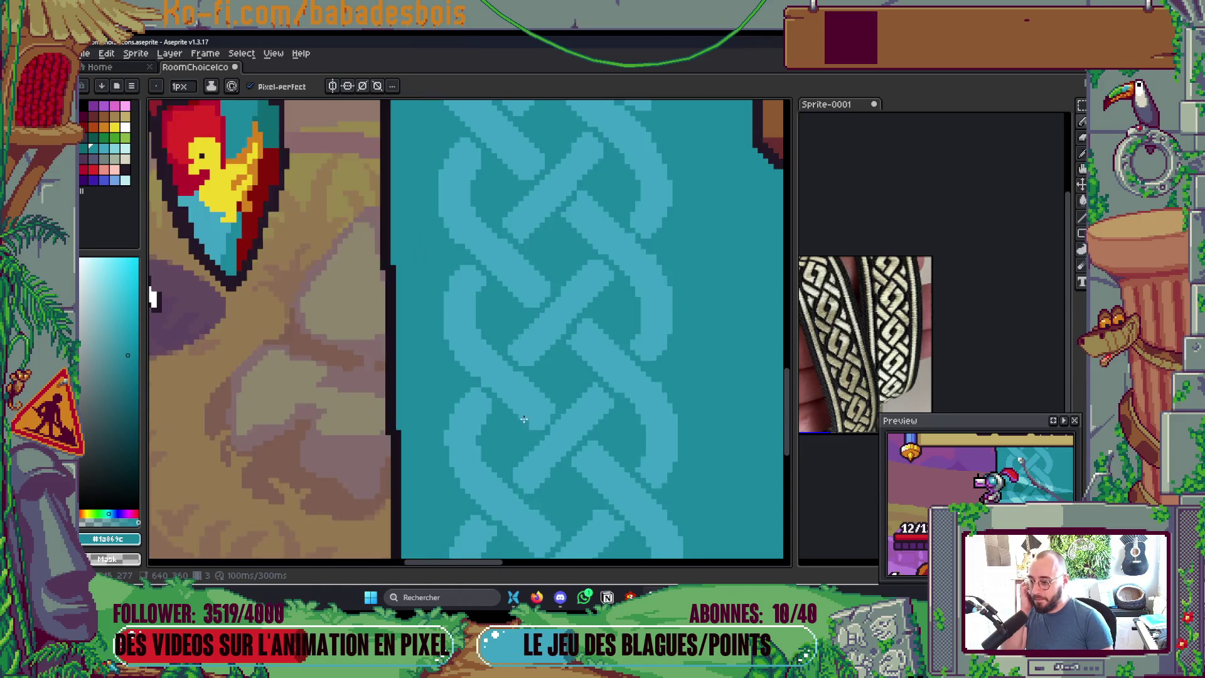
scroll(502, 382, "up", 1)
scroll(476, 385, "down", 1)
Step: Sample light teal #3da3bf from the braid again, then the pale teal highlight #79cfd9
left_click(458, 342, "alt")
scroll(475, 336, "up", 1)
scroll(475, 337, "down", 3)
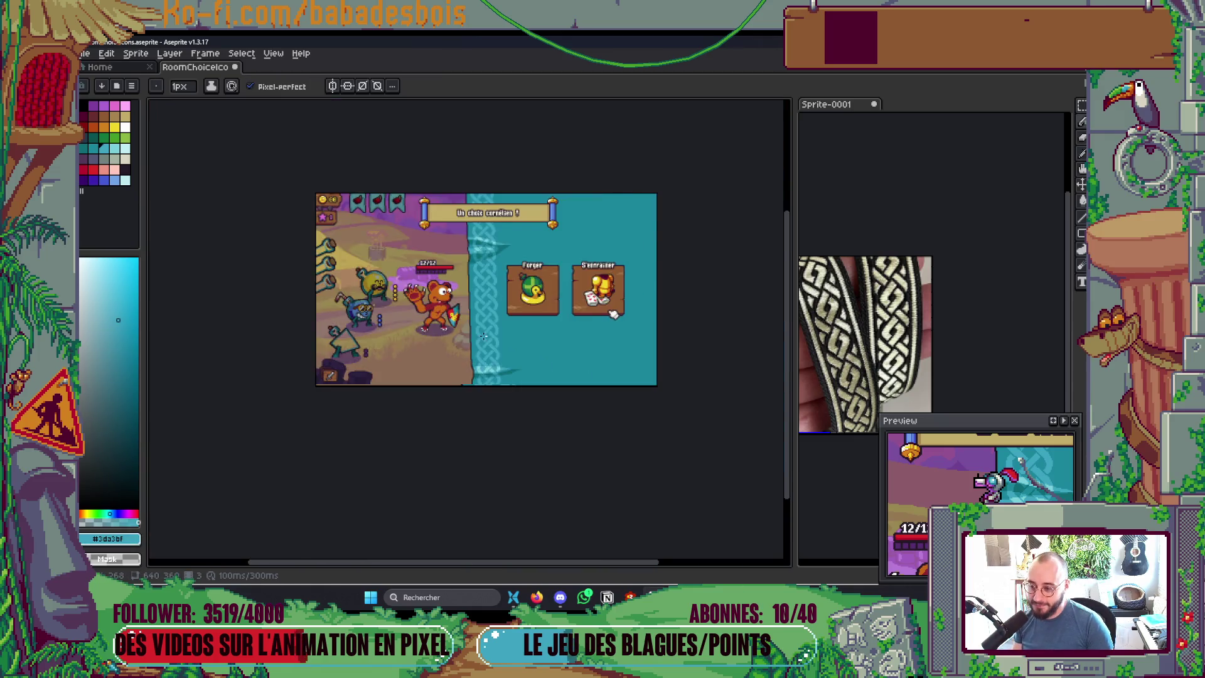
scroll(511, 422, "up", 2)
scroll(482, 186, "up", 1)
scroll(483, 186, "up", 1)
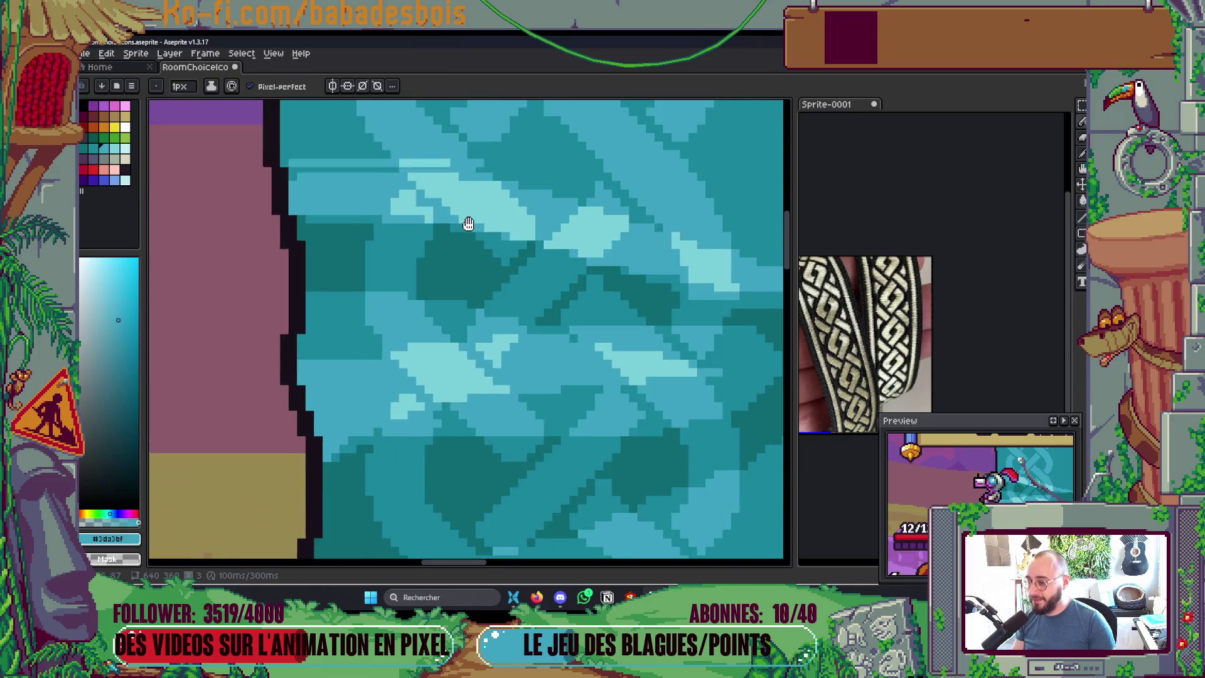
scroll(470, 251, "up", 1)
left_click(439, 279, "alt")
scroll(437, 281, "down", 3)
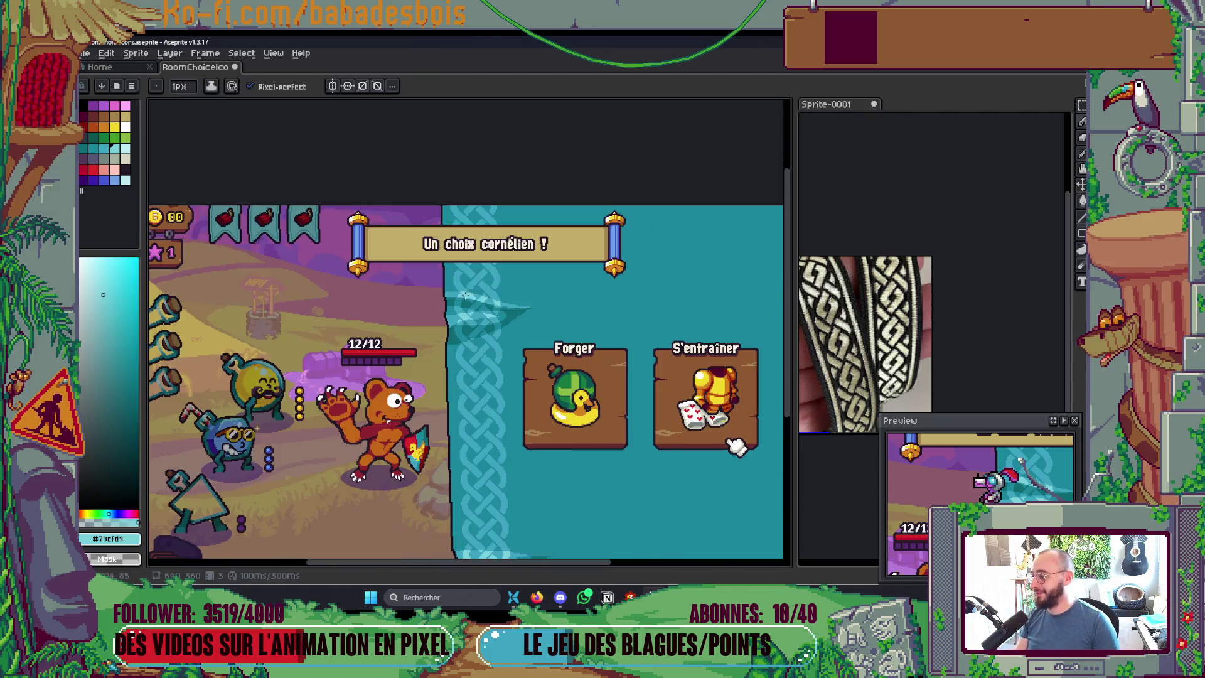
scroll(408, 300, "up", 4)
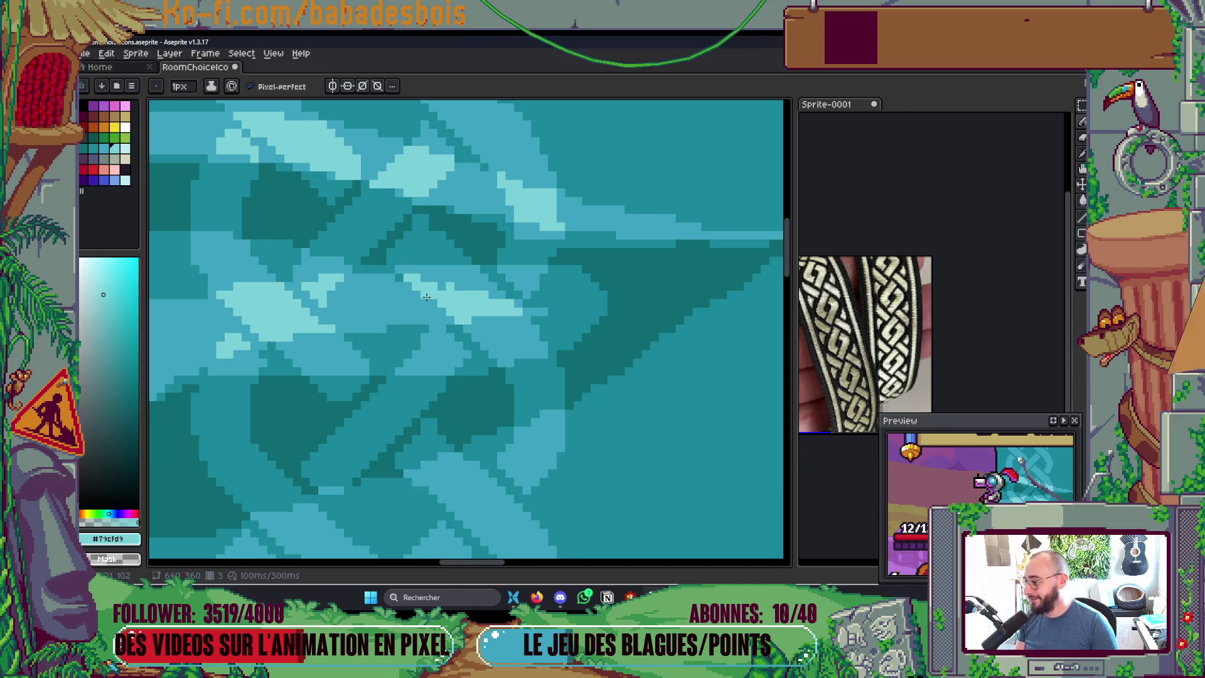
scroll(438, 287, "down", 1)
Step: Save the RoomChoiceIcons .aseprite file and pan to view the whole scene
key("ctrl+s")
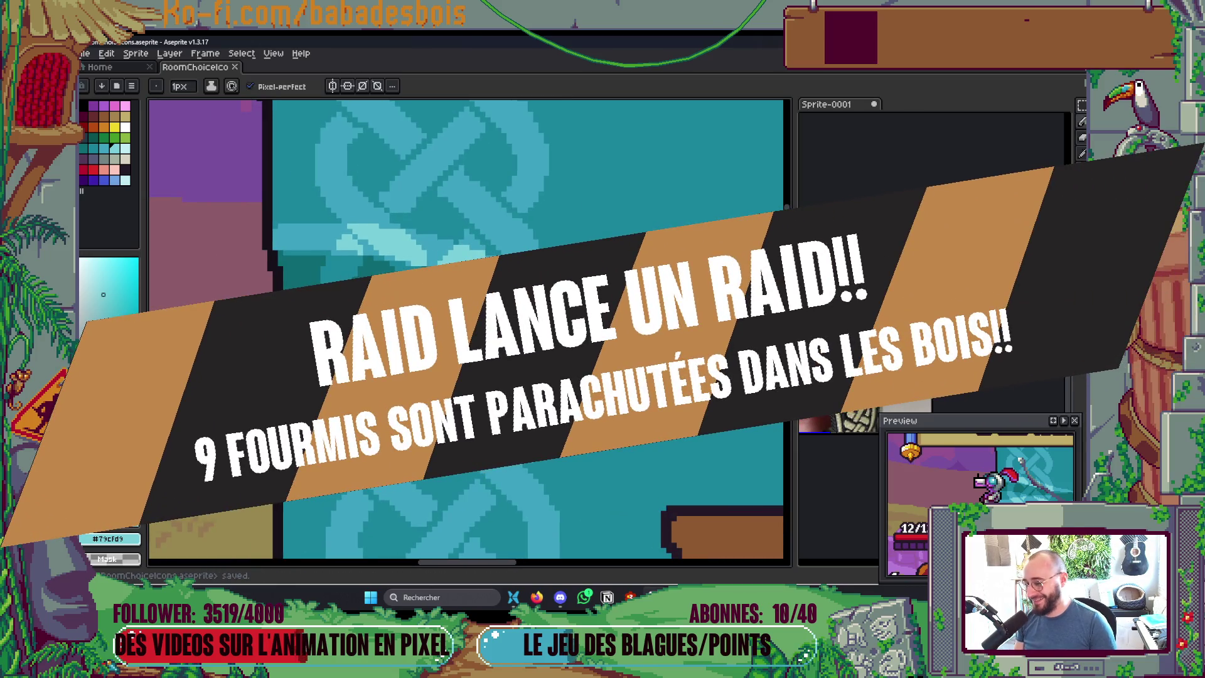
scroll(343, 329, "up", 2)
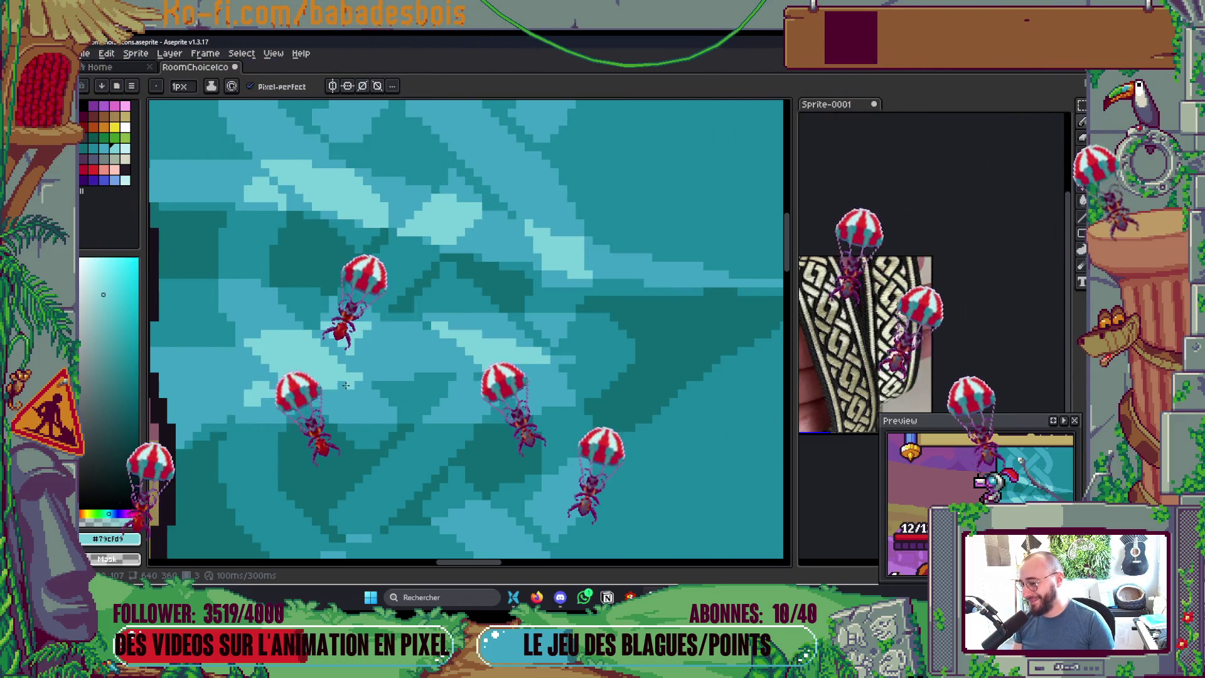
scroll(342, 385, "down", 3)
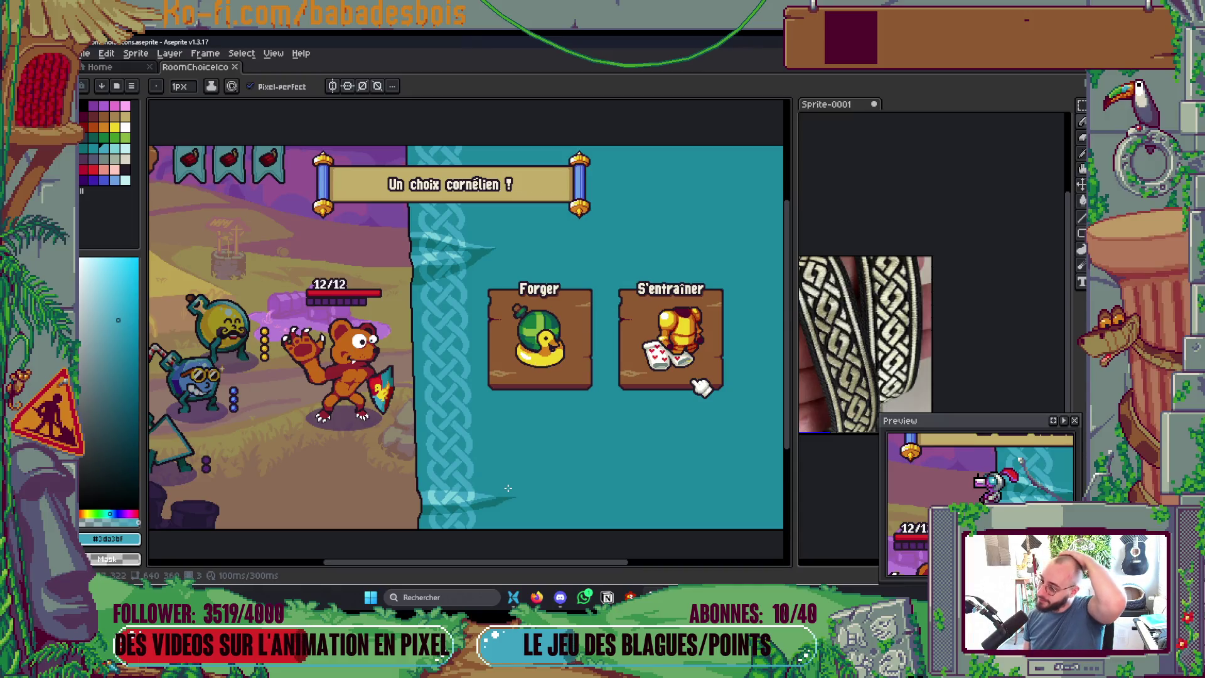
mouse_move(513, 413)
left_mouse_down()
mouse_move(613, 412)
mouse_move(555, 416)
left_mouse_up()
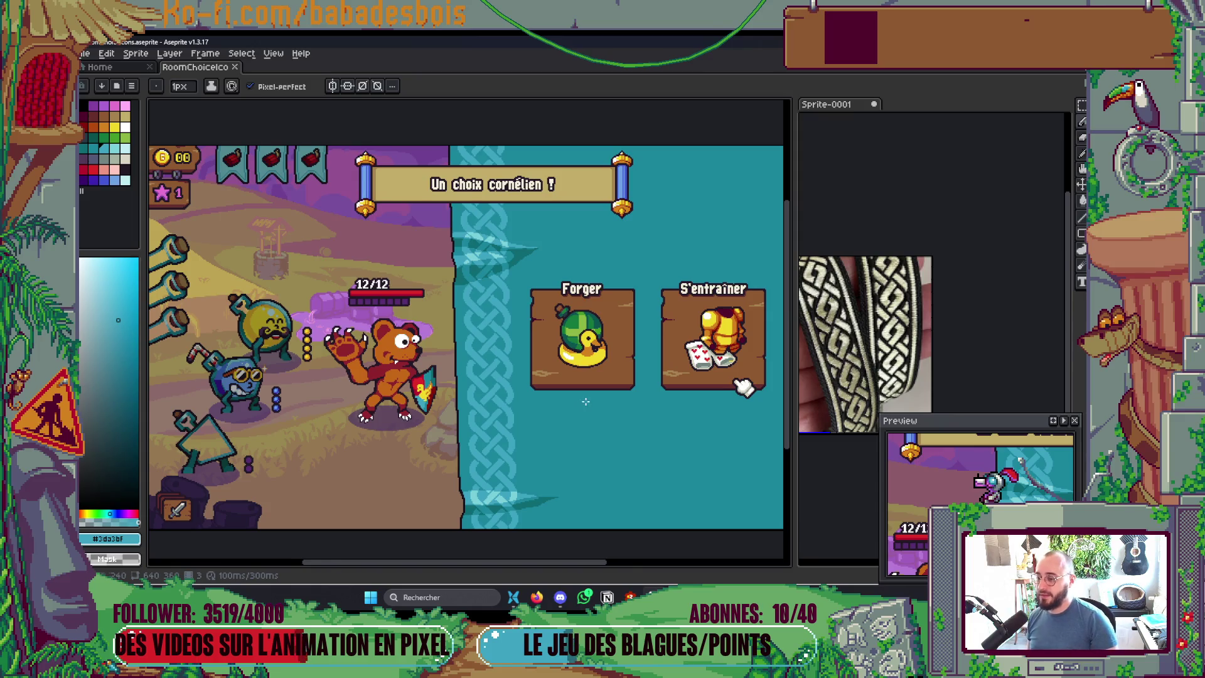
left_click_drag(585, 401, 523, 382)
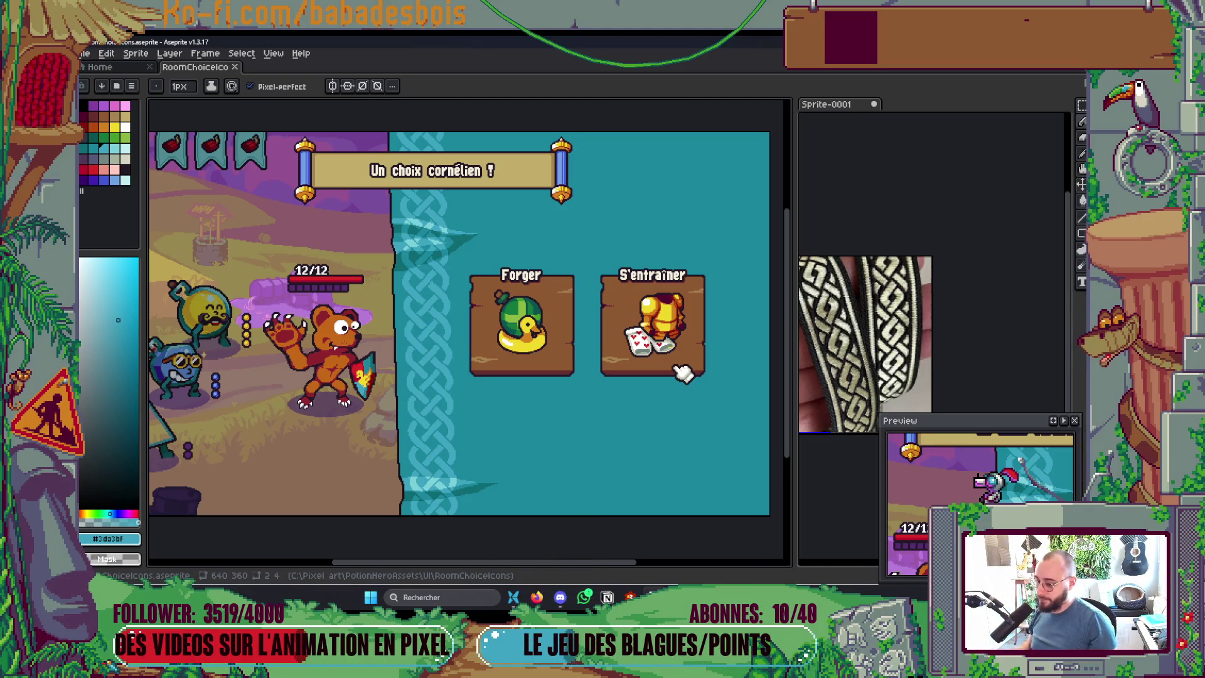
Step: Redraw the cliff edge's outline in black #17111a and save
scroll(379, 489, "up", 5)
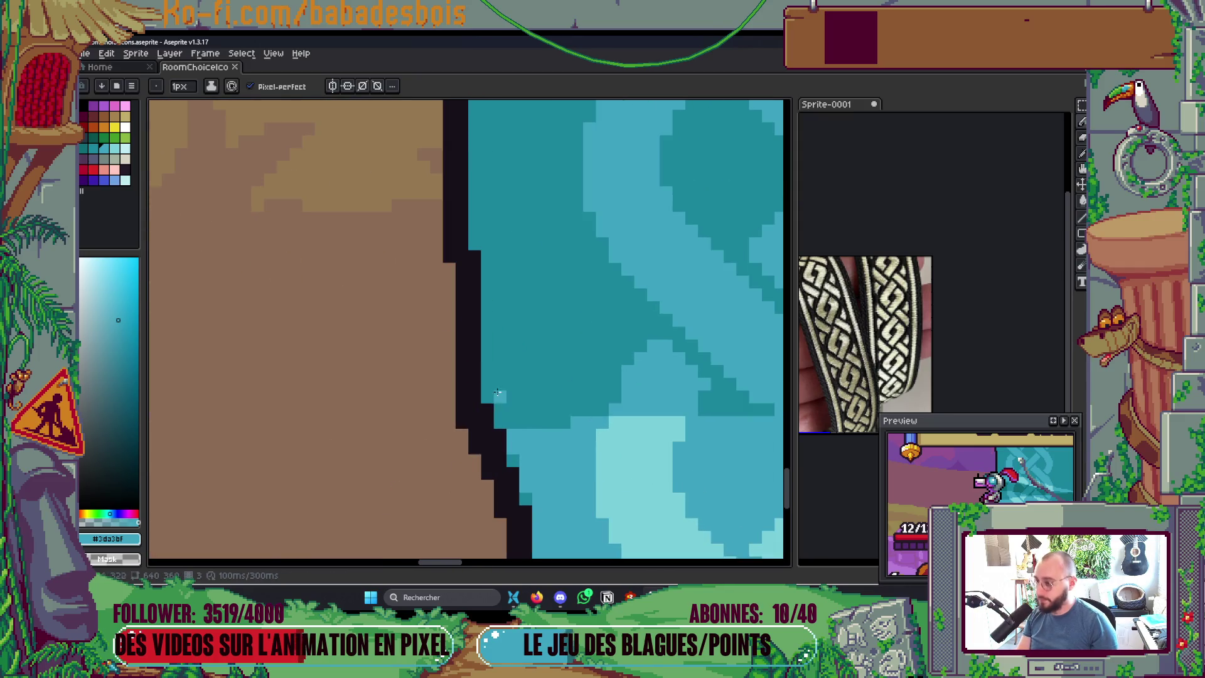
left_click_drag(367, 284, 401, 252)
left_click(492, 379, "alt")
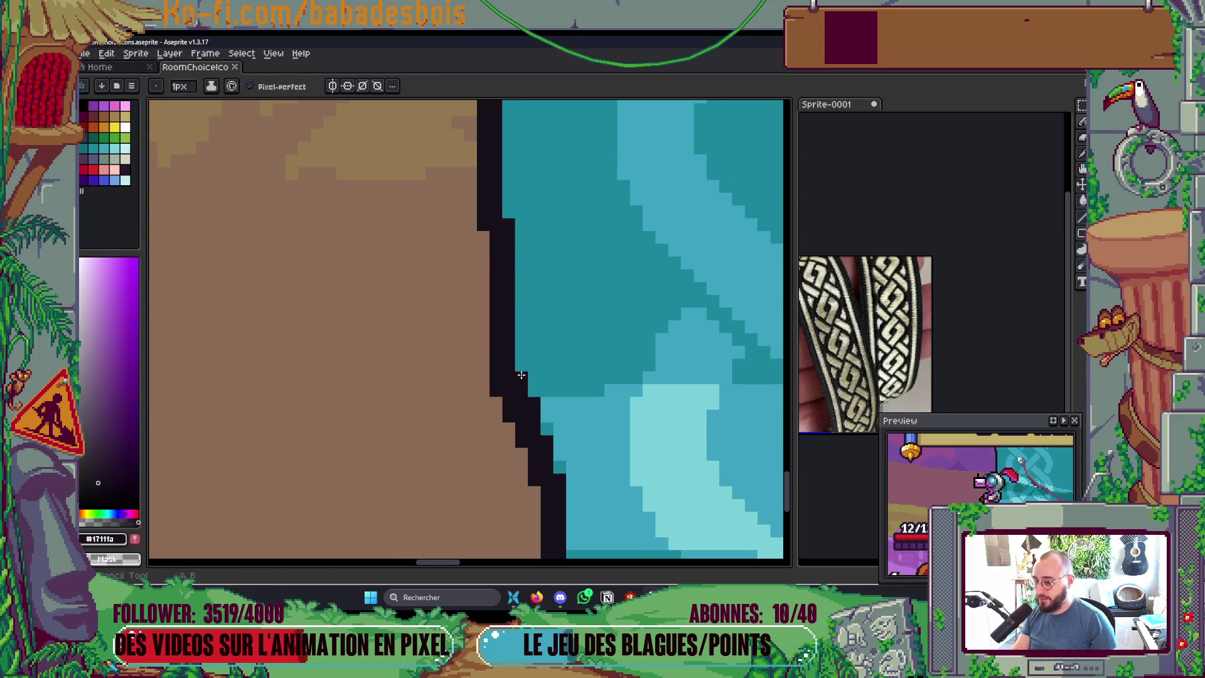
mouse_move(519, 328)
left_mouse_down()
mouse_move(522, 384)
mouse_move(497, 417)
left_mouse_up()
scroll(491, 391, "down", 3)
scroll(491, 392, "up", 1)
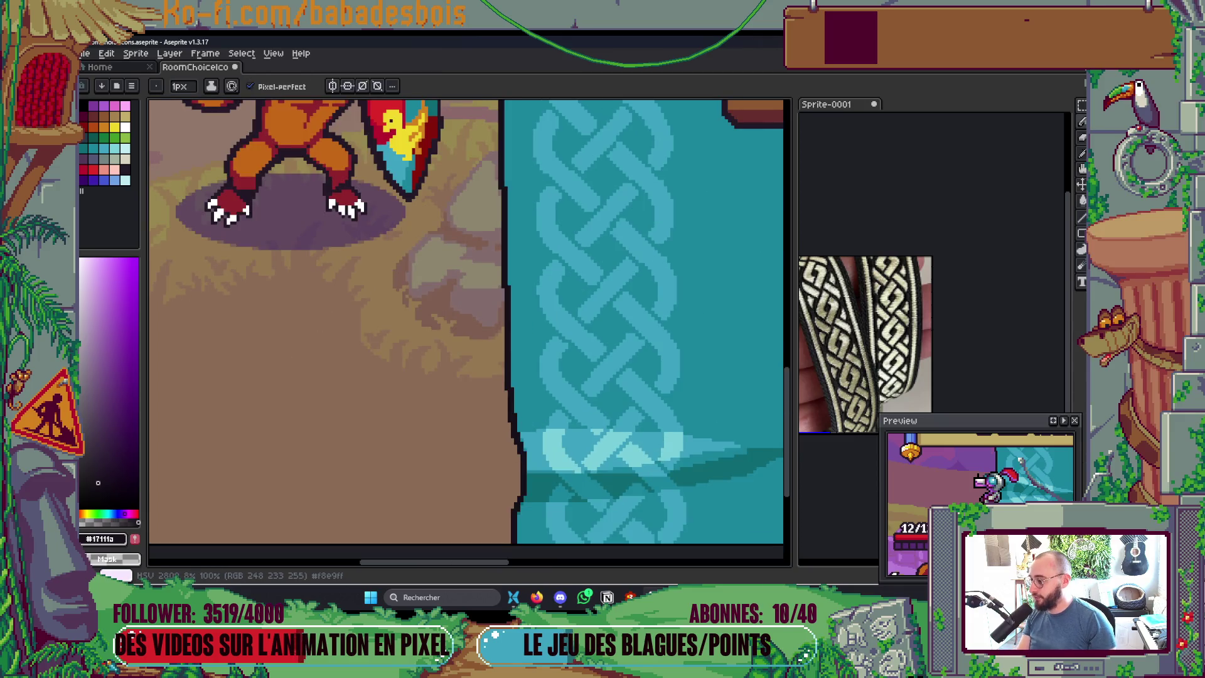
scroll(446, 364, "down", 5)
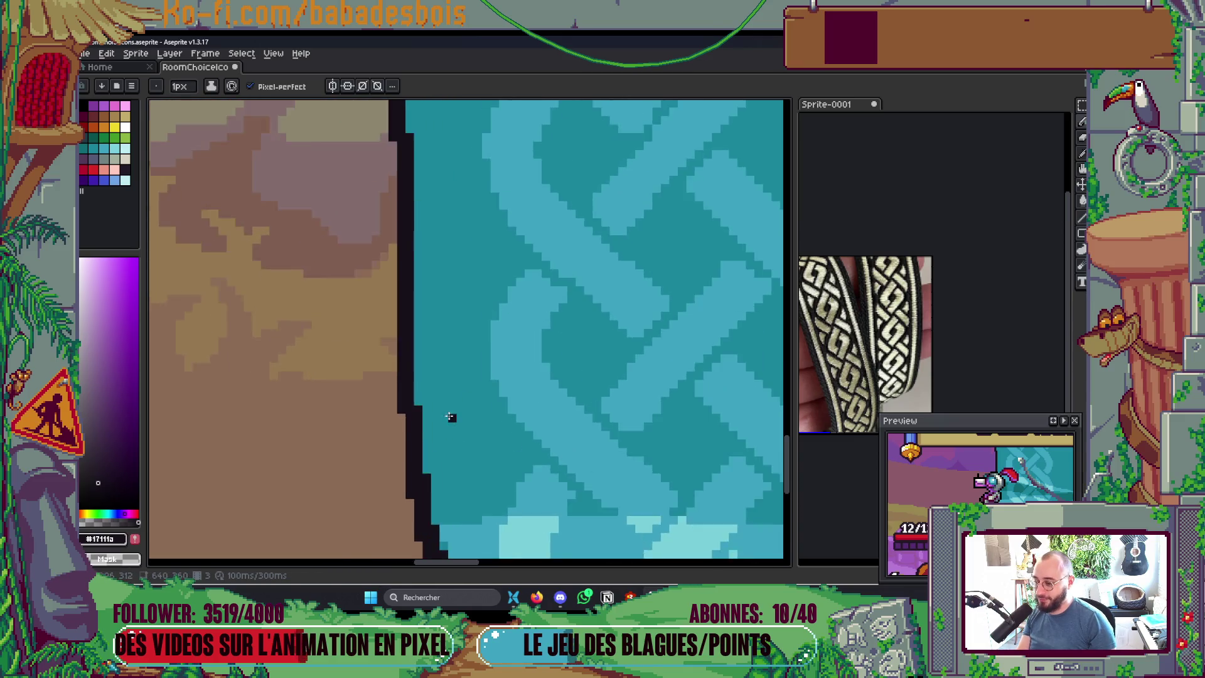
scroll(446, 365, "up", 2)
key("ctrl+s")
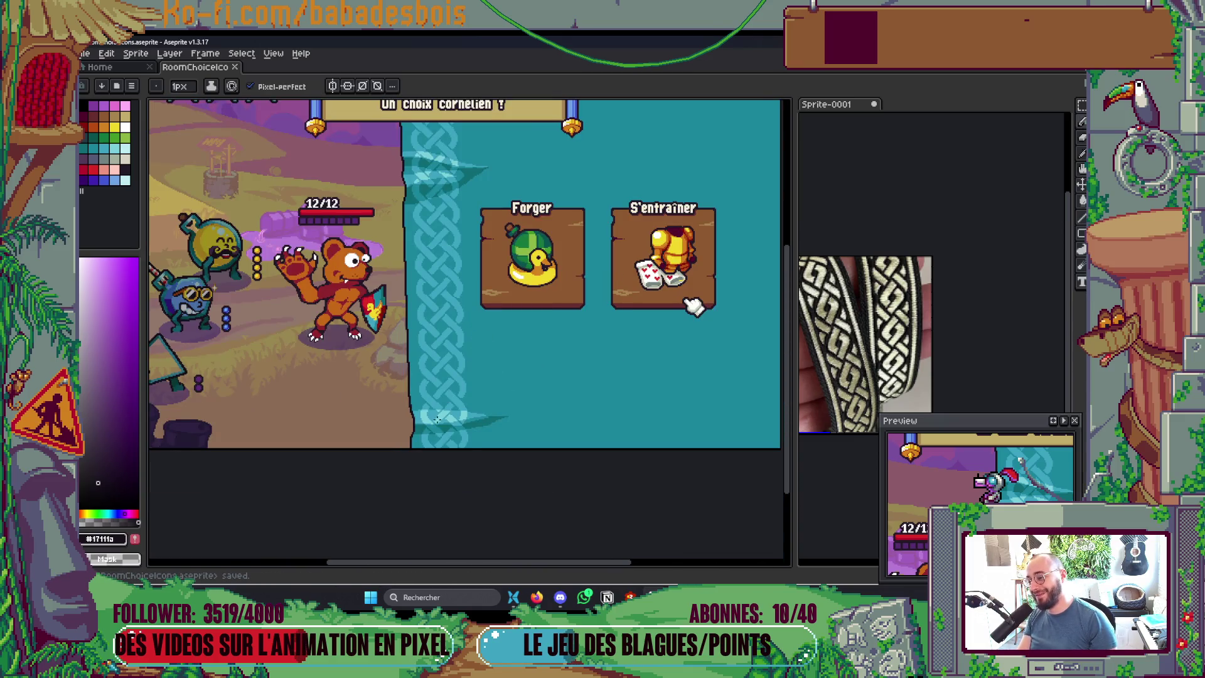
Step: Paint dark teal #0d6a73 shadow along the cliff edge and save again
scroll(402, 424, "up", 4)
scroll(436, 381, "up", 2)
left_click(457, 285, "alt")
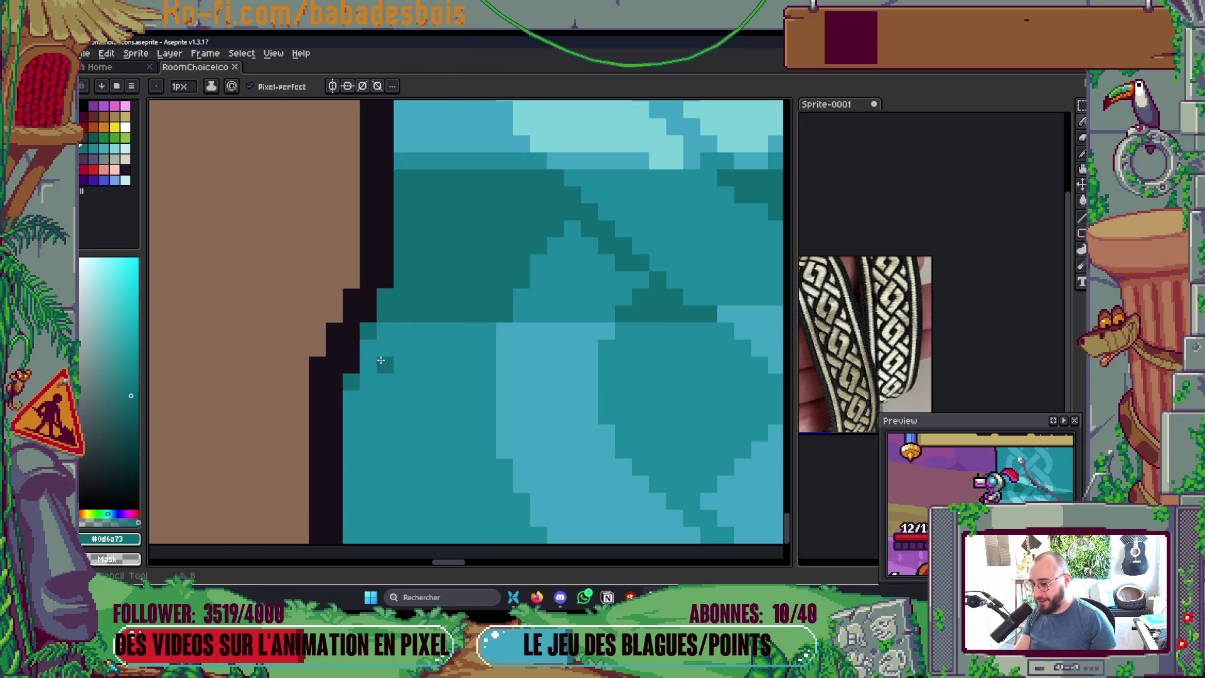
mouse_move(372, 349)
left_mouse_down()
mouse_move(471, 323)
mouse_move(489, 337)
mouse_move(370, 347)
mouse_move(360, 364)
left_mouse_up()
scroll(361, 364, "down", 4)
key("ctrl+s")
scroll(559, 290, "down", 3)
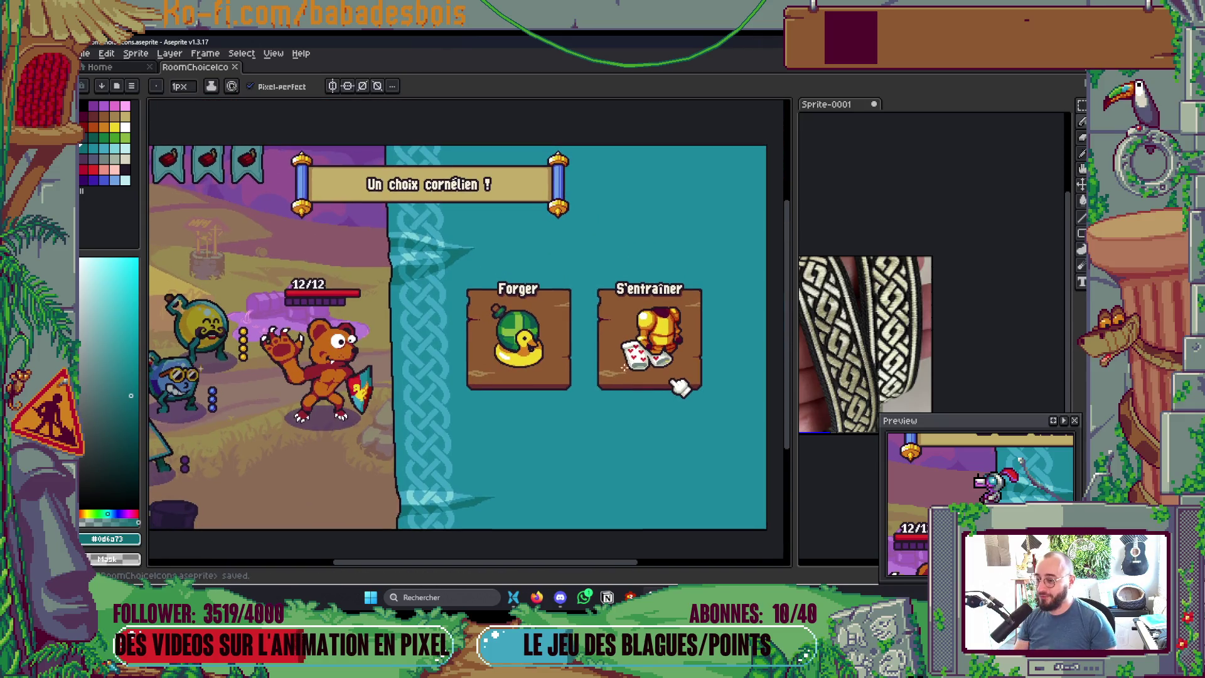
left_click_drag(679, 386, 696, 353)
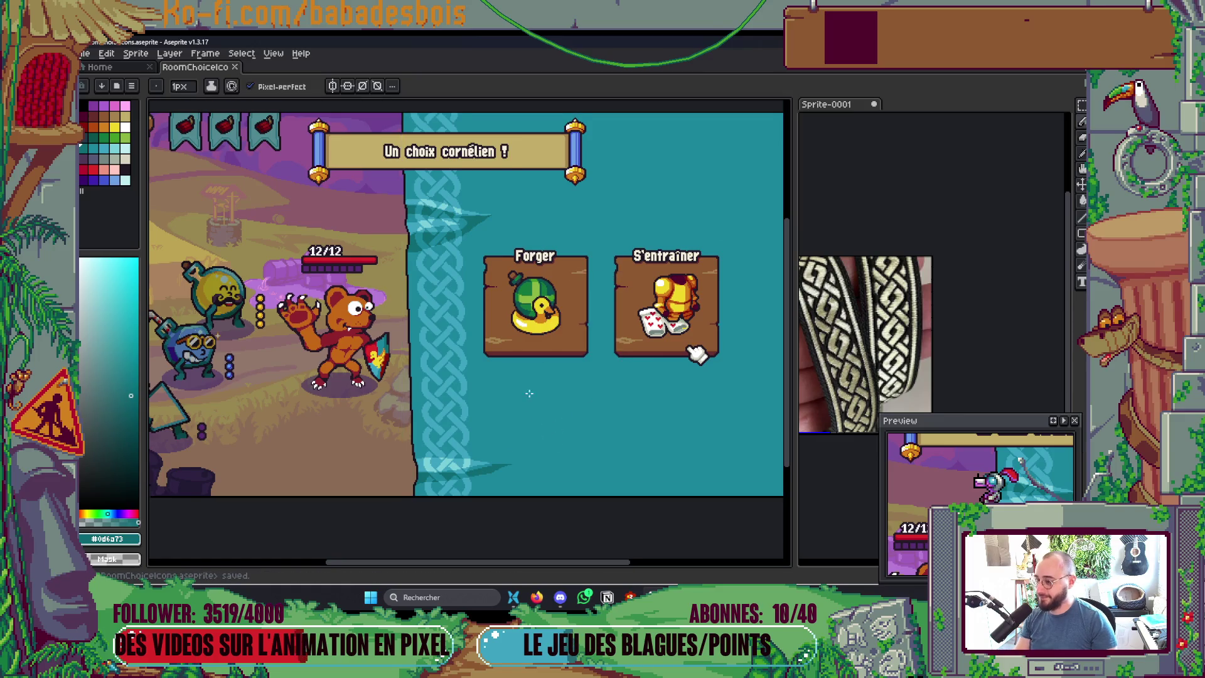
Step: Pick the water's teal, clear the selection, and set a 7px Pencil with Shading ink
left_click_drag(550, 427, 557, 411)
key("i")
left_click(115, 148)
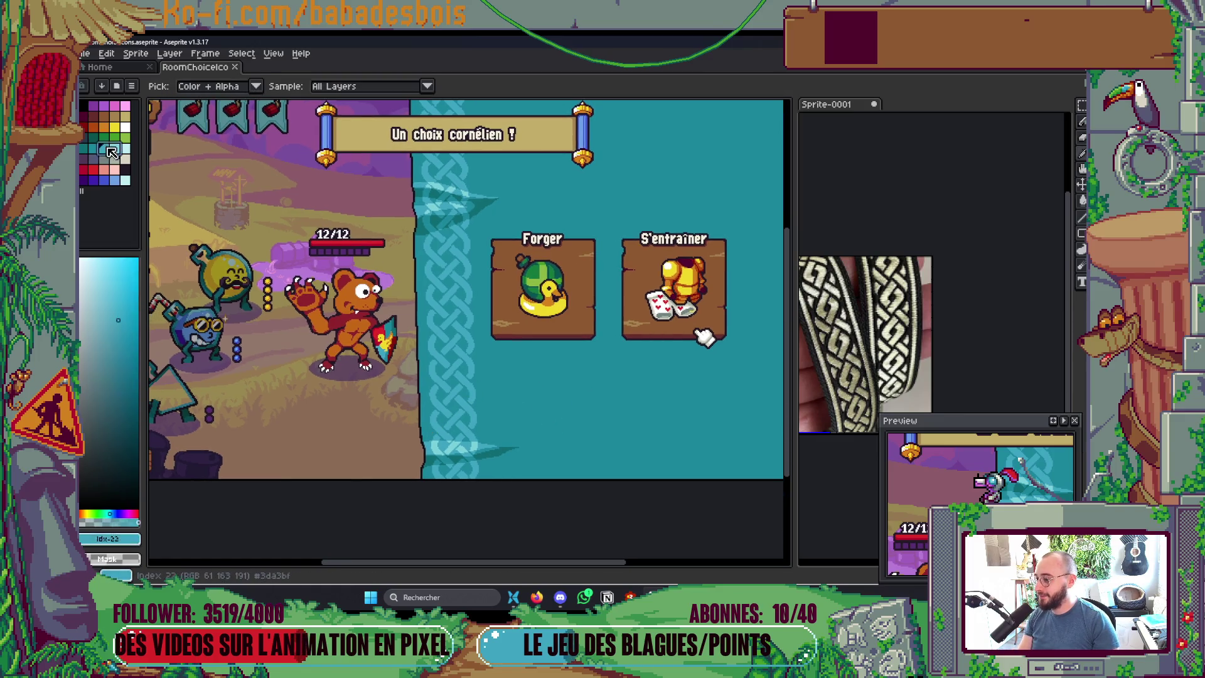
key("b")
key("ctrl+d")
key("plus")
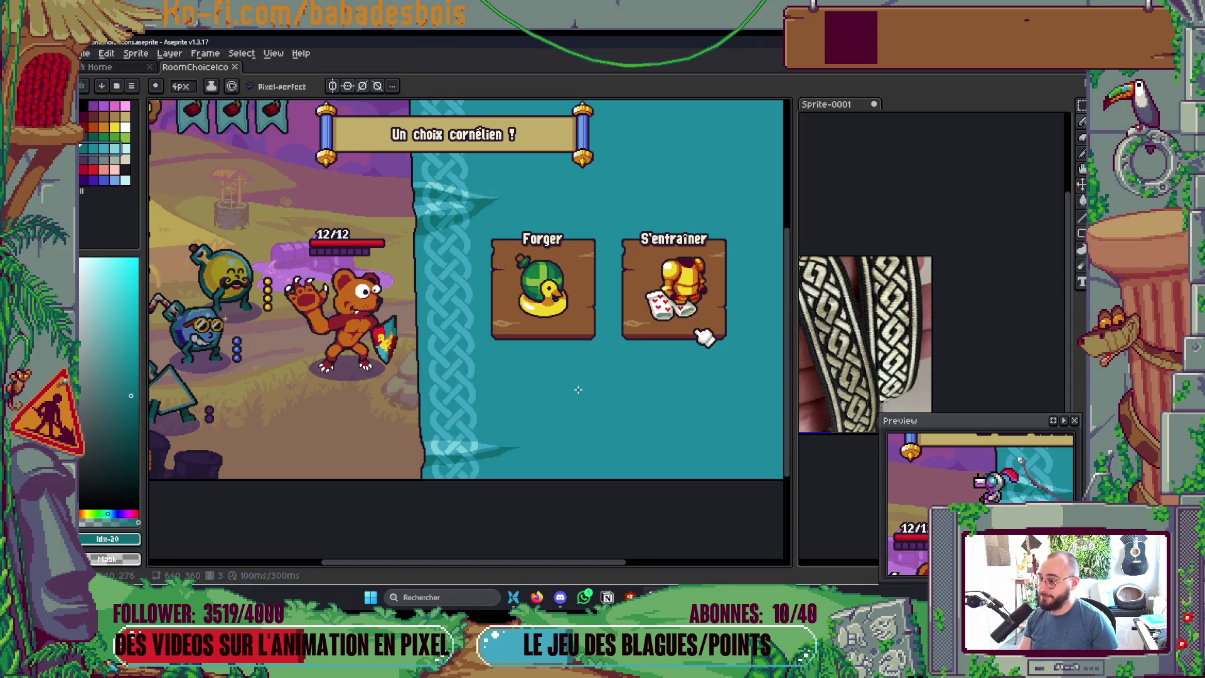
left_click(211, 86)
left_click(242, 149)
mouse_move(569, 235)
left_mouse_down()
mouse_move(537, 249)
mouse_move(372, 255)
left_mouse_up()
scroll(493, 487, "up", 2)
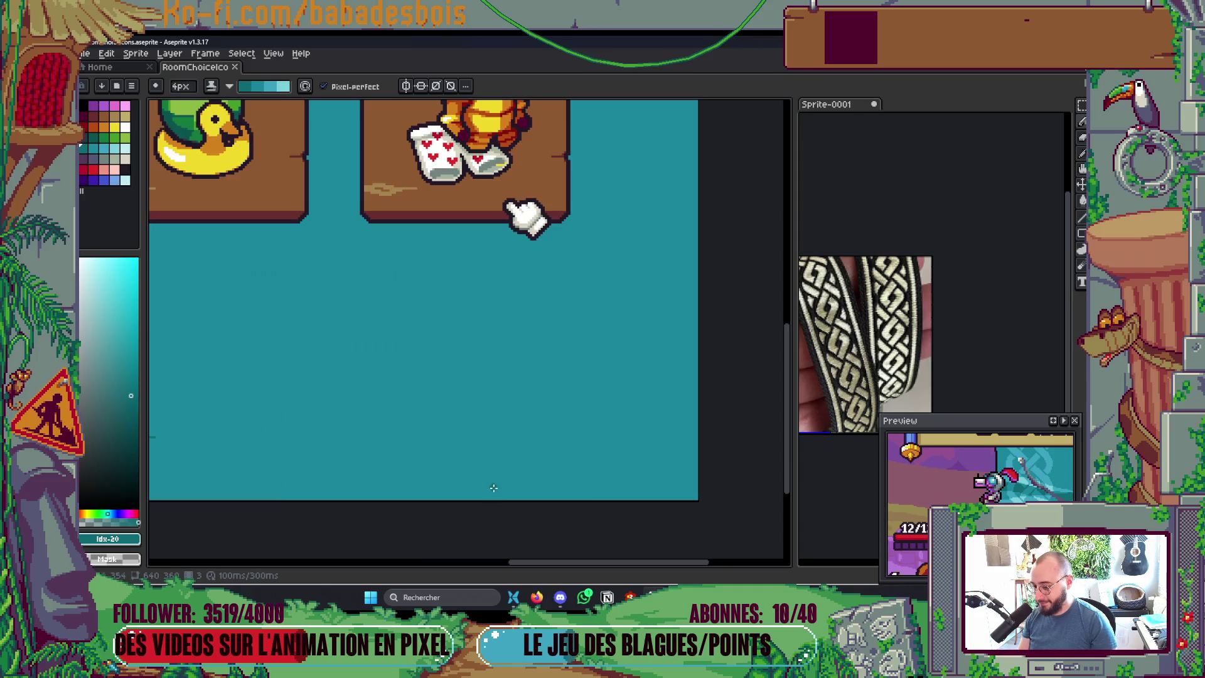
mouse_move(496, 470)
left_mouse_down()
mouse_move(532, 336)
mouse_move(525, 377)
left_mouse_up()
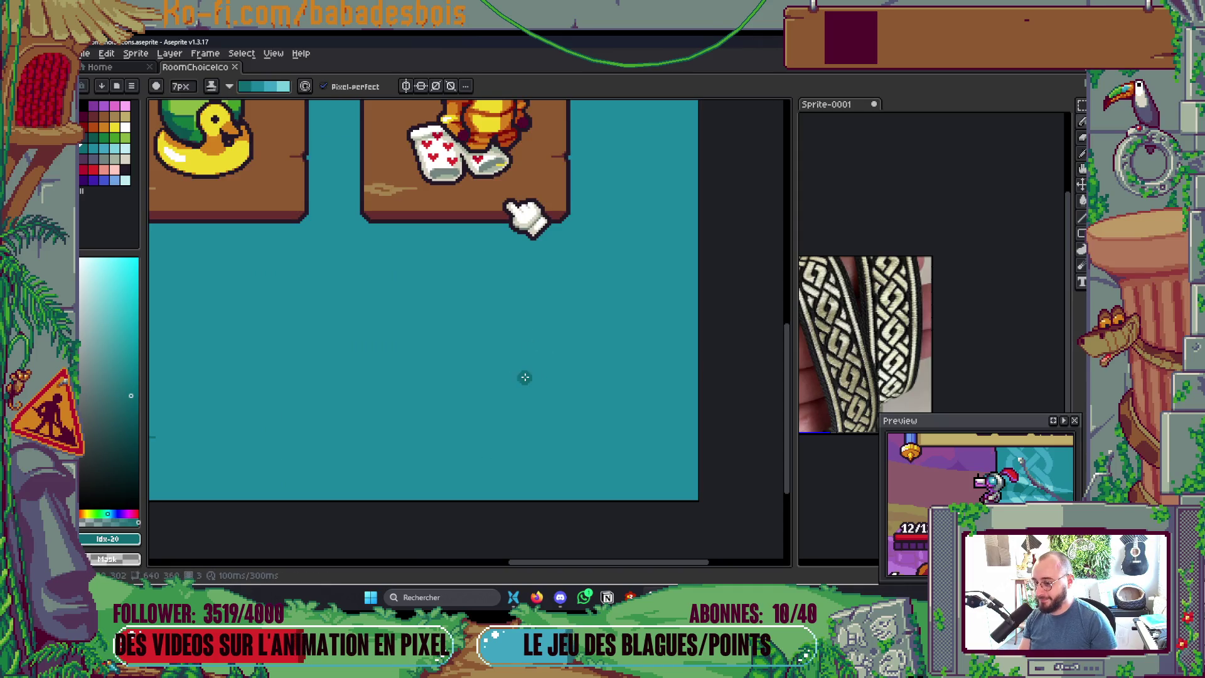
scroll(524, 377, "down", 4)
scroll(520, 383, "up", 2)
scroll(522, 392, "down", 1)
scroll(528, 409, "up", 1)
Step: Paint a dark teal curved stroke up from the canvas bottom, redraw it, and extend it upward
left_click_drag(496, 427, 536, 339)
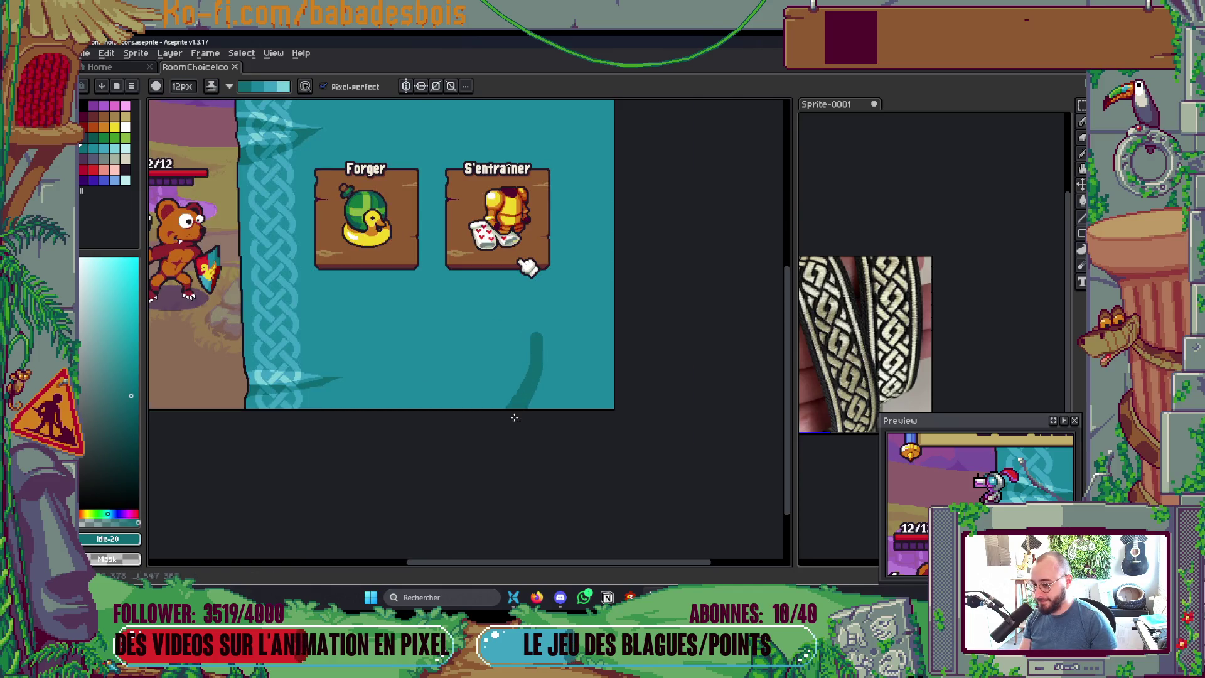
key("ctrl+z")
mouse_move(550, 411)
left_mouse_down()
mouse_move(550, 379)
mouse_move(538, 386)
mouse_move(531, 368)
left_mouse_up()
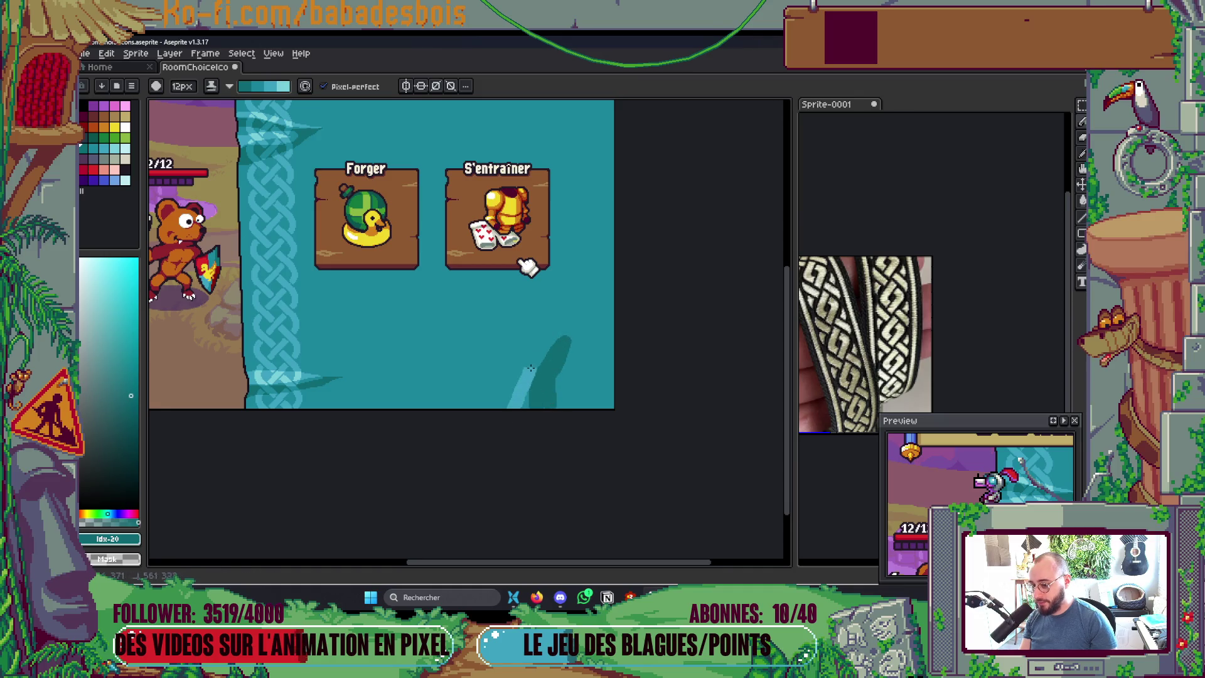
scroll(515, 425, "down", 3)
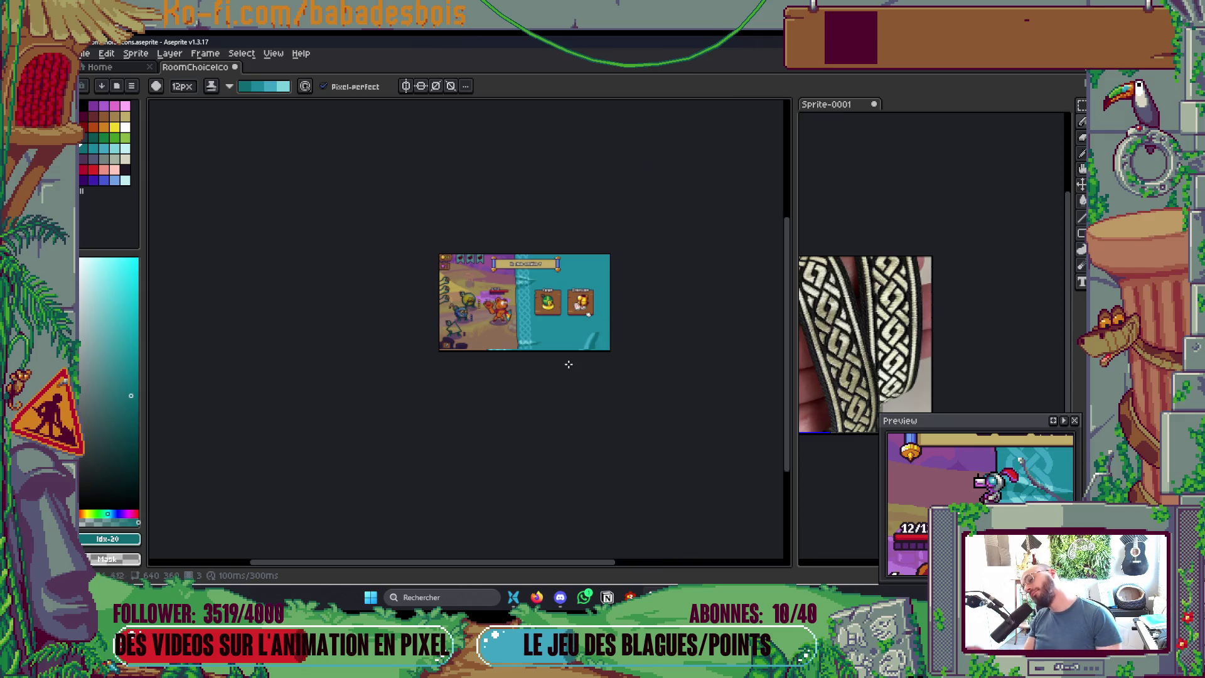
scroll(656, 326, "up", 5)
left_click_drag(658, 290, 680, 234)
scroll(680, 234, "down", 4)
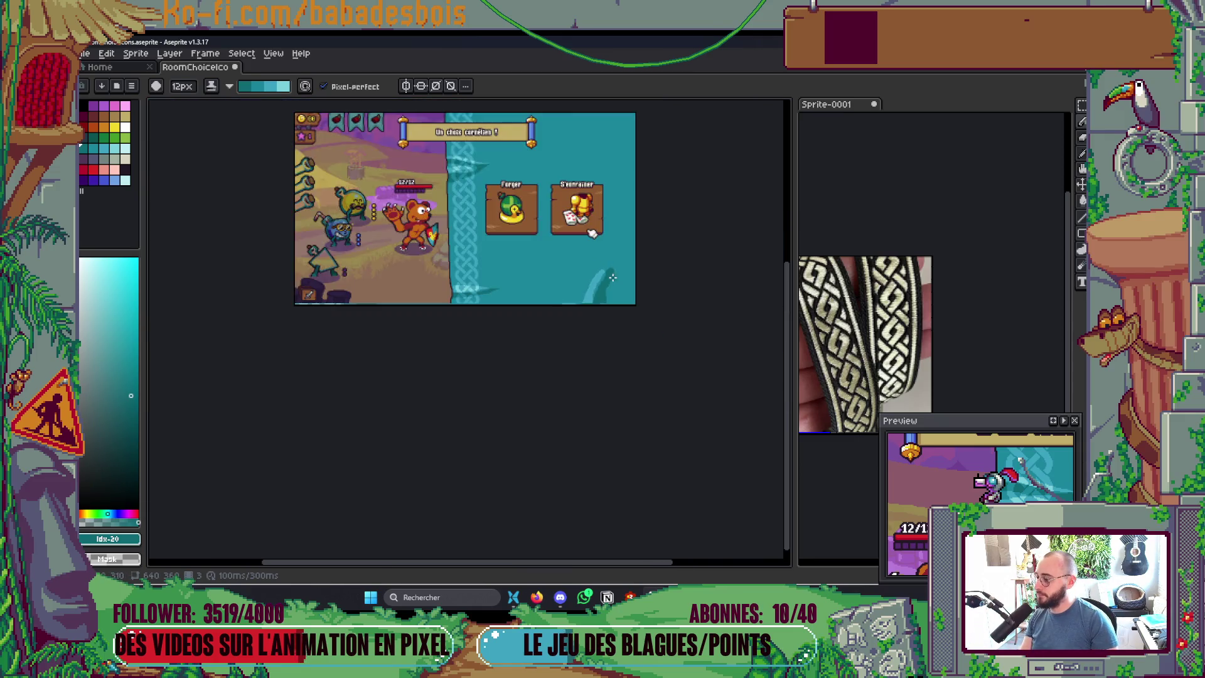
scroll(620, 273, "up", 2)
scroll(615, 370, "down", 2)
scroll(616, 376, "up", 2)
scroll(613, 368, "down", 2)
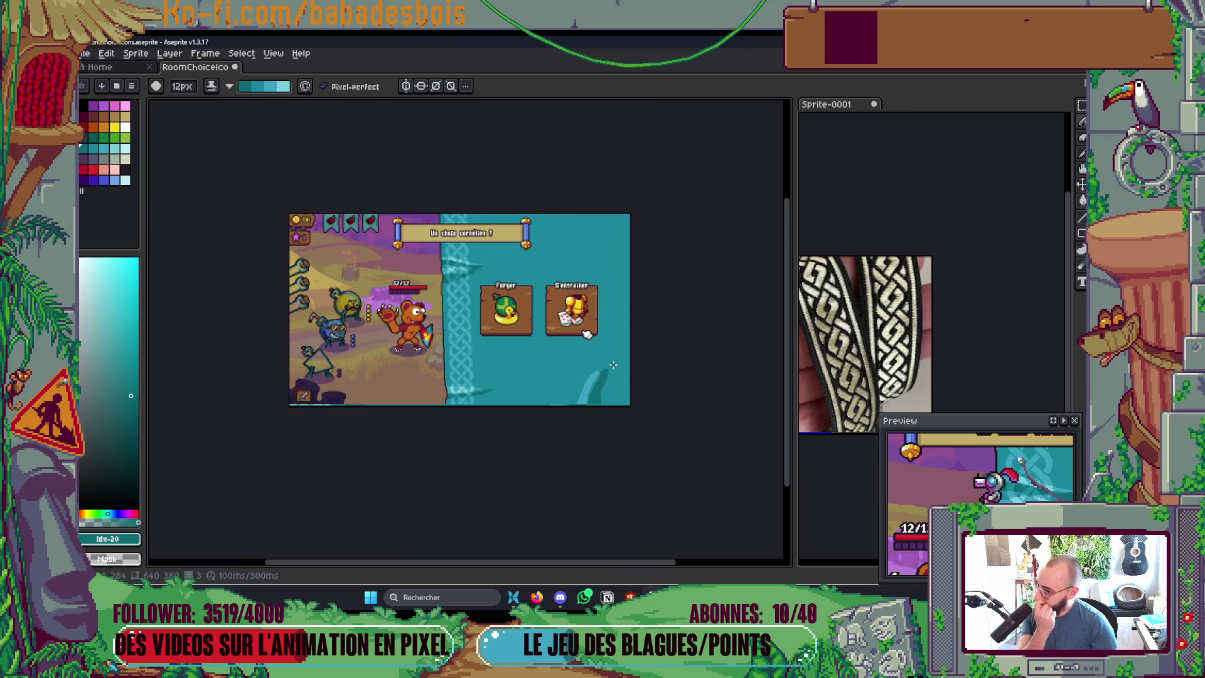
scroll(613, 365, "up", 2)
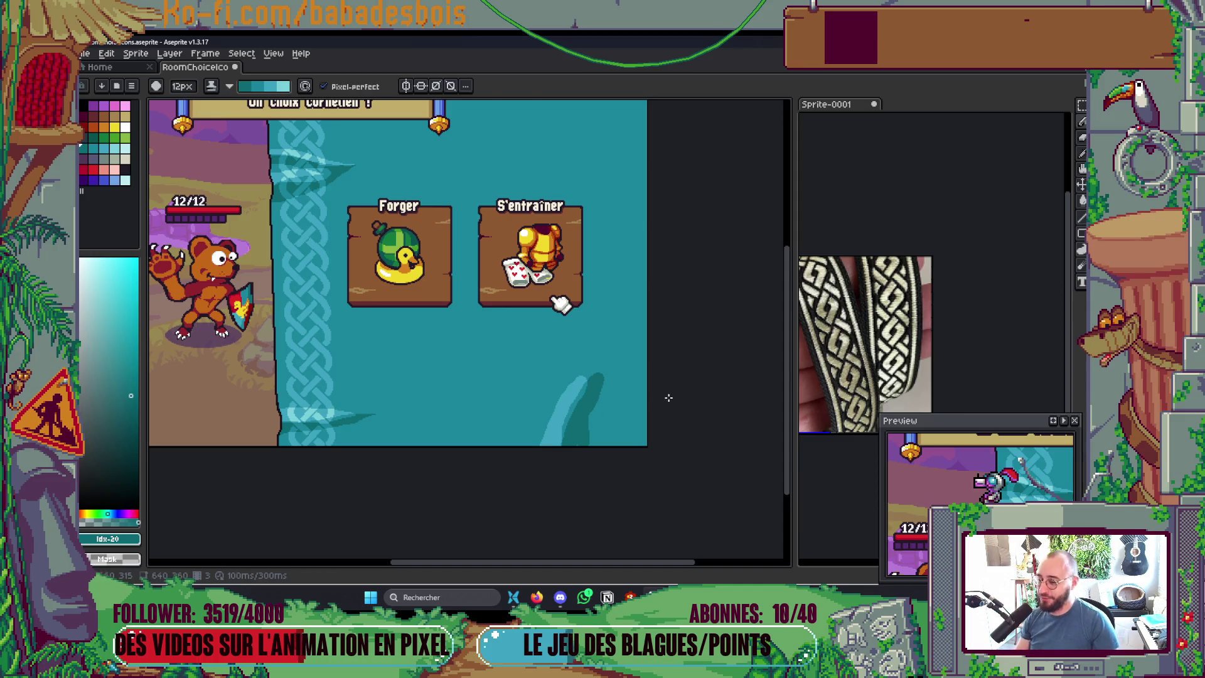
Step: Switch the Pencil's ink from Shading back to Simple Ink
scroll(630, 411, "up", 4)
left_click(211, 86)
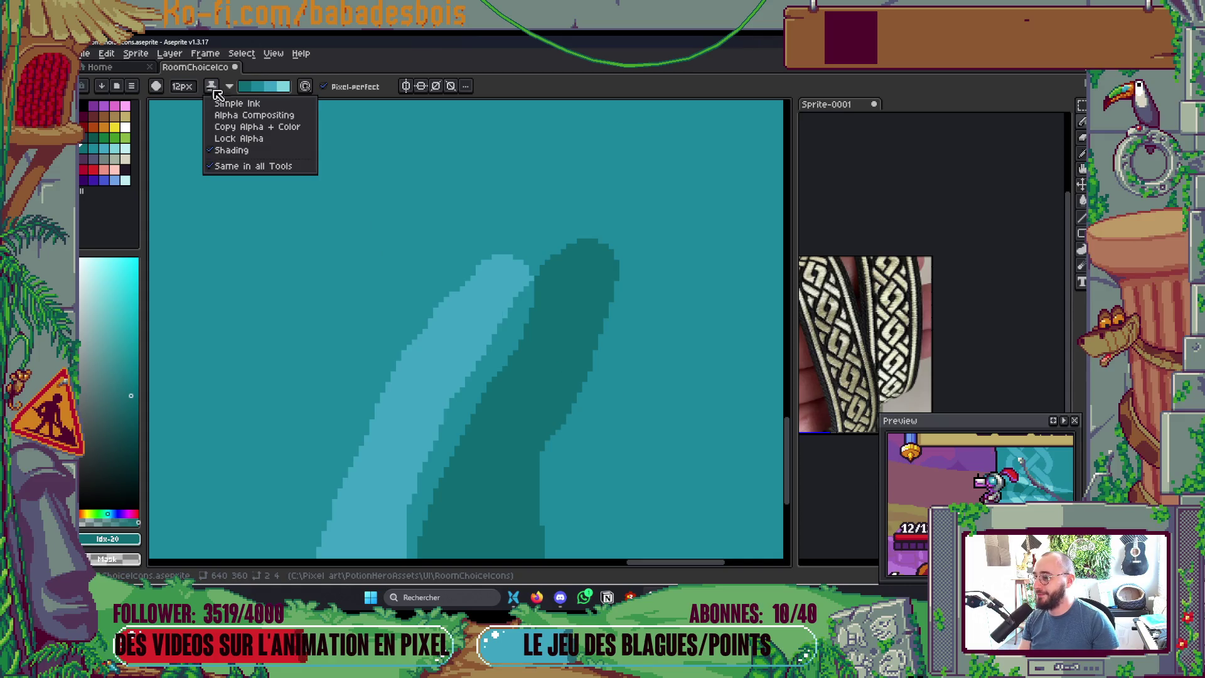
left_click(217, 113)
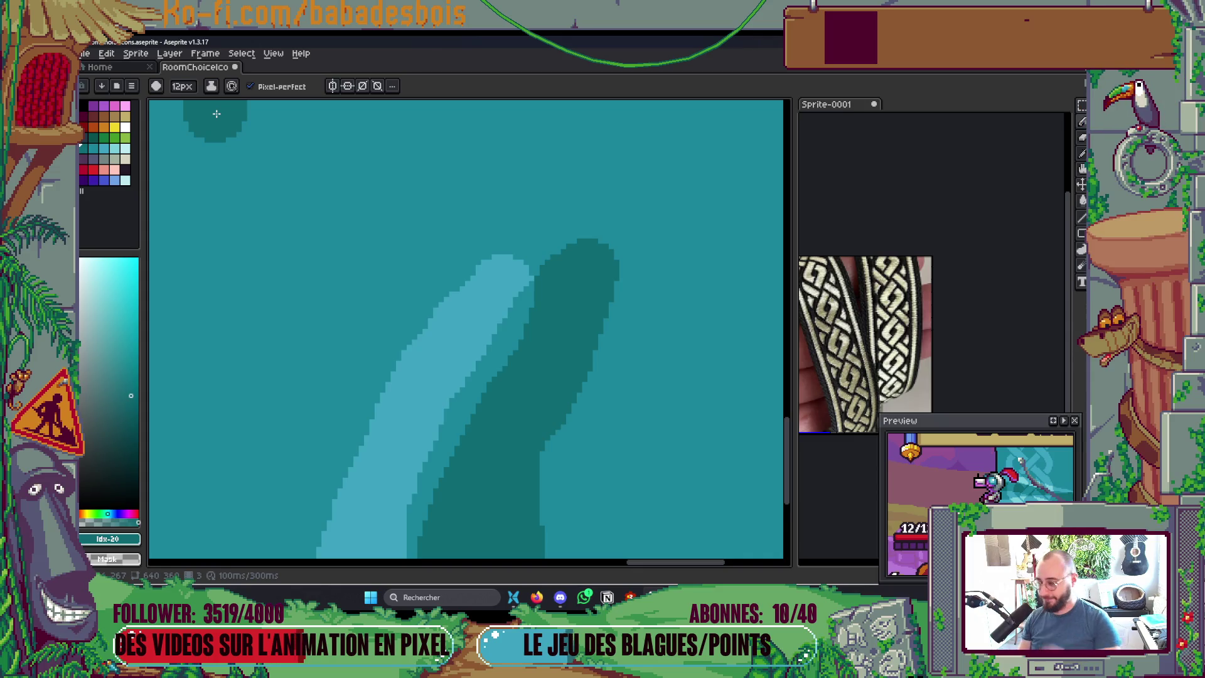
scroll(484, 404, "down", 3)
scroll(550, 390, "up", 2)
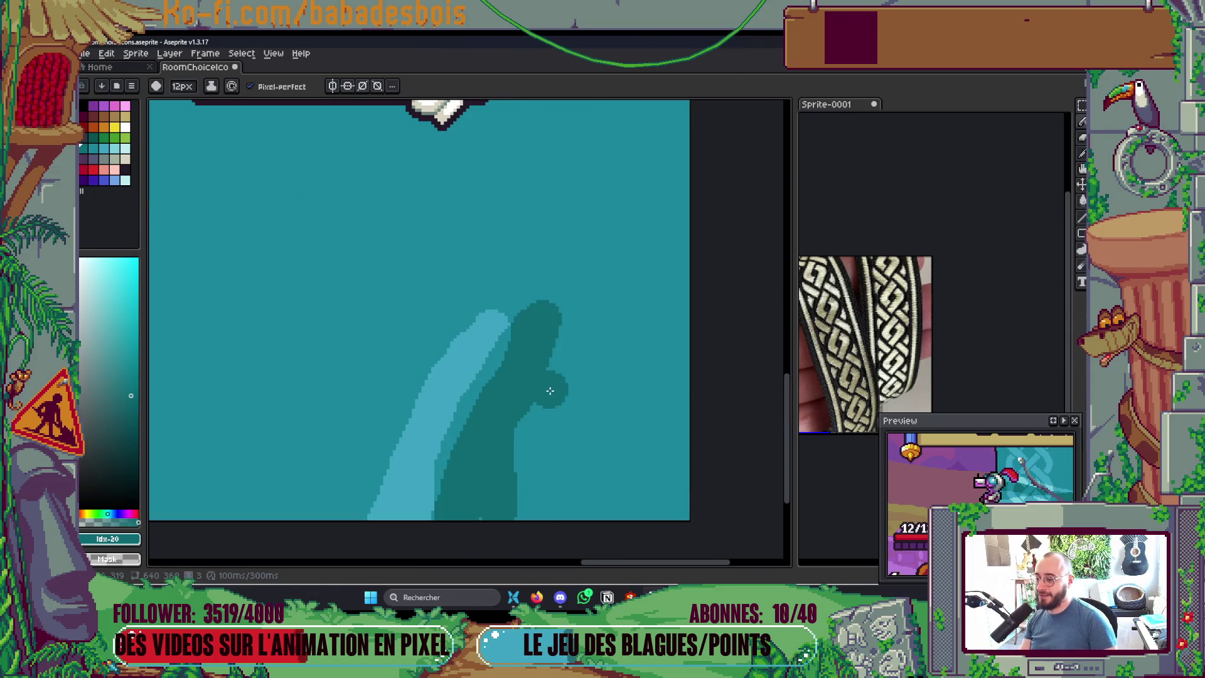
mouse_move(548, 401)
left_mouse_down()
mouse_move(581, 385)
mouse_move(570, 357)
mouse_move(586, 288)
left_mouse_up()
Step: Trim the fin's light and dark edges with background teal #1a869c
left_click(636, 407, "alt")
mouse_move(464, 358)
left_mouse_down()
mouse_move(492, 318)
mouse_move(537, 293)
left_mouse_up()
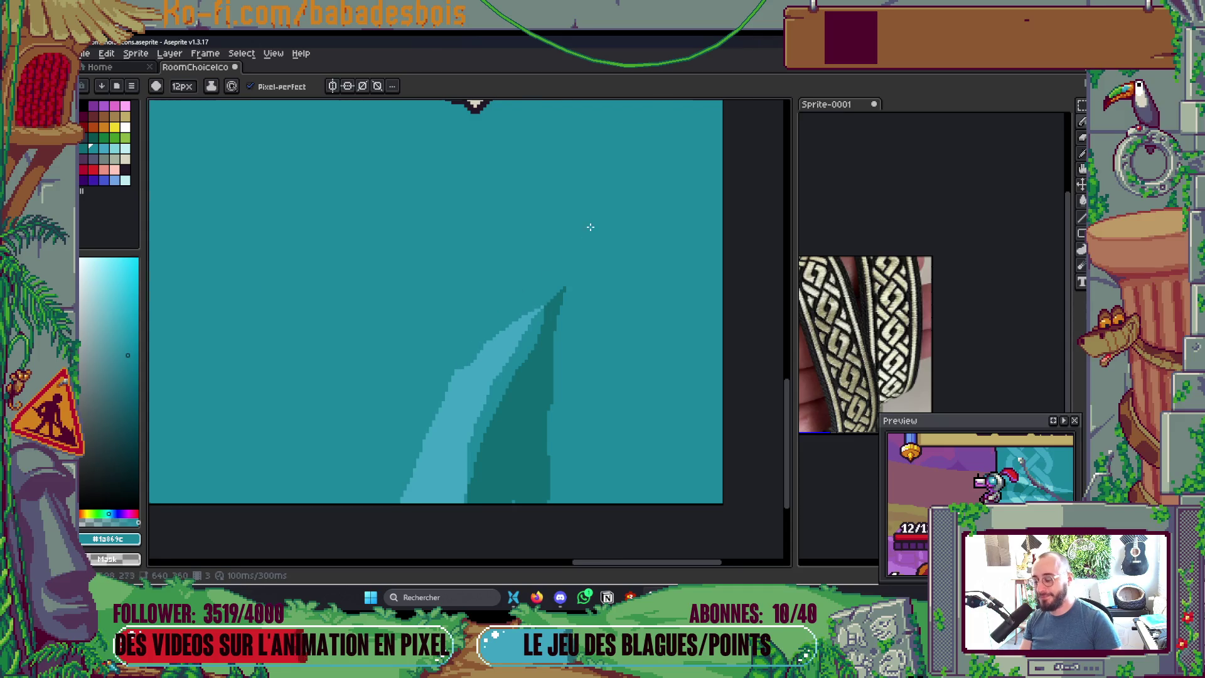
scroll(593, 339, "down", 4)
scroll(593, 339, "up", 6)
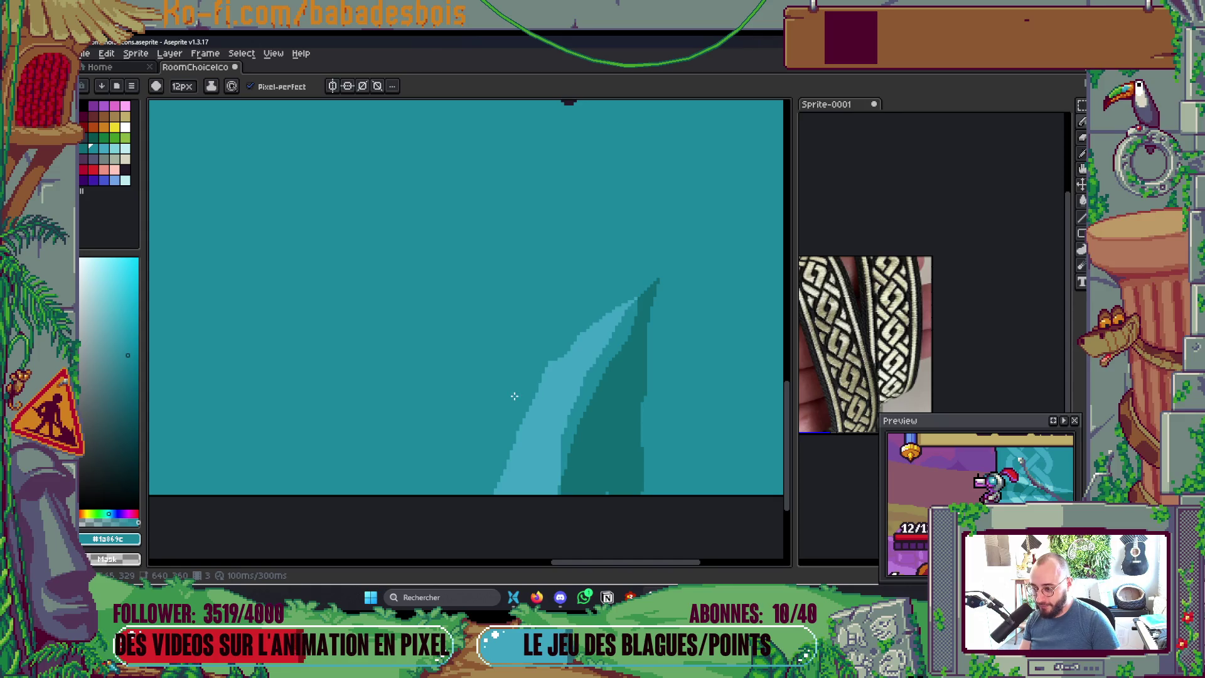
mouse_move(650, 487)
left_mouse_down()
mouse_move(648, 406)
mouse_move(670, 309)
left_mouse_up()
scroll(698, 279, "down", 5)
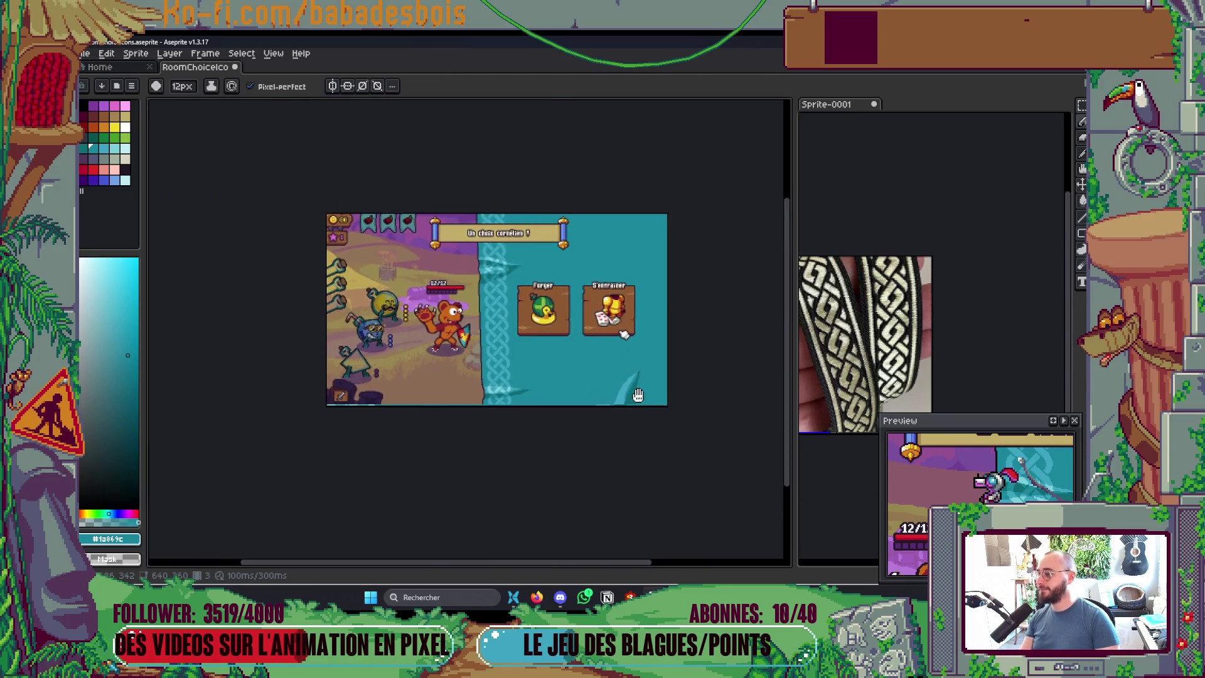
left_click_drag(627, 430, 596, 474)
scroll(614, 466, "up", 4)
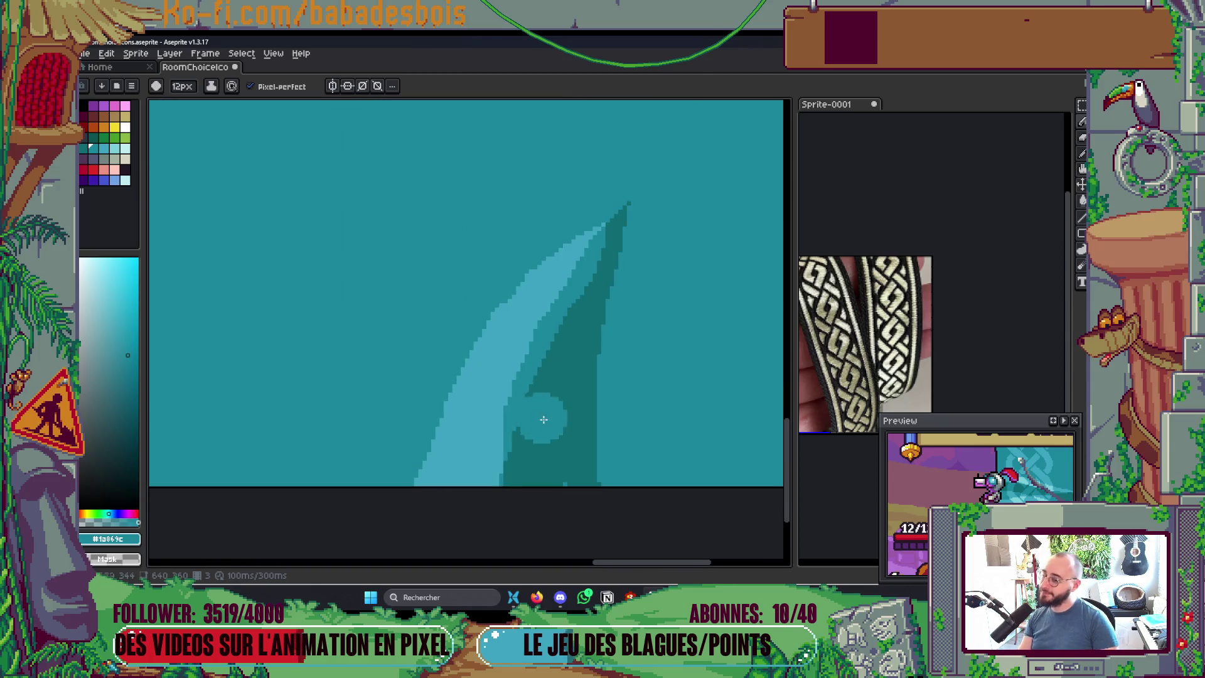
Step: Shrink the brush to 7px and repaint the dark shape from bottom to tip
key("minus")
key("minus")
key("minus")
mouse_move(516, 489)
left_mouse_down()
mouse_move(543, 352)
mouse_move(619, 229)
left_mouse_up()
scroll(628, 220, "down", 5)
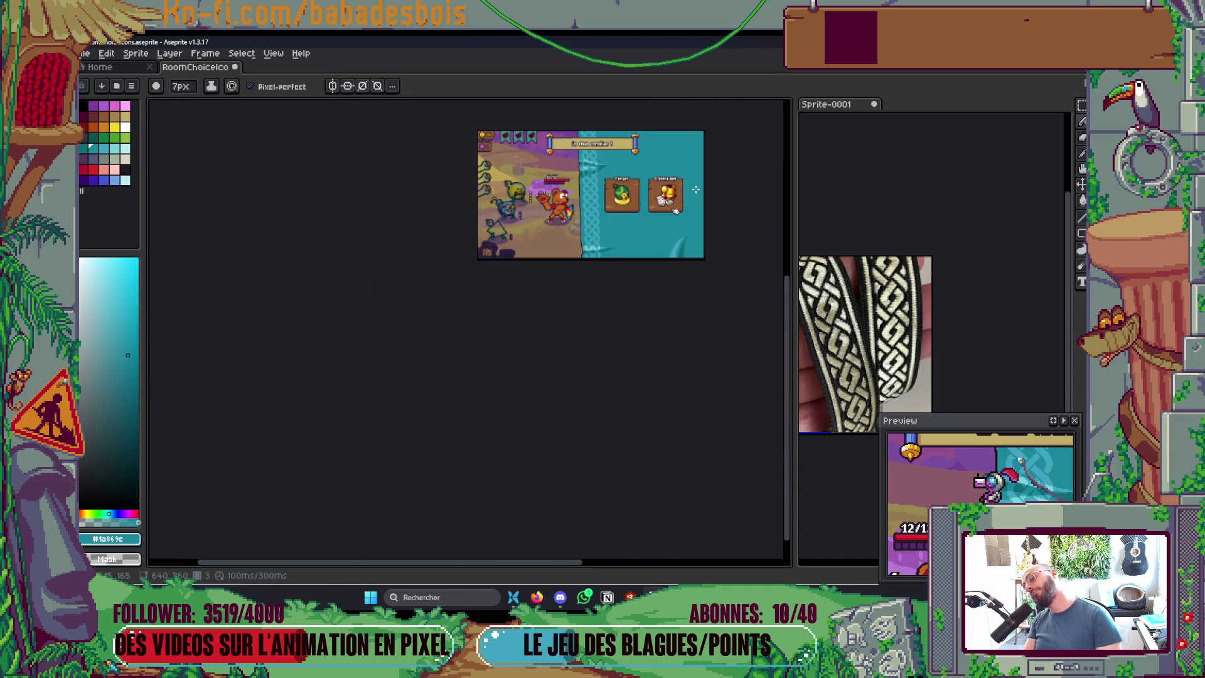
scroll(695, 189, "up", 1)
left_click_drag(682, 273, 661, 335)
scroll(657, 356, "up", 3)
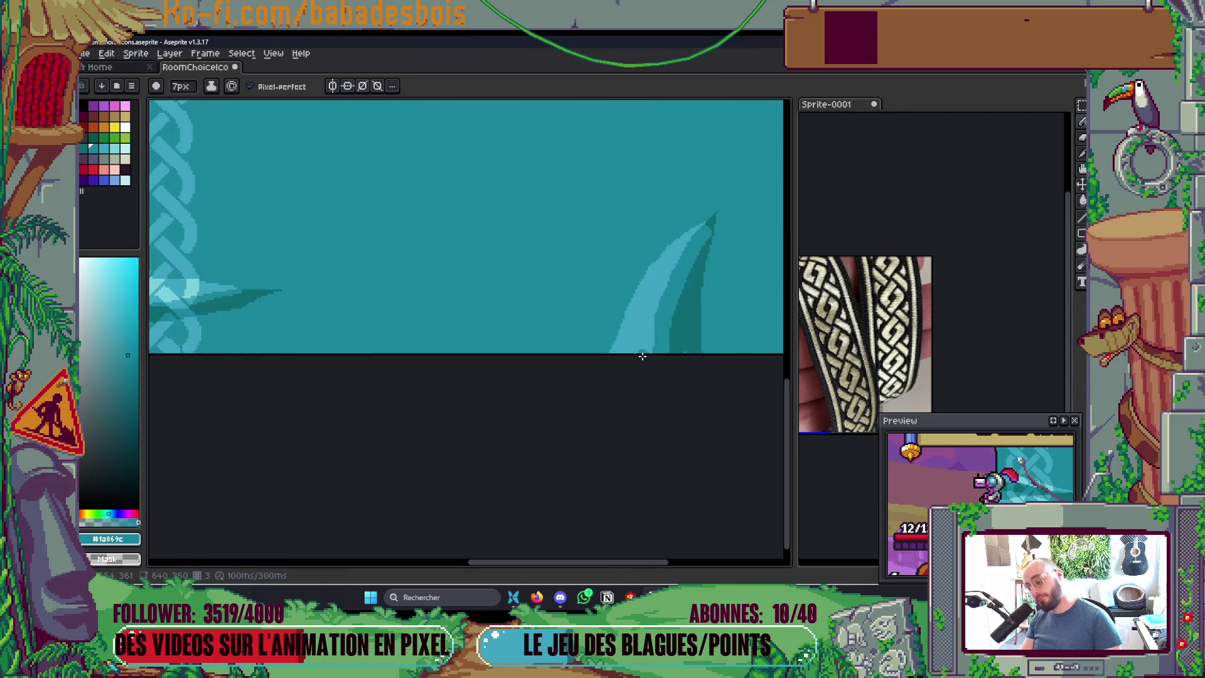
scroll(594, 288, "up", 2)
Step: Paint a light #3da3bf band down the fin and a dark #0d6a73 right edge up to the tip
left_click(597, 236, "alt")
mouse_move(656, 187)
left_mouse_down()
mouse_move(646, 207)
mouse_move(692, 343)
left_mouse_up()
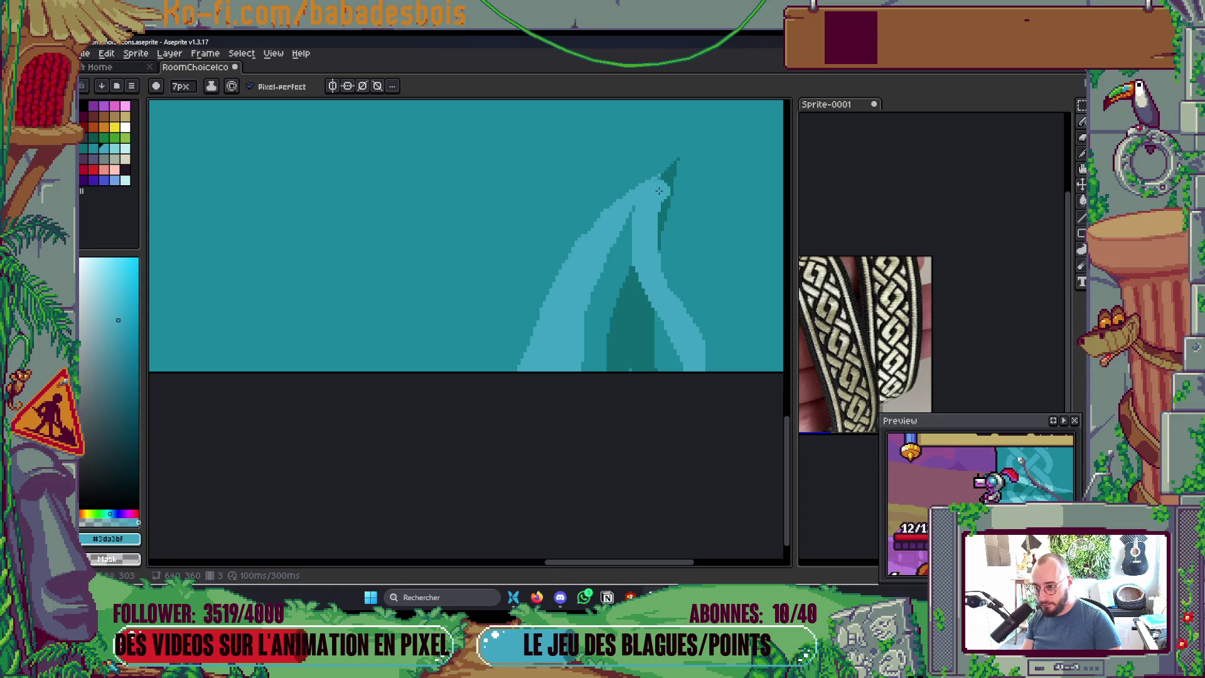
left_click(667, 210, "alt")
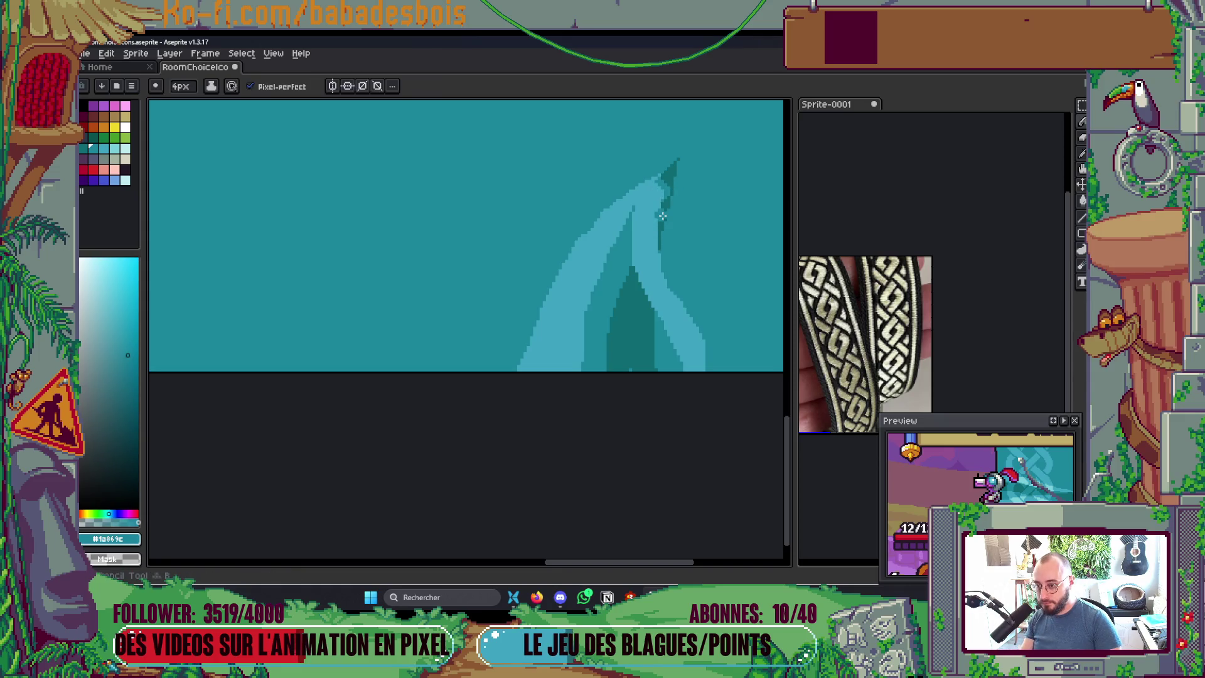
left_click(662, 214, "alt")
left_click_drag(662, 223, 729, 386)
left_click_drag(666, 231, 701, 298)
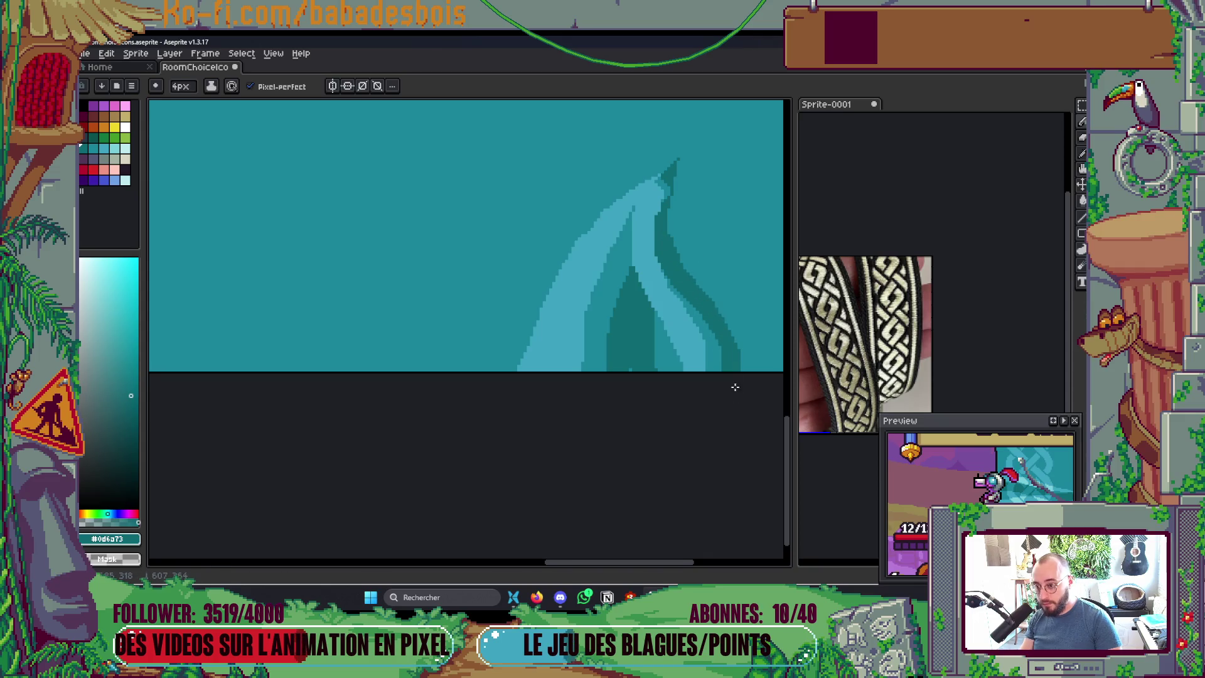
scroll(734, 387, "down", 5)
scroll(672, 401, "up", 2)
scroll(679, 361, "down", 2)
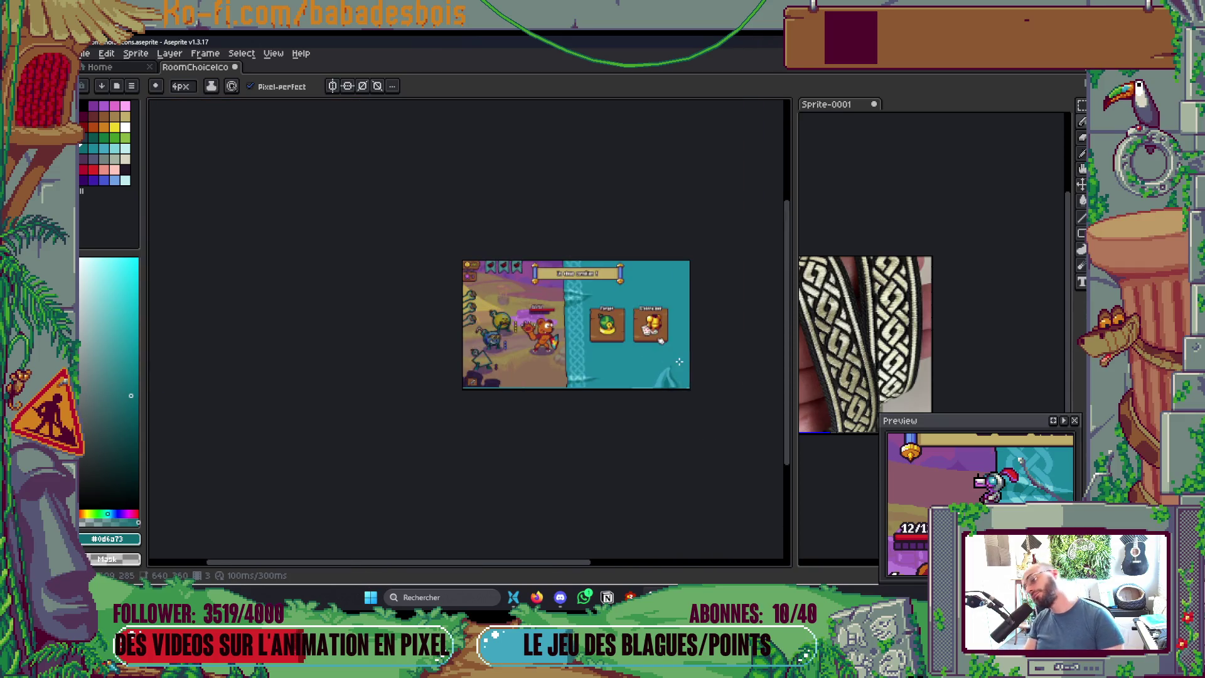
scroll(678, 361, "up", 4)
mouse_move(558, 372)
left_mouse_down()
mouse_move(580, 272)
mouse_move(527, 280)
mouse_move(527, 186)
left_mouse_up()
scroll(564, 251, "down", 2)
scroll(586, 295, "up", 3)
Step: Cover the fin's dark tip with background teal and lighten its dark centre
left_click(602, 304, "alt")
scroll(567, 151, "down", 5)
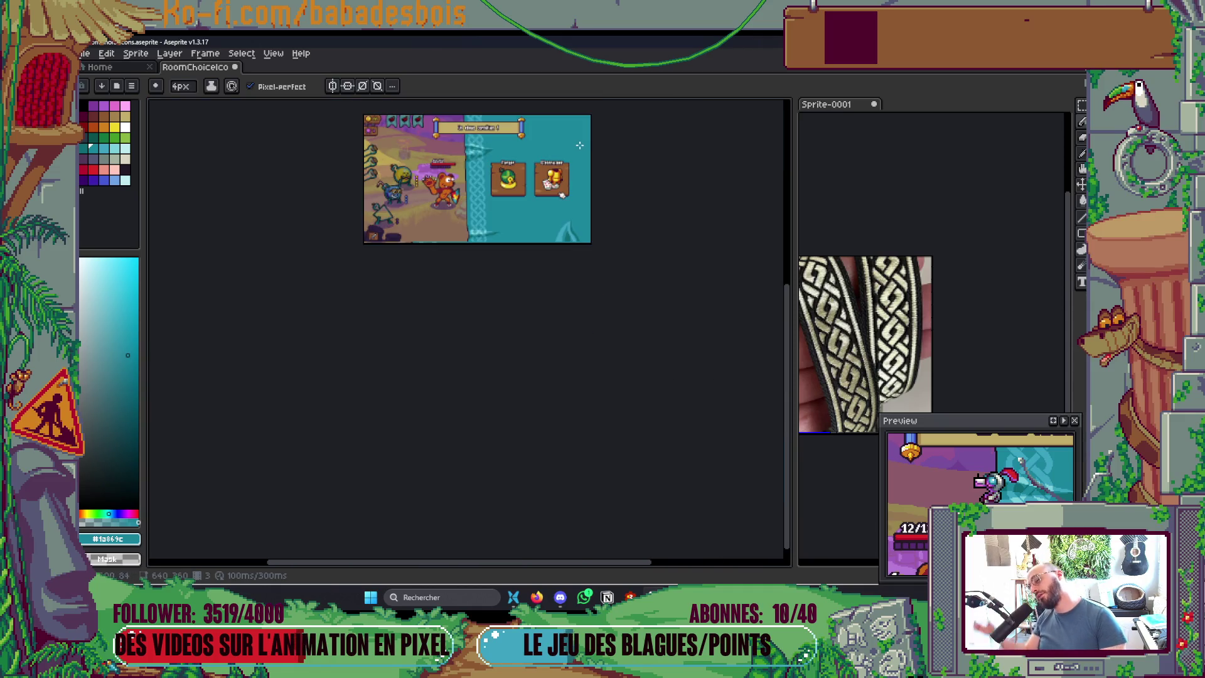
scroll(568, 389, "up", 5)
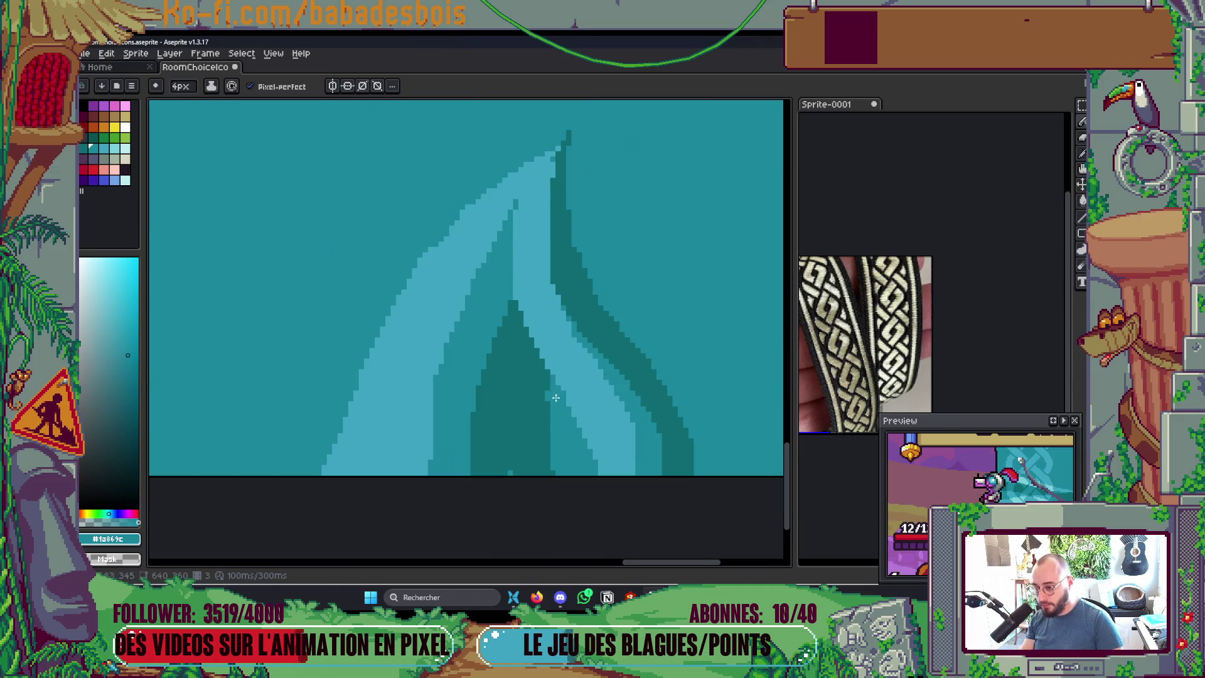
mouse_move(547, 391)
left_mouse_down()
mouse_move(509, 317)
mouse_move(544, 374)
left_mouse_up()
scroll(557, 409, "down", 3)
scroll(556, 409, "down", 2)
scroll(547, 376, "up", 5)
Step: Paint a dark #0d6a73 line up the fin's left edge, then marquee-select around the fin
left_click(530, 381, "alt")
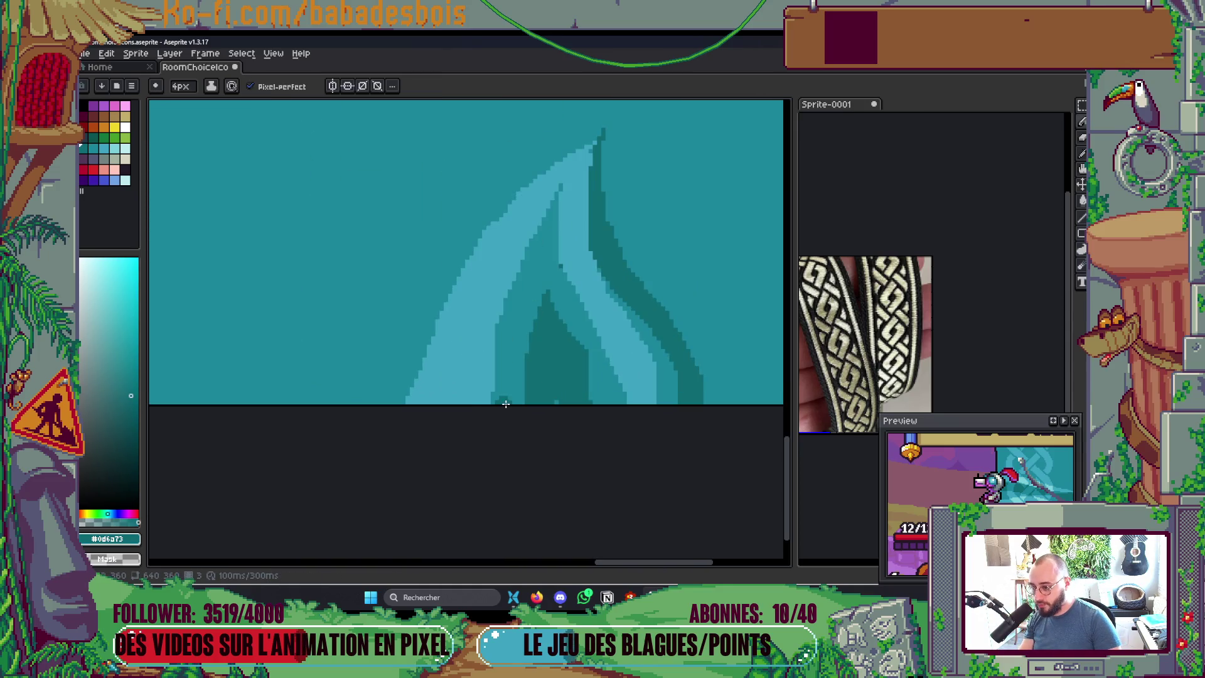
mouse_move(500, 406)
left_mouse_down()
mouse_move(542, 239)
mouse_move(521, 389)
mouse_move(537, 274)
mouse_move(551, 470)
mouse_move(581, 347)
left_mouse_up()
left_click(565, 304, "alt")
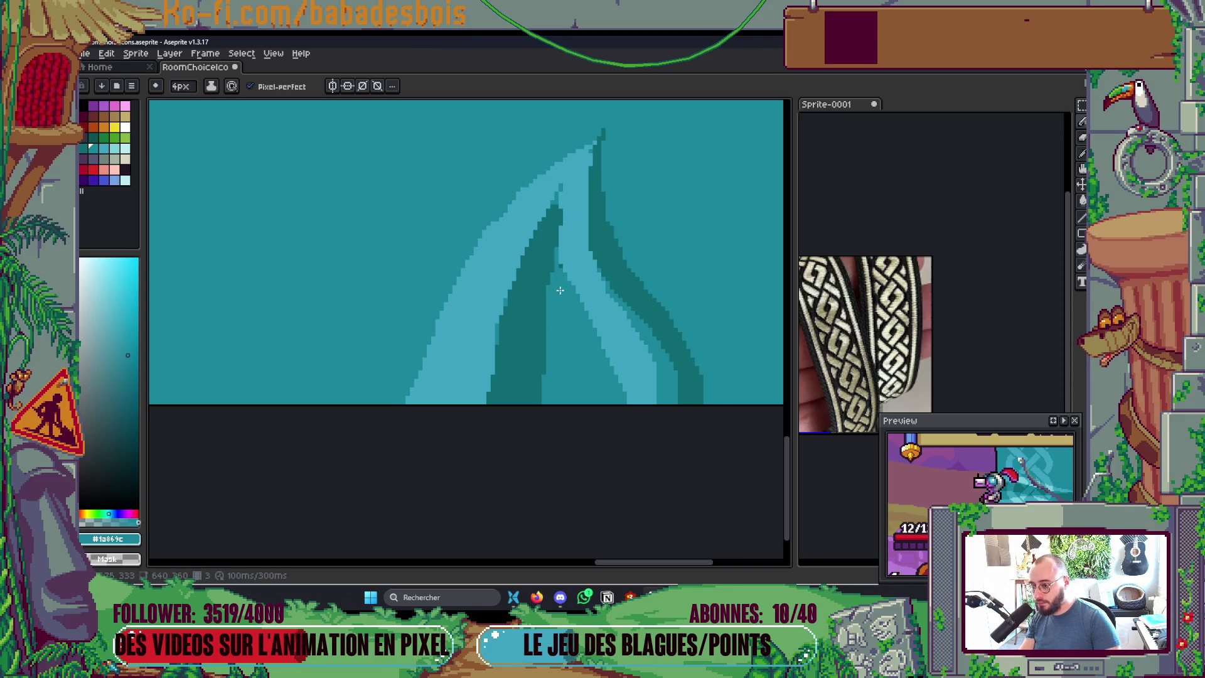
scroll(559, 290, "down", 5)
scroll(625, 276, "up", 3)
left_click_drag(621, 441, 619, 419)
key("m")
left_click_drag(422, 216, 676, 527)
Step: Select the fin with a rectangle and move it down and right toward the panel's bottom edge
left_click_drag(558, 350, 568, 395)
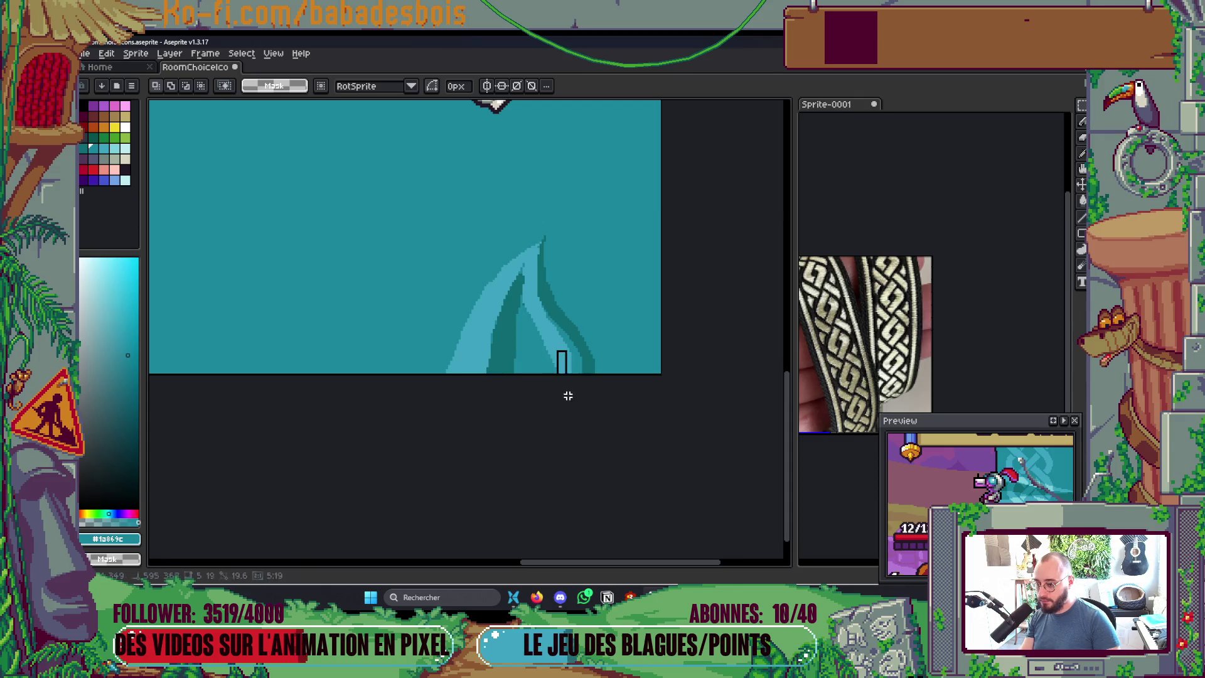
left_click_drag(415, 213, 601, 375)
left_click(574, 327)
mouse_move(575, 327)
left_mouse_down()
mouse_move(575, 374)
mouse_move(591, 361)
left_mouse_up()
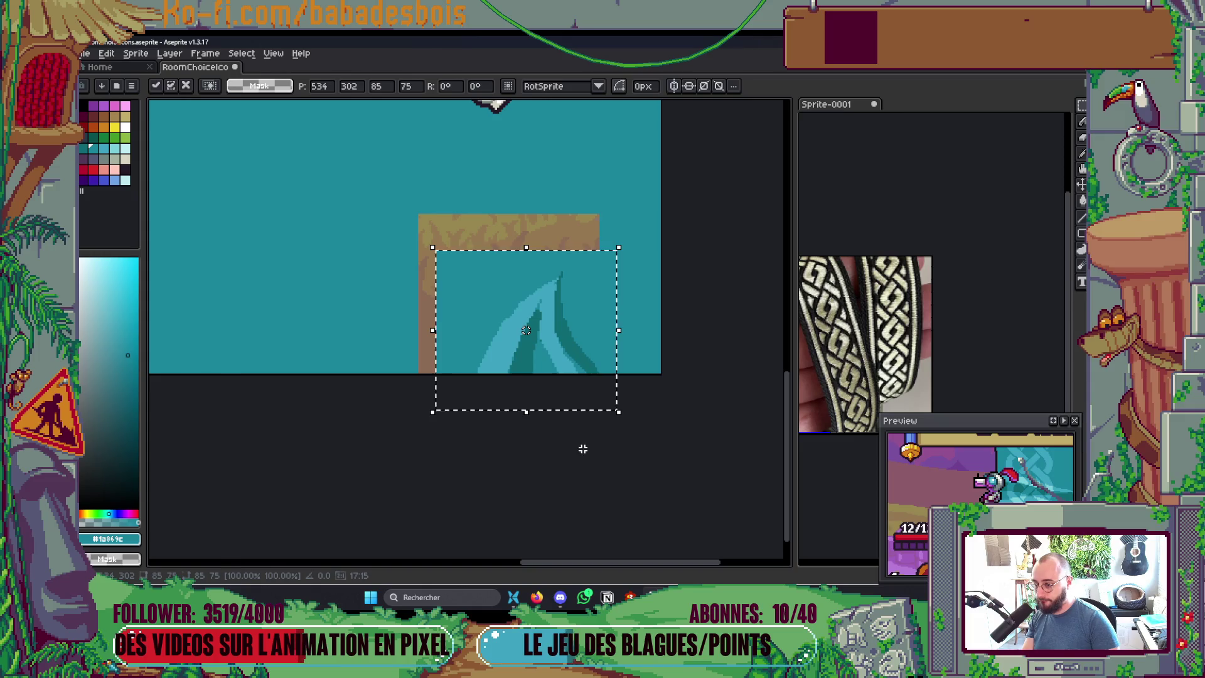
key("Return")
Step: Darken the fin's left edge up to its tip with the Pencil, then save the sprite
key("g")
scroll(576, 421, "down", 5)
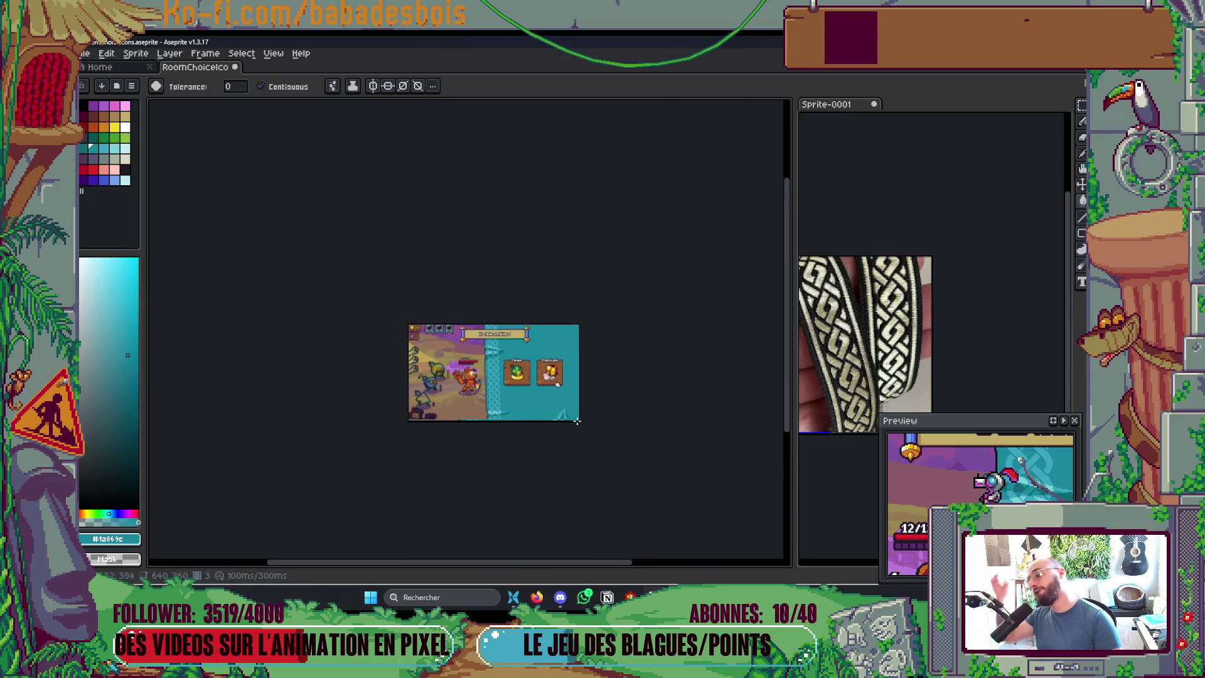
scroll(577, 421, "up", 6)
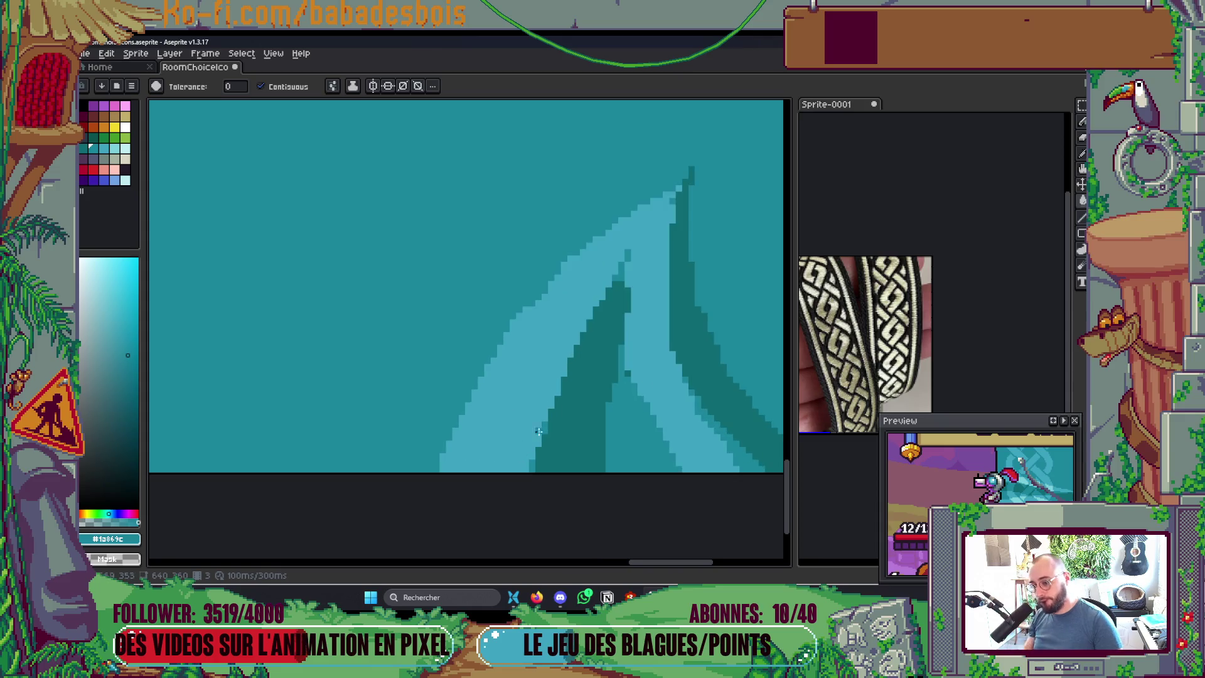
key("b")
mouse_move(417, 496)
left_mouse_down()
mouse_move(486, 371)
mouse_move(583, 263)
mouse_move(663, 207)
left_mouse_up()
scroll(656, 311, "down", 3)
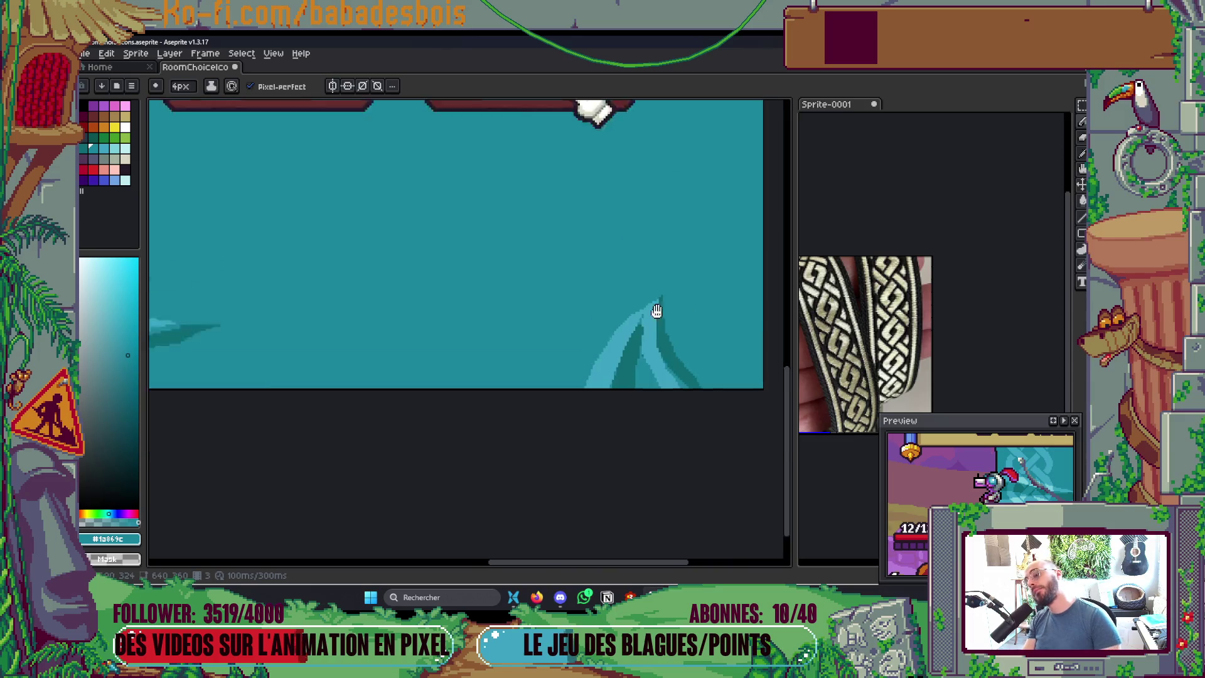
scroll(656, 311, "down", 4)
scroll(646, 283, "up", 4)
key("v")
key("ctrl+s")
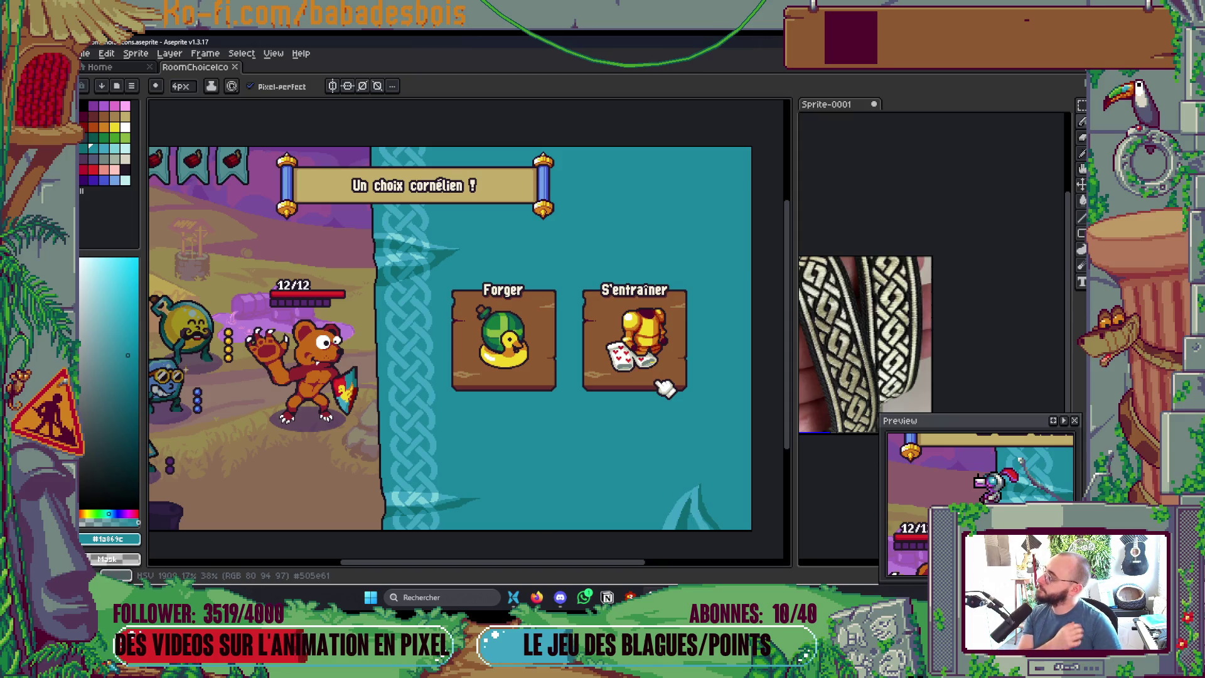
mouse_move(458, 379)
left_mouse_down()
mouse_move(473, 413)
mouse_move(431, 338)
left_mouse_up()
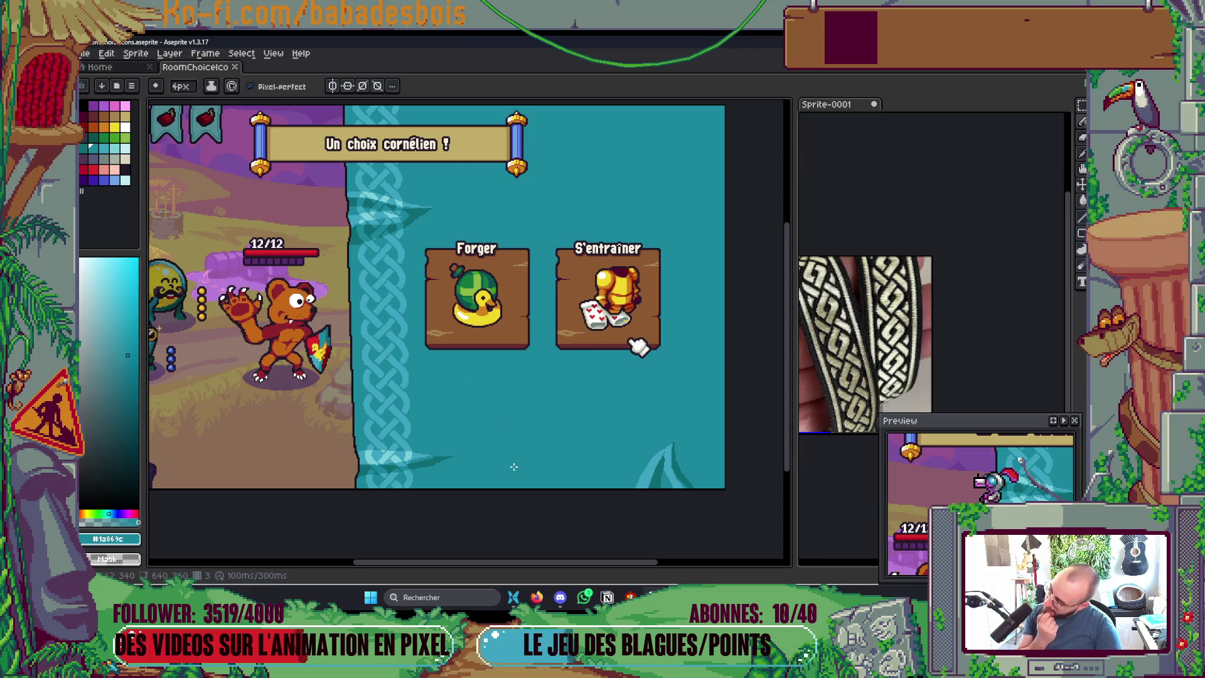
Step: Sample dark and mid teals from the canvas and try palette entry 40 and the dark teal swatch
scroll(680, 447, "up", 3)
key("alt")
left_click(673, 447, "alt")
scroll(646, 425, "down", 4)
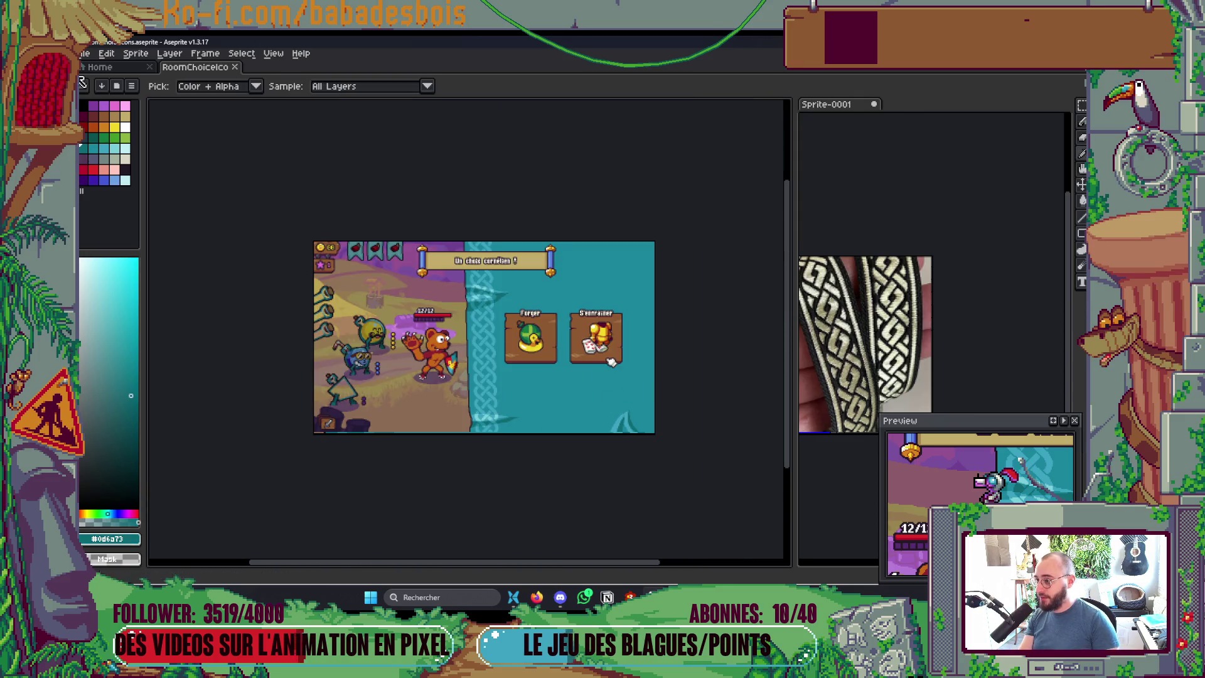
scroll(417, 274, "up", 2)
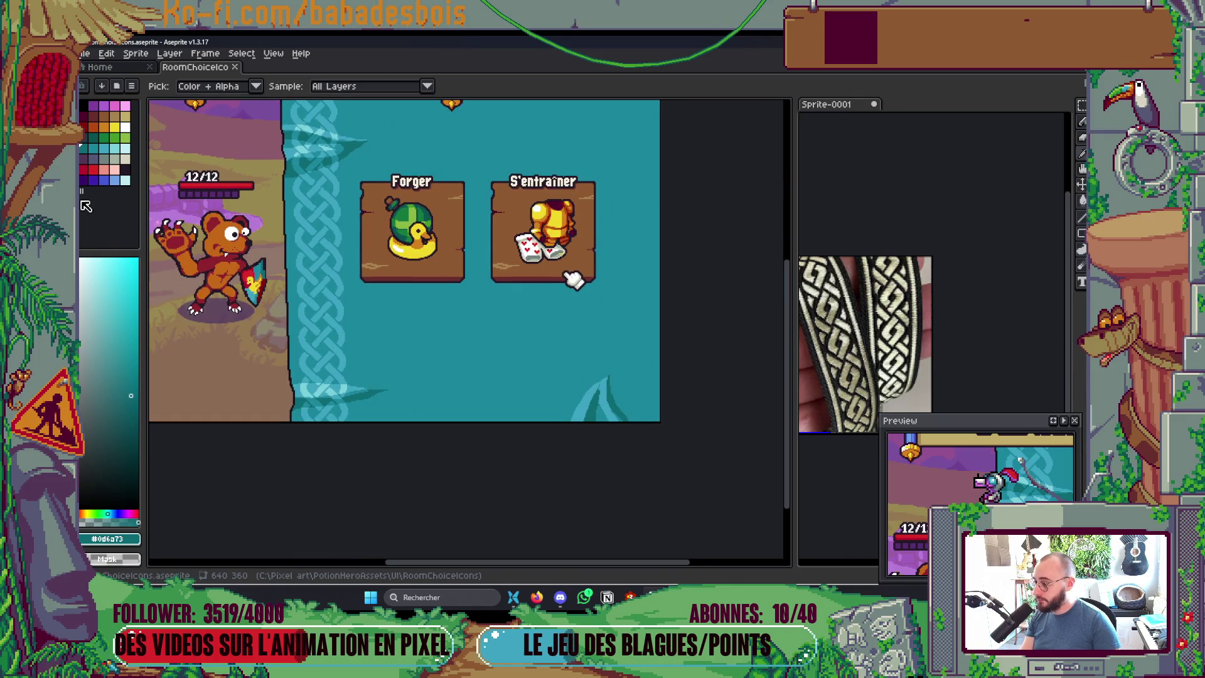
left_click(125, 169)
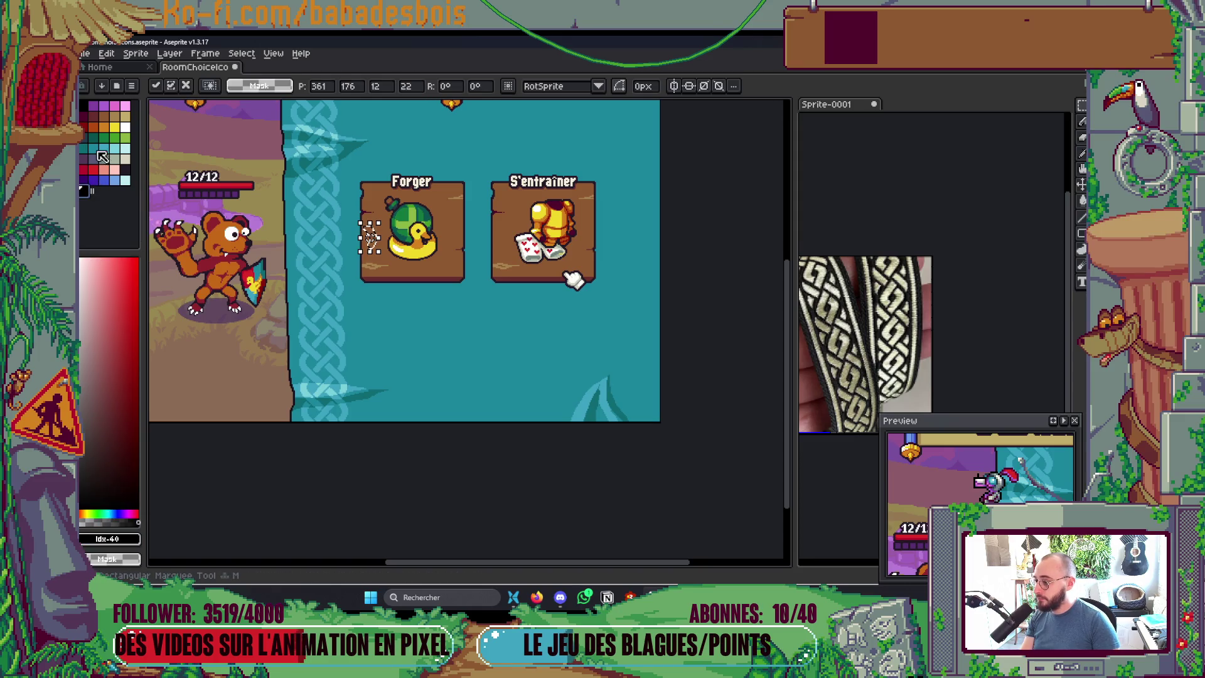
scroll(565, 376, "up", 2)
key("i")
left_click(276, 244)
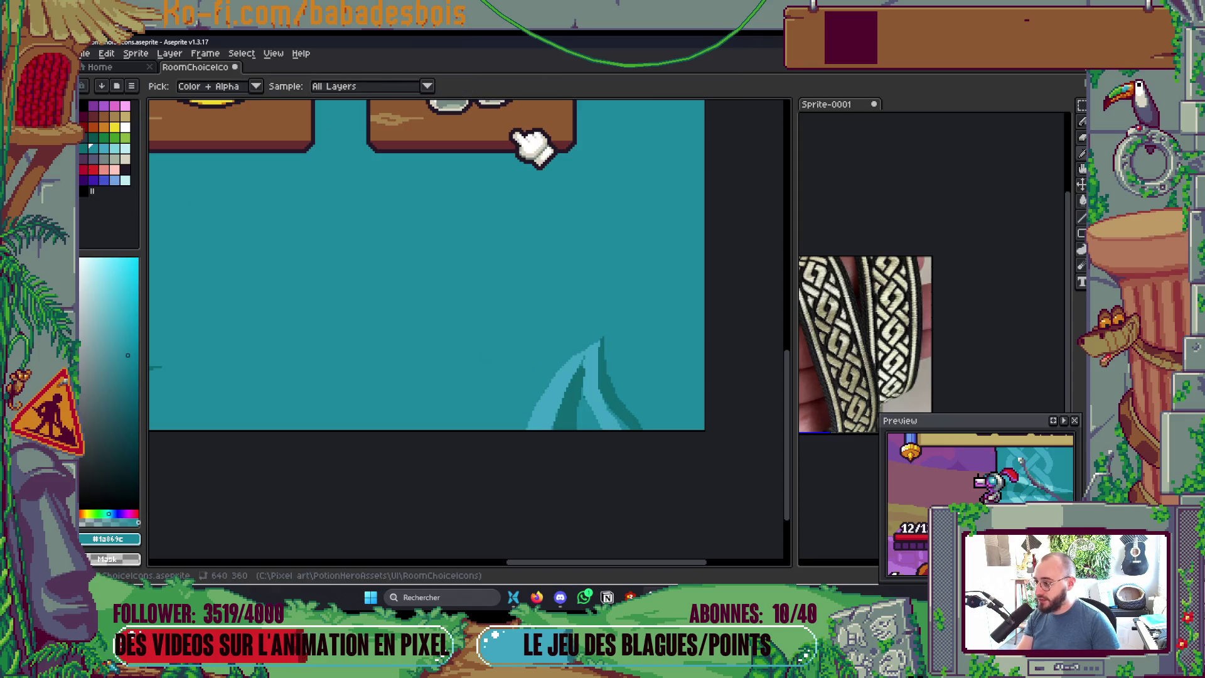
left_click(90, 154)
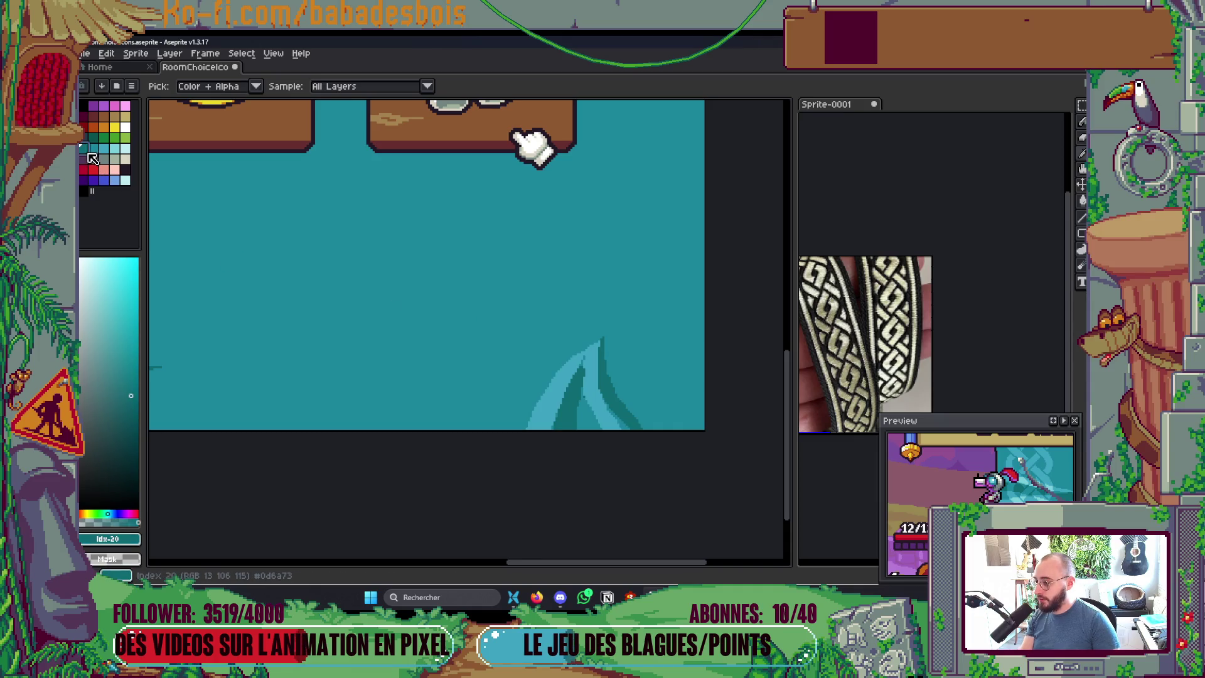
left_click(87, 191)
Step: Sample the leaf's dark teal and add it to the palette as a new swatch
left_click(299, 329)
scroll(363, 296, "down", 3)
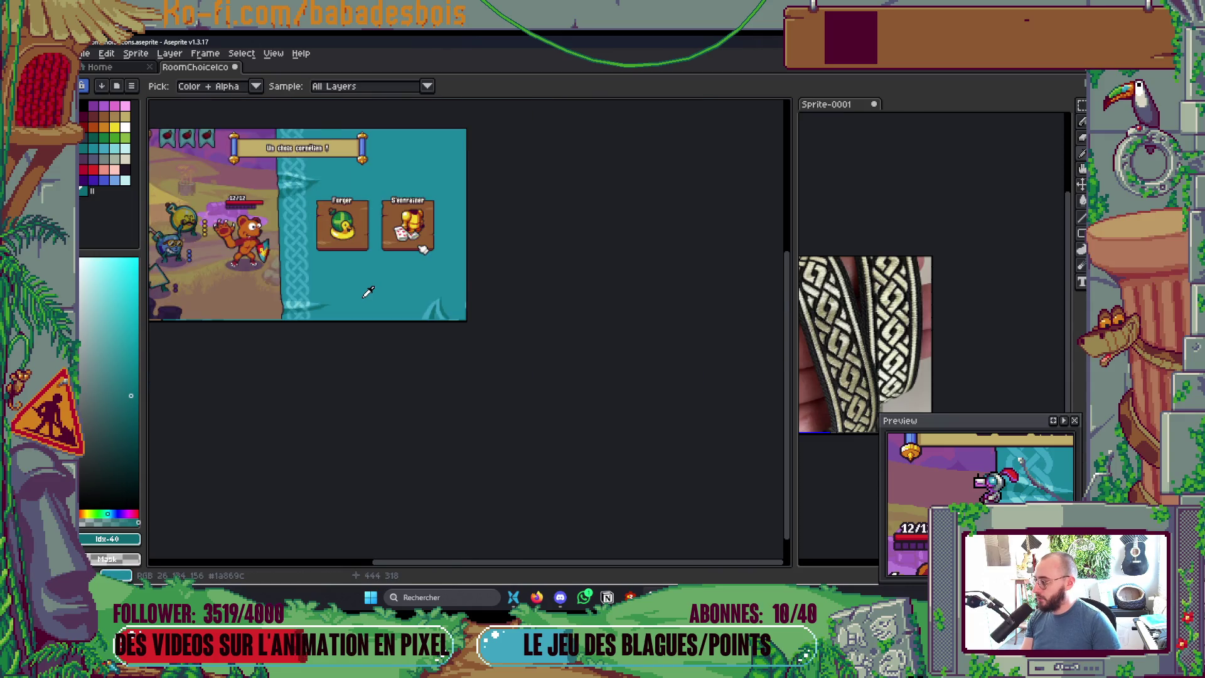
scroll(374, 303, "up", 2)
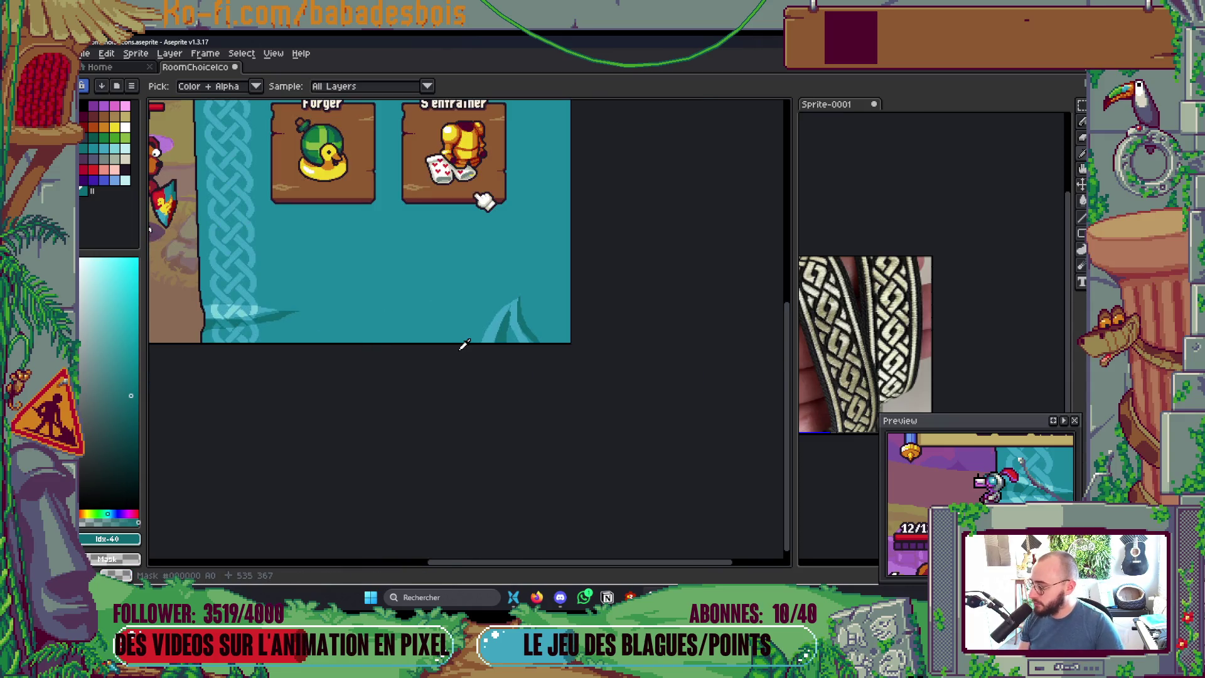
scroll(496, 342, "up", 1)
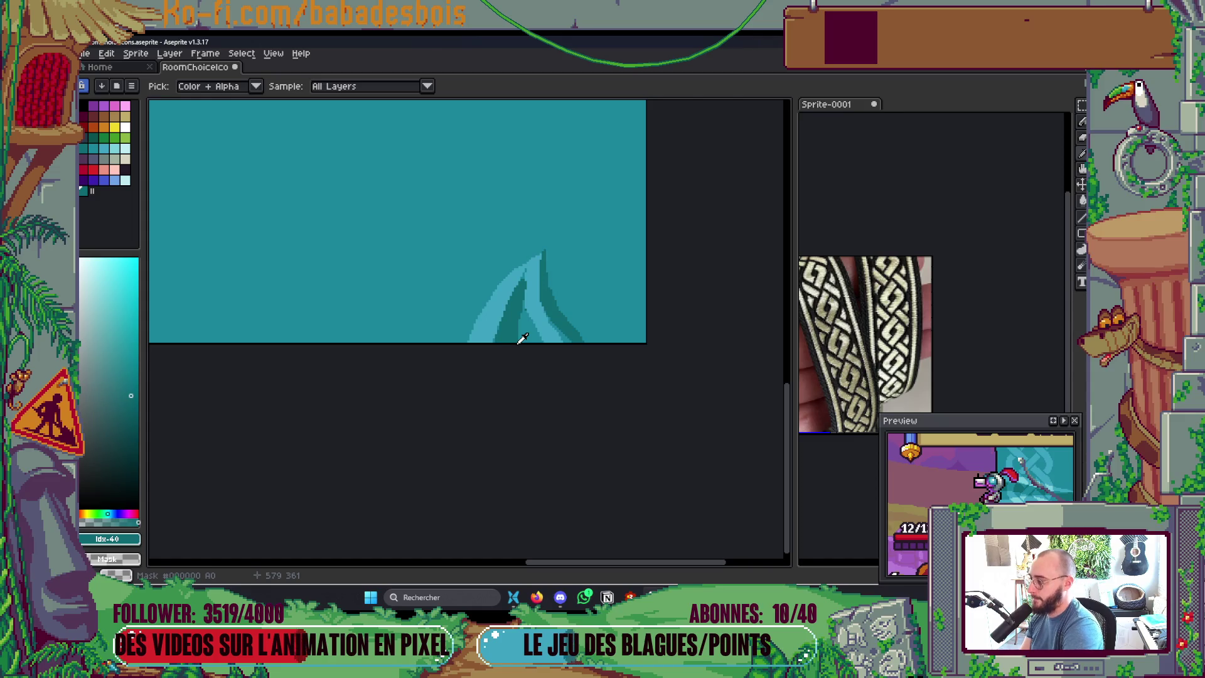
left_click(510, 314)
left_click(83, 190)
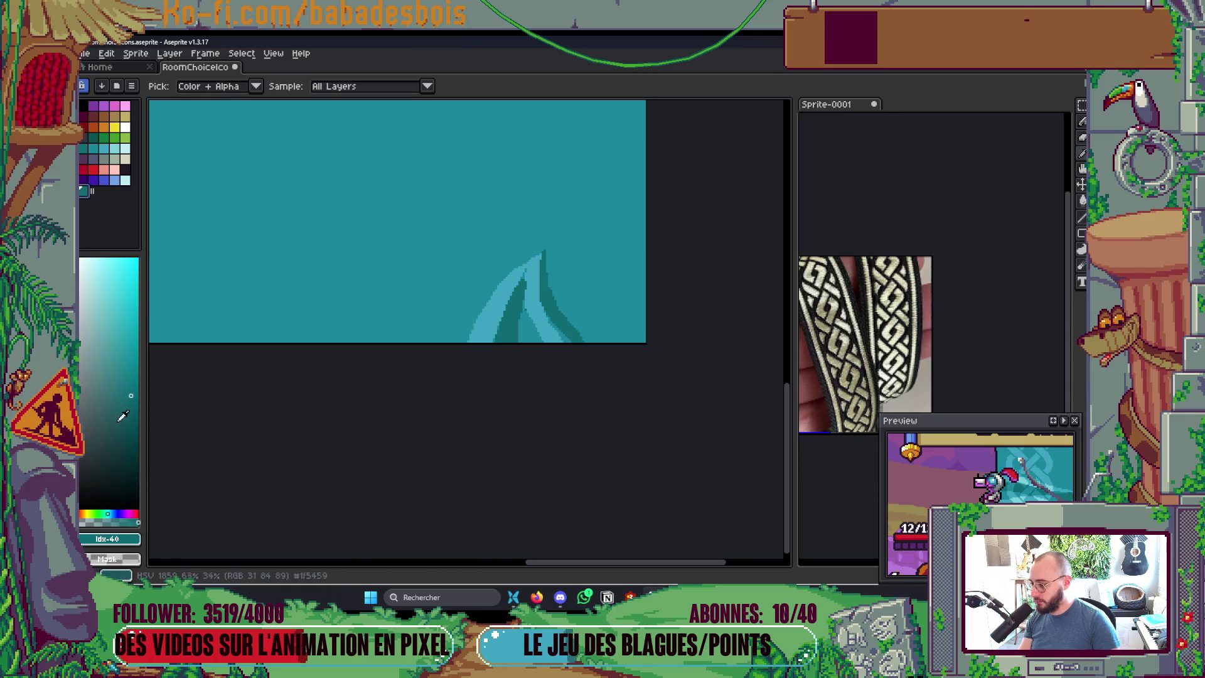
Step: Fill the leaf strip with the new teal, turn off Contiguous, and save the sprite
scroll(549, 353, "up", 1)
key("g")
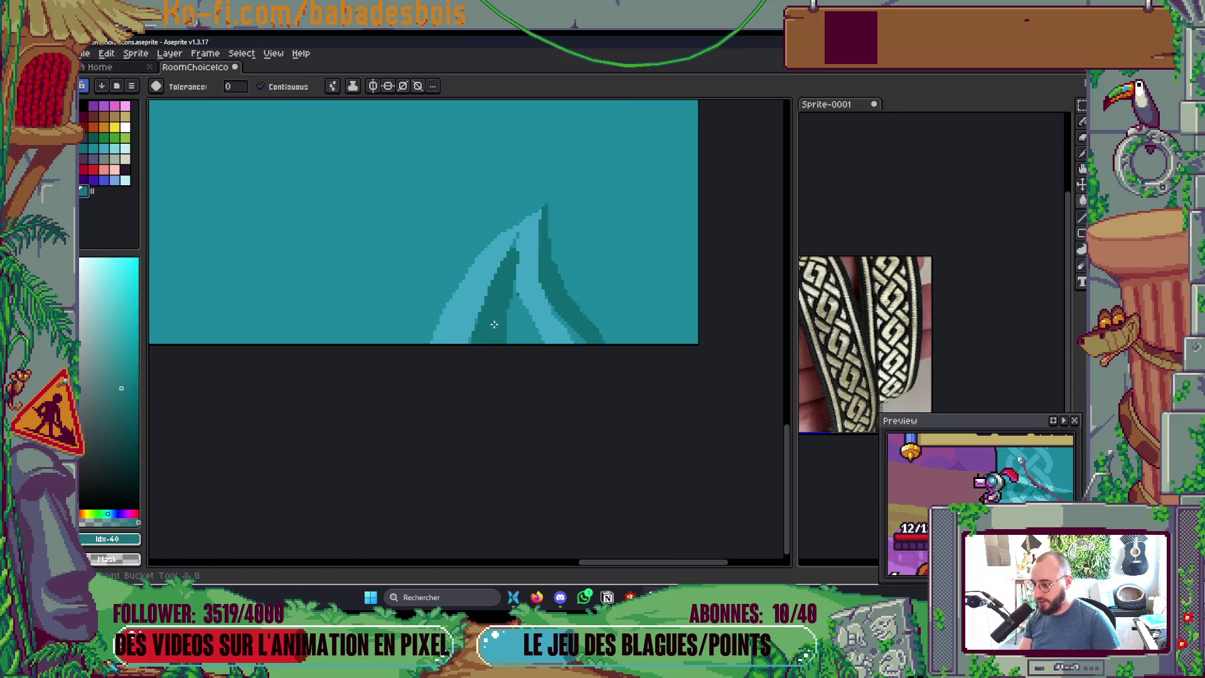
left_click(520, 314)
left_click(260, 87)
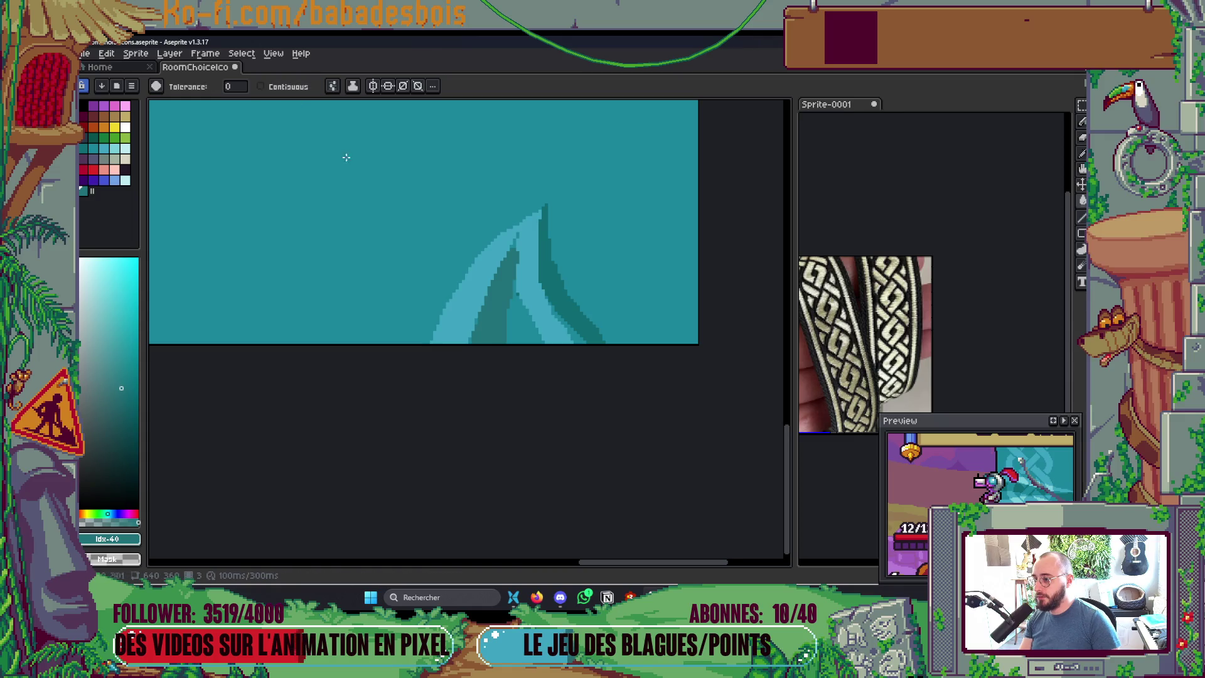
scroll(554, 300, "down", 5)
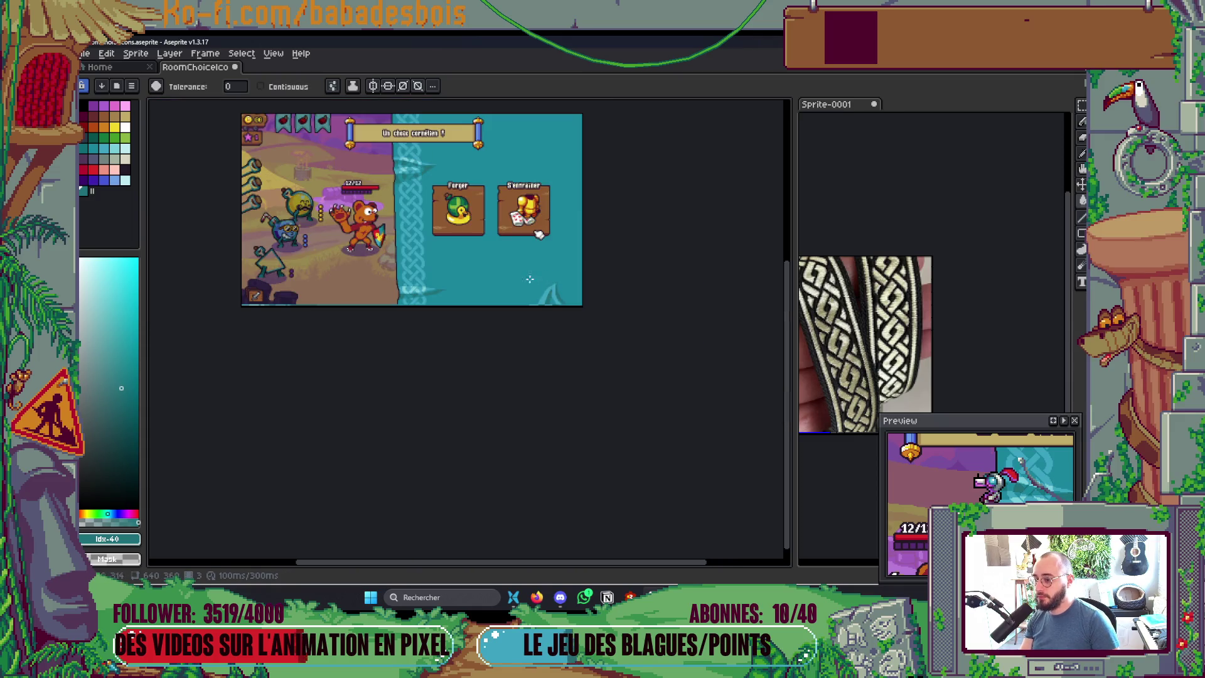
scroll(529, 278, "up", 5)
key("ctrl+s")
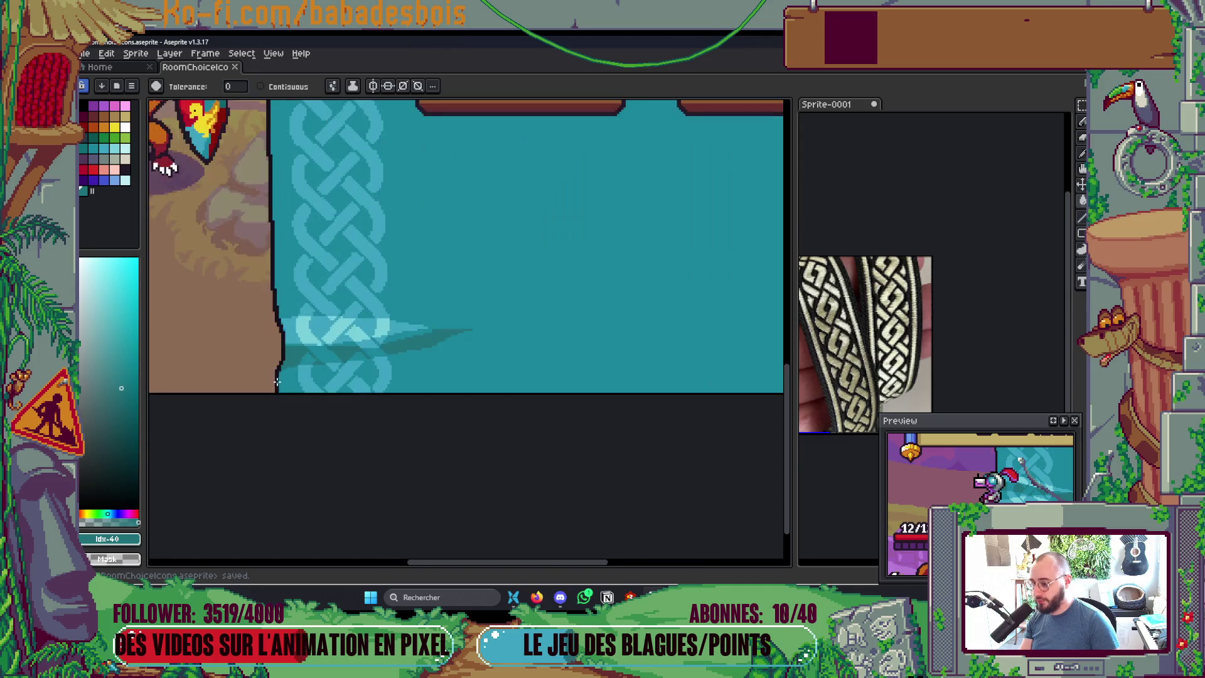
Step: Sample the knot's light braid colour #73cfd9 and append it to the palette
scroll(301, 326, "up", 3)
key("i")
left_click(341, 261)
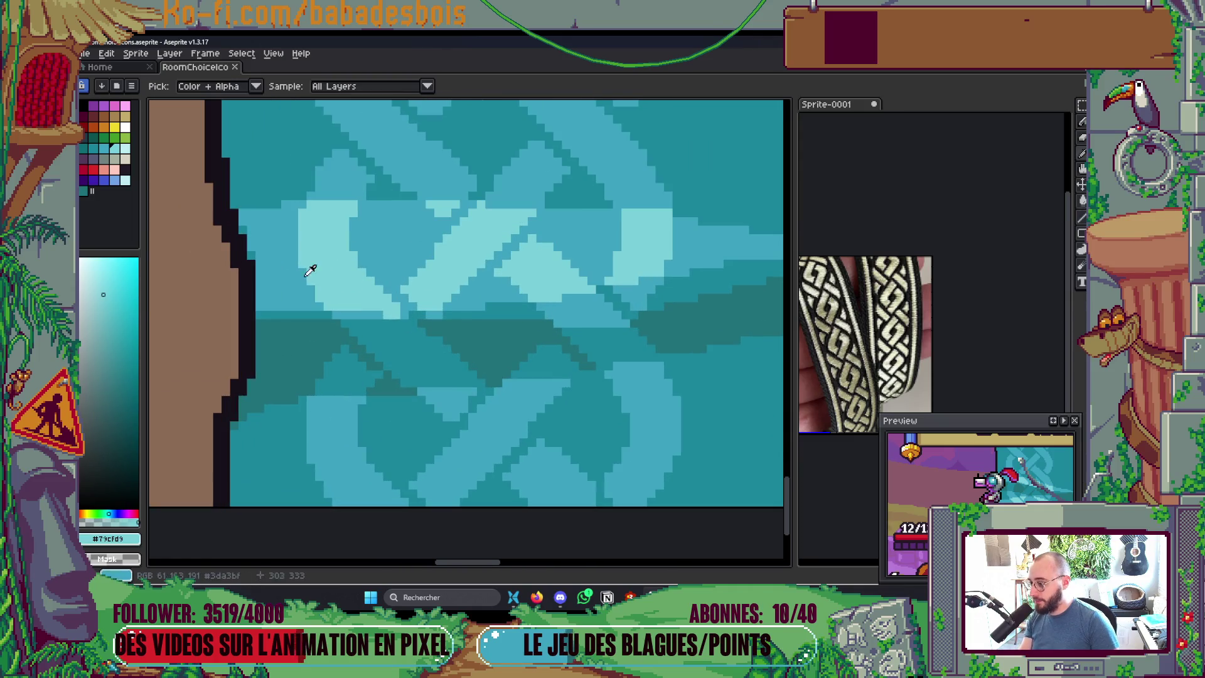
left_click(93, 194)
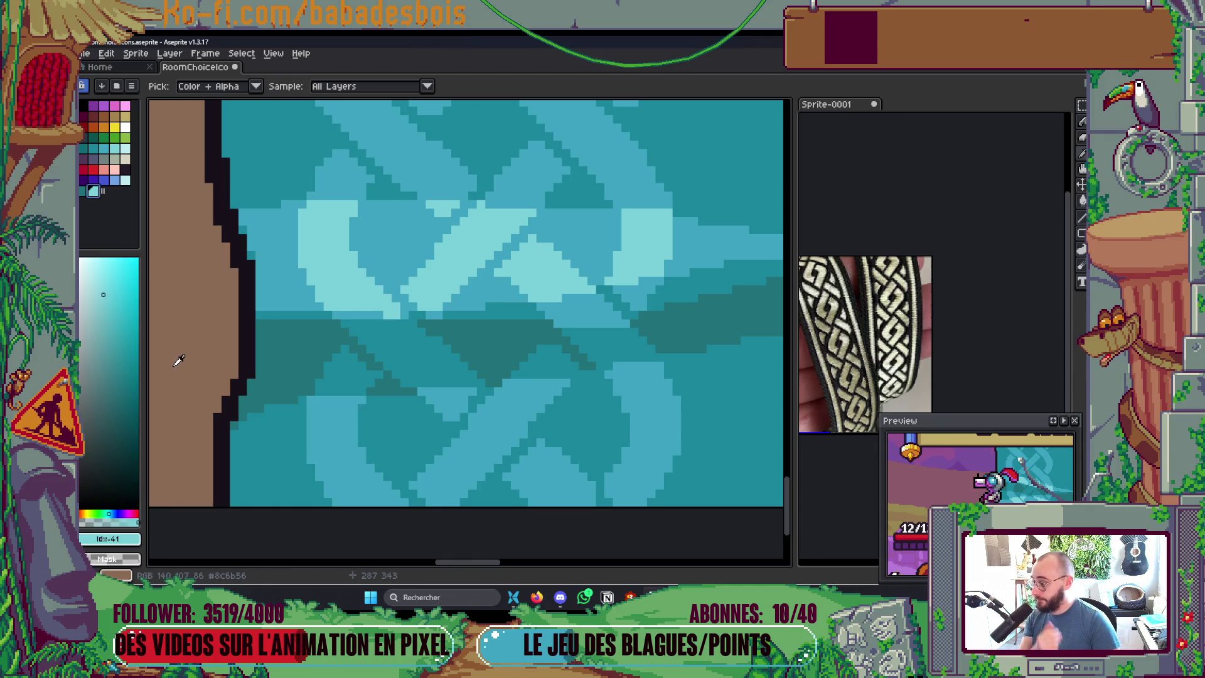
scroll(393, 328, "down", 1)
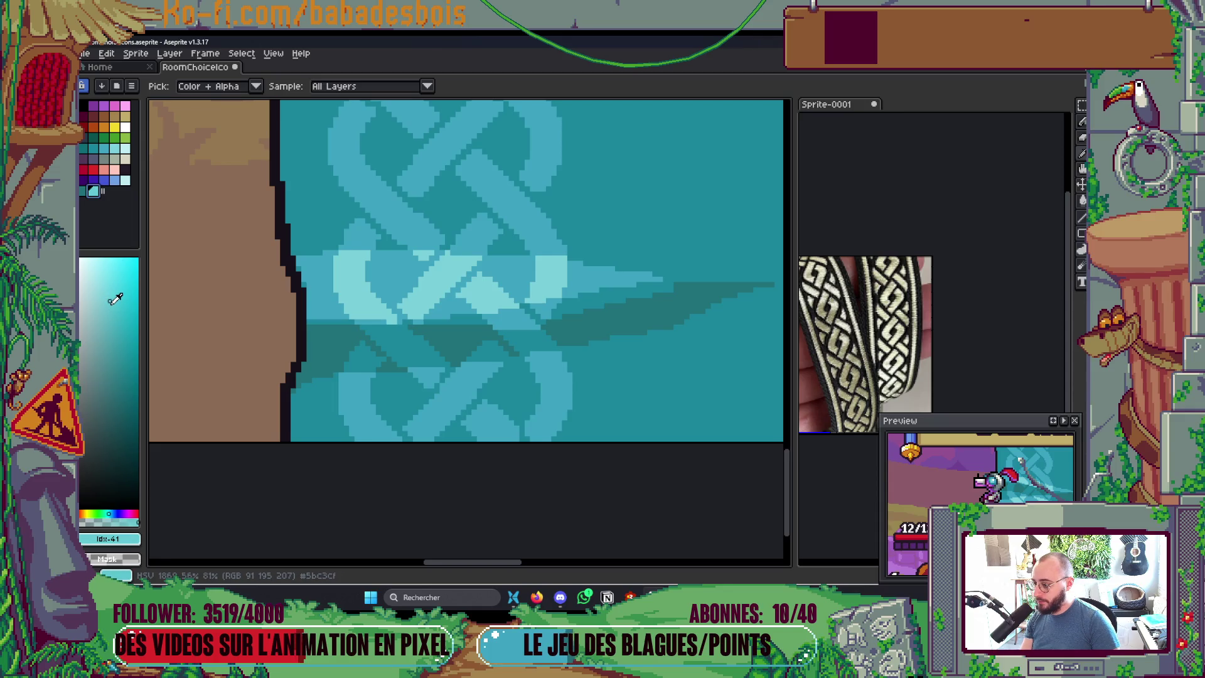
key("w")
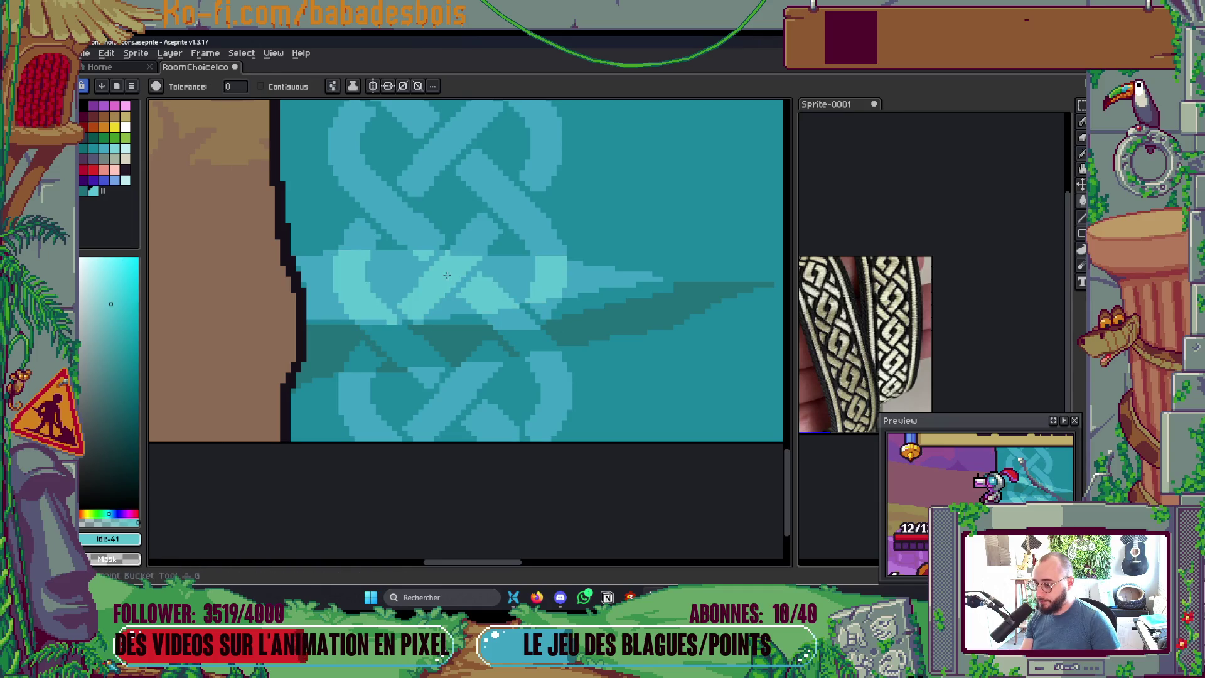
scroll(503, 248, "down", 5)
left_click_drag(503, 247, 503, 309)
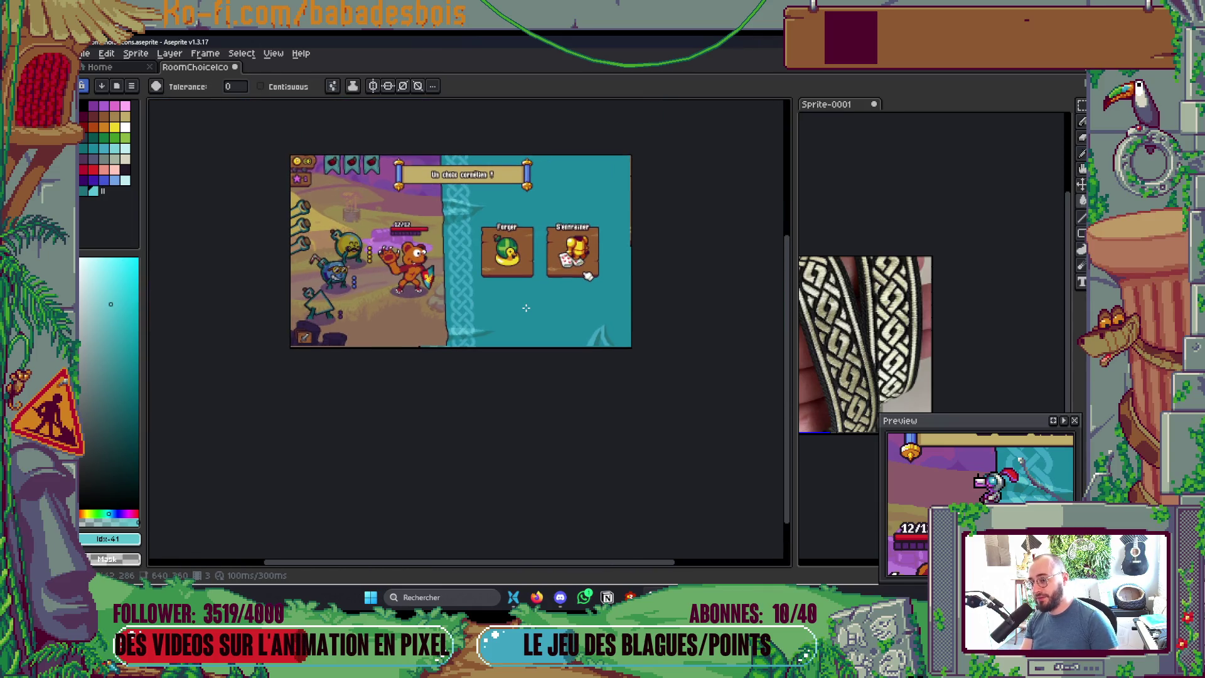
Step: Paint light blue #3da3bf over the dark stripe's edge and save
scroll(524, 311, "up", 3)
scroll(618, 341, "down", 2)
scroll(628, 399, "up", 1)
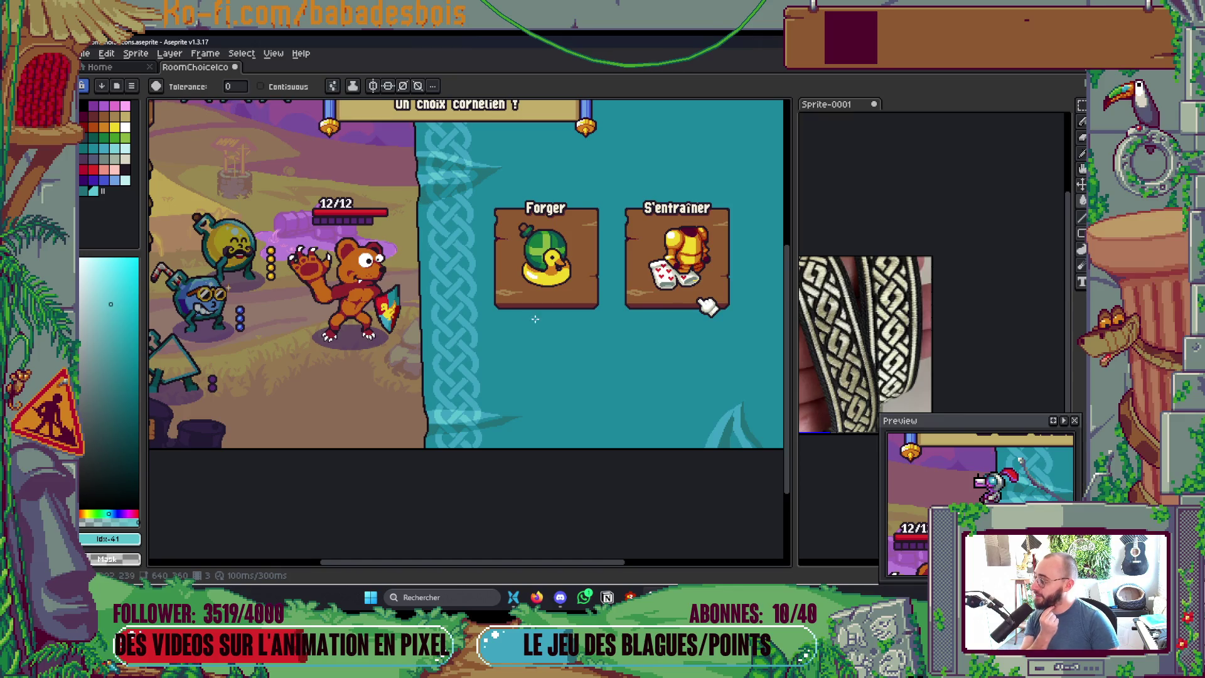
scroll(534, 318, "down", 1)
scroll(656, 422, "up", 1)
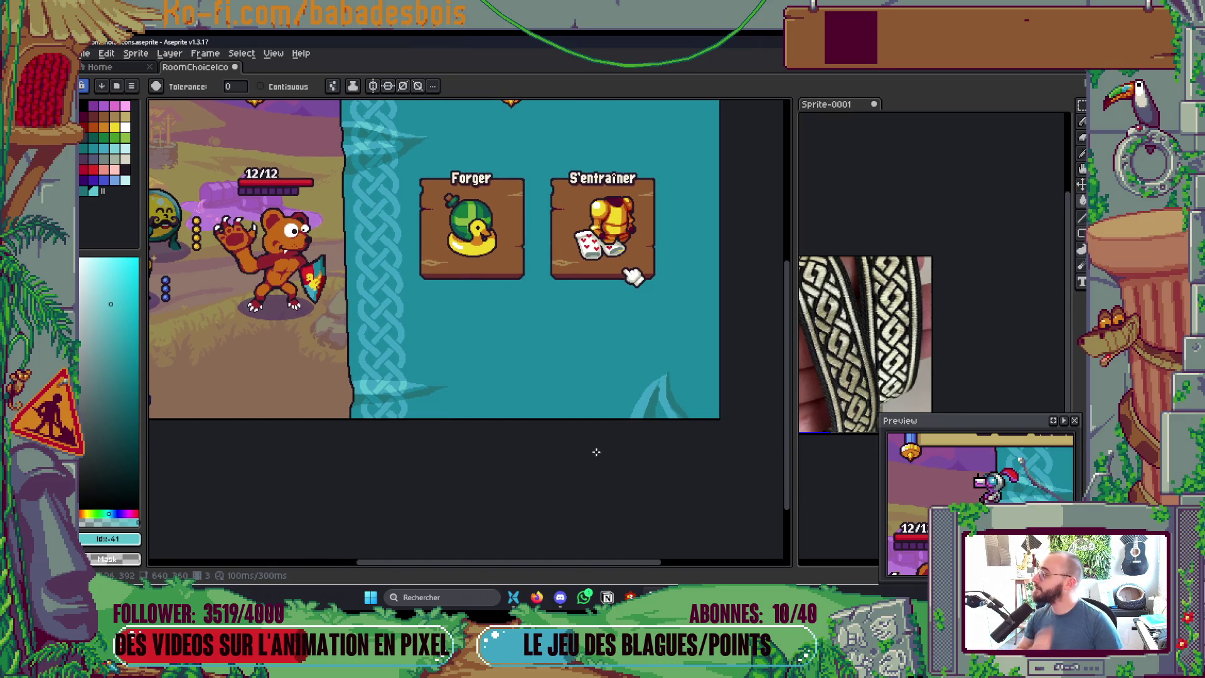
scroll(670, 398, "up", 3)
key("b")
left_click(677, 384, "alt")
left_click_drag(662, 381, 672, 332)
scroll(638, 344, "down", 3)
scroll(617, 436, "up", 3)
key("ctrl+s")
Step: Fill an area with the darker teal #20727a and save again
scroll(608, 377, "down", 3)
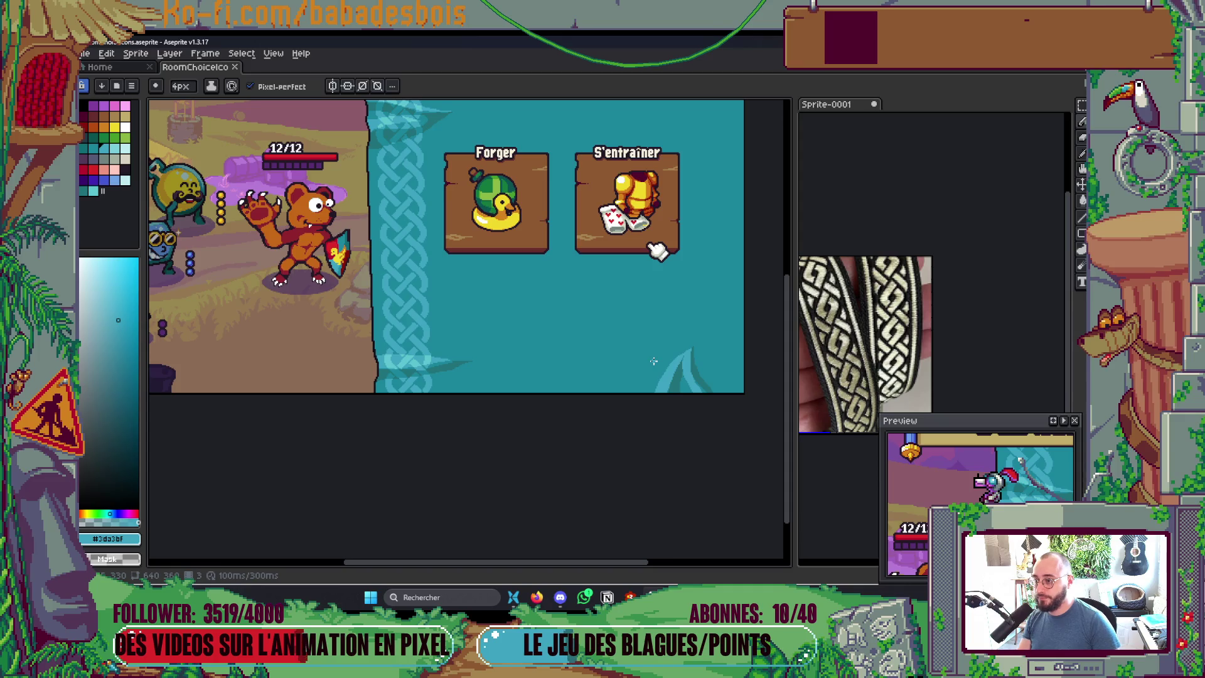
scroll(654, 361, "up", 2)
key("g")
left_click(271, 352, "alt")
left_click(725, 398)
scroll(725, 397, "down", 3)
scroll(702, 411, "up", 1)
key("ctrl+s")
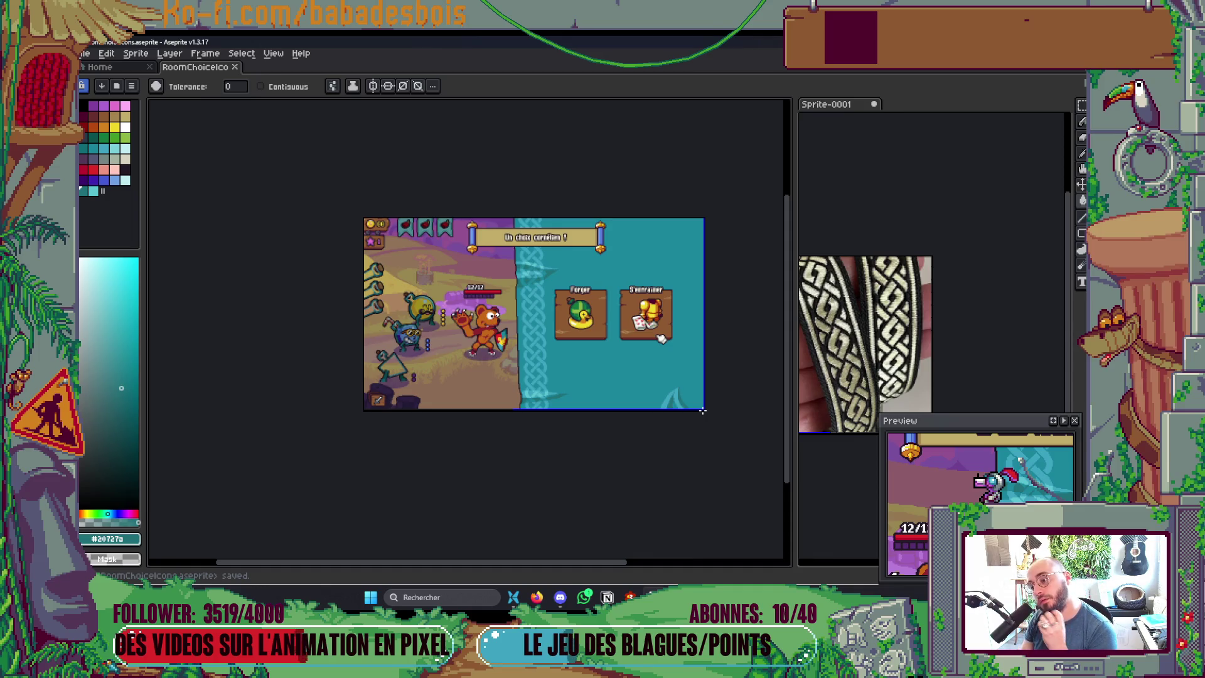
Step: Draw a light blue wave in the top-right corner, then undo it
key("b")
left_click(675, 389, "alt")
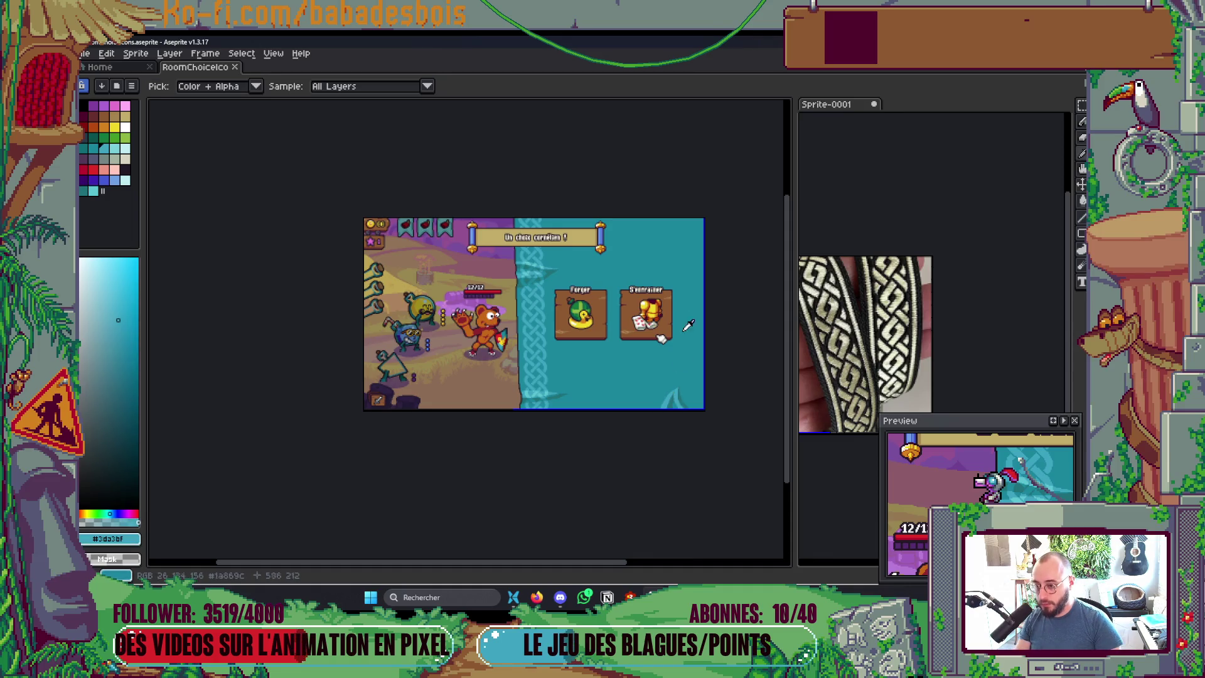
scroll(659, 226, "up", 1)
scroll(662, 232, "up", 1)
scroll(565, 213, "right", 2)
left_click_drag(534, 189, 708, 259)
scroll(708, 259, "right", 1)
key("ctrl+z")
Step: Draw two light blue wave lines across the corner with a 5 px brush
key("plus")
mouse_move(464, 188)
left_mouse_down()
mouse_move(576, 269)
mouse_move(747, 315)
left_mouse_up()
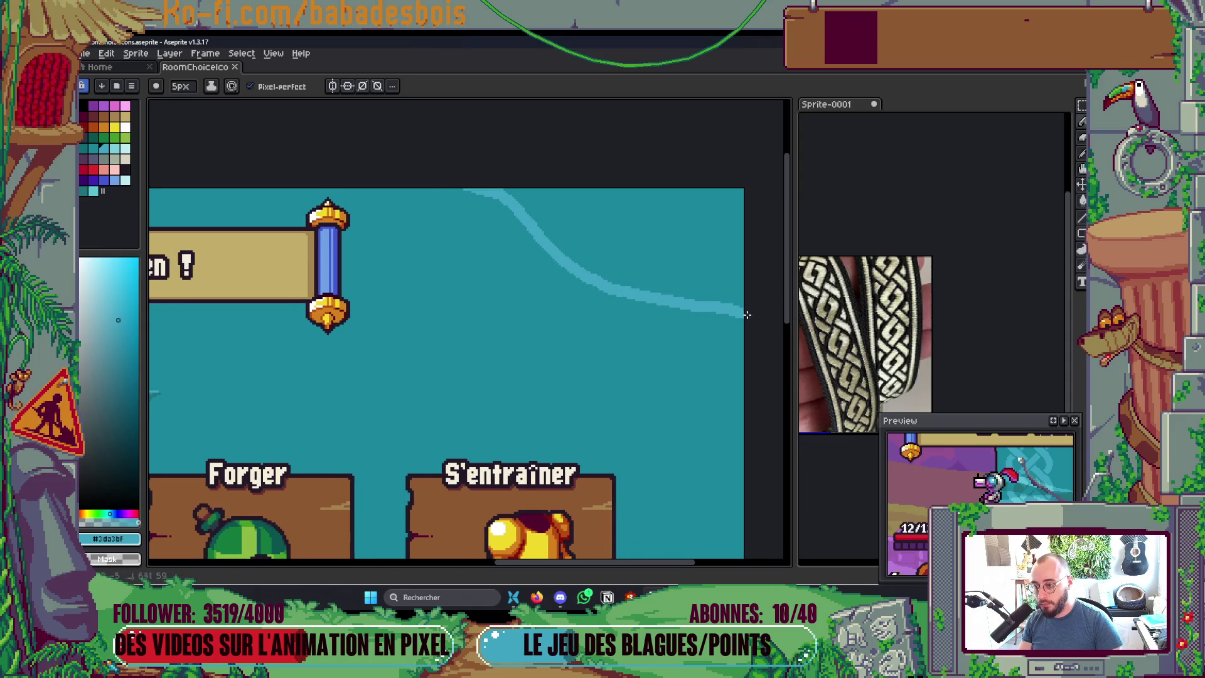
left_click_drag(517, 178, 750, 285)
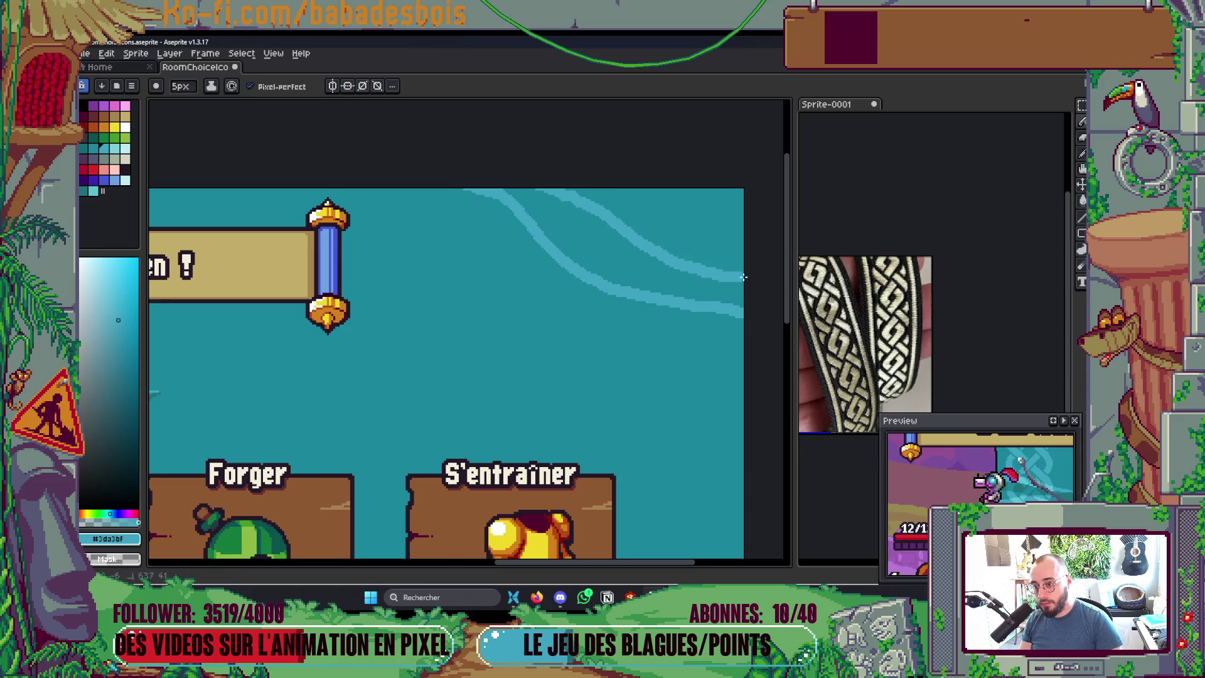
scroll(558, 267, "right", 1)
key("g")
left_click(579, 257)
key("ctrl+z")
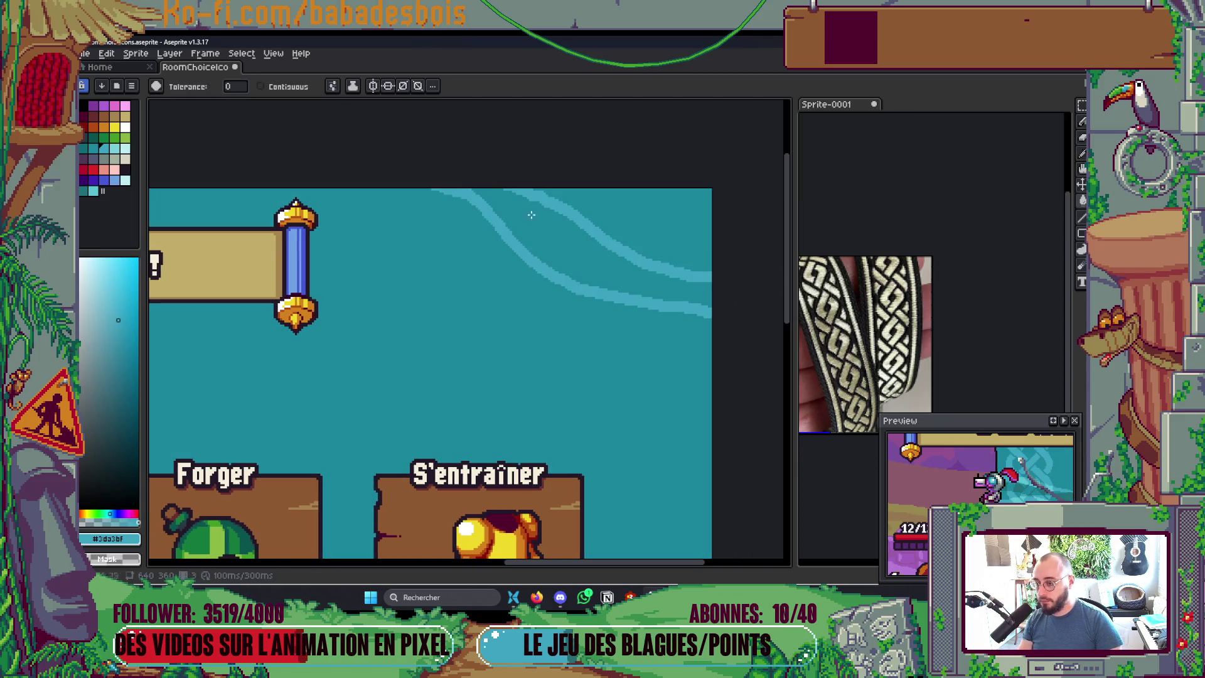
scroll(526, 236, "down", 2)
scroll(558, 386, "up", 3)
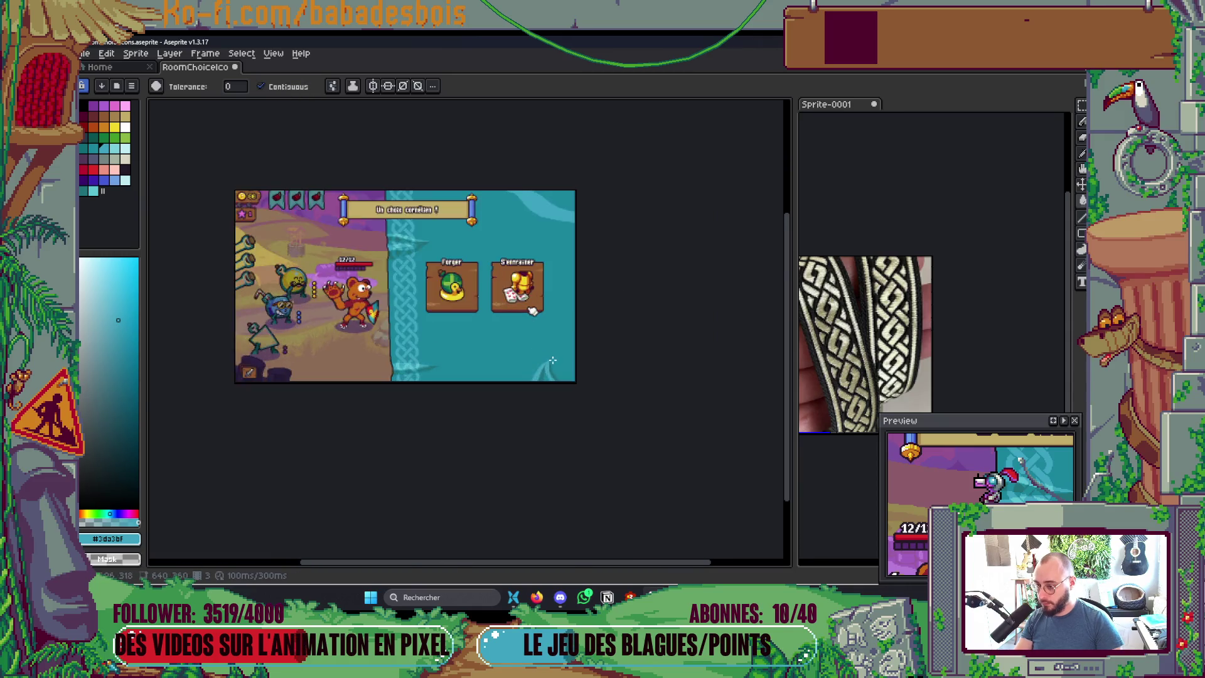
Step: Draw two dark teal #20727a lines beside the light wave and fill the band between them
key("i")
left_click(556, 389)
scroll(556, 270, "down", 2)
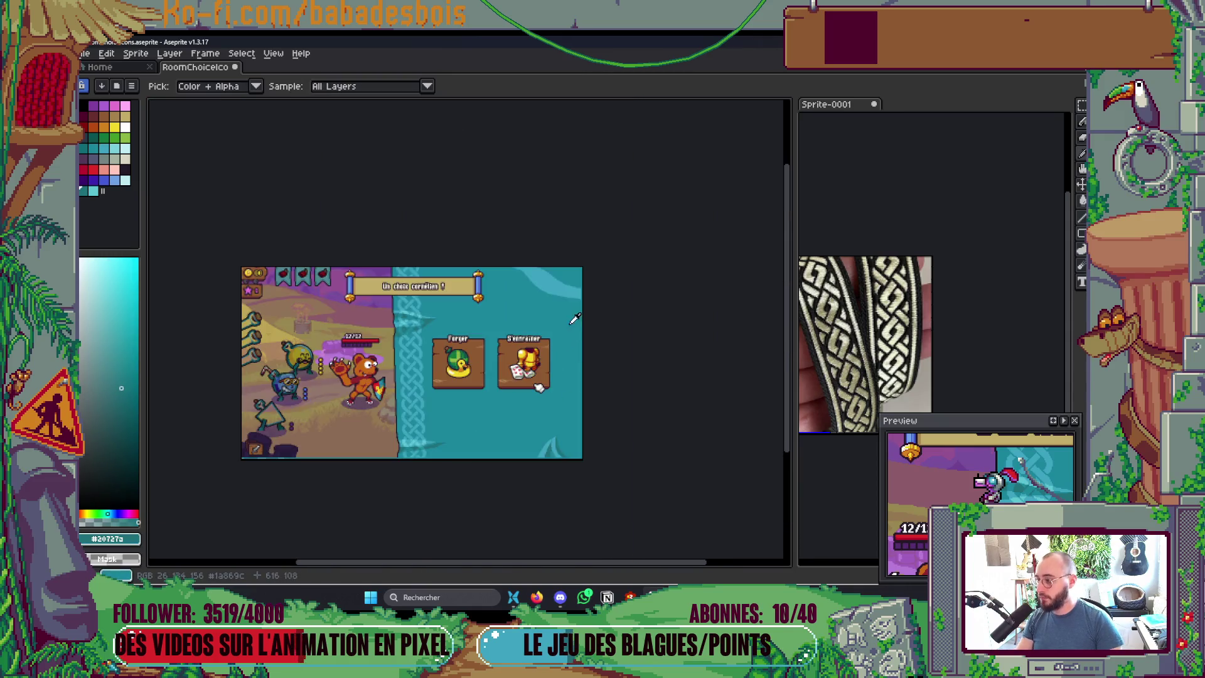
scroll(556, 280, "up", 2)
key("b")
left_click_drag(458, 198, 625, 286)
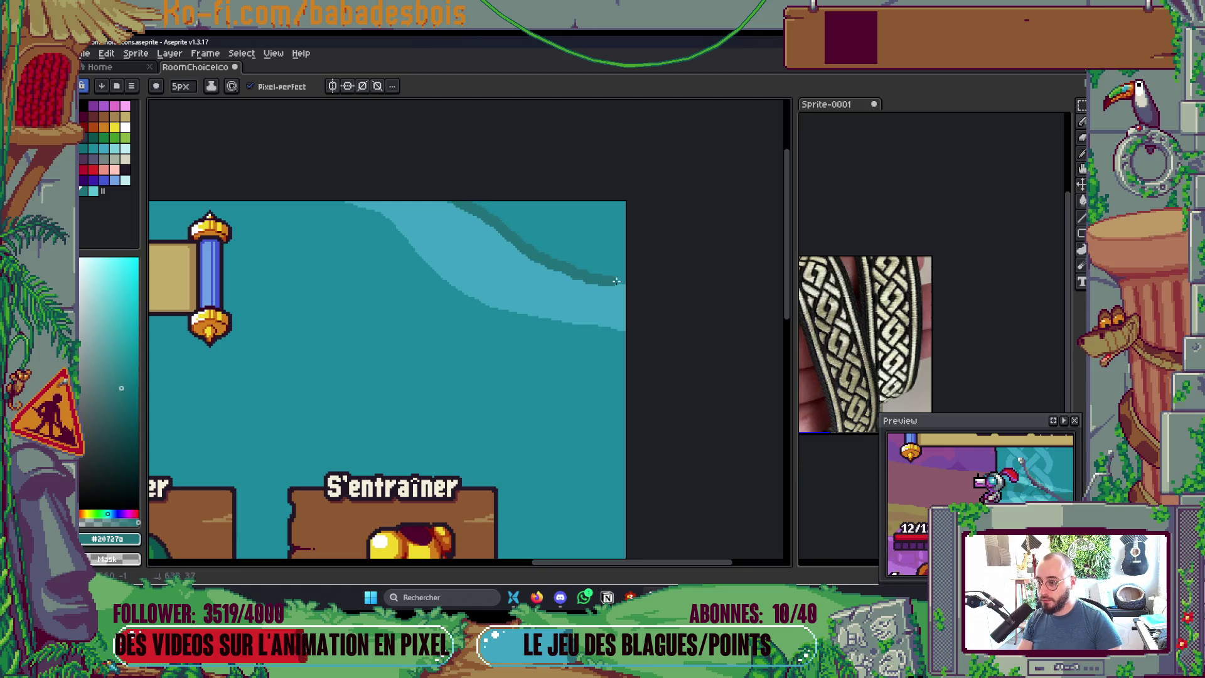
left_click_drag(497, 199, 625, 266)
key("g")
left_click(571, 235)
scroll(612, 236, "down", 5)
scroll(612, 236, "up", 5)
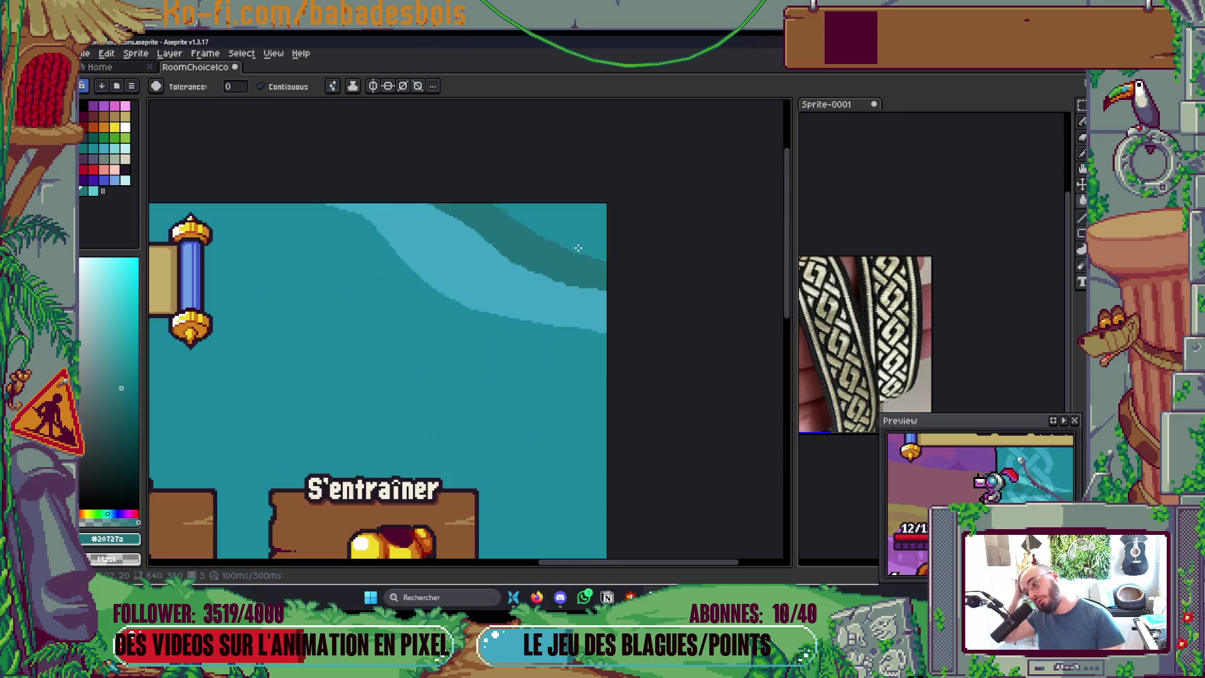
Step: Paint mid teal #1a869c along the light band to darken part of it
key("i")
left_click(450, 367)
key("b")
left_click_drag(380, 192, 531, 285)
scroll(666, 251, "down", 5)
scroll(665, 251, "up", 5)
mouse_move(320, 192)
left_mouse_down()
mouse_move(386, 206)
mouse_move(541, 282)
left_mouse_up()
scroll(664, 250, "down", 6)
scroll(668, 276, "up", 1)
scroll(681, 291, "up", 2)
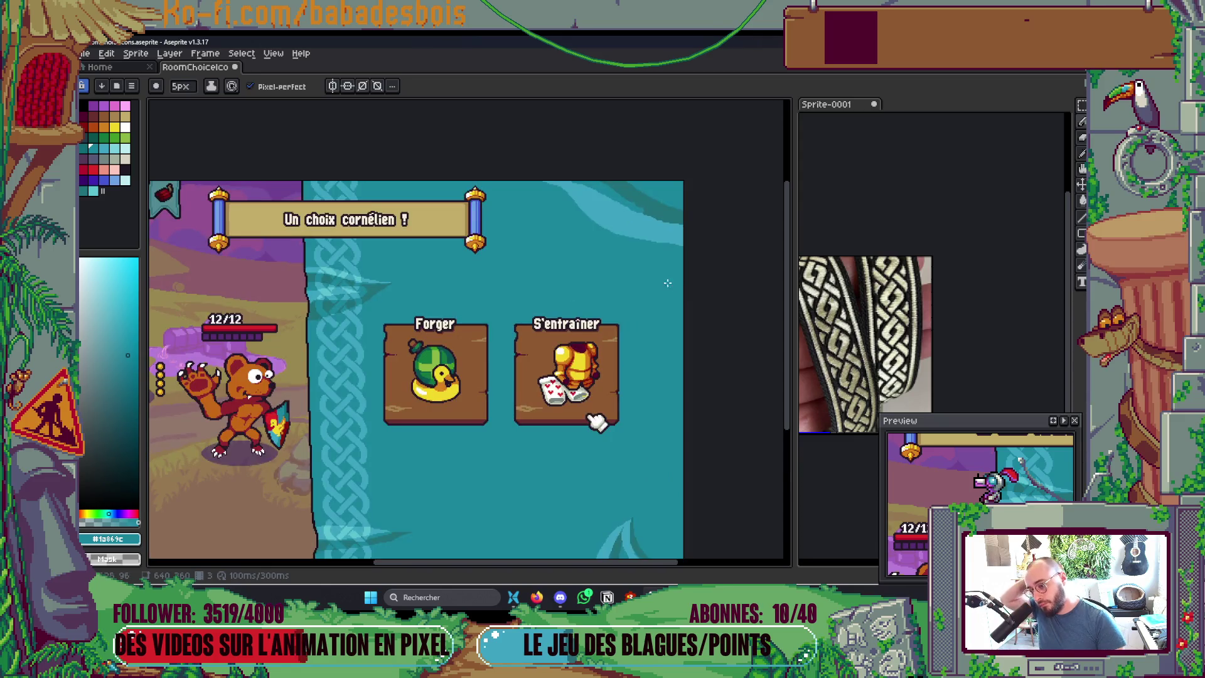
scroll(667, 283, "up", 2)
Step: Draw a light teal stroke through the dark band, placing it higher up
left_click(631, 179, "alt")
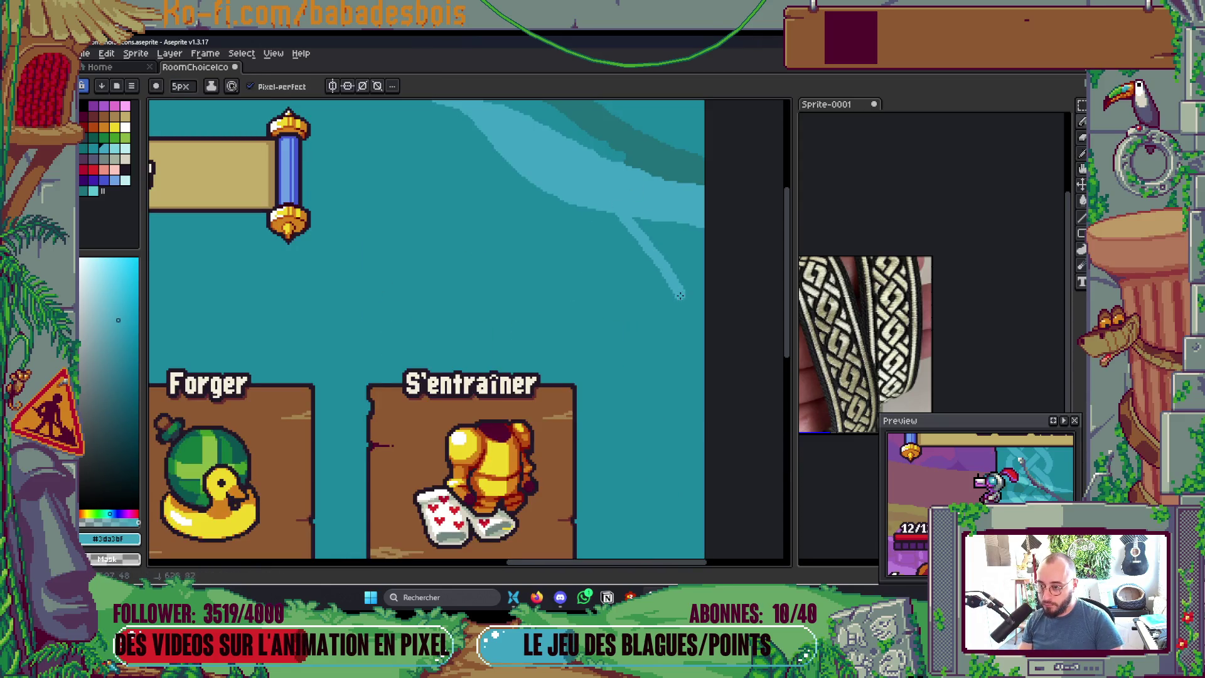
scroll(627, 248, "up", 2)
key("super+x")
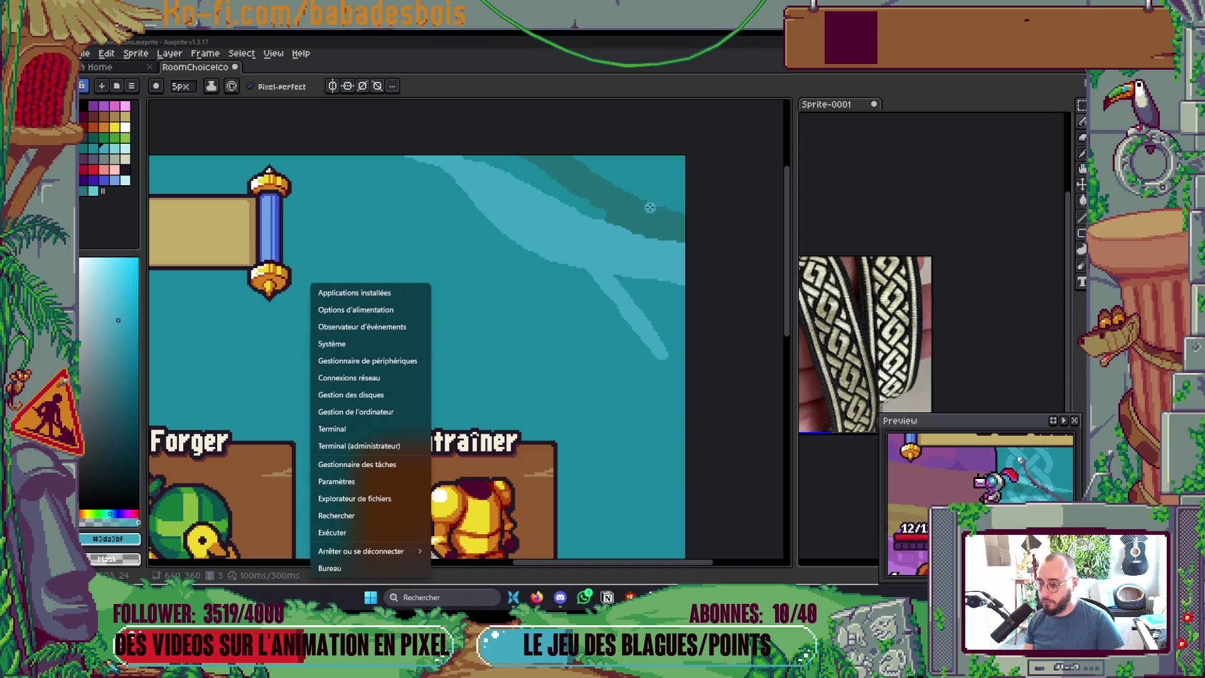
key("Escape")
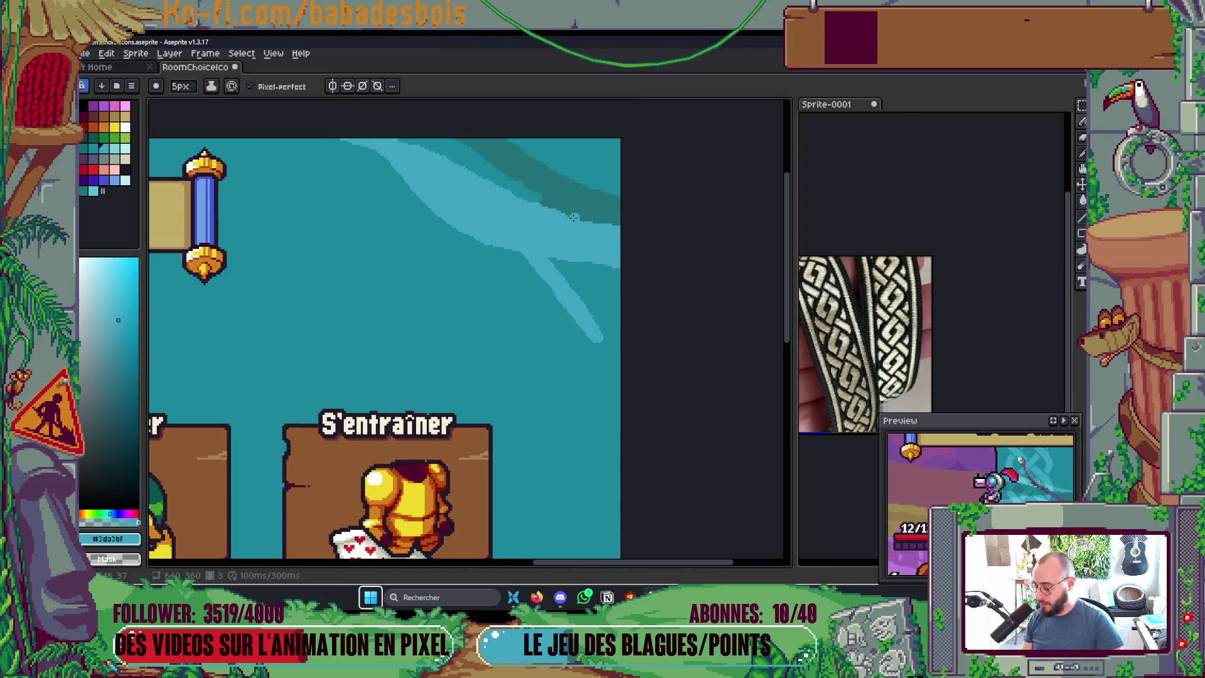
left_click_drag(520, 203, 655, 198)
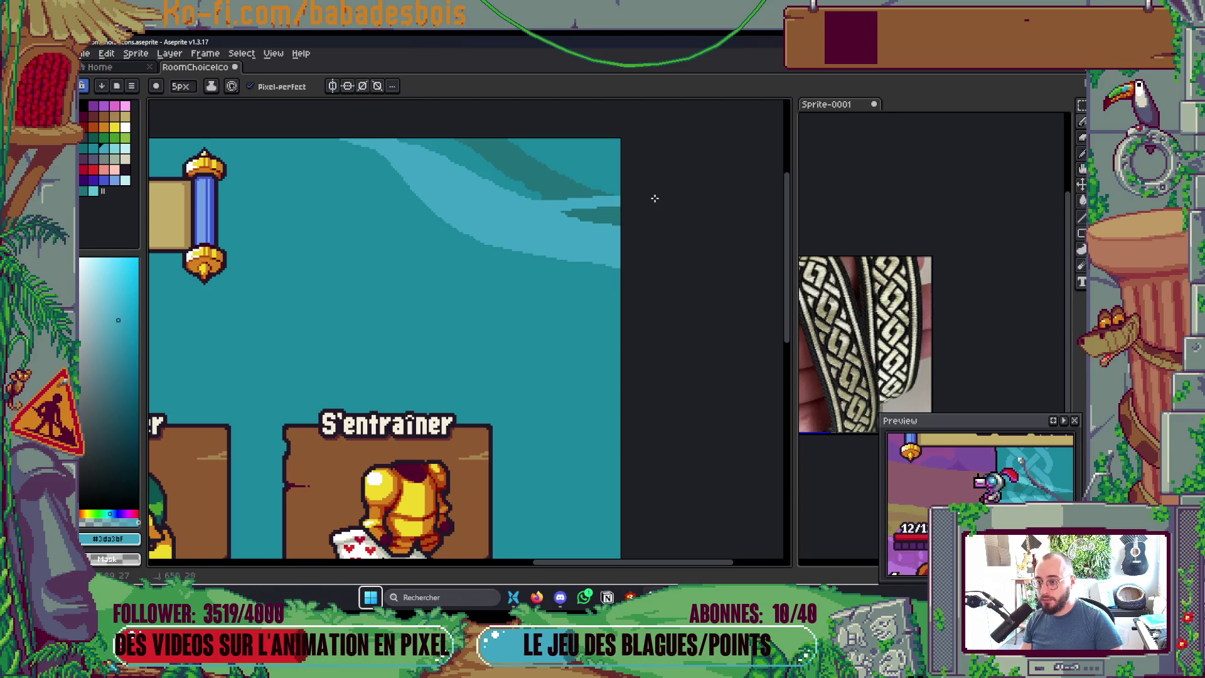
key("ctrl+z")
left_click_drag(512, 202, 608, 186)
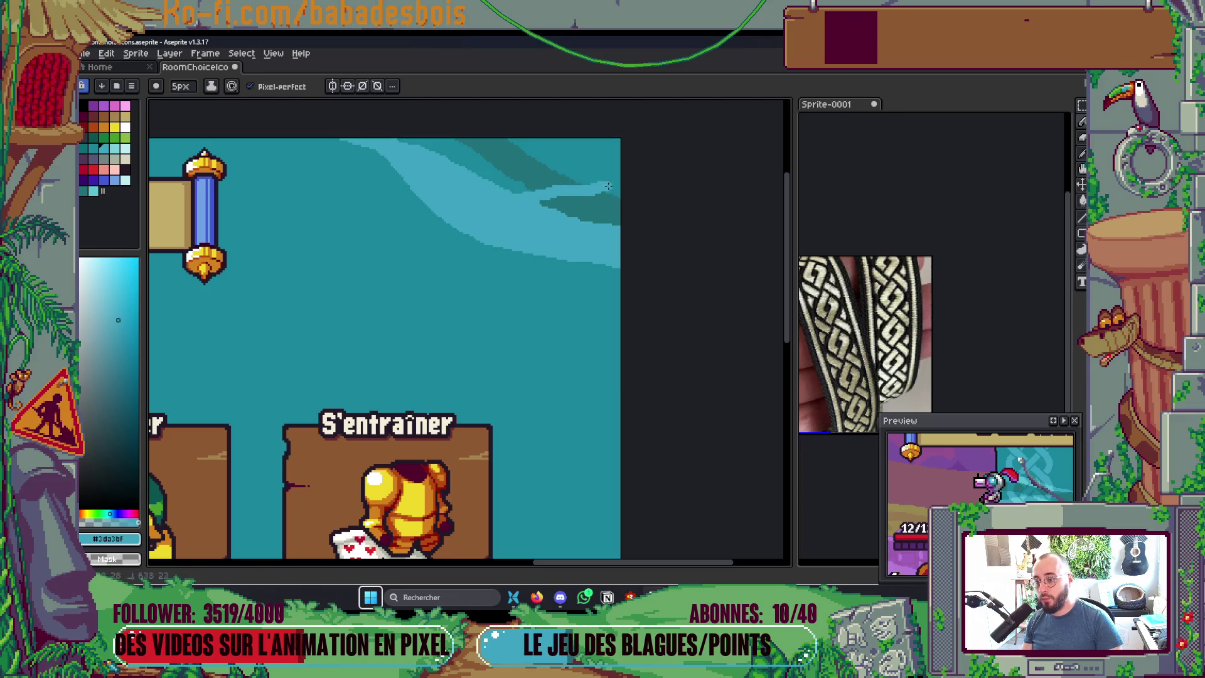
Step: Trim the dark wedge's top edge with light teal after undoing a dark extension
scroll(606, 191, "up", 1)
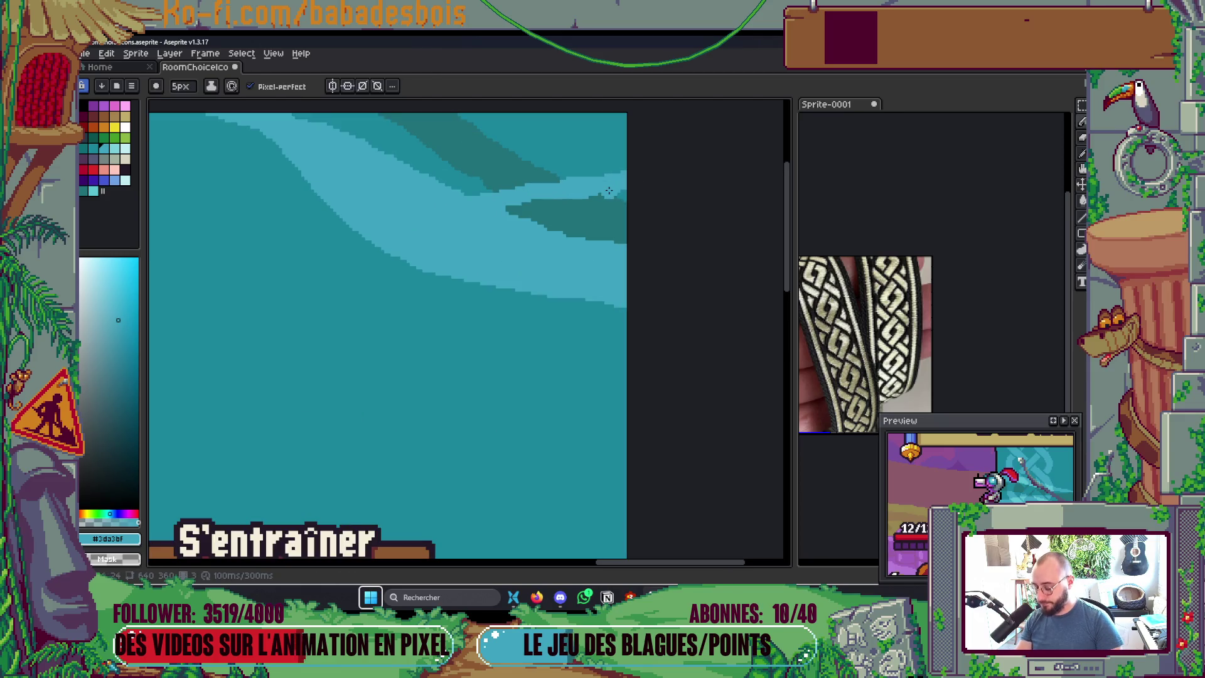
left_click(486, 178, "alt")
left_click_drag(465, 179, 626, 179)
key("ctrl+z")
left_click(586, 180, "alt")
mouse_move(507, 210)
left_mouse_down()
mouse_move(627, 191)
mouse_move(579, 309)
left_mouse_up()
Step: Cover the light band's upper edge and the dark upper triangle with mid teal
scroll(664, 189, "down", 5)
scroll(664, 174, "up", 4)
scroll(578, 309, "up", 1)
left_click(444, 261, "alt")
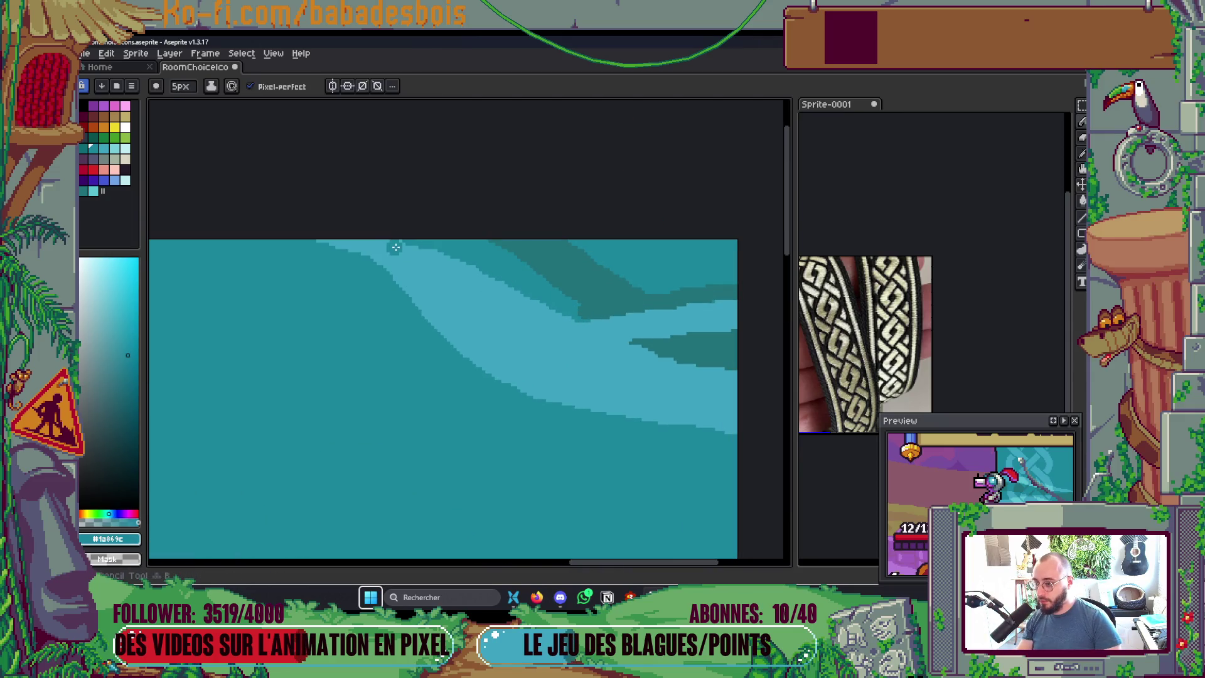
mouse_move(445, 260)
left_mouse_down()
mouse_move(565, 317)
mouse_move(527, 313)
mouse_move(402, 248)
mouse_move(461, 259)
mouse_move(553, 308)
left_mouse_up()
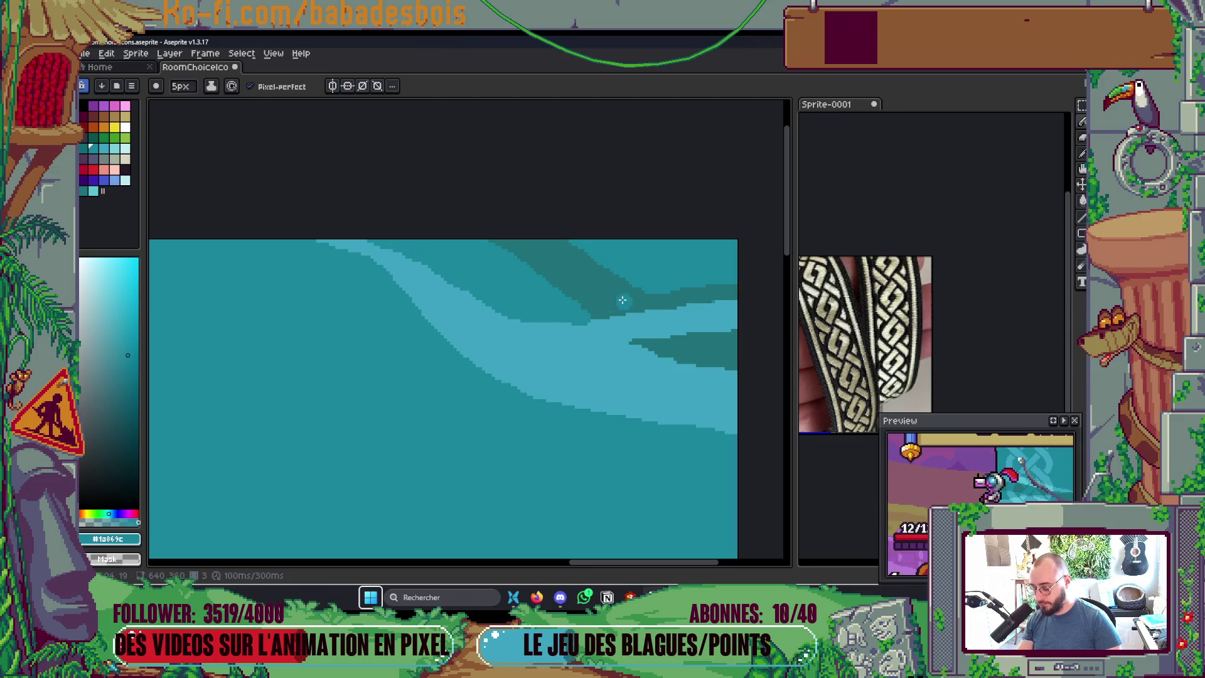
left_click_drag(620, 293, 565, 274)
key("g")
left_click(565, 275)
Step: Add a dark teal patch and extend the dark band to the right edge
left_click(613, 301, "alt")
key("b")
mouse_move(585, 319)
left_mouse_down()
mouse_move(463, 290)
mouse_move(381, 242)
mouse_move(399, 259)
mouse_move(573, 295)
left_mouse_up()
key("ctrl+z")
mouse_move(465, 279)
left_mouse_down()
mouse_move(591, 304)
mouse_move(737, 279)
left_mouse_up()
left_click_drag(590, 302, 752, 269)
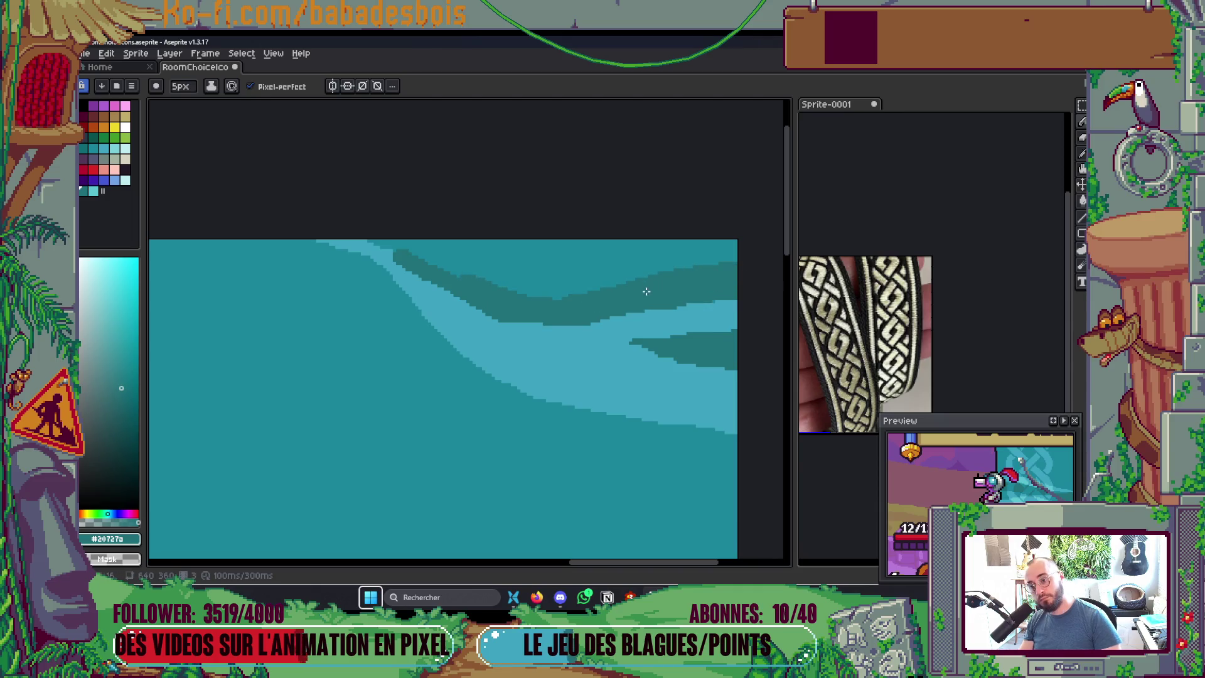
left_click(444, 258, "alt")
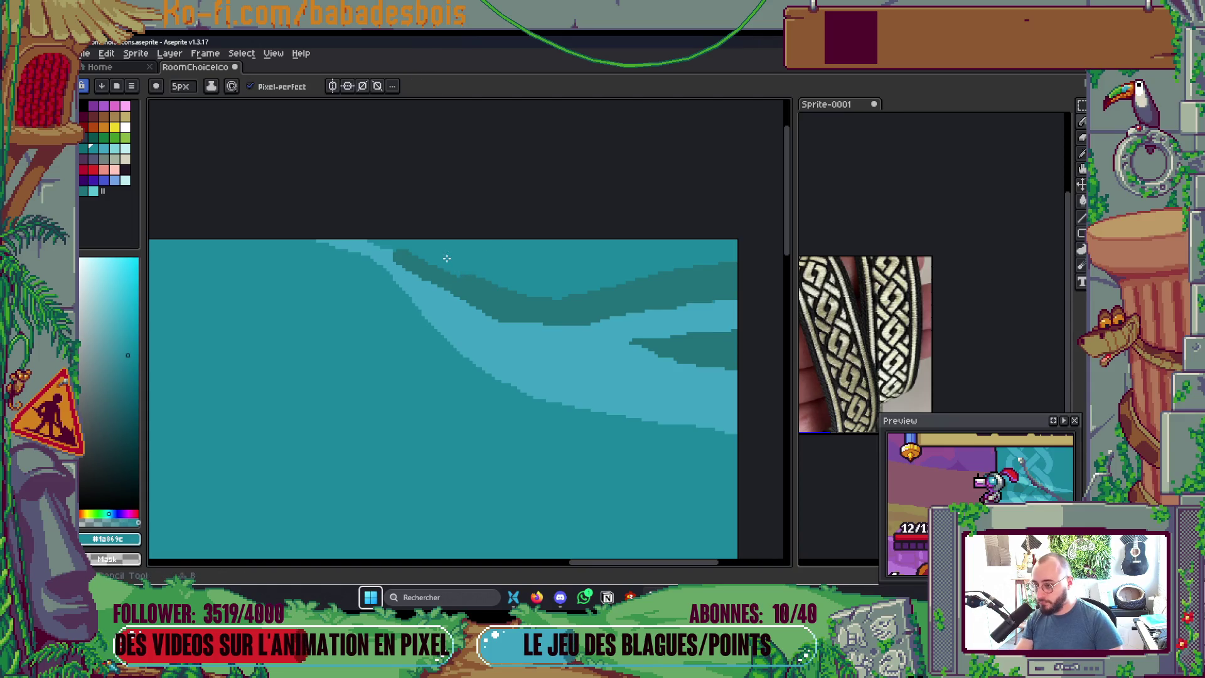
scroll(347, 222, "down", 5)
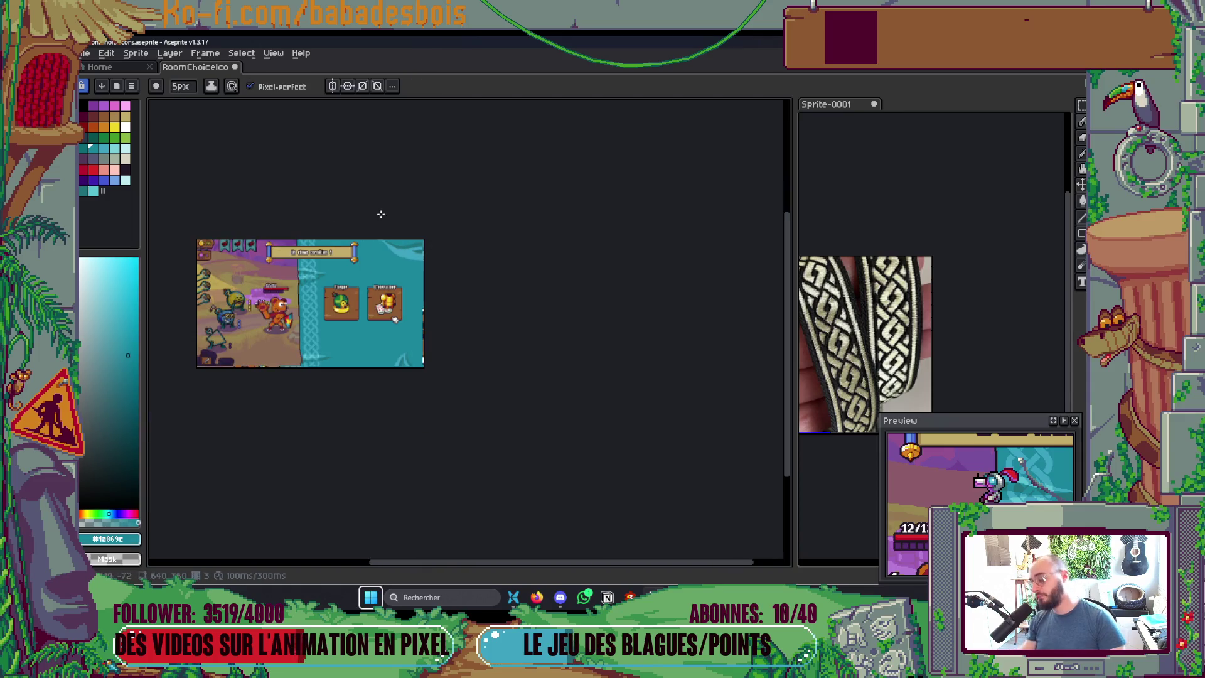
Step: Save the room-choice sprite while panning over it
scroll(400, 213, "up", 1)
mouse_move(499, 276)
left_mouse_down()
mouse_move(540, 308)
mouse_move(717, 263)
mouse_move(698, 253)
left_mouse_up()
scroll(540, 308, "up", 2)
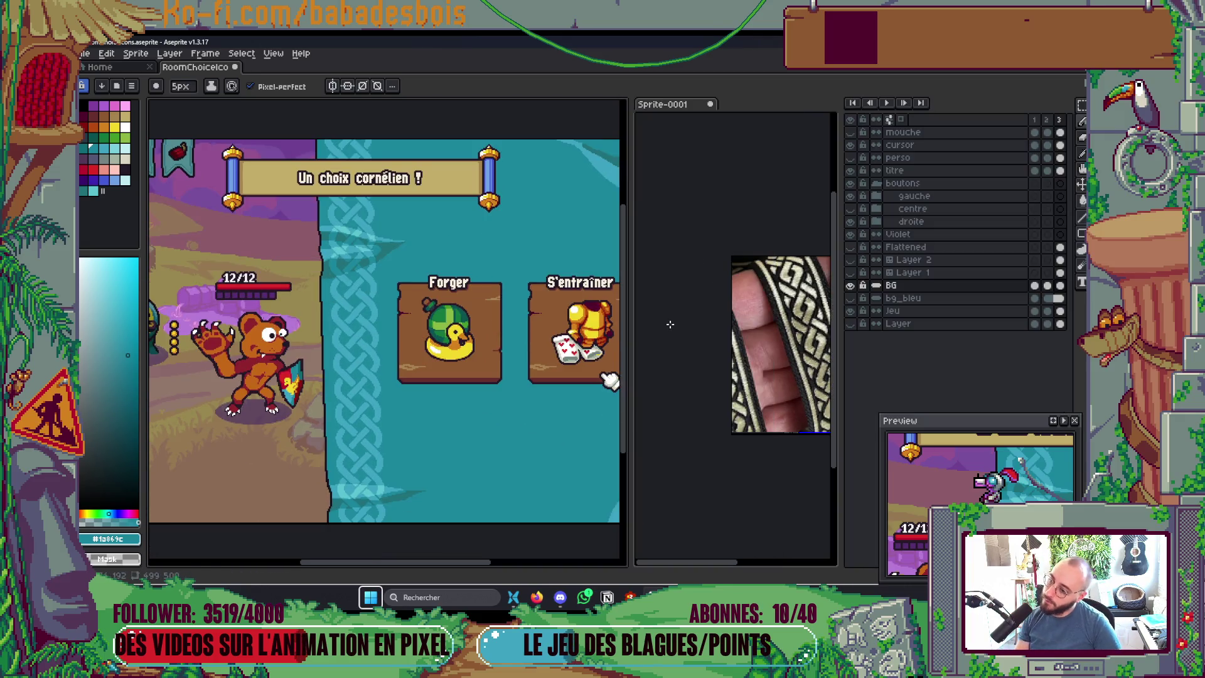
left_click_drag(653, 349, 688, 336)
key("ctrl+s")
mouse_move(677, 408)
left_mouse_down()
mouse_move(684, 363)
mouse_move(698, 384)
left_mouse_up()
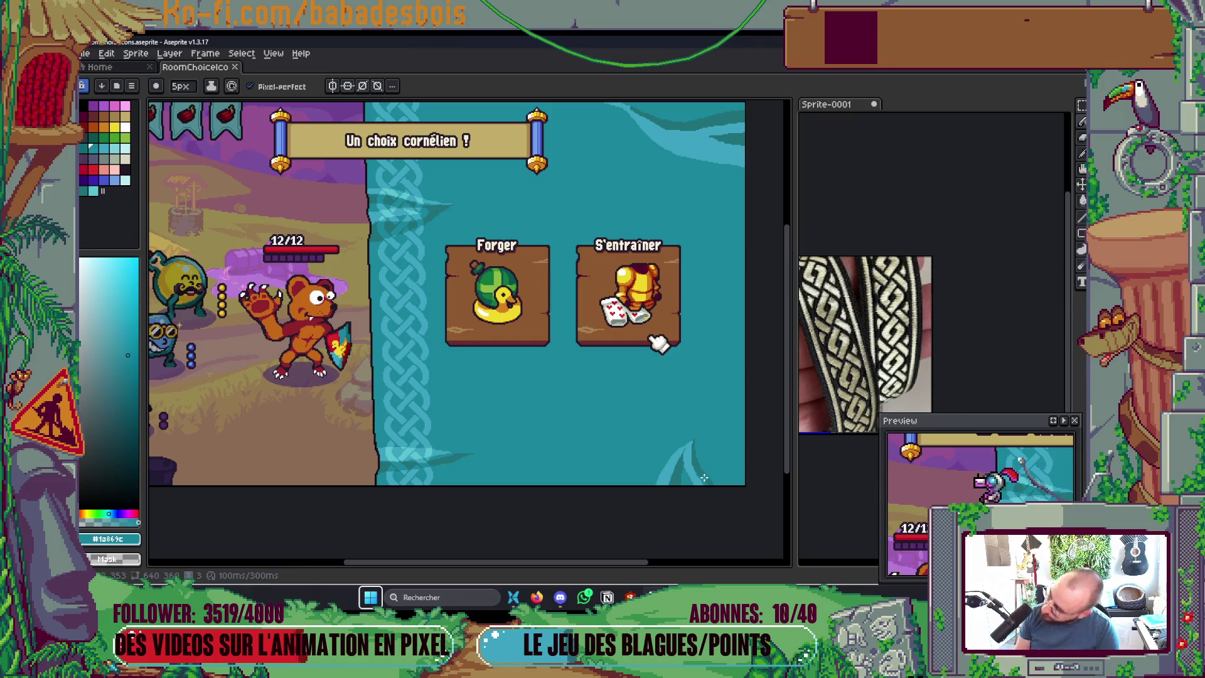
Step: Hide the perso layer, show mouche, collapse the boutons group, and save again
key("Tab")
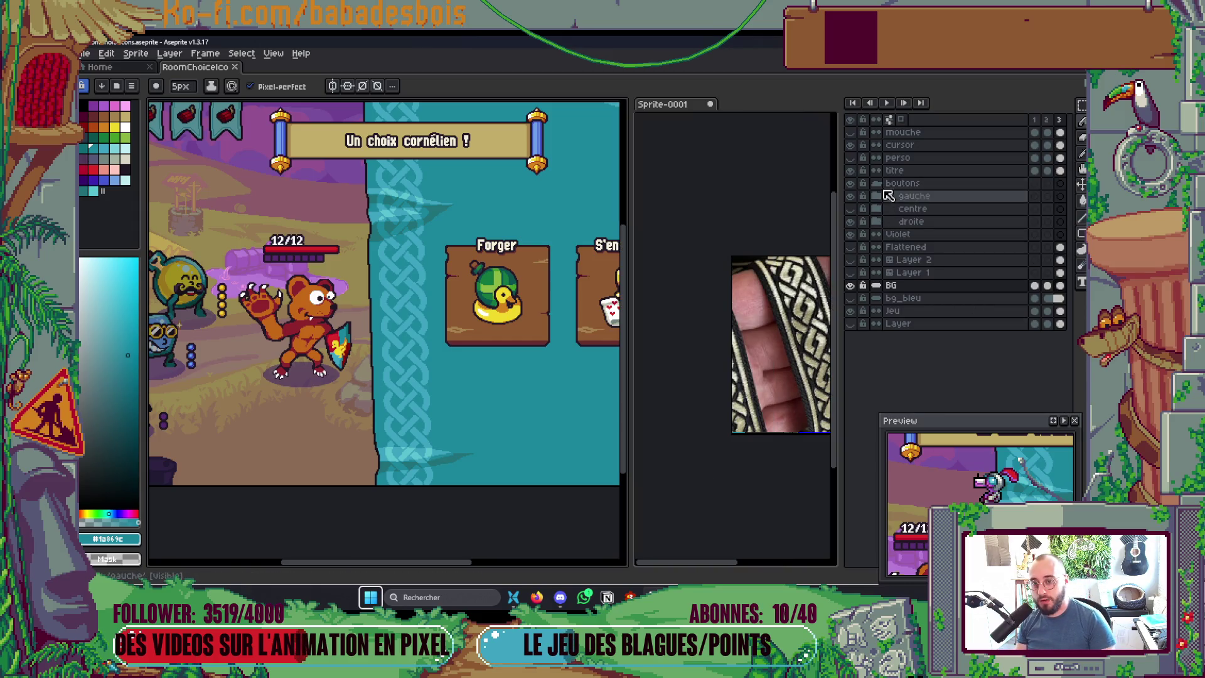
left_click(850, 158)
left_click(854, 133)
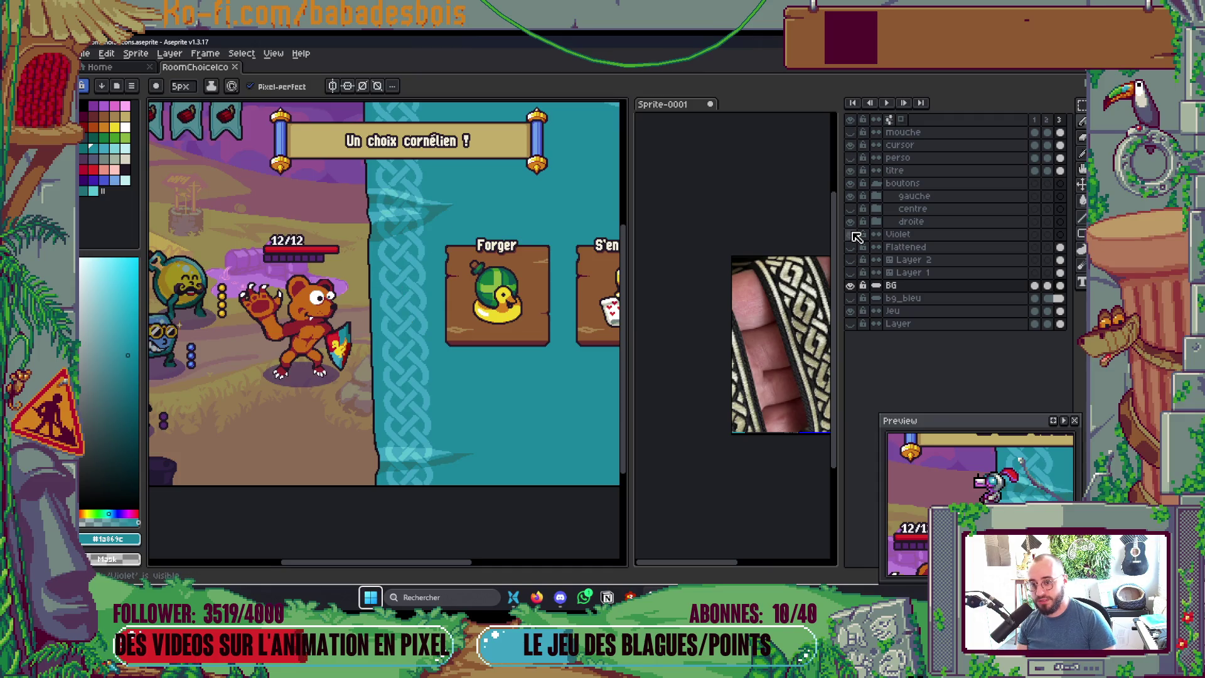
left_click(852, 209)
left_click(851, 209)
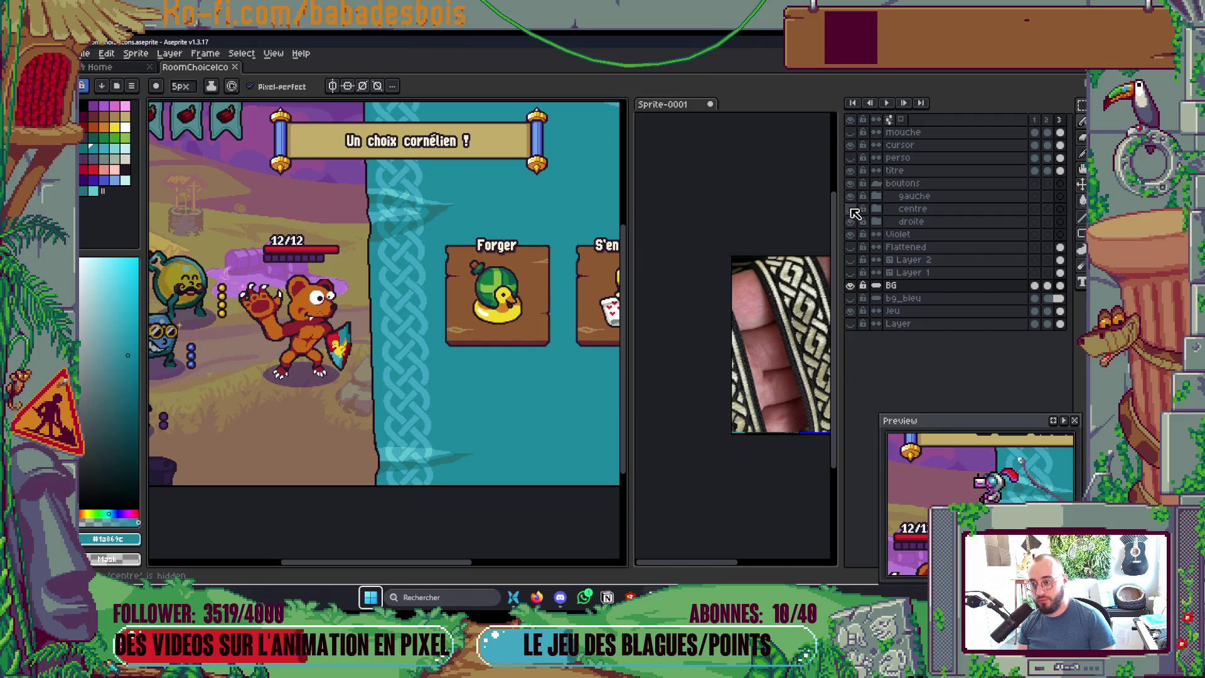
left_click(876, 182)
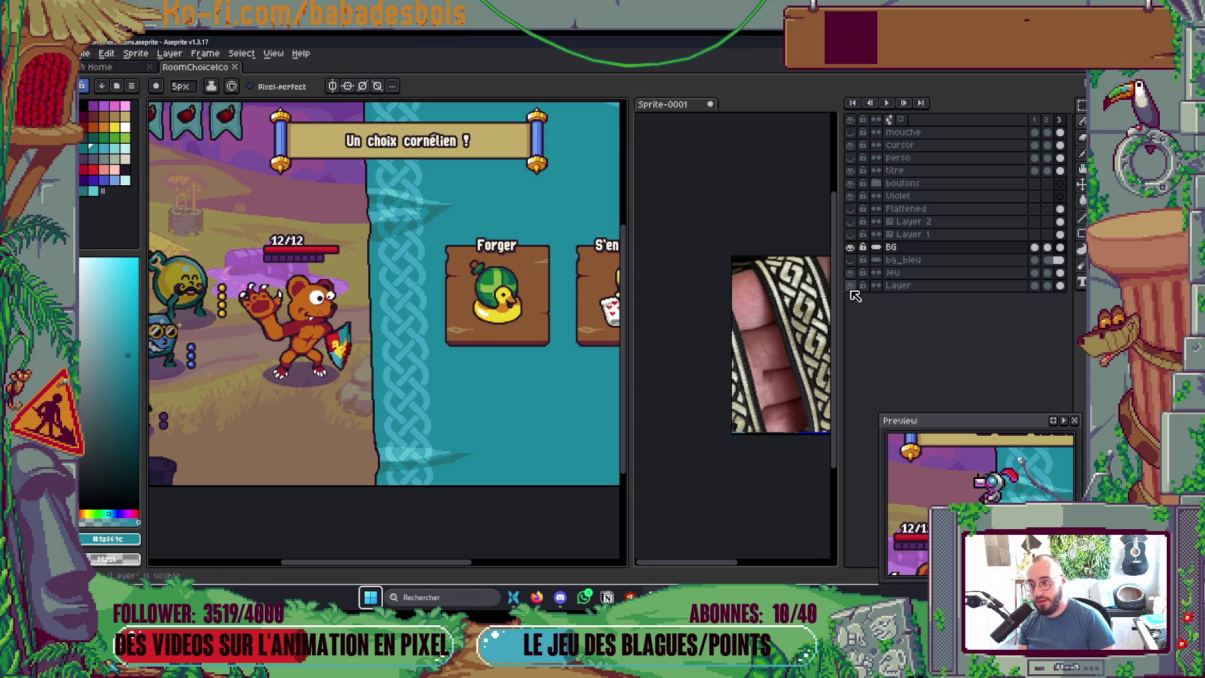
scroll(398, 391, "down", 3)
scroll(398, 391, "up", 2)
scroll(398, 391, "down", 1)
key("ctrl+s")
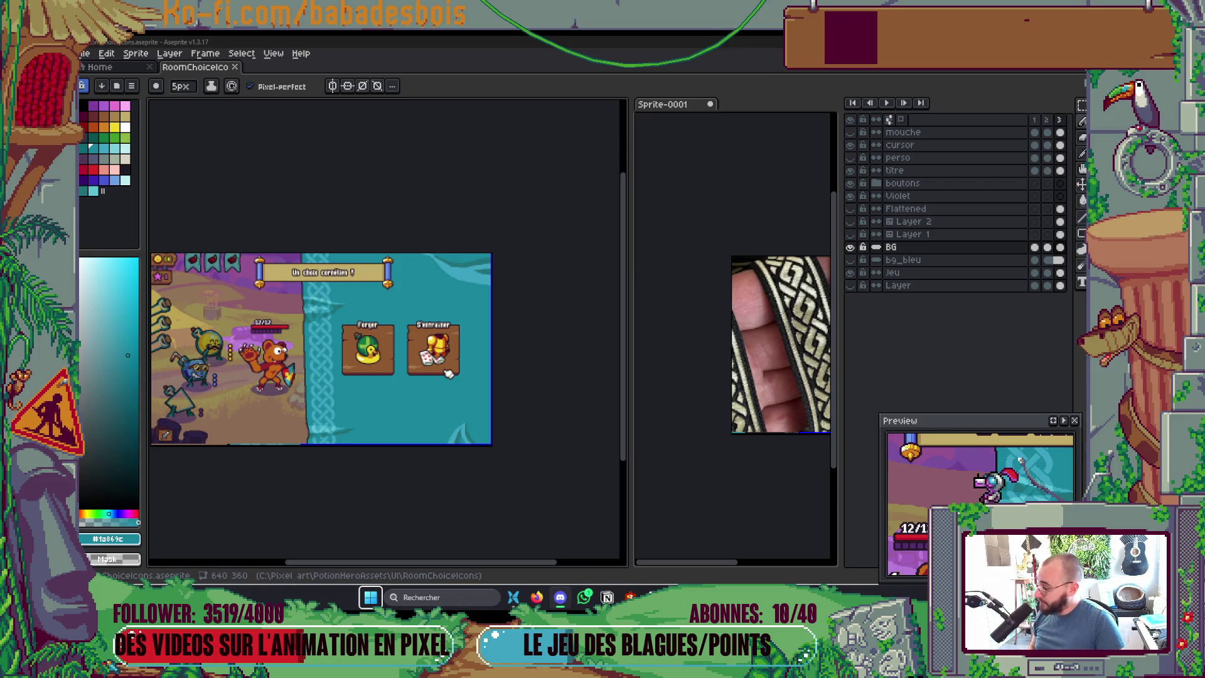
scroll(482, 391, "down", 1)
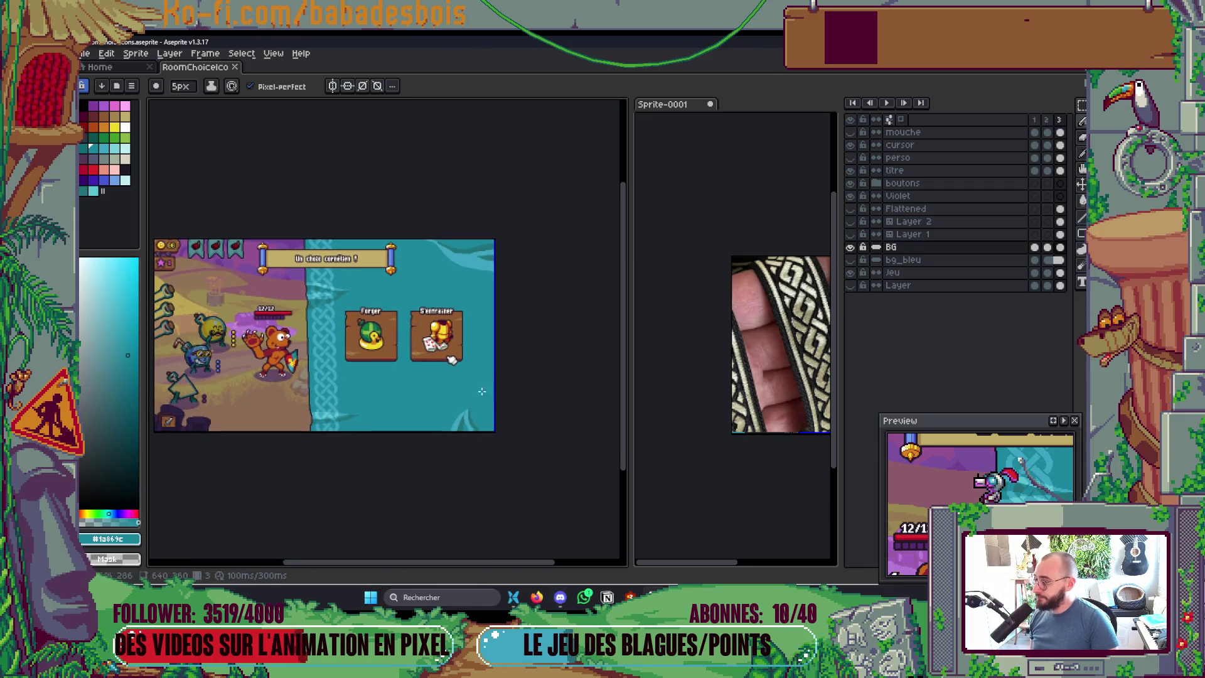
Step: Zoom to the lower-right wave and pick its light teal as the pencil colour
left_click_drag(490, 475, 515, 454)
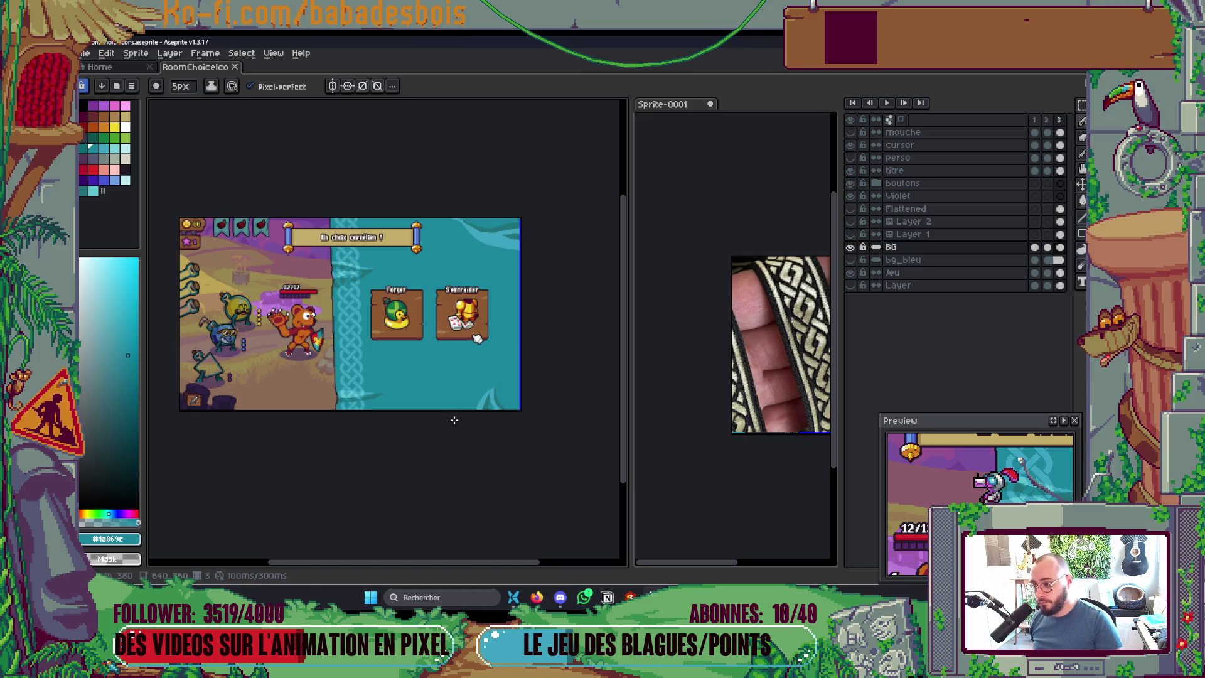
scroll(449, 423, "up", 5)
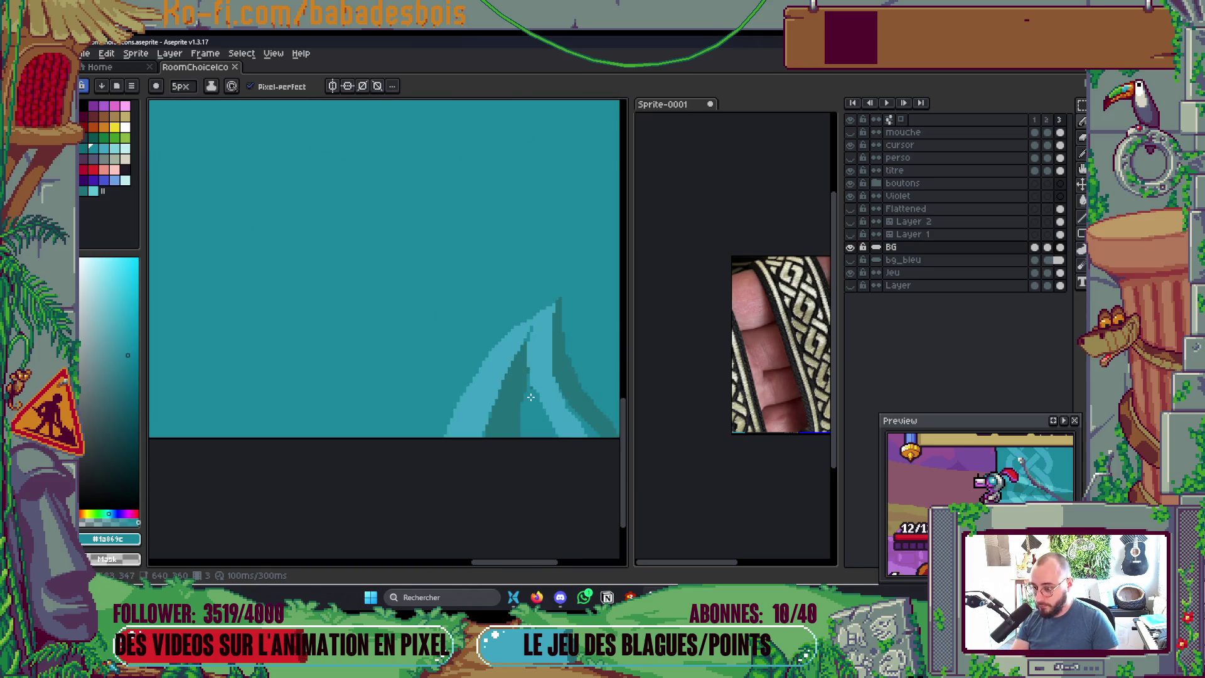
key("i")
left_click(489, 329)
key("b")
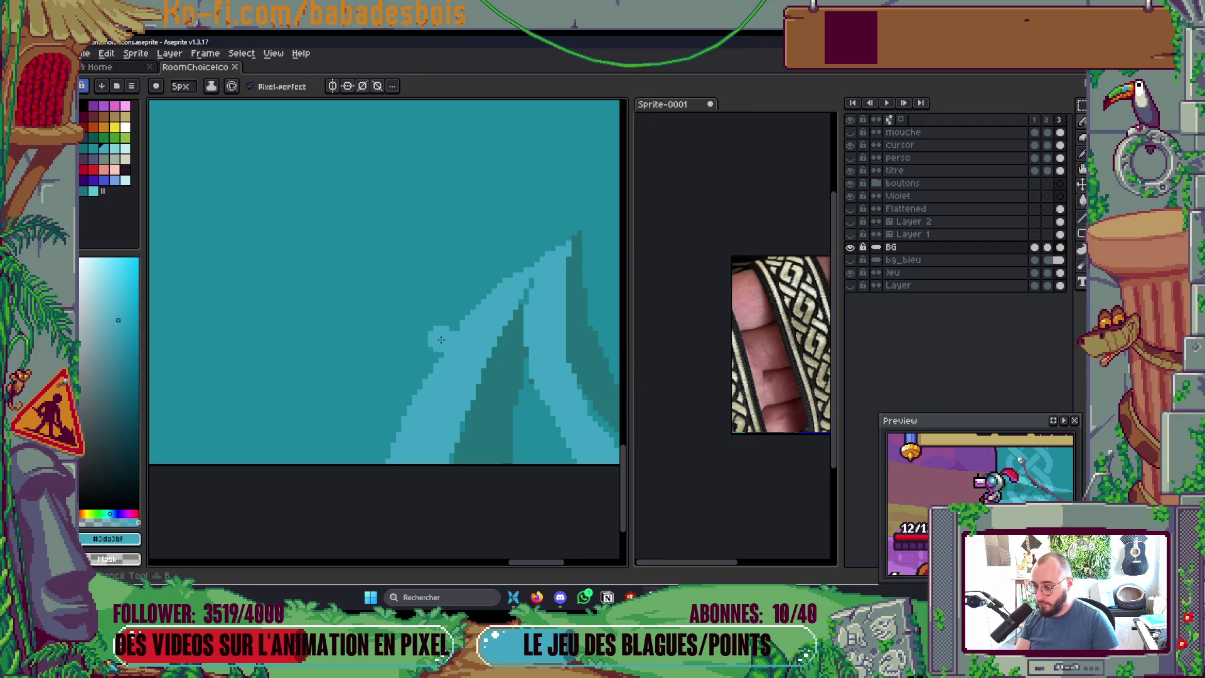
left_click(93, 147)
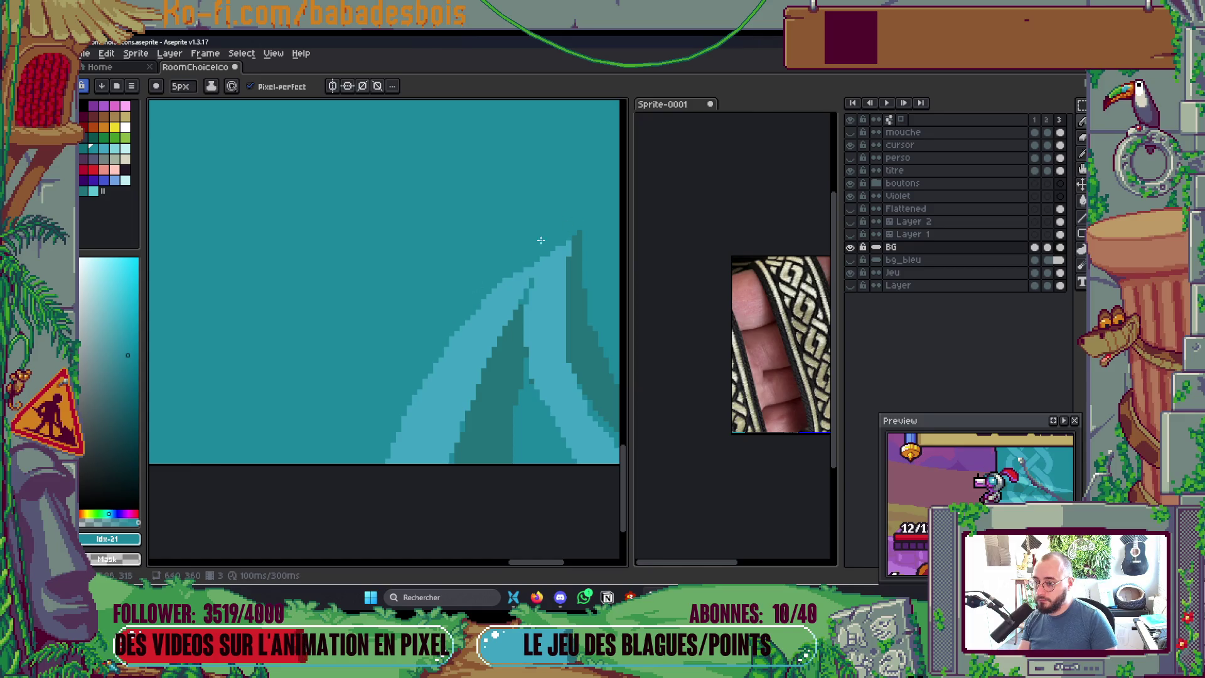
mouse_move(561, 296)
left_mouse_down()
mouse_move(459, 259)
mouse_move(469, 439)
left_mouse_up()
left_click(464, 348, "alt")
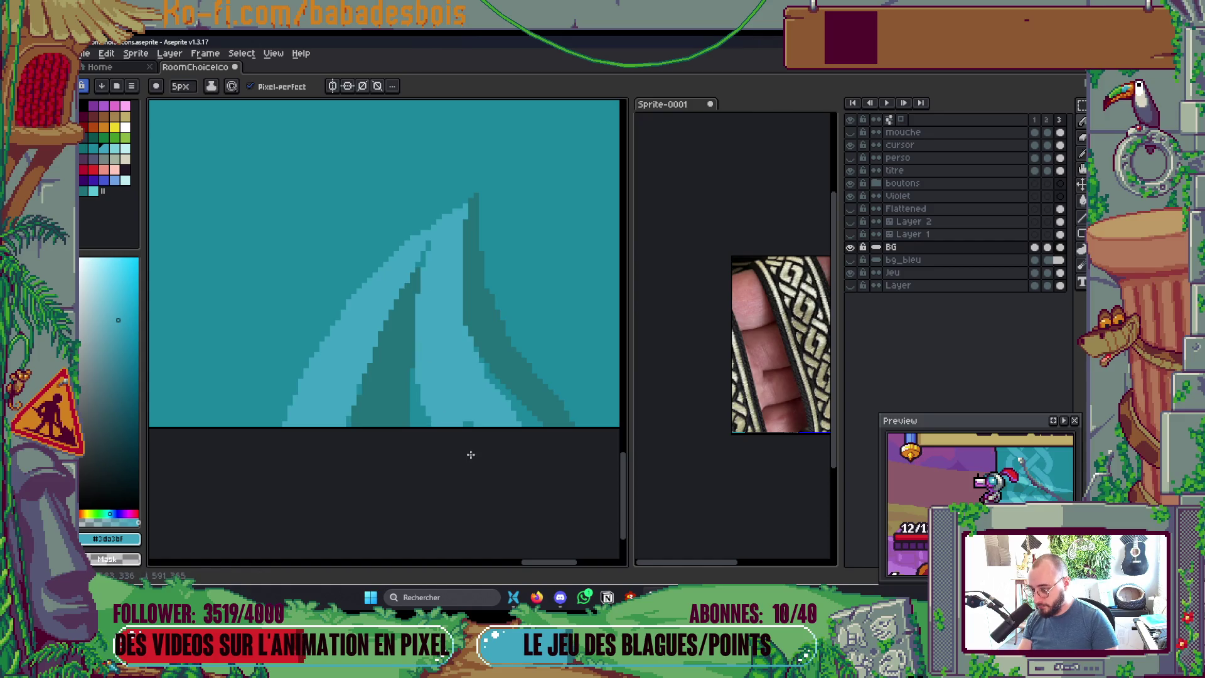
Step: Widen the wave's light teal stripe along its base with the pencil
mouse_move(263, 436)
left_mouse_down()
mouse_move(286, 385)
mouse_move(370, 284)
left_mouse_up()
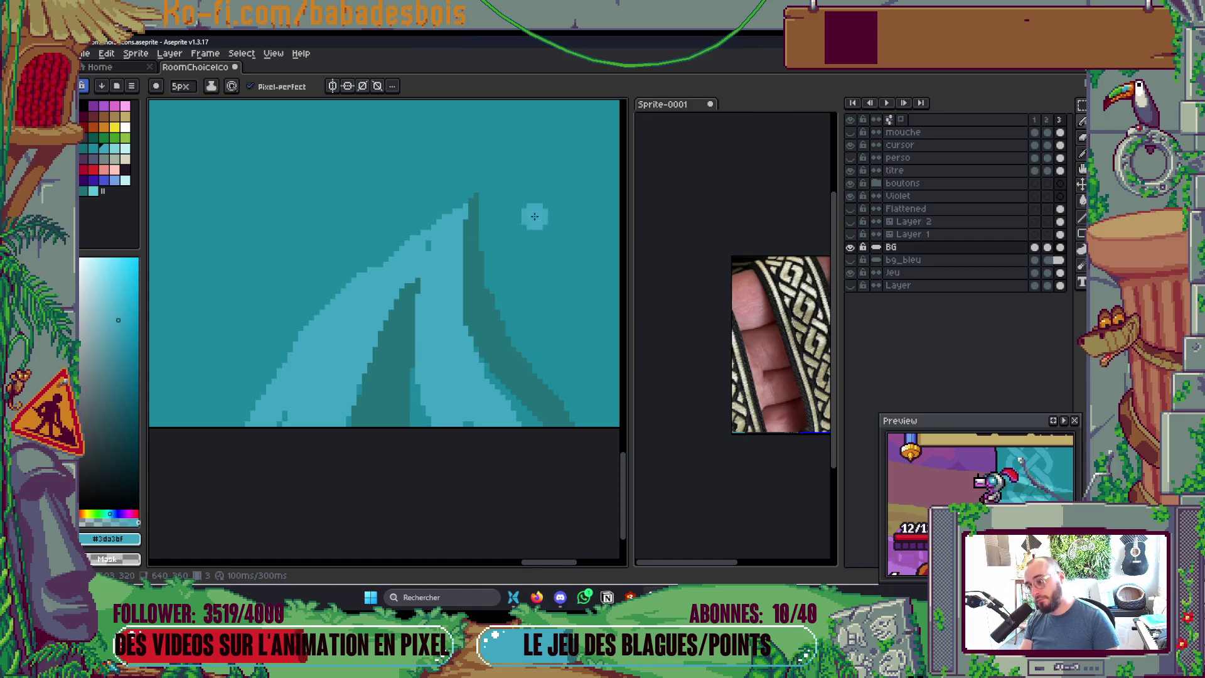
scroll(532, 202, "down", 5)
scroll(533, 201, "up", 5)
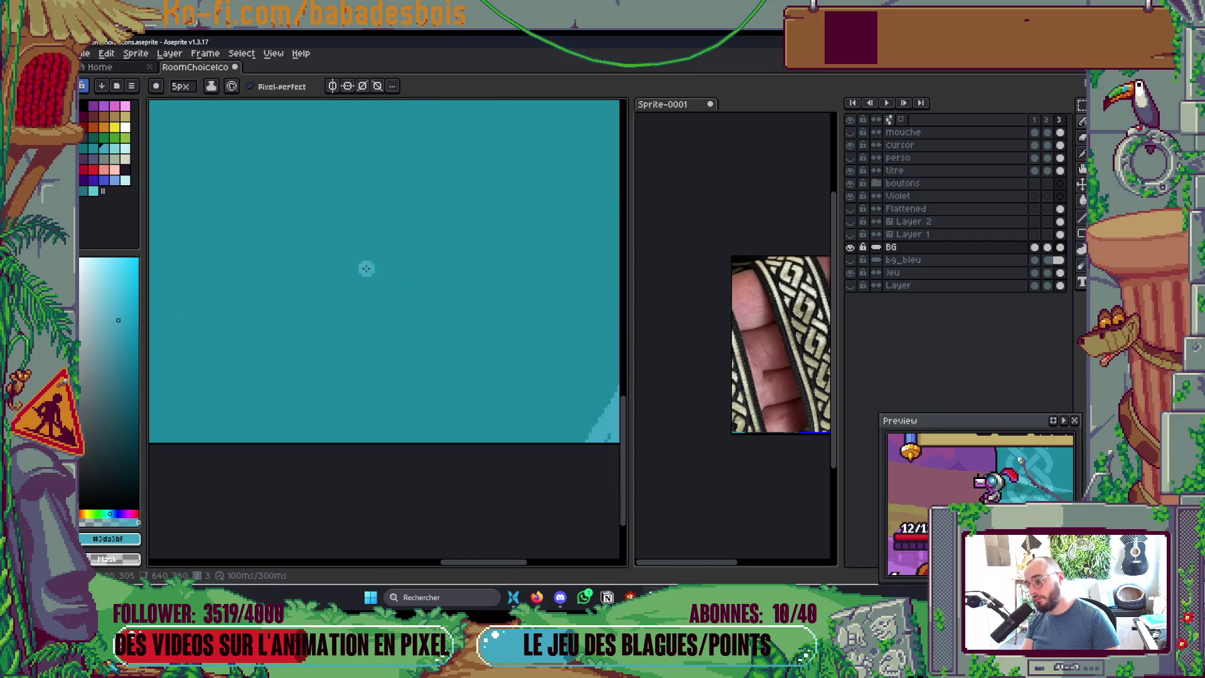
scroll(366, 266, "down", 2)
scroll(377, 326, "up", 2)
Step: Draw light curved strokes down the water shapes with a 4 px brush
key("minus")
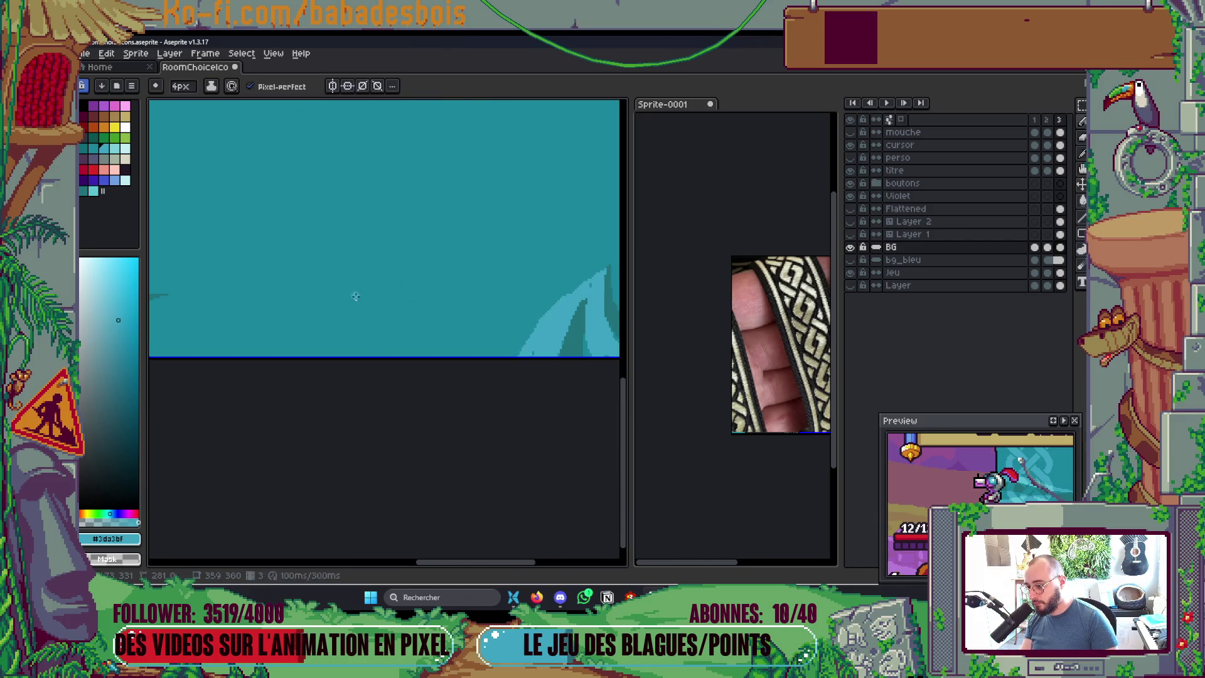
left_click_drag(376, 270, 376, 322)
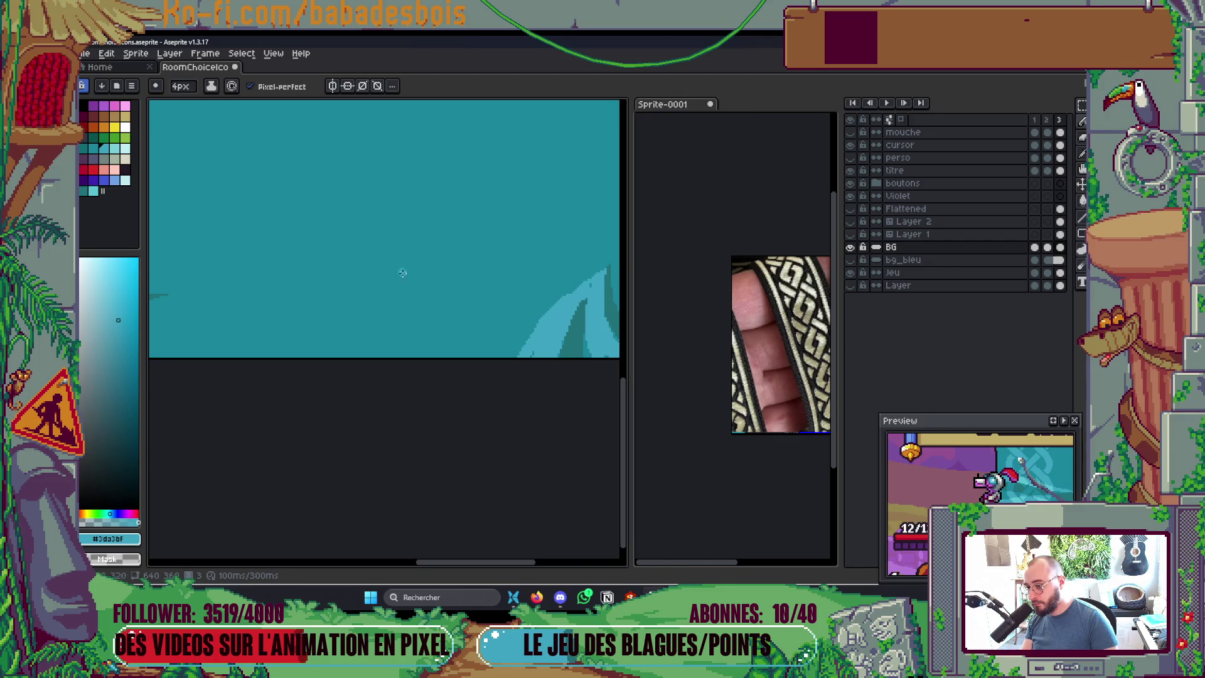
left_click_drag(315, 303, 297, 349)
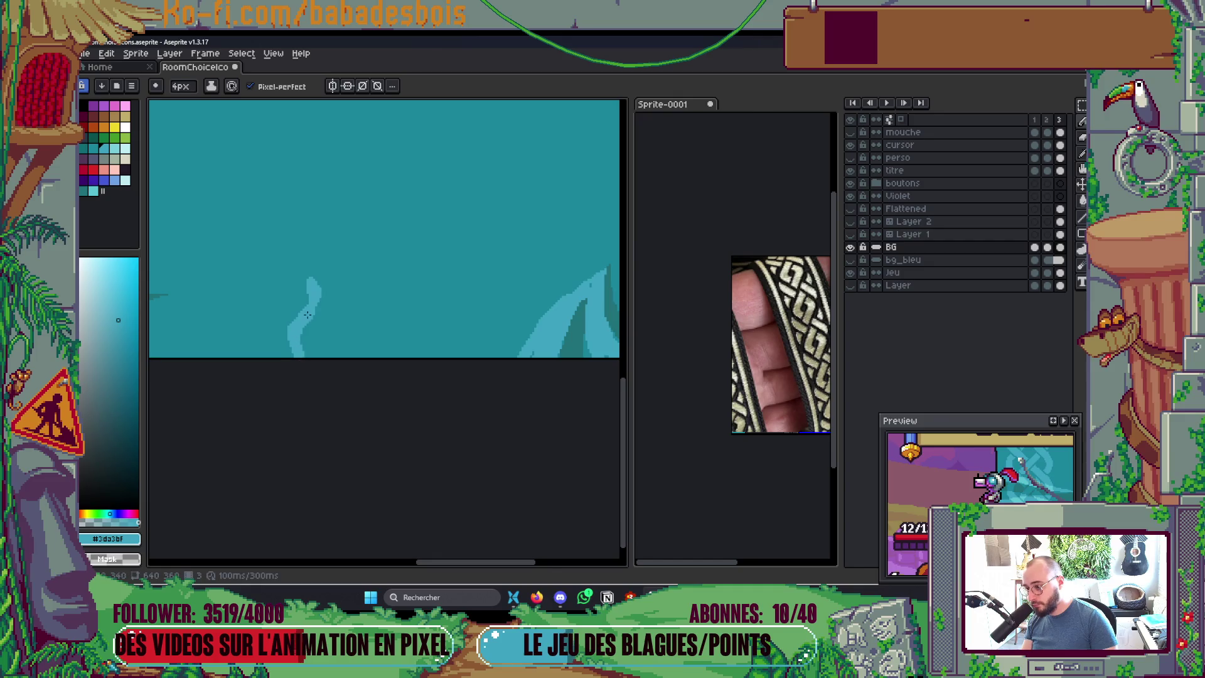
left_click_drag(310, 293, 288, 364)
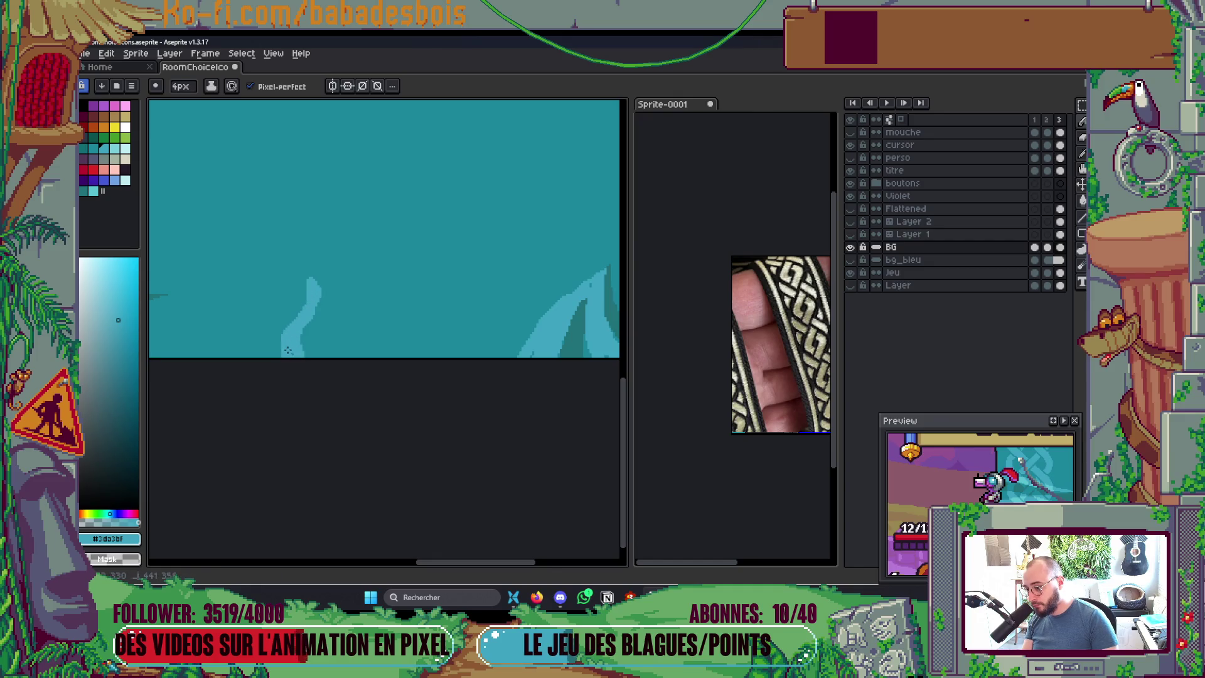
Step: Shade the light-blue water shape with the darker teal #20727a
key("i")
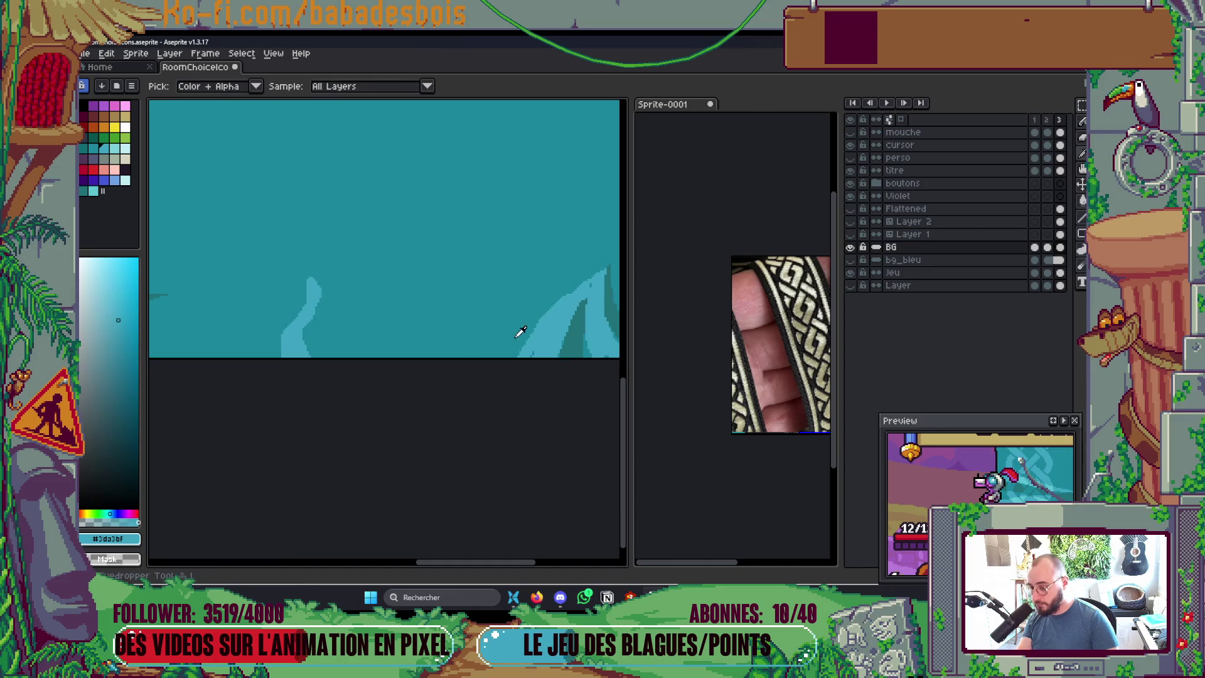
left_click(567, 333)
key("b")
mouse_move(320, 304)
left_mouse_down()
mouse_move(304, 320)
mouse_move(309, 350)
mouse_move(339, 358)
left_mouse_up()
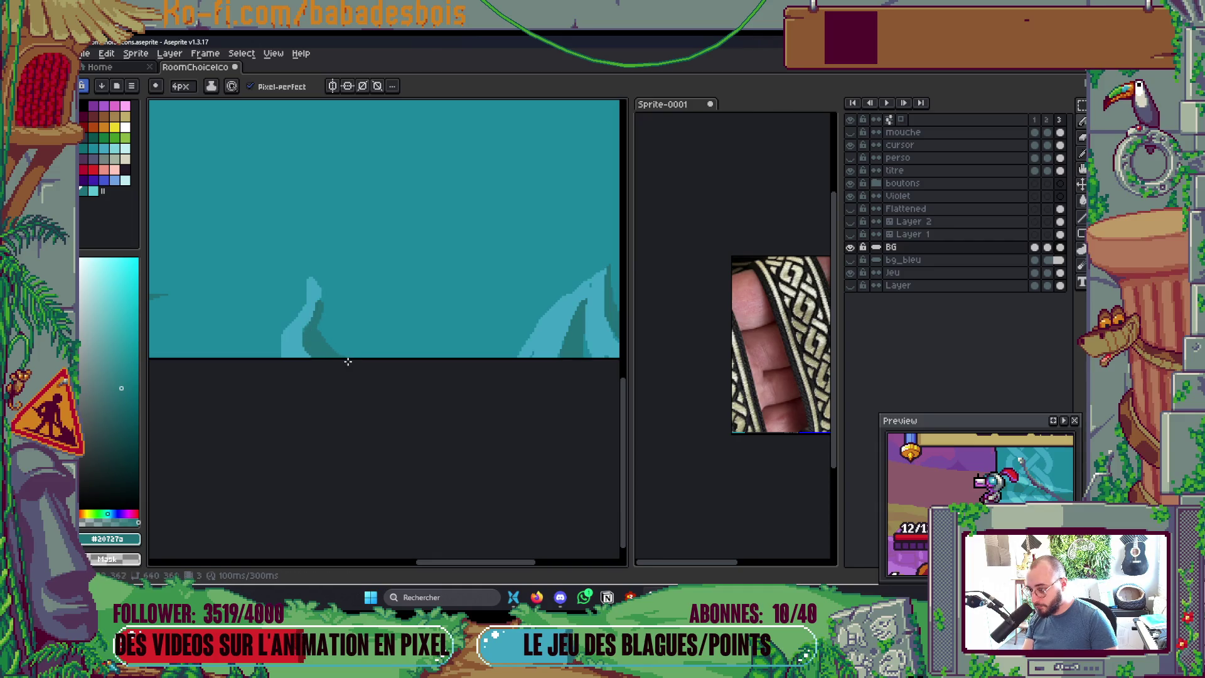
scroll(405, 317, "down", 4)
scroll(405, 320, "up", 3)
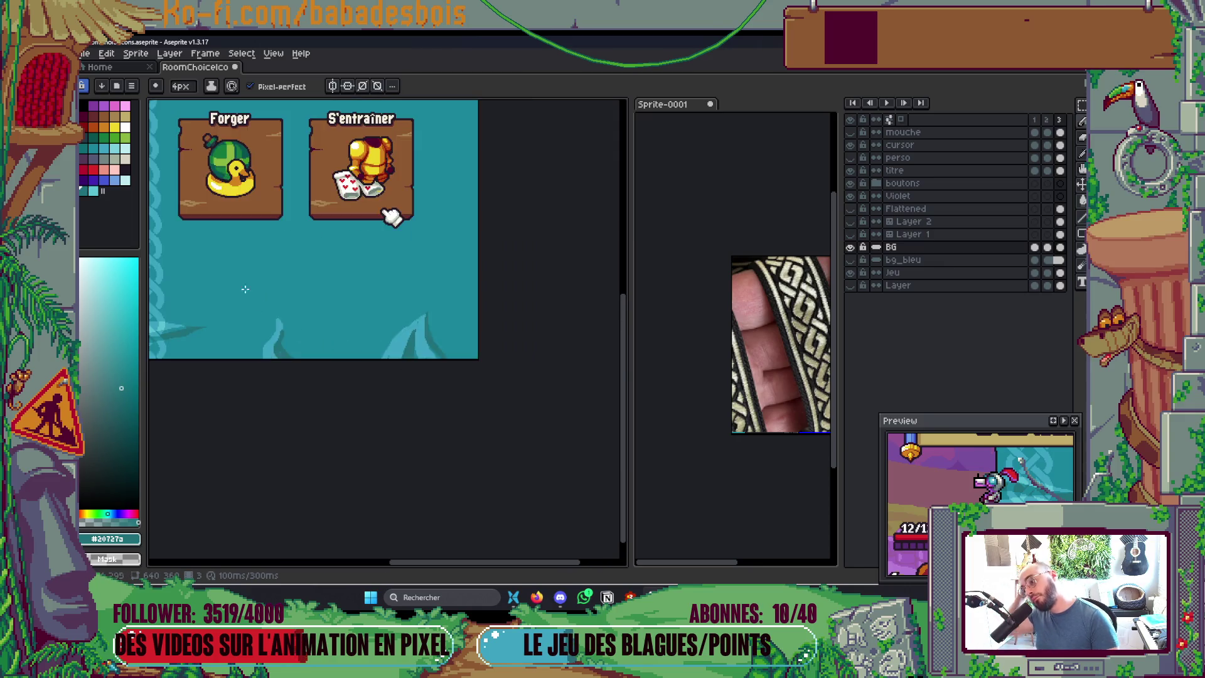
scroll(245, 289, "up", 3)
Step: Paint over the water shape's light tip with the background teal #1a869c
left_click(373, 338, "alt")
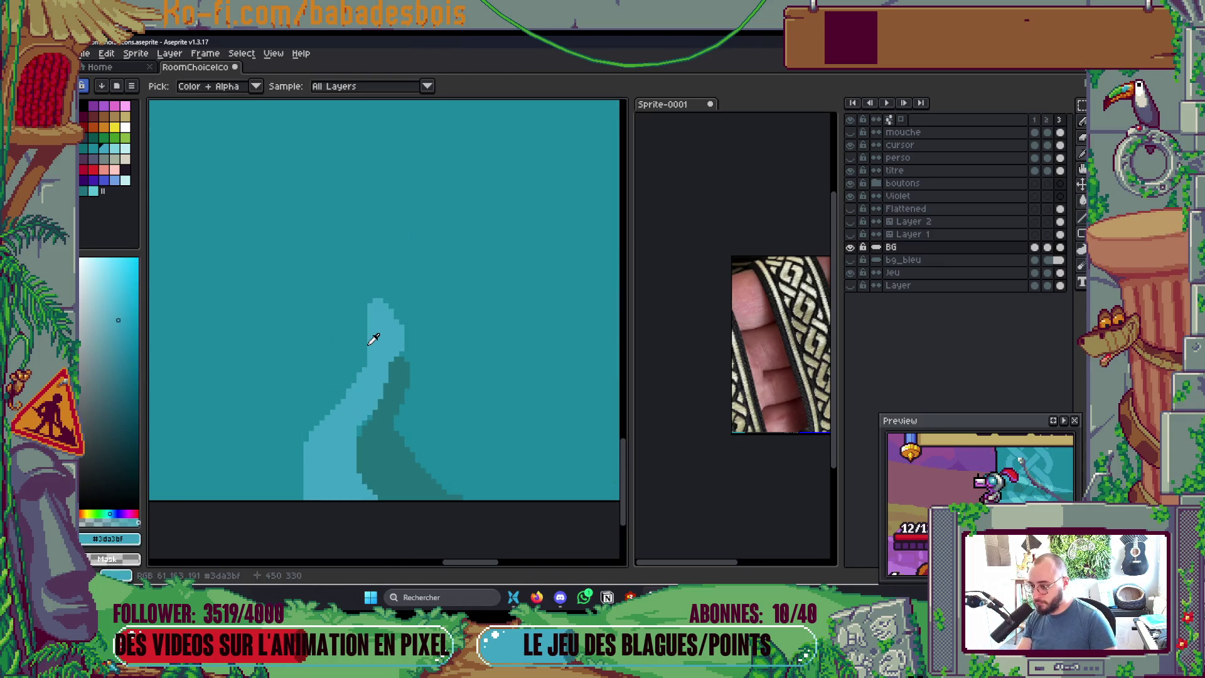
left_click(349, 353, "alt")
left_click_drag(369, 333, 371, 309)
scroll(391, 305, "down", 2)
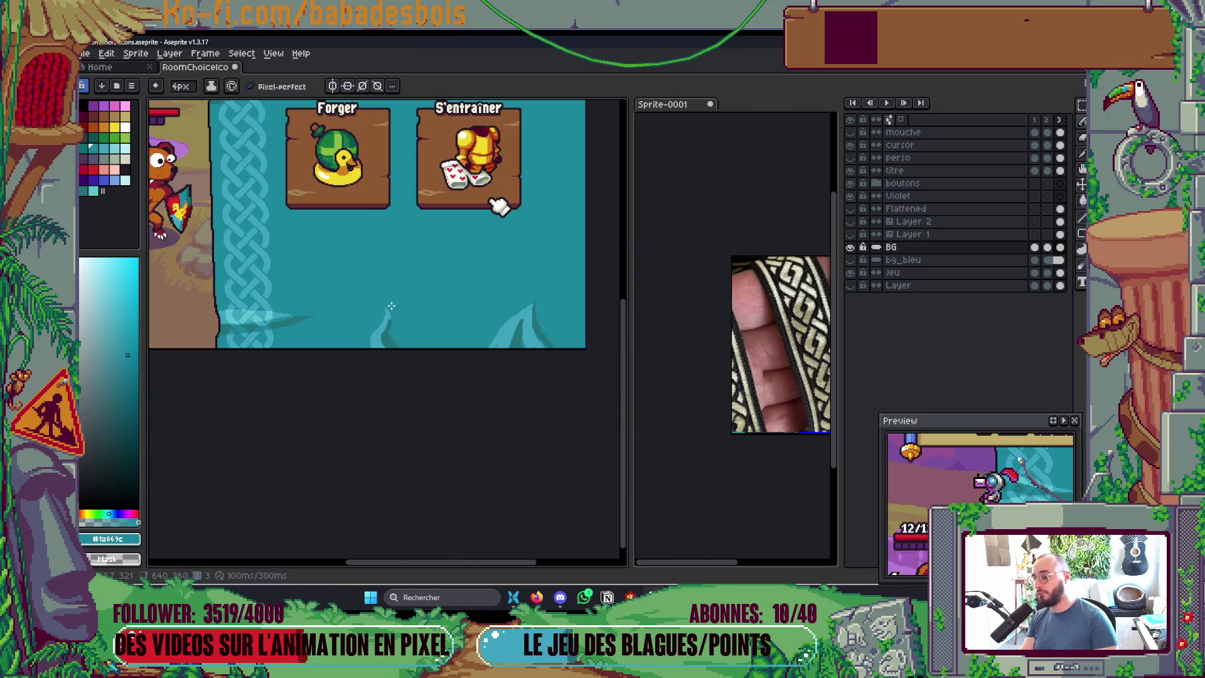
scroll(391, 306, "down", 3)
scroll(535, 333, "up", 3)
Step: Hide the timeline, save, and view the banner, bear and cards together
mouse_move(534, 333)
left_mouse_down()
mouse_move(613, 394)
mouse_move(697, 405)
left_mouse_up()
key("Tab")
key("ctrl+s")
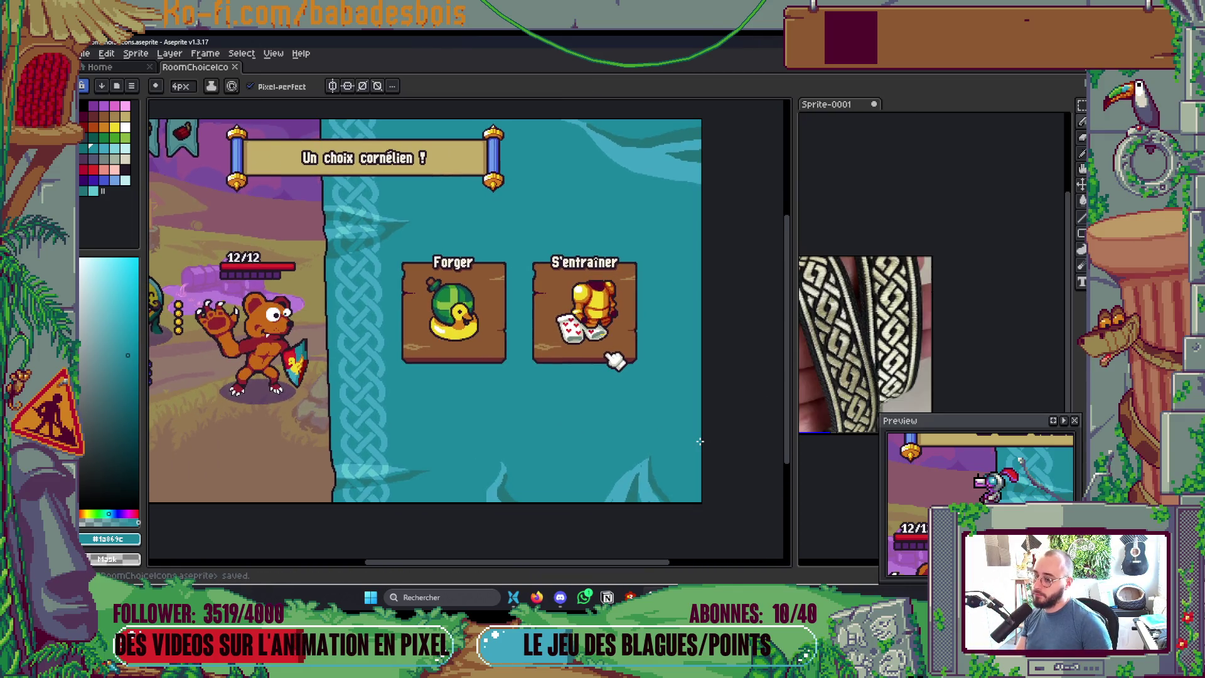
left_click_drag(616, 444, 696, 449)
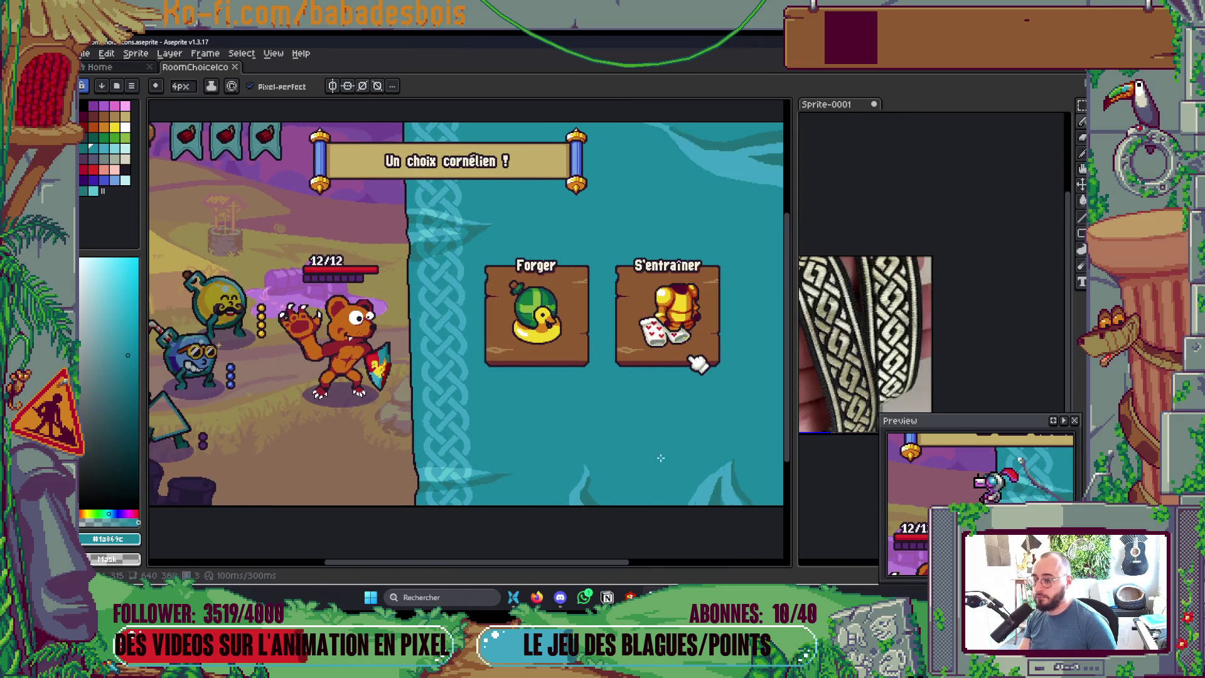
left_click_drag(623, 450, 593, 451)
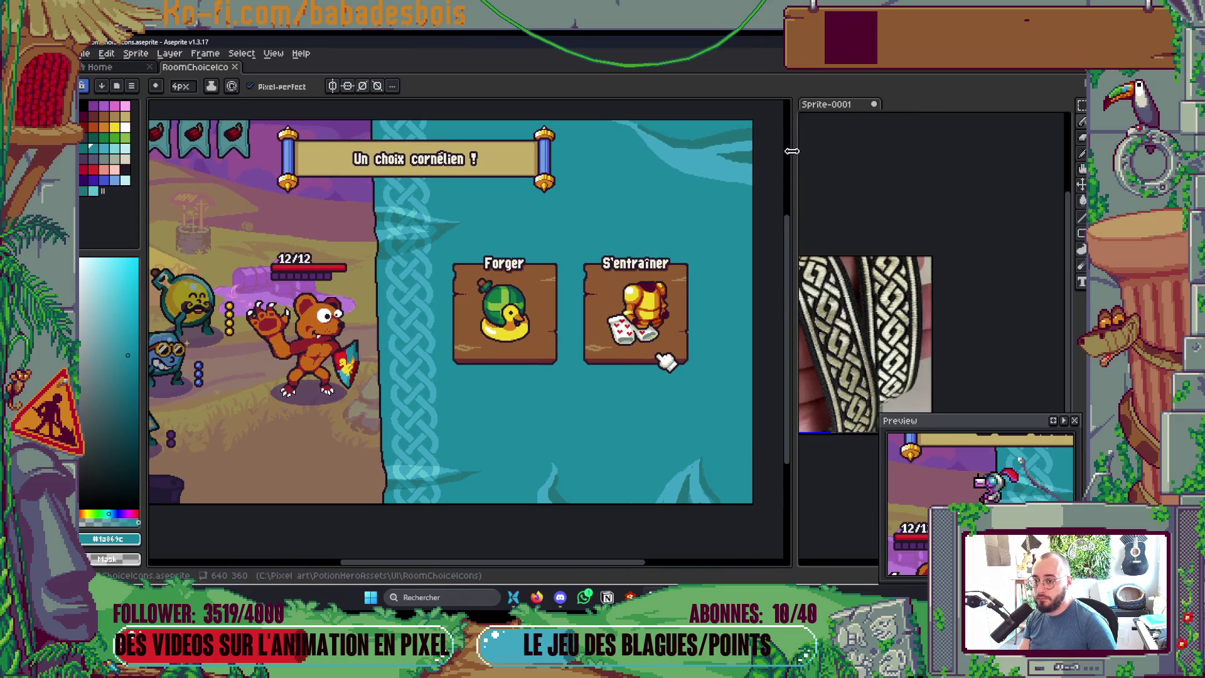
left_click_drag(796, 160, 854, 164)
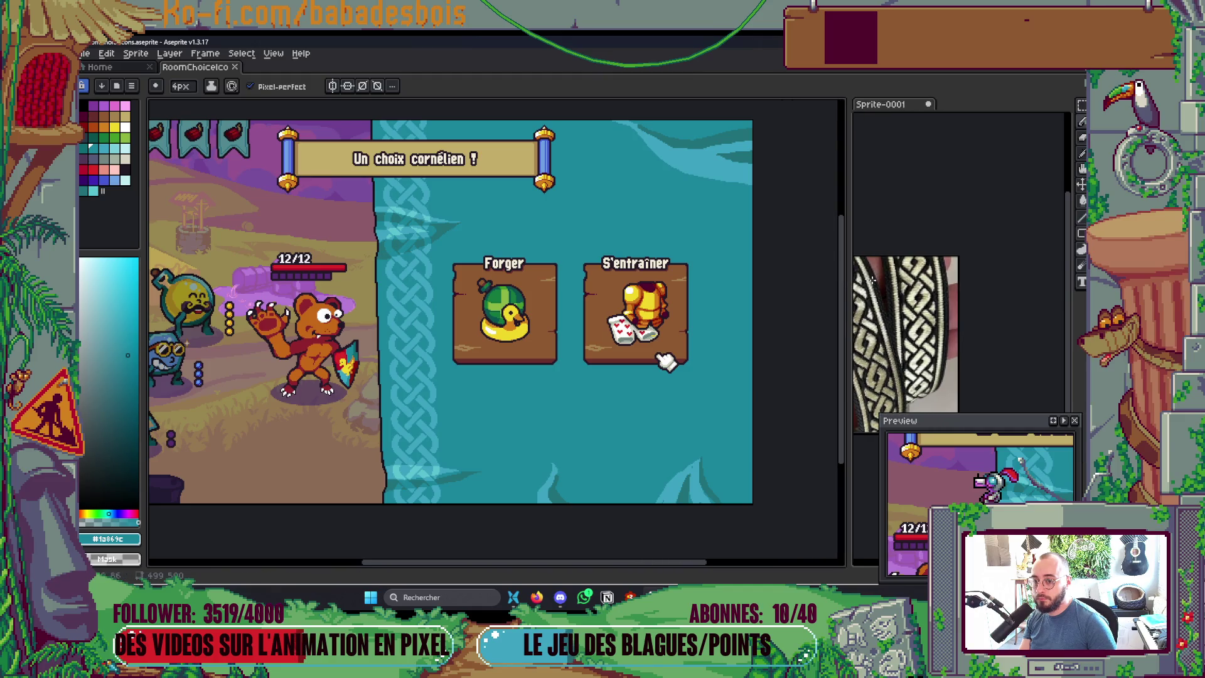
scroll(969, 256, "up", 1)
left_click_drag(969, 256, 996, 241)
scroll(532, 382, "down", 1)
scroll(533, 382, "up", 1)
Step: Pick teal palette index 40, toggle the Paint Bucket, and save twice
left_click(84, 191)
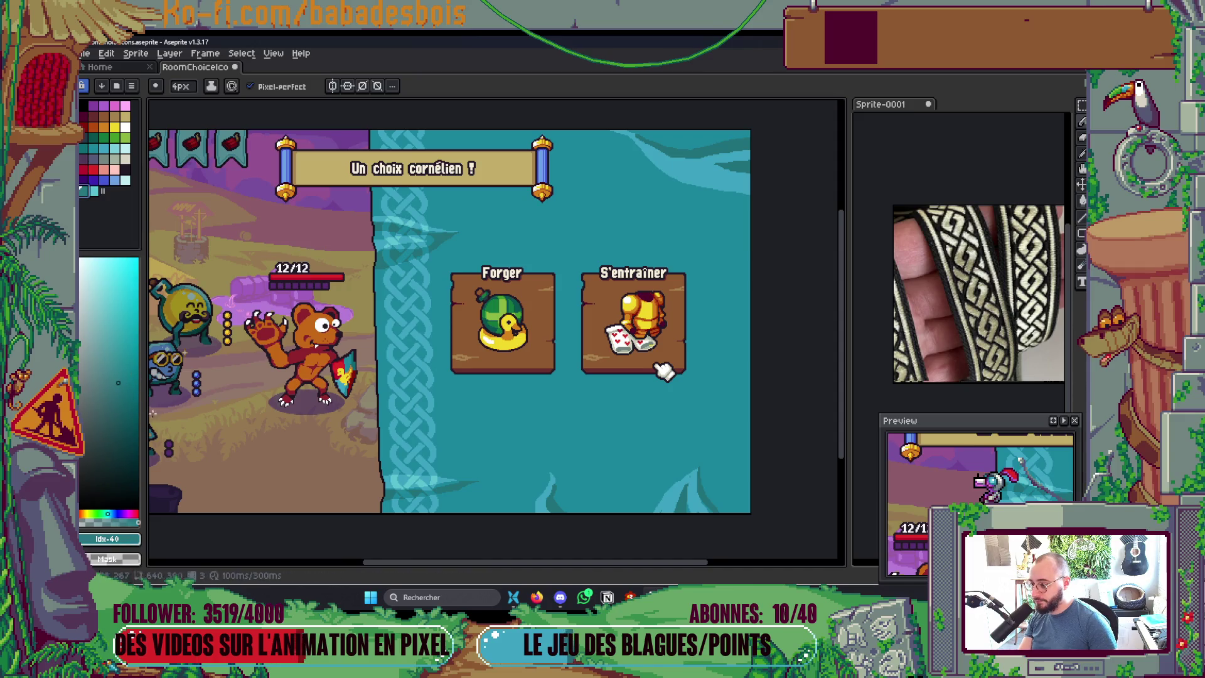
key("g")
key("v")
key("g")
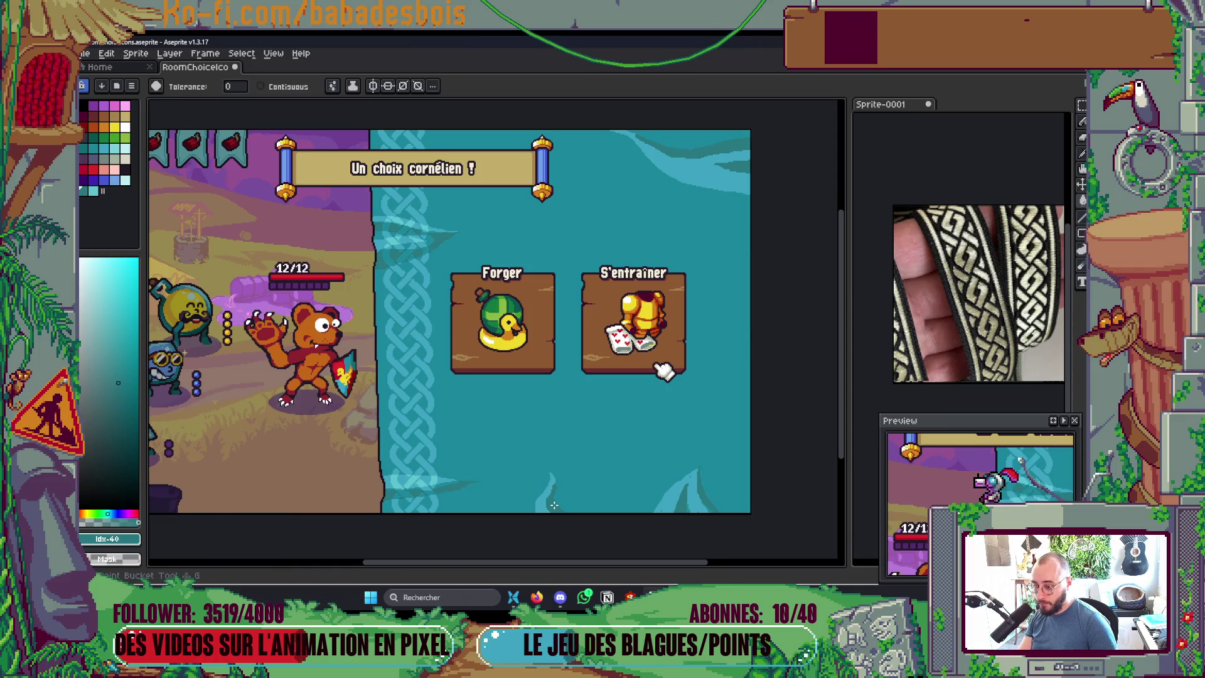
key("ctrl+s")
scroll(547, 497, "down", 2)
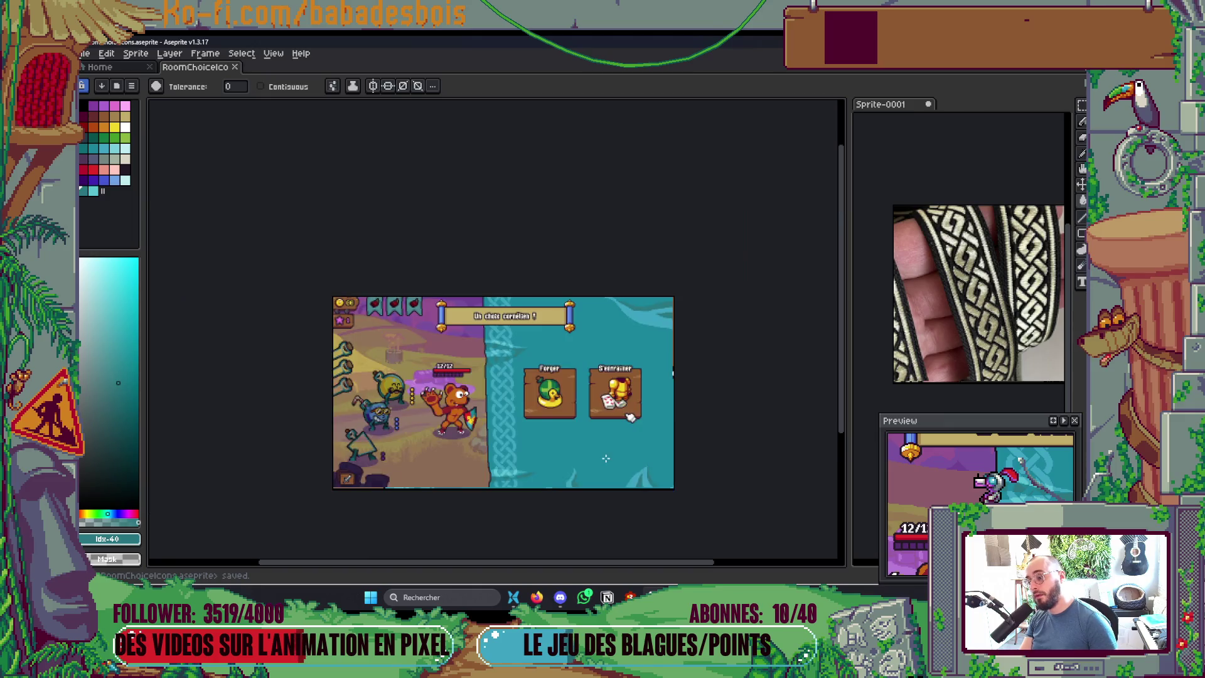
scroll(552, 464, "up", 2)
key("ctrl+s")
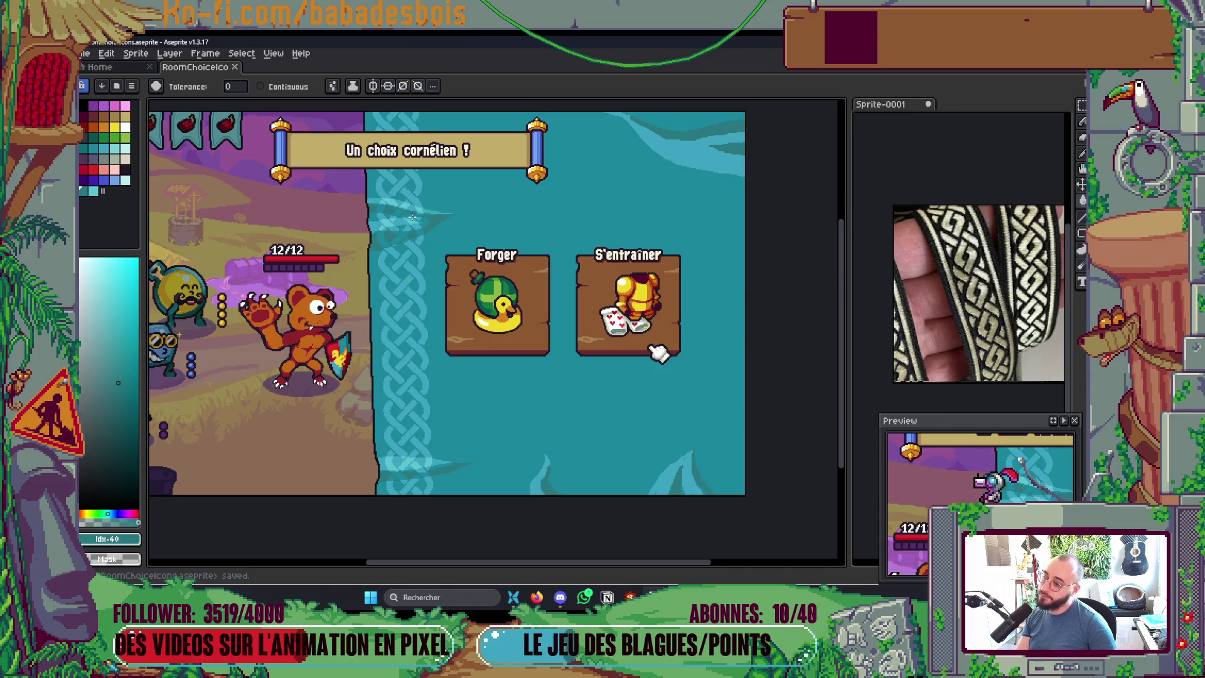
Step: Sample the background teal #1a869c for drawing and save RoomChoiceIcons.aseprite
scroll(411, 217, "up", 8)
key("i")
left_click(448, 286)
key("b")
scroll(489, 224, "down", 3)
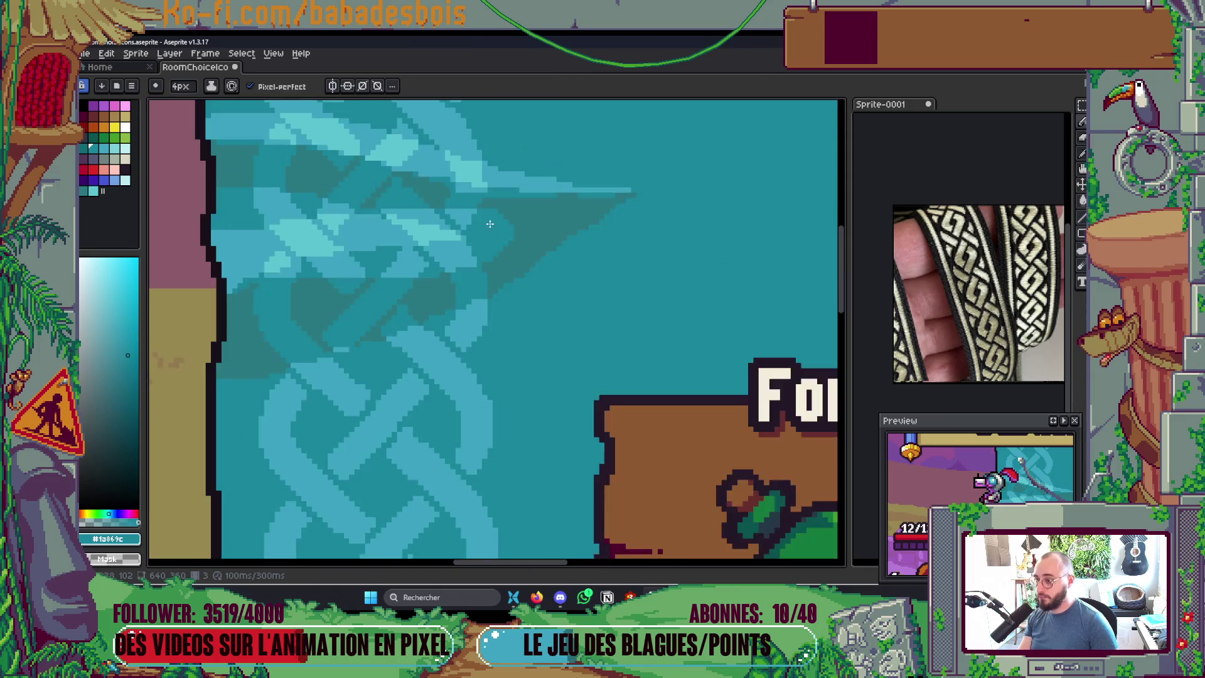
scroll(489, 224, "down", 2)
scroll(489, 222, "down", 2)
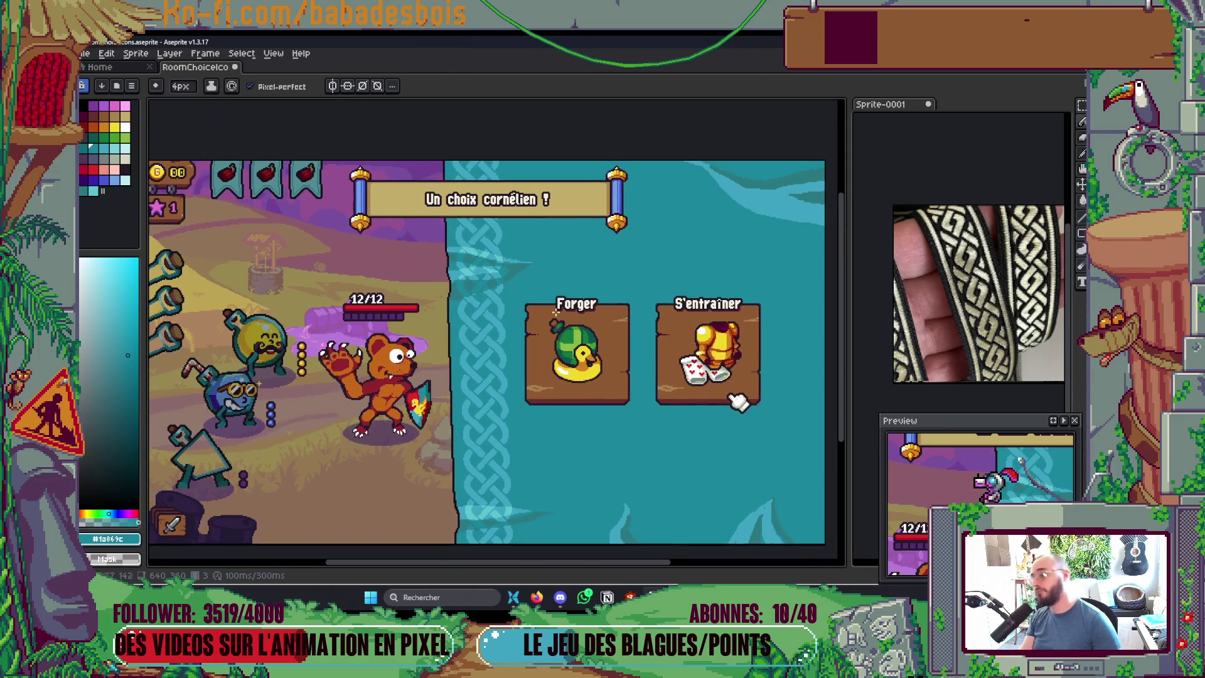
key("ctrl+s")
Step: Save once more and bring up the layer list from mouche down to jeu
mouse_move(759, 530)
left_mouse_down()
mouse_move(750, 578)
mouse_move(718, 463)
mouse_move(724, 489)
left_mouse_up()
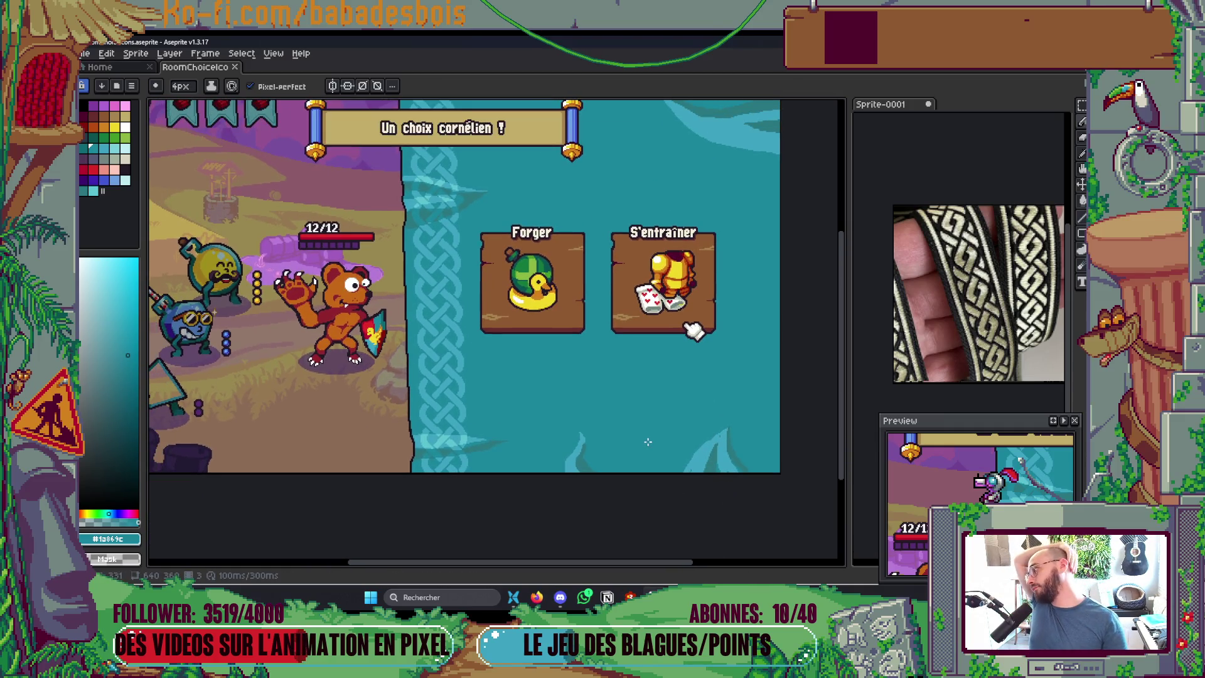
scroll(647, 442, "up", 2)
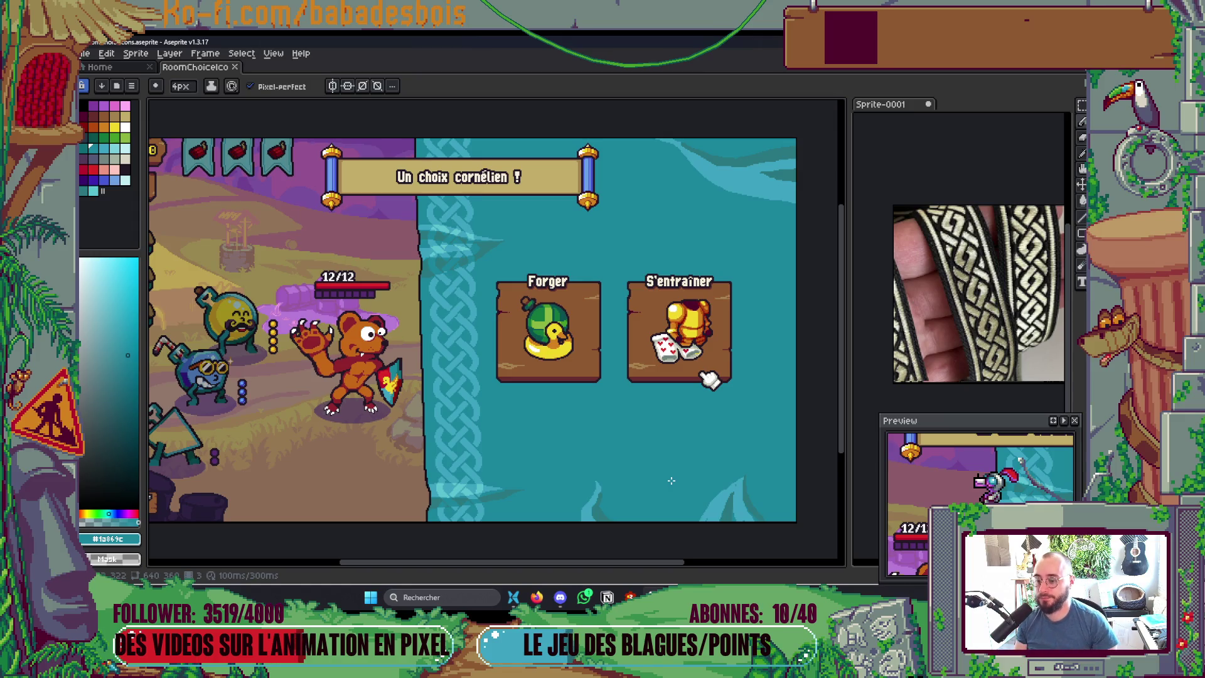
key("Tab")
key("Tab")
key("Tab")
key("Tab")
key("Tab")
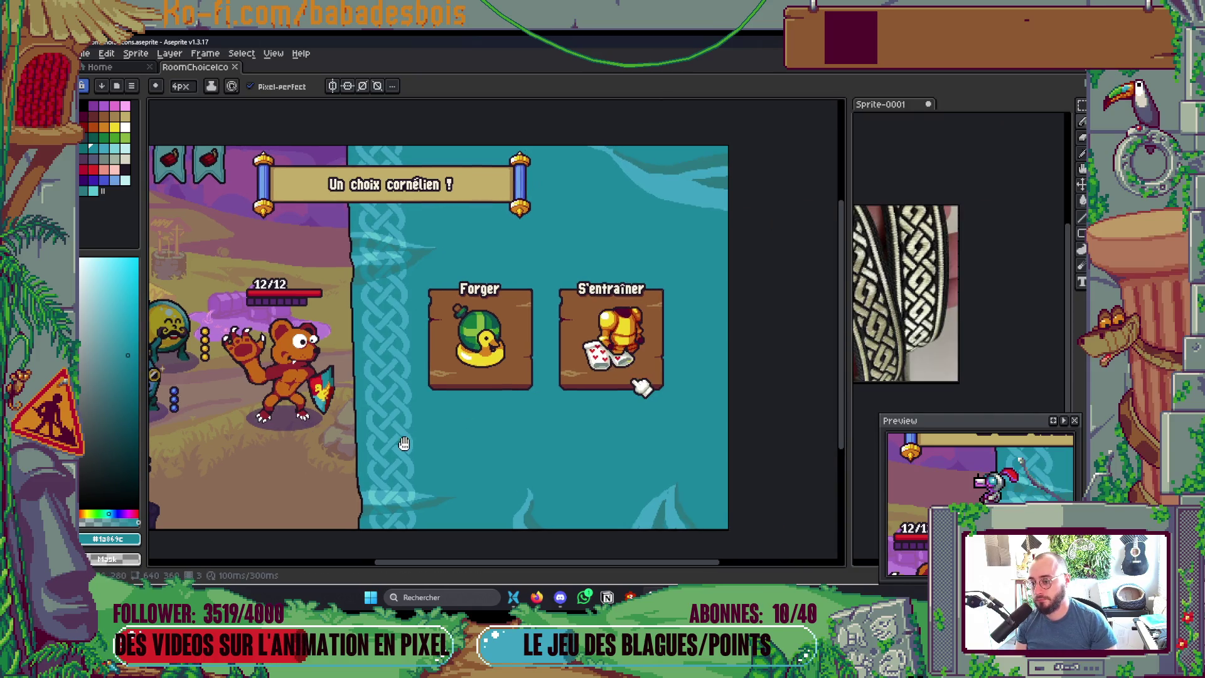
key("ctrl+s")
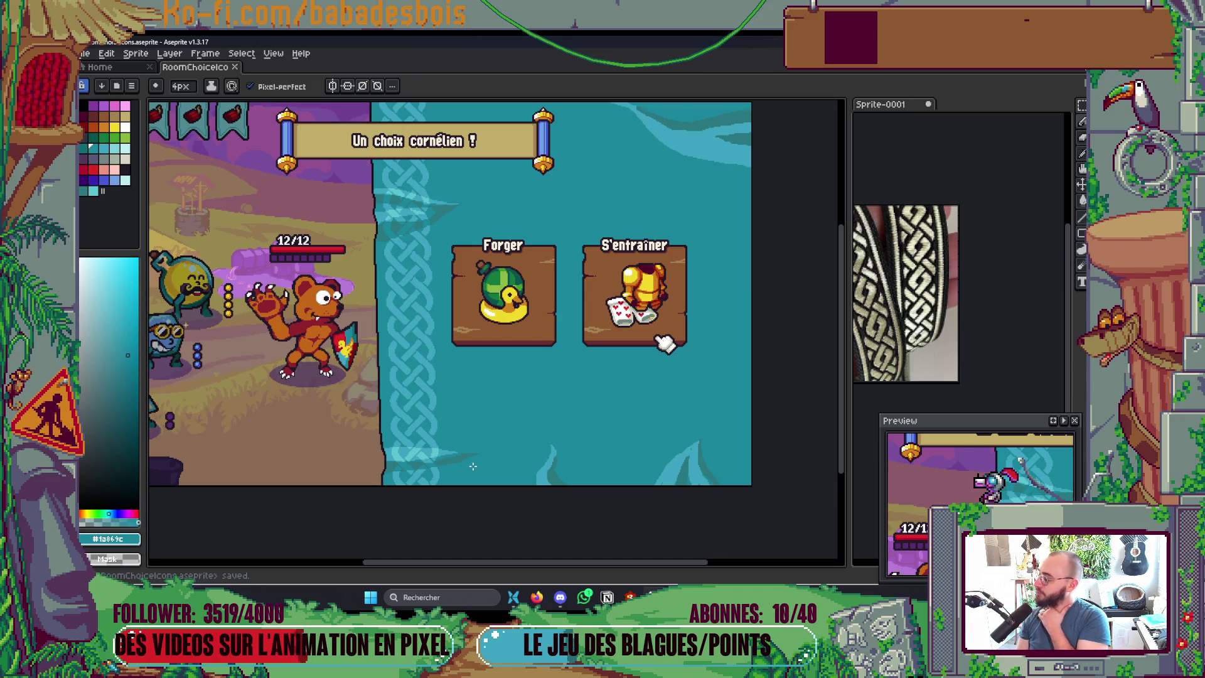
key("Tab")
Step: Hide every layer except BG and save the file
key("i")
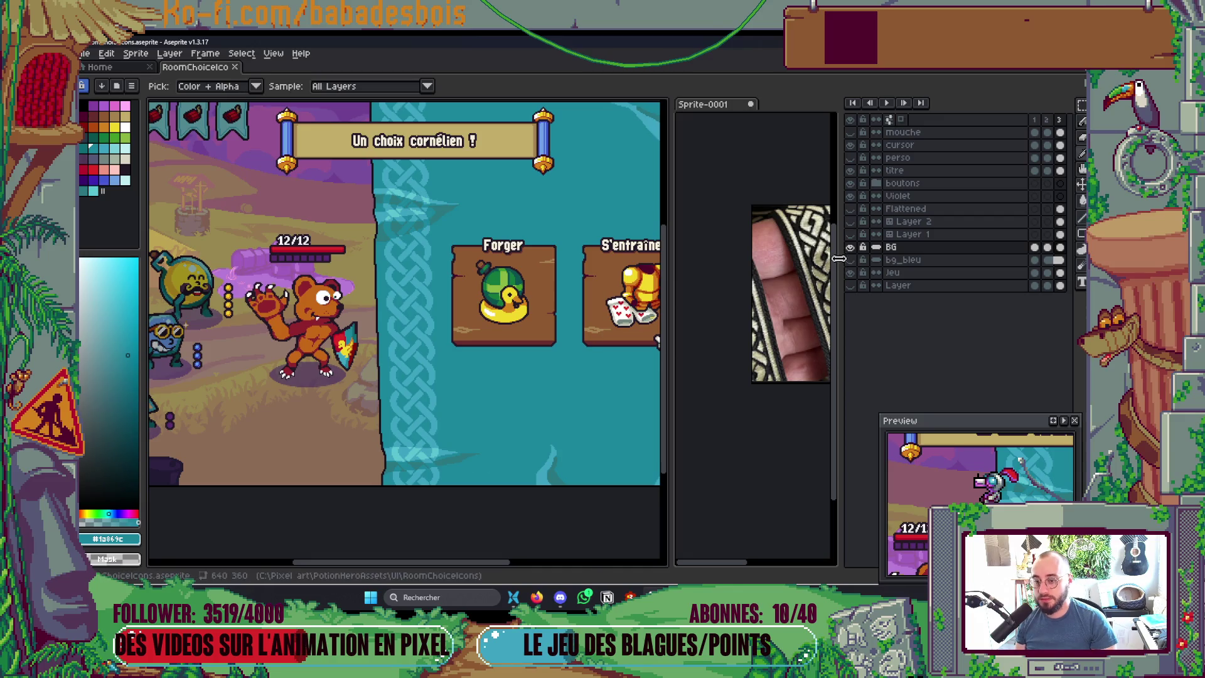
left_click(855, 249, "alt")
key("Tab")
key("b")
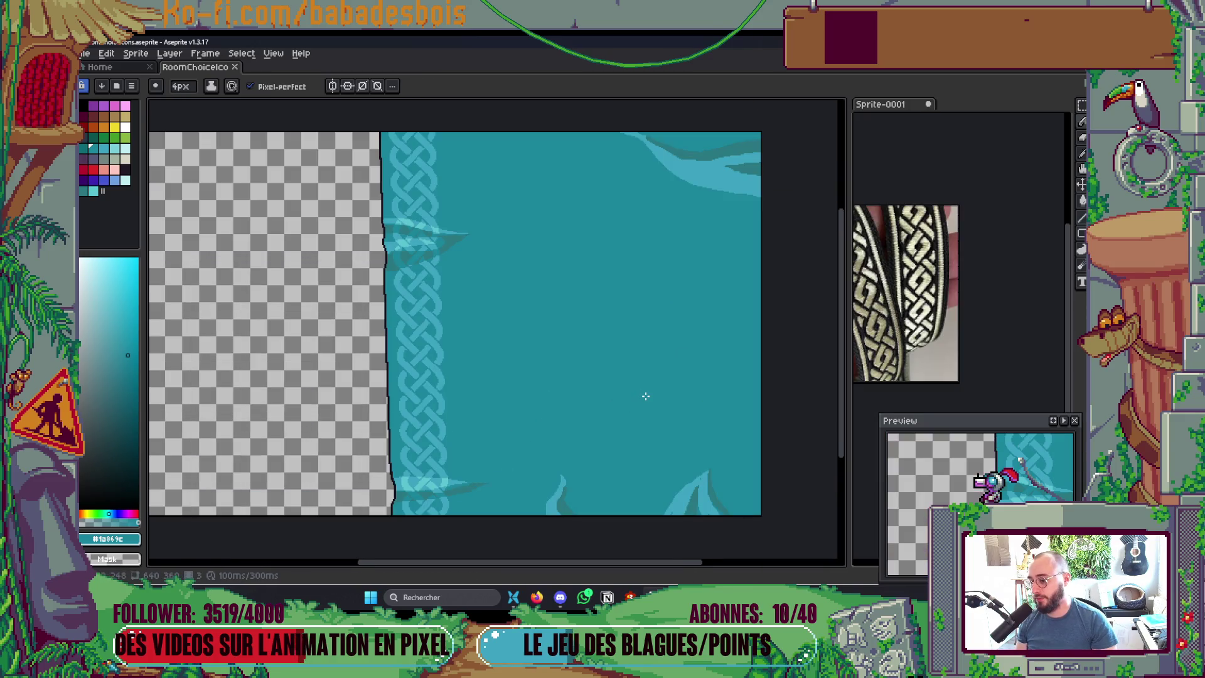
key("ctrl+s")
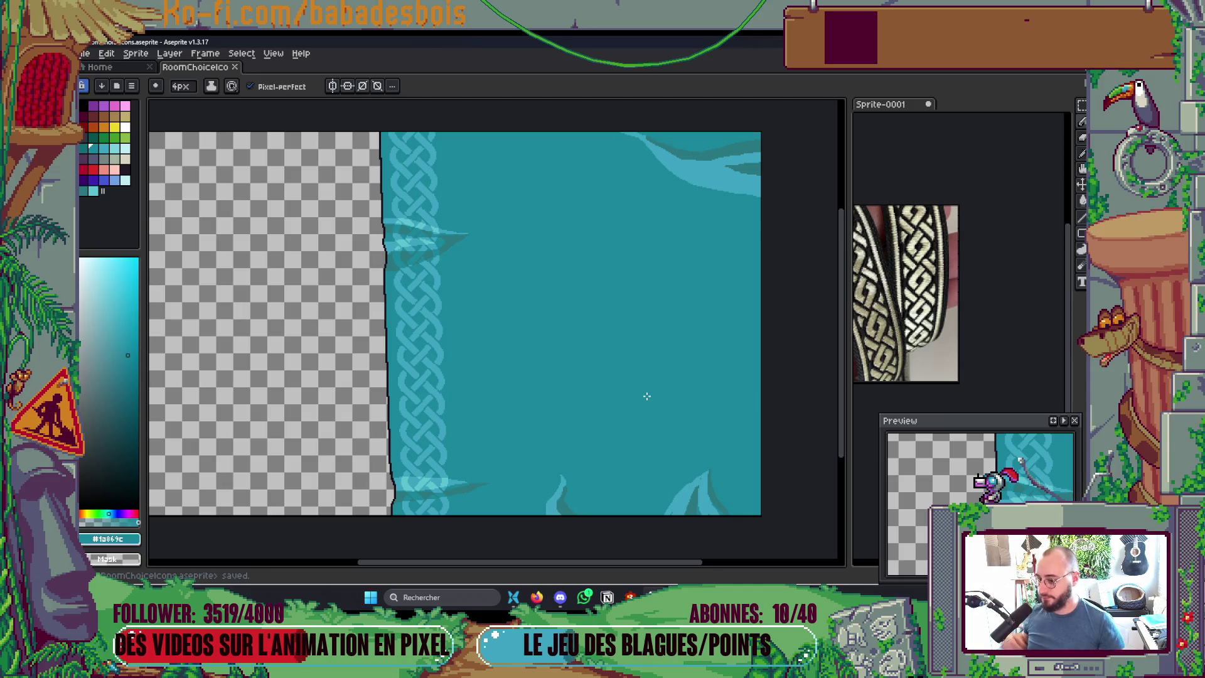
scroll(611, 413, "down", 2)
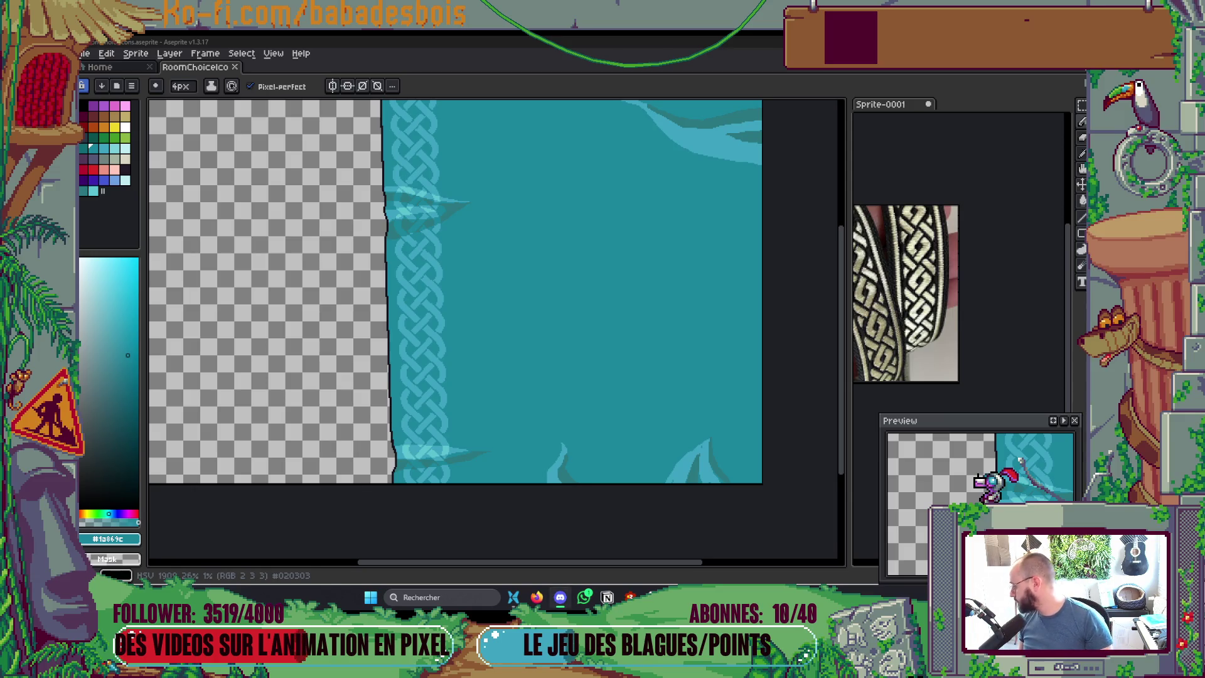
scroll(653, 436, "down", 3)
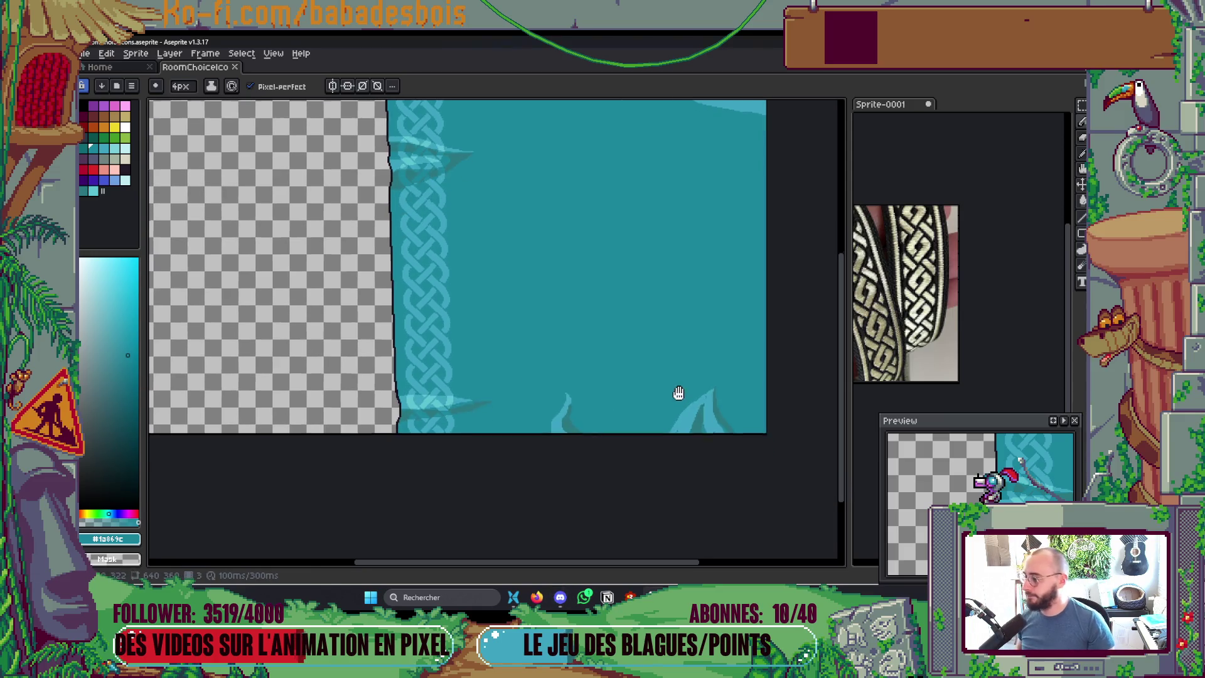
scroll(653, 435, "up", 2)
key("ctrl+s")
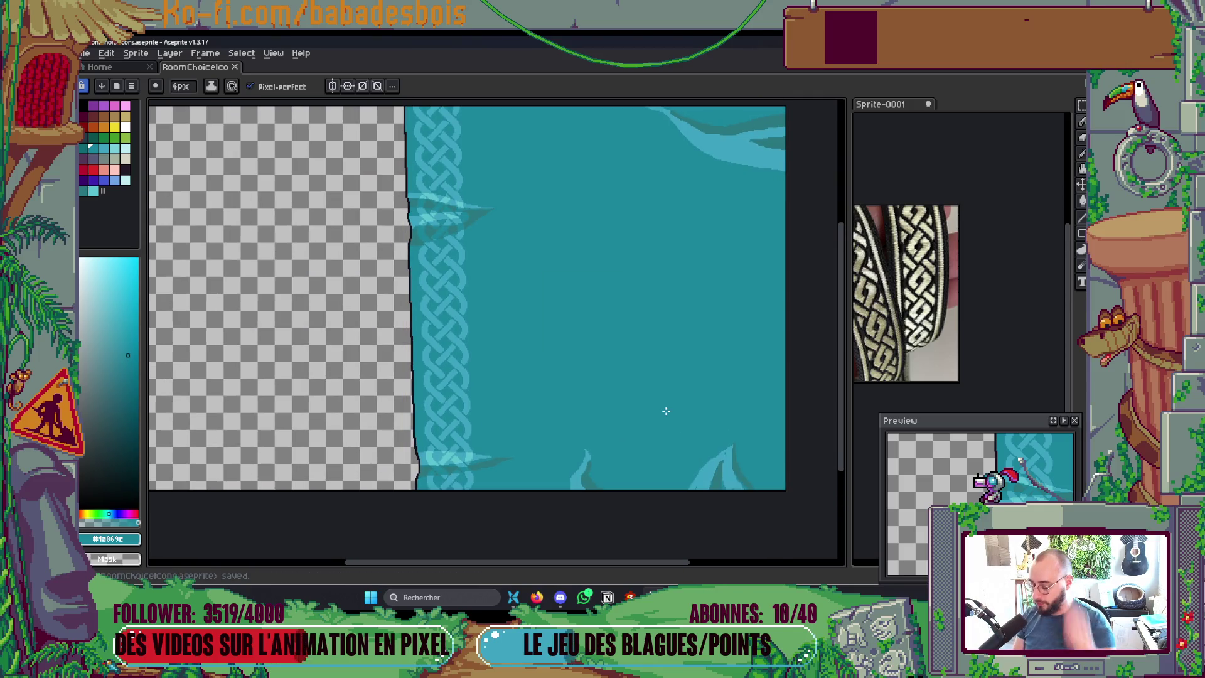
Step: Open the Export File dialog, set to RoomChoiceIcons.gif at 100% with all frames
key("ctrl+e")
key("Escape")
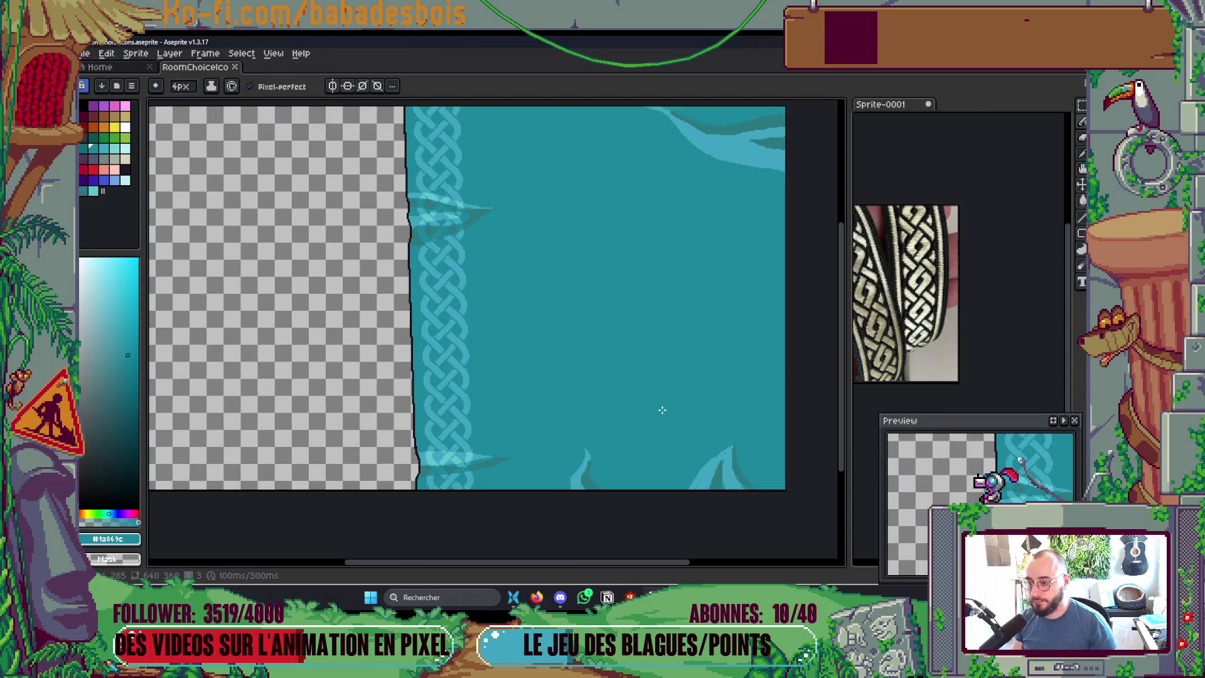
key("Tab")
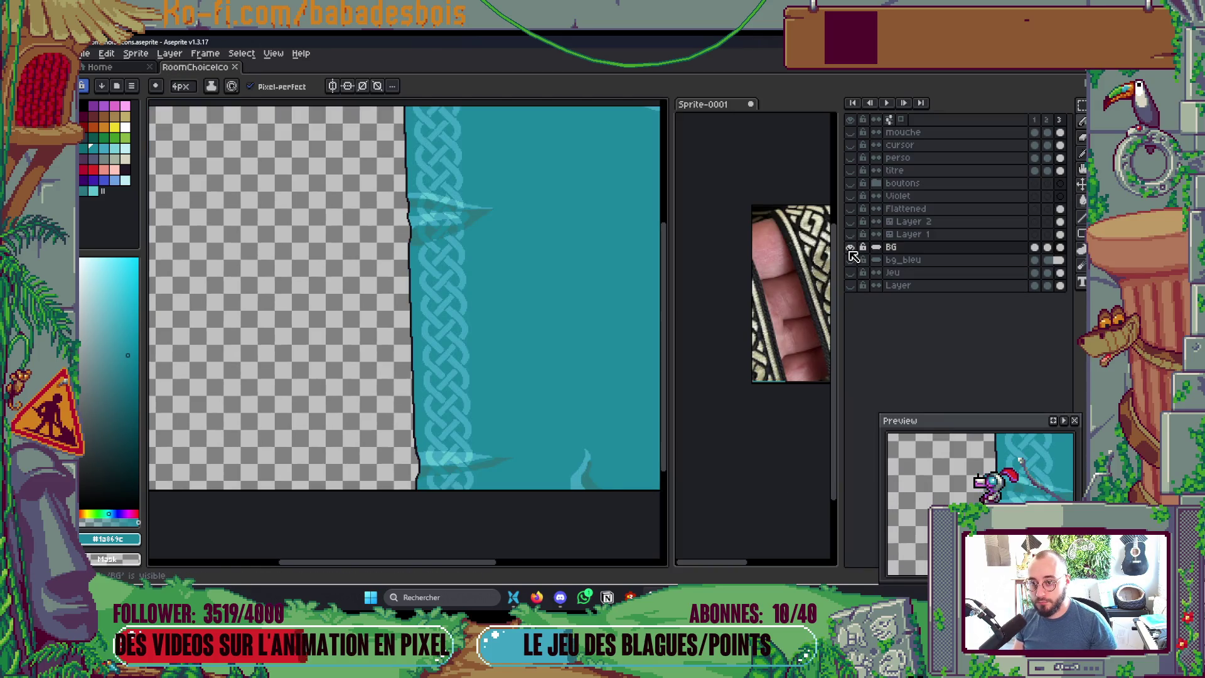
key("Tab")
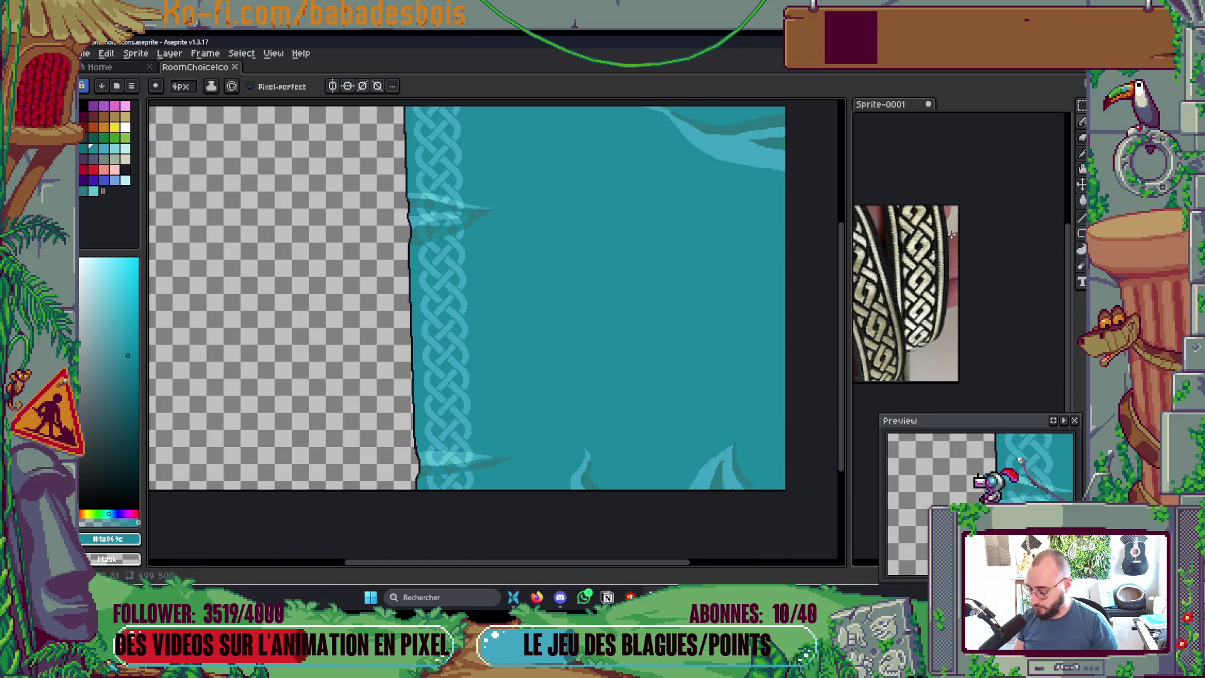
key("minus")
key("ctrl+alt+shift+s")
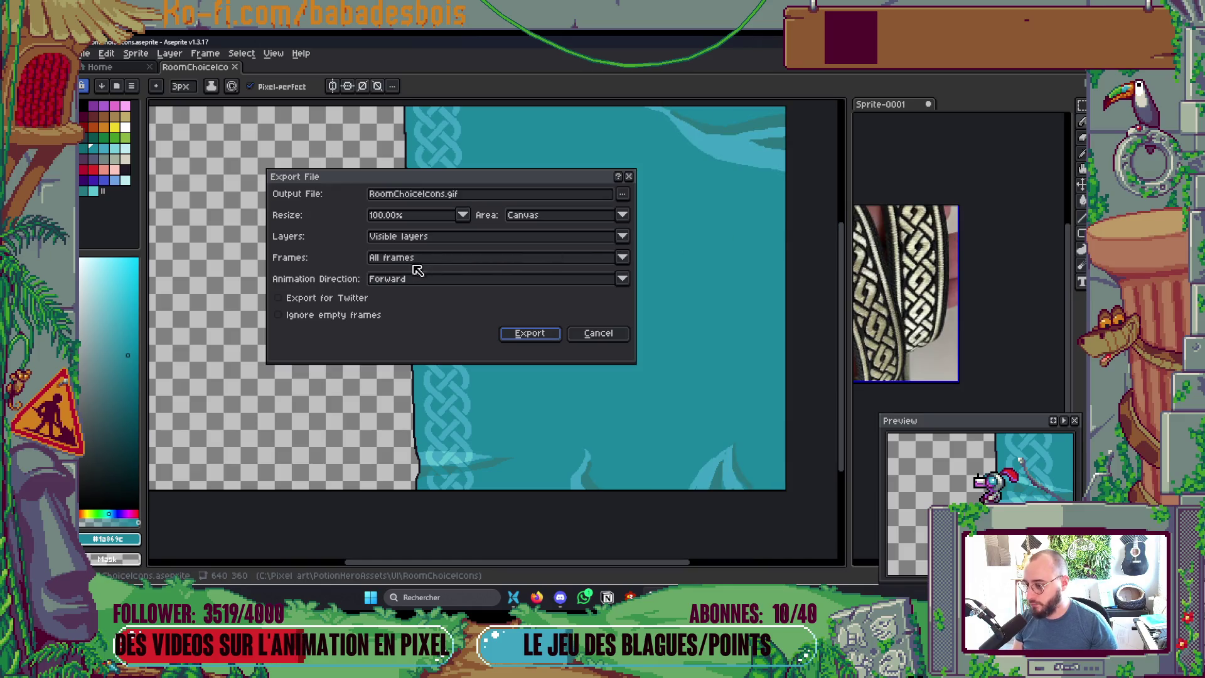
Step: In Export Sprite Sheet, enable Trim Sprite and export only the selected frames
key("Escape")
key("ctrl+e")
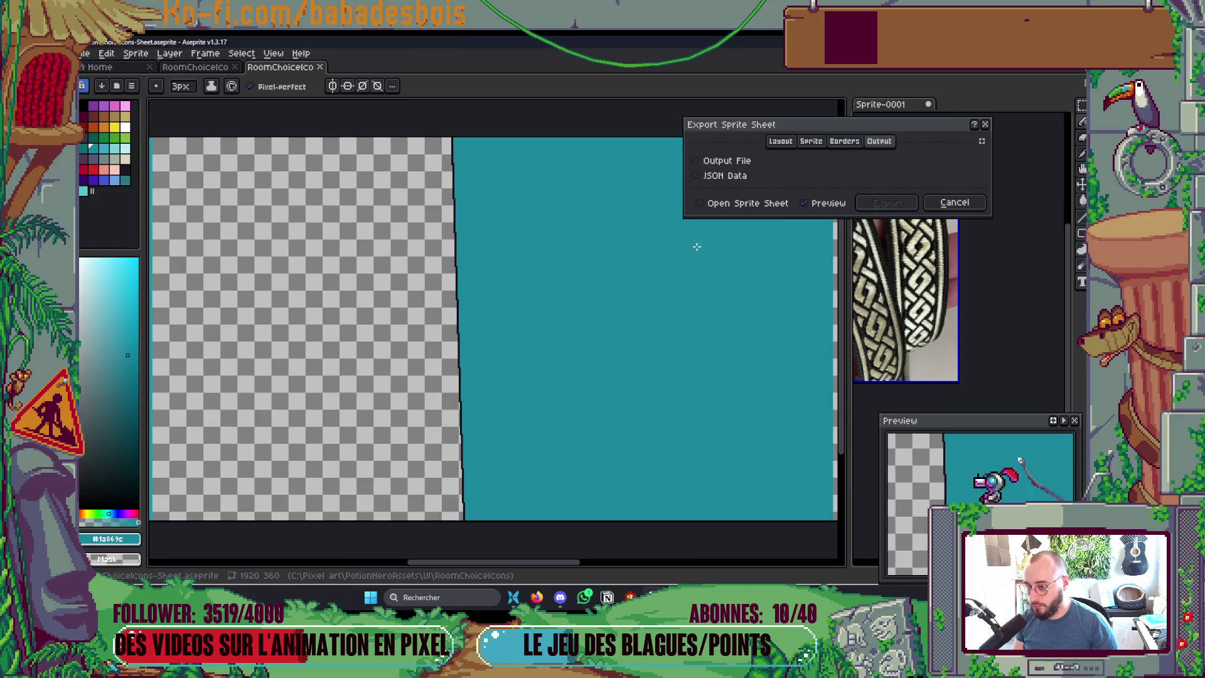
left_click(816, 143)
left_click(820, 142)
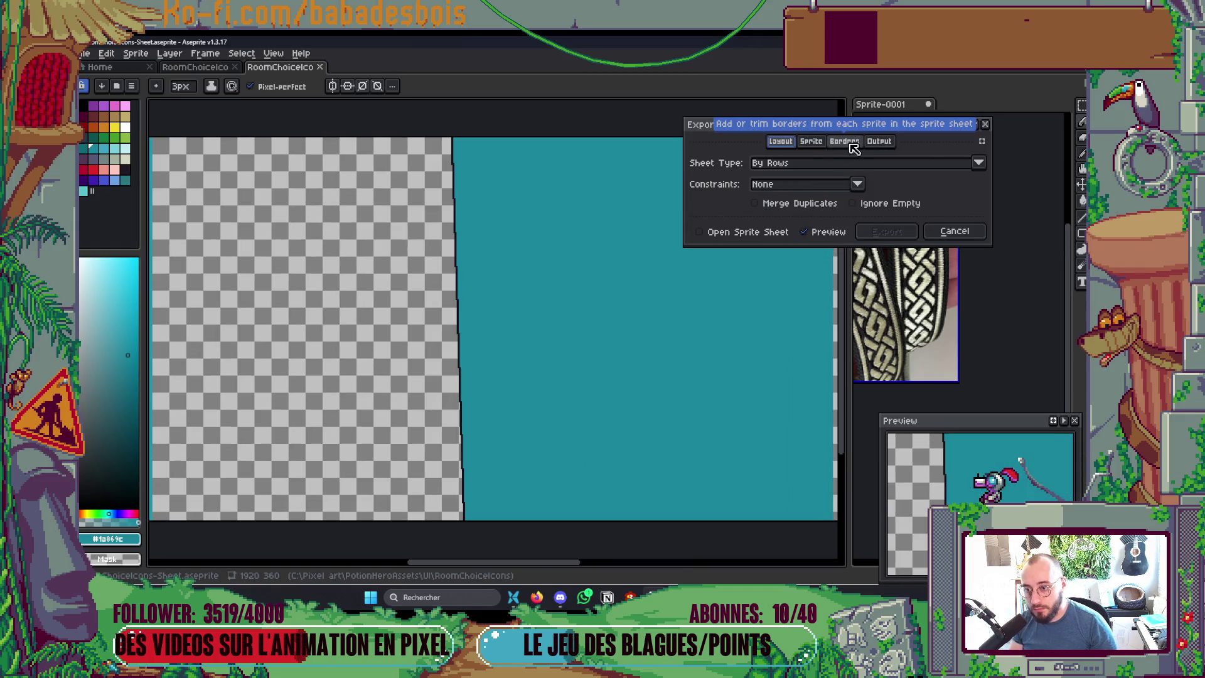
left_click(848, 143)
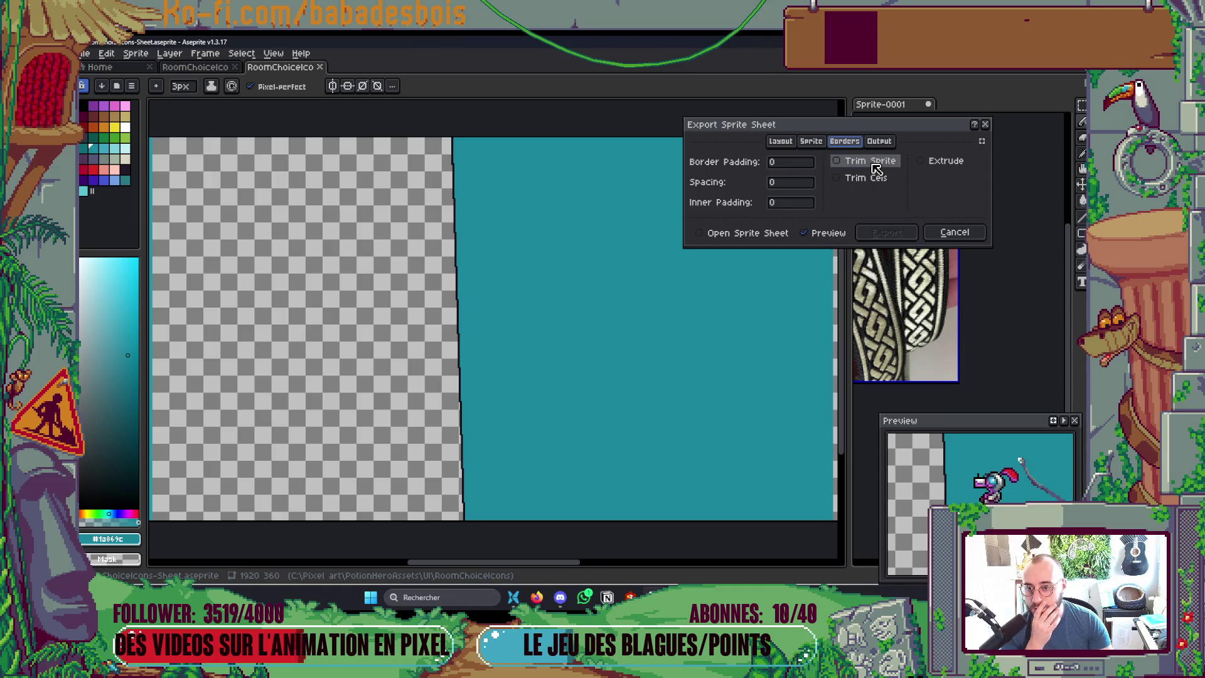
left_click(874, 165)
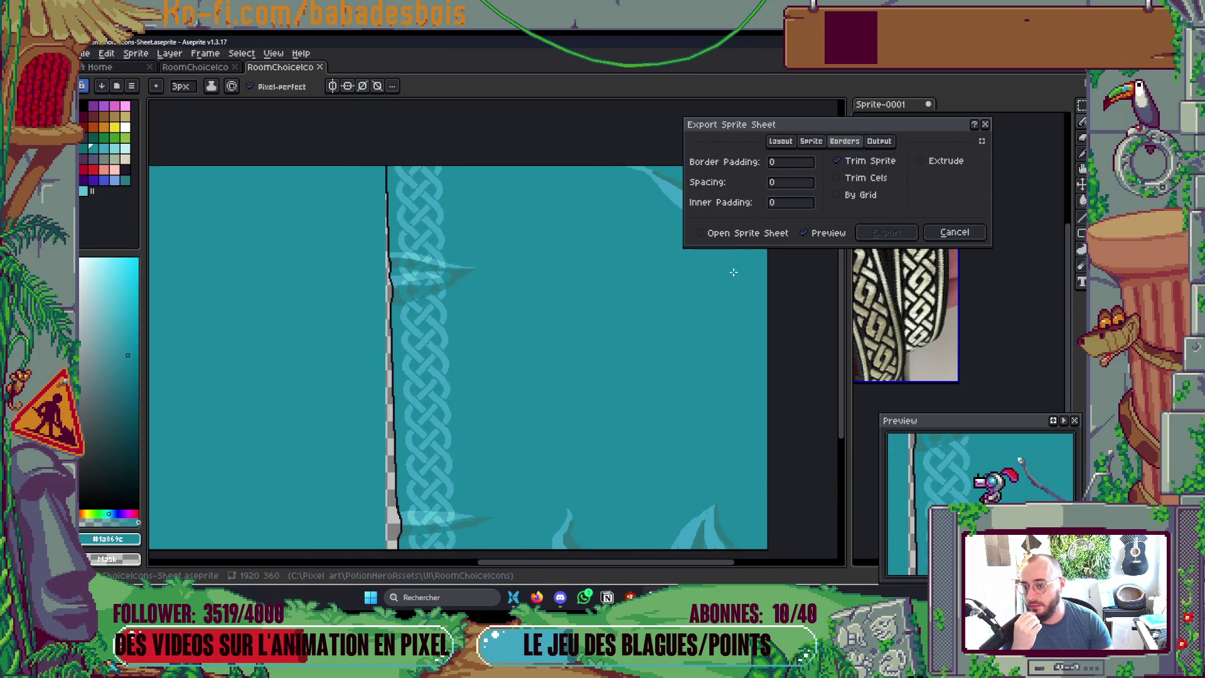
left_click(814, 143)
left_click(803, 205)
left_click(782, 232)
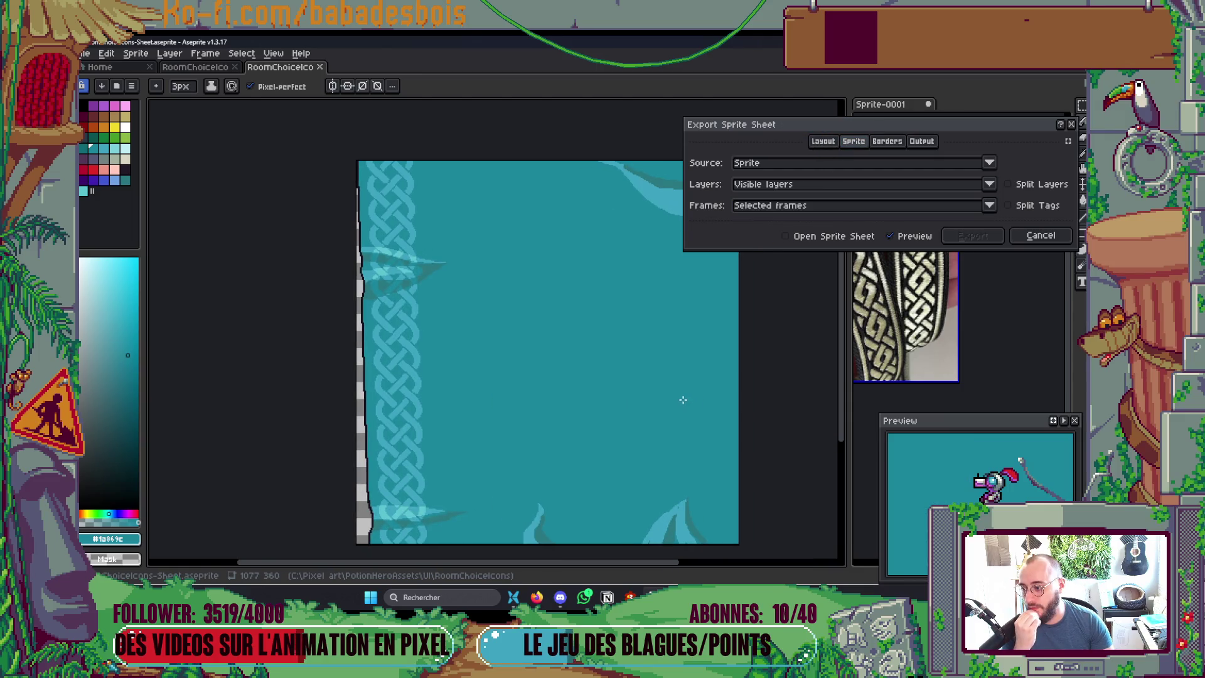
Step: Set the output file to RoomContentBG.png in the UI assets folder and export
left_click(922, 140)
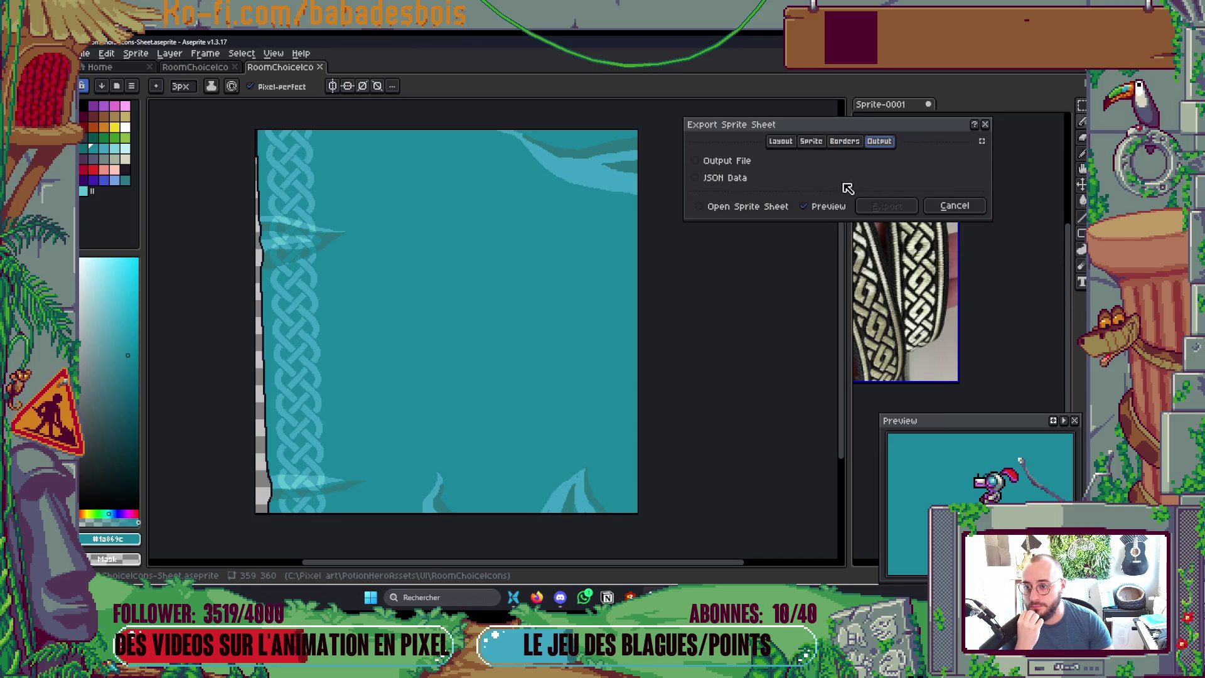
left_click(709, 161)
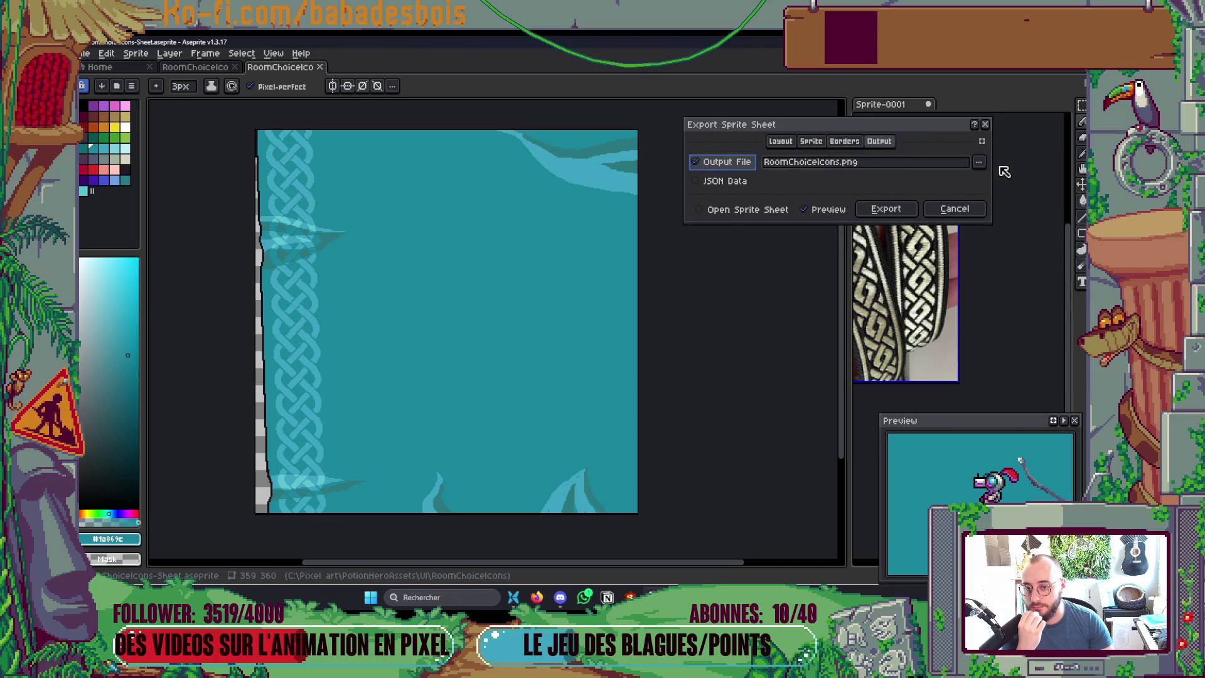
left_click(979, 162)
left_click(895, 306)
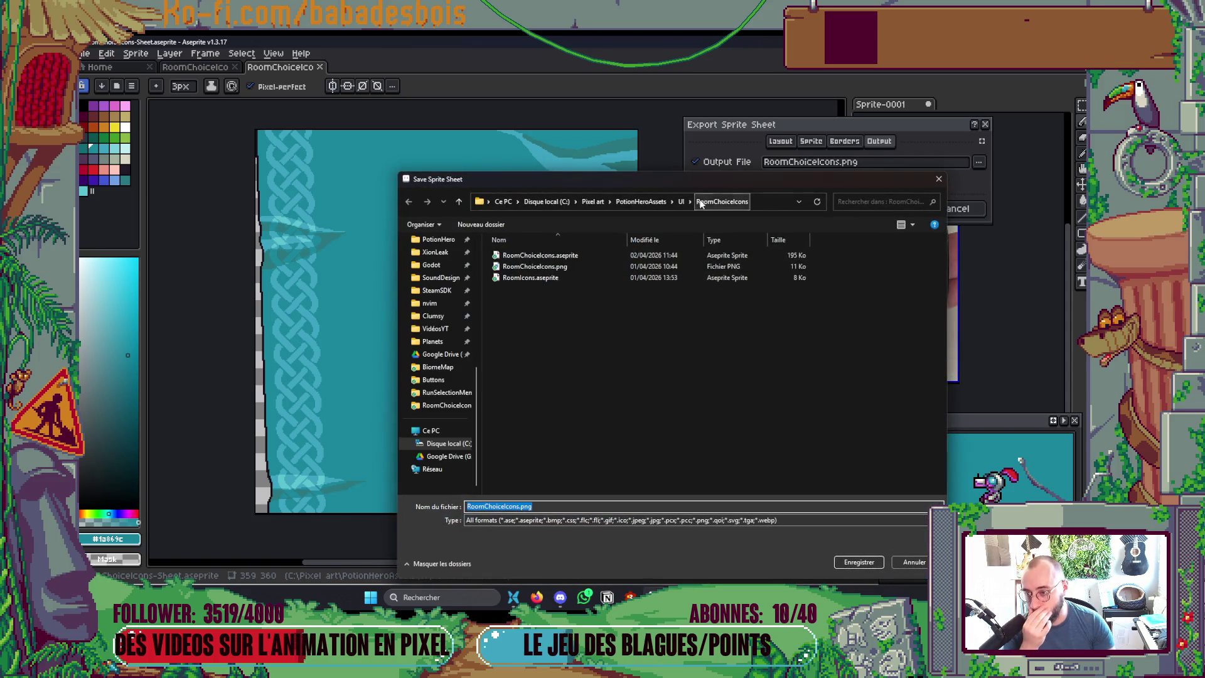
left_click(518, 524)
mouse_move(537, 597)
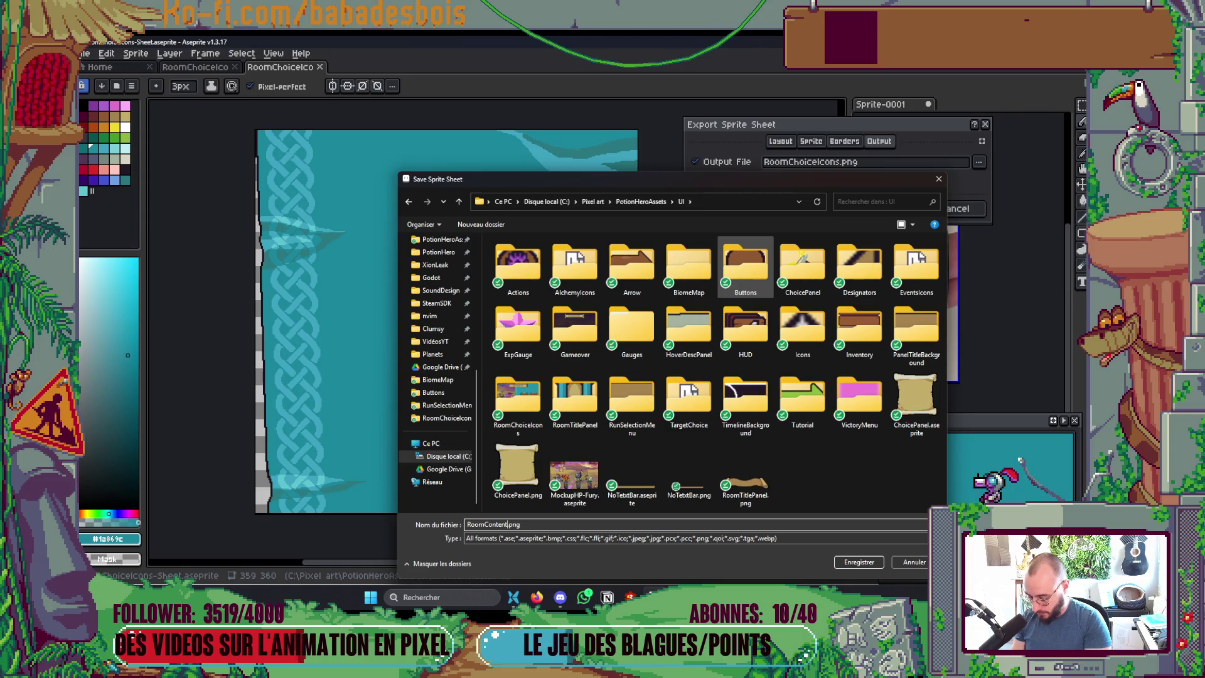
key("Return")
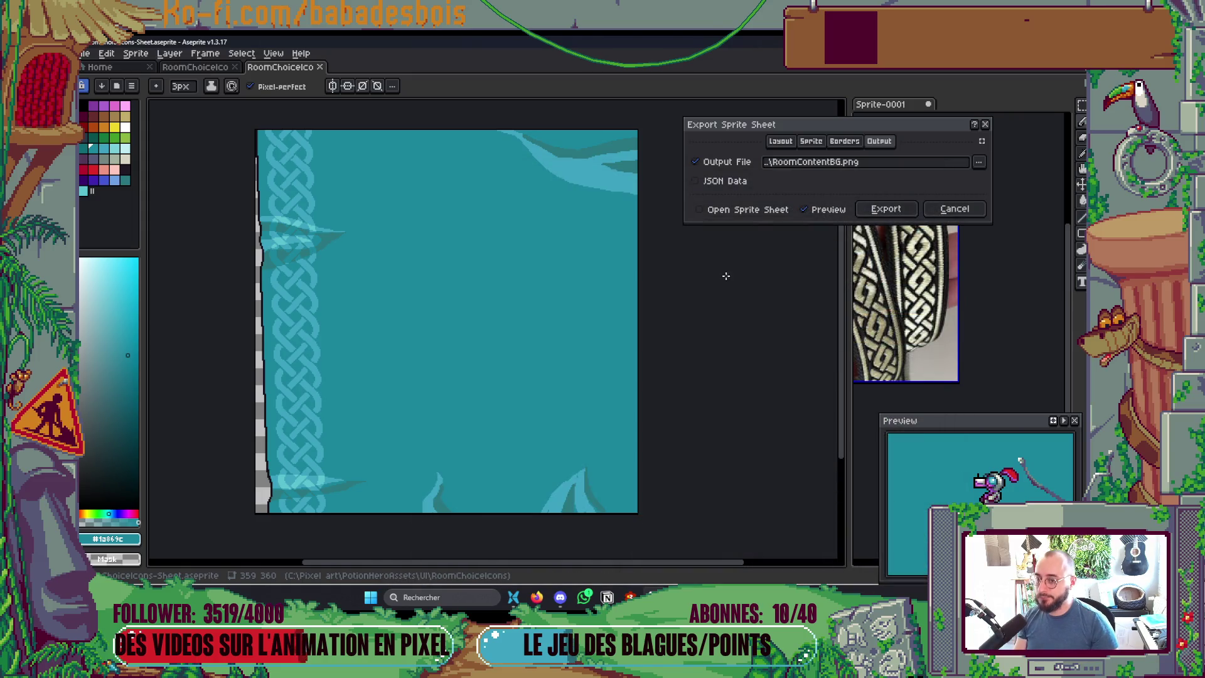
left_click(889, 208)
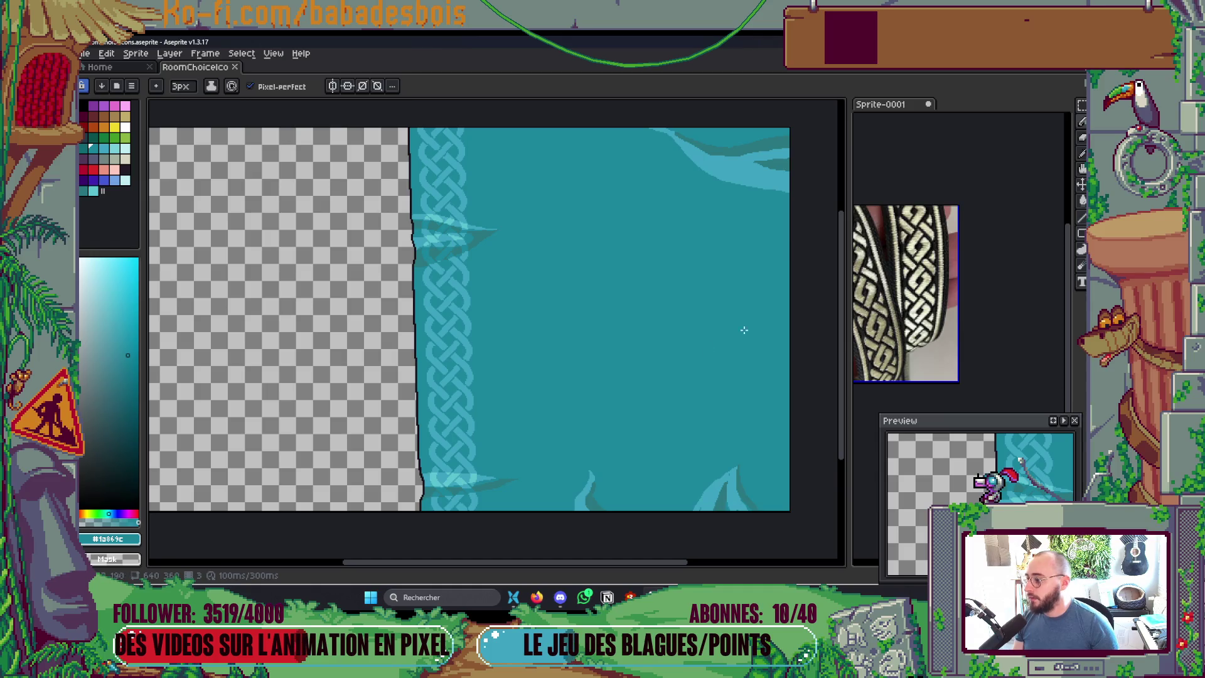
Step: Navigate Explorer via PotionHeroAssets into the UI folder to find RoomContentBG.png
key("alt+Tab")
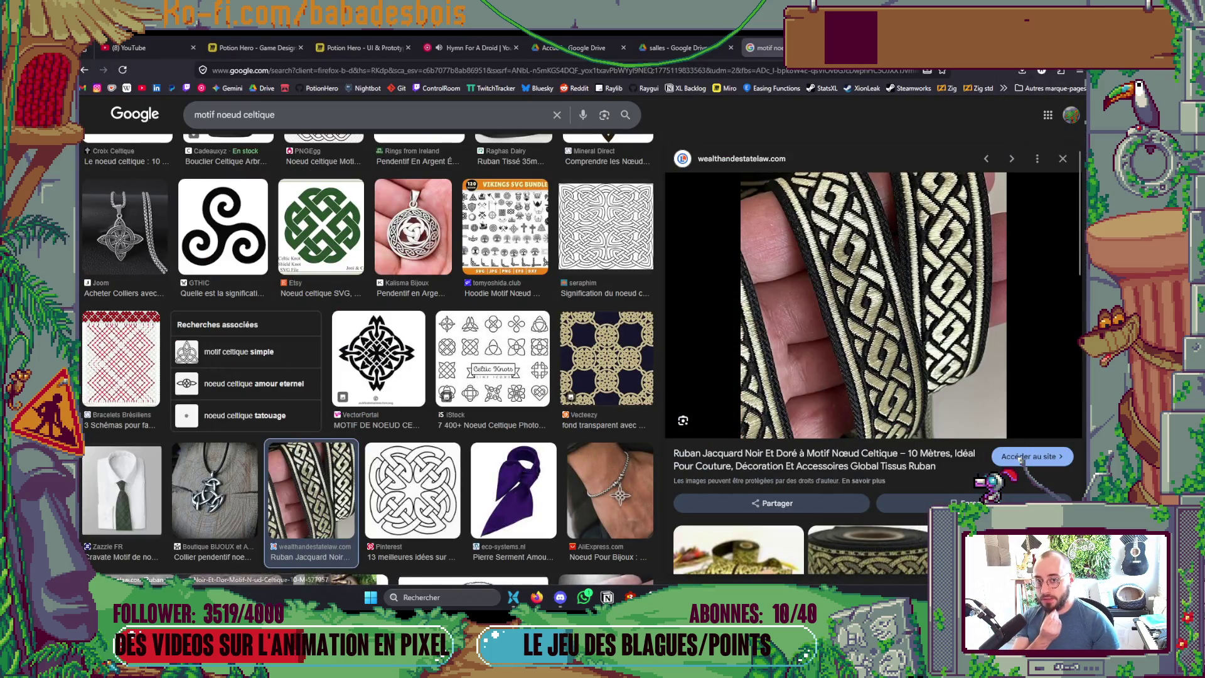
key("alt+Tab")
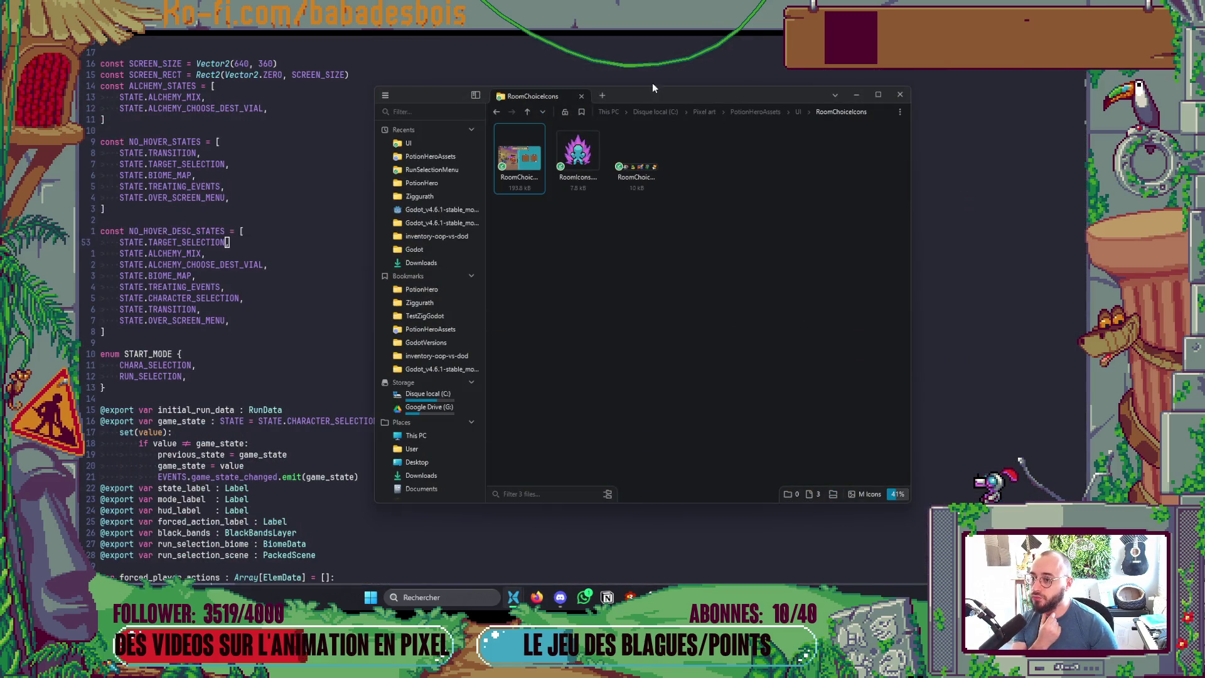
left_click(798, 113)
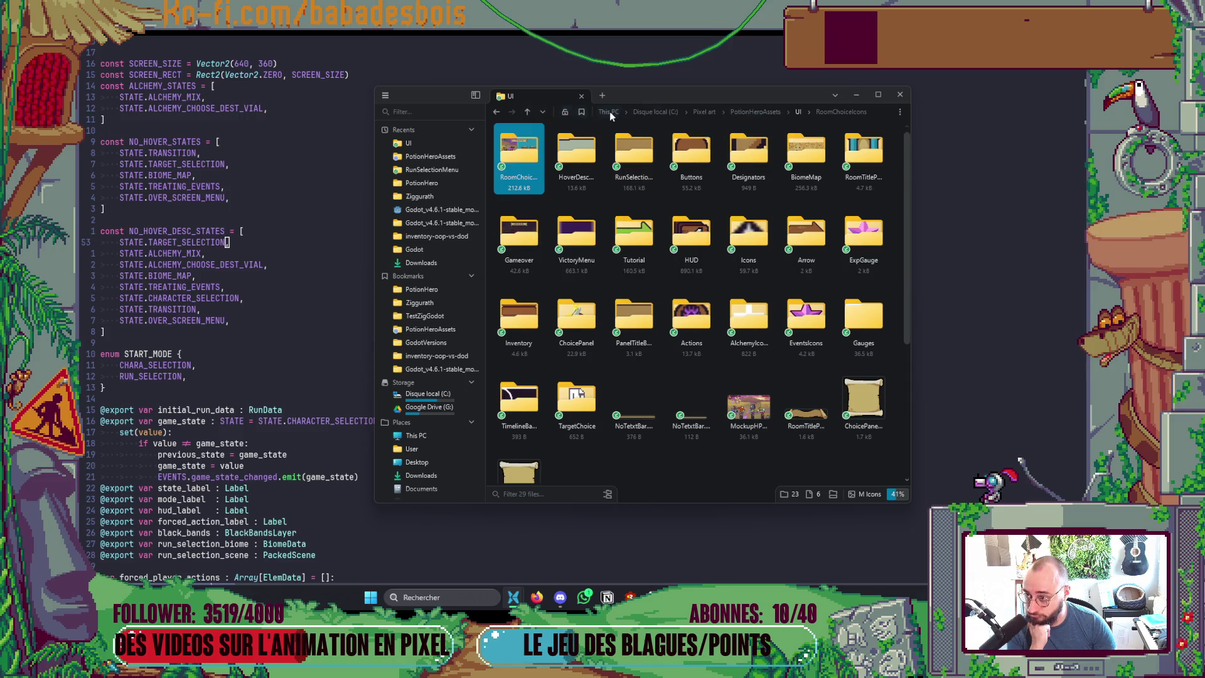
left_click(900, 94)
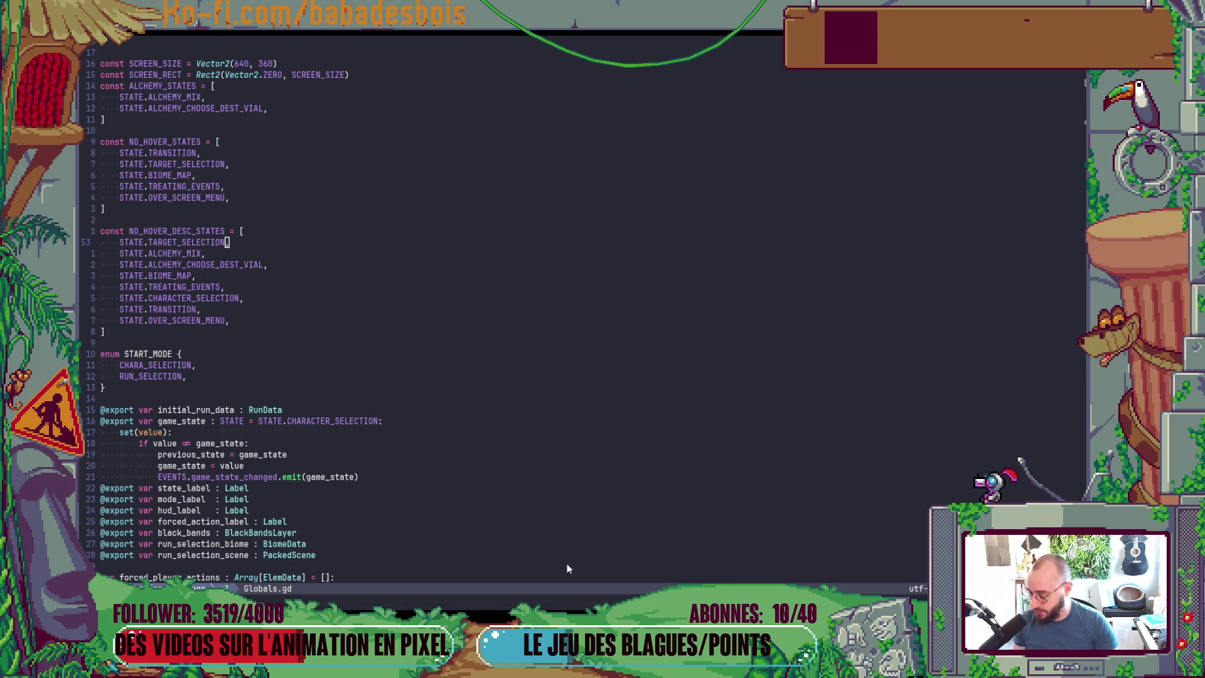
key("alt+Tab")
left_click(513, 596)
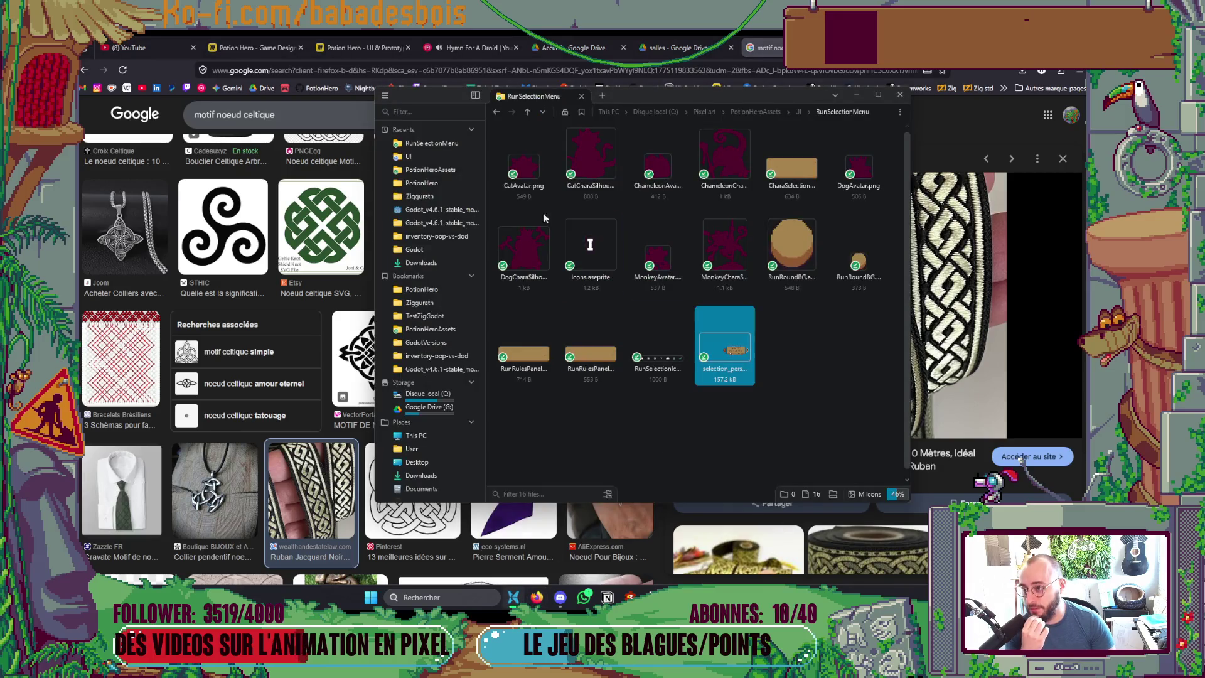
left_click(759, 111)
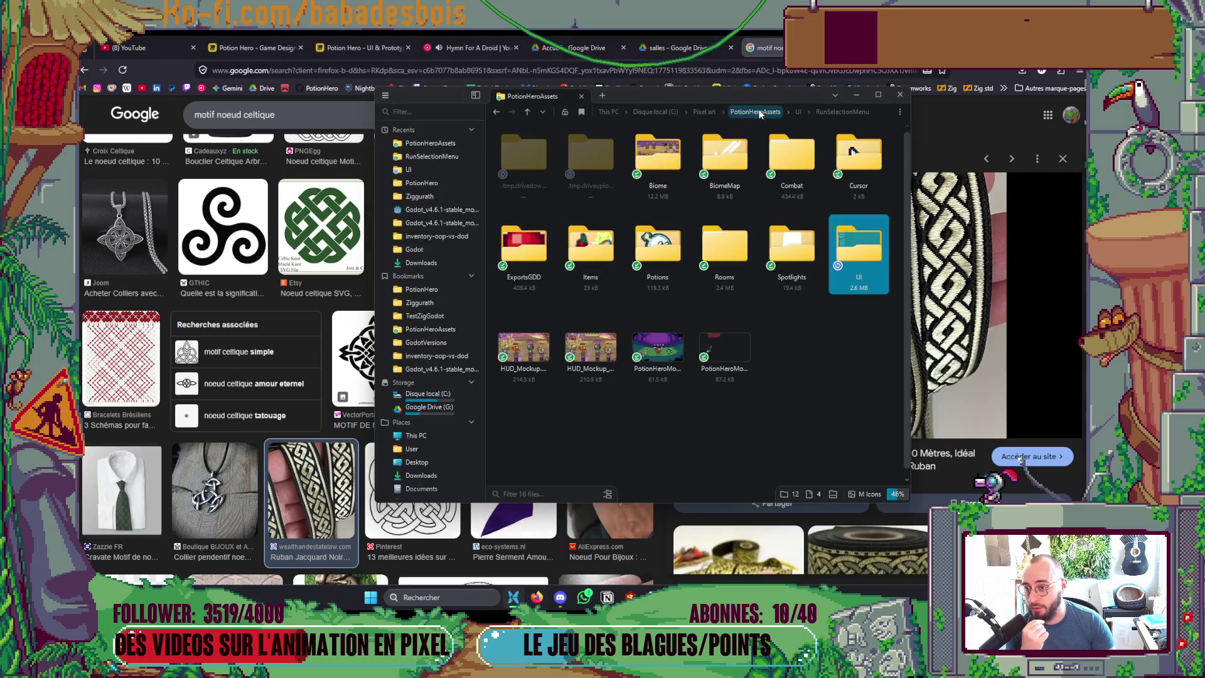
left_click(798, 113)
scroll(799, 438, "down", 3)
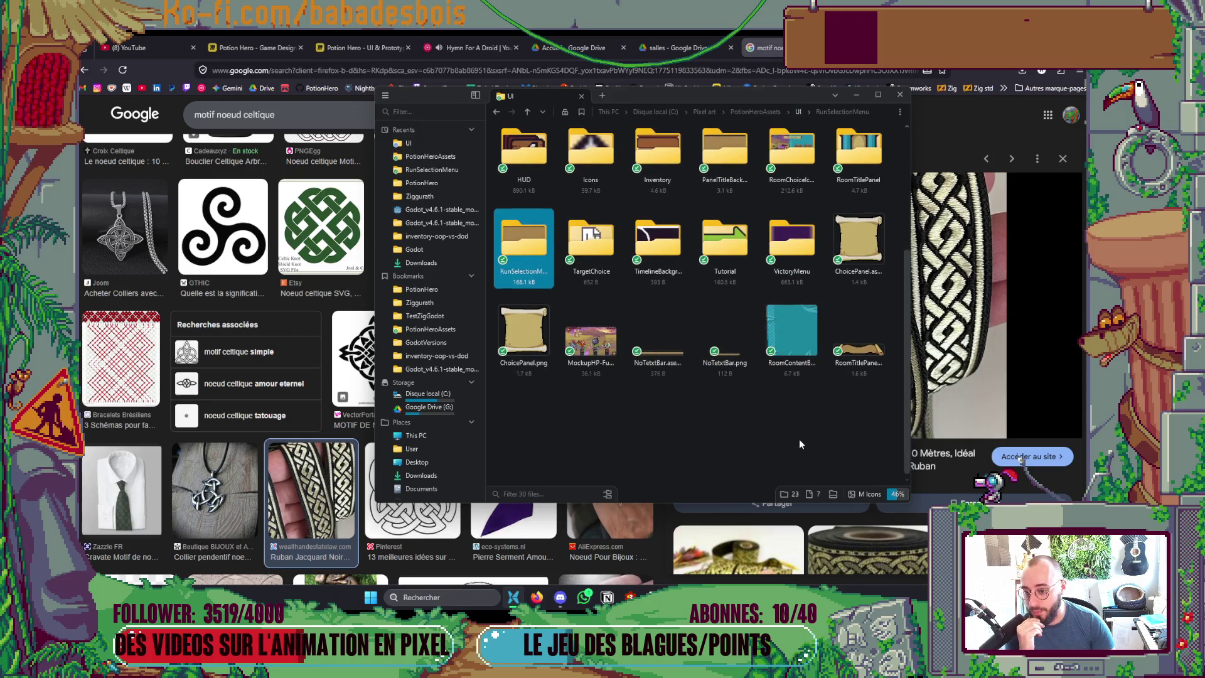
key("alt+Tab")
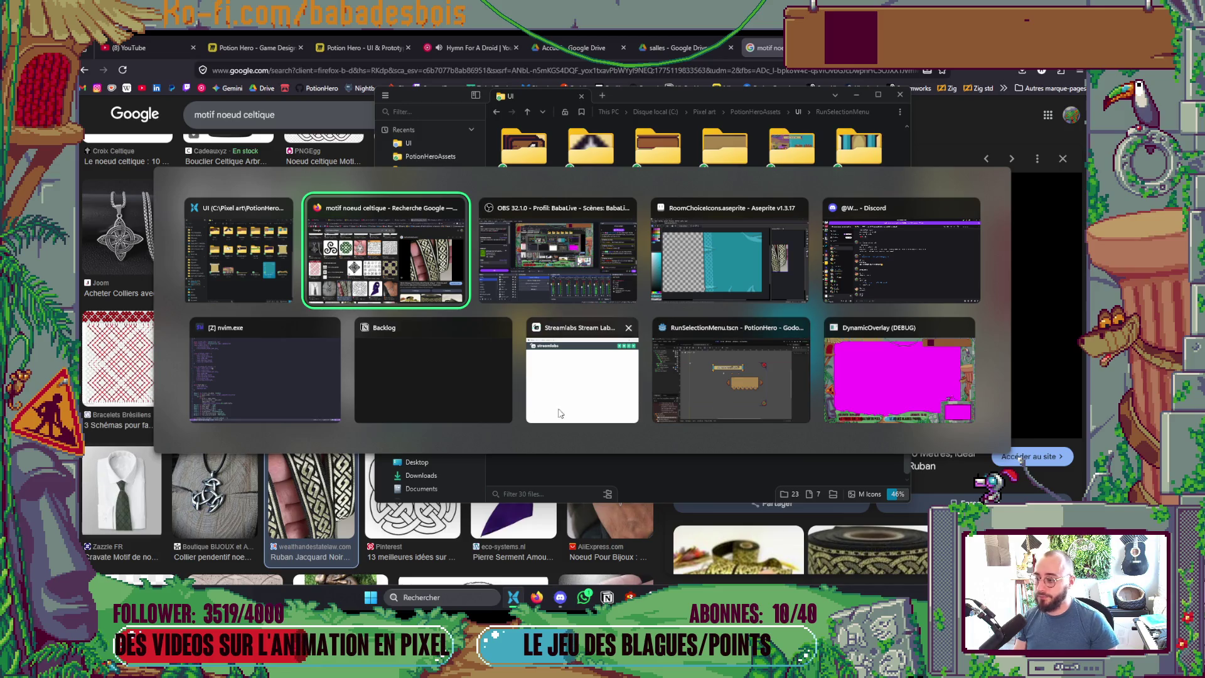
Step: Enlarge Godot's FileSystem dock and clear the Chest filter to show all files
left_click(800, 411)
scroll(175, 476, "up", 3)
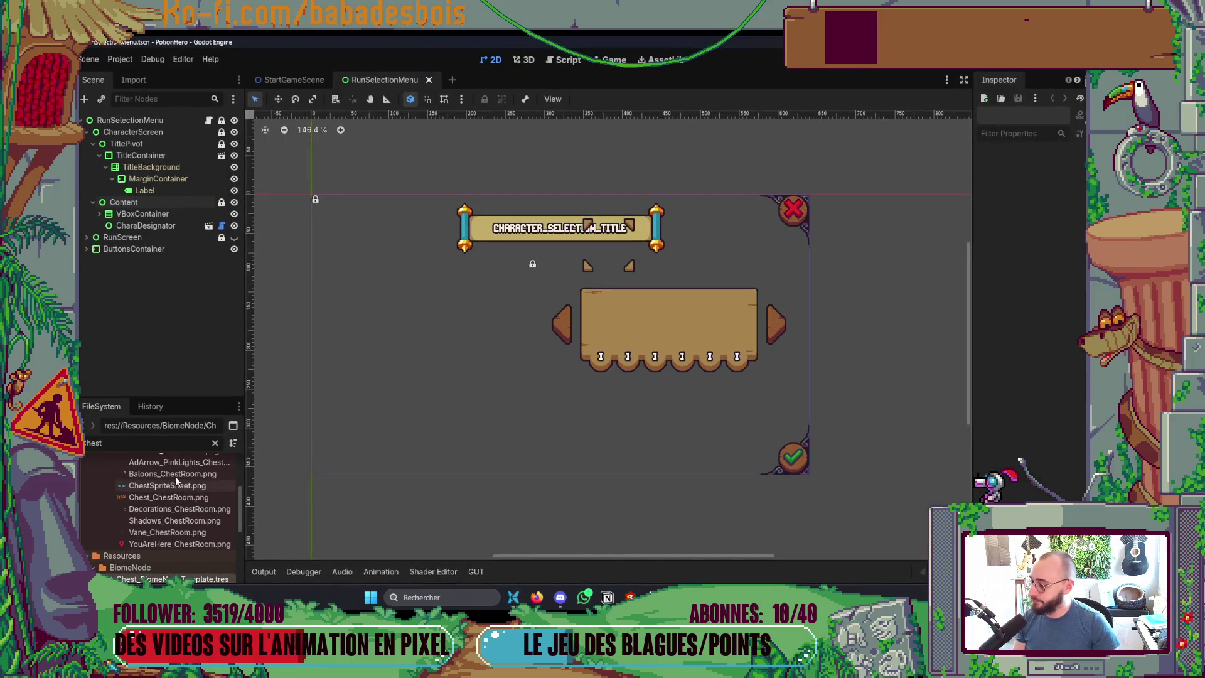
left_click_drag(193, 398, 194, 310)
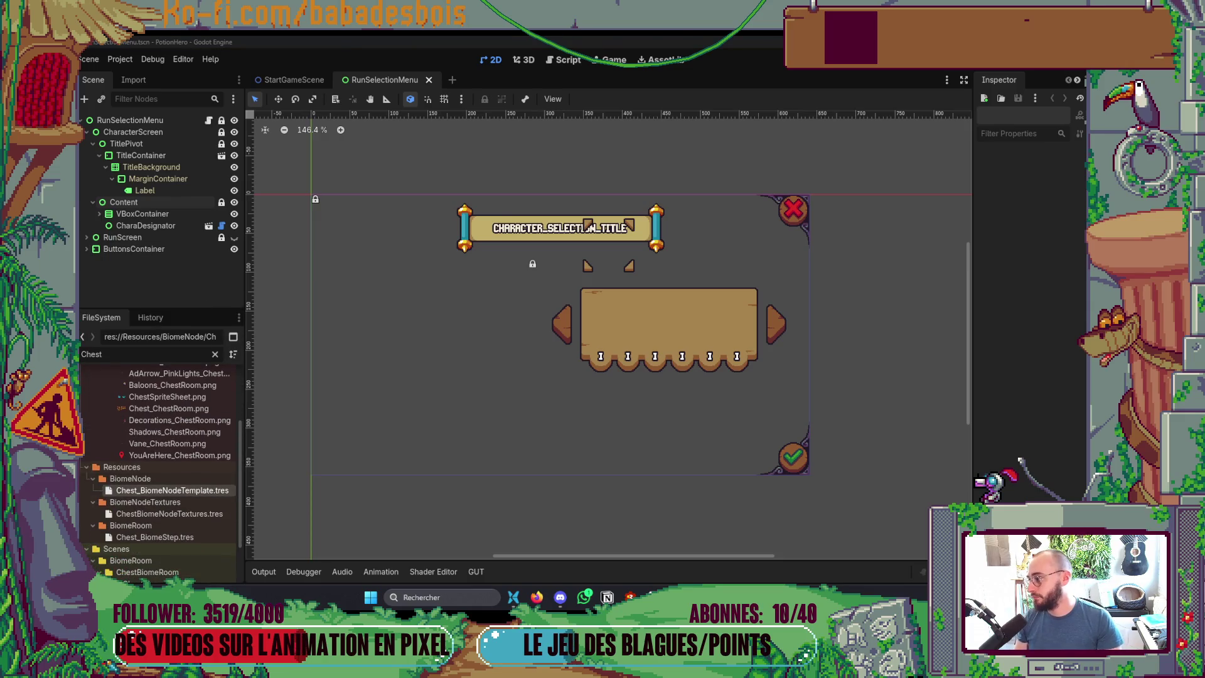
scroll(179, 462, "up", 5)
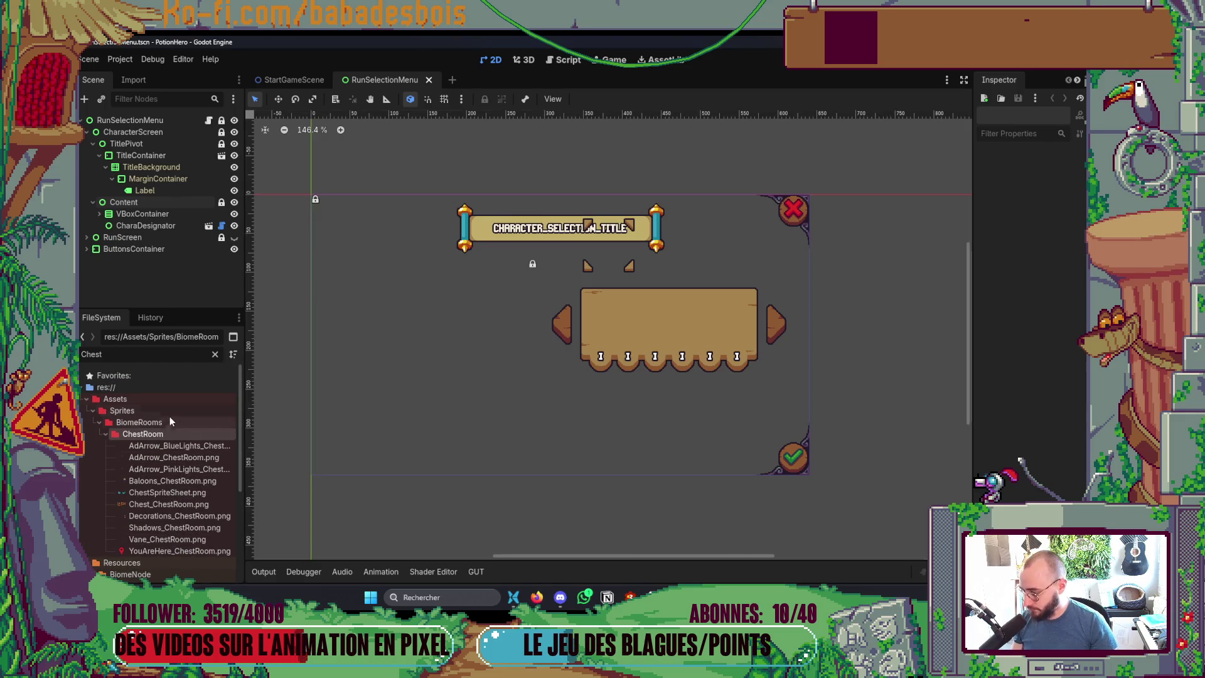
left_click(214, 354)
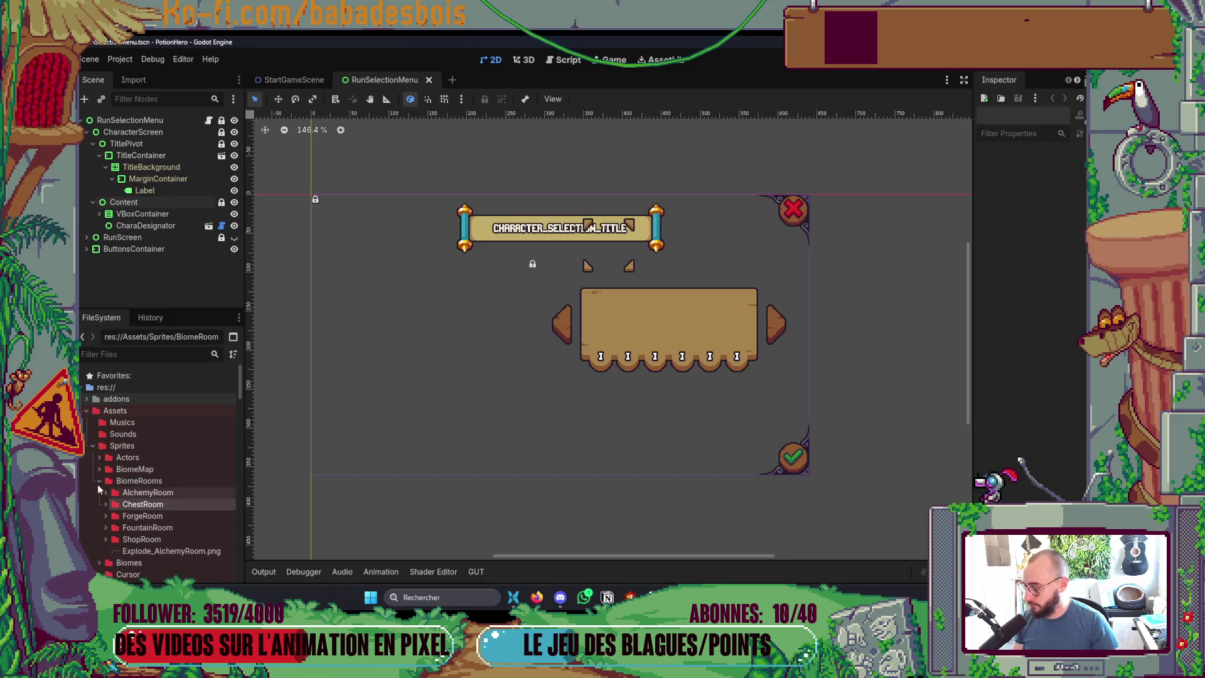
left_click(98, 471)
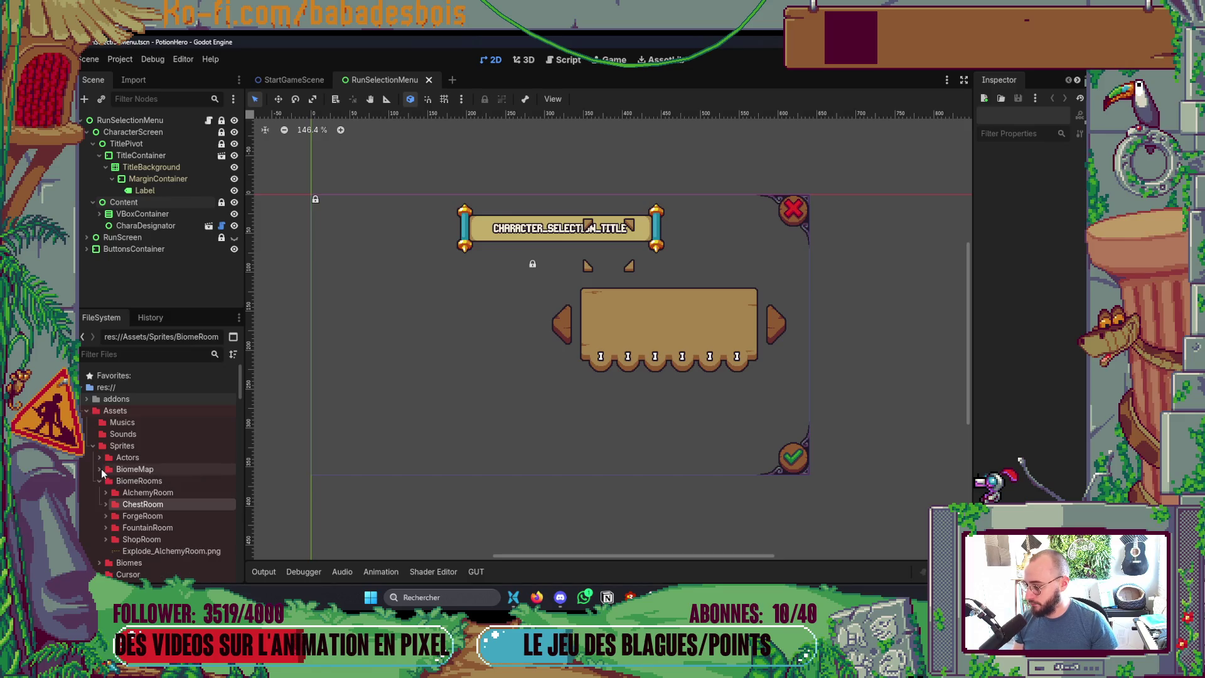
left_click(99, 468)
scroll(105, 521, "down", 2)
scroll(104, 520, "down", 3)
left_click(106, 501)
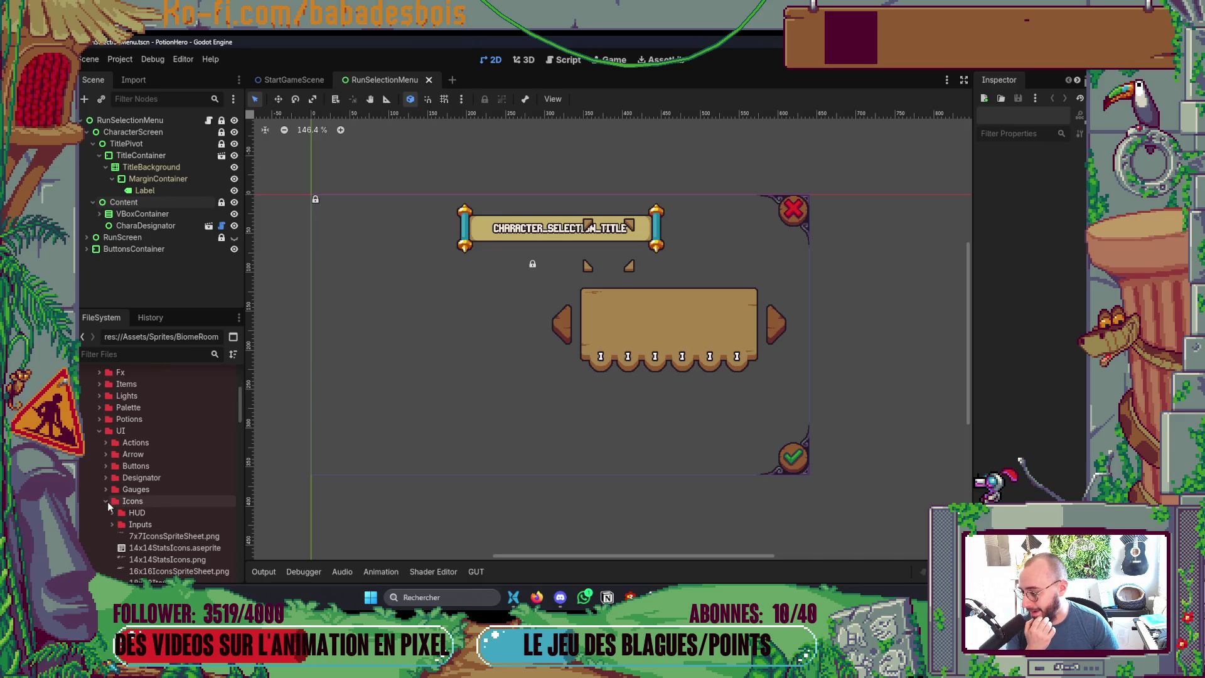
left_click(105, 501)
left_click(98, 432)
scroll(104, 446, "up", 3)
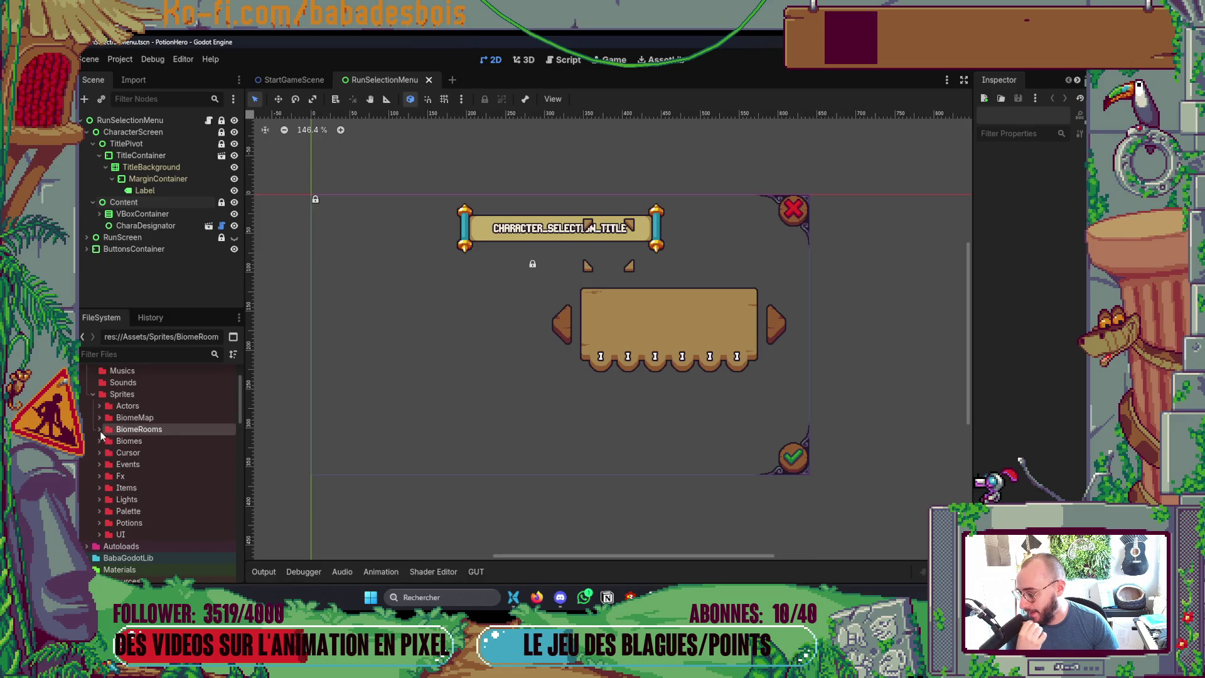
Step: Expand Sprites/BiomeRooms and drag RoomContentBG.png into it from Explorer
left_click(101, 429)
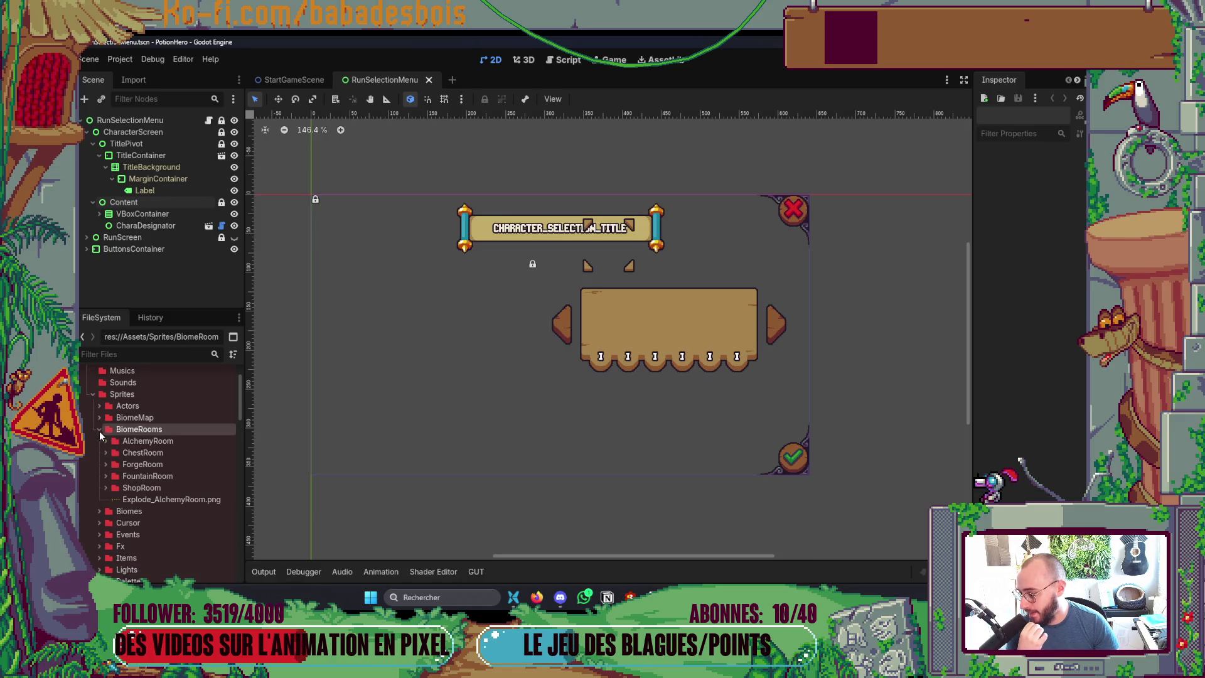
right_click(144, 428)
mouse_move(264, 399)
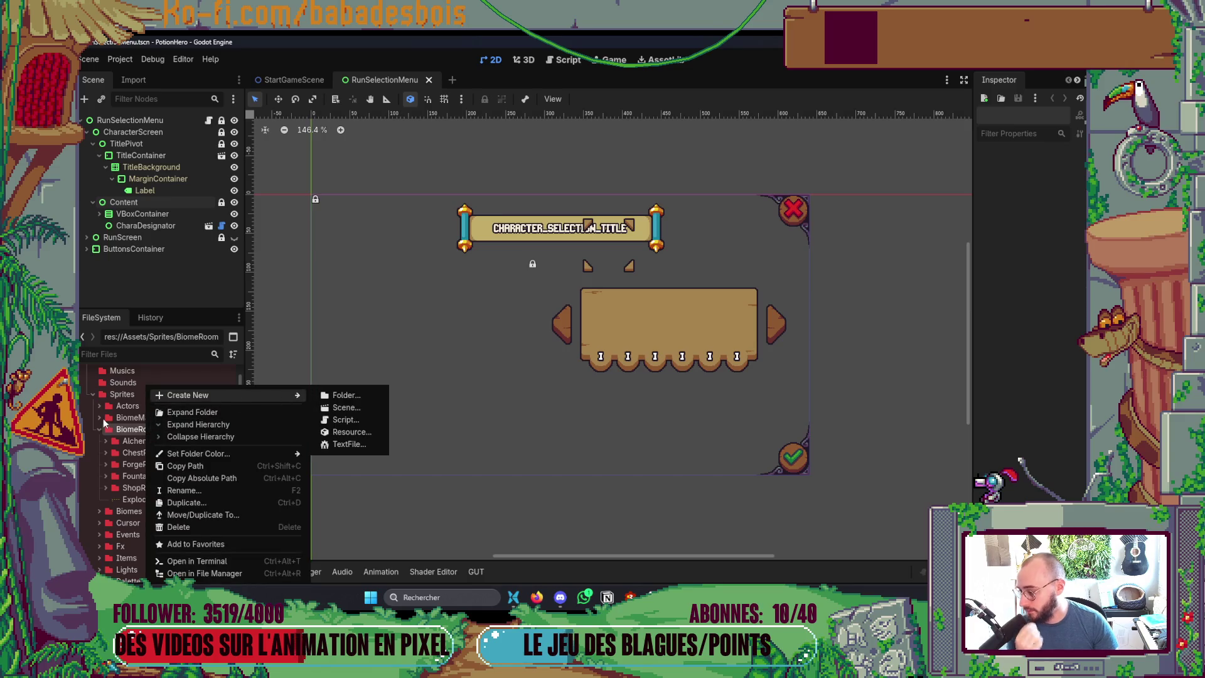
key("Escape")
key("alt+Tab")
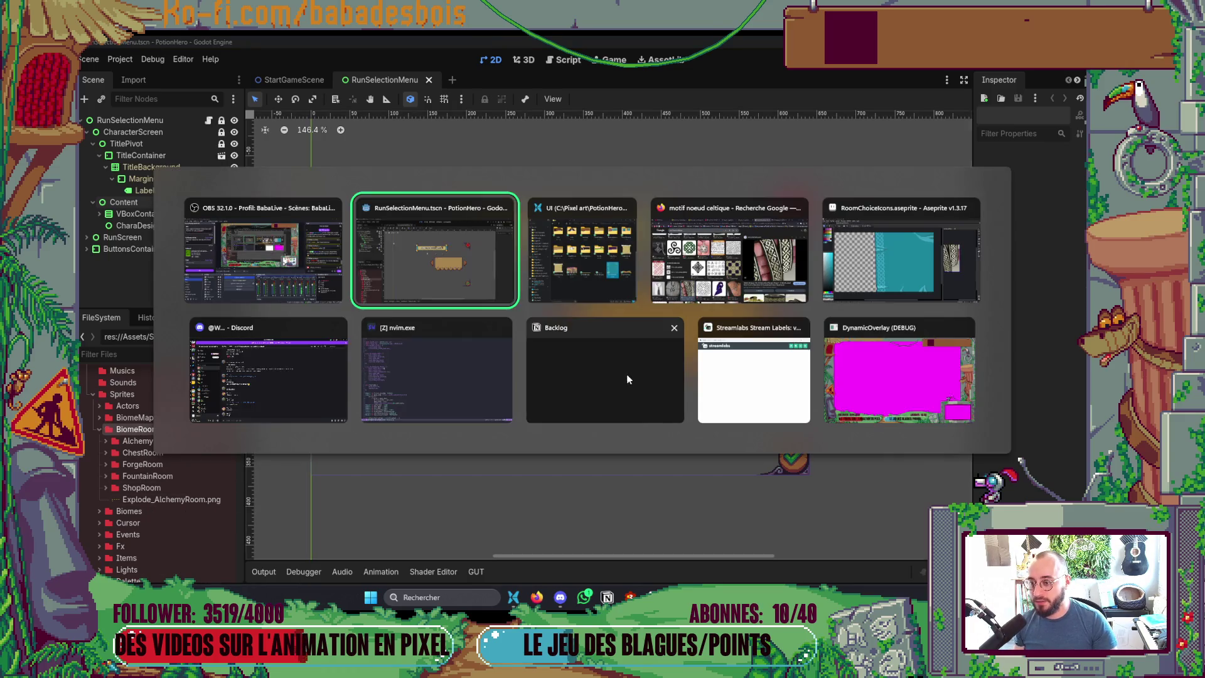
key("alt+Tab")
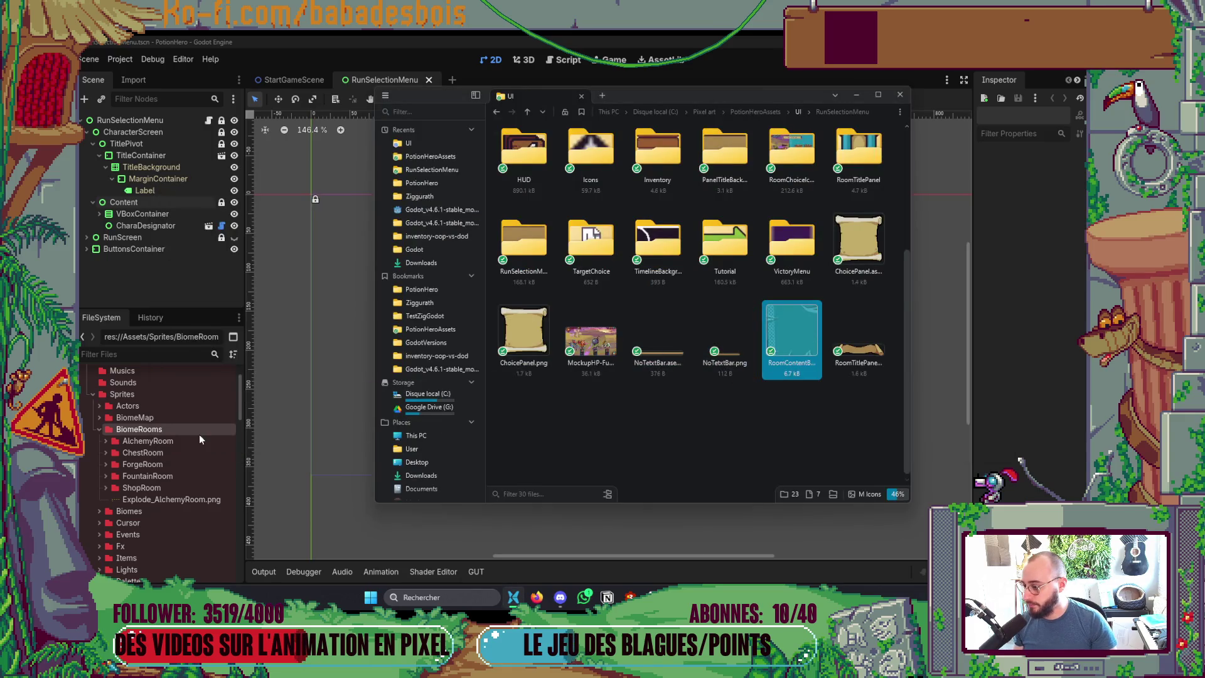
left_click_drag(194, 428, 193, 428)
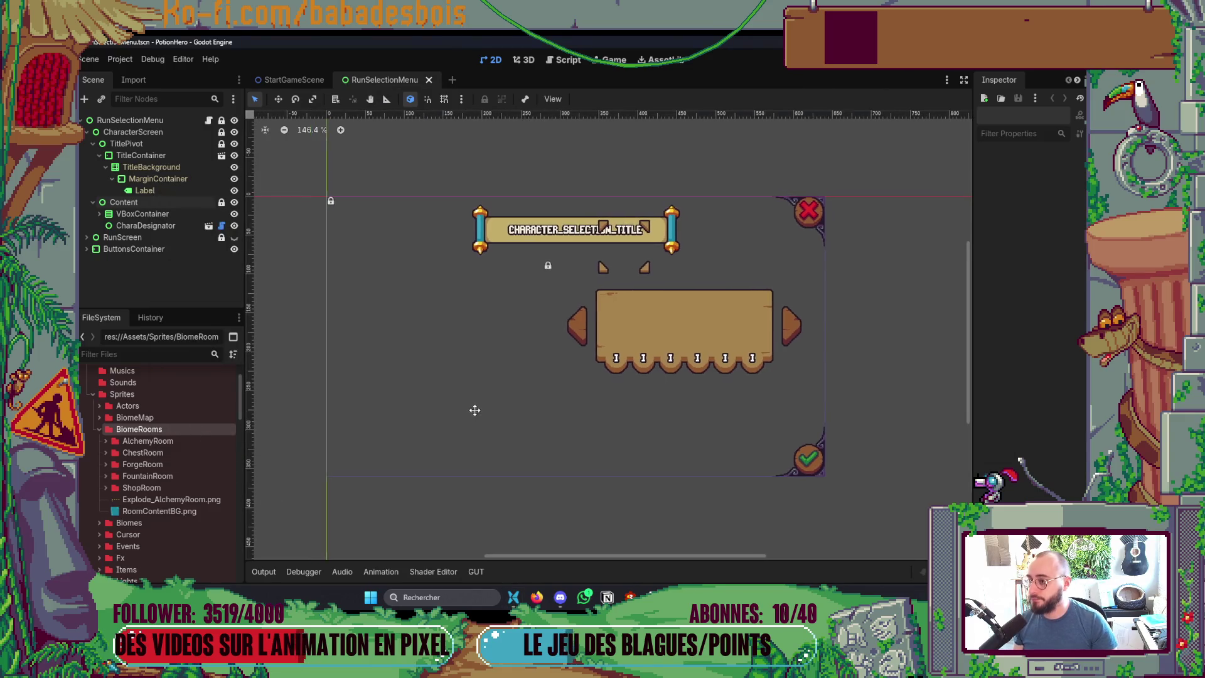
Step: Open the InBiomeScreen.tscn scene via quick search and select its hidden Background node
key("ctrl+shift+o")
type("BIome")
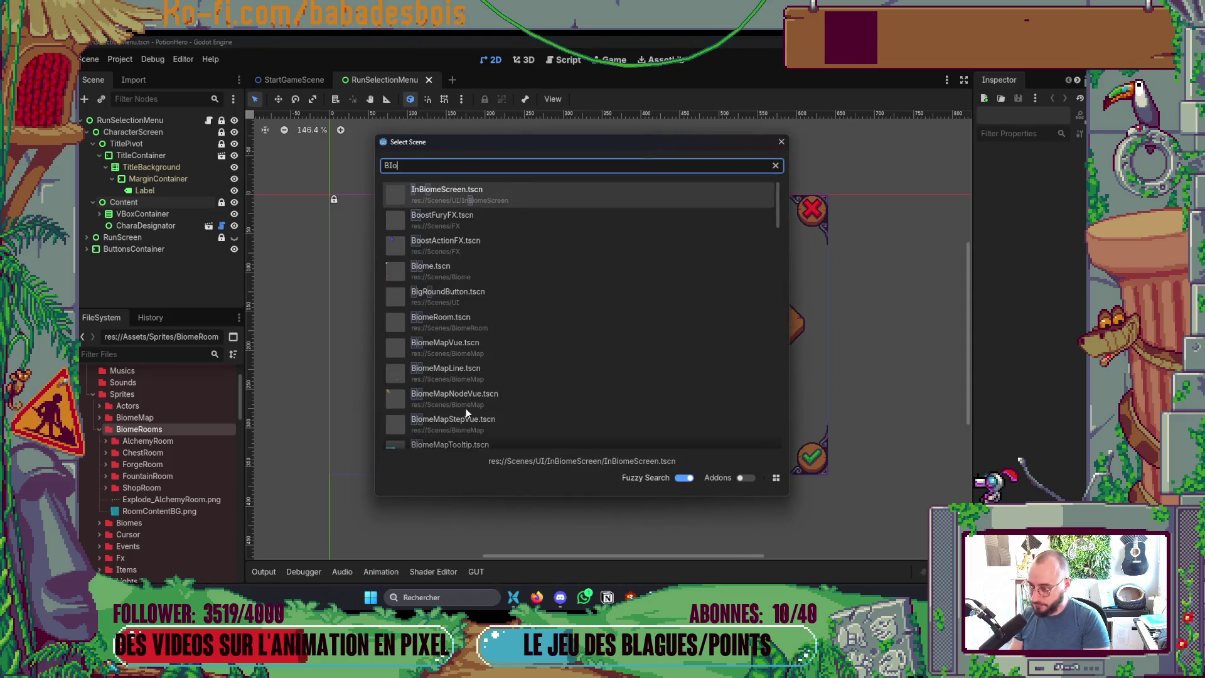
key("Return")
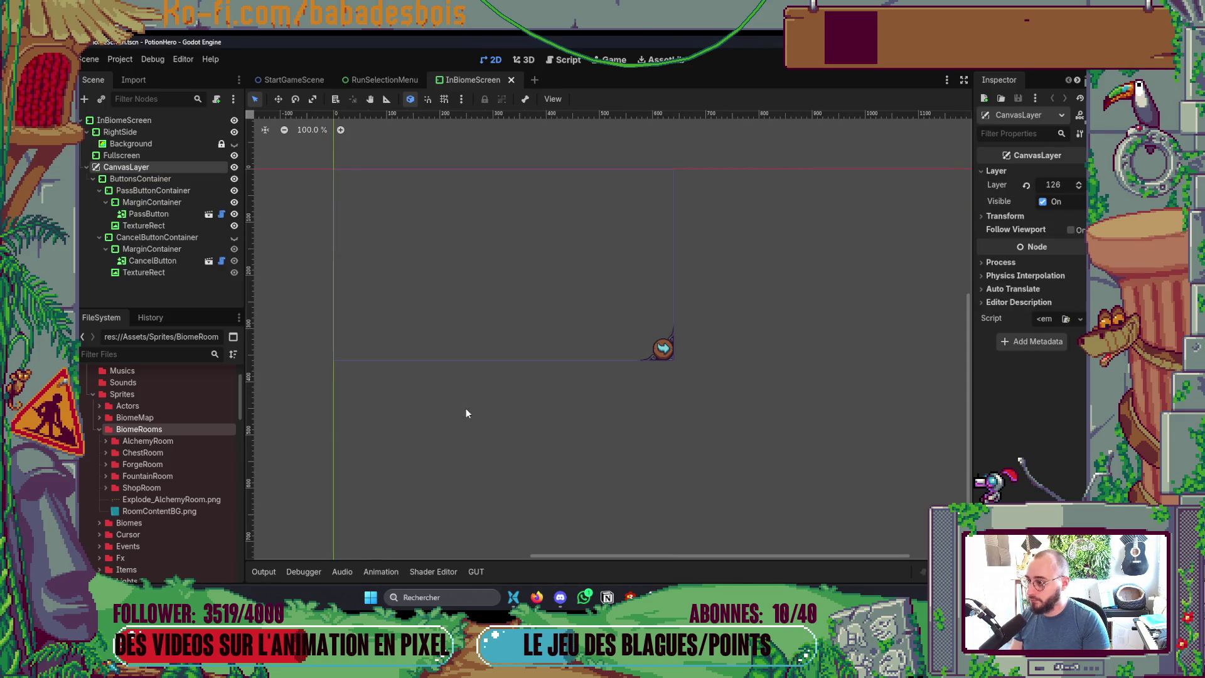
left_click(234, 143)
left_click(234, 144)
left_click(178, 145)
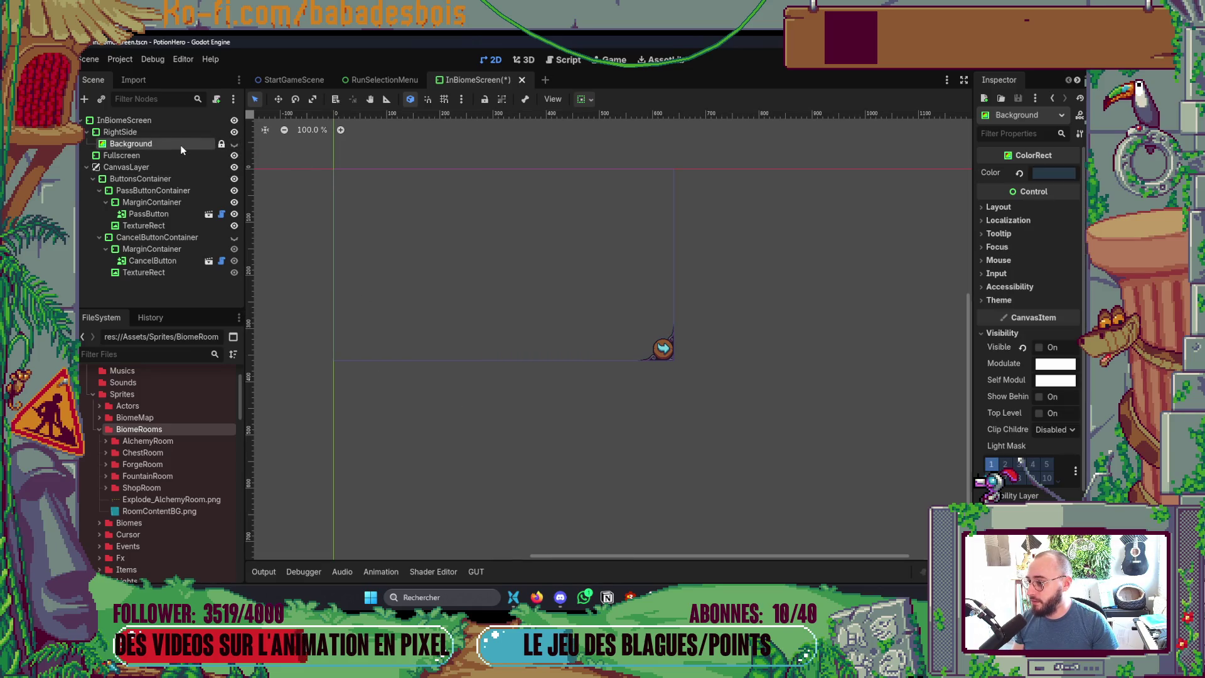
Step: Change the Background node's type to TextureButton and drag RoomContentBG.png onto it
right_click(178, 145)
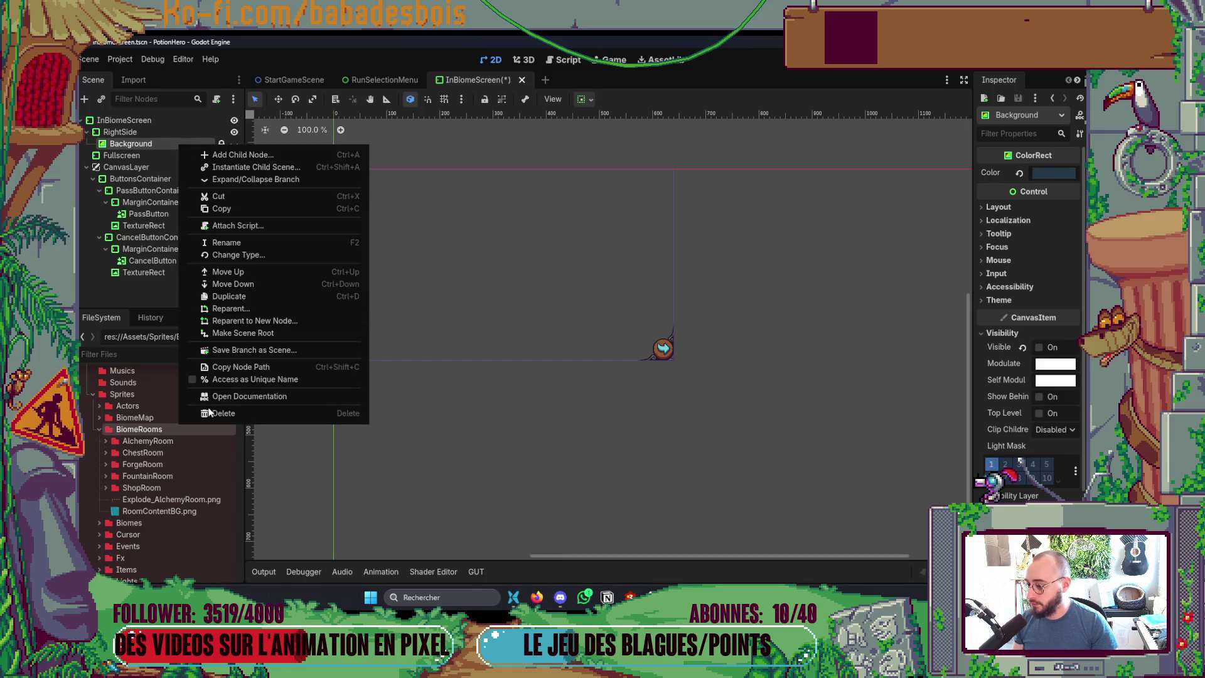
left_click(242, 256)
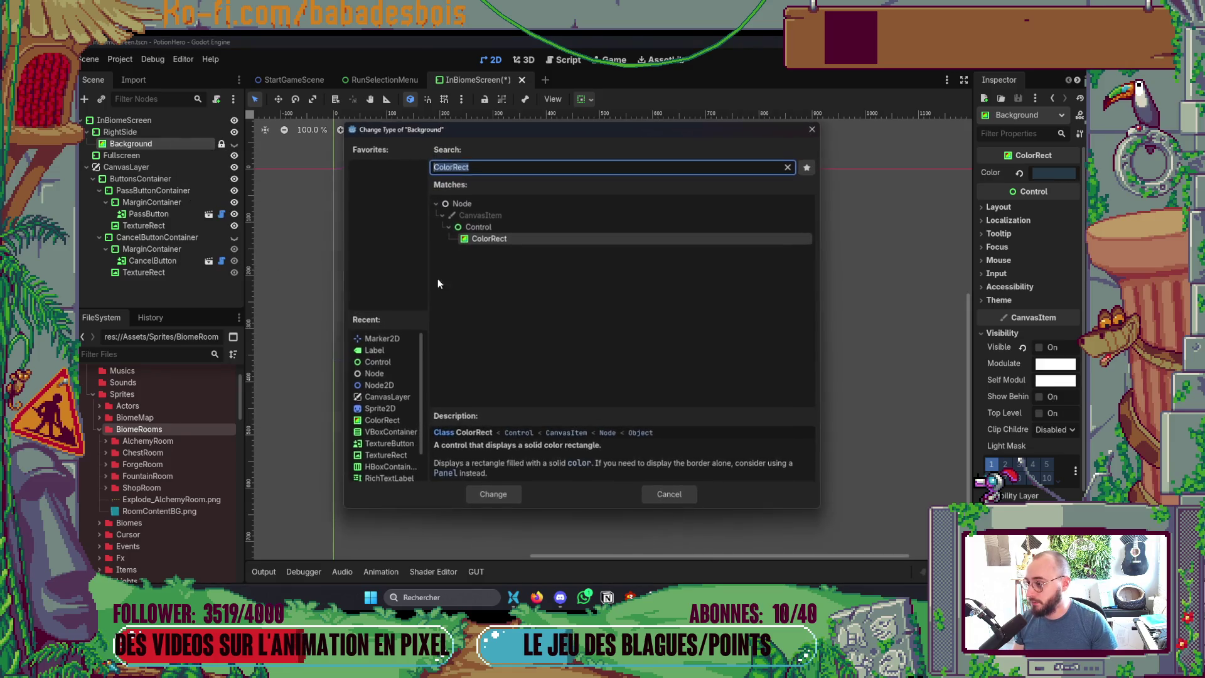
double_click(386, 445)
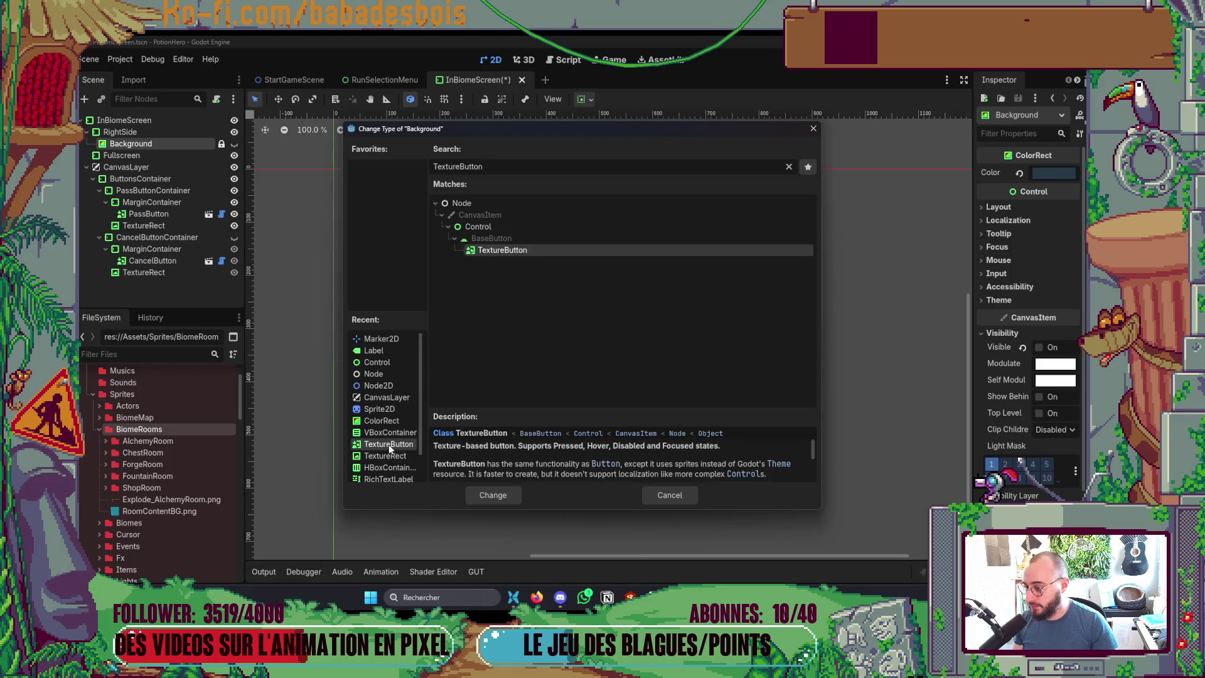
mouse_move(171, 510)
left_mouse_down()
mouse_move(1058, 161)
mouse_move(1036, 205)
left_mouse_up()
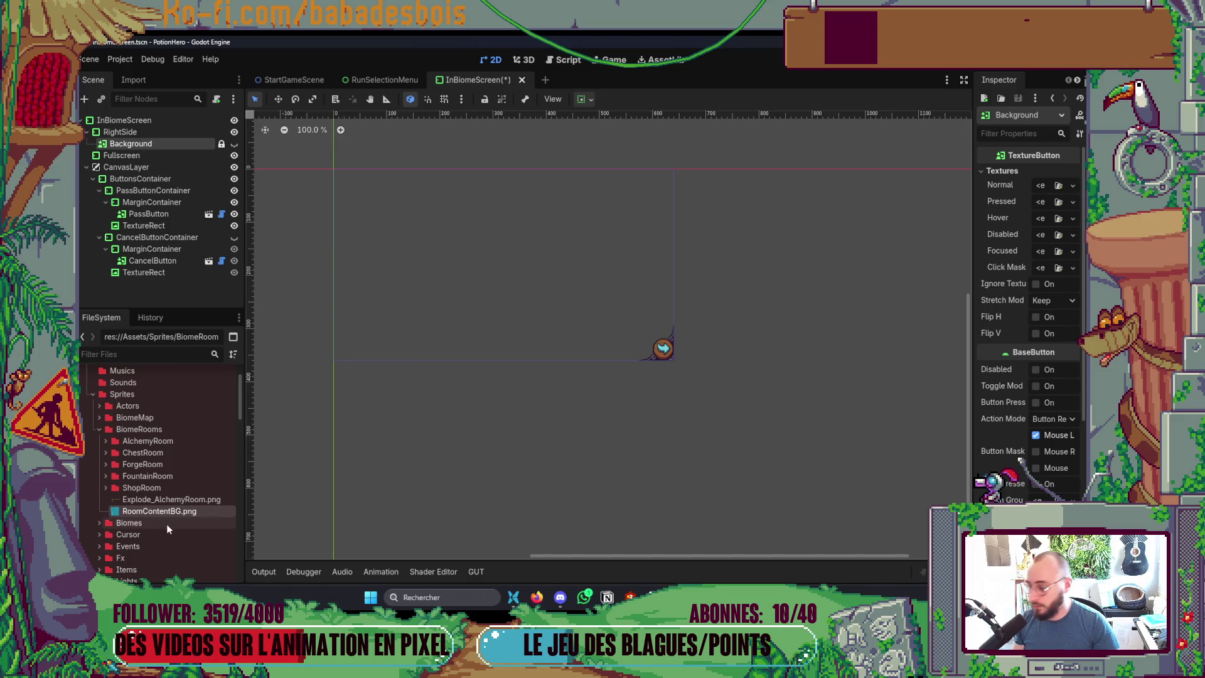
Step: Retype Background as a TextureRect with RoomContentBG.png as its texture, keeping the node hidden
right_click(172, 144)
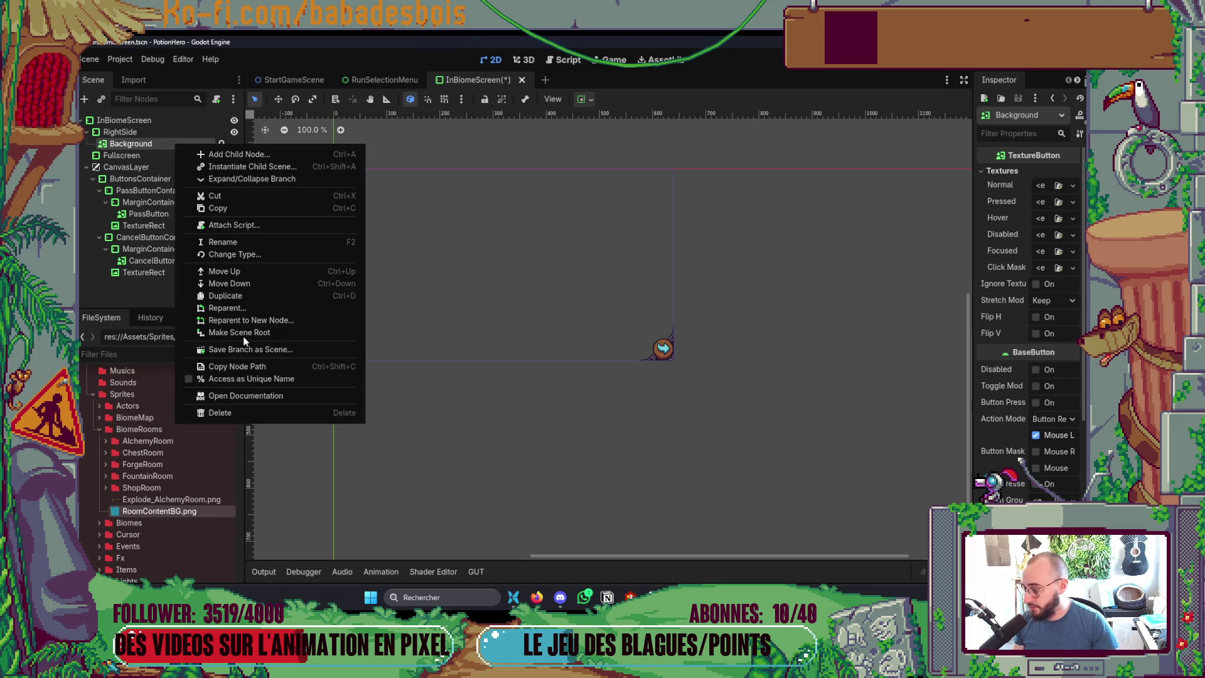
left_click(247, 256)
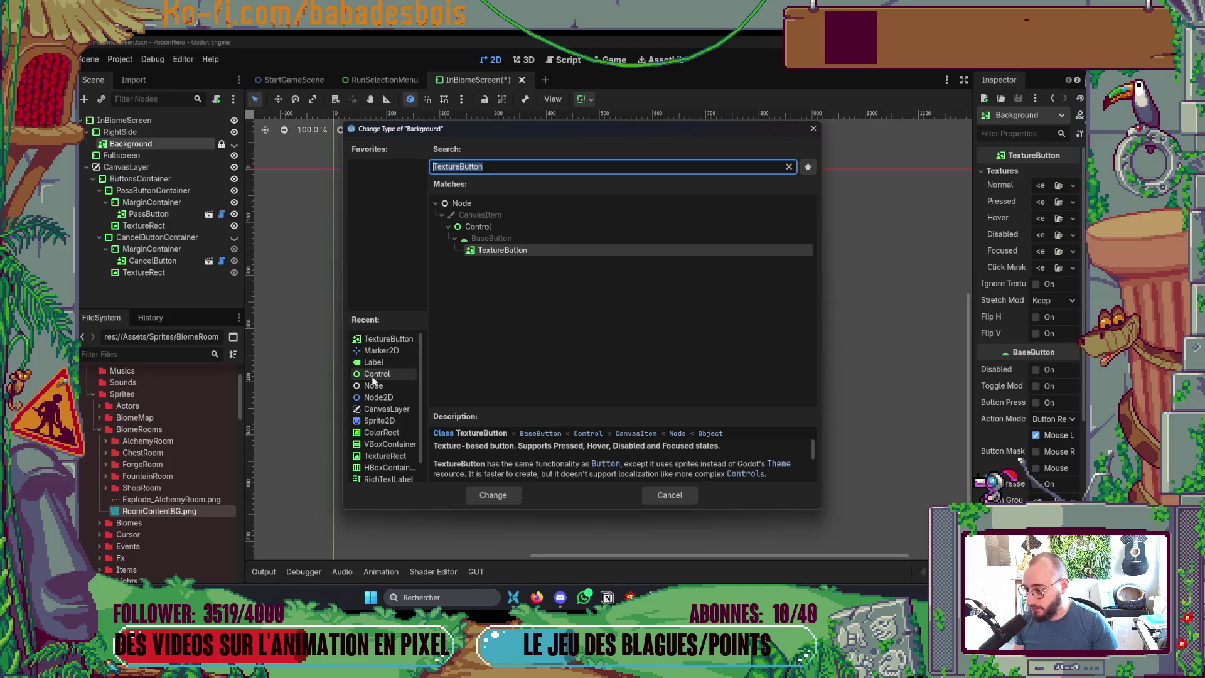
scroll(389, 433, "down", 1)
left_click(386, 450)
left_click(397, 442)
double_click(397, 442)
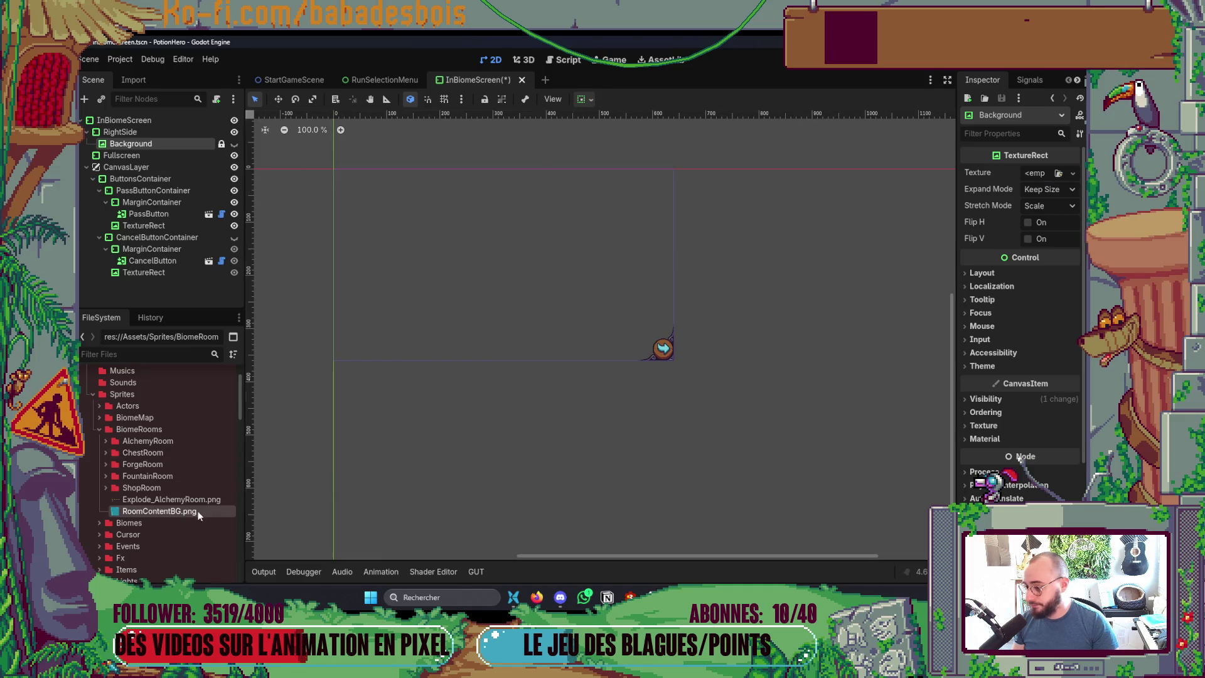
left_click_drag(1039, 177, 1039, 177)
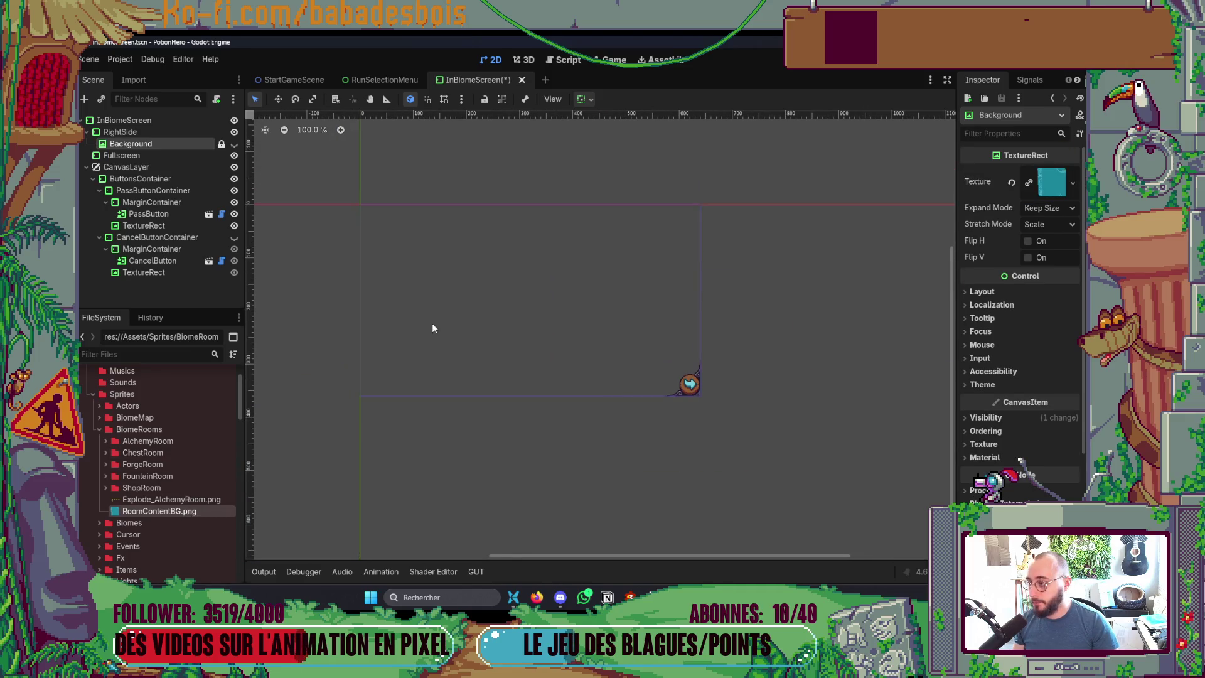
left_click(234, 144)
left_click(234, 144)
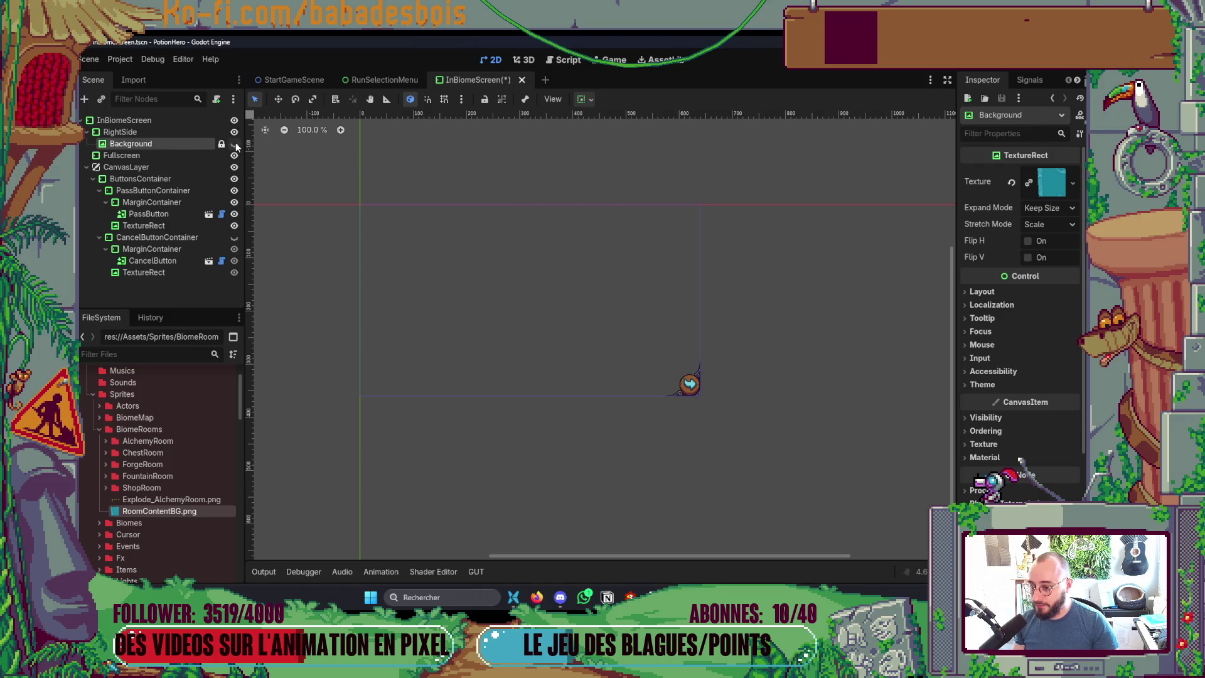
key("alt+Tab")
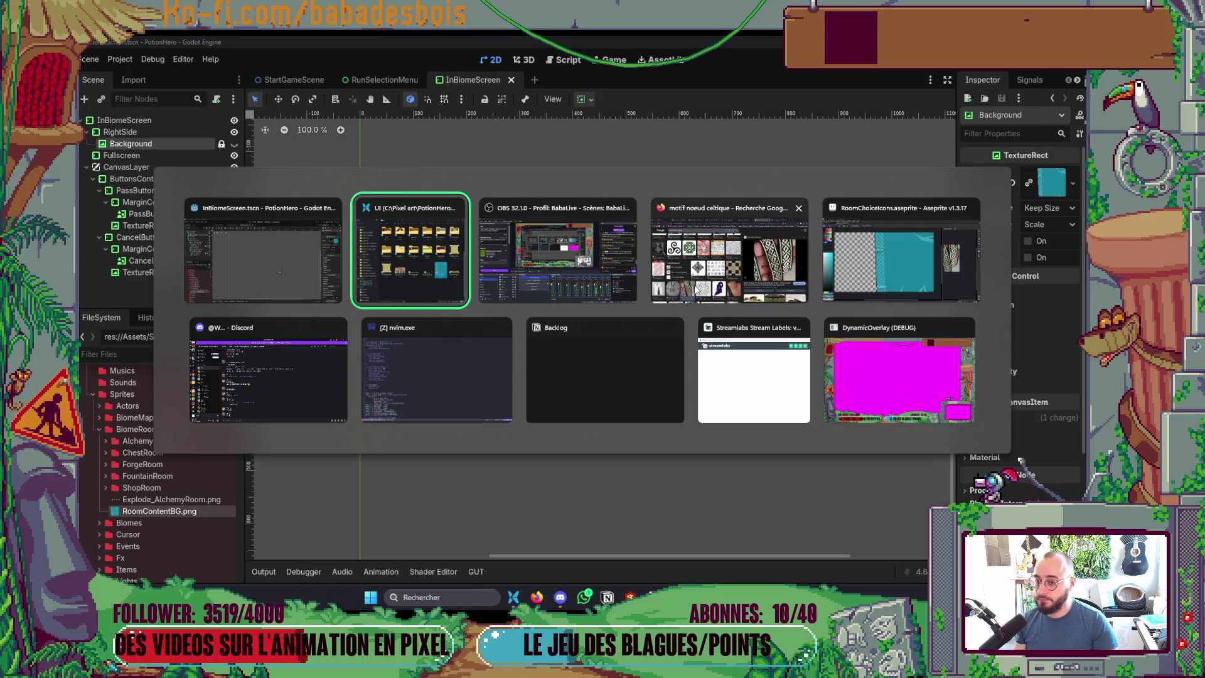
Step: In Neovim, open the BiomeRoom.gd script with the project file finder
left_click(436, 370)
key("space")
key("f")
key("f")
type("Biome")
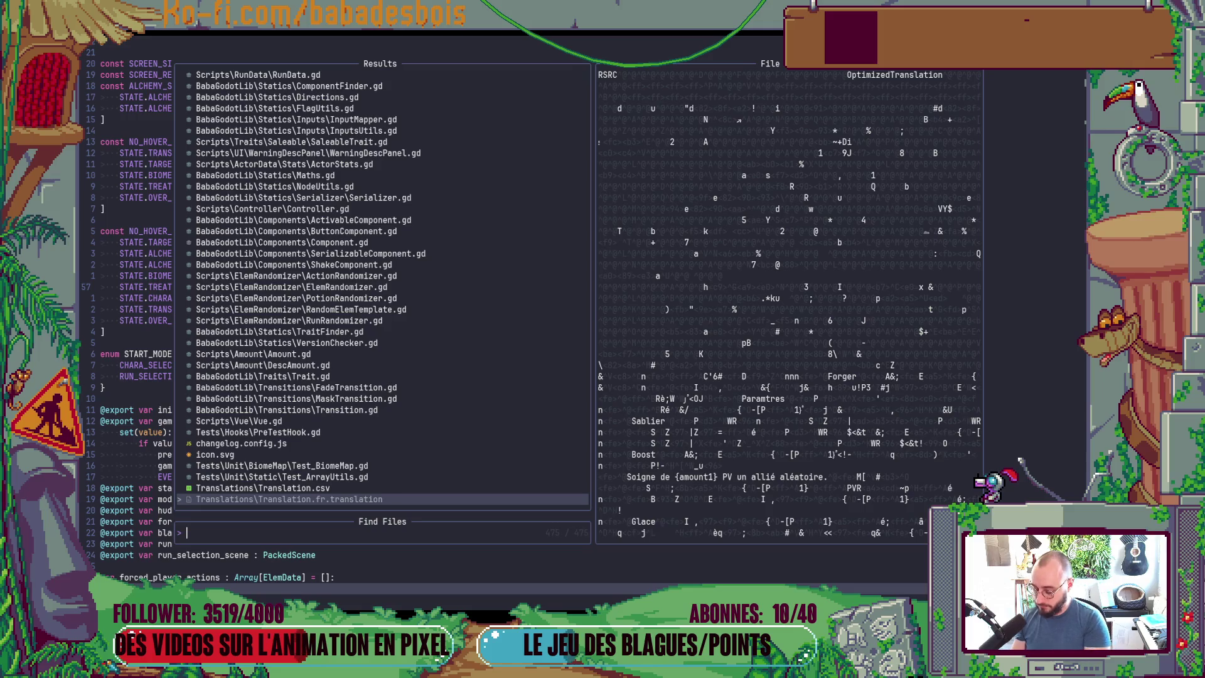
type("Room")
key("Return")
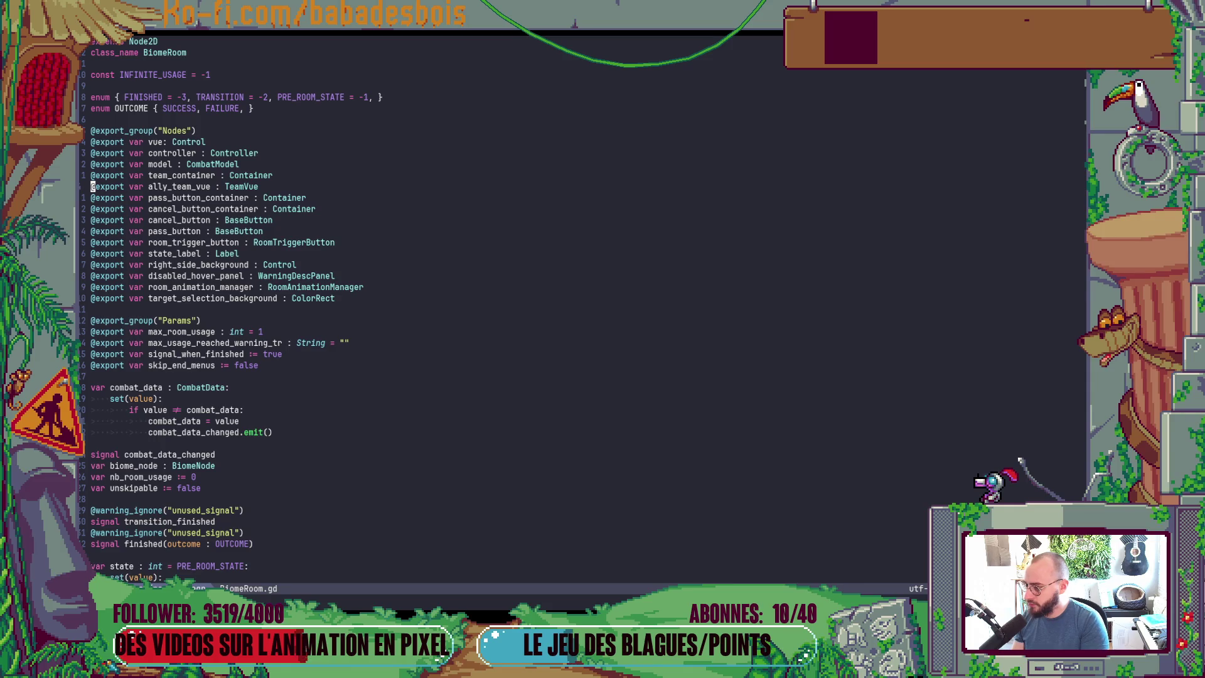
Step: Review BiomeRoom.gd against the Godot editor, then run the PotionHero project with F5
key("alt+Tab")
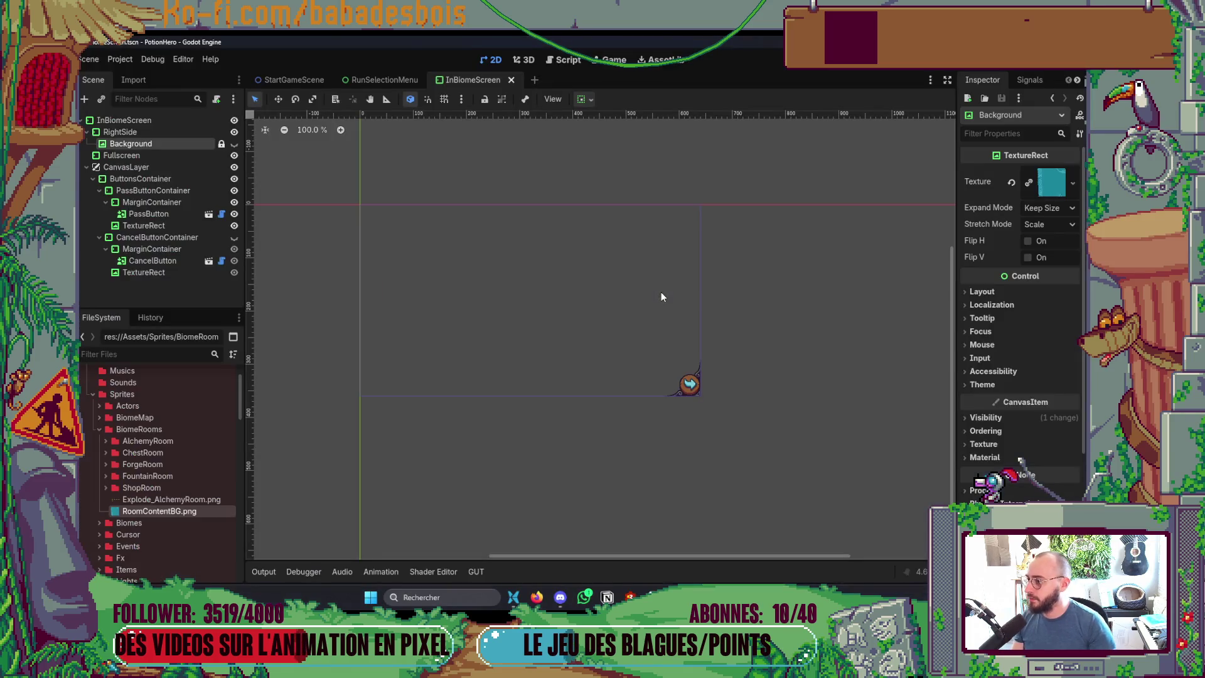
key("alt+Tab")
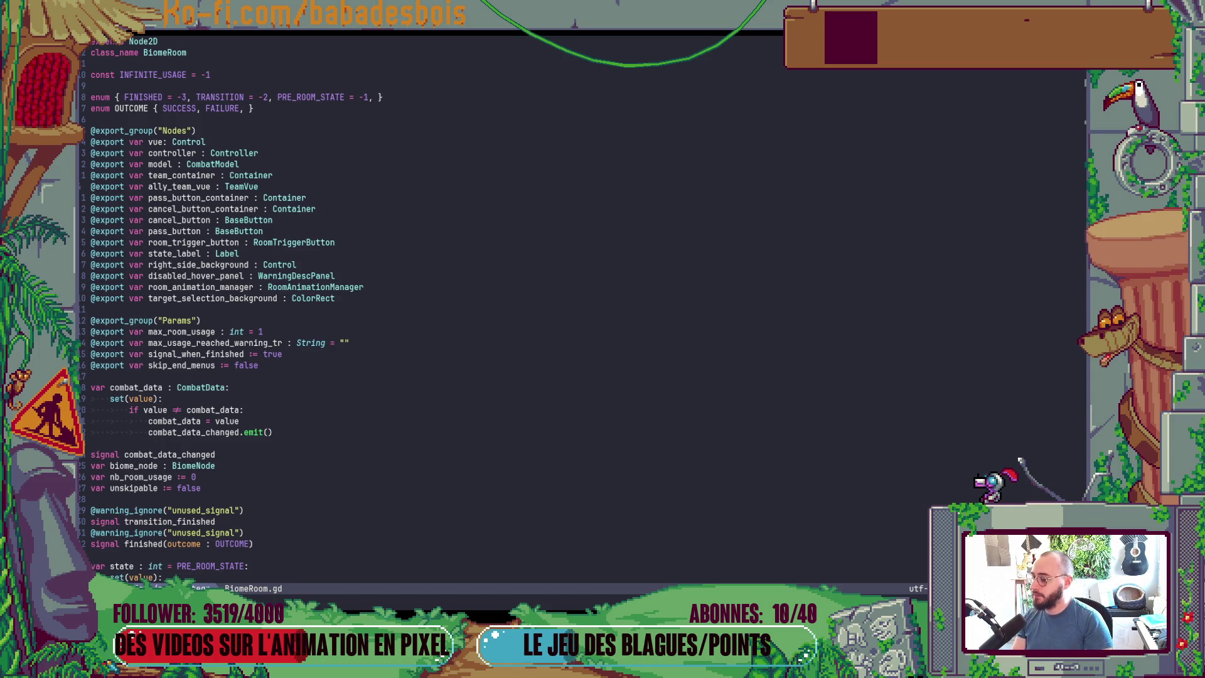
key("alt+Tab")
key("F5")
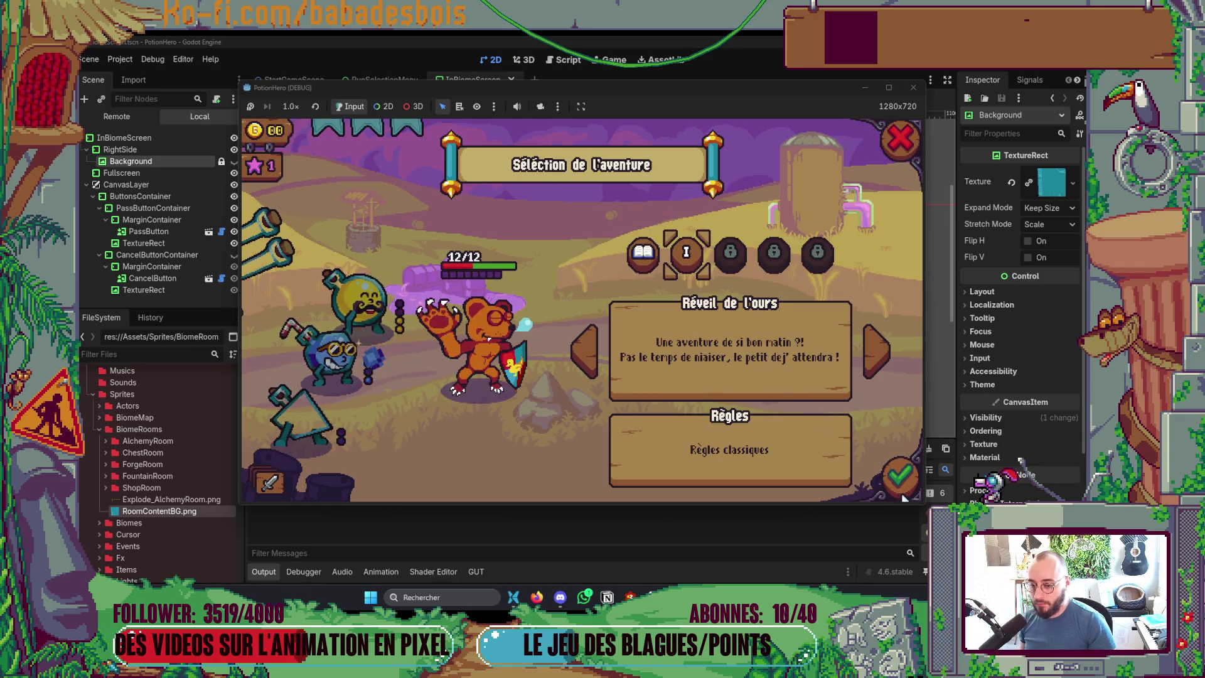
Step: Confirm the adventure, skip the intro dialogue, and enter the first room on the biome map
left_click(885, 469)
left_click(726, 379)
left_click(721, 381)
left_click(721, 380)
left_click(723, 381)
left_click(715, 378)
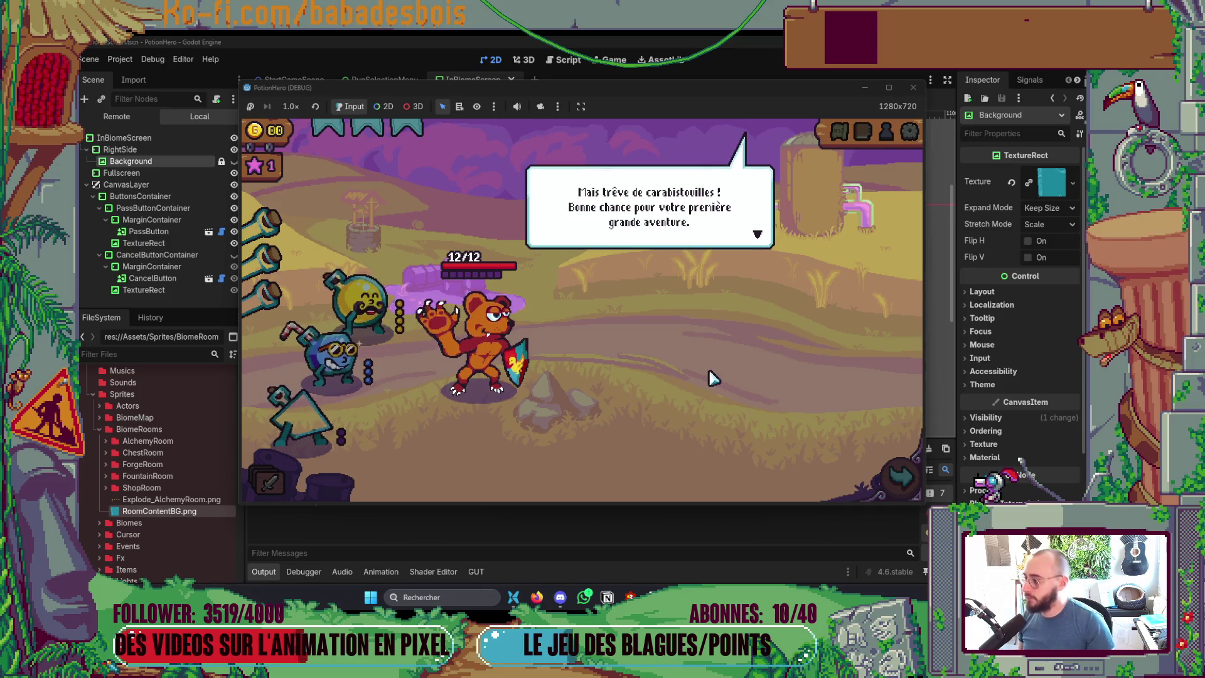
left_click(715, 377)
left_click(884, 483)
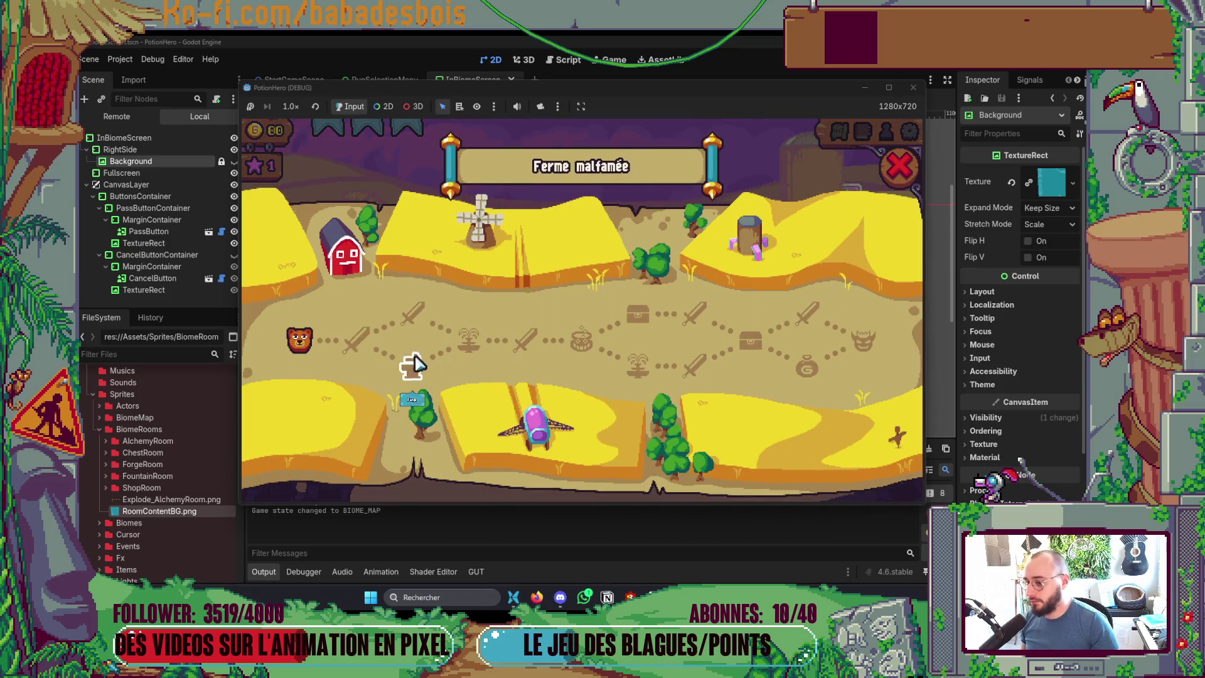
left_click(371, 345)
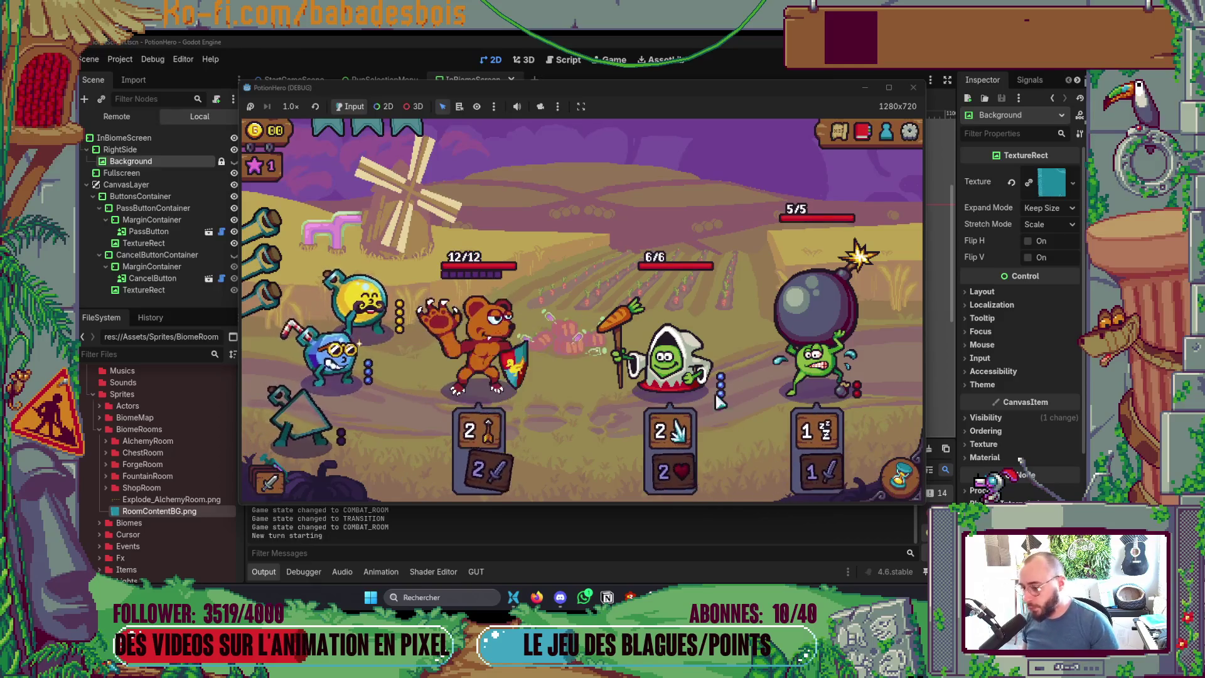
Step: Apply potions to the bear, then launch its attack on the bomb enemy
left_click(366, 303)
left_click(476, 370)
left_click(370, 301)
left_click(439, 364)
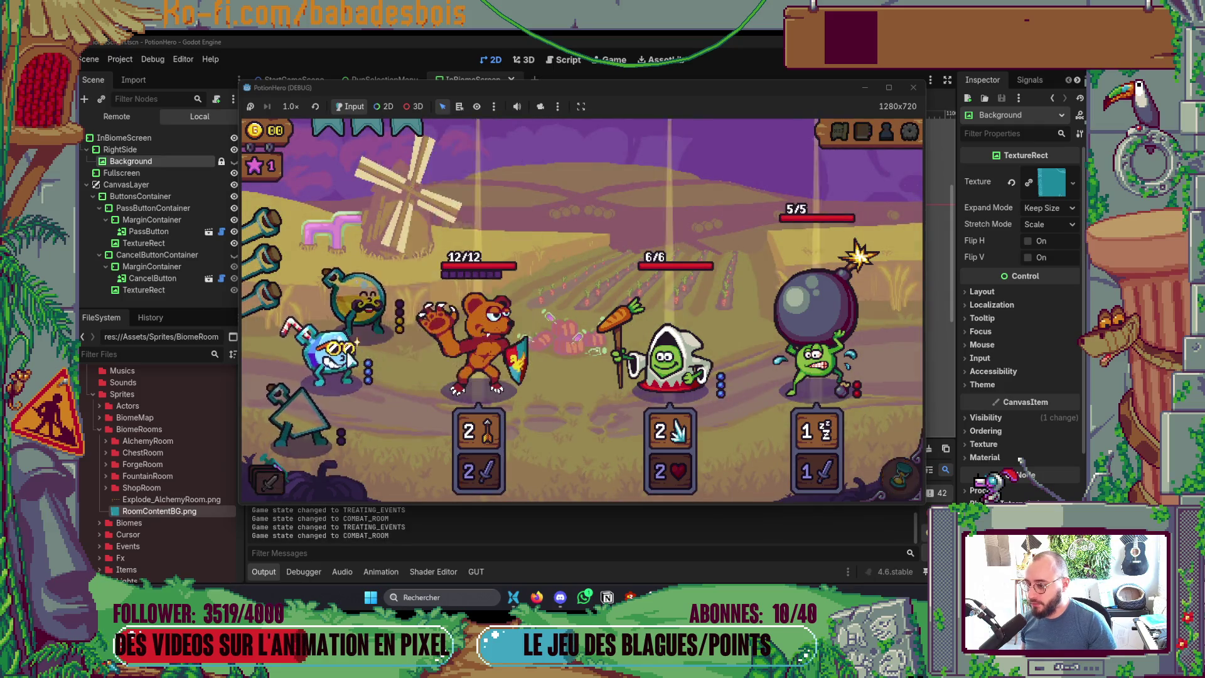
left_click(439, 380)
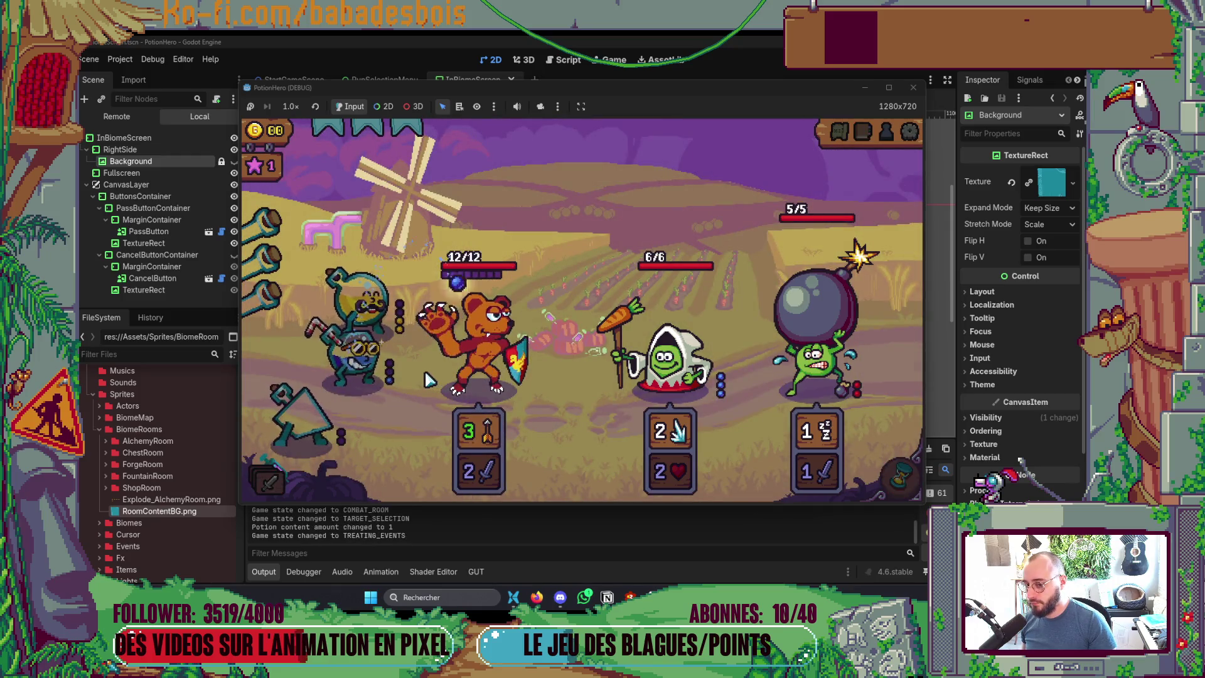
left_click(816, 351)
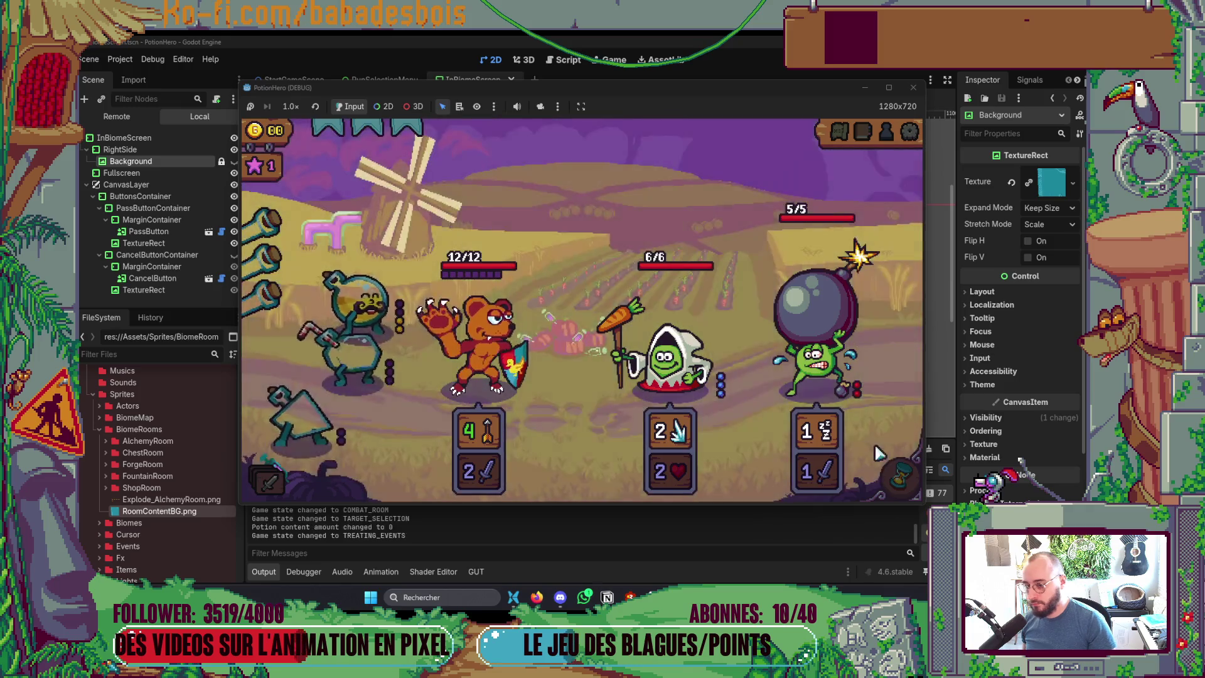
left_click(903, 477)
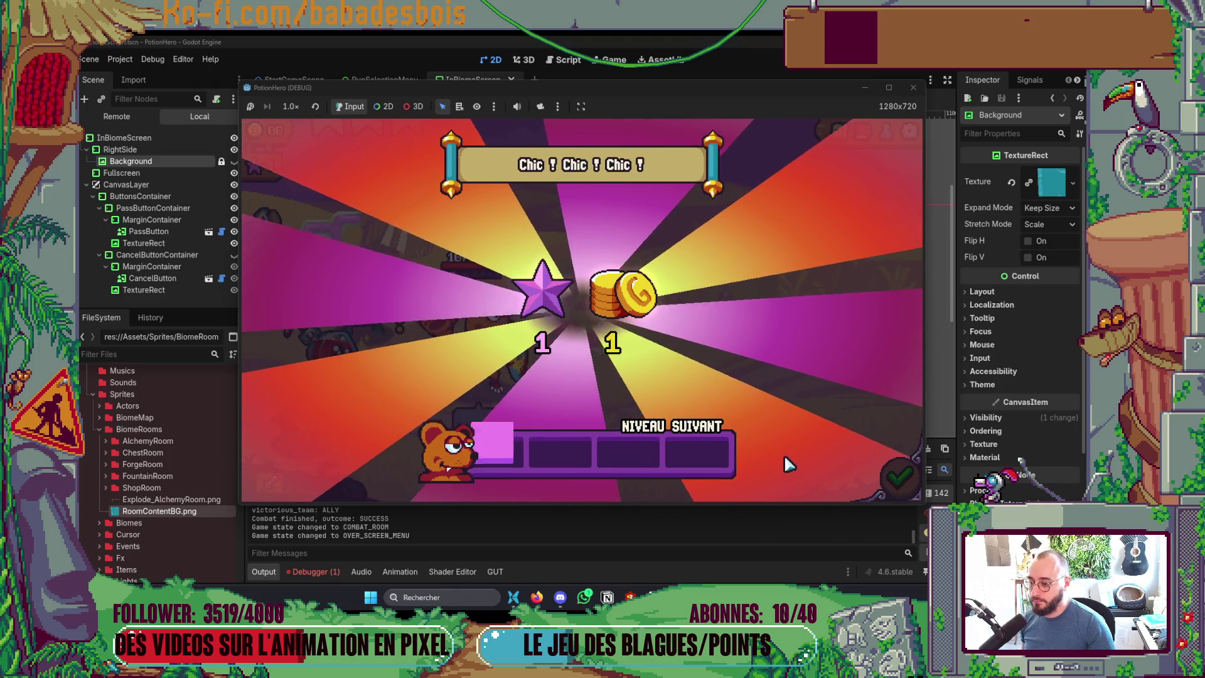
Step: Travel from the reward screen to the forge room and inspect its Forger and S'entraîner cards
left_click(879, 487)
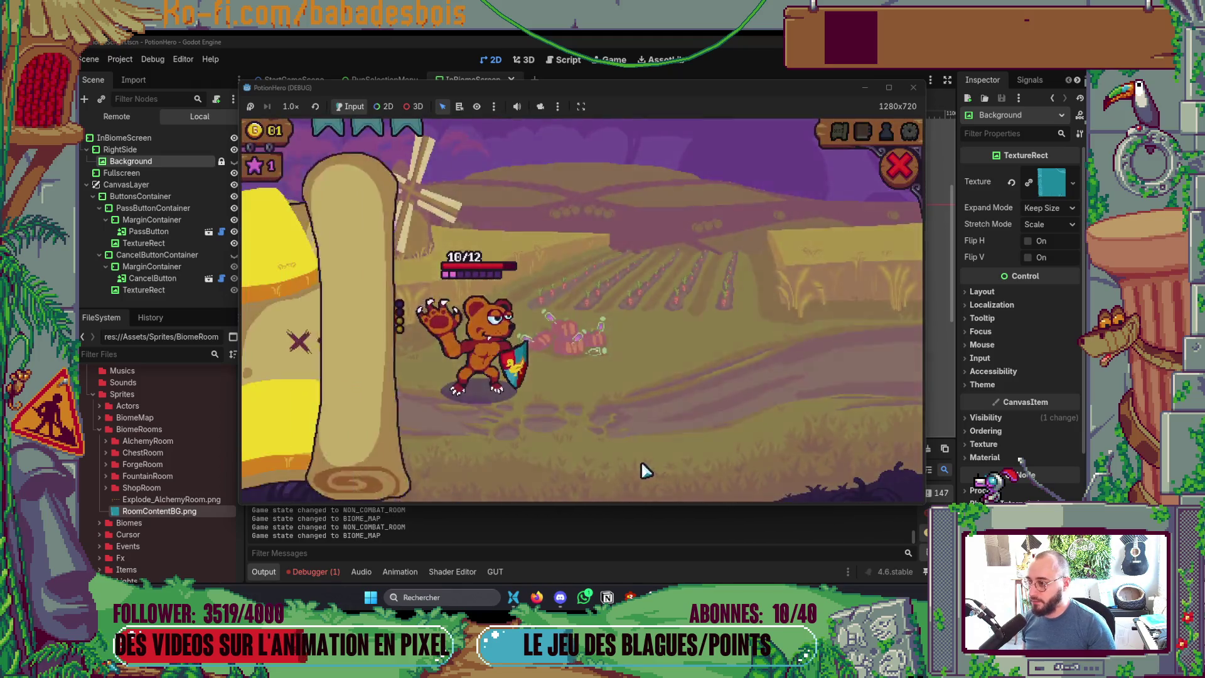
left_click(402, 374)
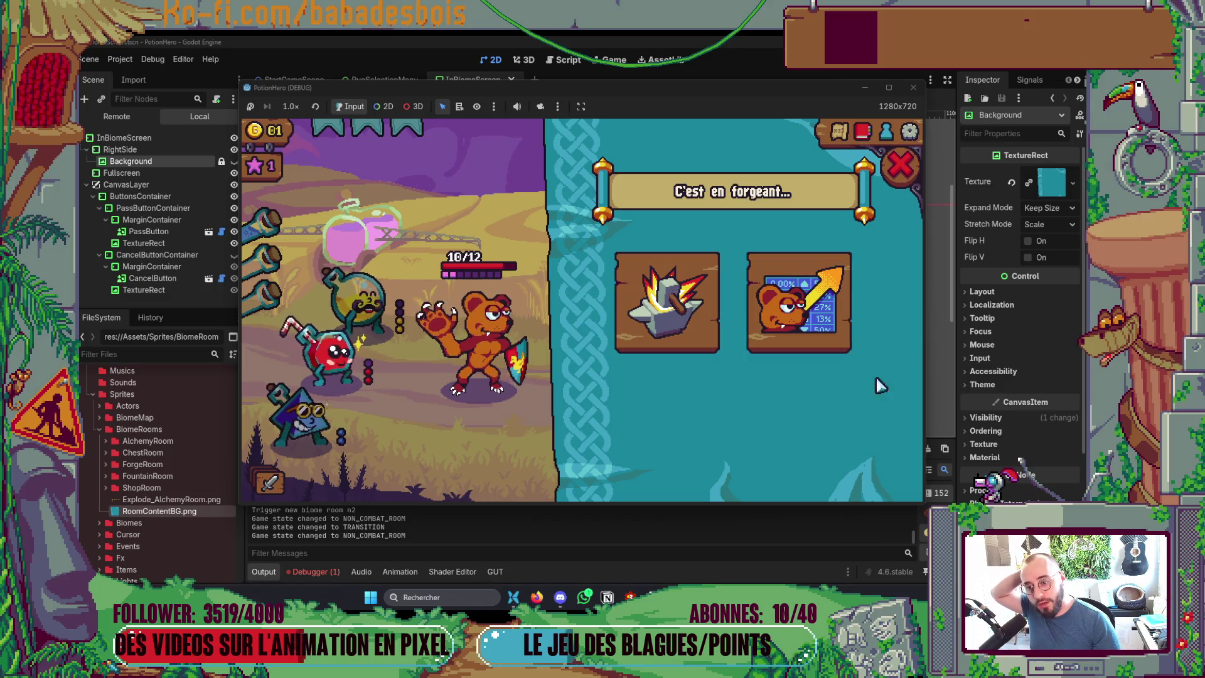
left_click(911, 166)
left_click(717, 372)
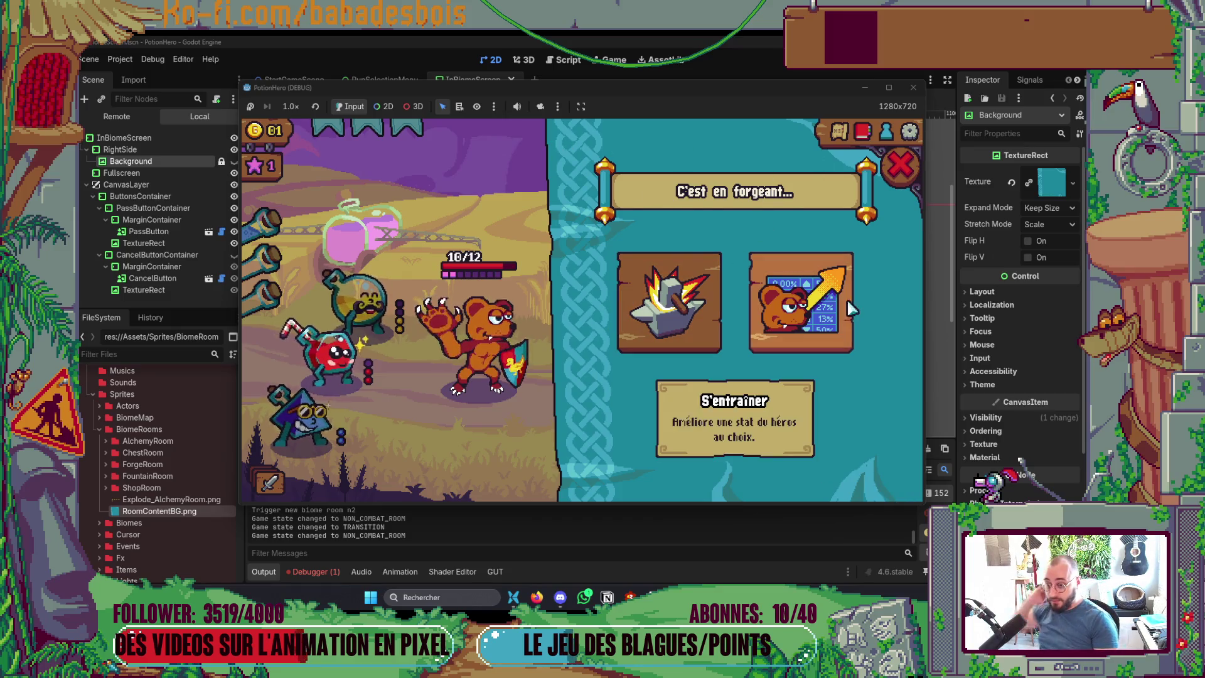
key("alt+Tab")
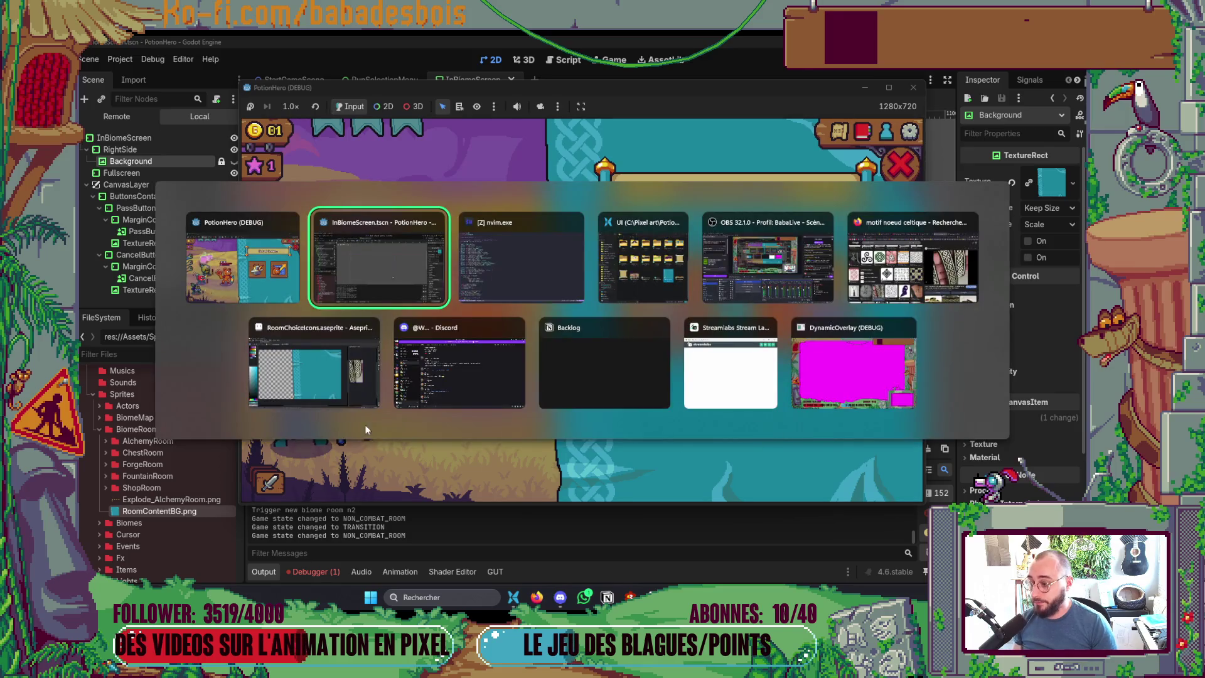
left_click(341, 357)
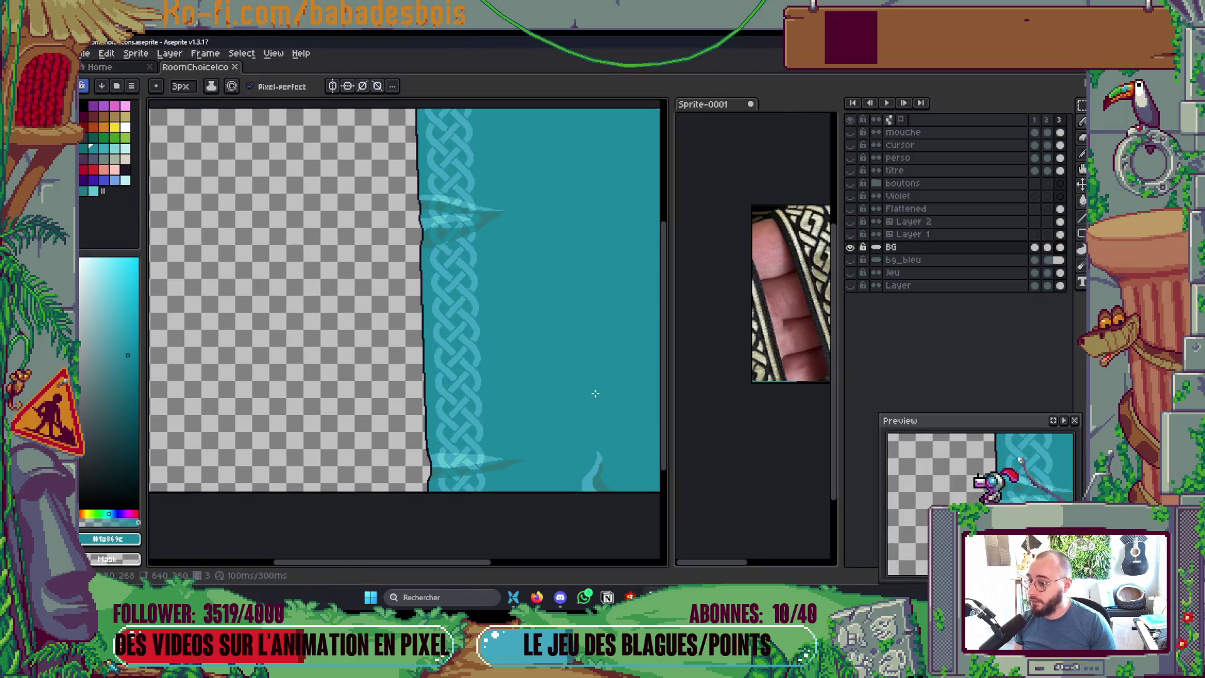
Step: Hide the timeline and flood-fill the leaf shape with palette teals, ending on dark teal
key("Tab")
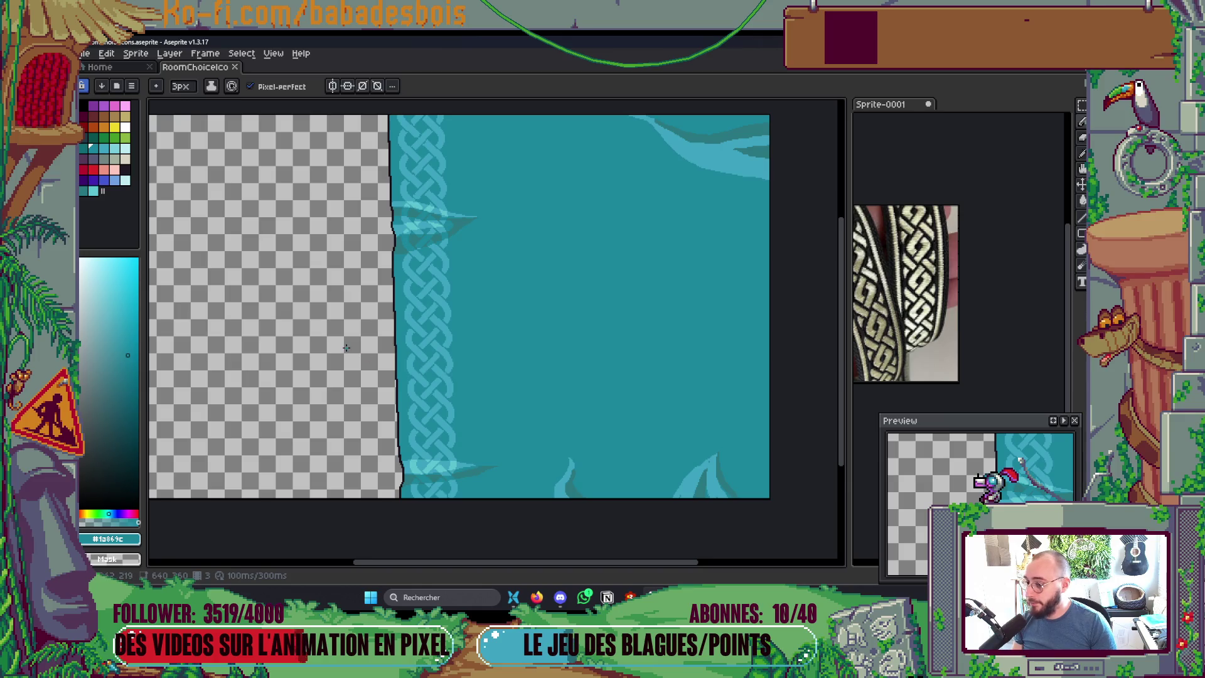
key("i")
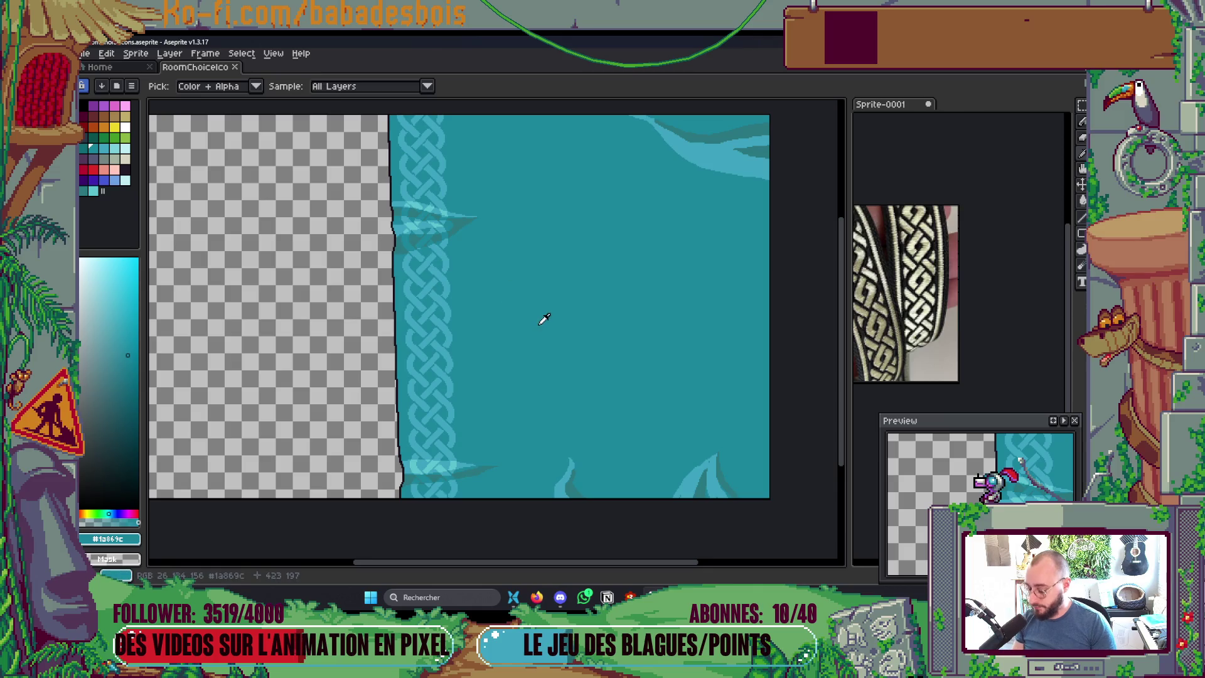
left_click(448, 229)
scroll(448, 229, "up", 2)
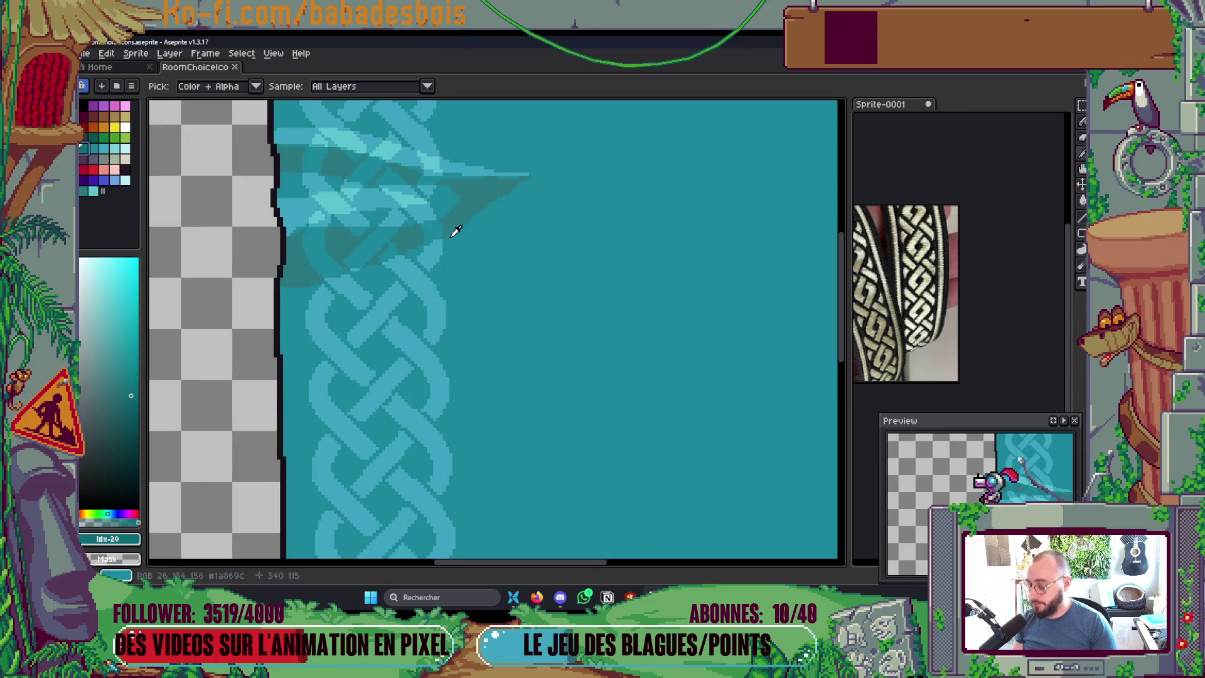
key("g")
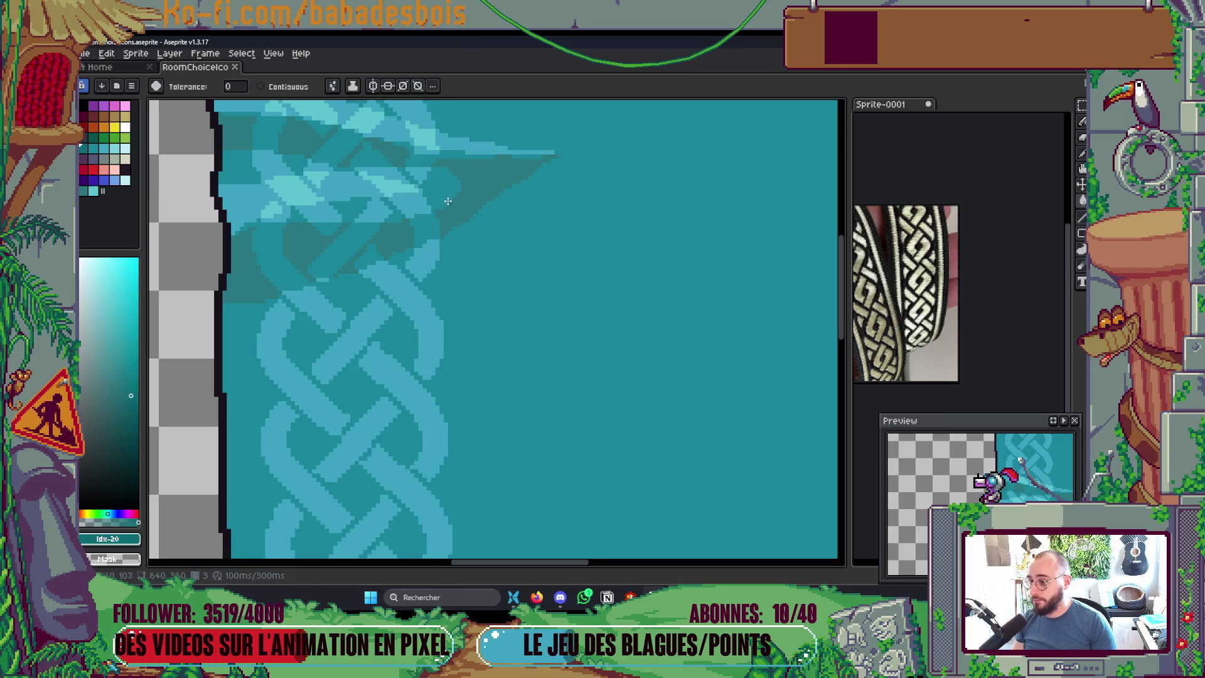
left_click(448, 201)
left_click(94, 148)
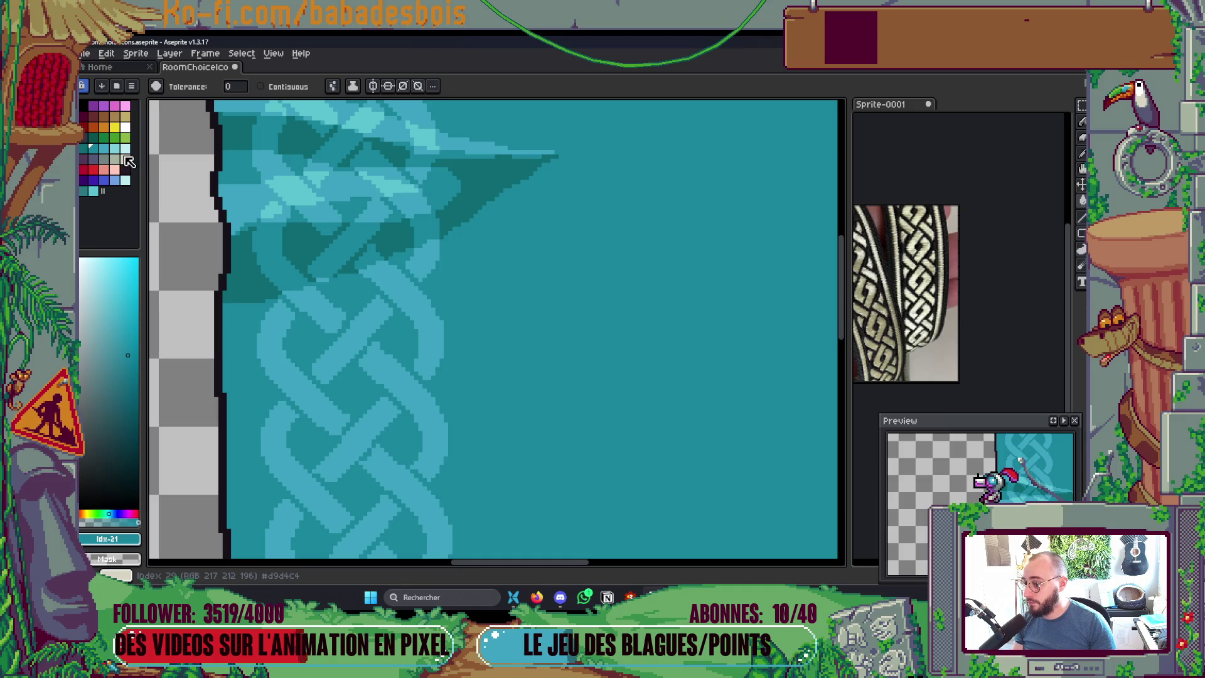
left_click(433, 235)
left_click(93, 137)
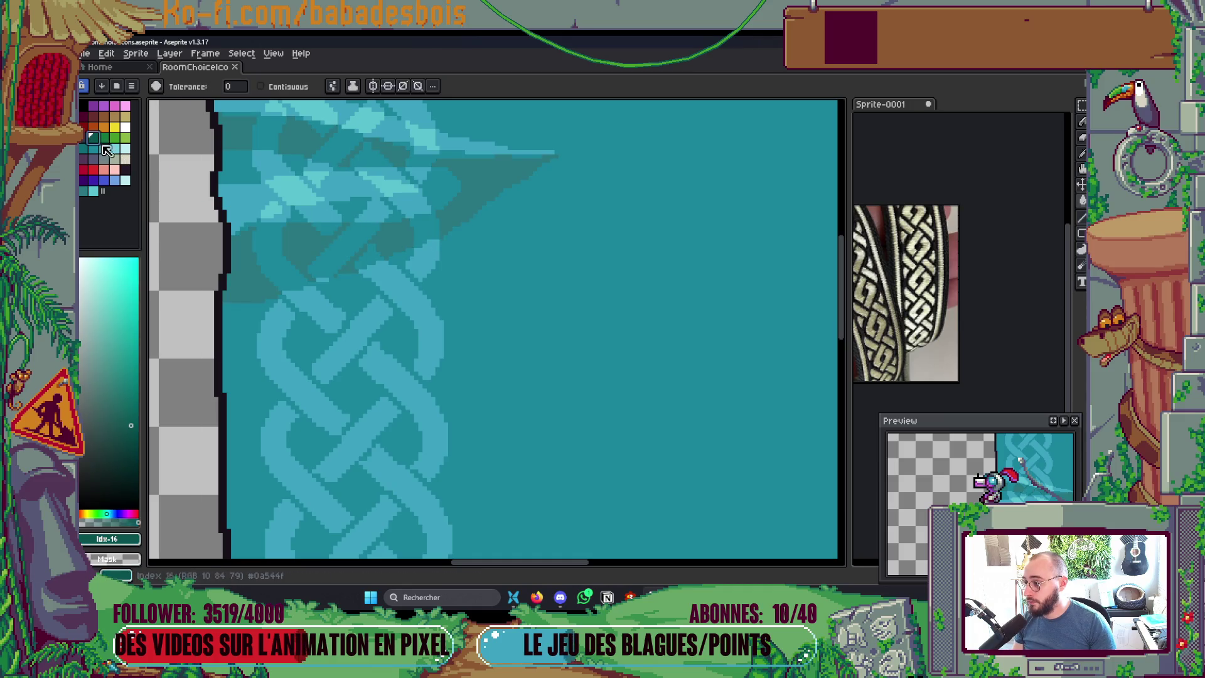
left_click(441, 234)
Step: Fill the large background and light braid strands with darker teals, then save RoomChoiceIcons.aseprite
left_click(105, 162)
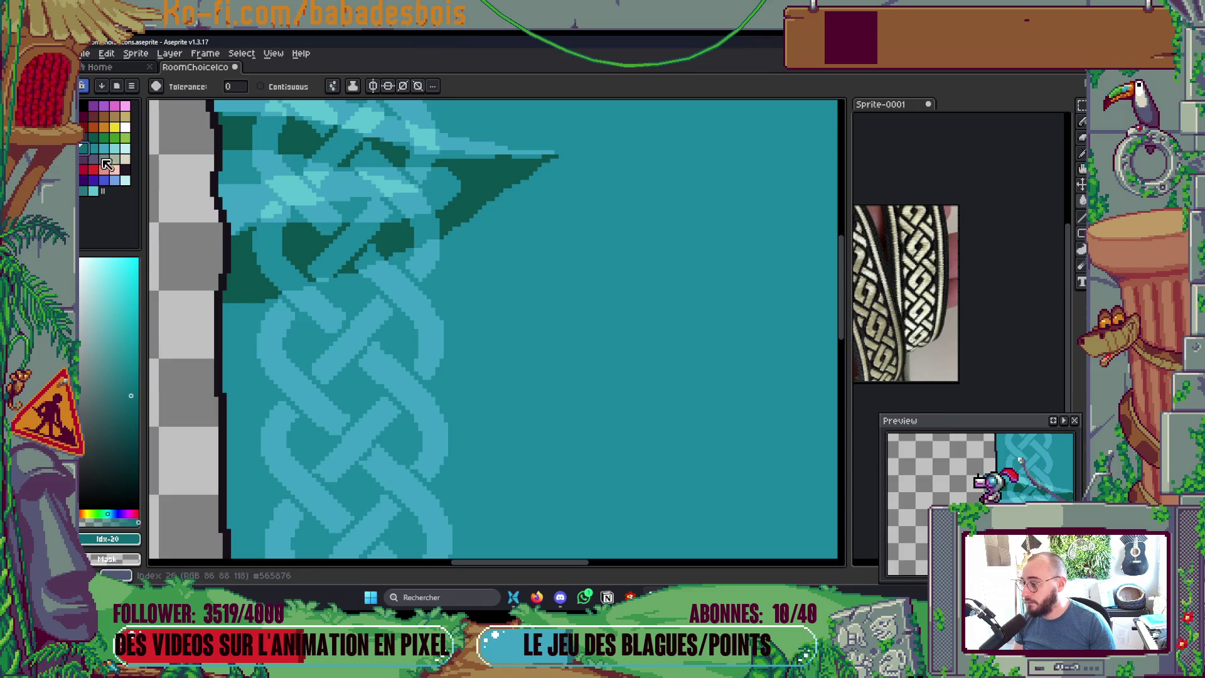
left_click(548, 301)
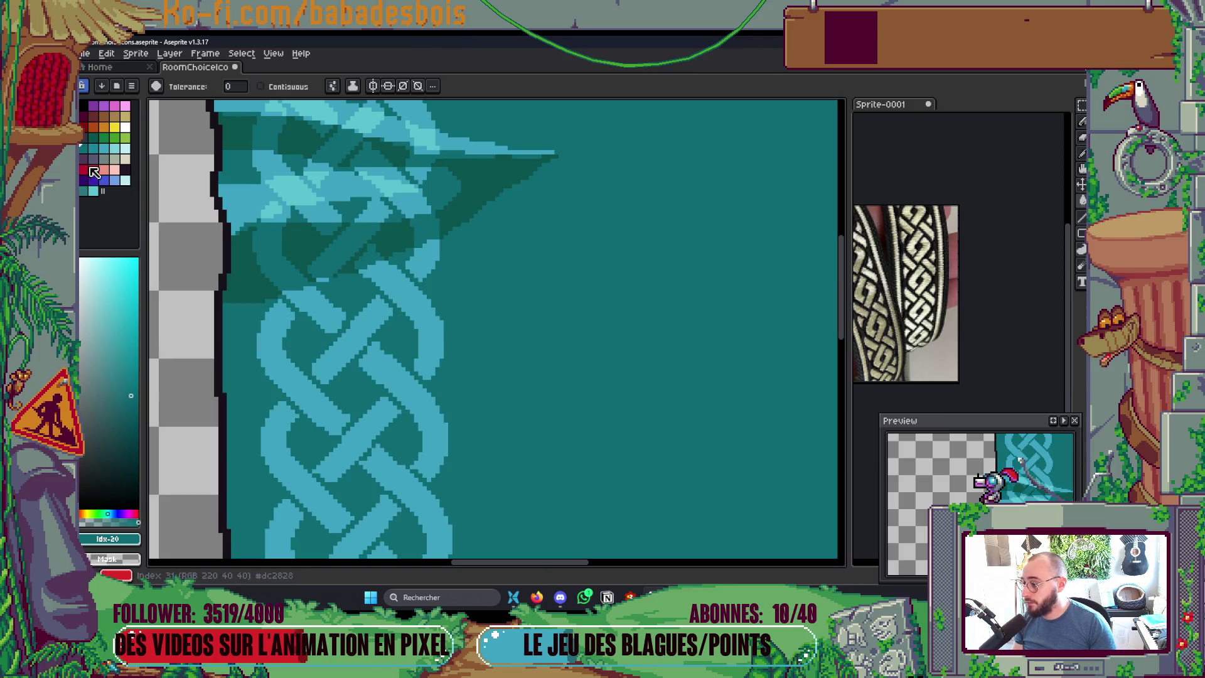
left_click(93, 148)
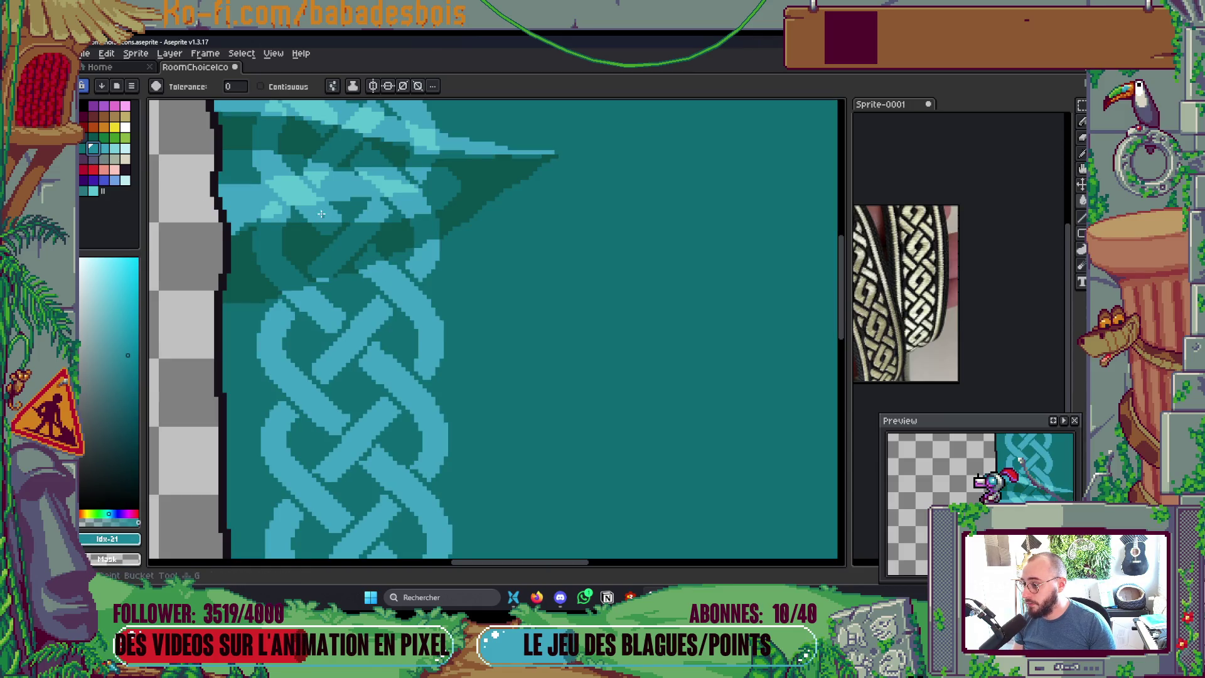
left_click(319, 215)
key("]")
left_click(294, 208)
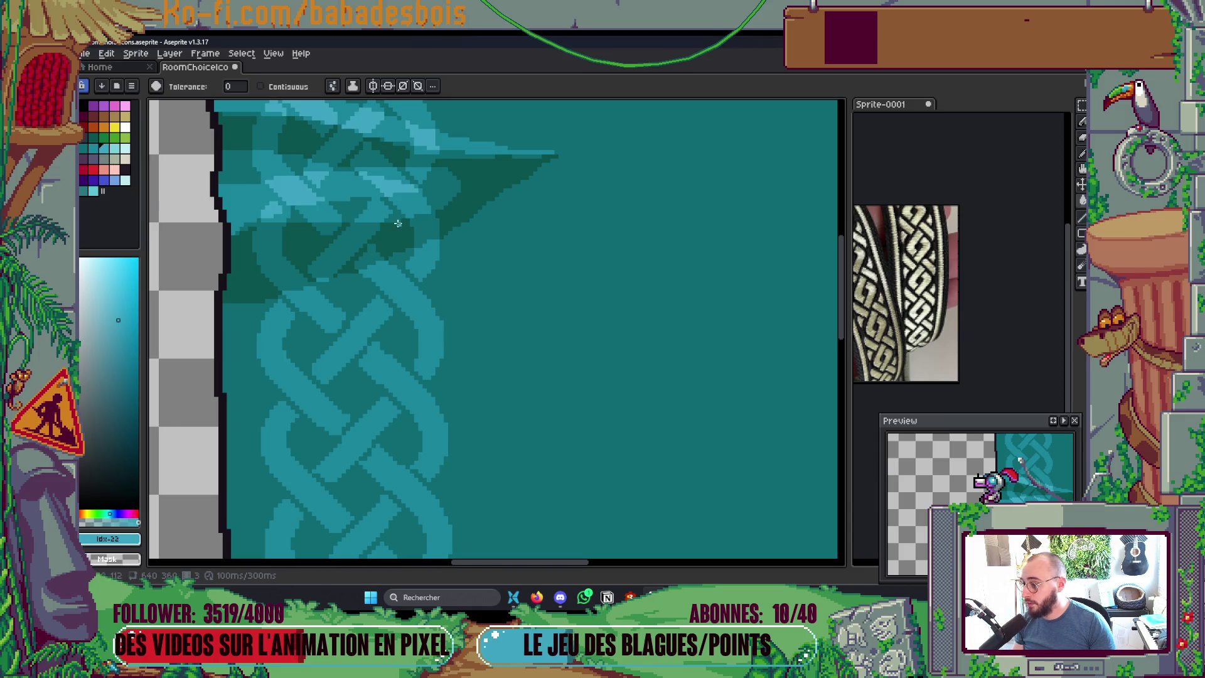
scroll(454, 216, "down", 4)
scroll(526, 266, "up", 1)
key("ctrl+s")
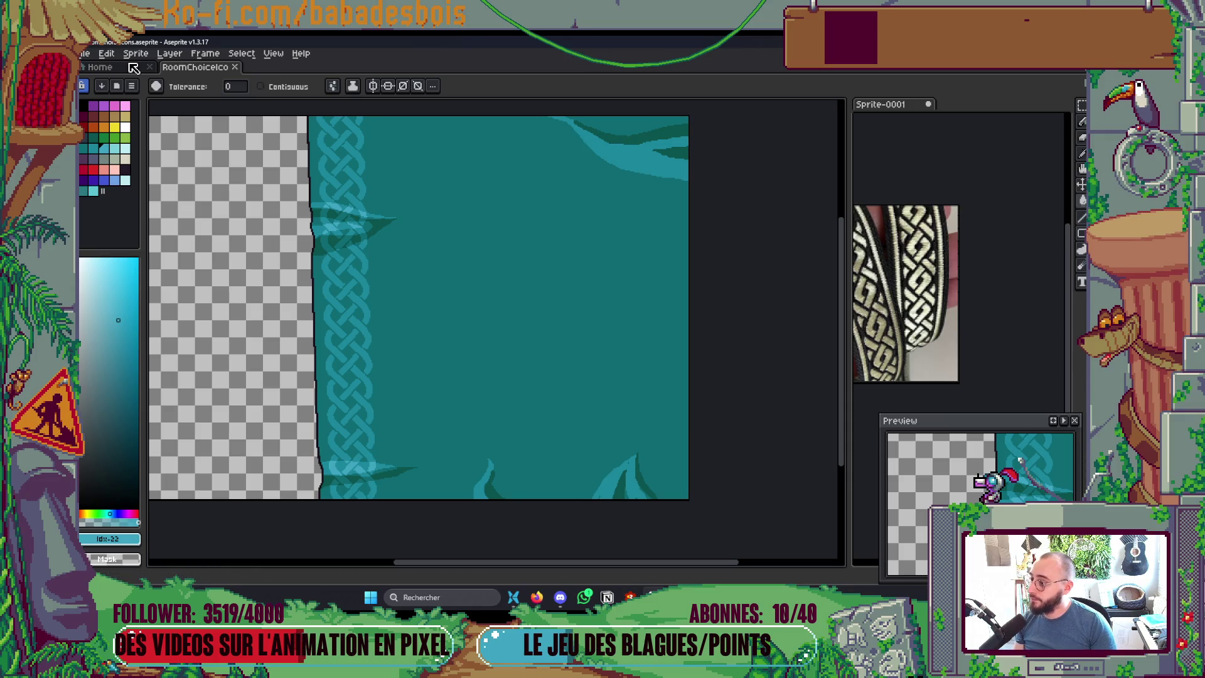
left_click(106, 54)
Step: Apply Hue/Saturation to the background: saturation -36, lightness 37, with a slight hue nudge
mouse_move(137, 57)
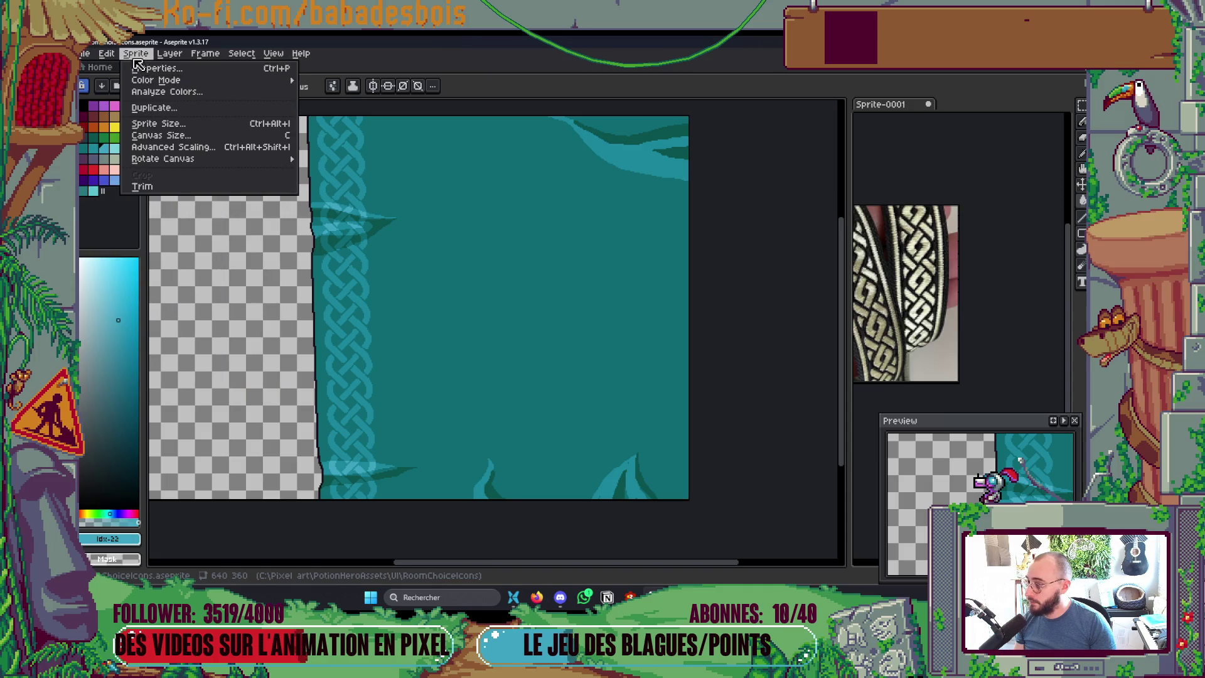
mouse_move(285, 337)
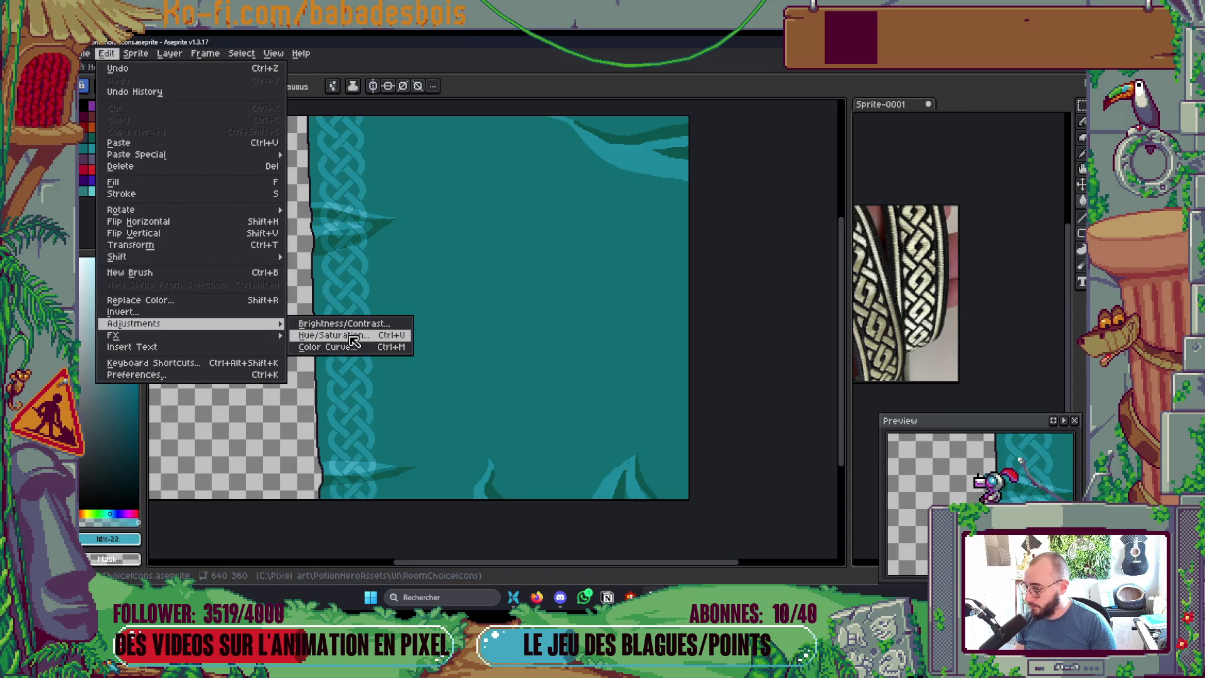
left_click(334, 335)
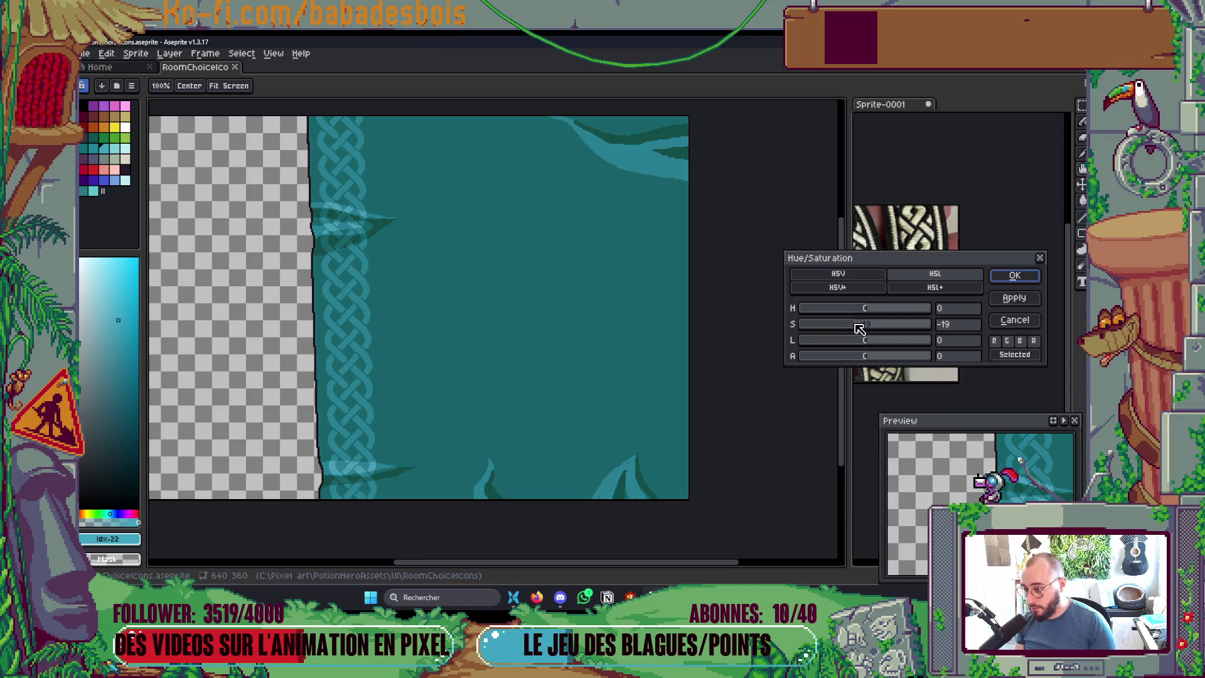
left_click_drag(872, 341, 883, 342)
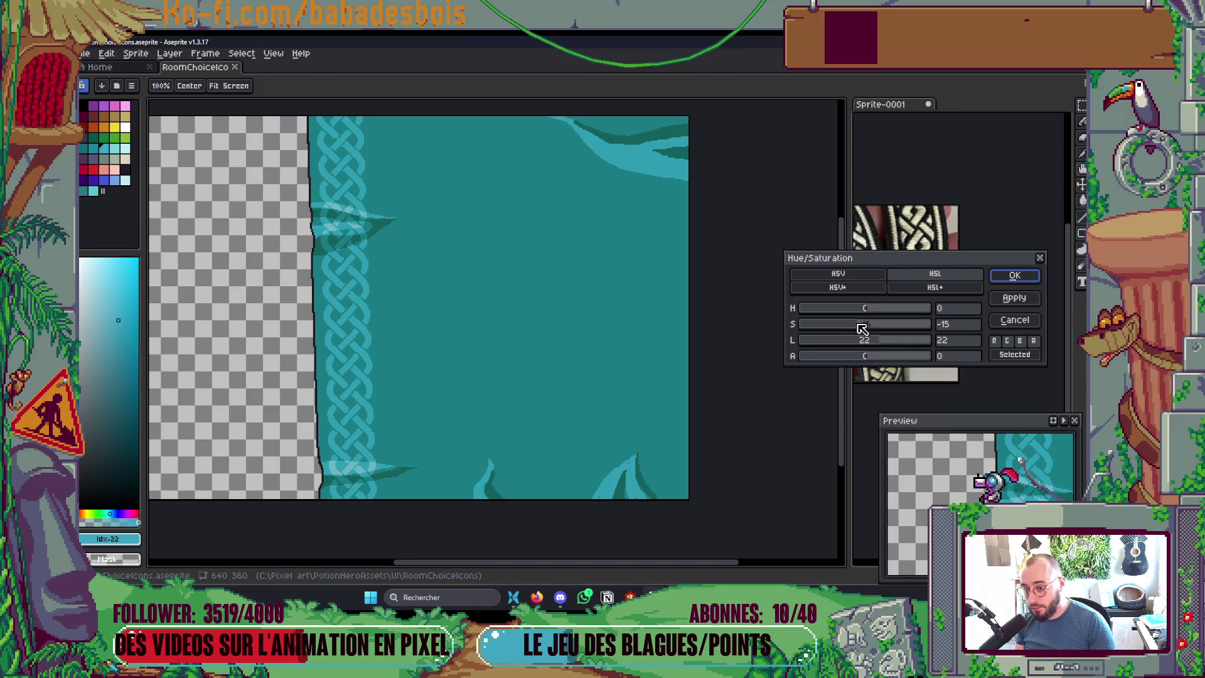
left_click_drag(872, 314, 869, 314)
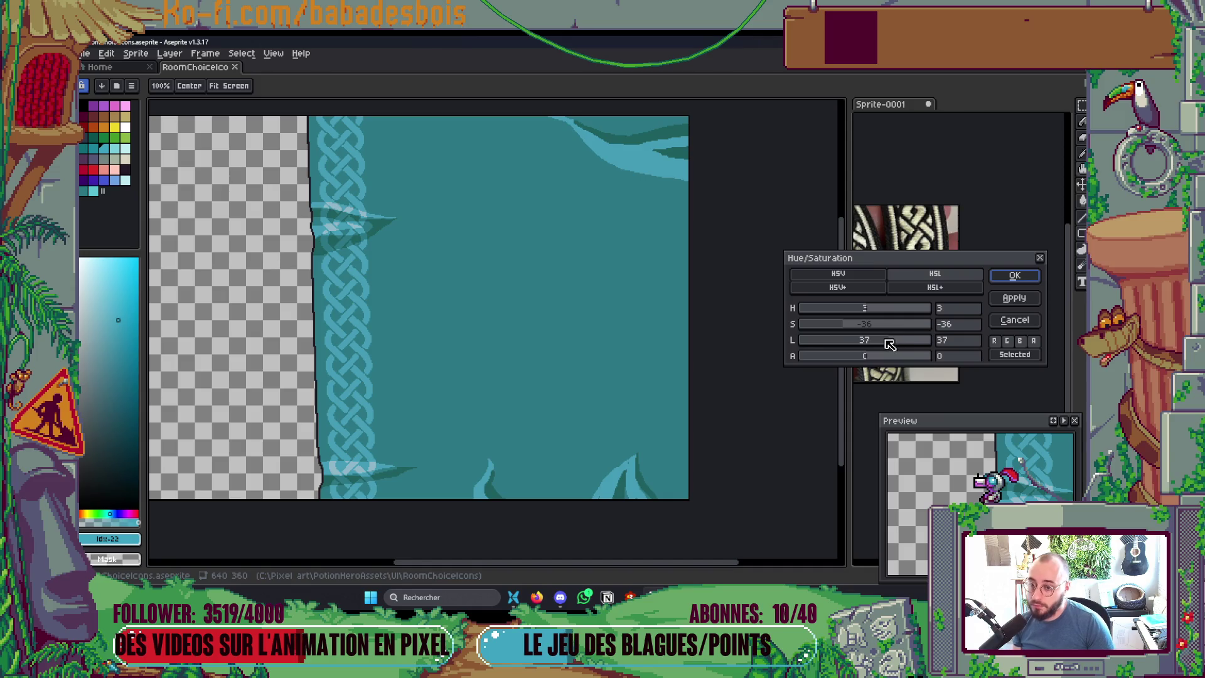
left_click_drag(866, 308, 863, 309)
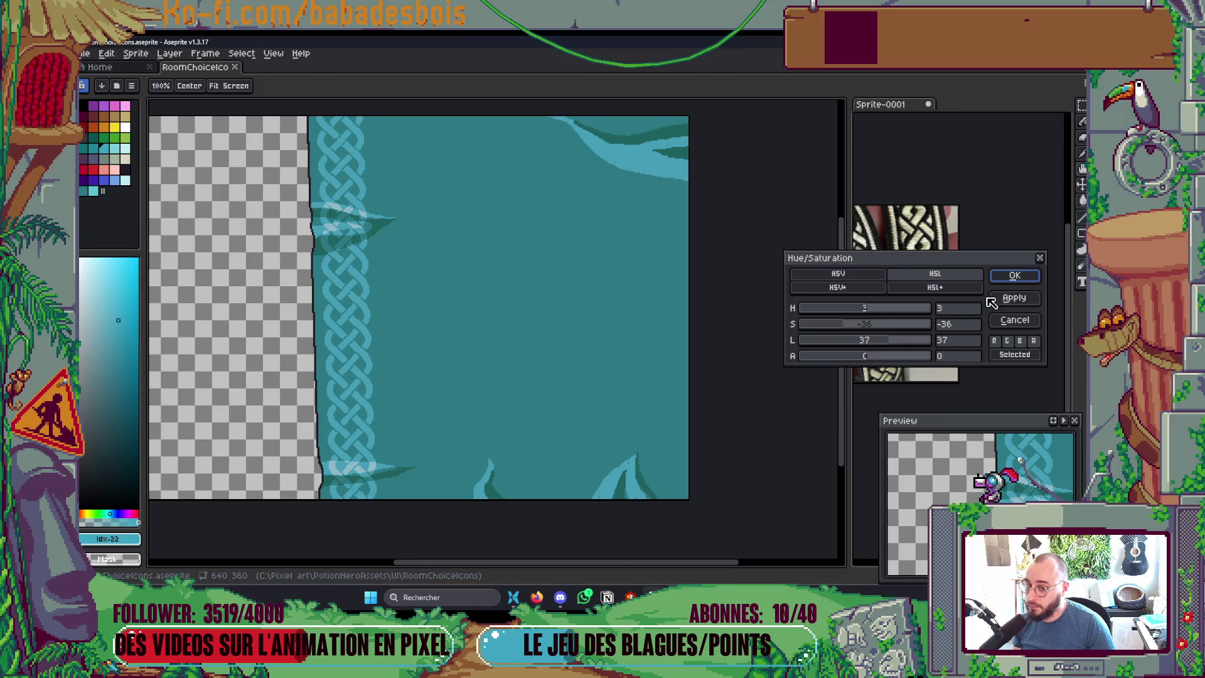
left_click(1014, 275)
mouse_move(601, 329)
left_mouse_down()
mouse_move(604, 352)
mouse_move(626, 350)
left_mouse_up()
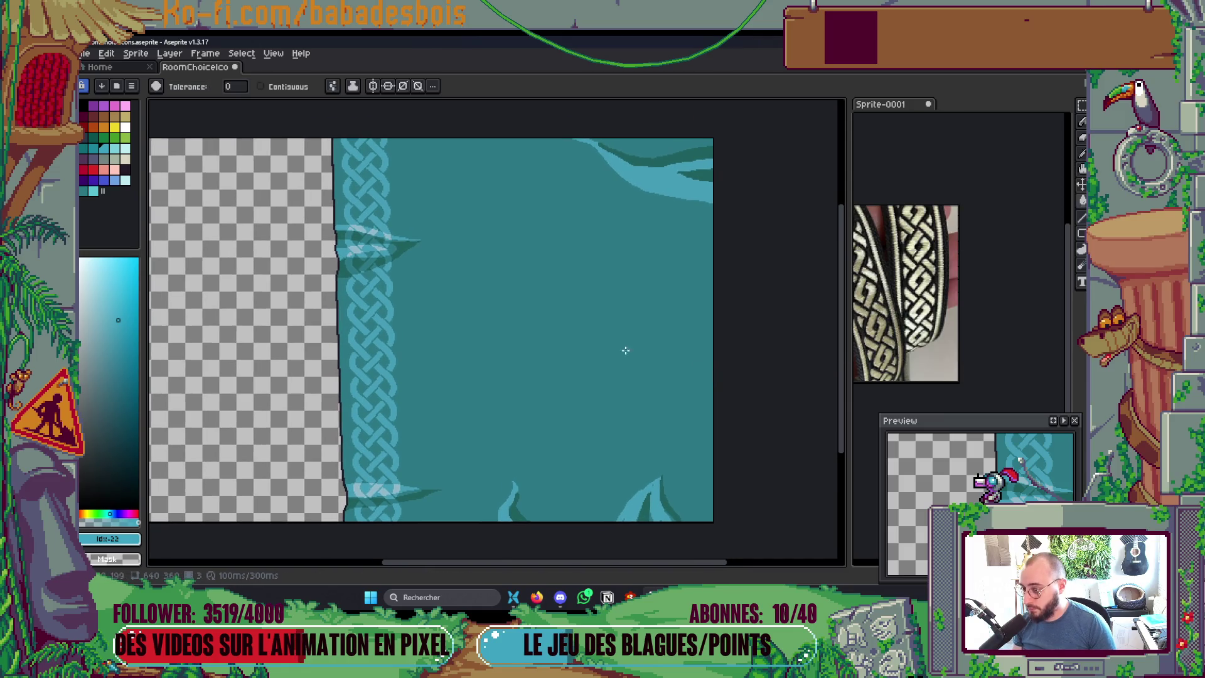
Step: Pick a palette teal and flood-fill the light cyan patches with it
scroll(389, 251, "up", 5)
key("i")
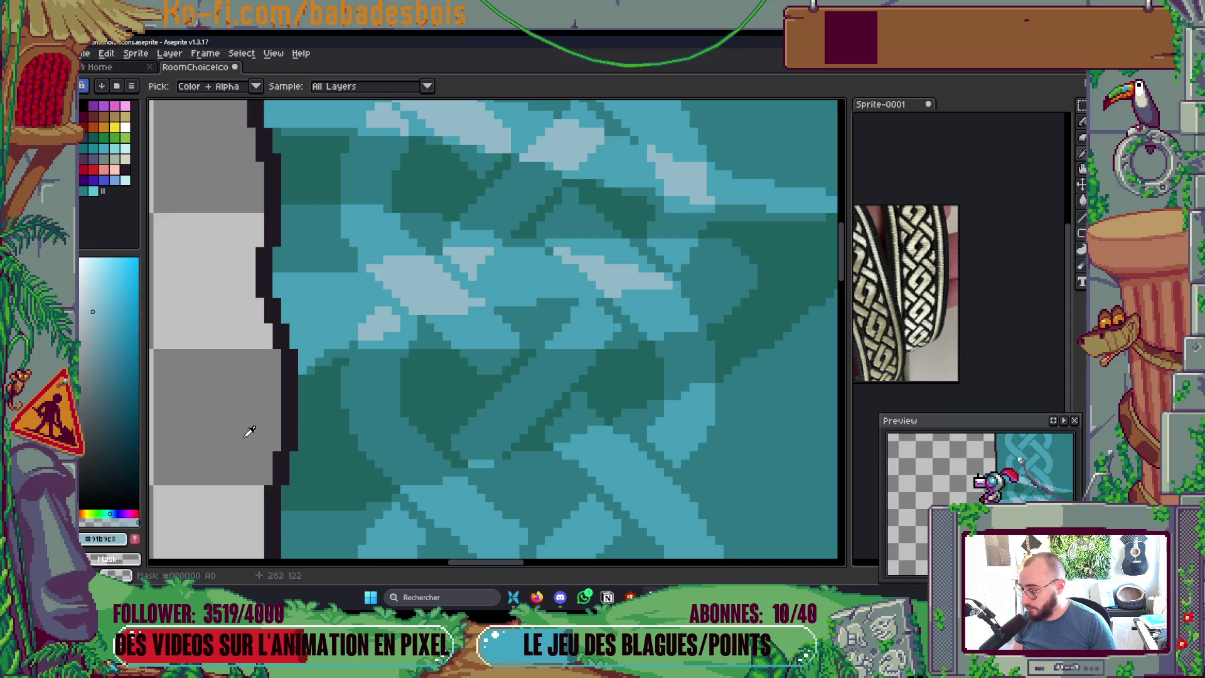
left_click(104, 148)
key("g")
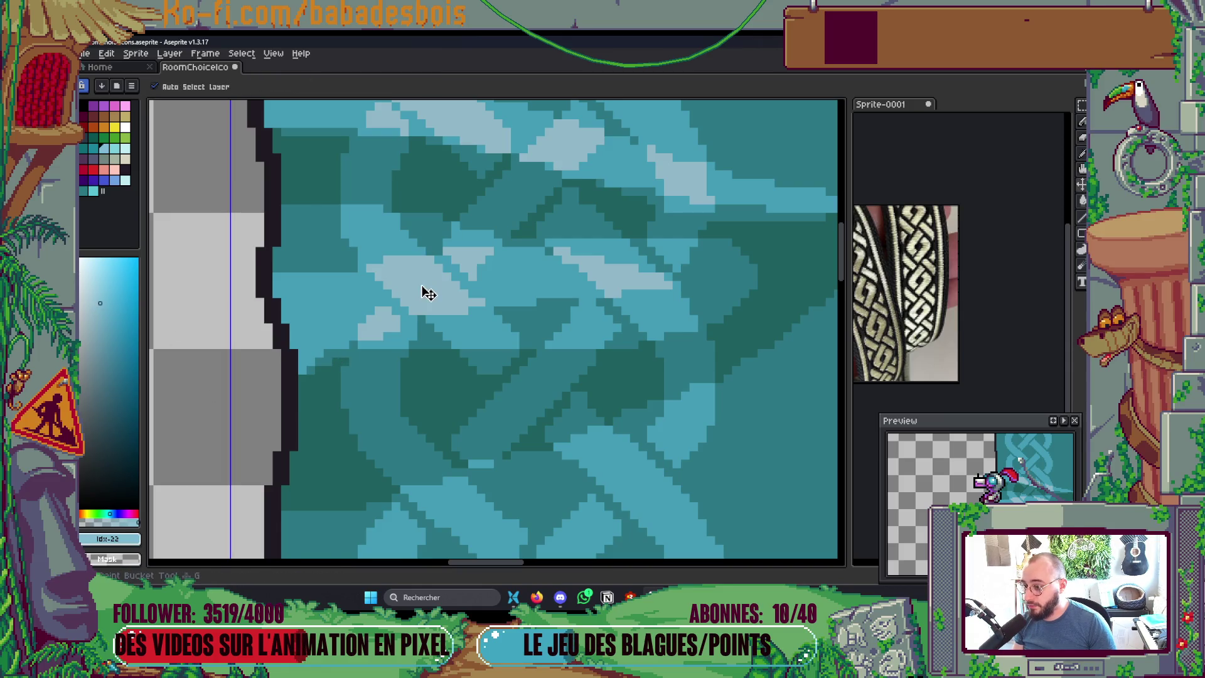
scroll(466, 265, "down", 4)
scroll(433, 273, "up", 4)
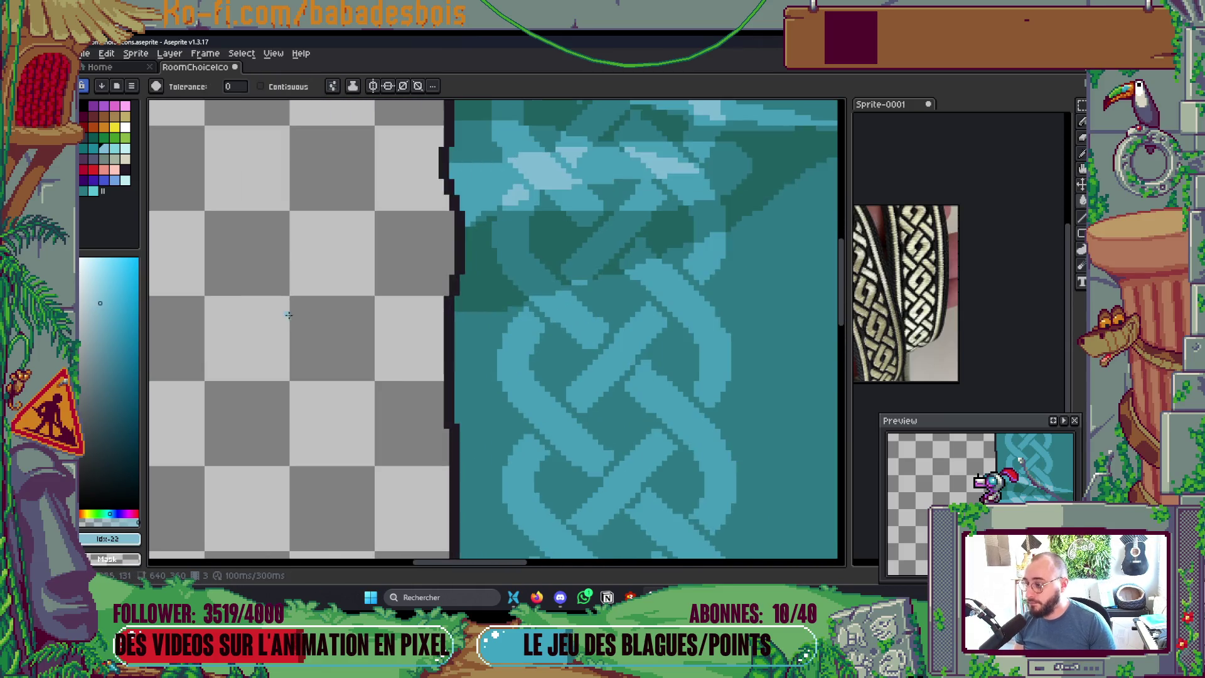
left_click(556, 166)
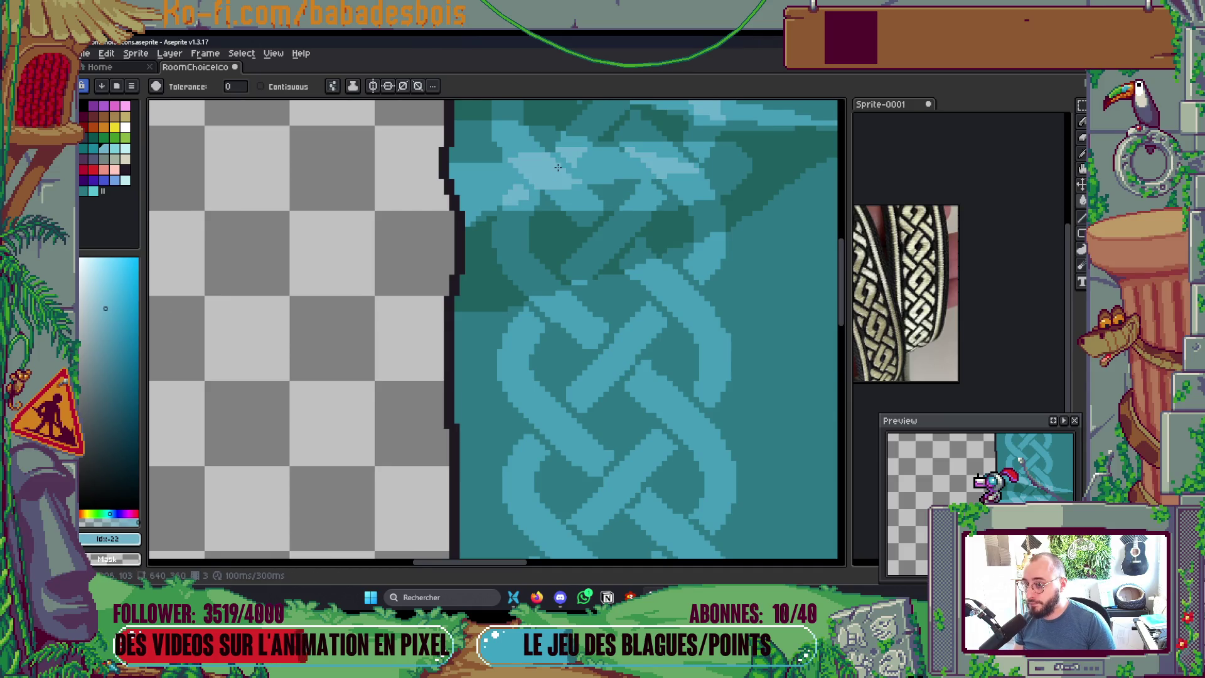
scroll(564, 167, "down", 4)
scroll(577, 165, "up", 2)
scroll(592, 165, "down", 2)
scroll(592, 164, "up", 4)
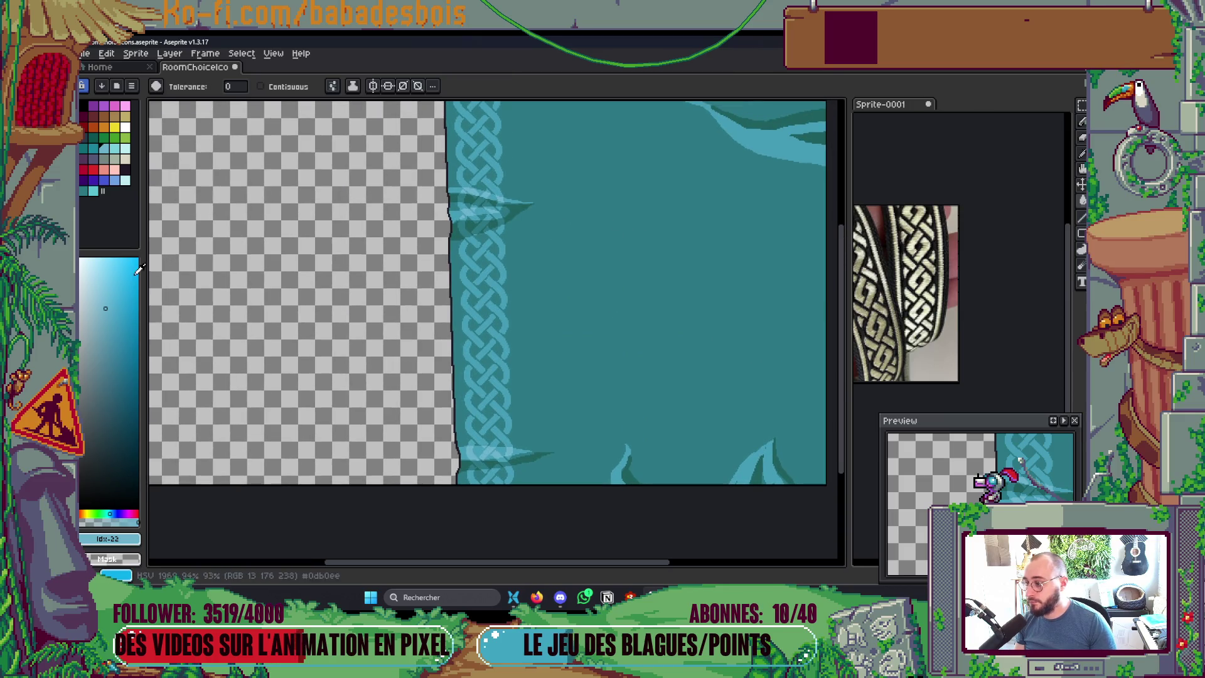
Step: Shift the fill colour toward cyan-green and darken the light cyan pixels in the leaf
left_click(104, 297)
scroll(477, 207, "up", 2)
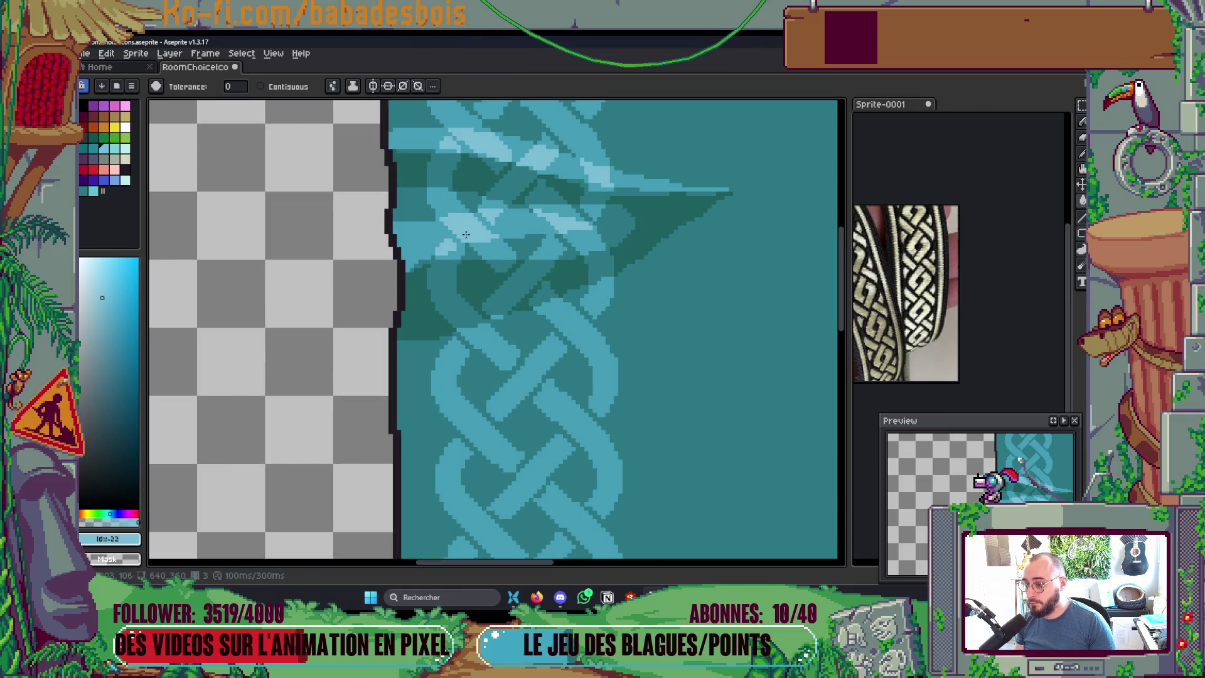
scroll(477, 208, "down", 2)
scroll(478, 207, "up", 2)
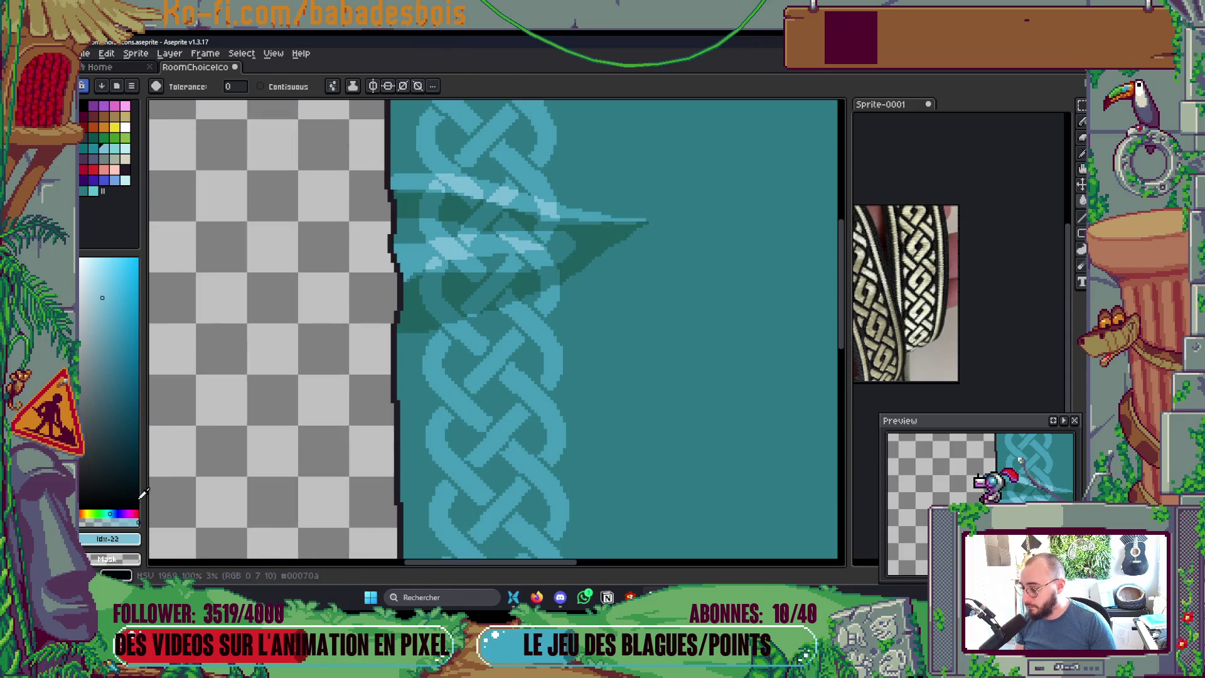
left_click_drag(113, 512, 106, 514)
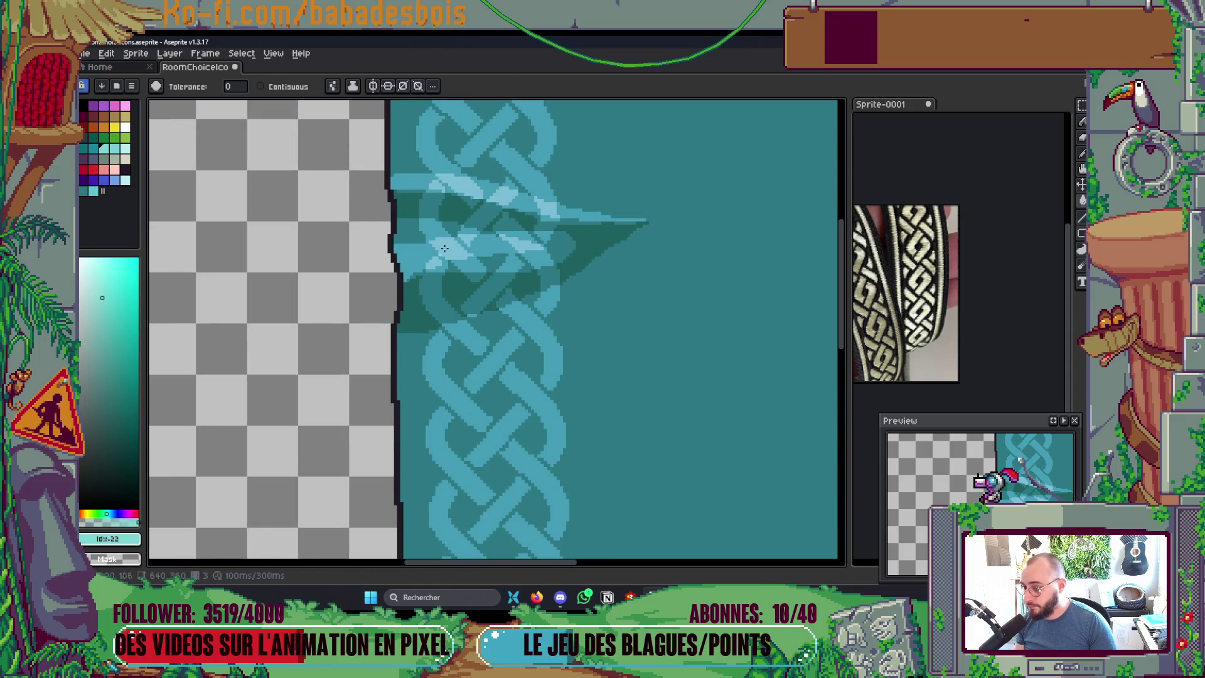
scroll(462, 255, "down", 5)
scroll(480, 231, "up", 3)
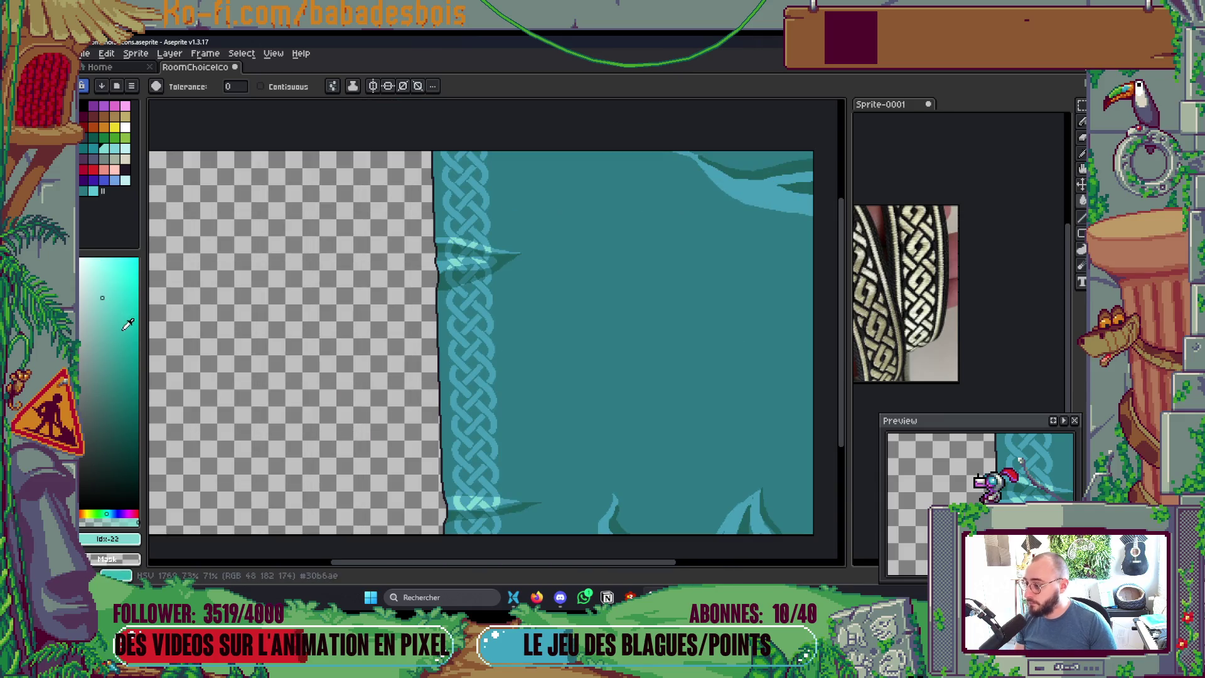
scroll(458, 262, "up", 2)
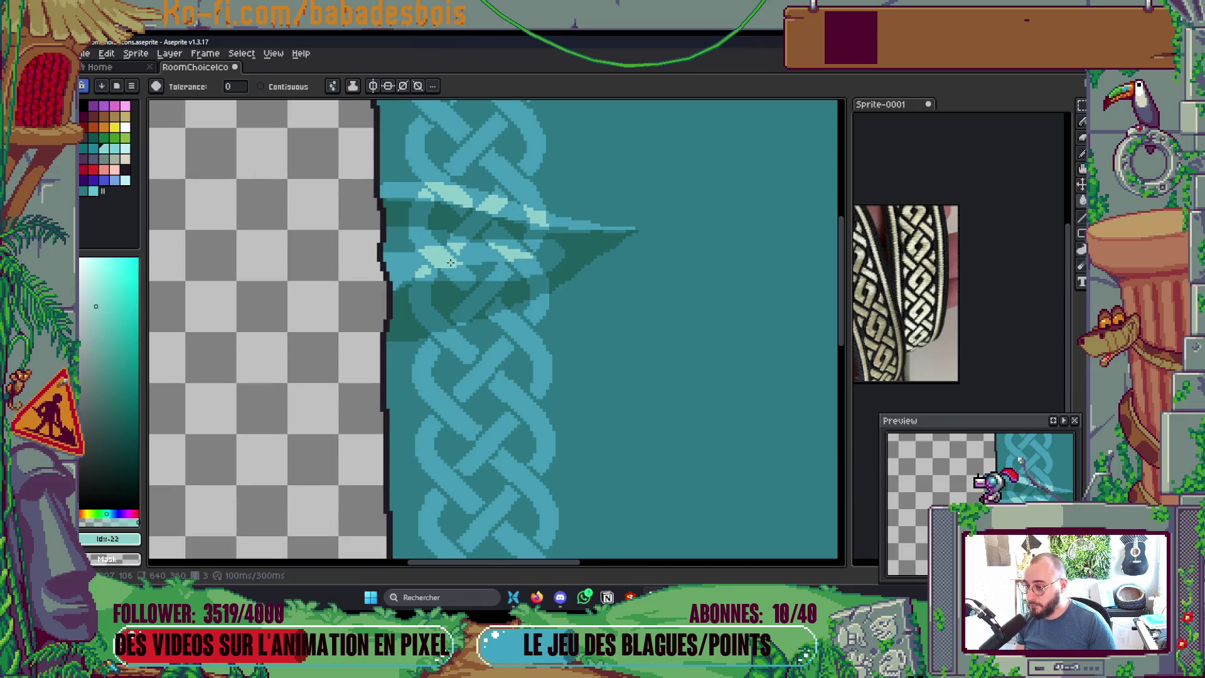
scroll(451, 262, "down", 3)
scroll(469, 279, "up", 3)
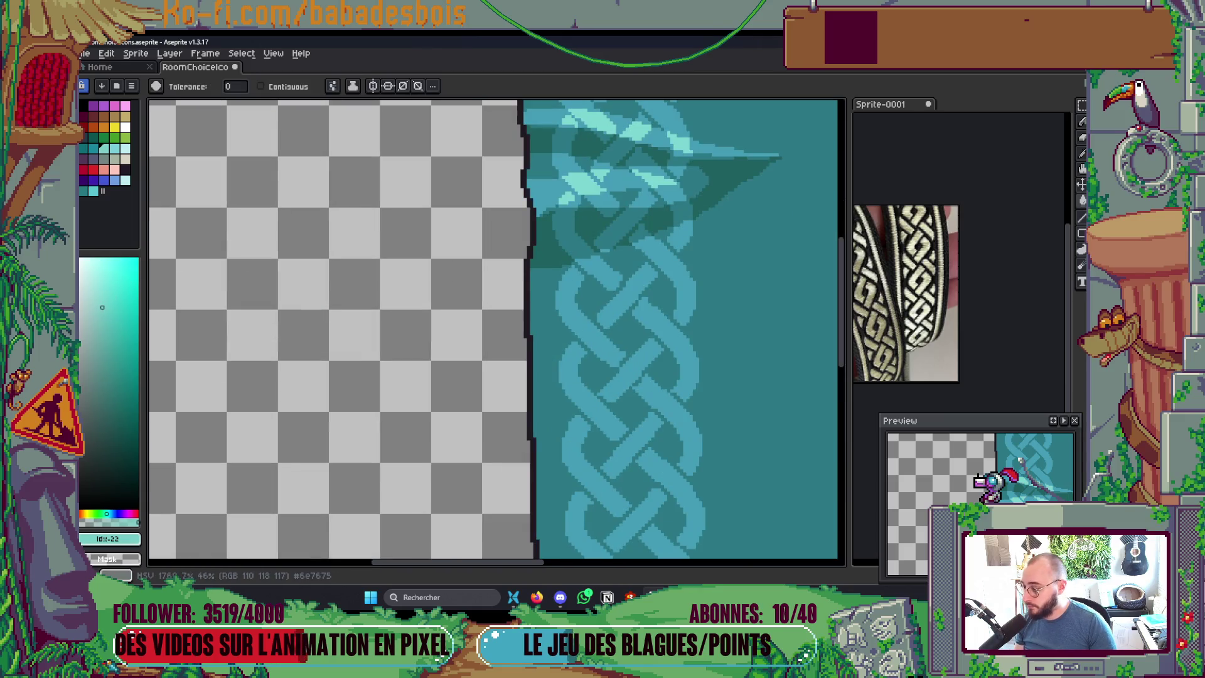
left_click(559, 185)
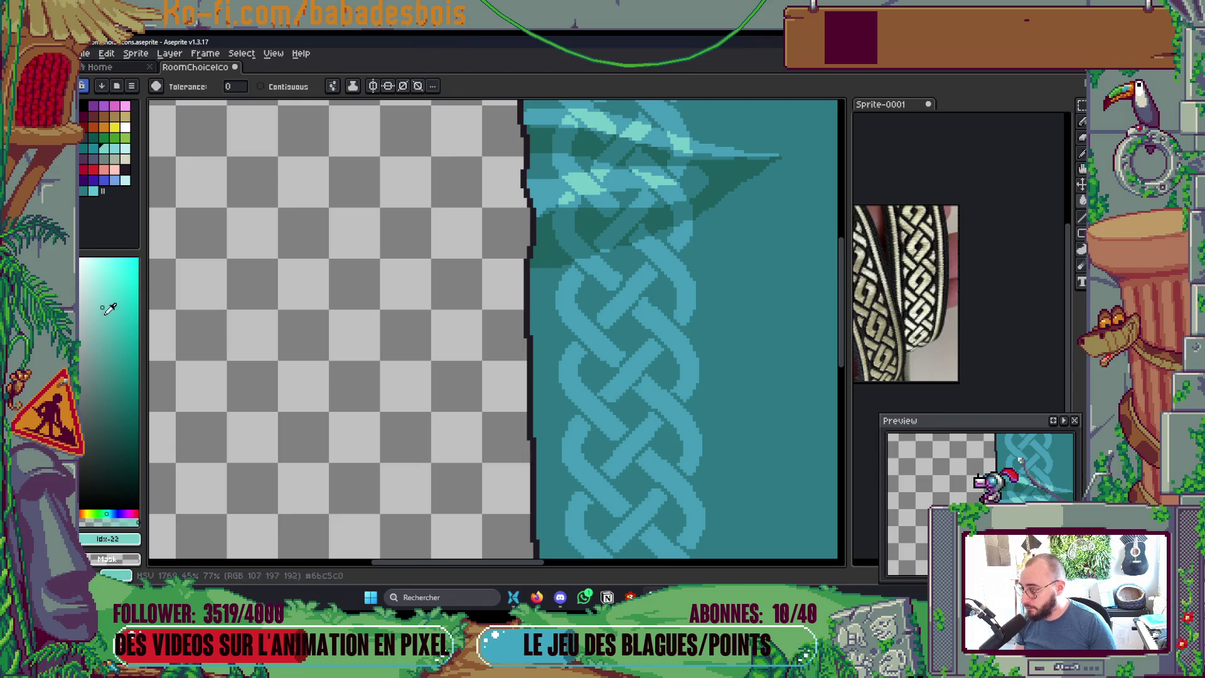
Step: Sample the darker and lighter braid colours from the canvas
scroll(596, 178, "down", 4)
scroll(630, 177, "up", 2)
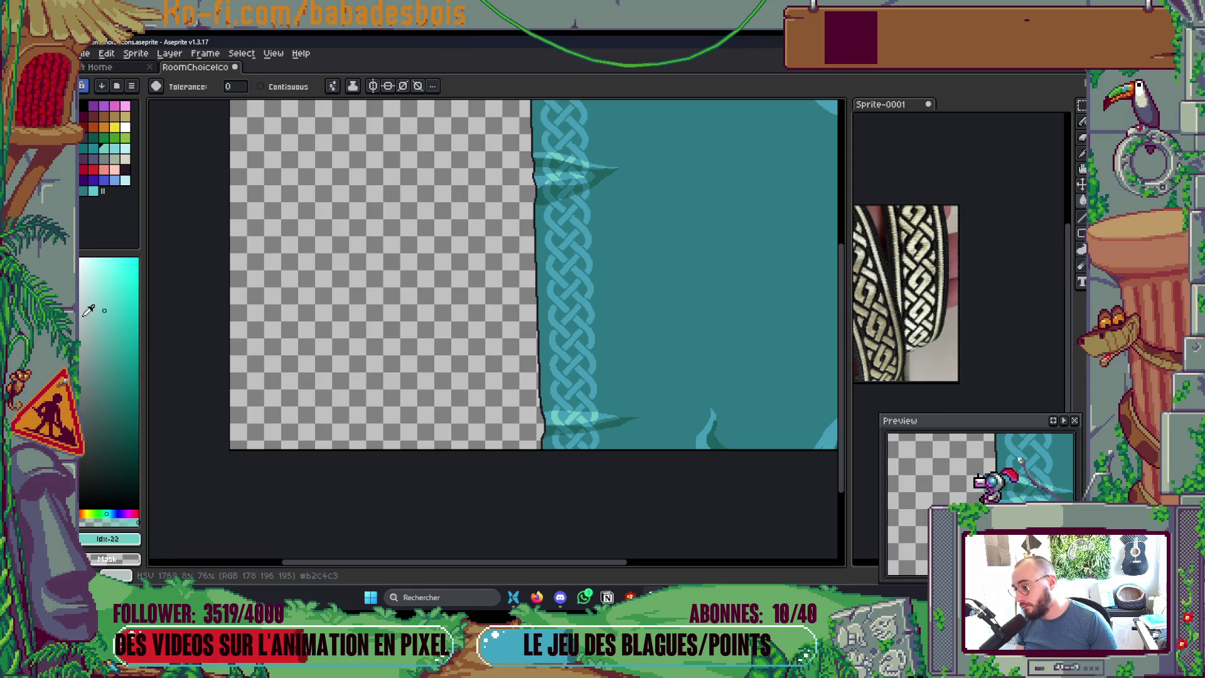
scroll(580, 165, "up", 2)
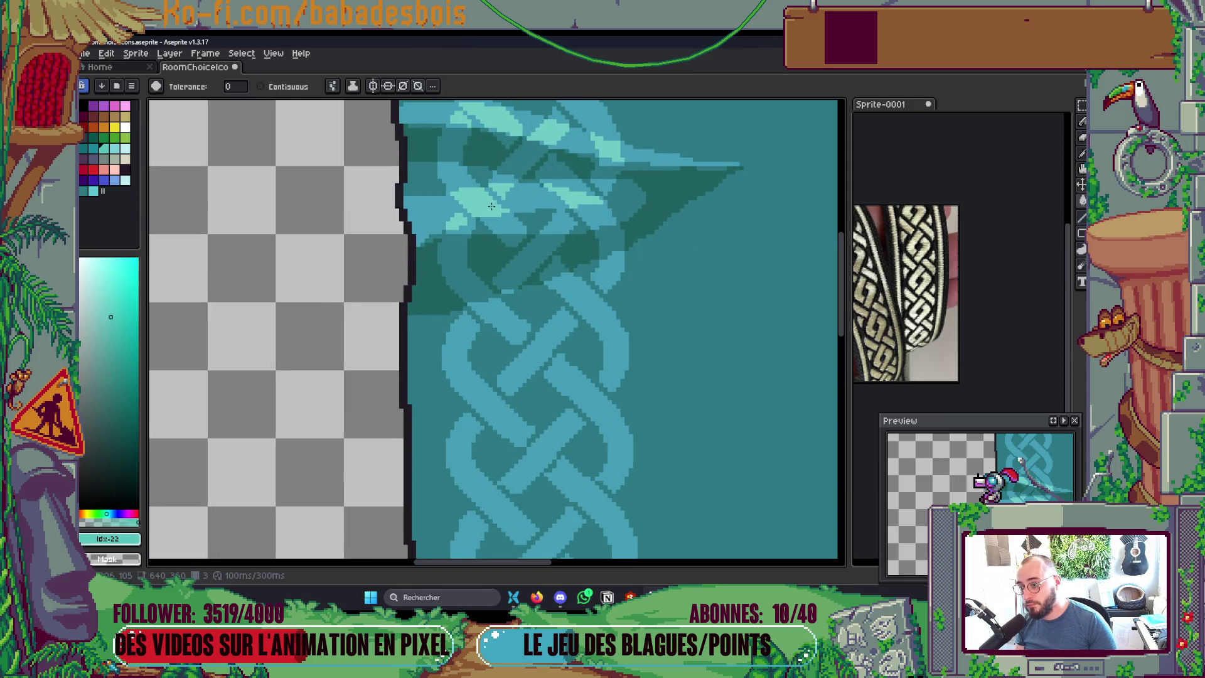
scroll(401, 251, "down", 4)
scroll(464, 174, "up", 3)
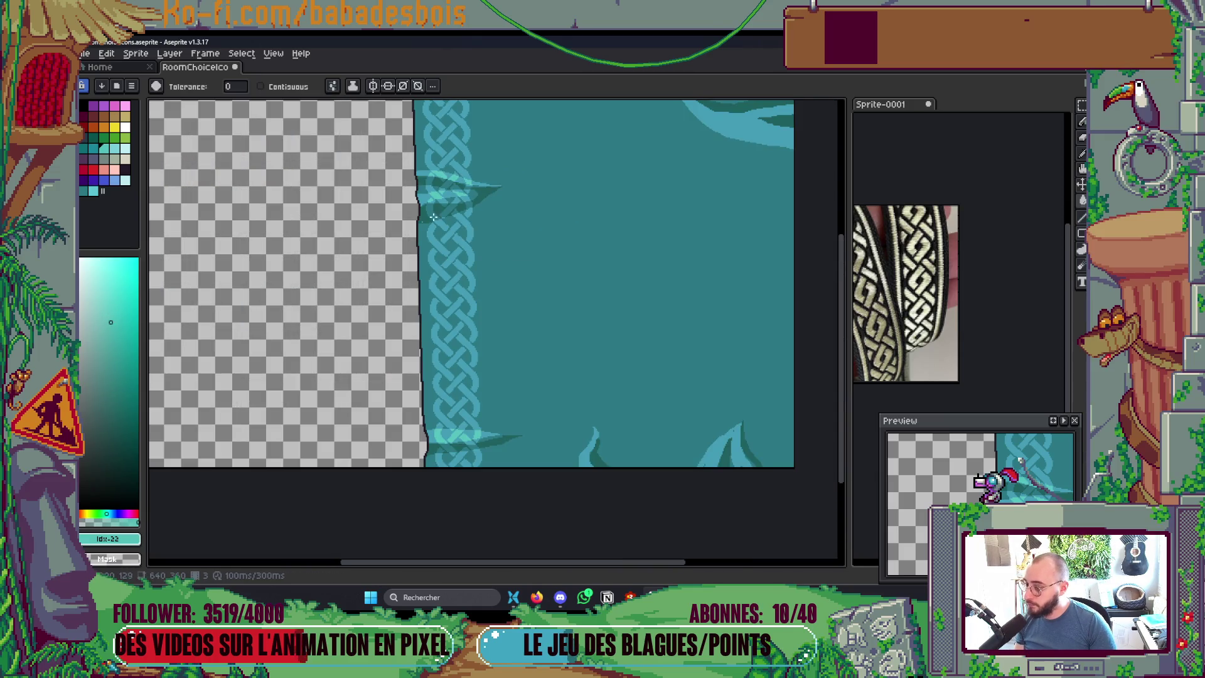
scroll(433, 218, "up", 2)
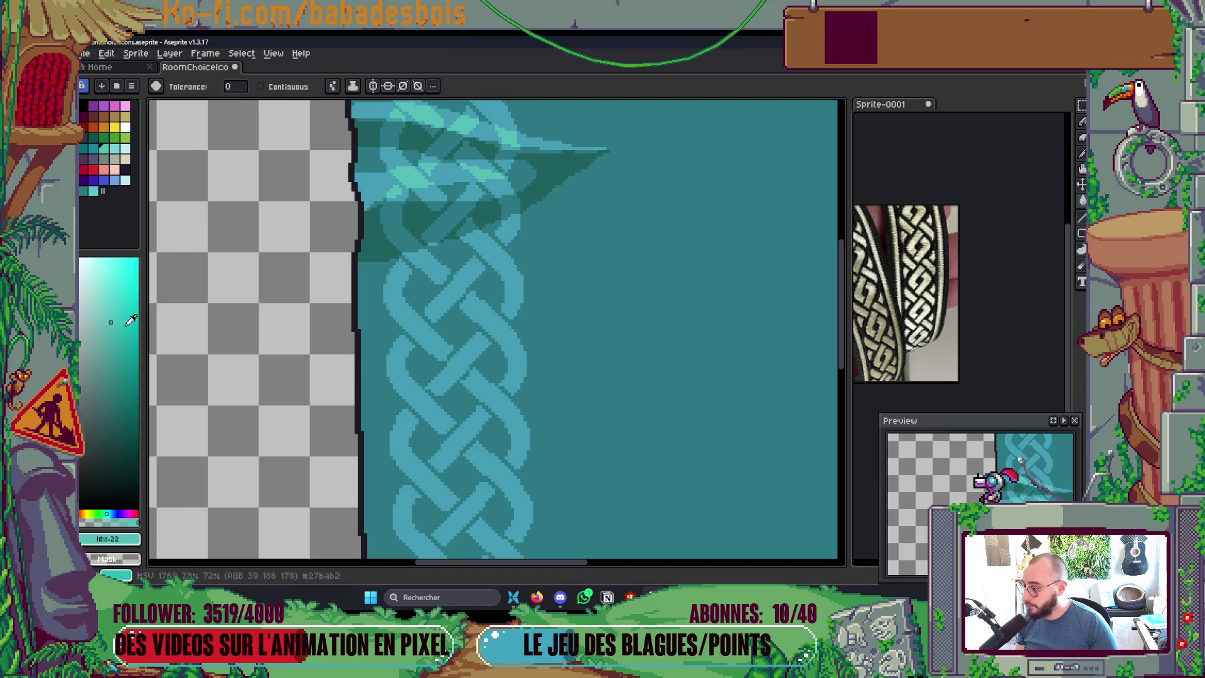
left_click(431, 192, "alt")
left_click(424, 175, "alt")
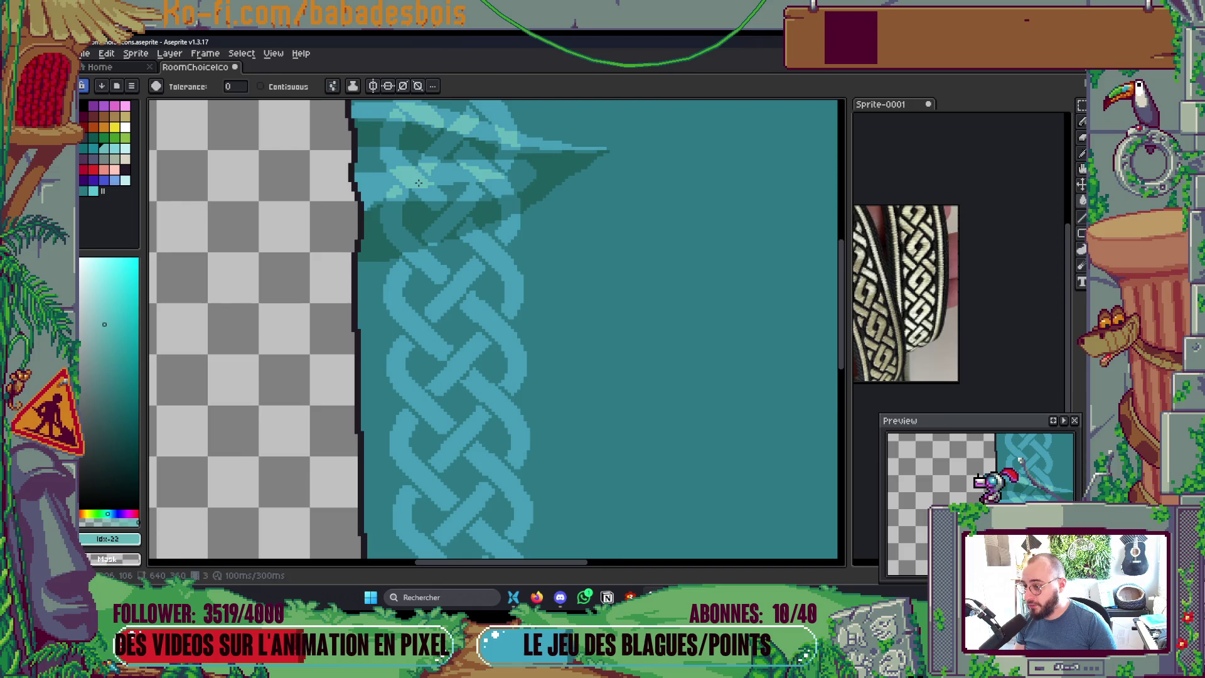
scroll(418, 182, "down", 8)
scroll(468, 216, "up", 2)
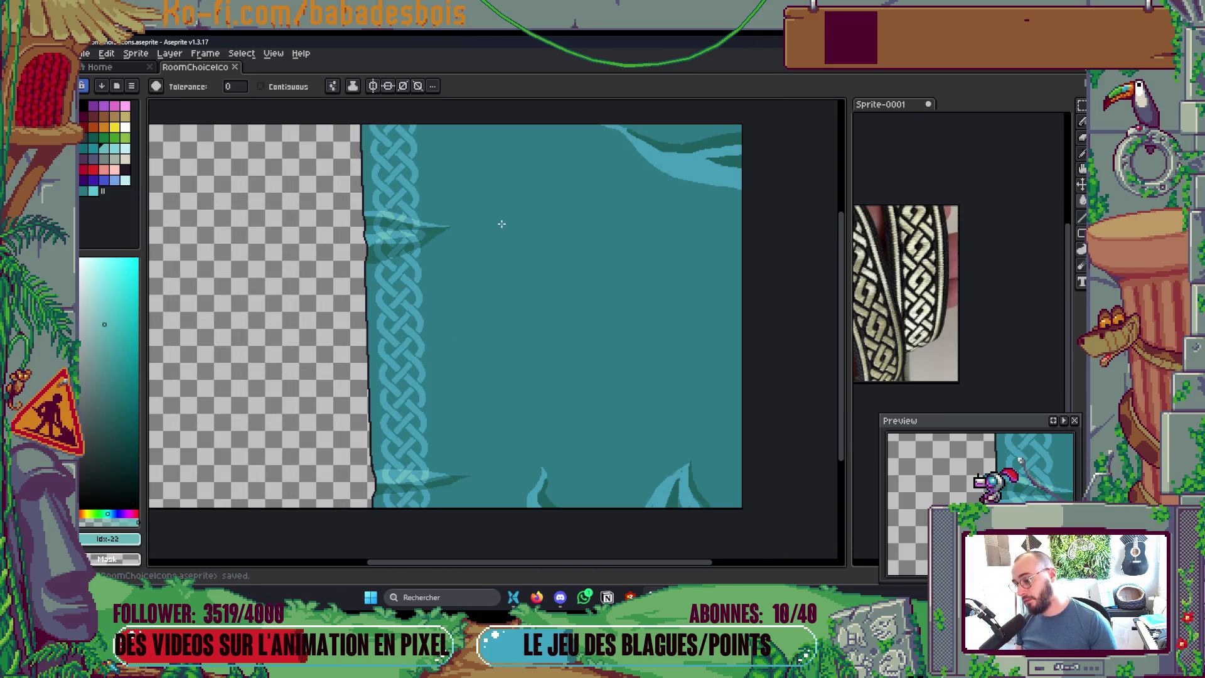
scroll(471, 236, "down", 2)
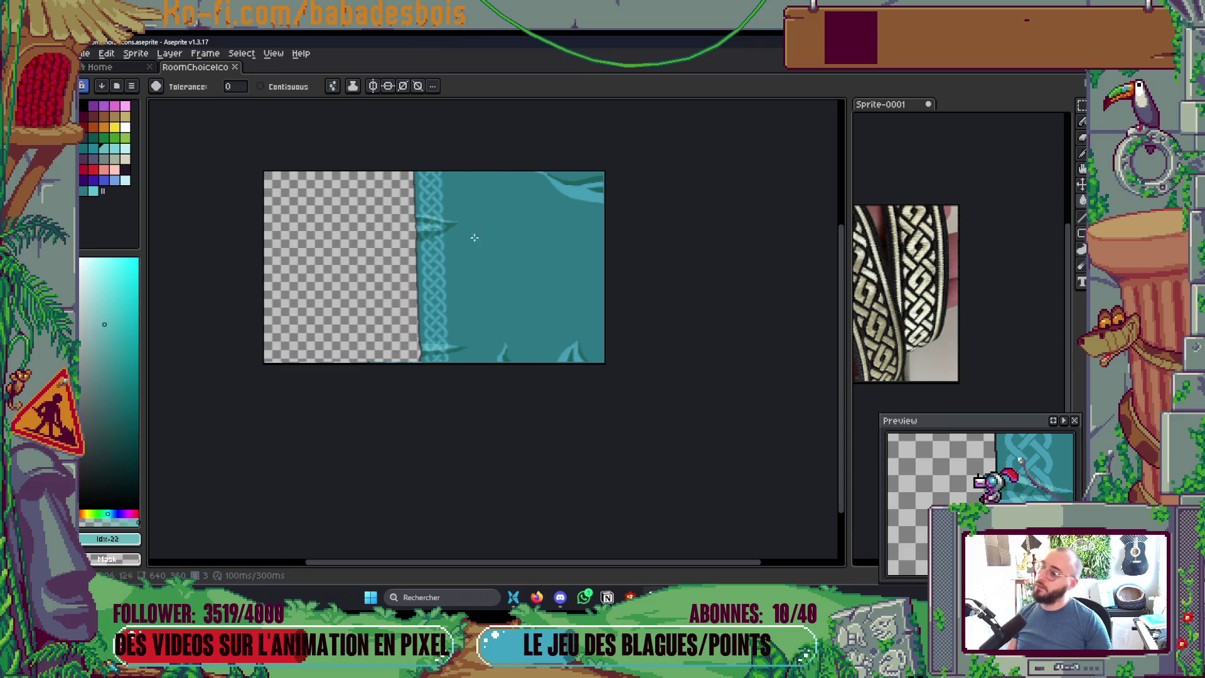
scroll(508, 304, "up", 1)
Step: Export the sprite sheet as PNG, overwriting RoomContentBG.png, and return to Godot
key("ctrl+e")
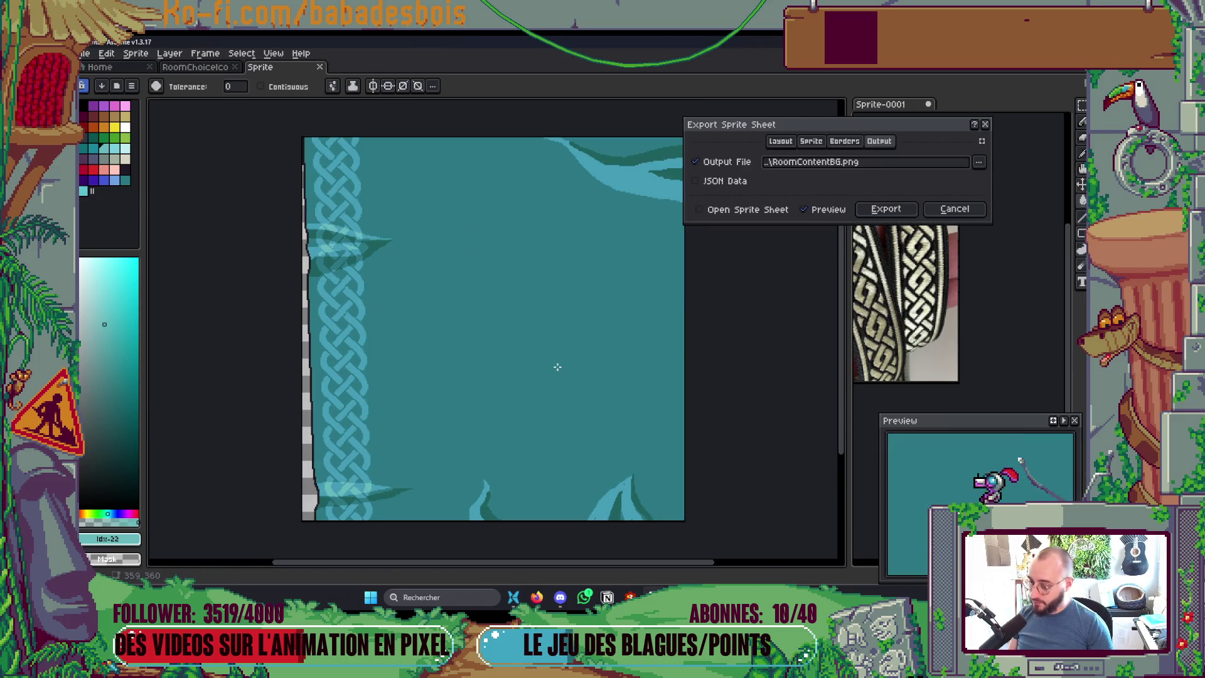
left_click(888, 215)
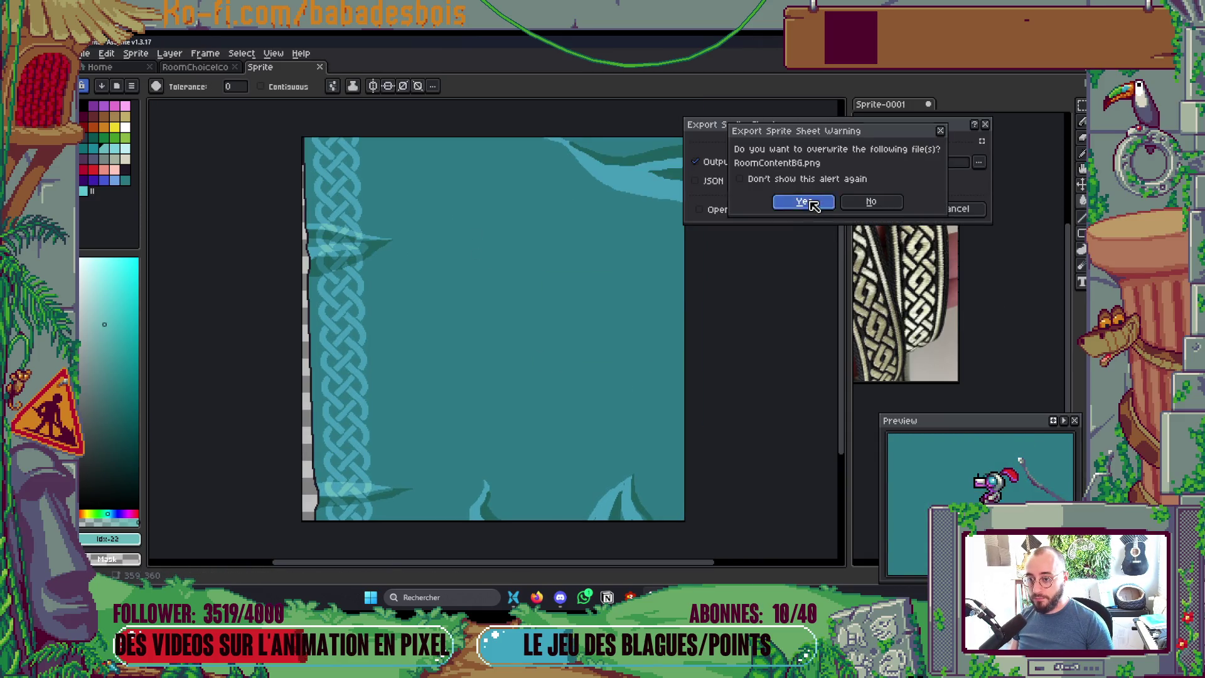
left_click(805, 204)
key("alt+Tab")
key("alt+Tab")
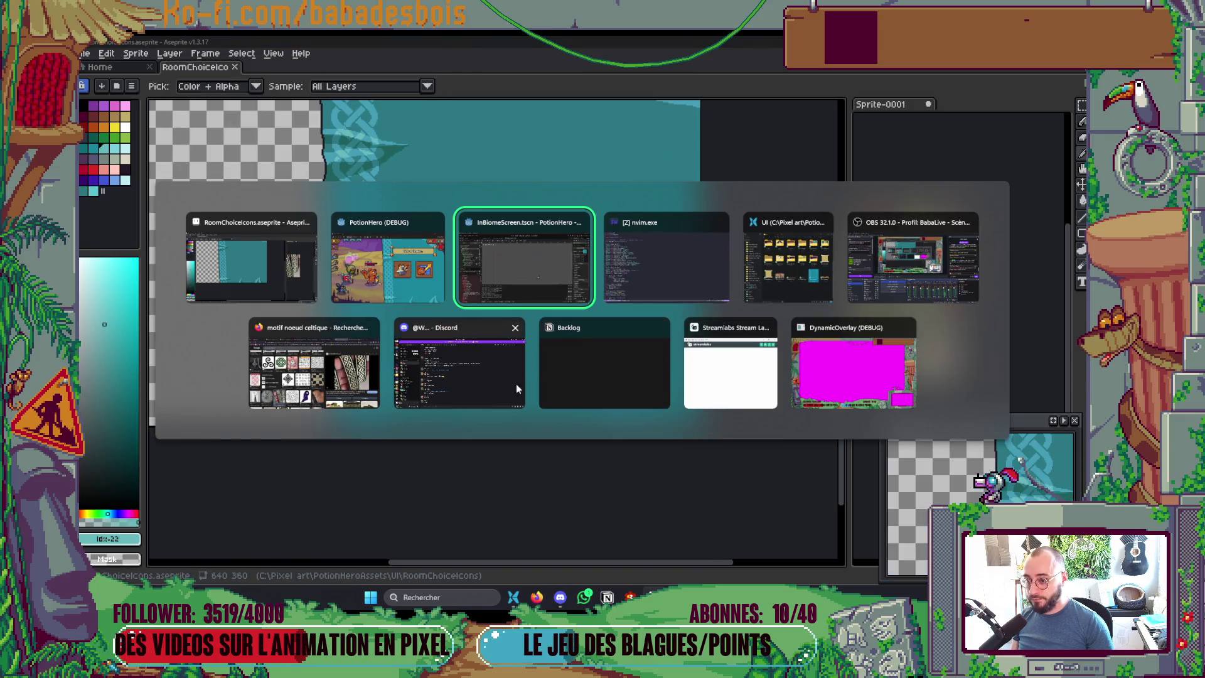
left_click(788, 264)
key("alt+Tab")
key("alt+Tab")
key("alt+Tab")
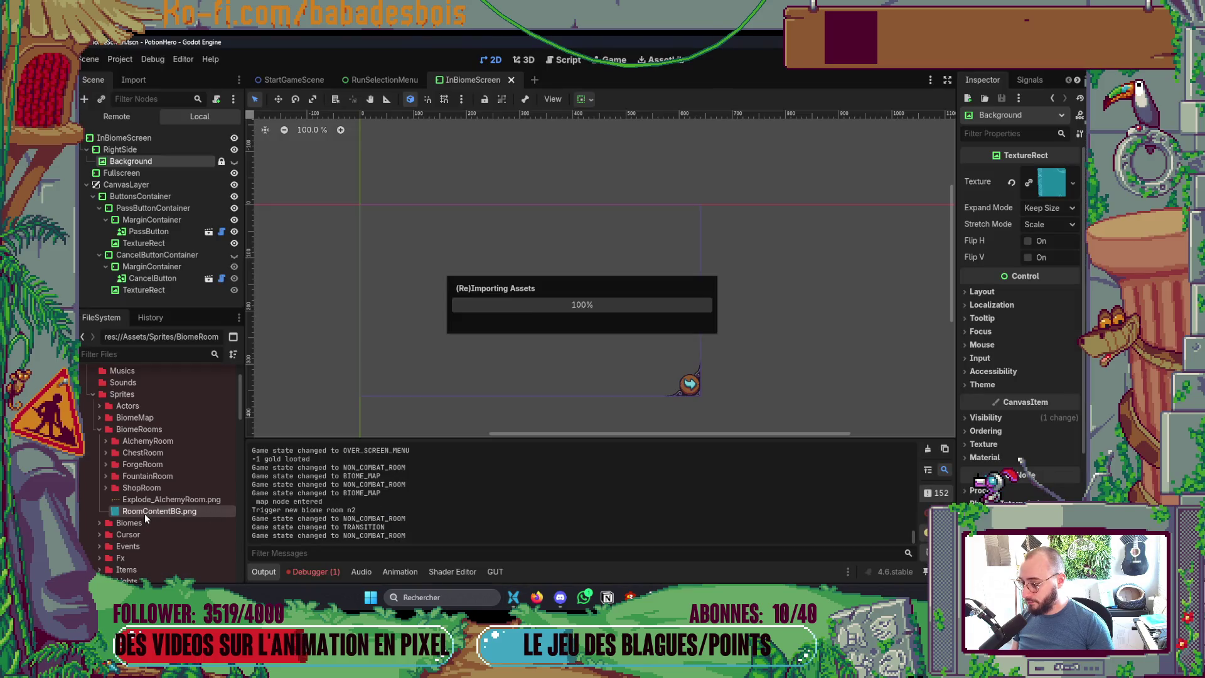
Step: In the running game, repeatedly close and reopen the forge choice panel to view the softened teal background
key("alt+Tab")
key("alt+Tab")
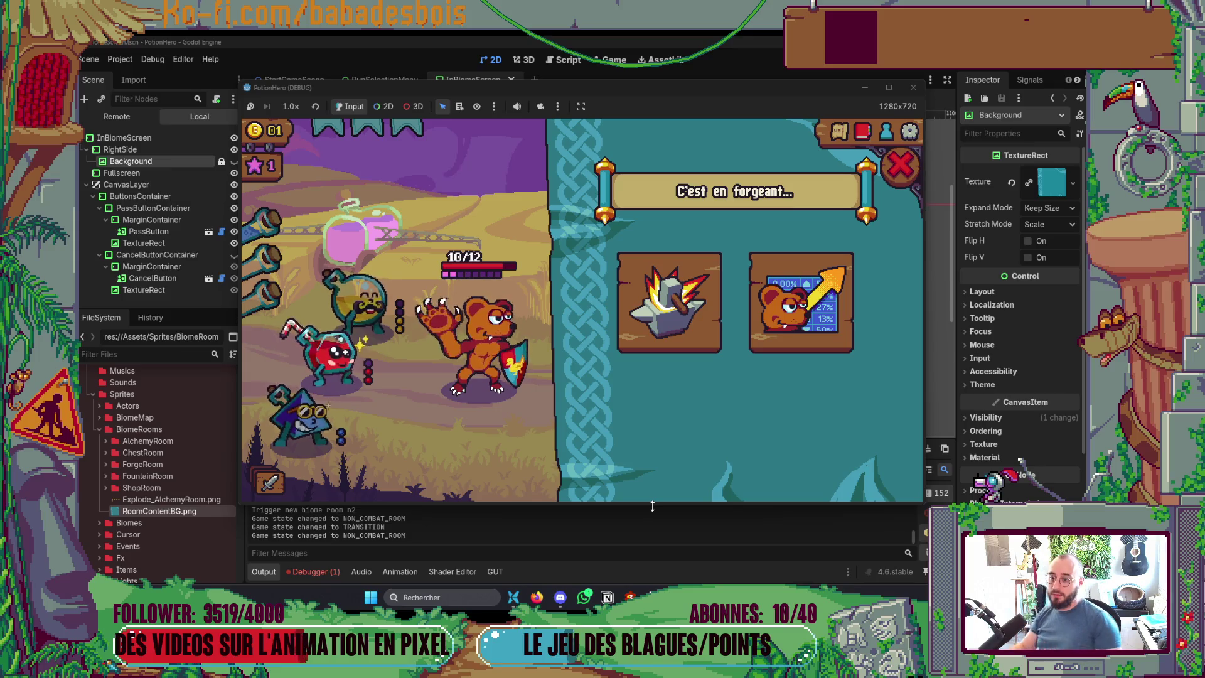
left_click(900, 165)
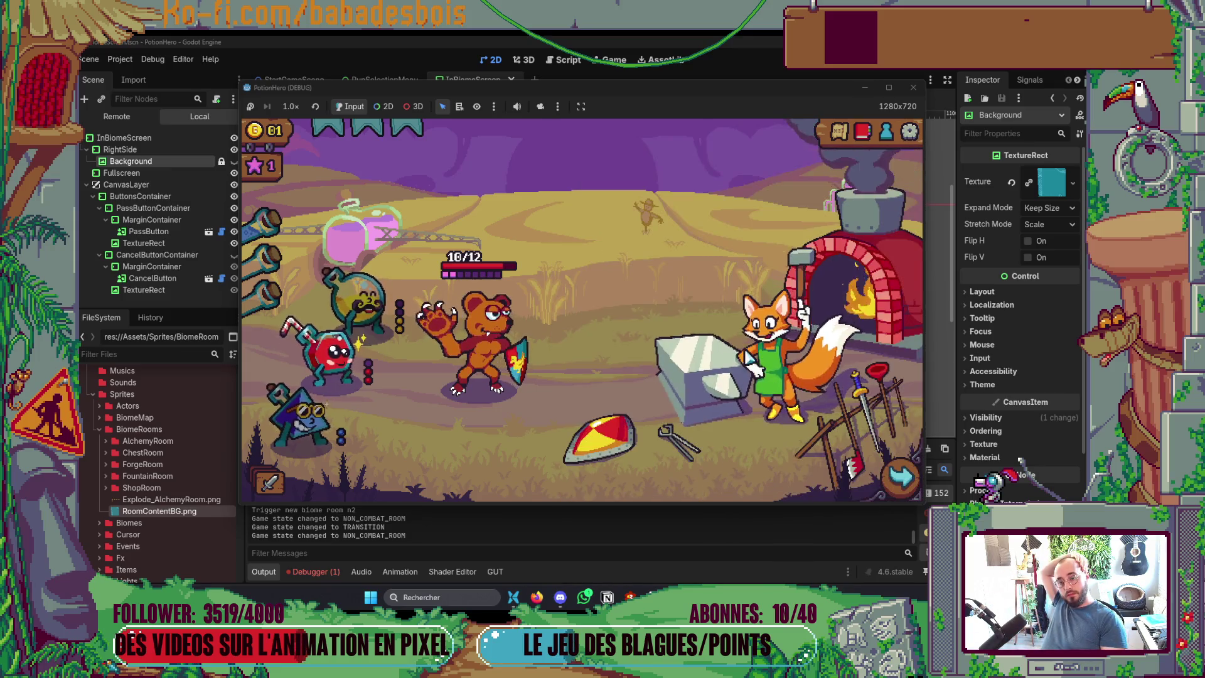
left_click(746, 352)
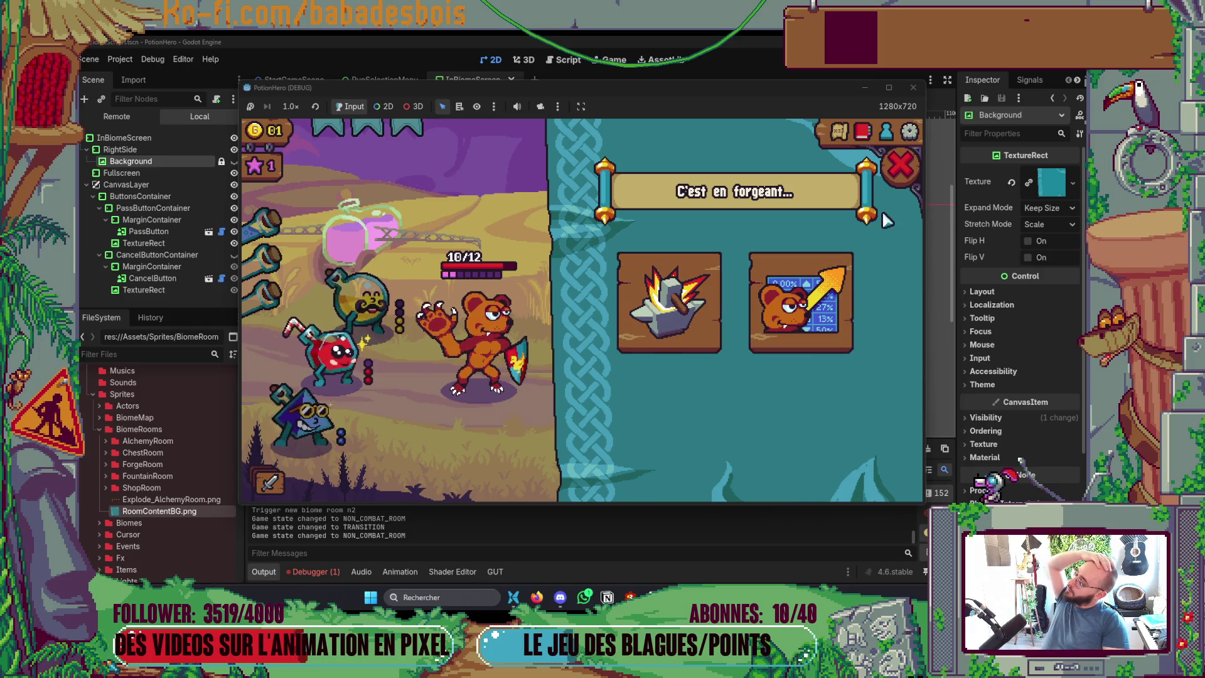
left_click(900, 165)
left_click(753, 353)
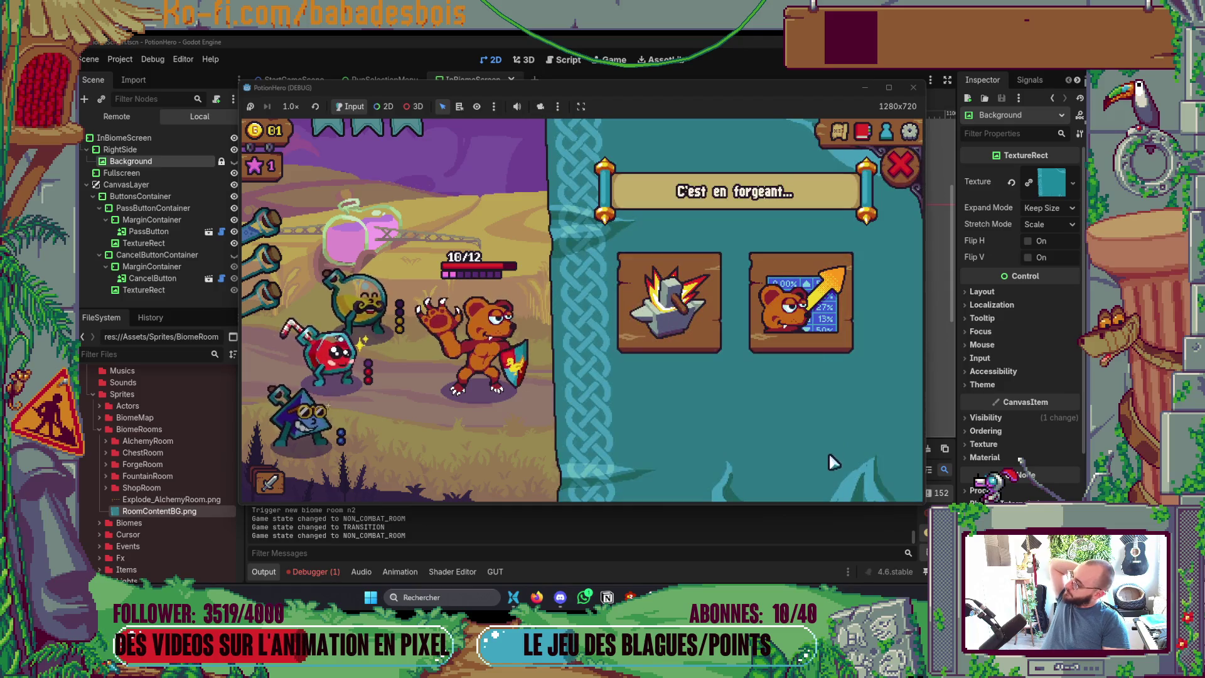
left_click(900, 165)
key("alt+Tab")
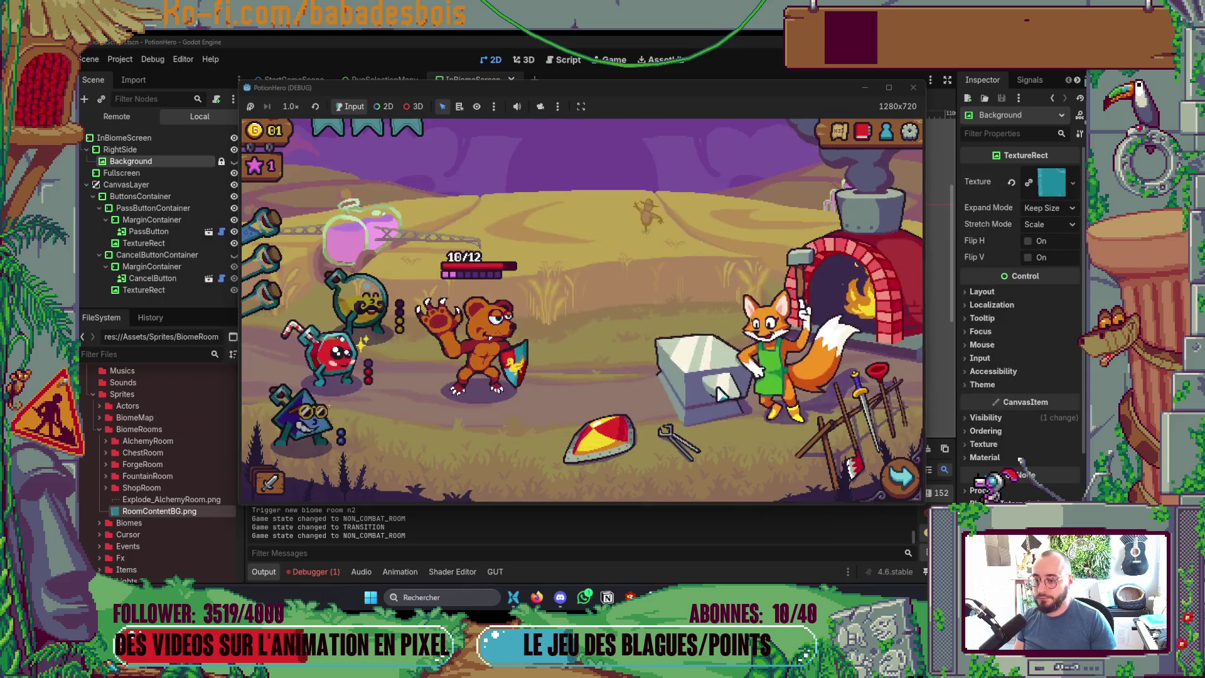
left_click(721, 384)
left_click(900, 165)
key("alt+Tab")
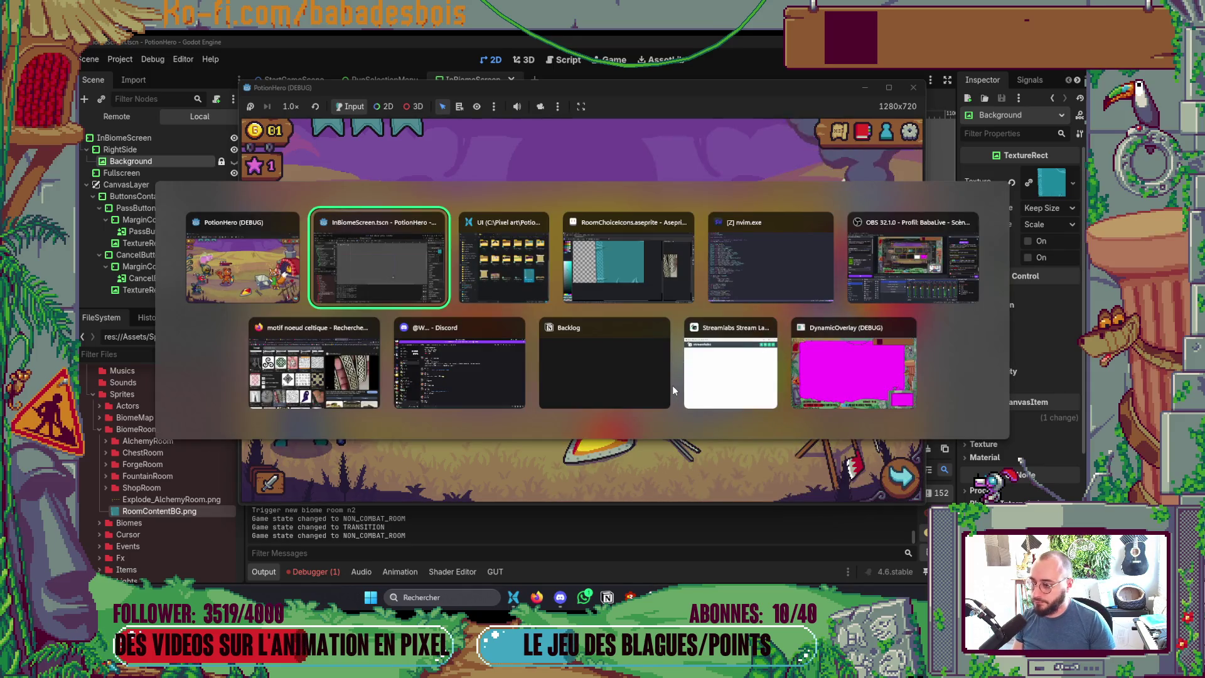
Step: Apply Hue/Saturation with saturation −22 and hue +15 to shift the teal background bluer
scroll(537, 400, "up", 2)
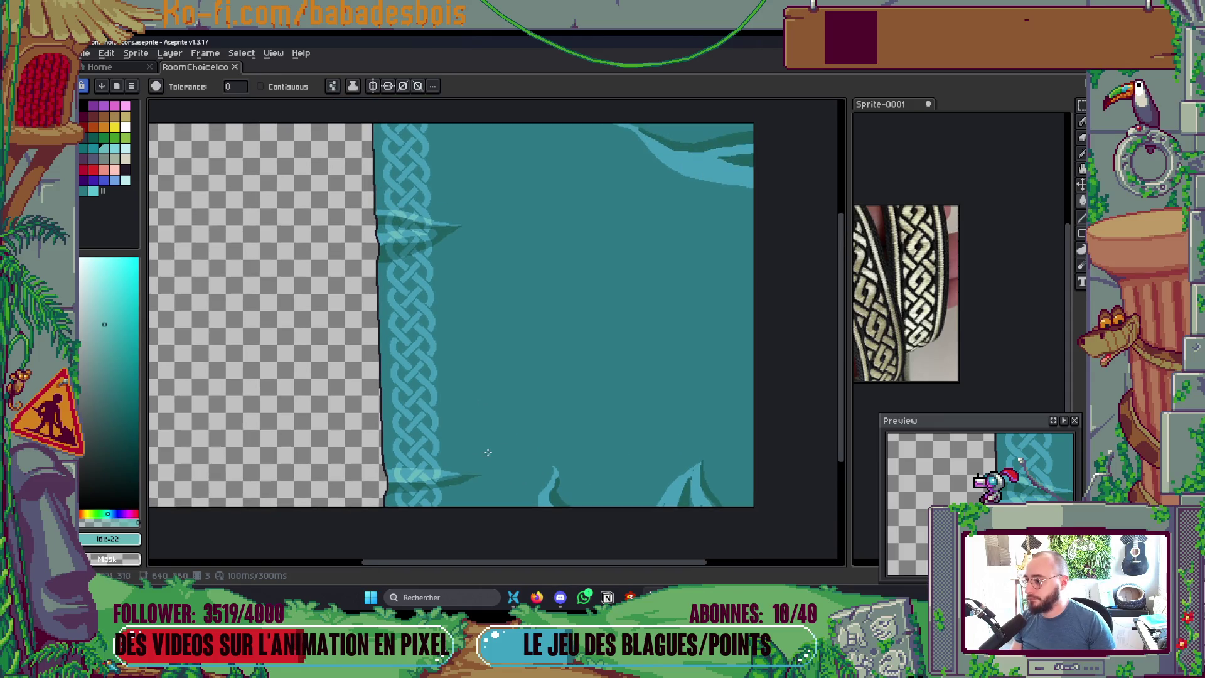
key("Tab")
key("Tab")
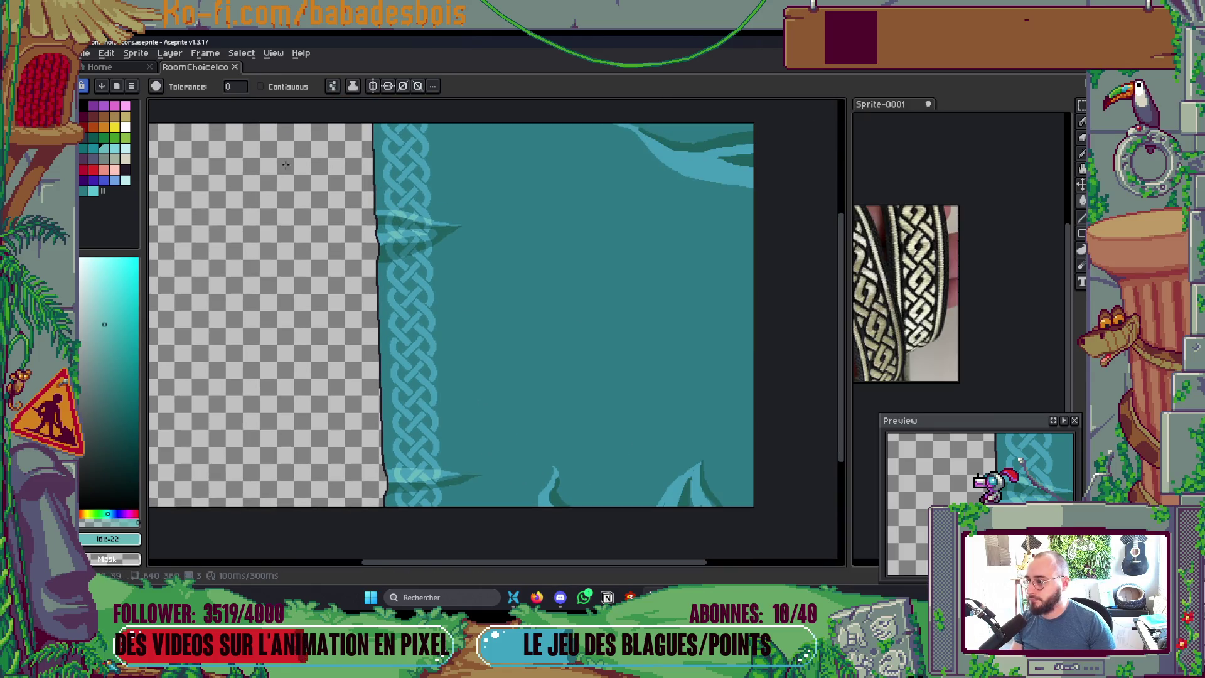
left_click(135, 53)
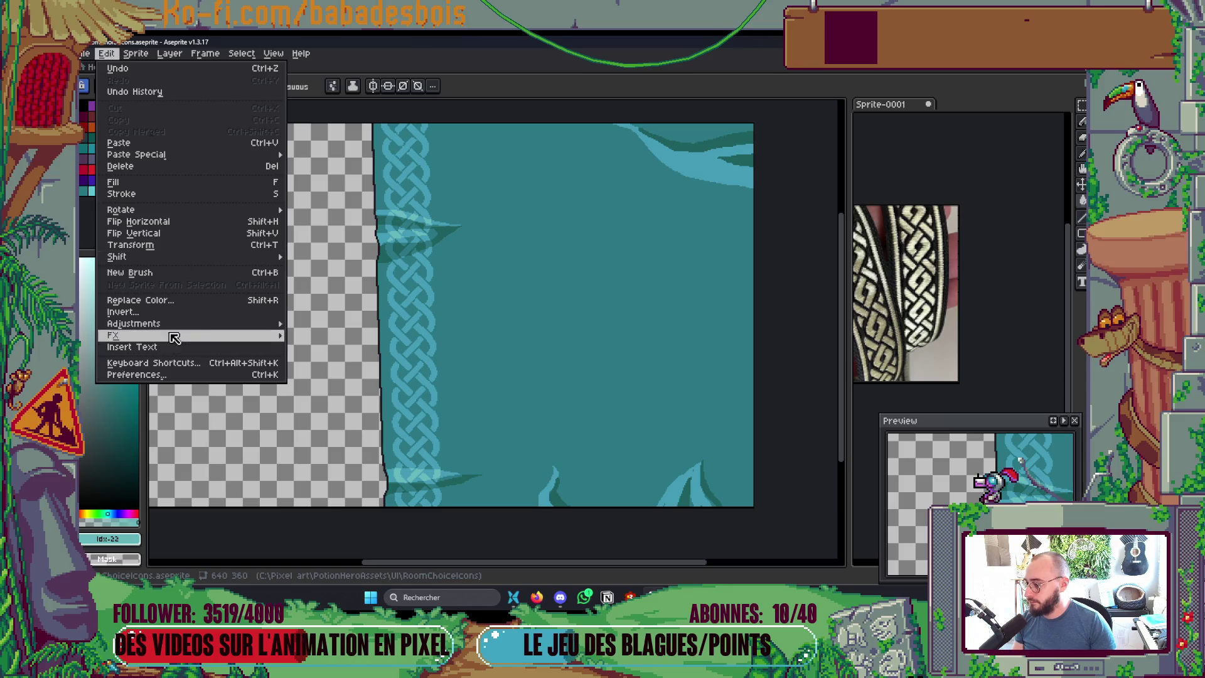
mouse_move(263, 323)
left_click(345, 336)
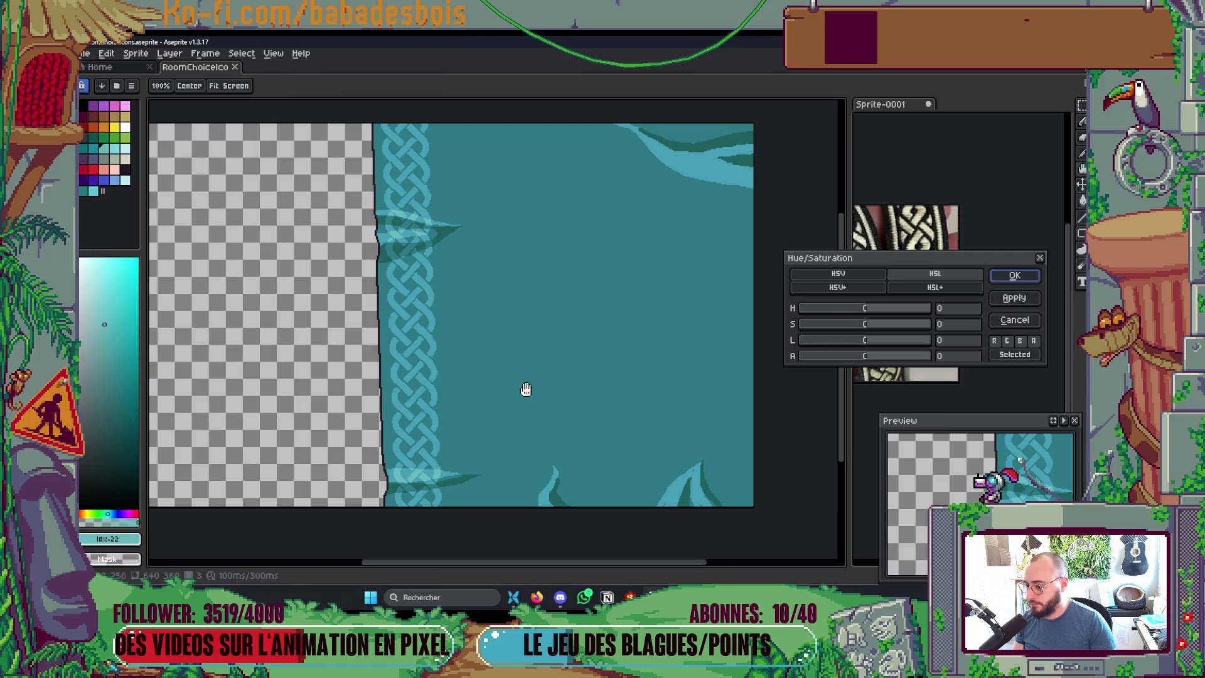
left_click_drag(866, 325, 842, 333)
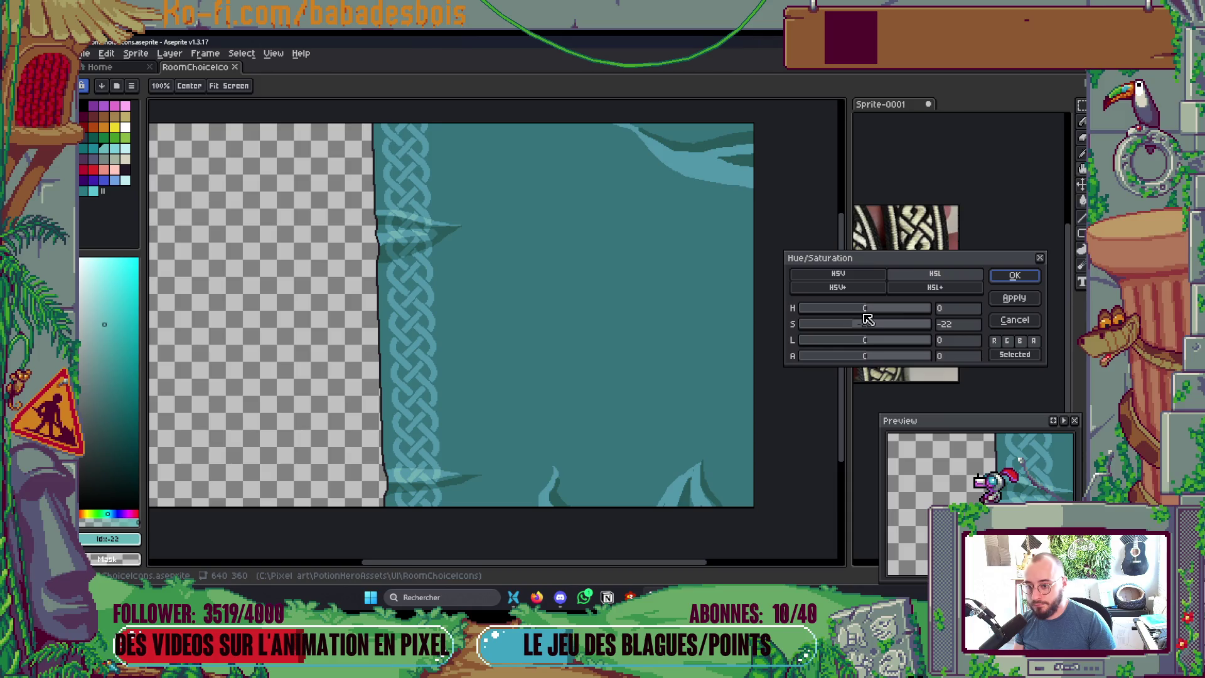
left_click_drag(864, 310, 873, 310)
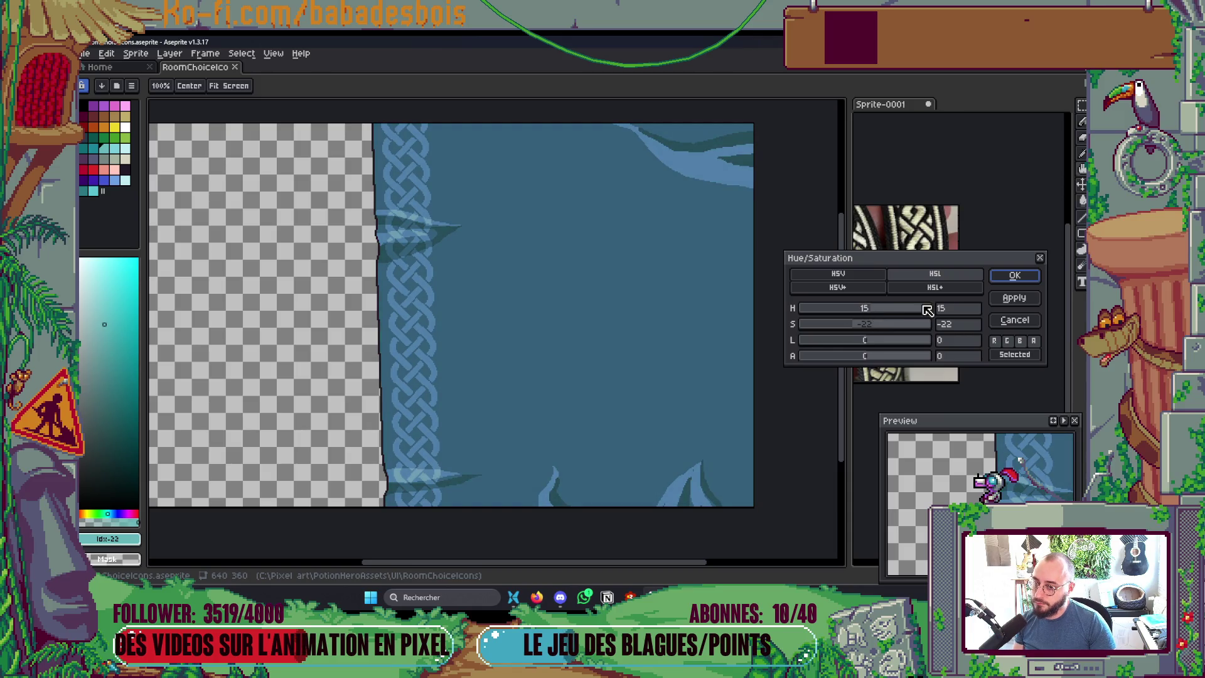
left_click(1029, 276)
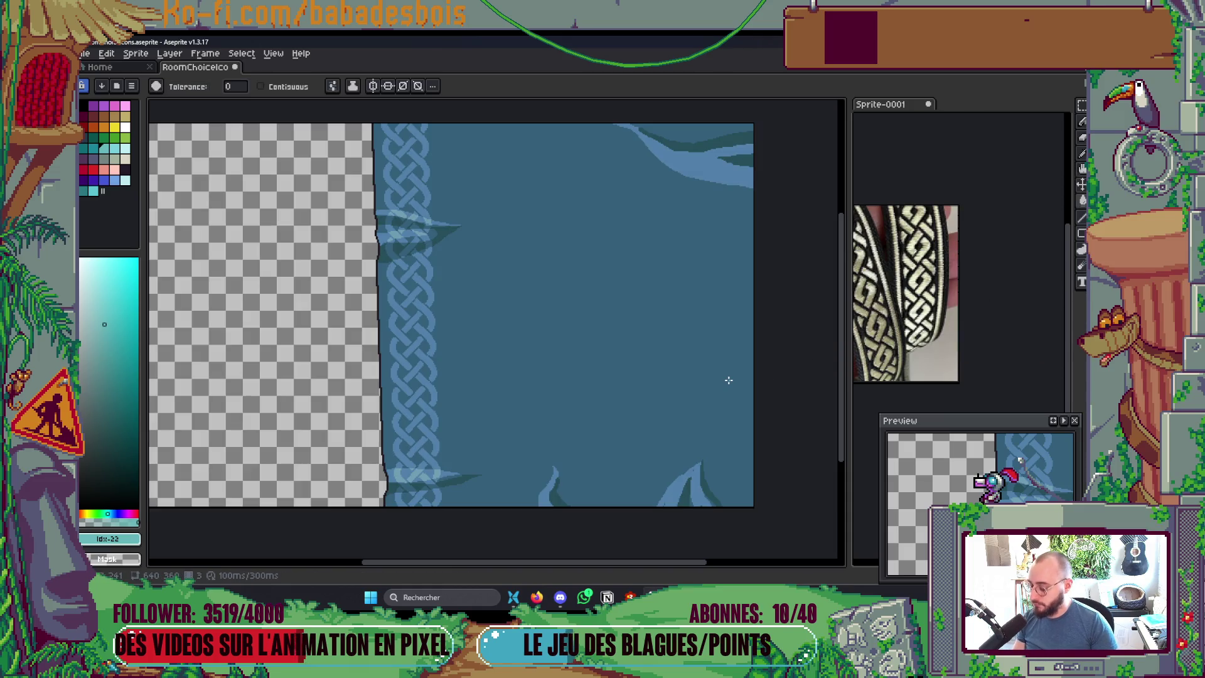
Step: Export the sprite sheet over RoomContentBG.png and return to the Godot editor
key("ctrl+e")
left_click(886, 208)
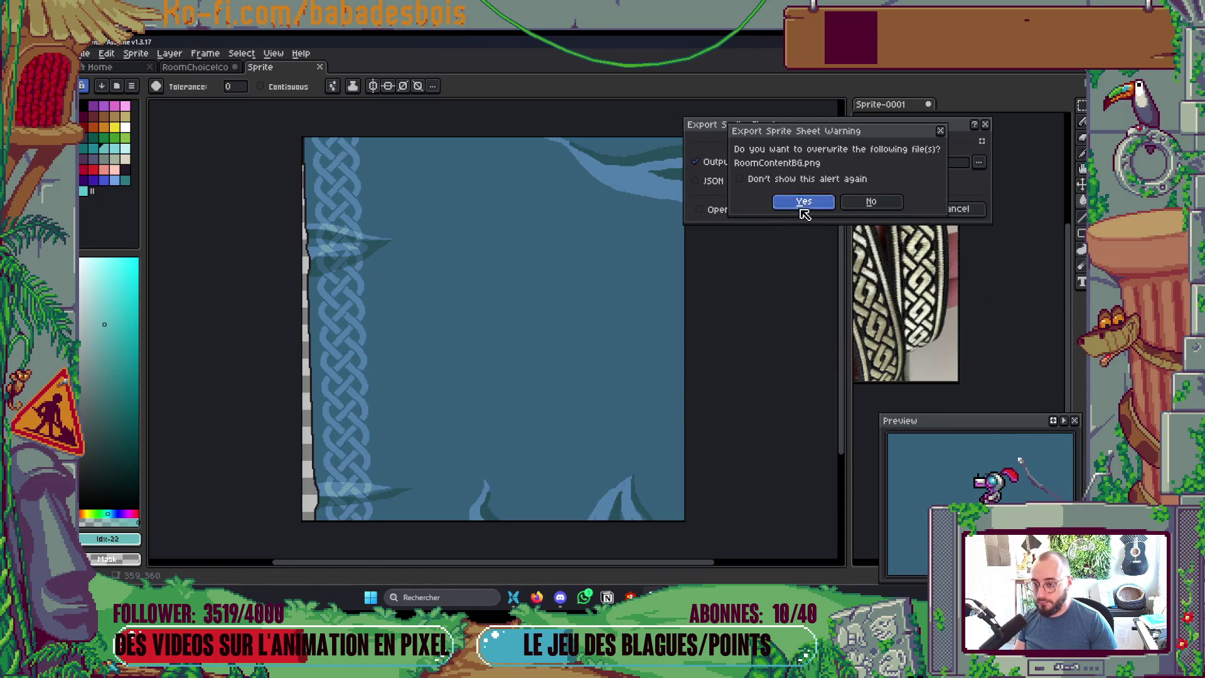
left_click(803, 201)
key("alt+Tab")
key("Tab")
key("Tab")
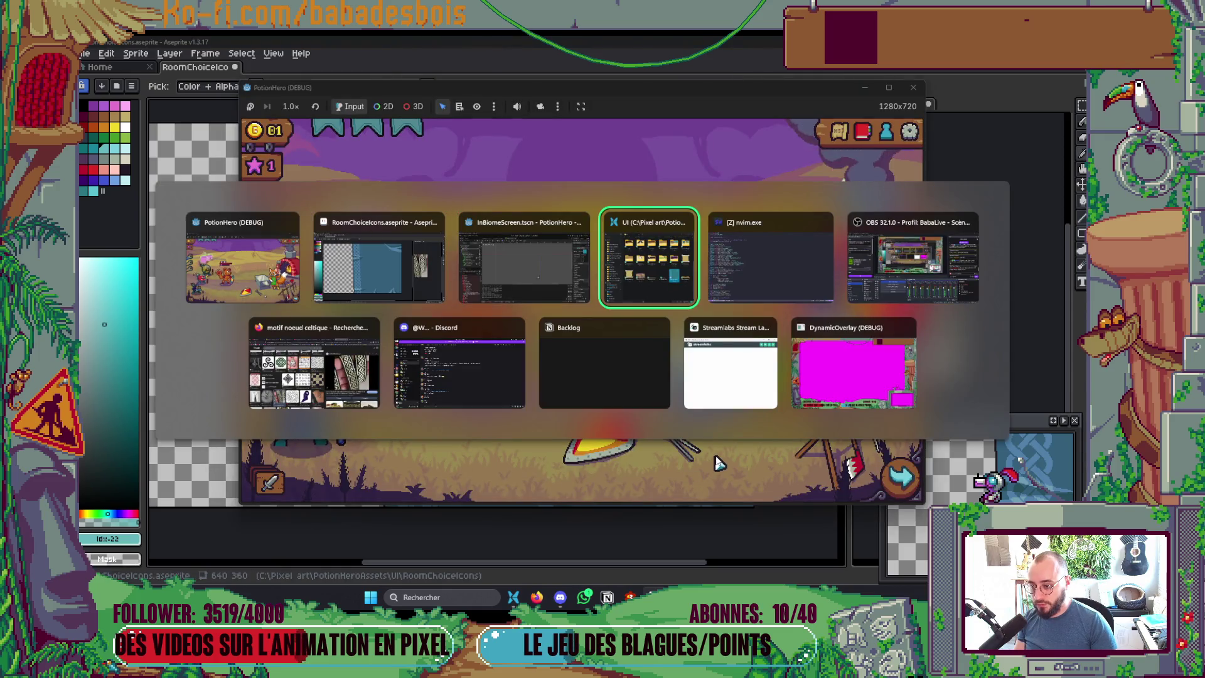
key("alt+Tab")
key("Tab")
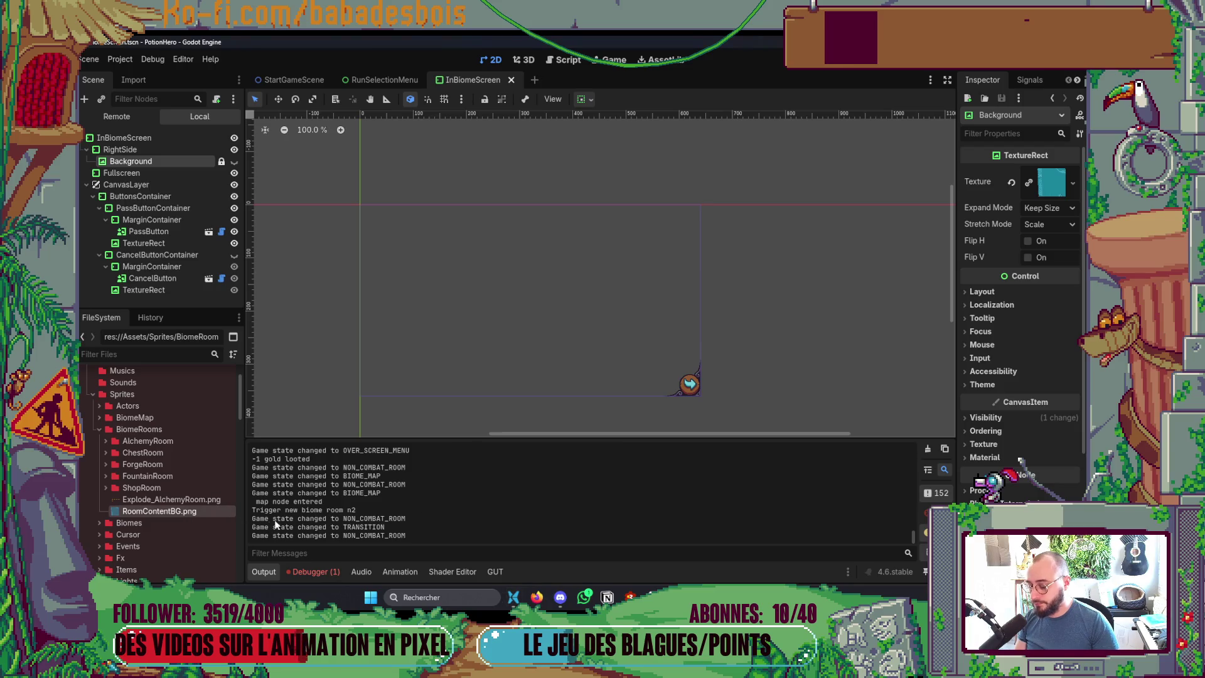
Step: Check the background in the running game, then return to Aseprite
key("alt+Tab")
key("Tab")
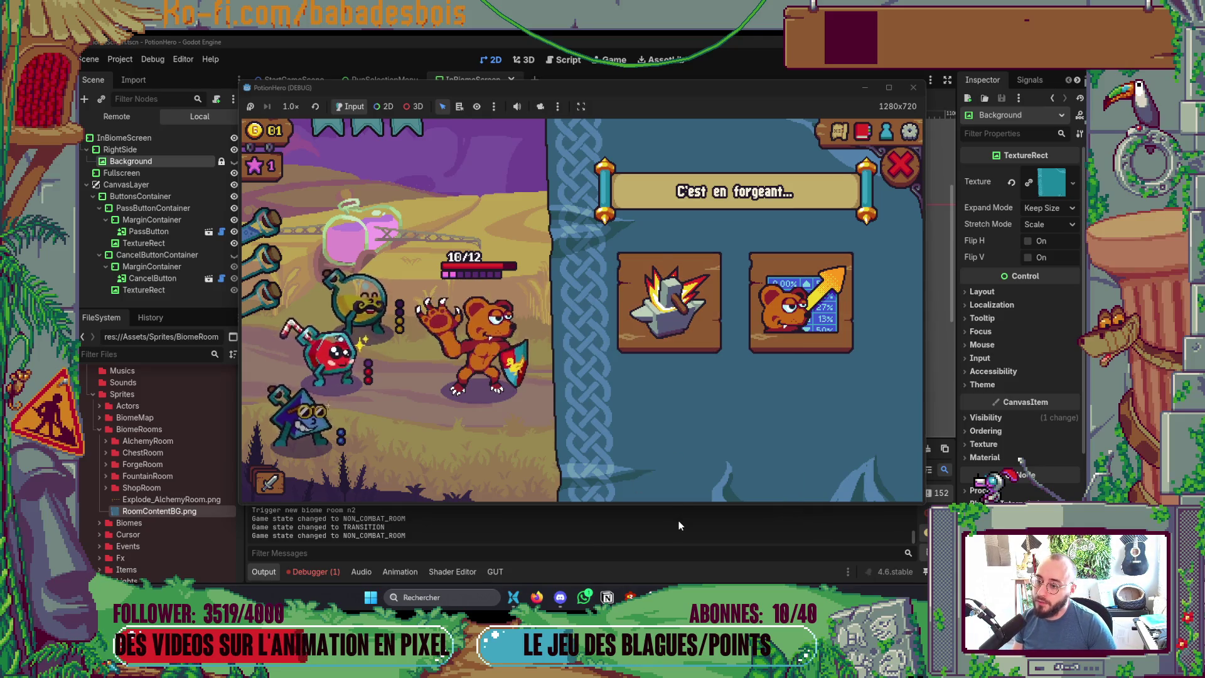
key("alt+Tab")
key("Tab")
key("Tab")
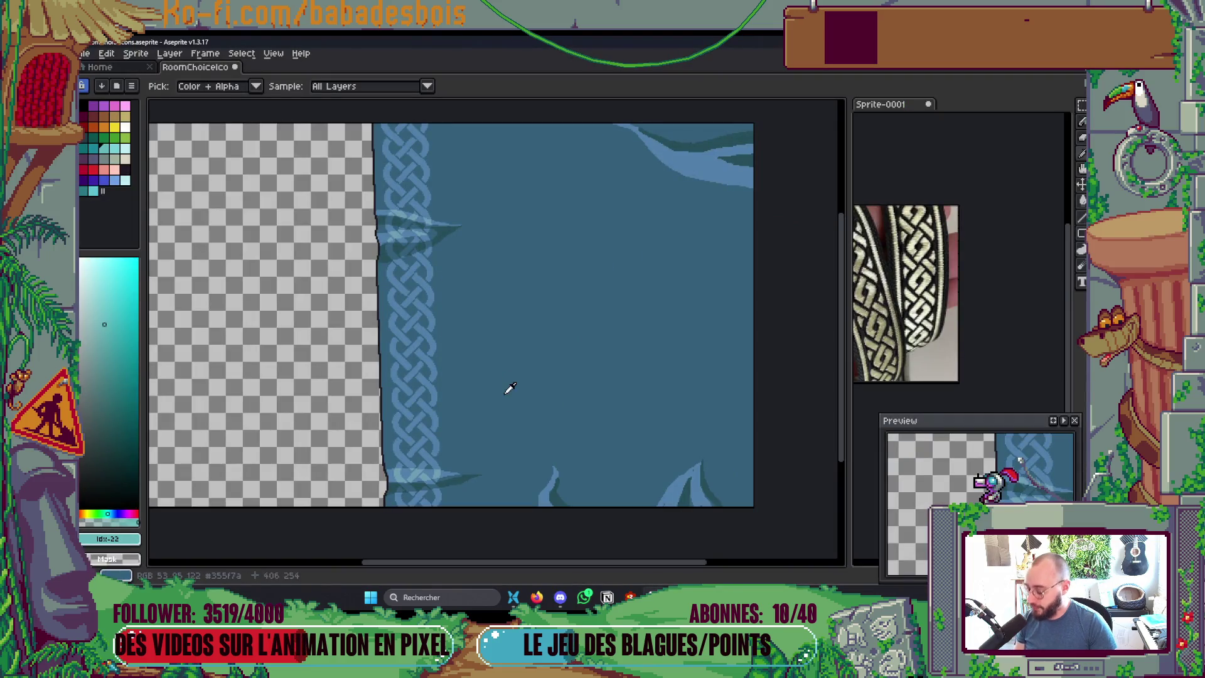
Step: Refill the blue background area with teal and re-export over RoomContentBG.png
left_click(511, 394)
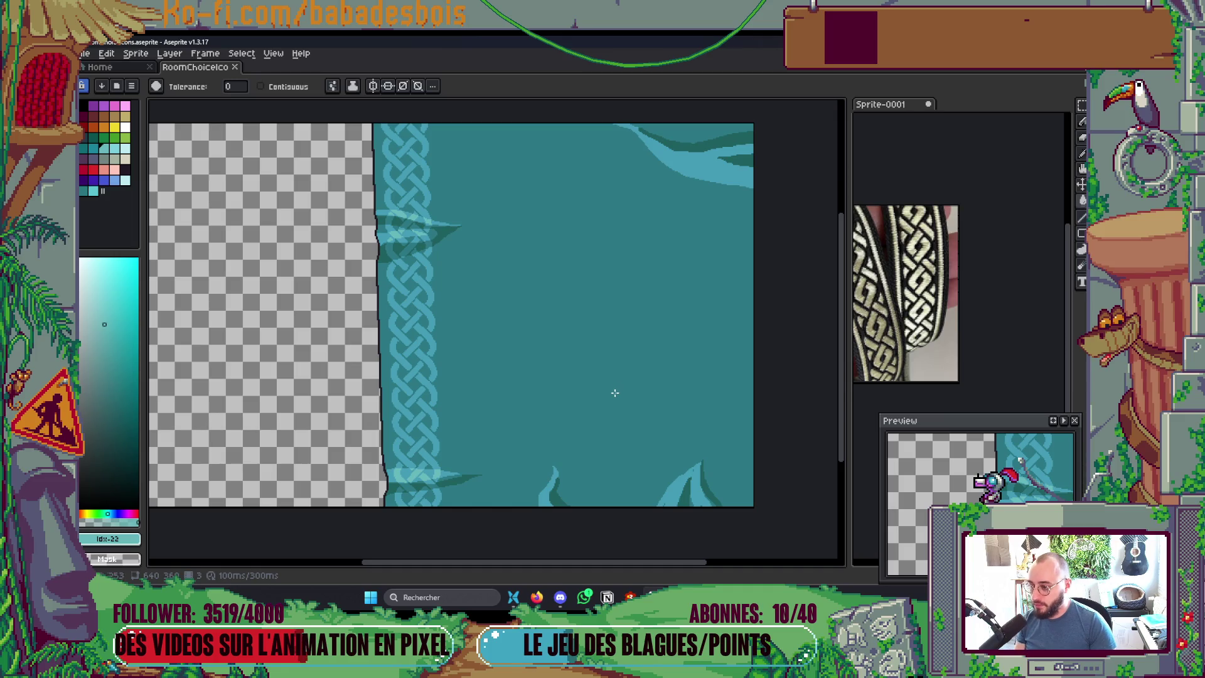
key("ctrl+e")
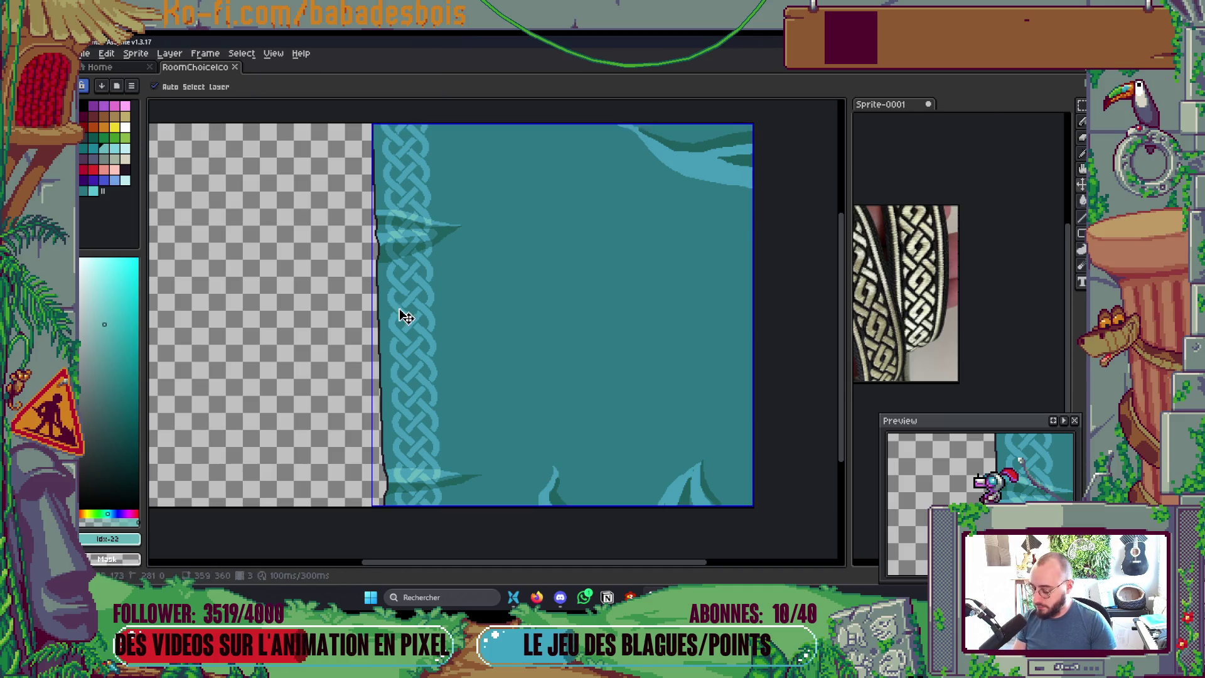
left_click(880, 210)
left_click(804, 201)
Step: Cycle through the UI folder and running game windows, then go back to Aseprite
key("alt+Tab")
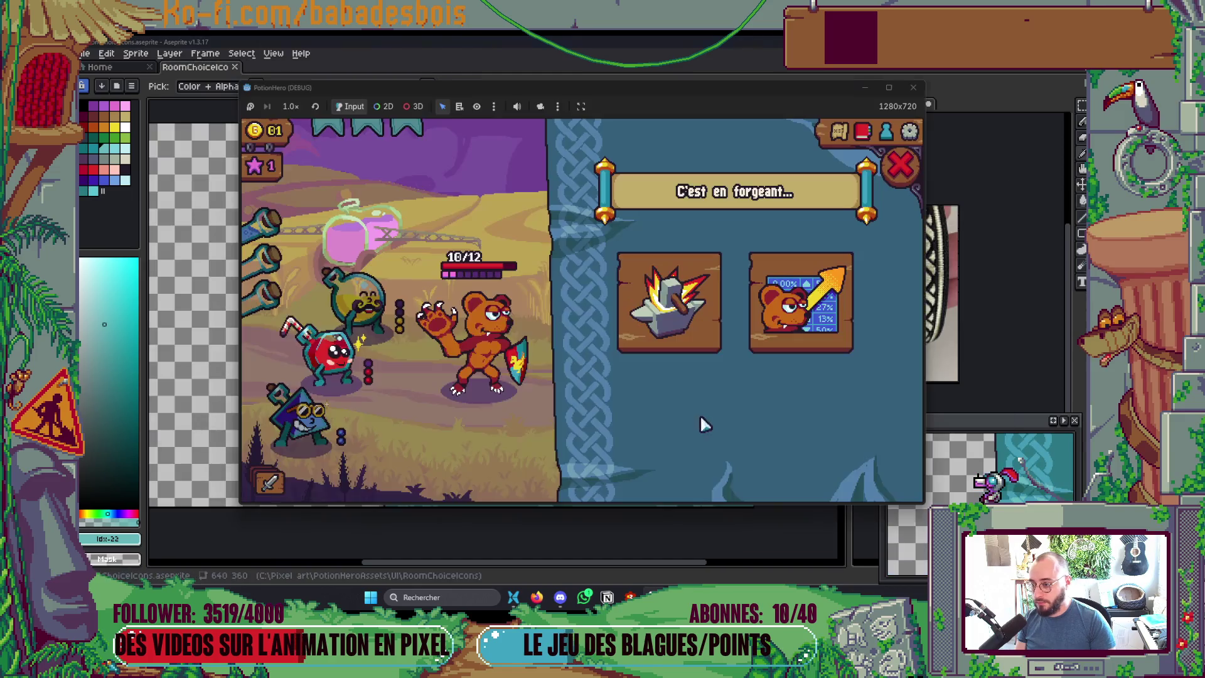
key("alt+Tab")
key("Tab")
key("Tab")
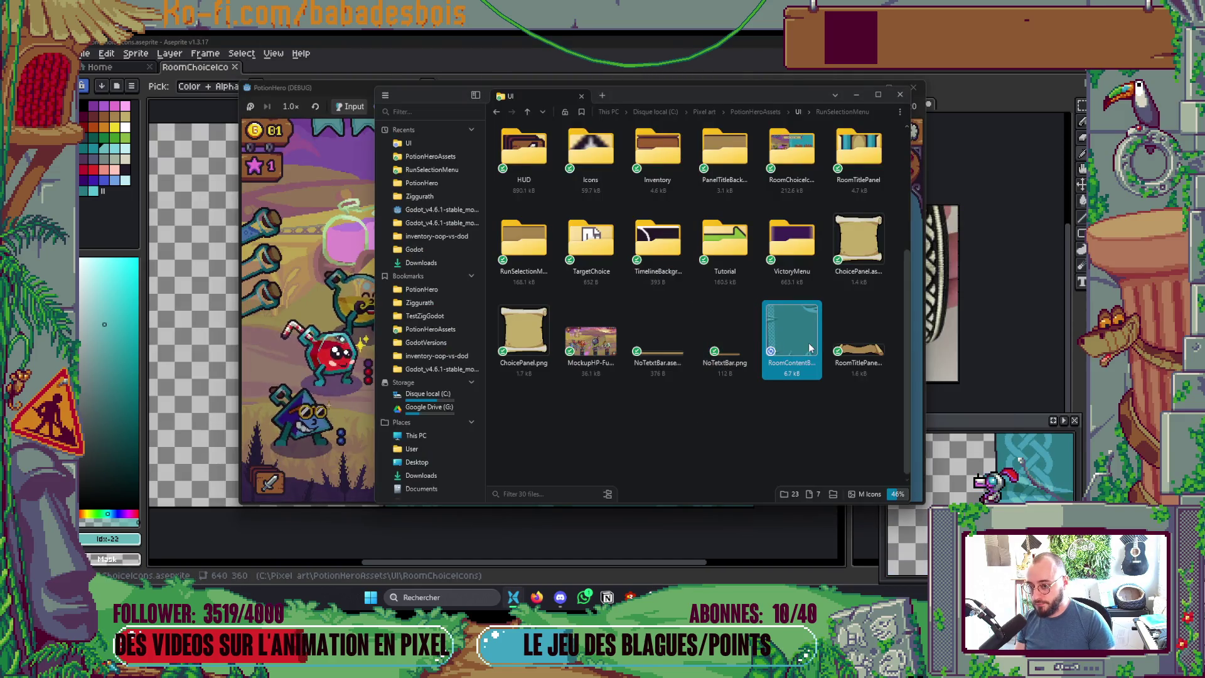
key("alt+Tab")
key("Tab")
key("Tab")
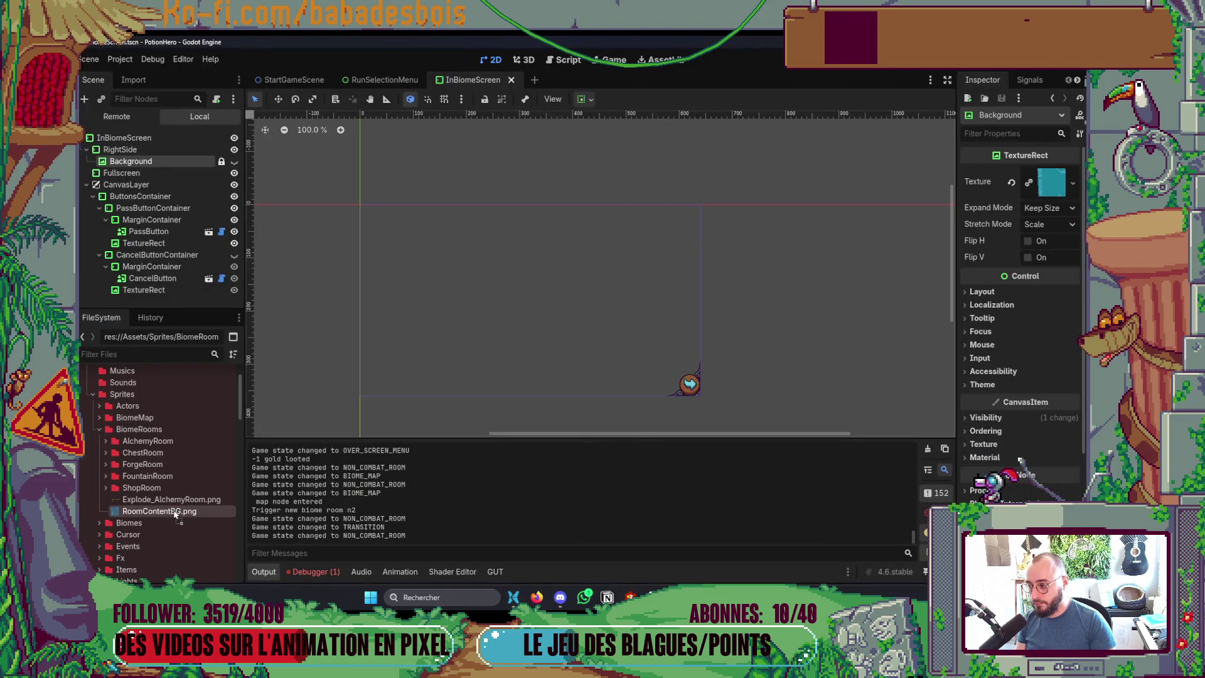
key("alt+Tab")
key("alt+Tab")
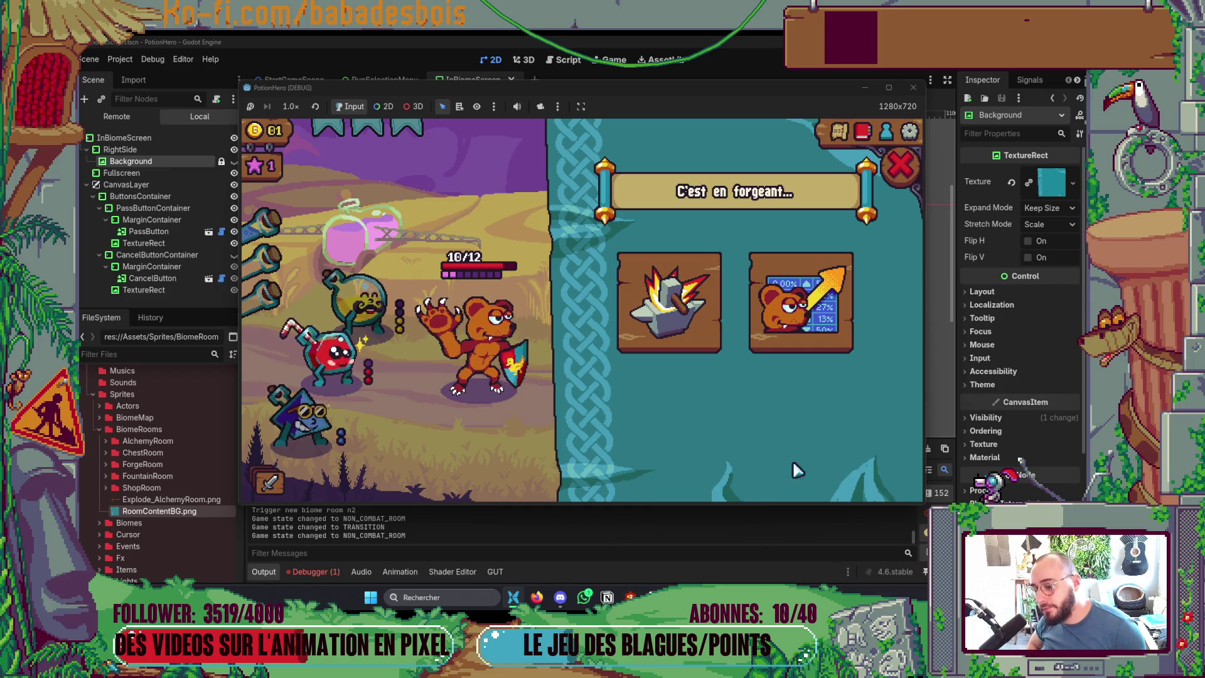
key("alt+Tab")
key("alt+Tab")
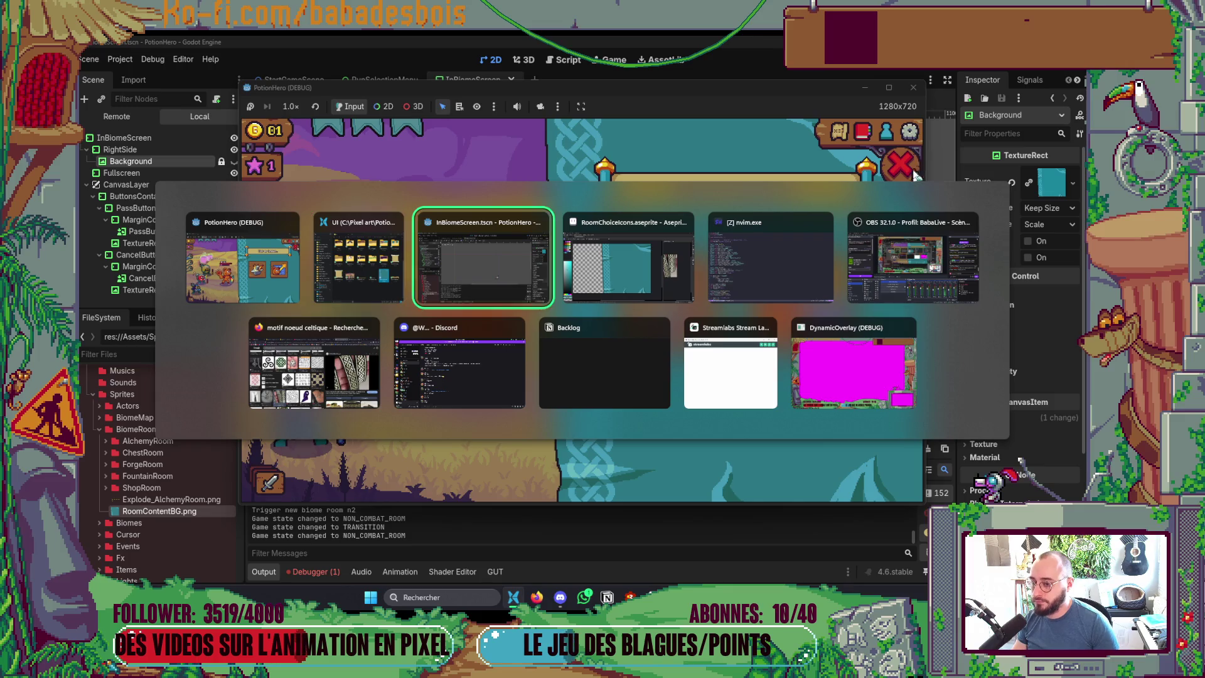
Step: Apply Brightness/Contrast with brightness 3 and contrast −15 to the background
left_click(106, 53)
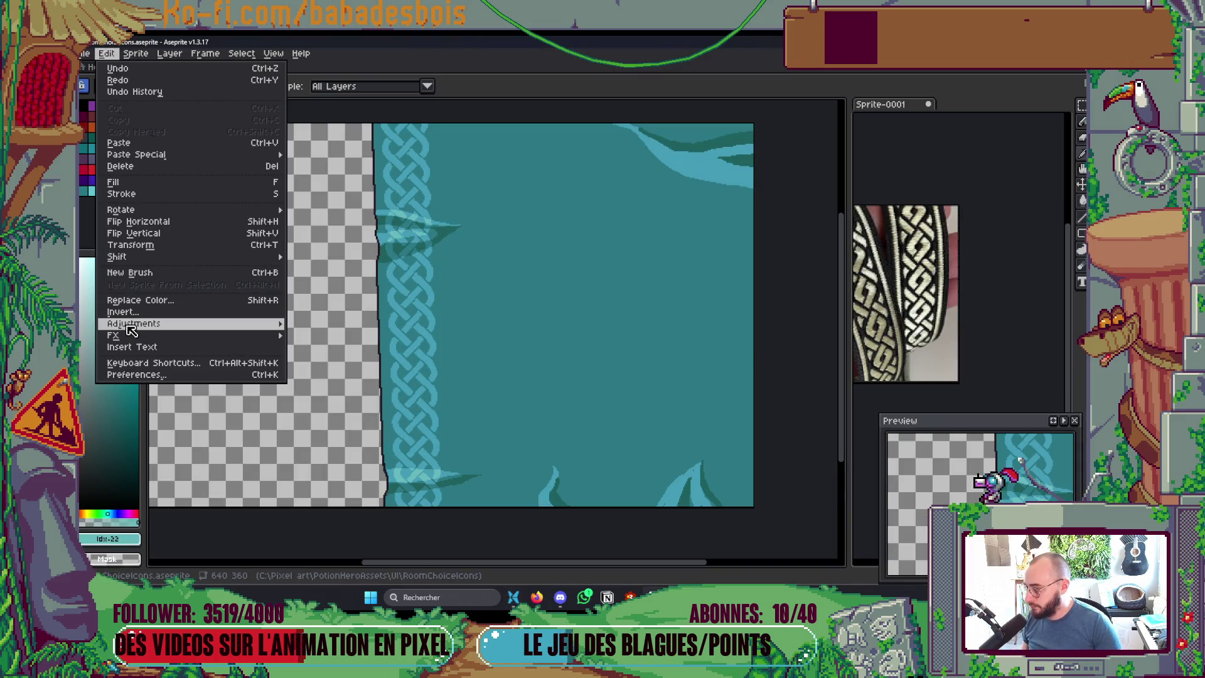
mouse_move(133, 323)
left_click(395, 324)
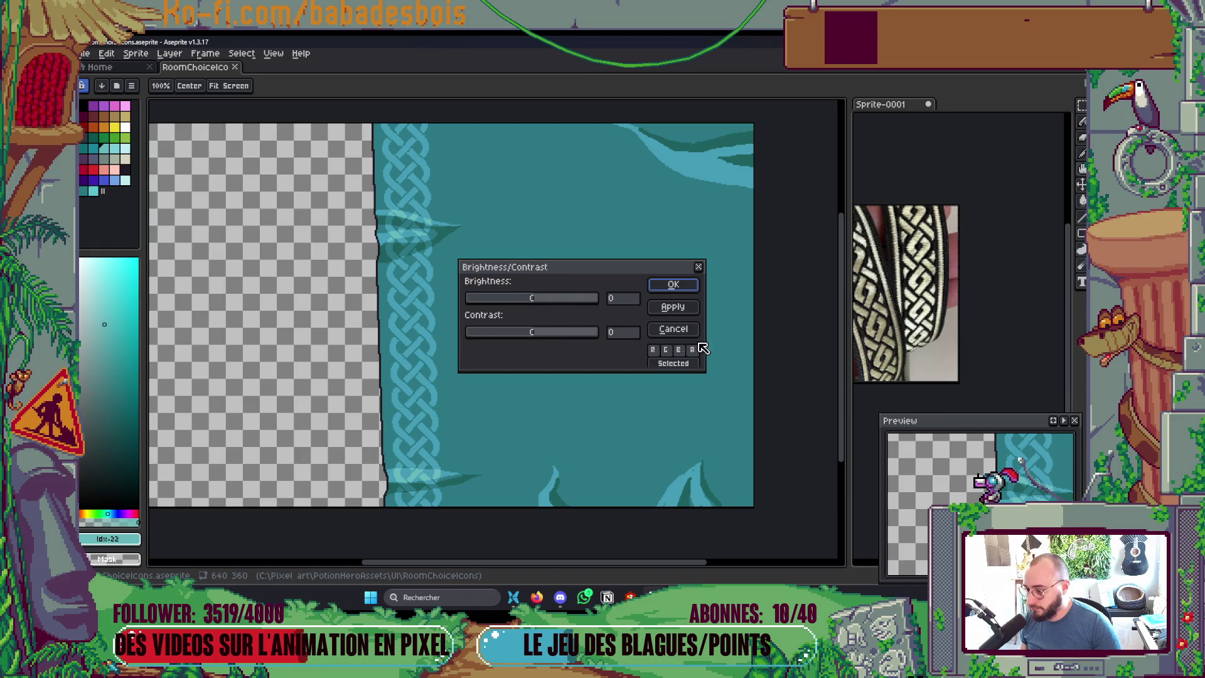
left_click_drag(618, 274, 707, 274)
left_click_drag(623, 334, 626, 303)
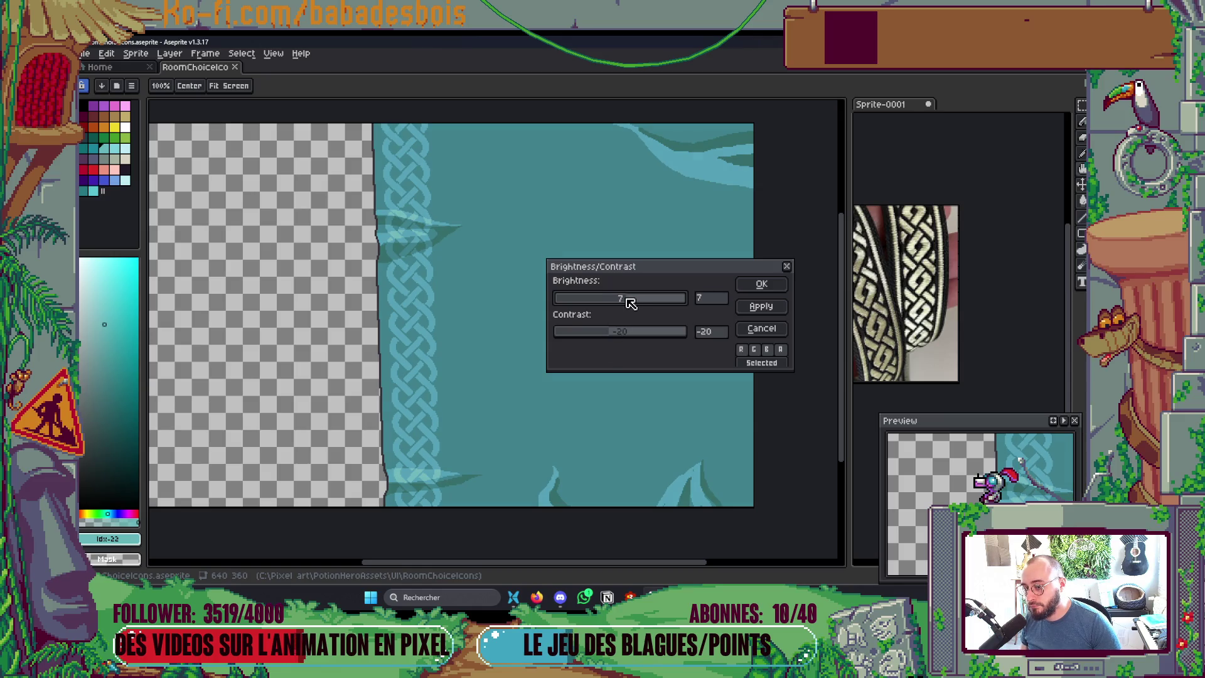
left_click_drag(618, 334, 613, 337)
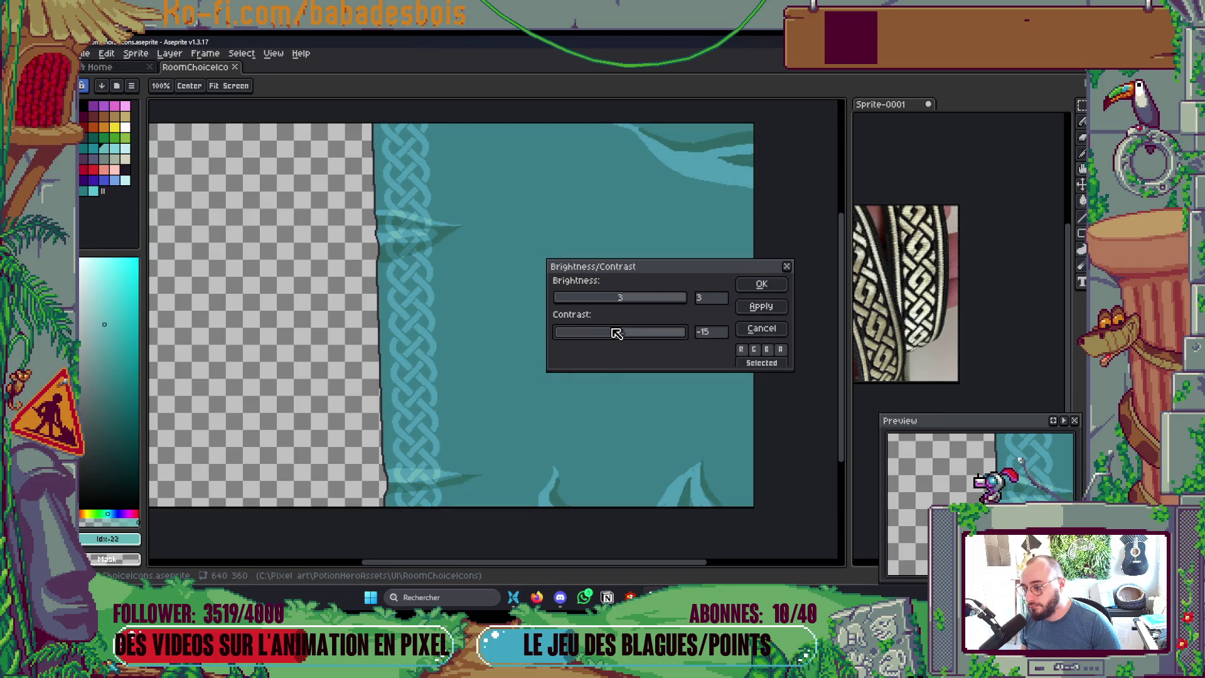
left_click(761, 284)
Step: Export the adjusted background over the existing RoomContentBG.png and switch windows
key("ctrl+e")
left_click(891, 210)
left_click(793, 202)
key("alt+Tab")
key("alt+Tab")
key("Tab")
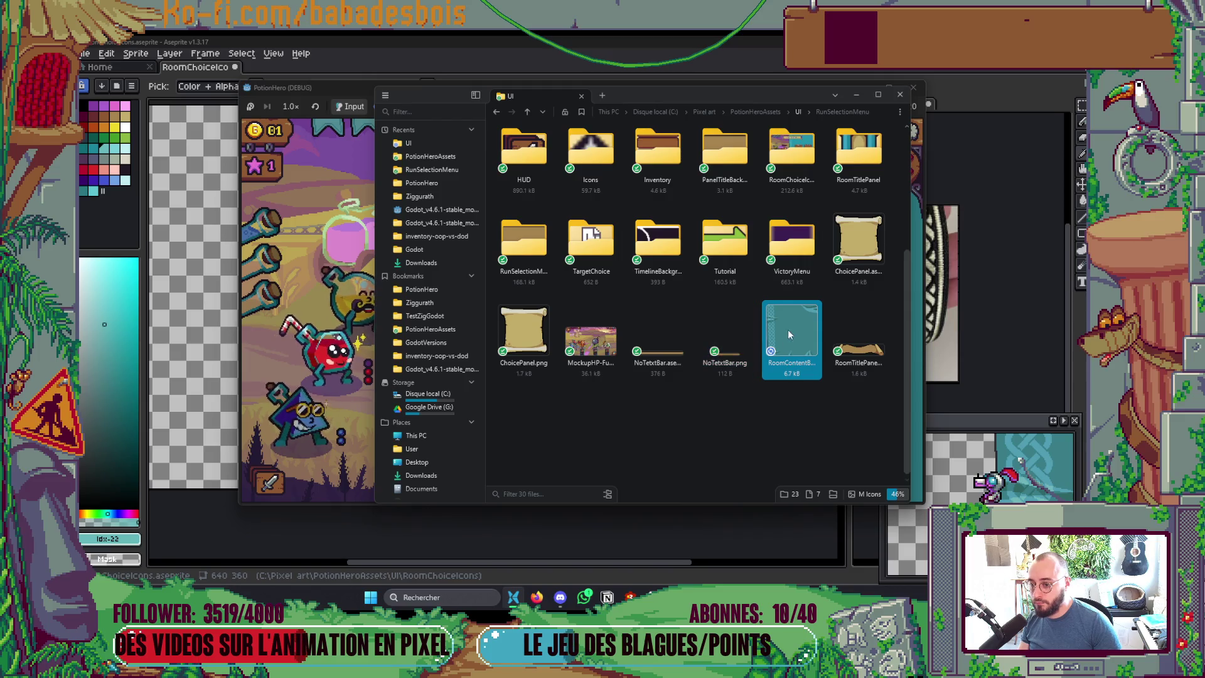
Step: Drag the exported RoomContentBG.png into Godot, view the running game, then return to Aseprite
key("alt+Tab")
key("Tab")
mouse_move(788, 330)
left_mouse_down()
mouse_move(689, 458)
mouse_move(156, 489)
mouse_move(147, 511)
left_mouse_up()
key("alt+Tab")
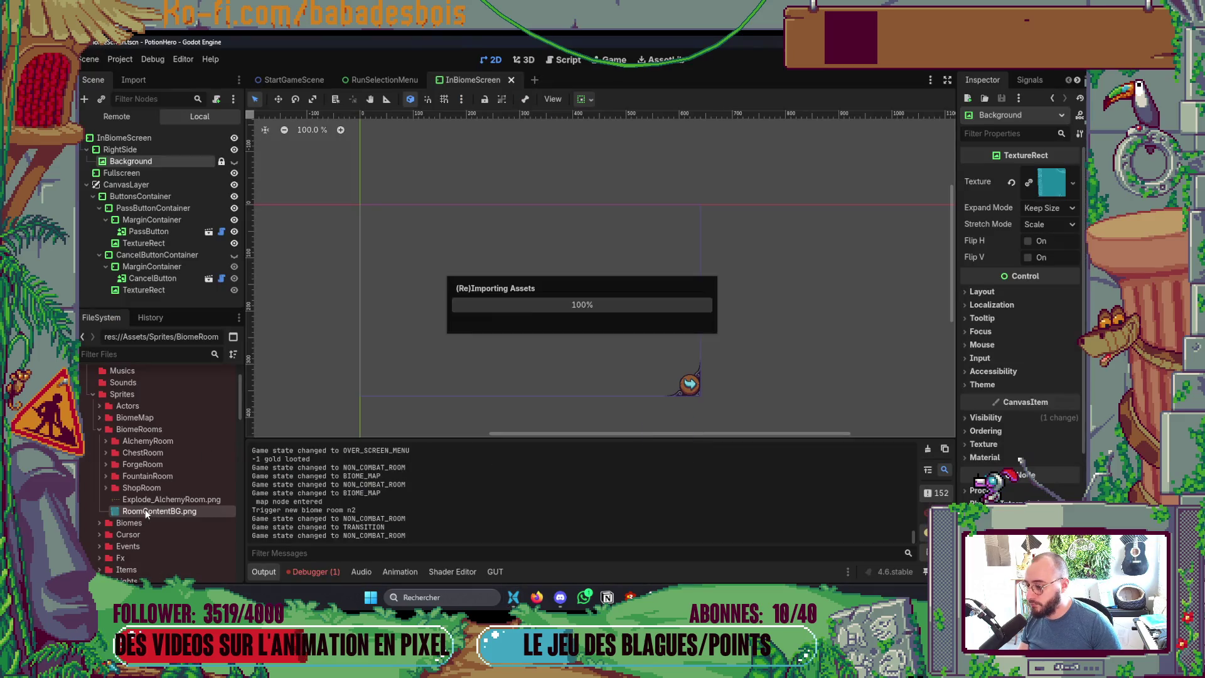
key("alt+Tab")
key("Tab")
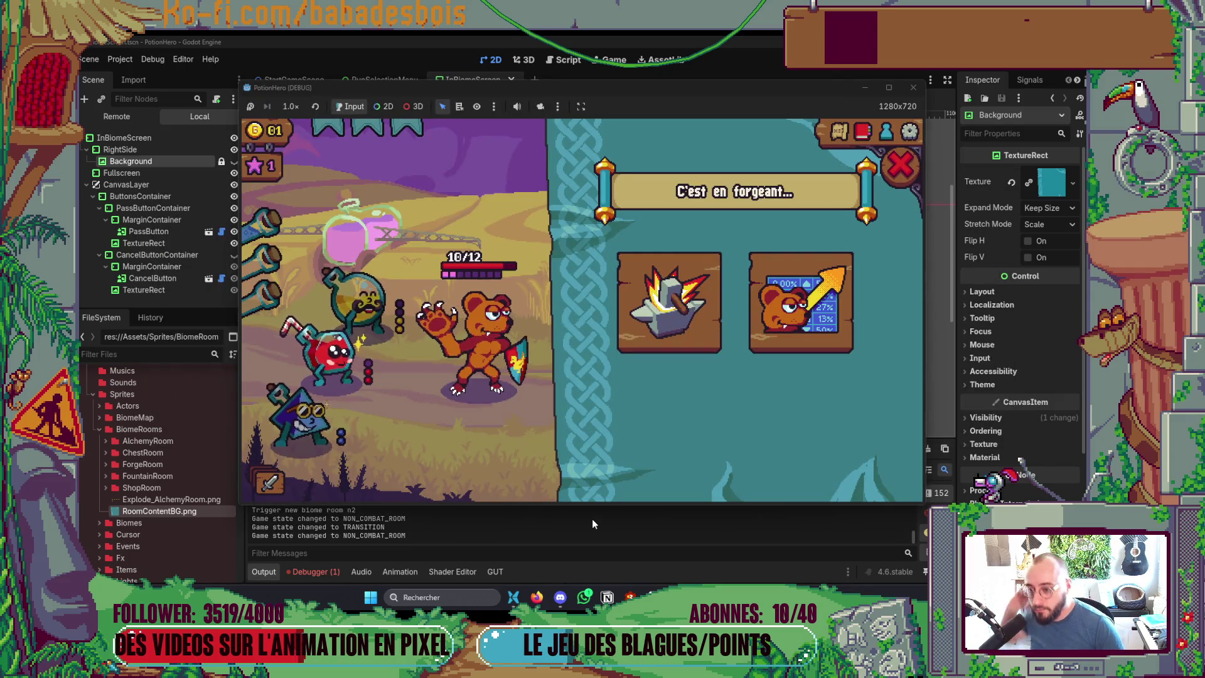
key("alt+Tab")
key("Tab")
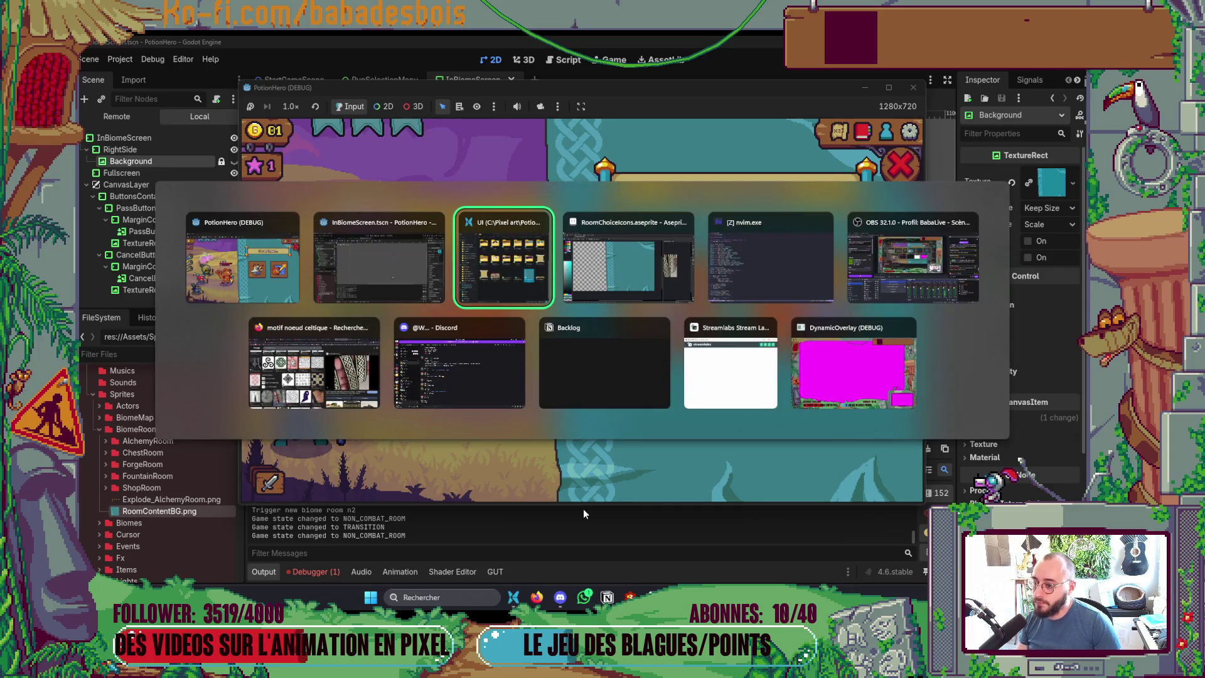
key("Tab")
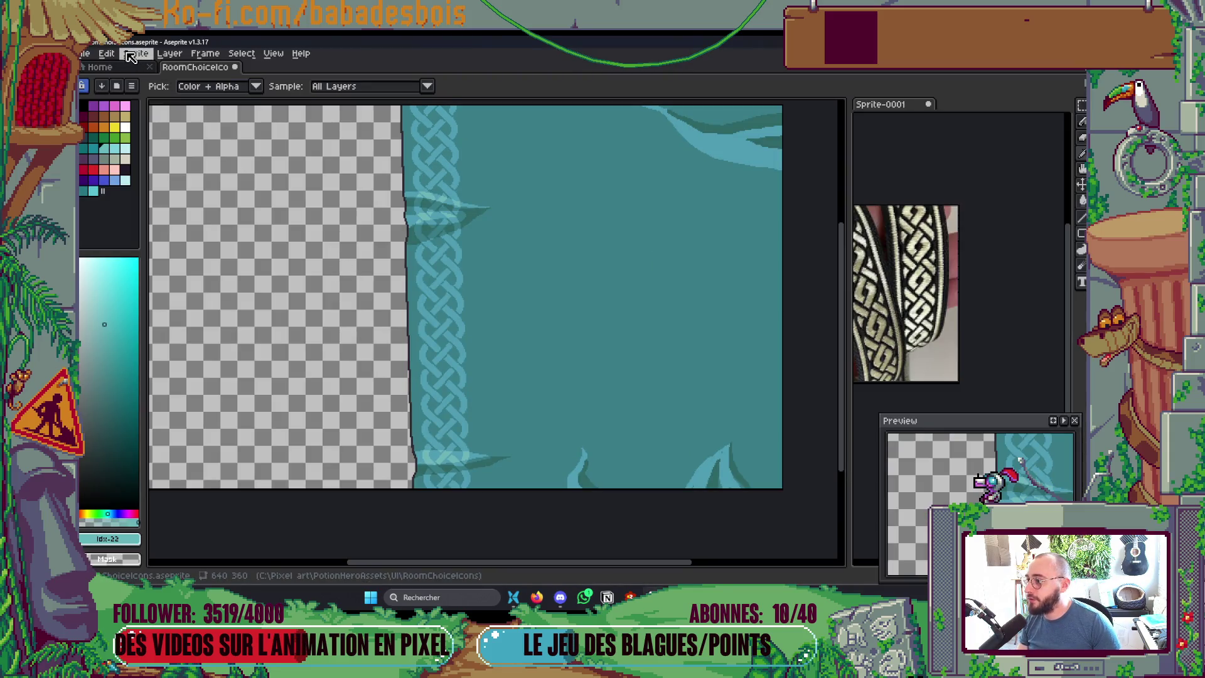
Step: Apply Hue/Saturation with saturation +5 to the background
left_click(120, 54)
mouse_move(189, 323)
left_click(352, 332)
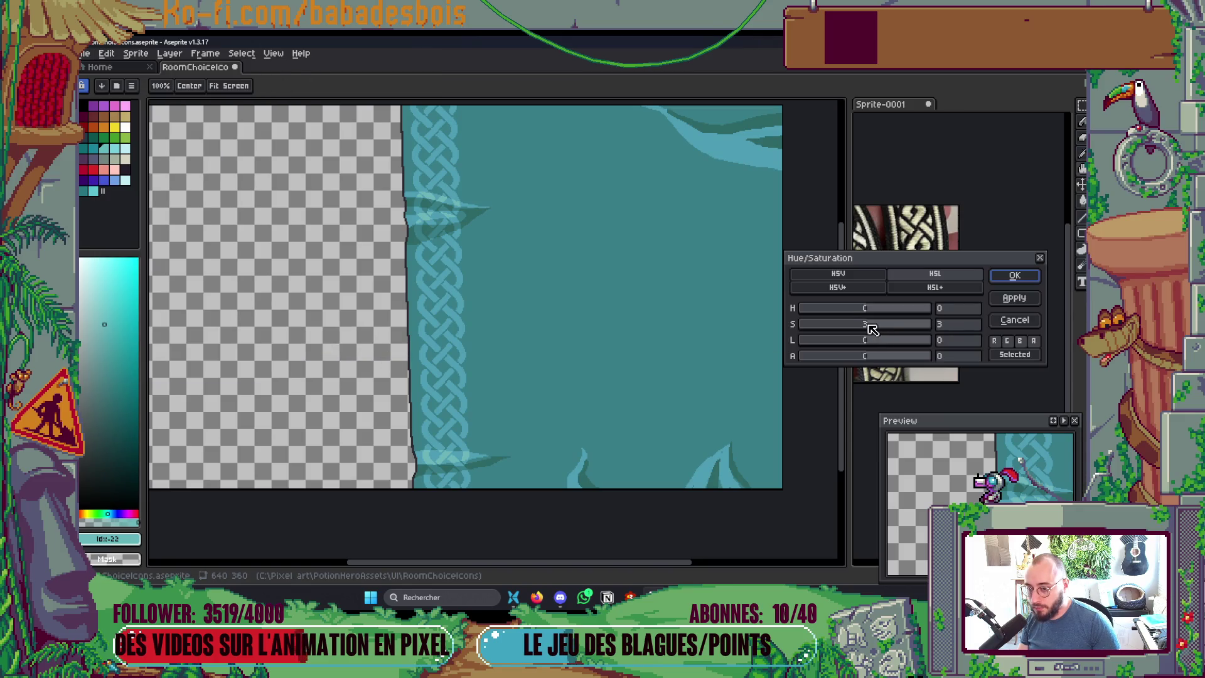
left_click(1015, 276)
Step: Re-export over RoomContentBG.png and drag the file into the Godot project
key("ctrl+e")
left_click(886, 210)
left_click(806, 200)
key("alt+Tab")
key("alt+Tab")
key("alt+Tab")
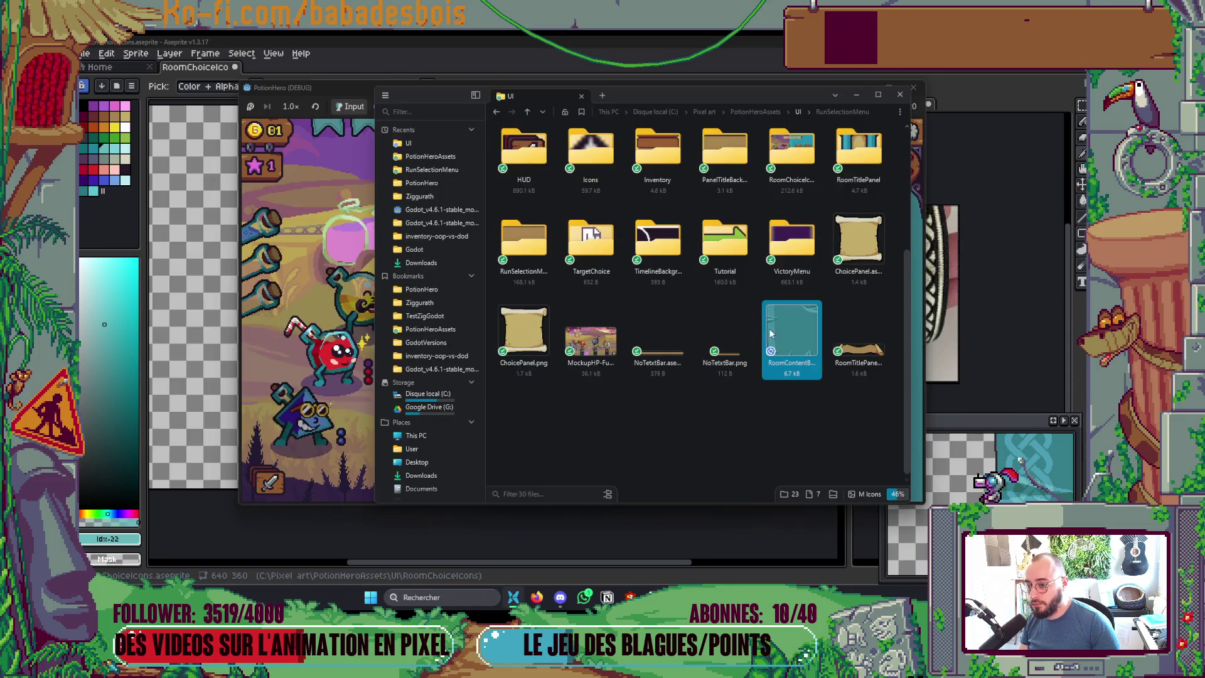
mouse_move(791, 336)
left_mouse_down()
mouse_move(723, 456)
mouse_move(195, 463)
left_mouse_up()
key("alt+Tab")
key("alt+Tab")
key("alt+Tab")
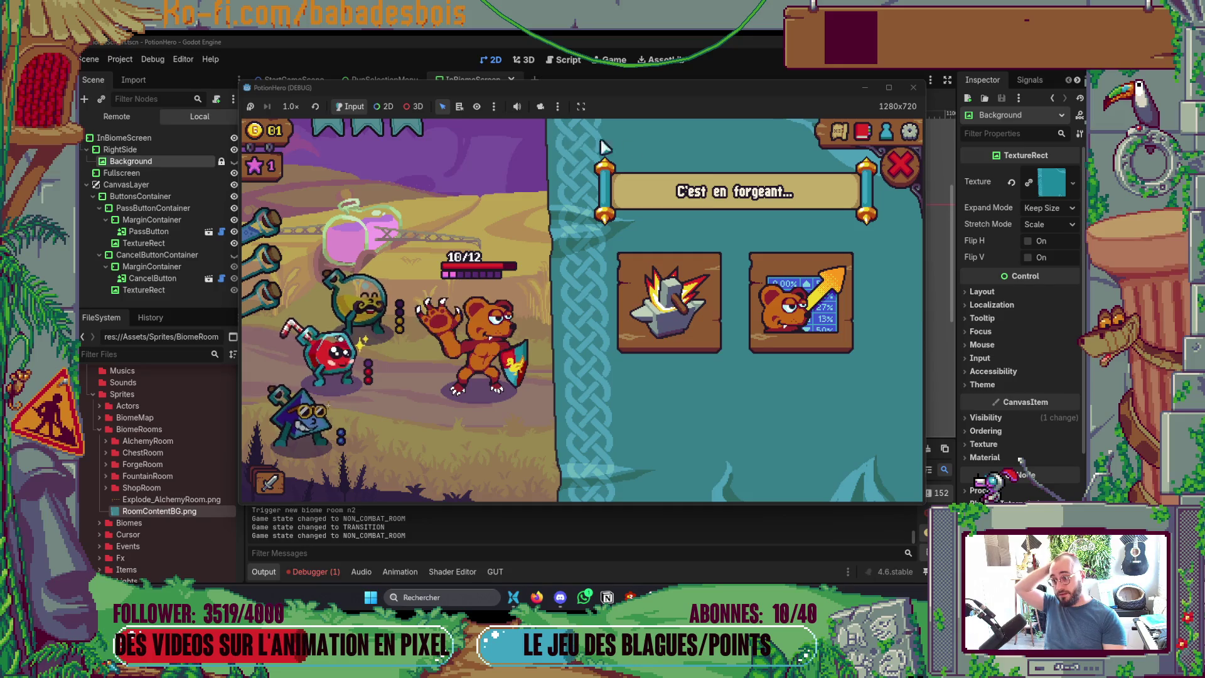
Step: Inspect the forge and training cards, then close and reopen the forge choice panel twice via the anvil
mouse_move(653, 294)
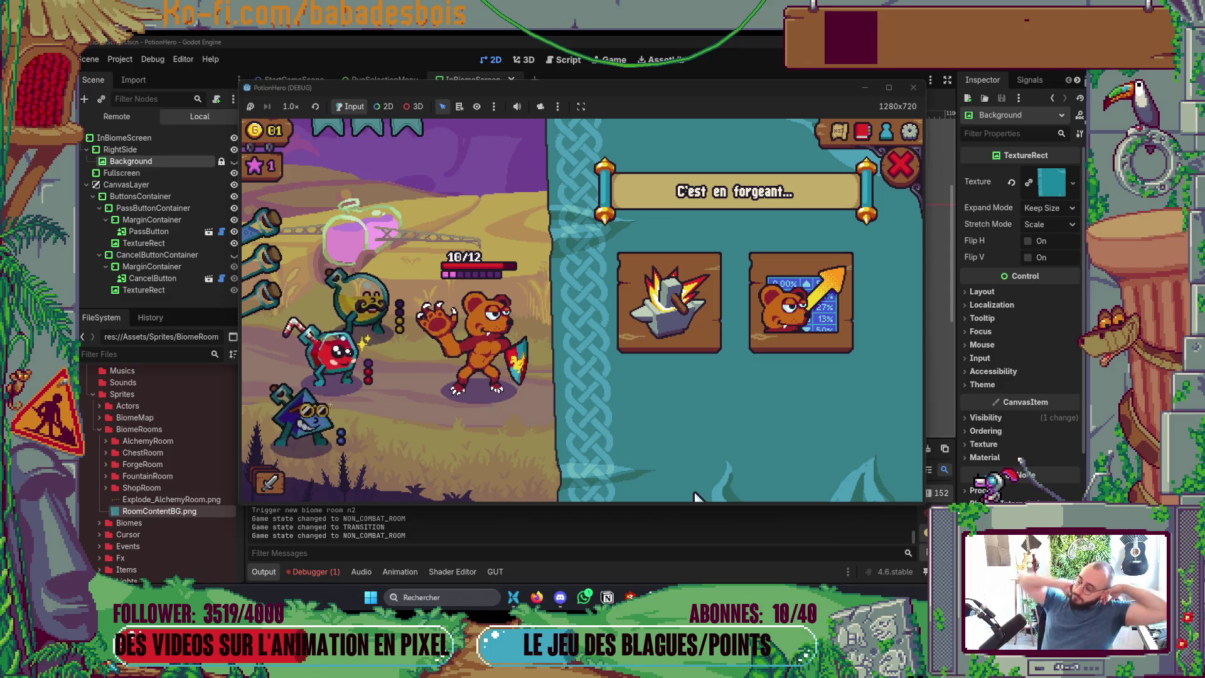
mouse_move(795, 296)
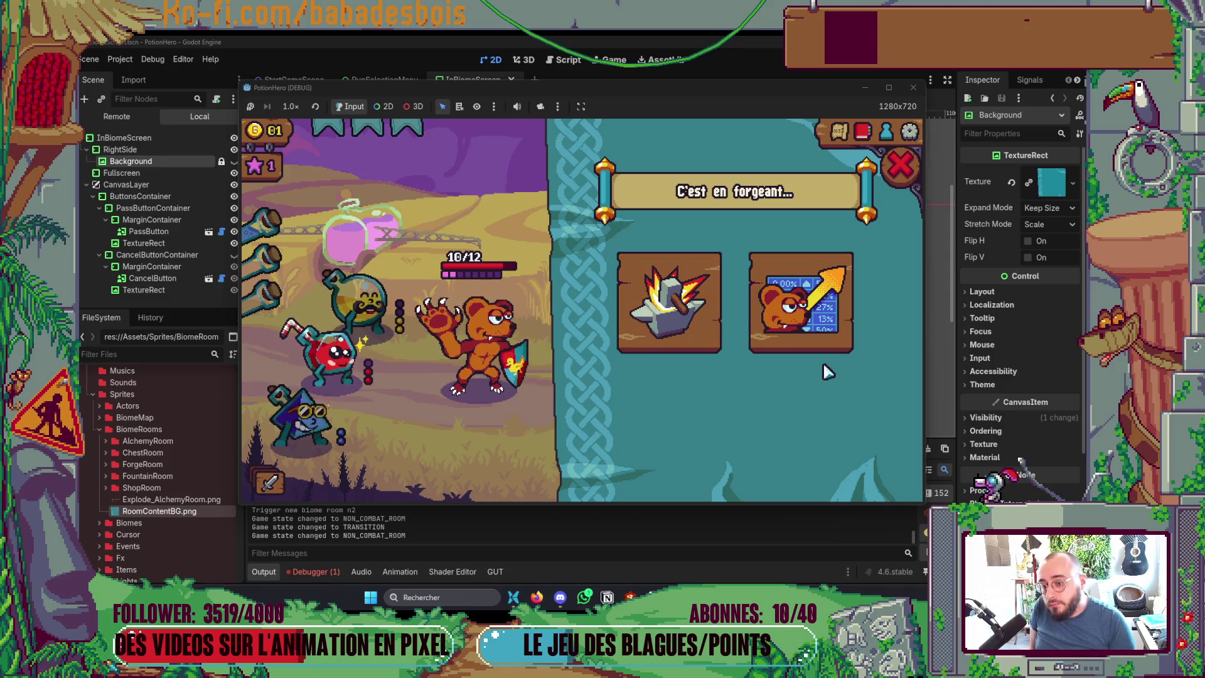
left_click(908, 182)
left_click(750, 367)
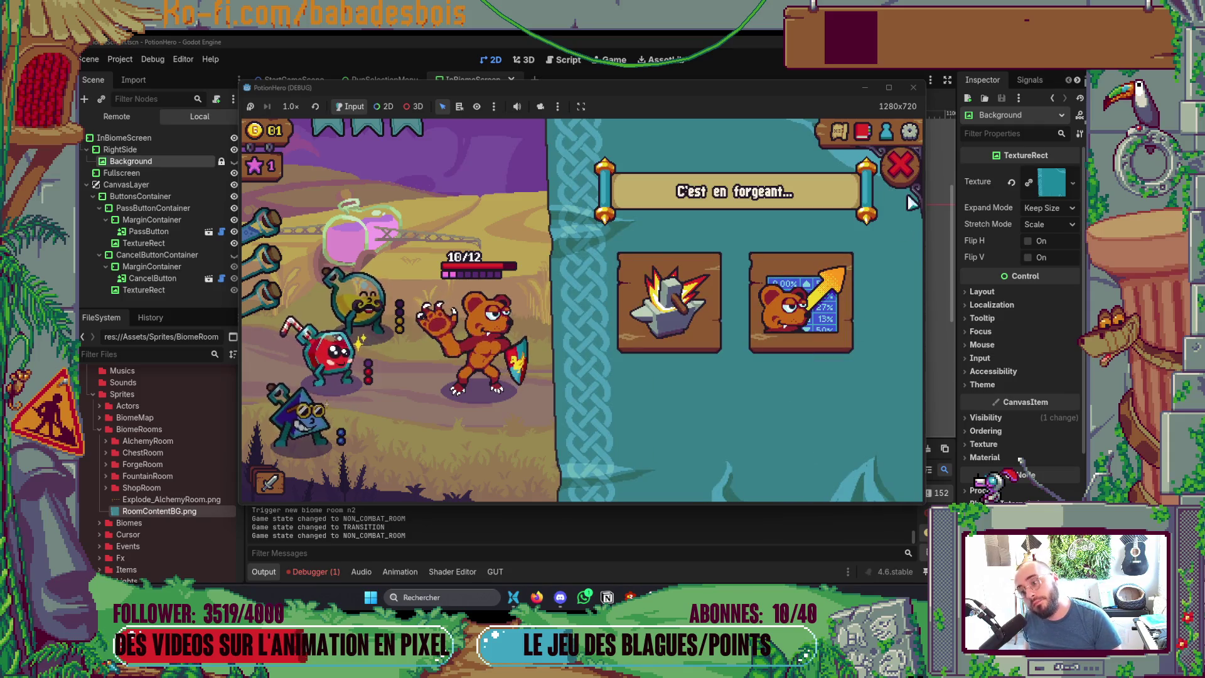
left_click(904, 177)
left_click(747, 364)
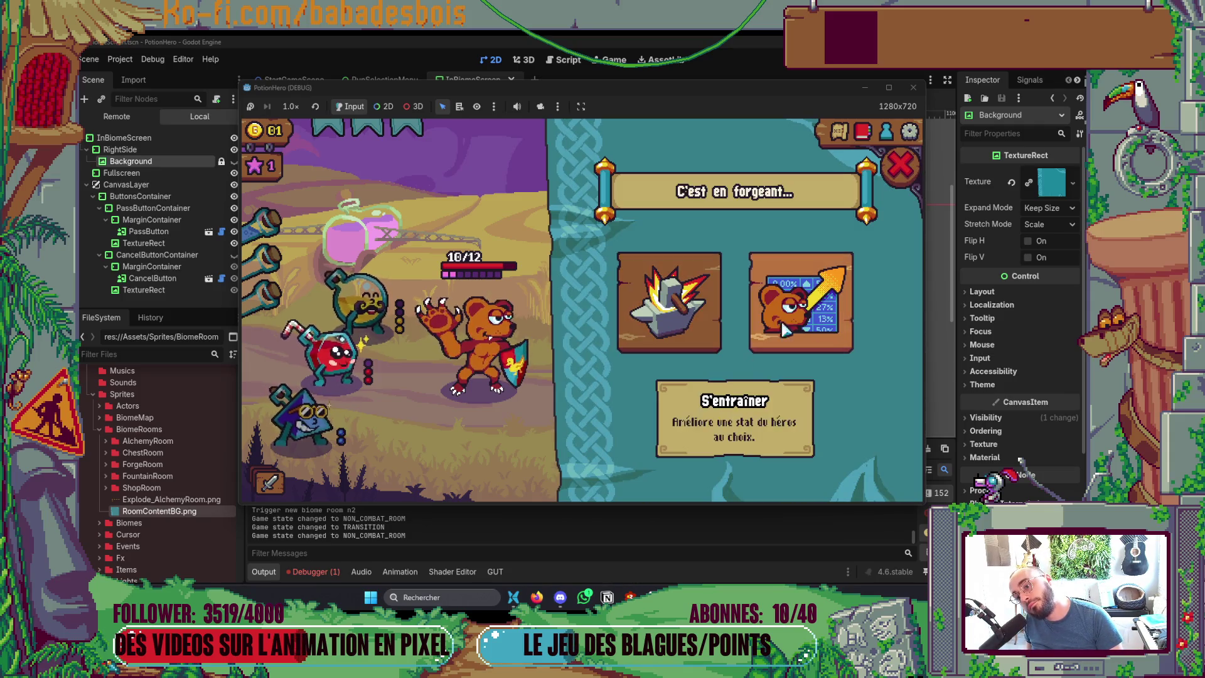
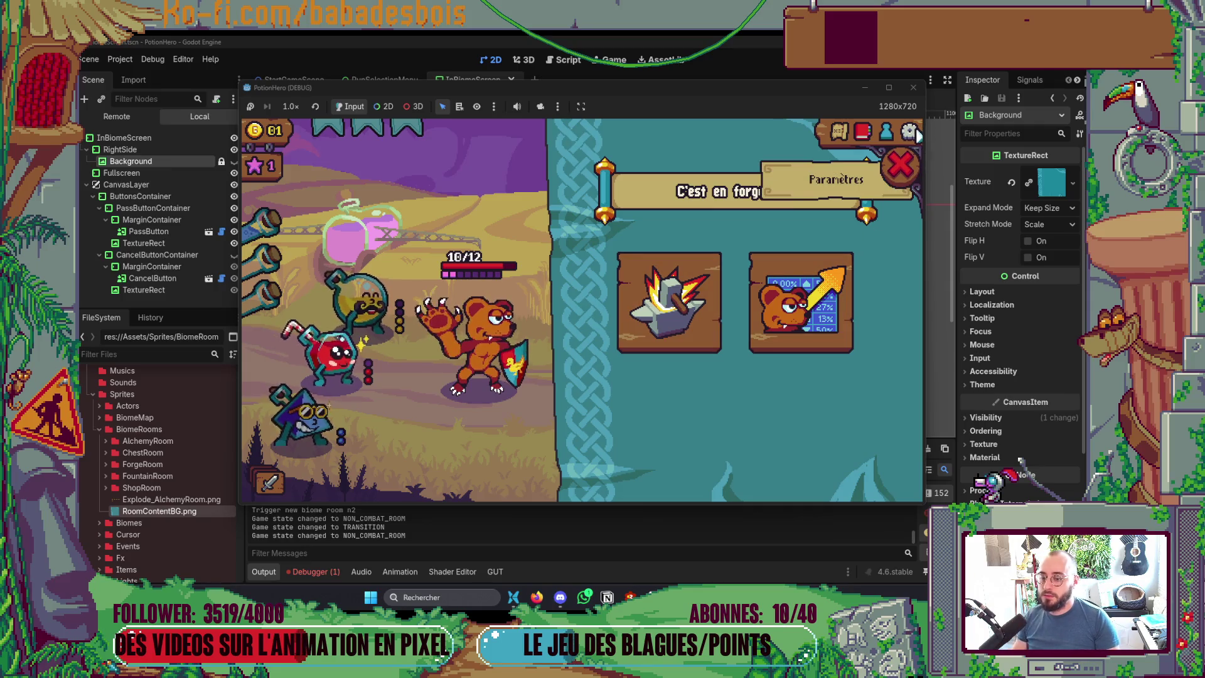
Step: Switch from the running PotionHero game to the teal background sprite in Aseprite
key("alt+Tab")
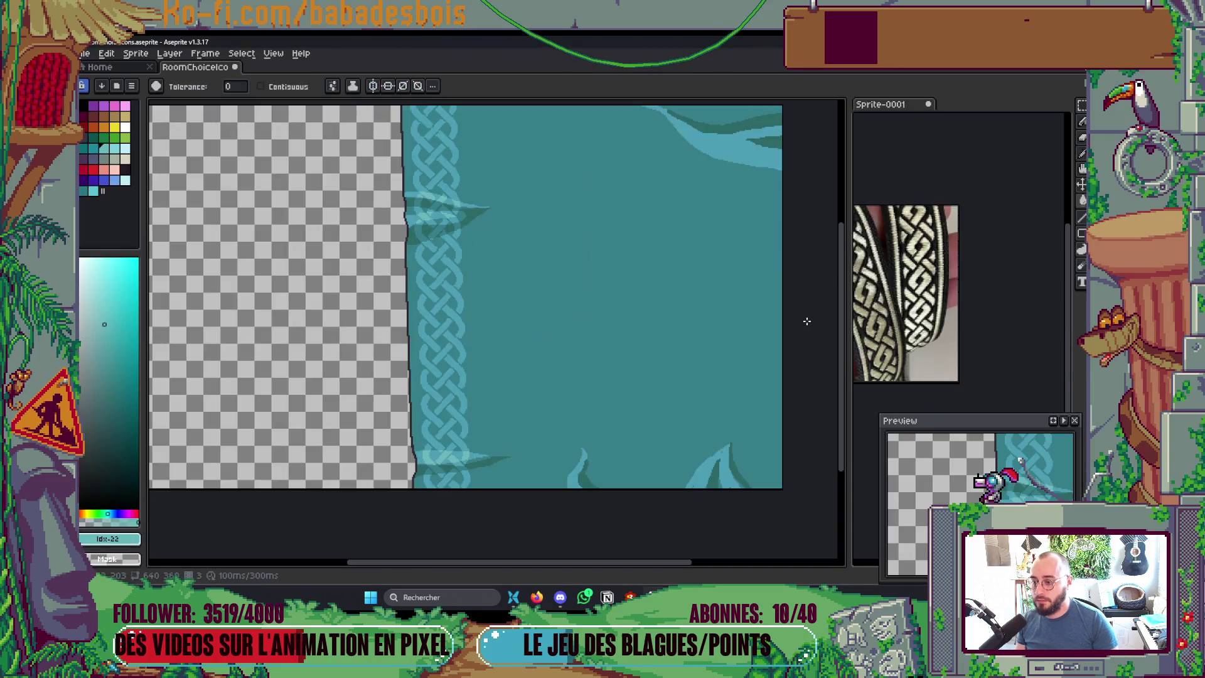
Step: Flip the sprite vertically and marquee-select the whole braided border strip
scroll(799, 318, "up", 1)
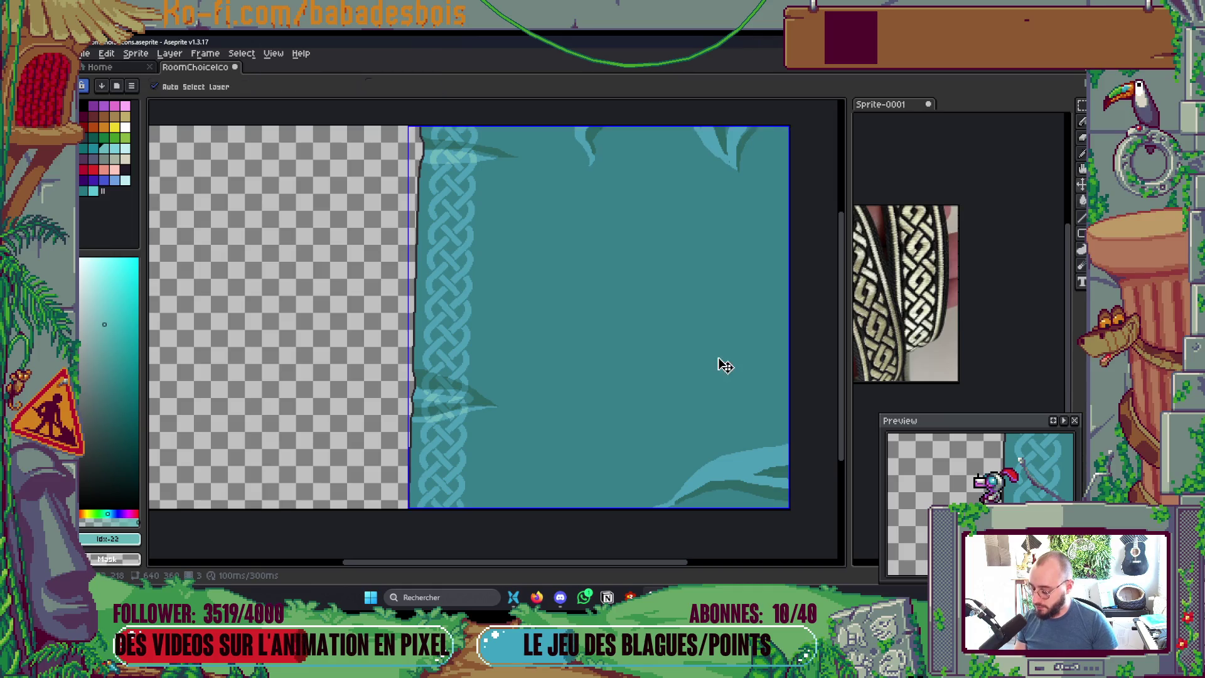
key("alt+Tab")
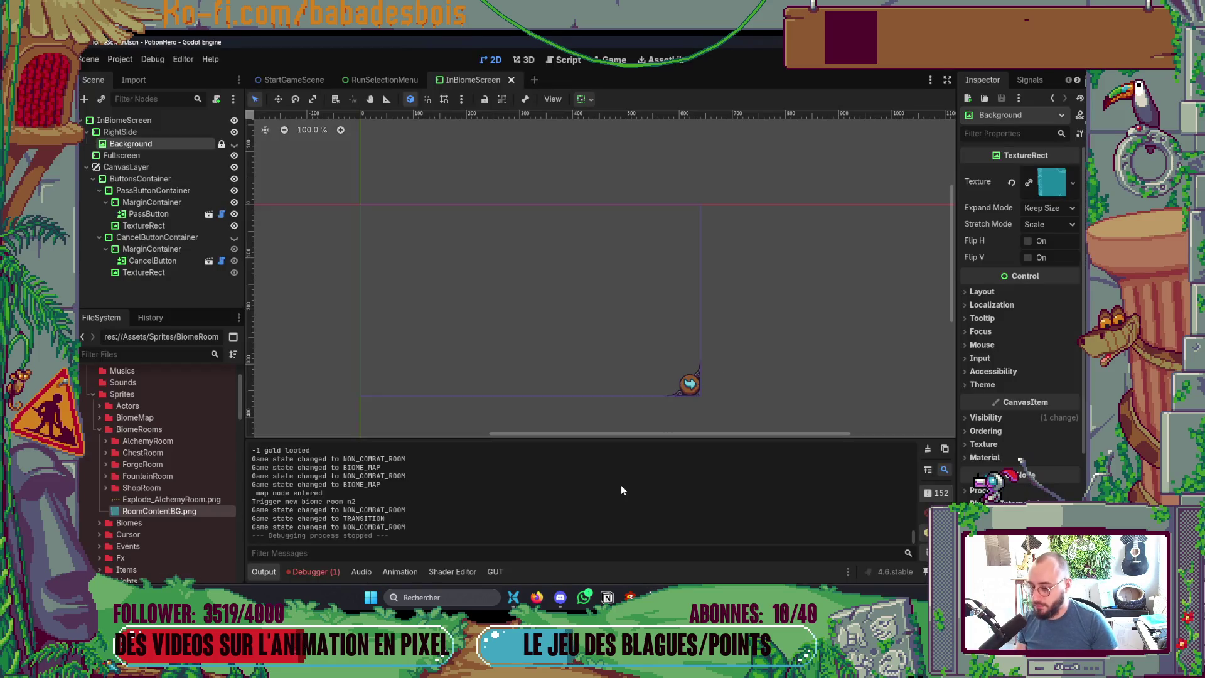
key("alt+Tab")
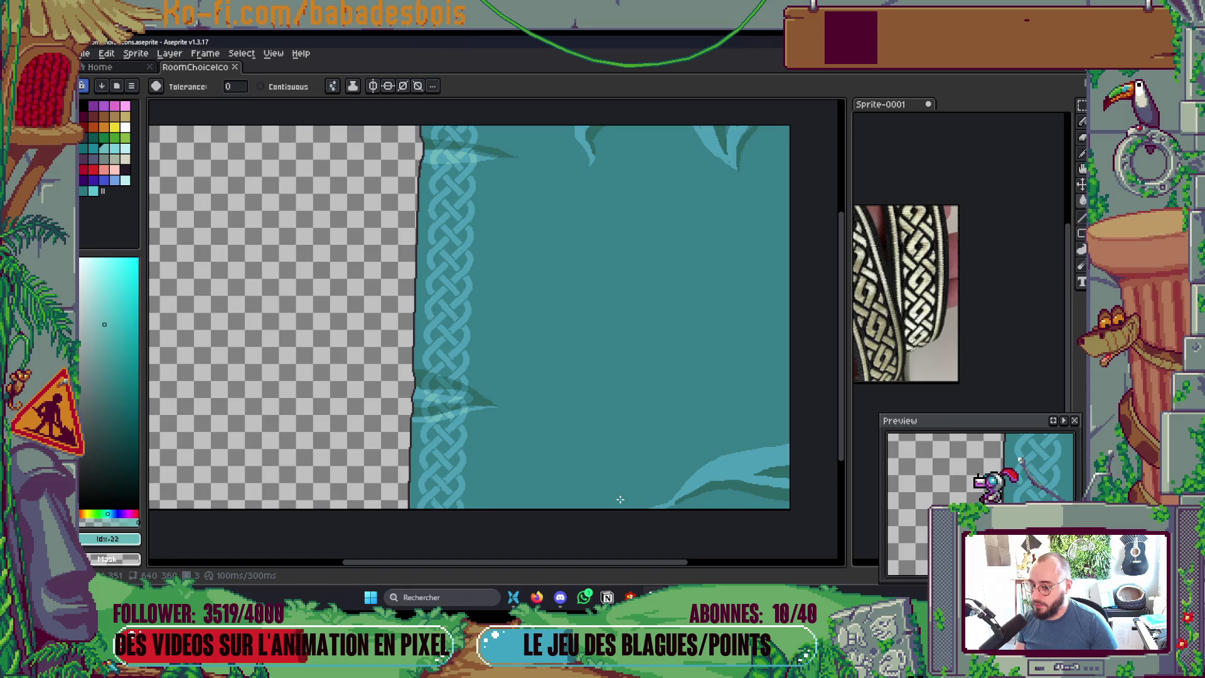
key("shift+v")
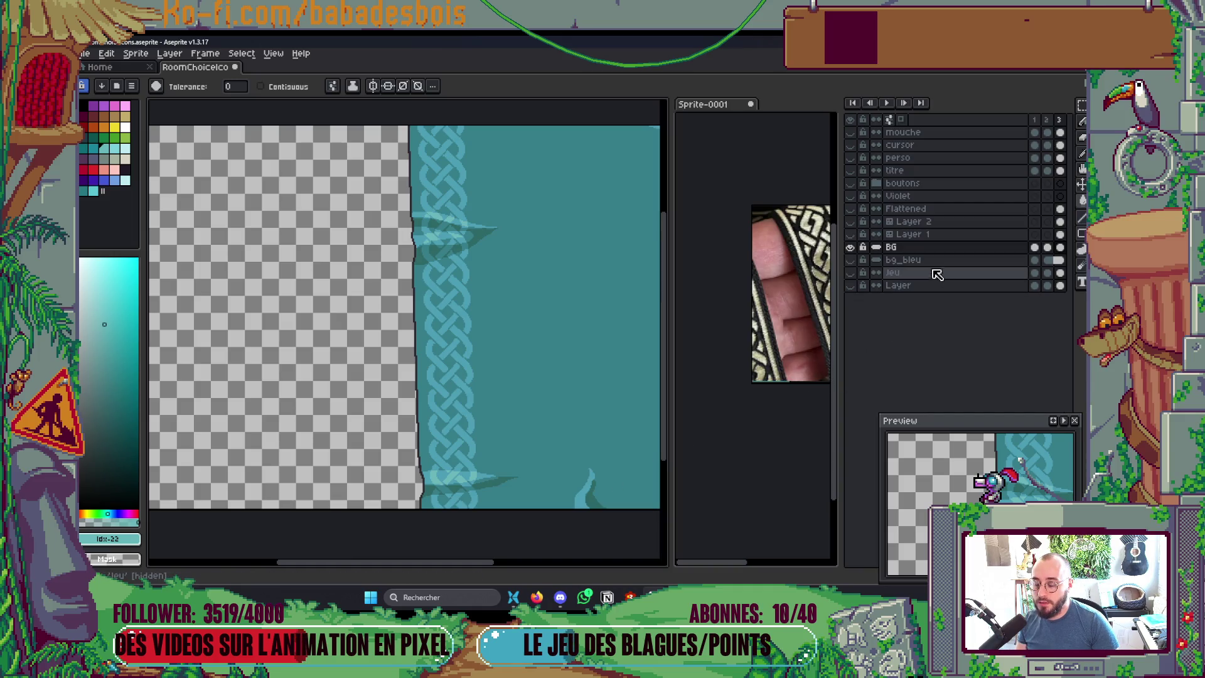
key("m")
key("Tab")
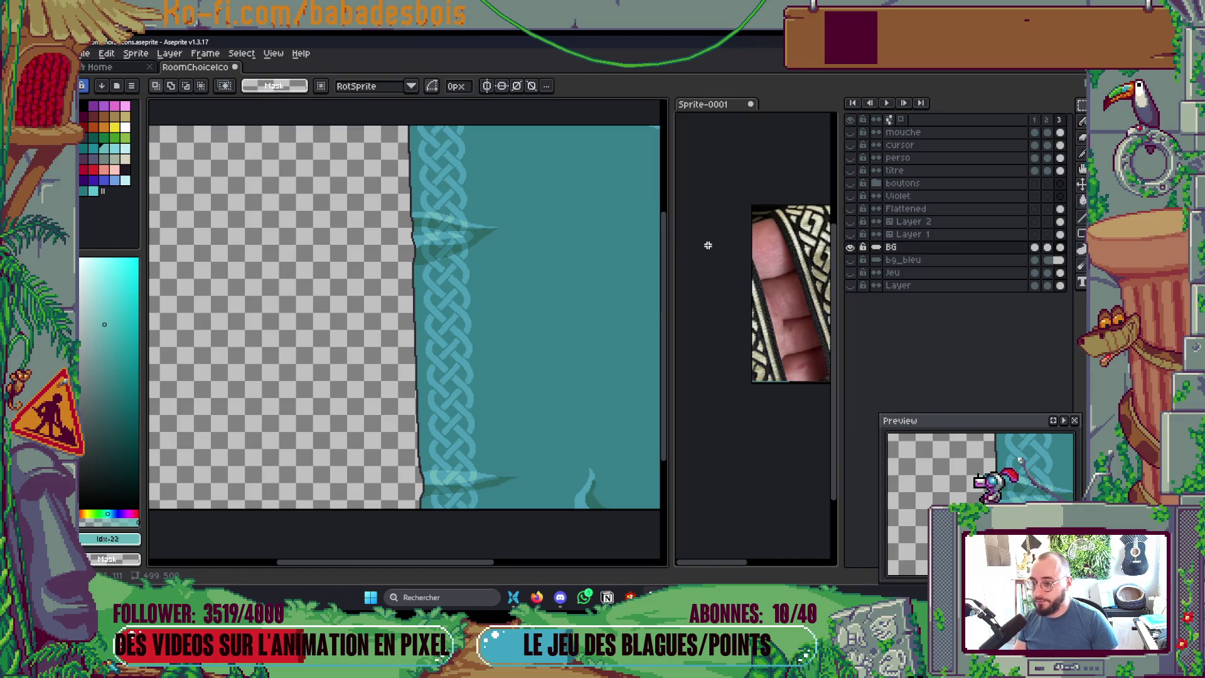
key("Tab")
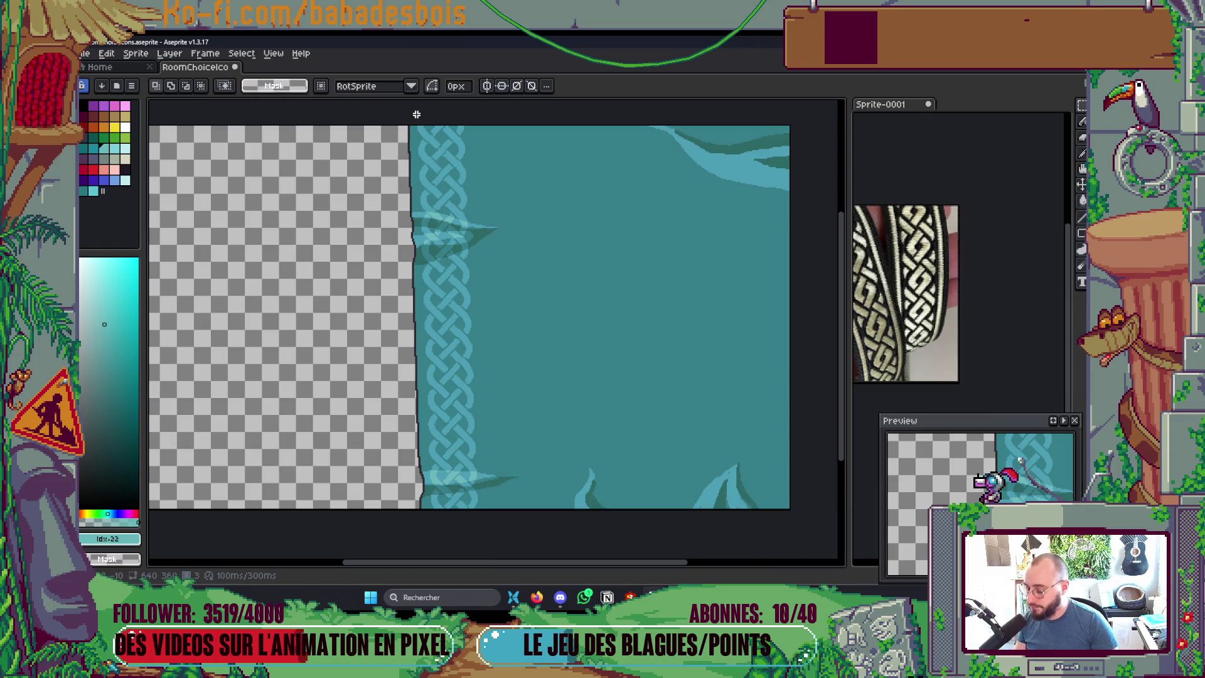
mouse_move(411, 124)
left_mouse_down()
mouse_move(467, 218)
mouse_move(500, 208)
left_mouse_up()
mouse_move(419, 194)
left_mouse_down()
mouse_move(488, 320)
mouse_move(482, 510)
left_mouse_up()
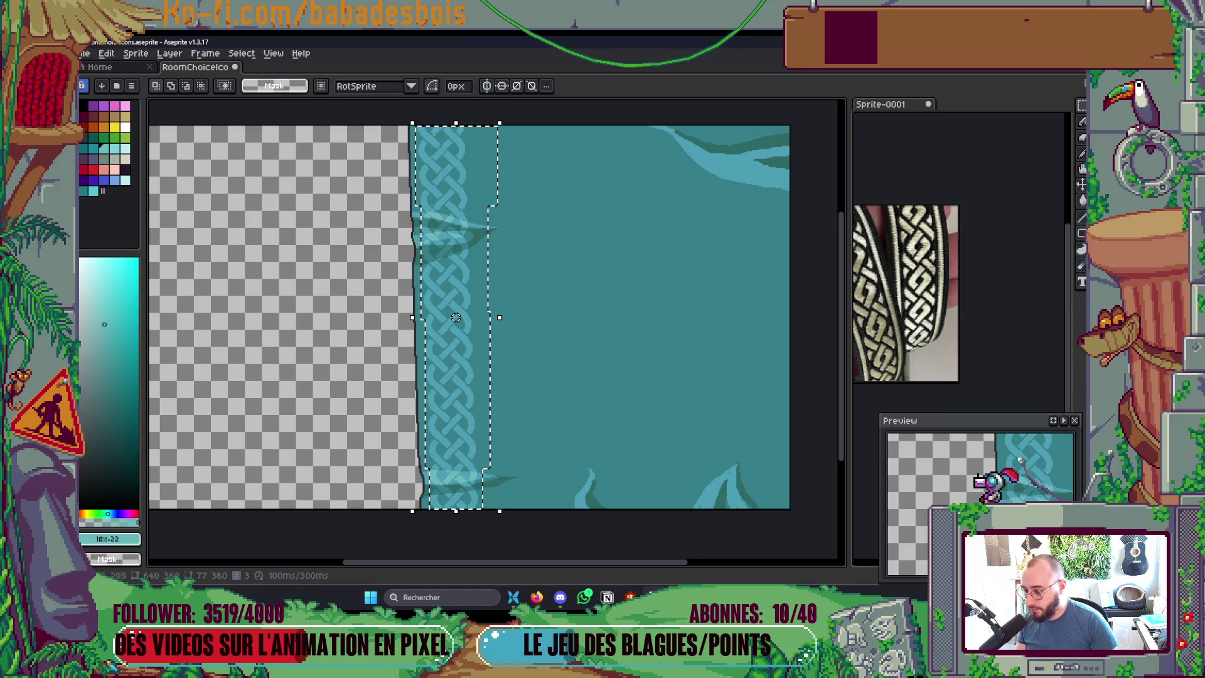
Step: Transform the selected braid strip to a narrower width and commit it
left_click_drag(505, 316, 476, 331)
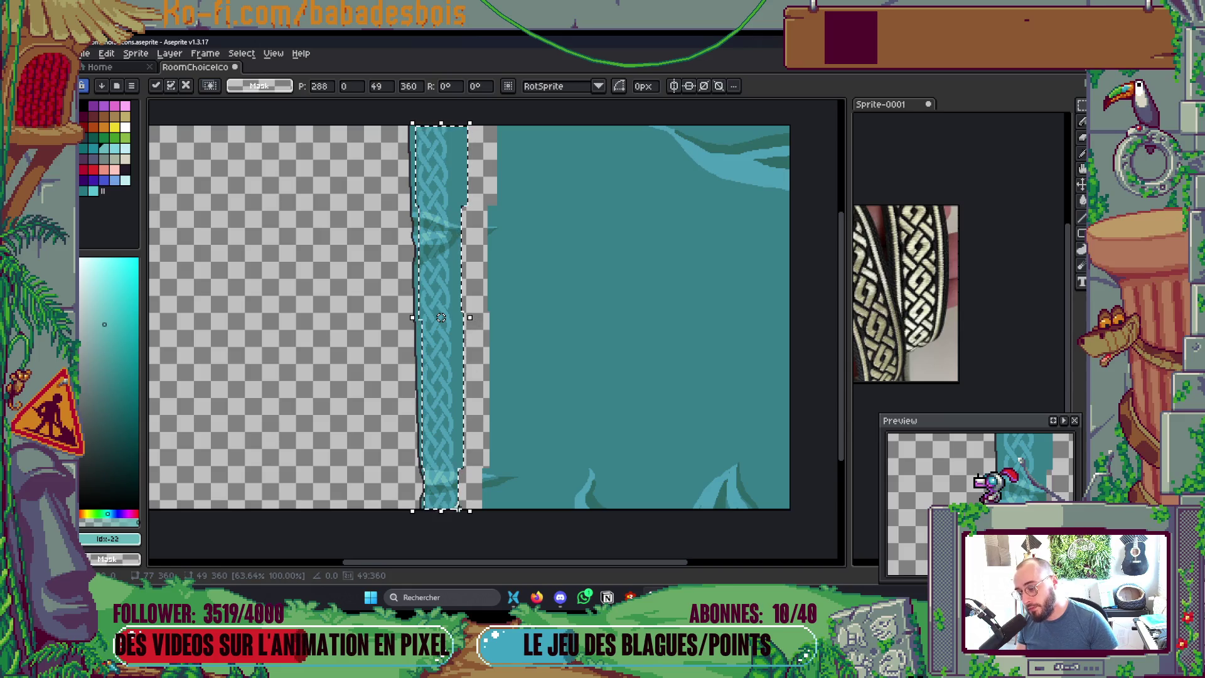
key("Escape")
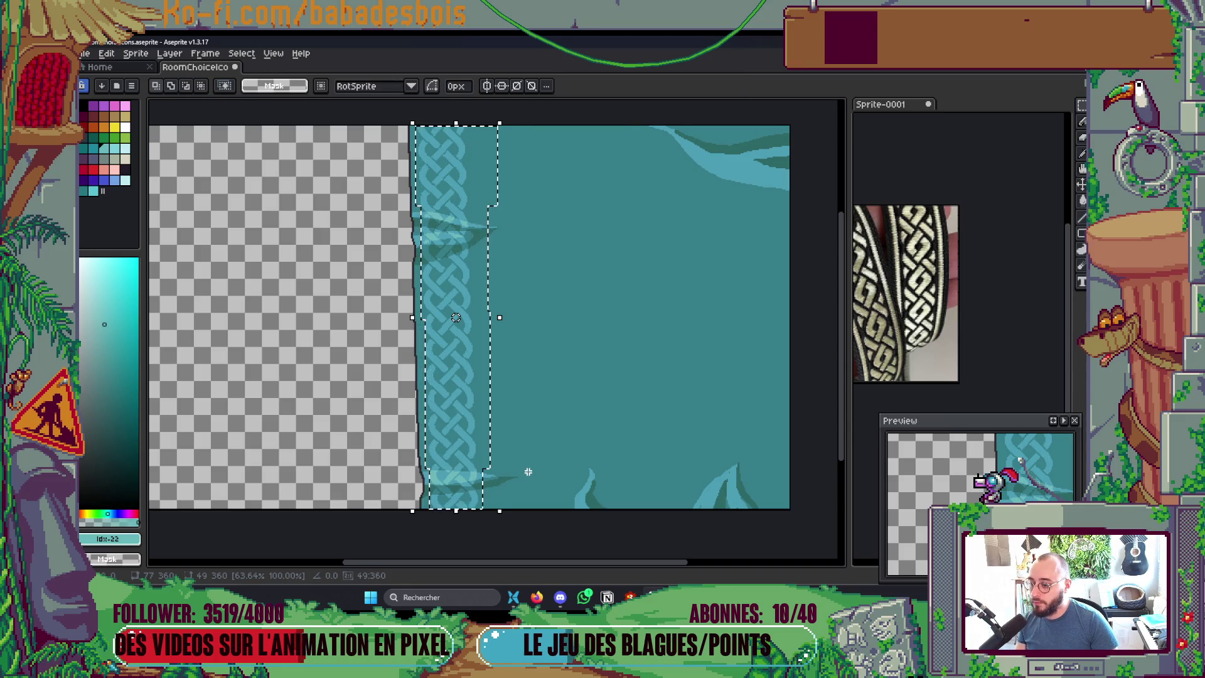
key("ctrl+z")
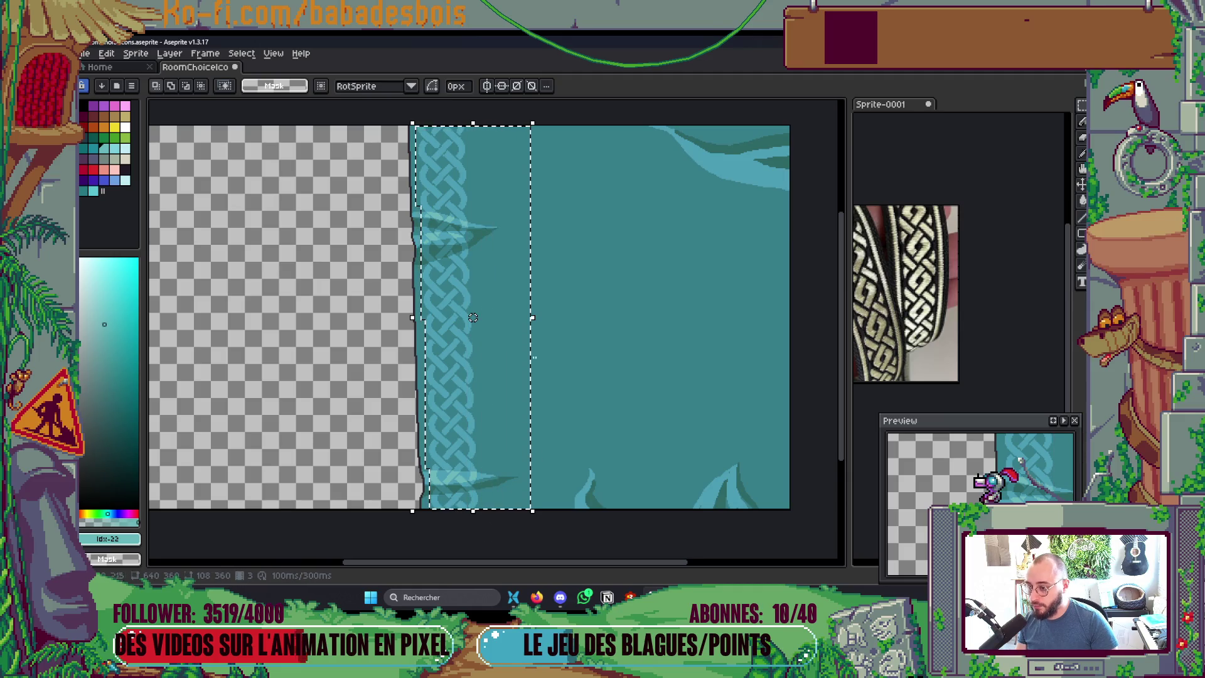
left_click_drag(536, 315, 501, 335)
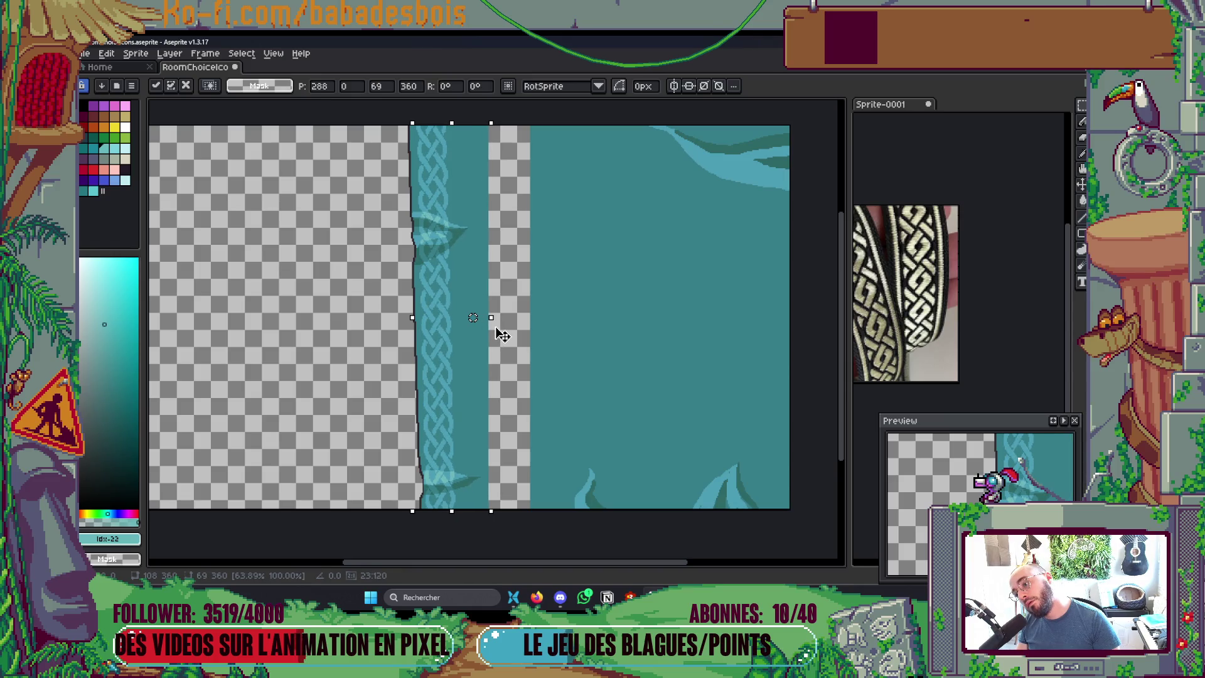
key("Return")
Step: Fill the leftover empty strip with the eyedropped teal using a contiguous bucket fill
left_click(571, 359, "alt")
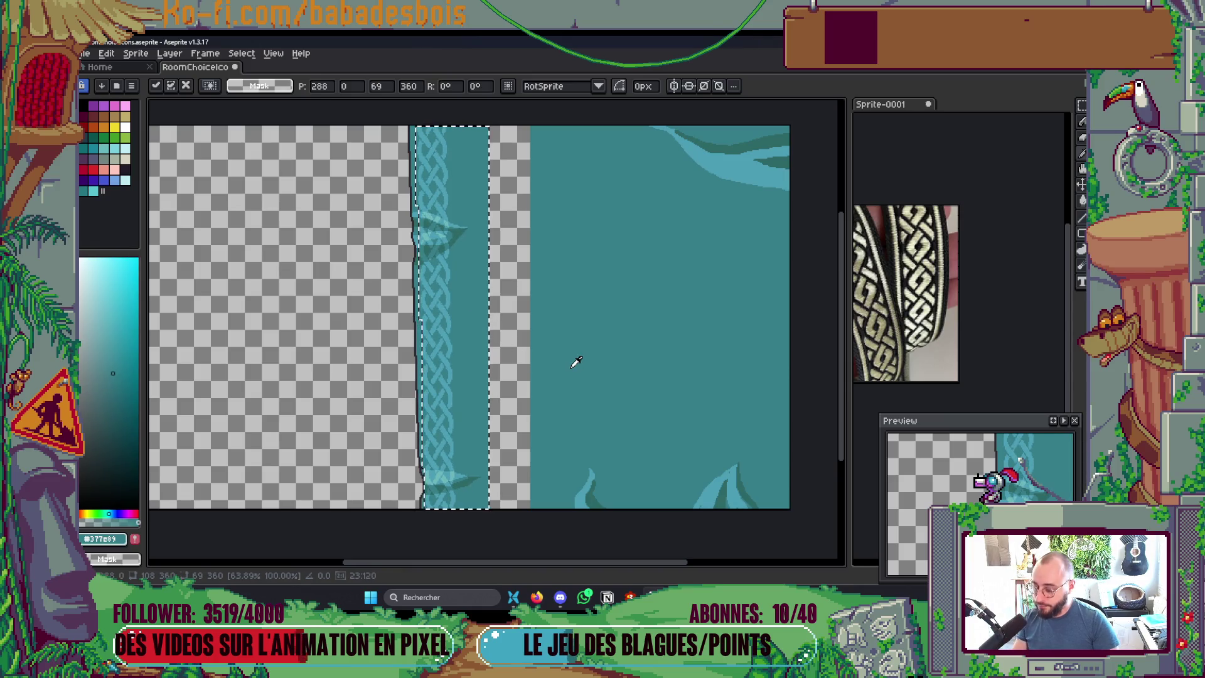
key("g")
left_click(511, 382)
key("ctrl+z")
left_click(276, 86)
left_click(511, 319)
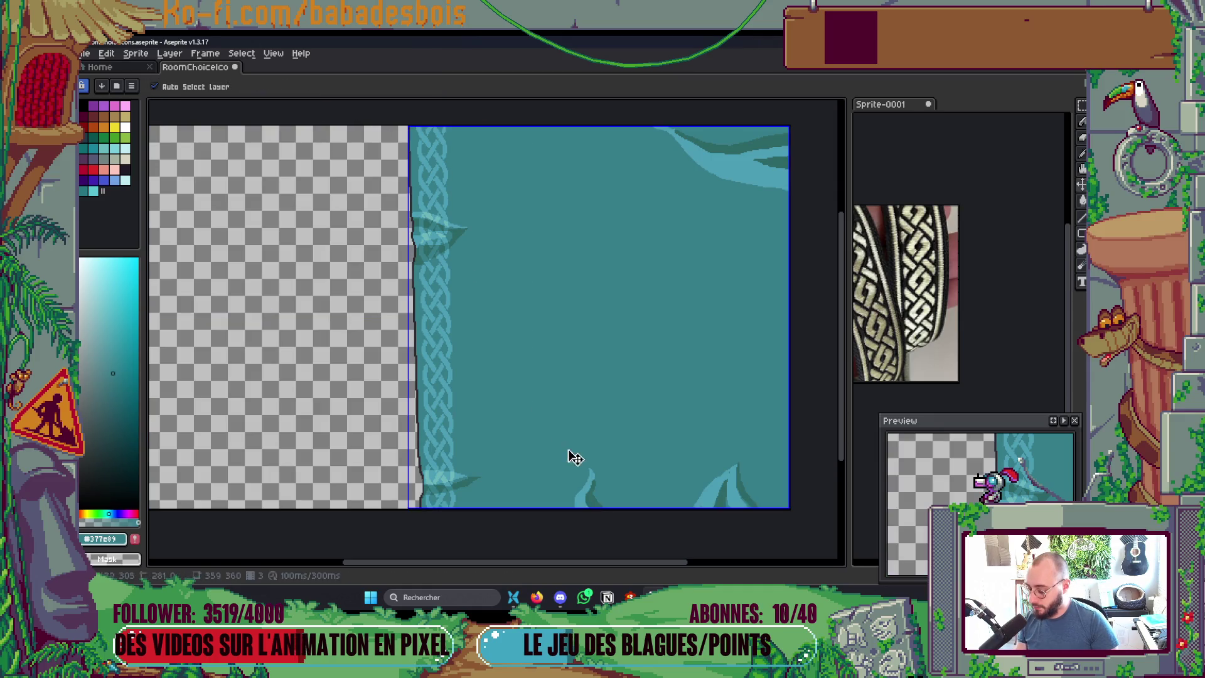
Step: Export the sprite sheet, overwriting RoomContentBG.png
key("ctrl+e")
left_click(899, 208)
left_click(800, 199)
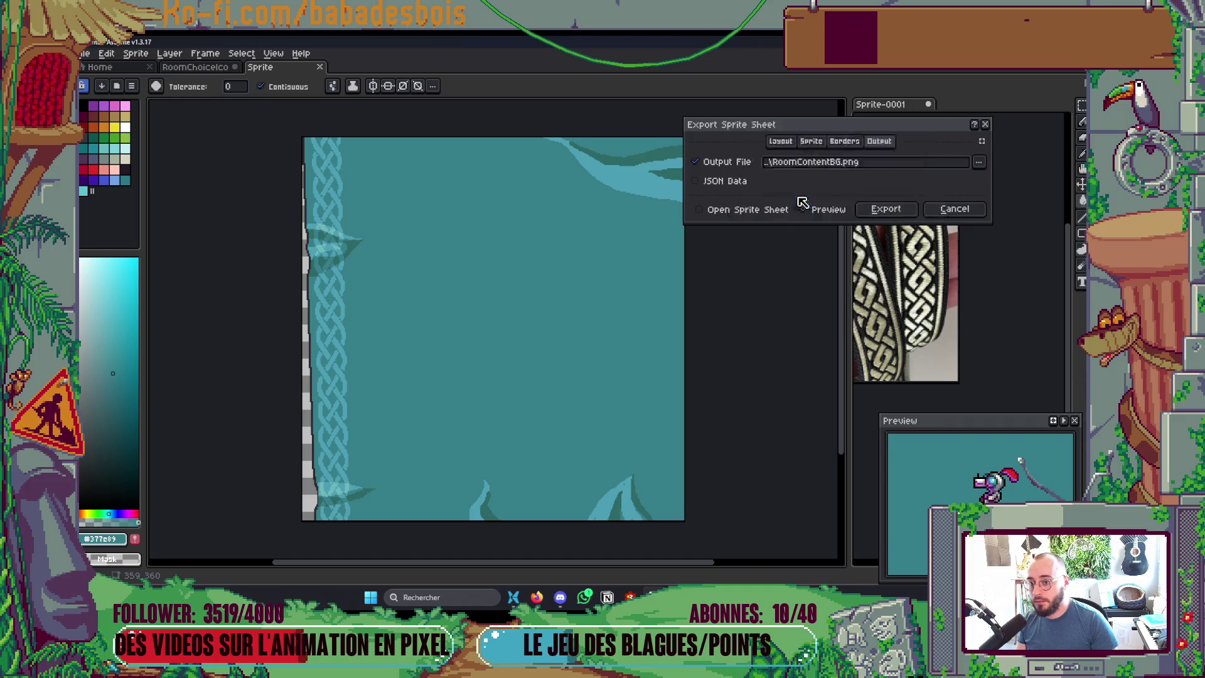
key("alt+Tab")
key("alt+Tab")
Step: In Godot, filter the FileSystem by 'Run' and open DemoRunData1.tres
mouse_move(807, 331)
left_mouse_down()
mouse_move(724, 483)
mouse_move(183, 517)
left_mouse_up()
key("alt+Tab")
key("alt+Tab")
key("alt+Tab")
key("alt+Tab")
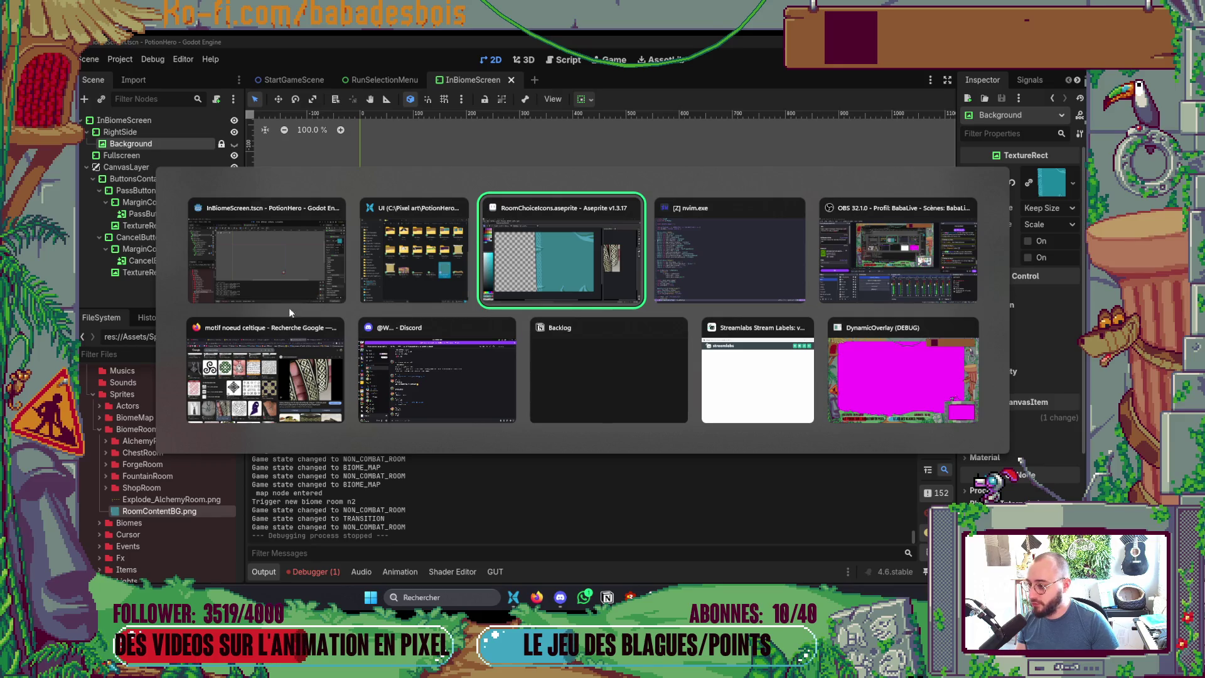
left_click(287, 279)
scroll(738, 317, "down", 2)
key("ctrl+shift+o")
type("Run")
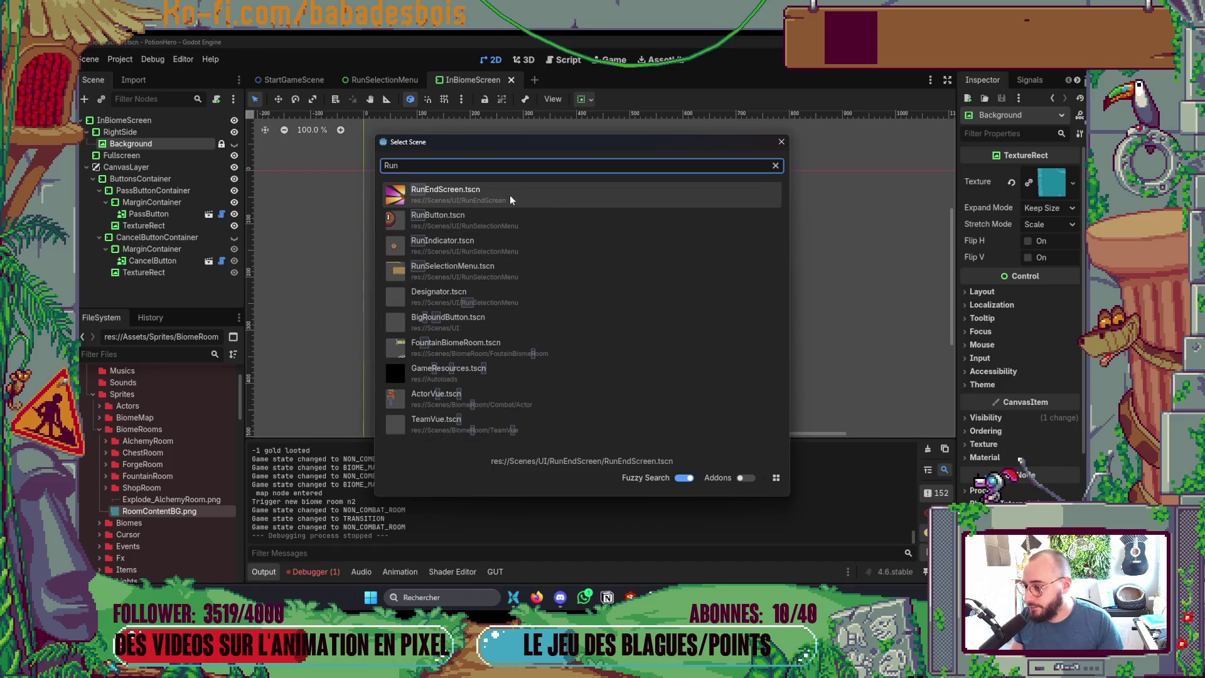
key("Escape")
type("Run")
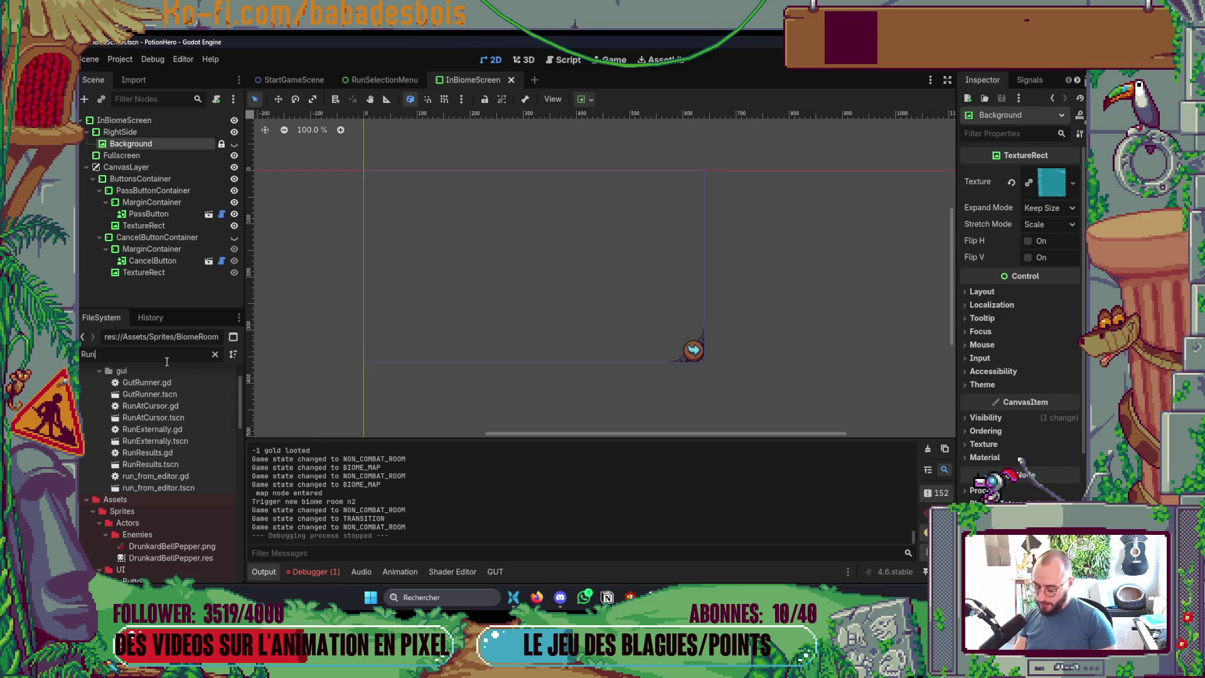
scroll(156, 438, "down", 10)
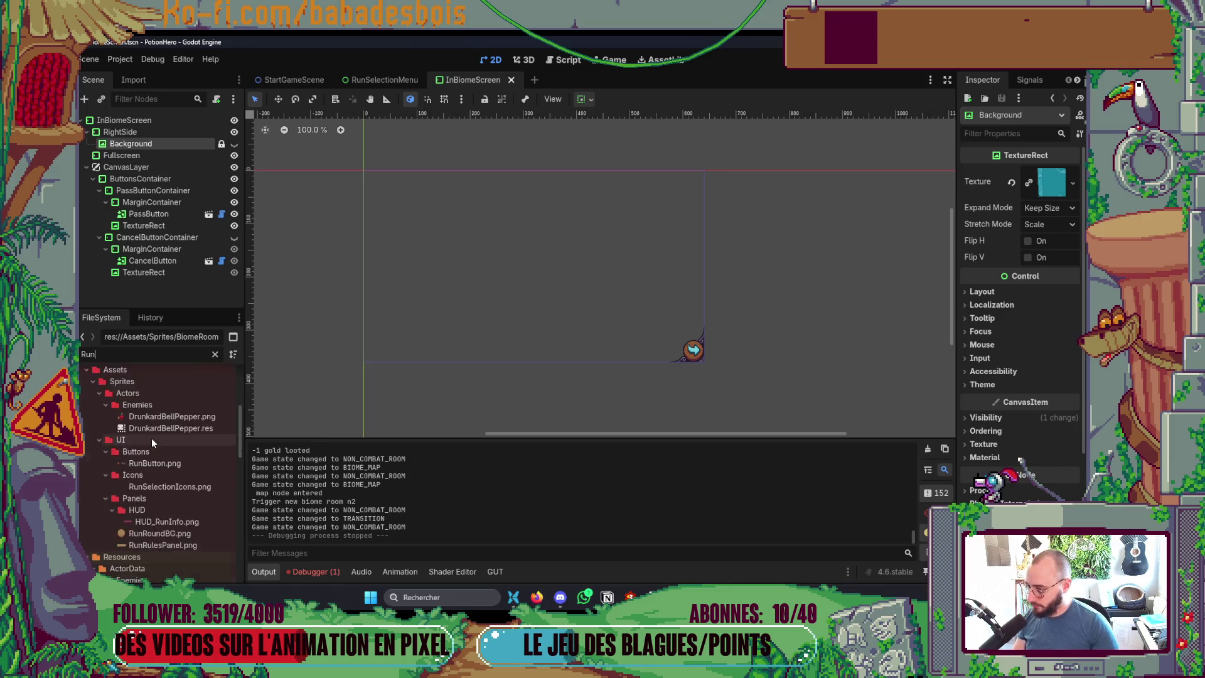
left_click(164, 432)
double_click(165, 432)
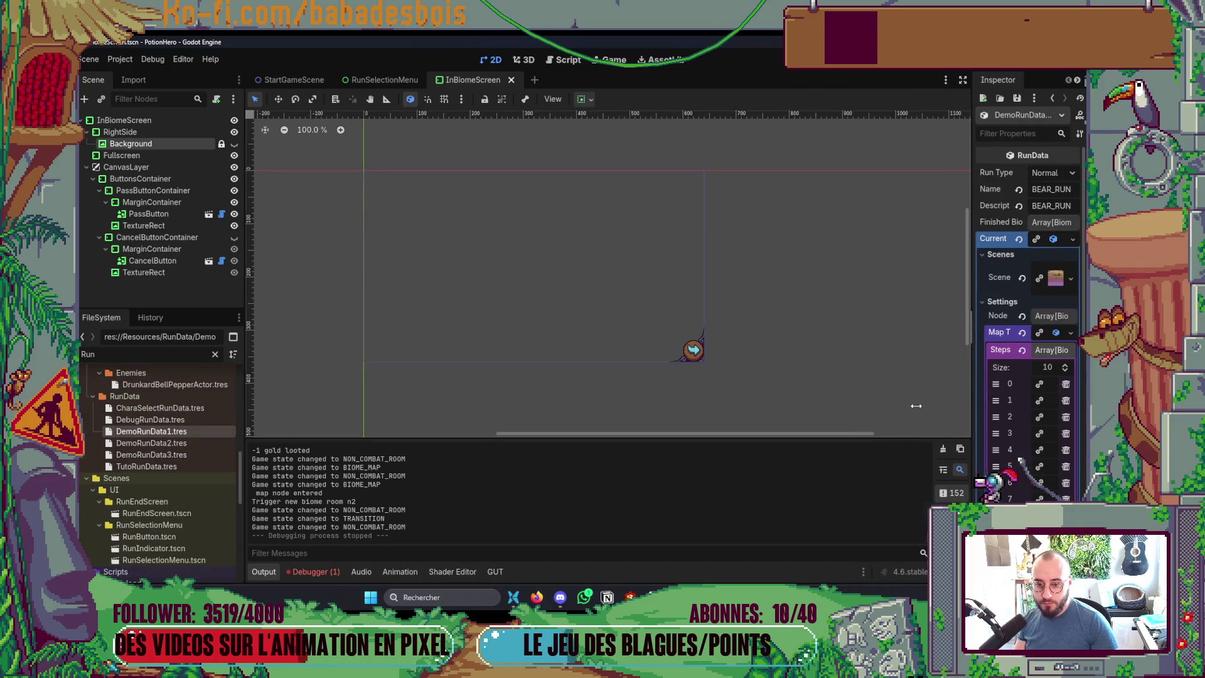
Step: Widen the Inspector and expand the Nodes list of DemoRunData1's first map step
left_click_drag(976, 391, 813, 391)
left_click(1005, 385)
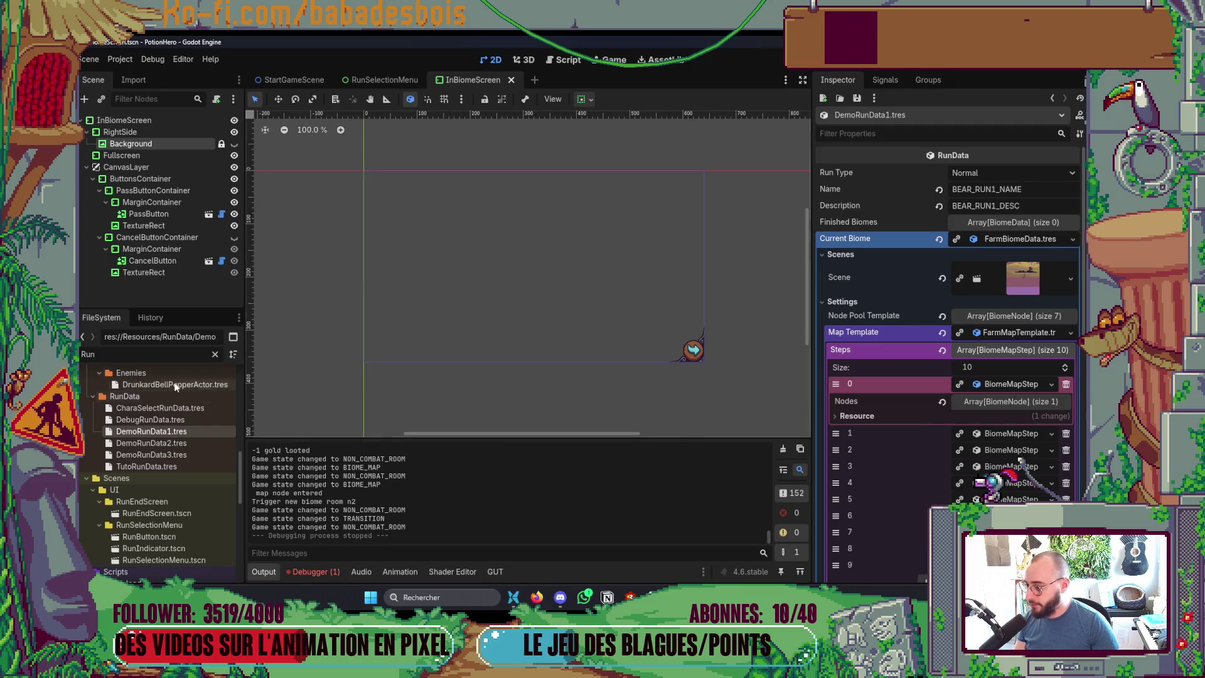
type("Shop")
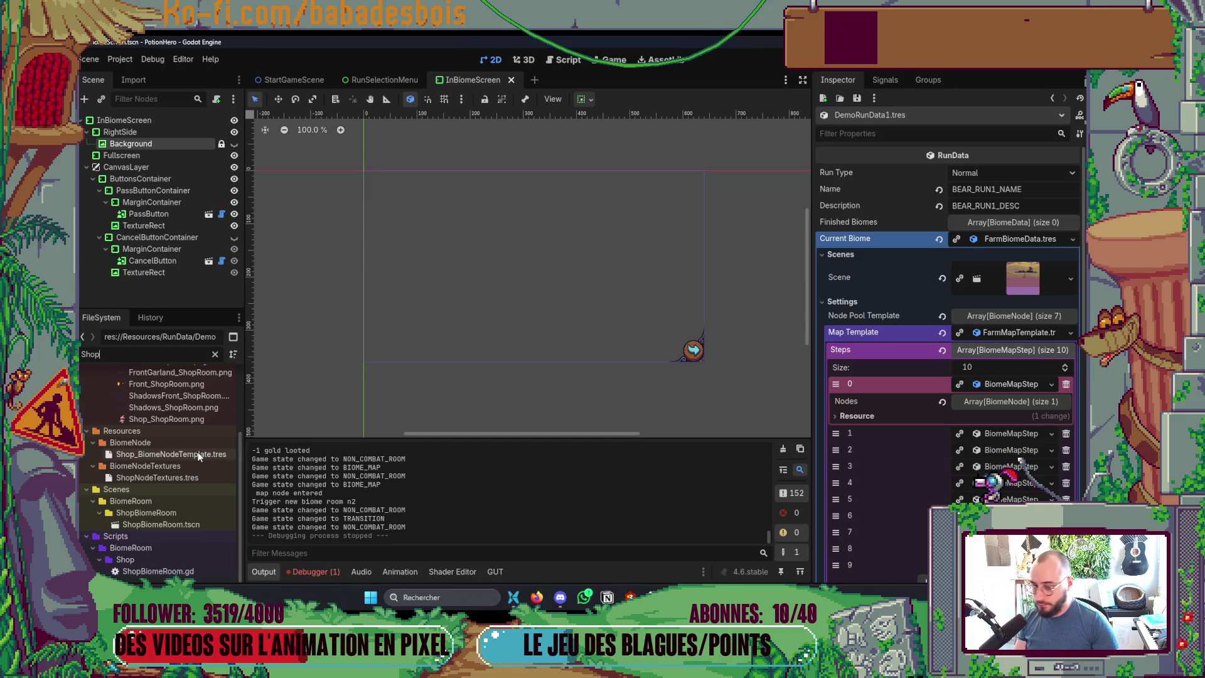
left_click(1000, 402)
Step: Test-run the game to the Ferme malfamée map, stop it, and save the scene
key("F5")
left_click(363, 345)
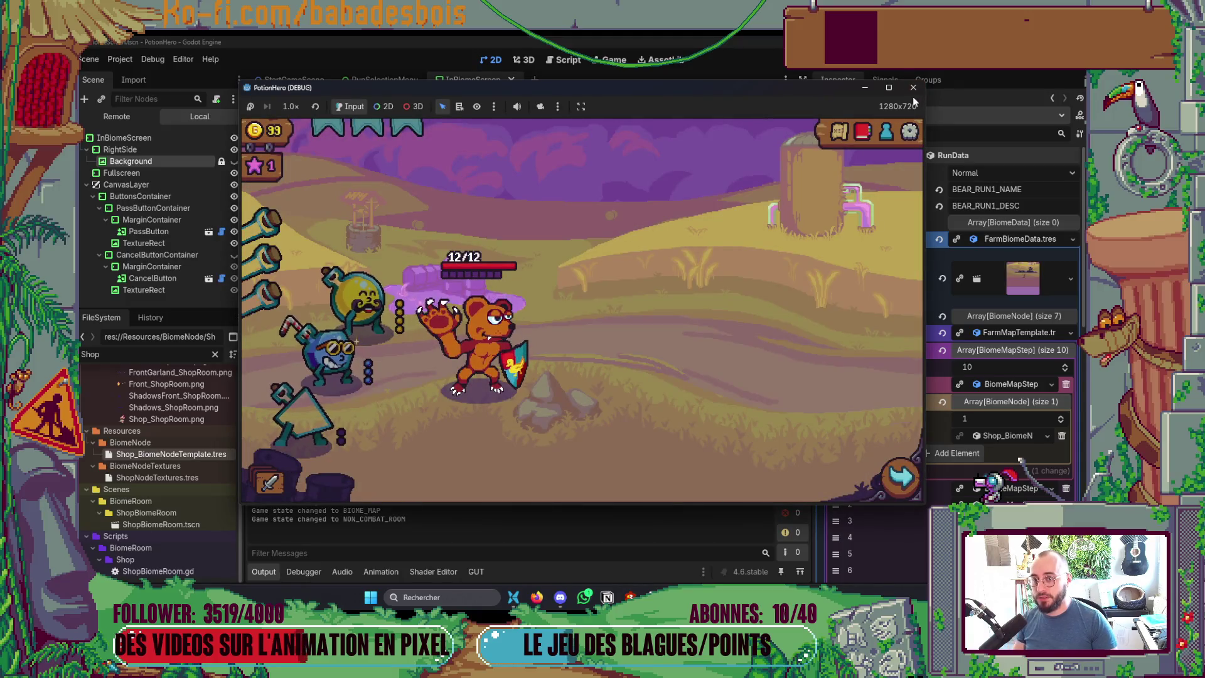
left_click(912, 87)
key("ctrl+s")
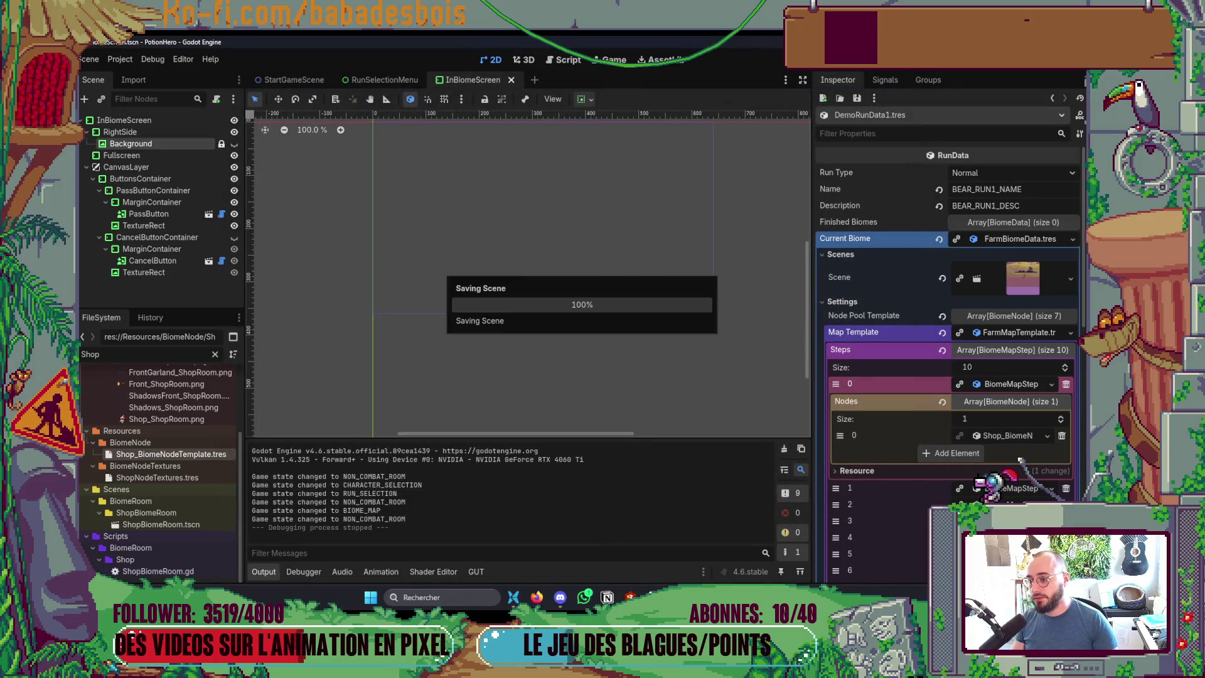
key("alt+Tab")
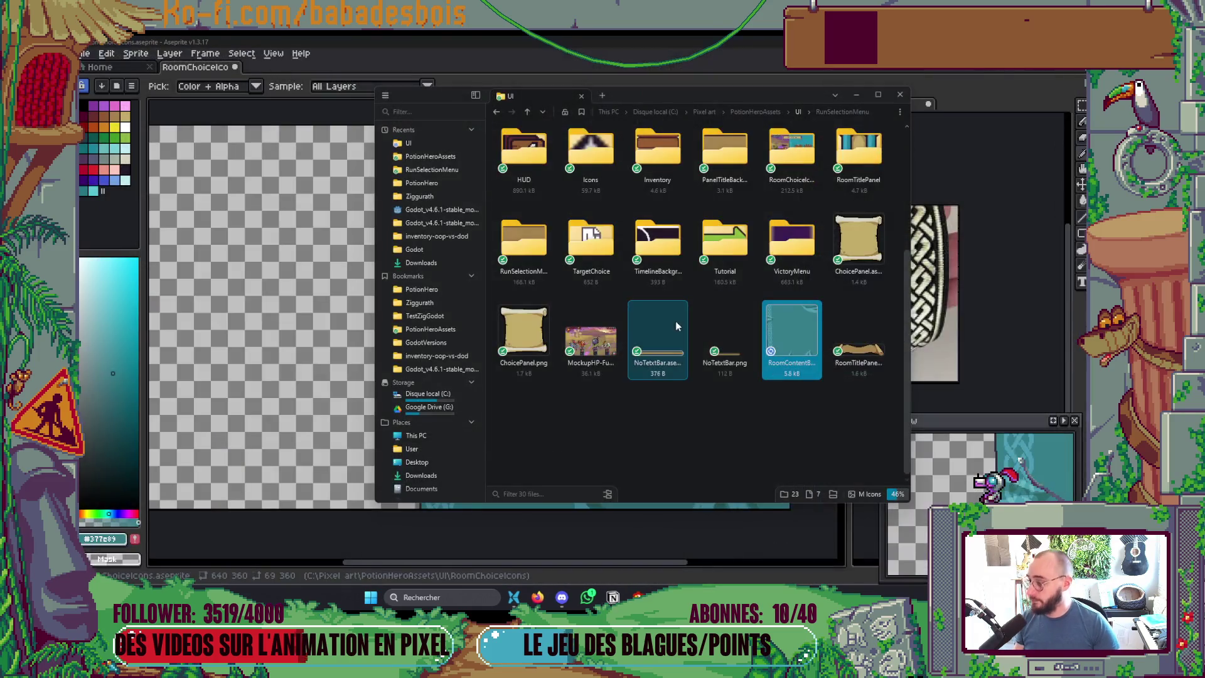
Step: Reopen the PotionHero project and filter the FileSystem by 'Run' to select DemoRunData1.tres
left_click(421, 290)
double_click(665, 457)
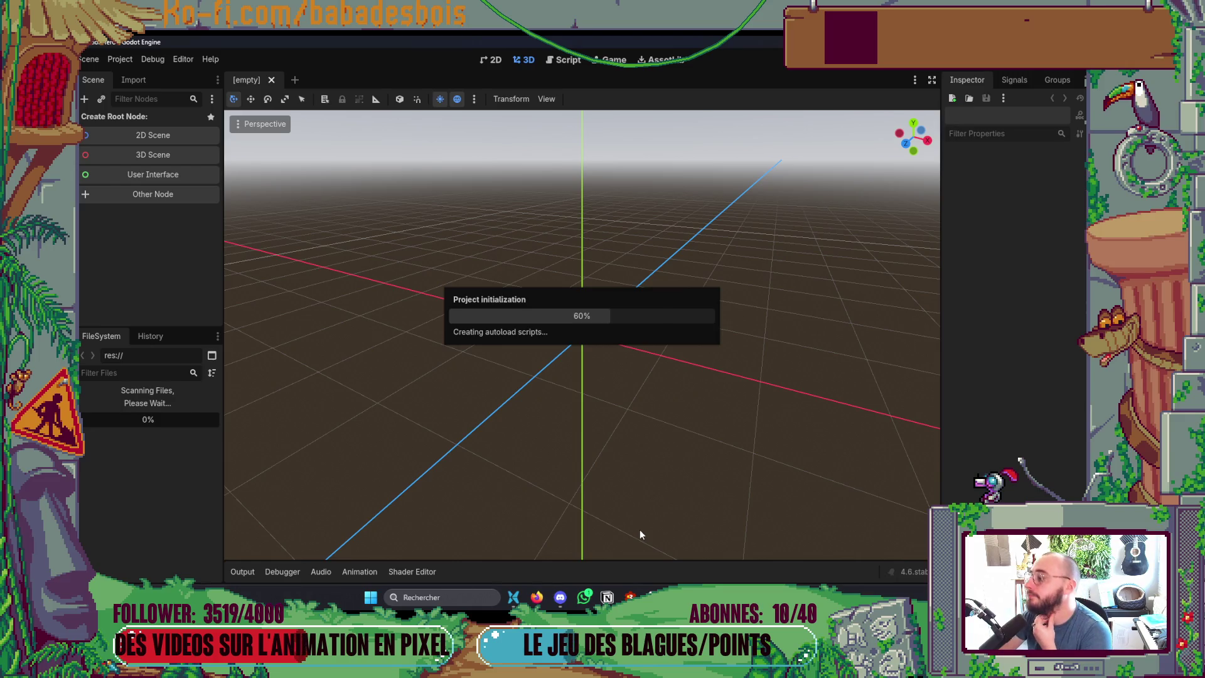
type("Run")
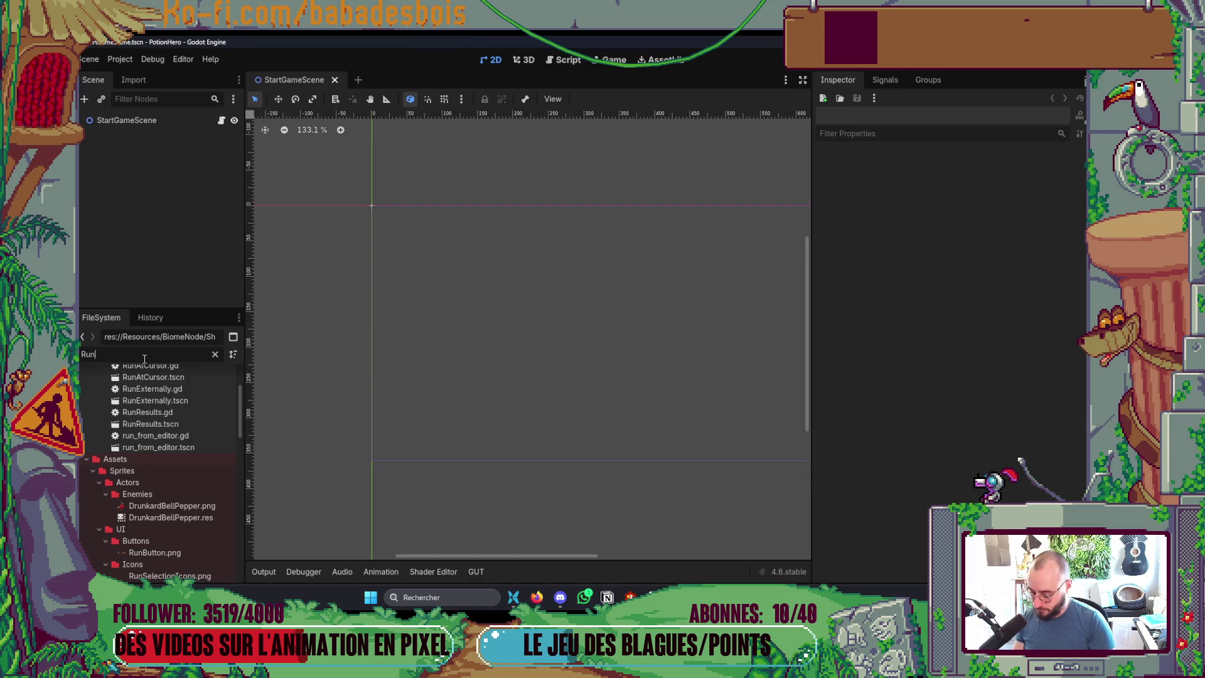
type("B")
key("BackSpace")
scroll(179, 527, "down", 10)
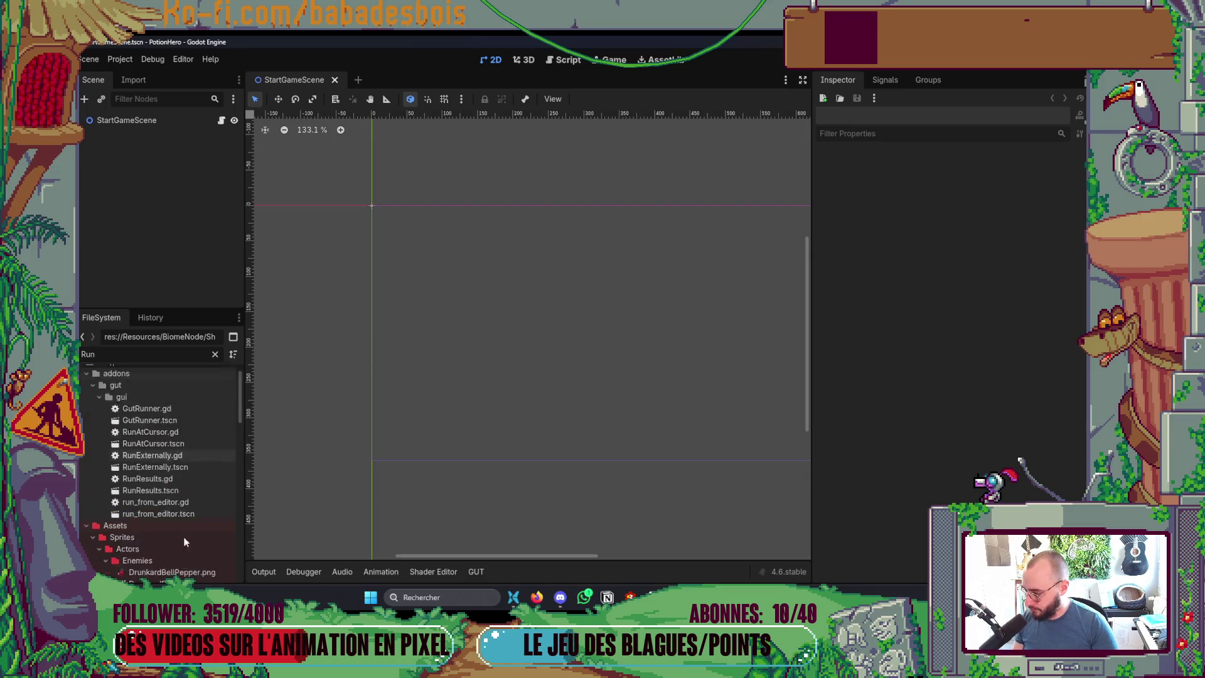
scroll(171, 522, "down", 1)
left_click(150, 457)
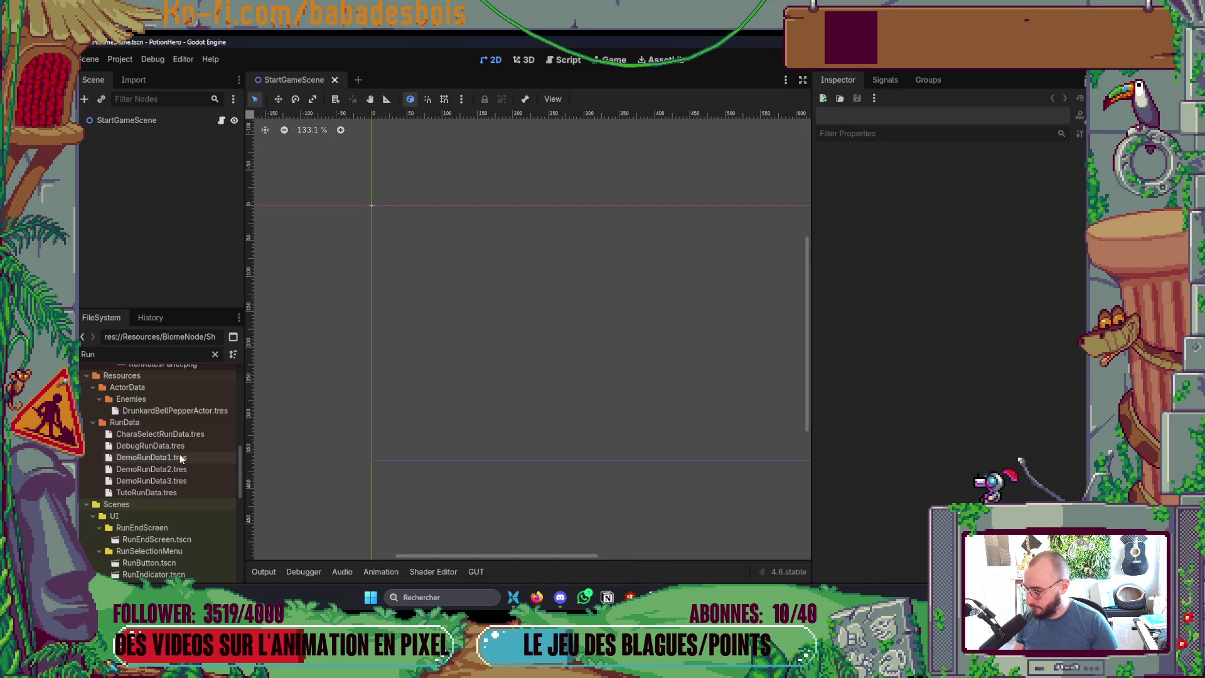
Step: Compare DemoRunData3 and DebugRunData, then expand DemoRunData1's first-step Nodes list
left_click(1011, 385)
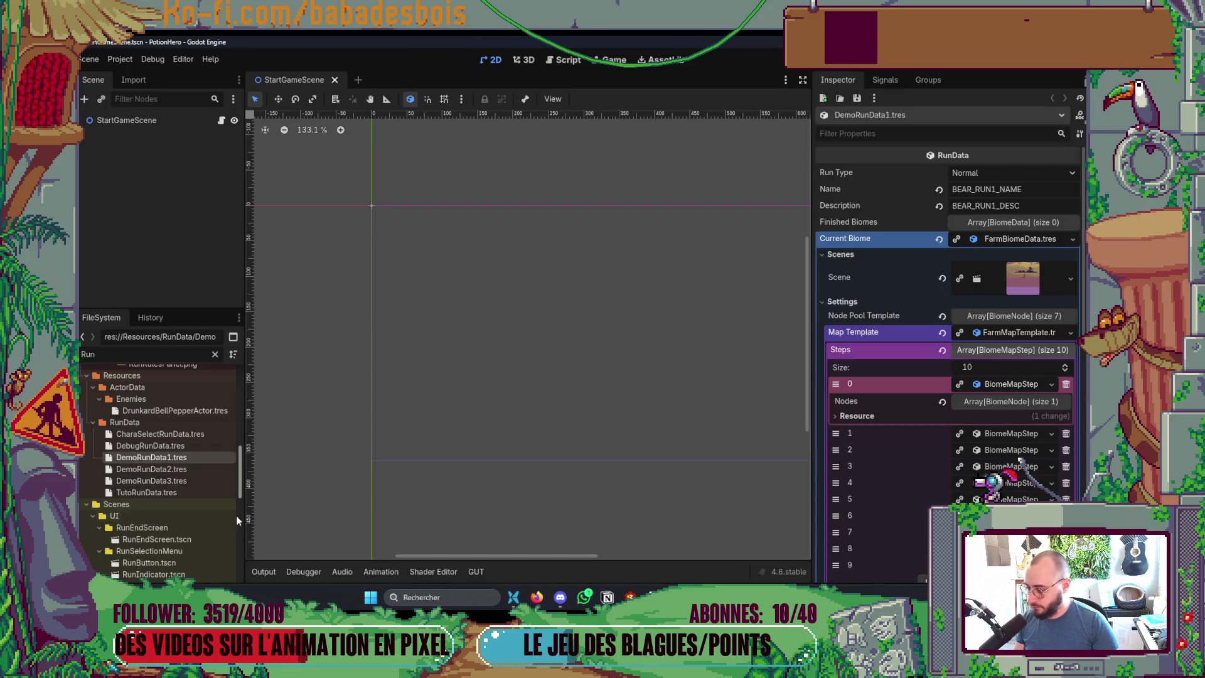
left_click(166, 480)
left_click(182, 444)
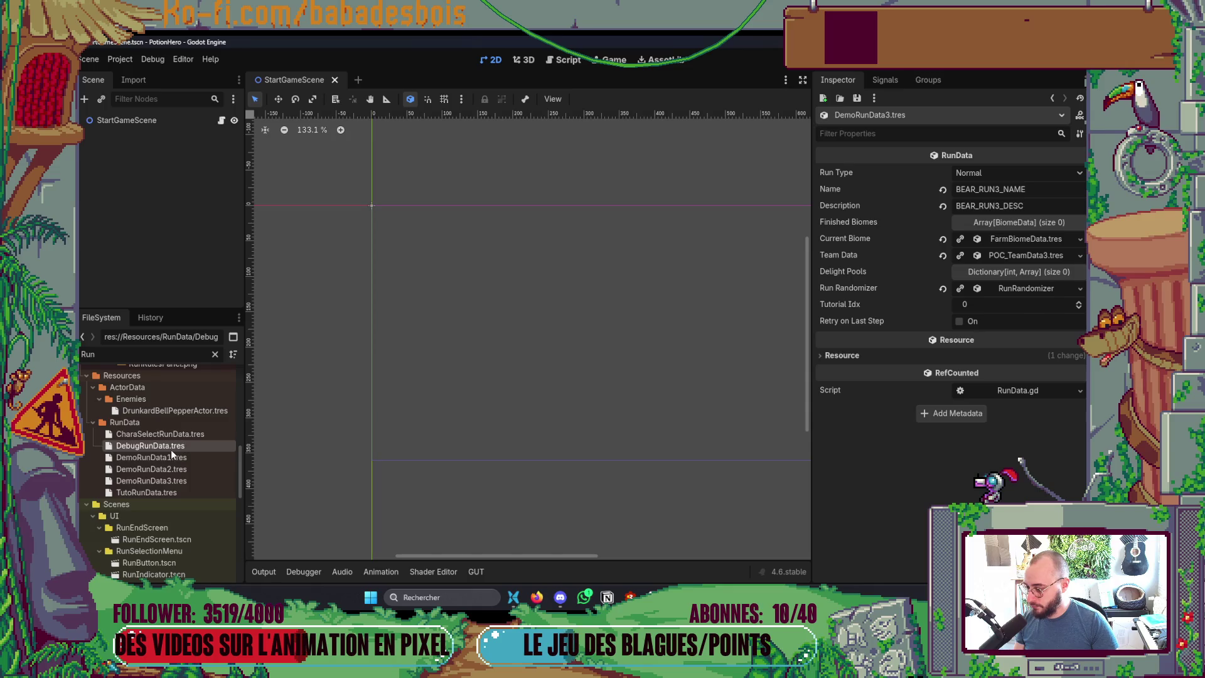
left_click(171, 457)
left_click(996, 386)
left_click(1018, 404)
Step: Replace the combat node with Shop_BiomeNodeTemplate in Steps[0], save, and run the game
type("Shop")
left_click_drag(196, 452, 1001, 436)
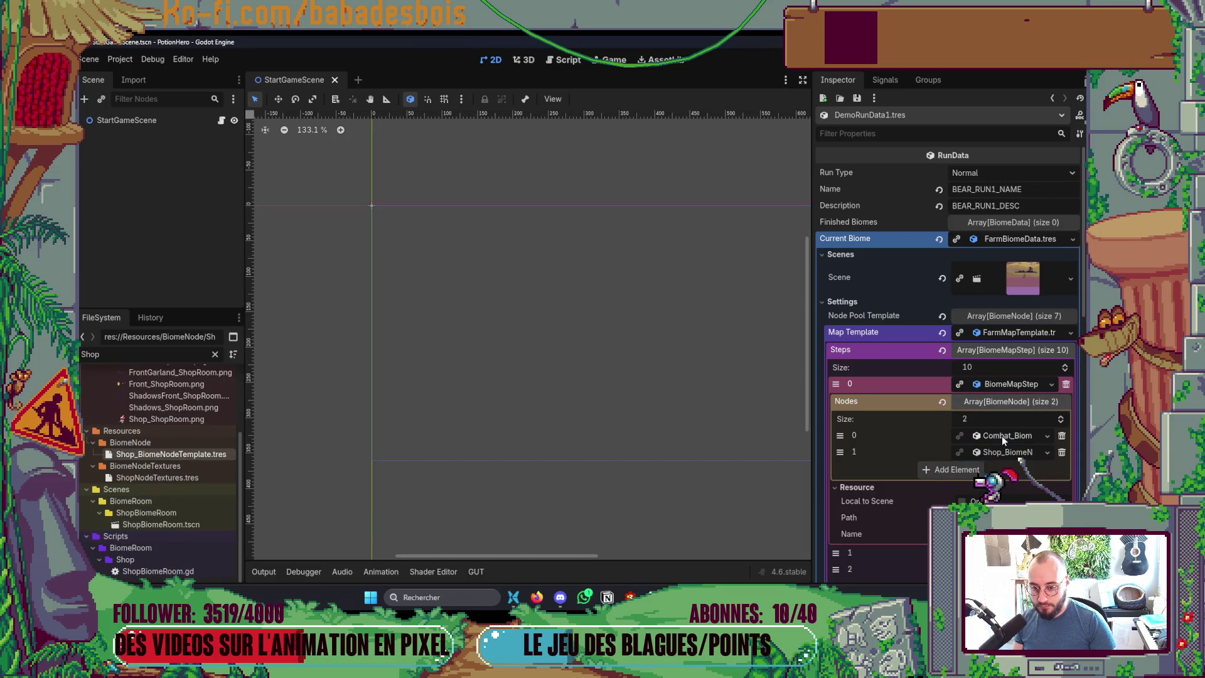
left_click(1061, 436)
key("ctrl+s")
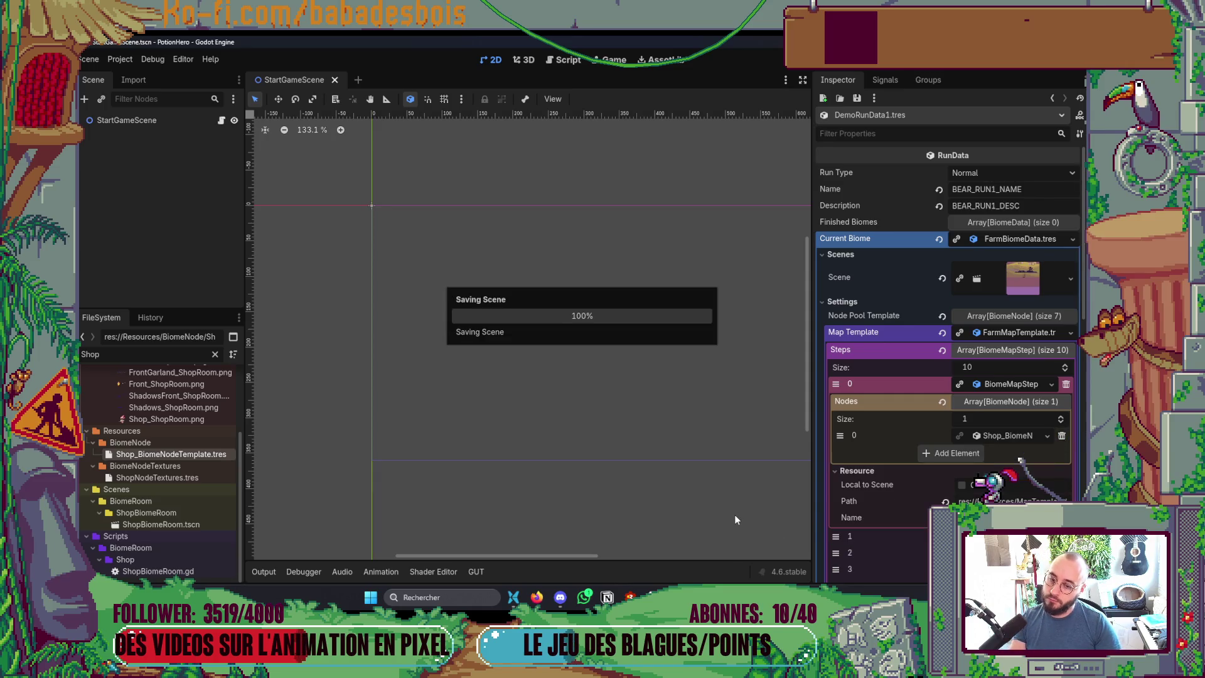
key("F5")
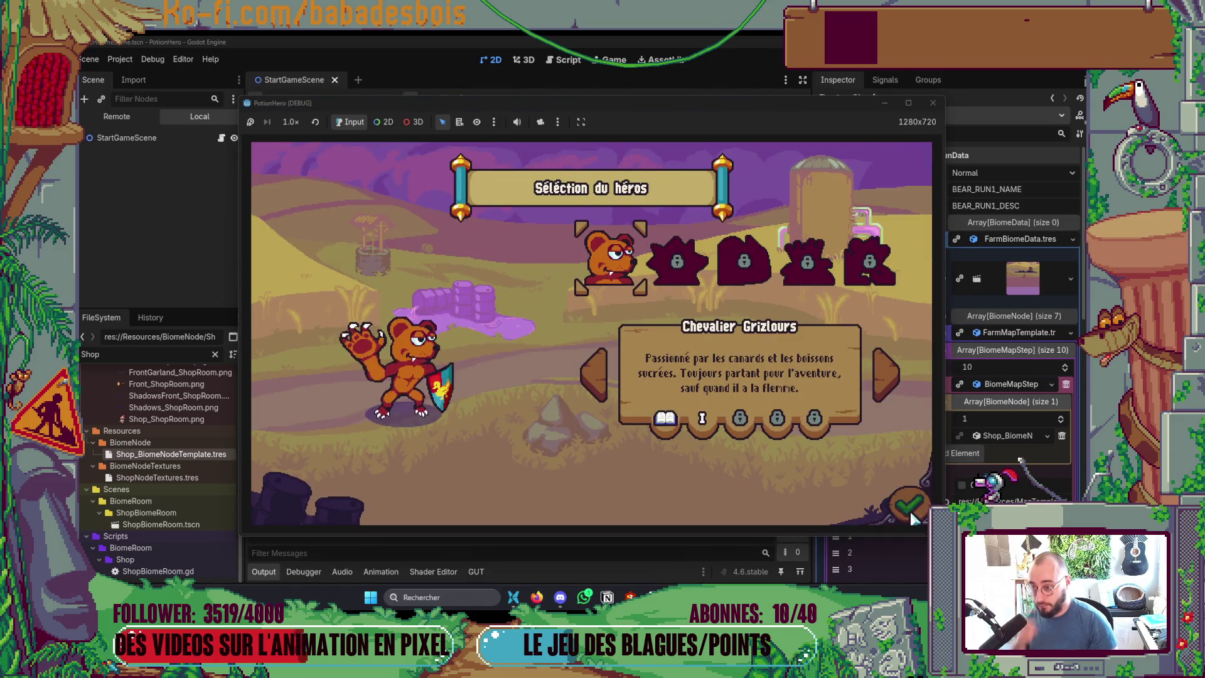
Step: Confirm the hero, skip the tutorial dialogue, and look over the shop's item cards
left_click(909, 512)
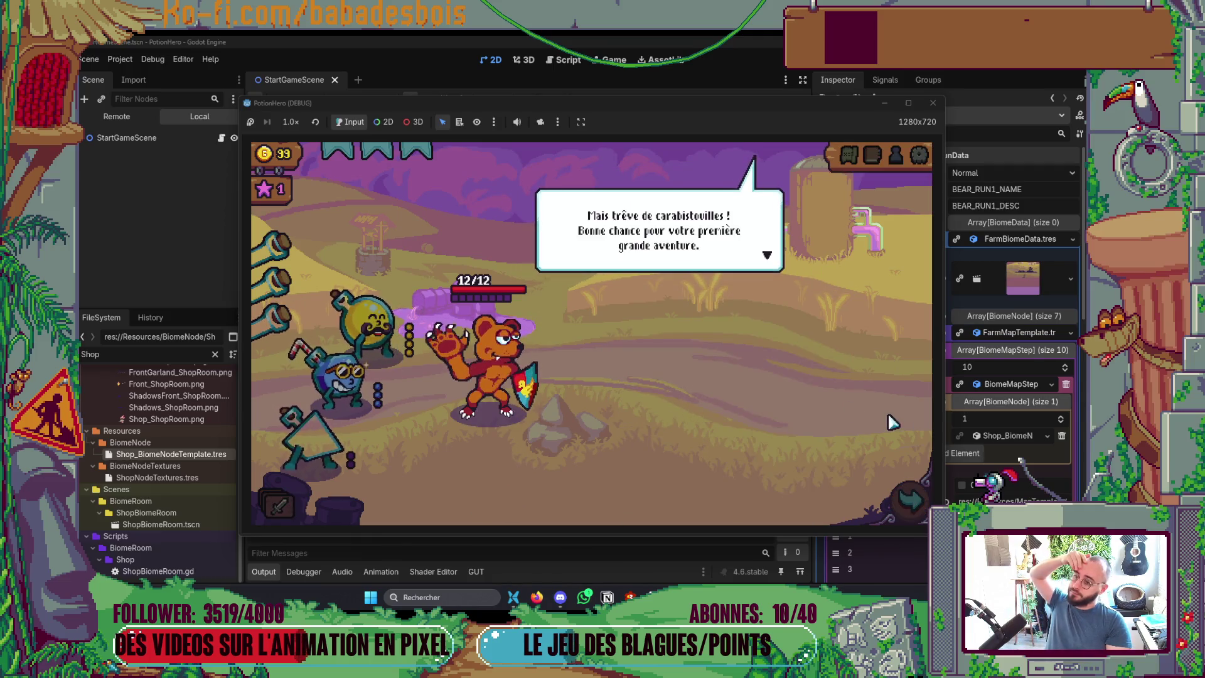
left_click(911, 495)
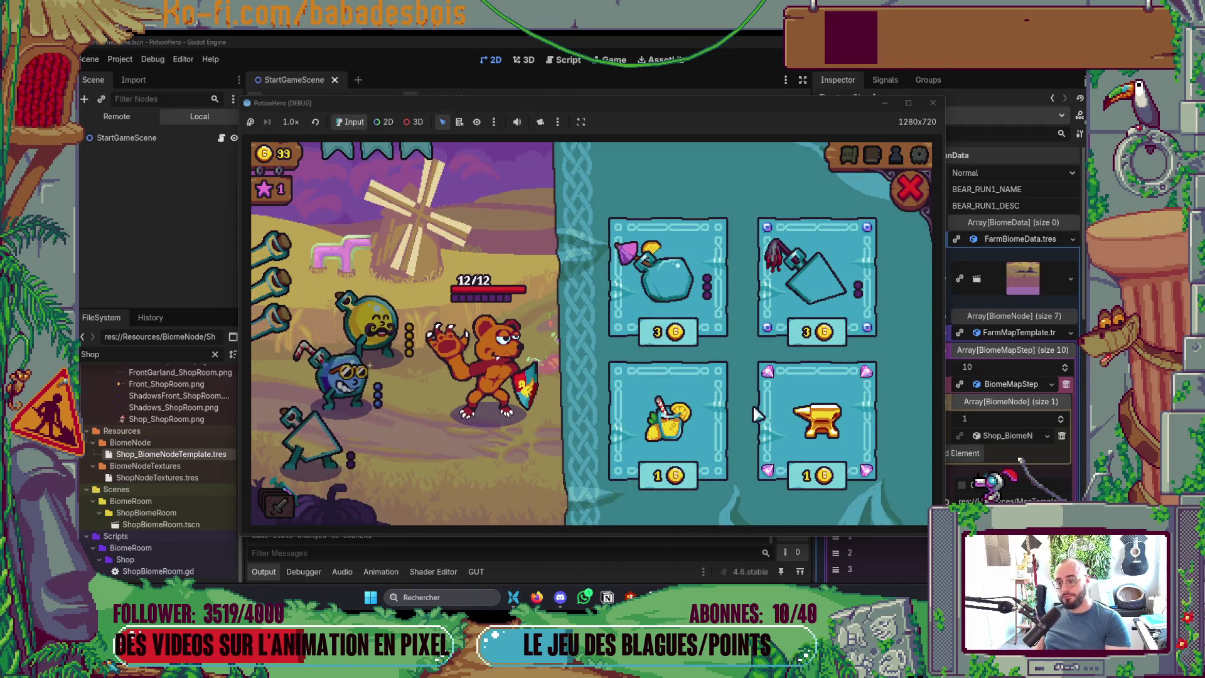
mouse_move(714, 268)
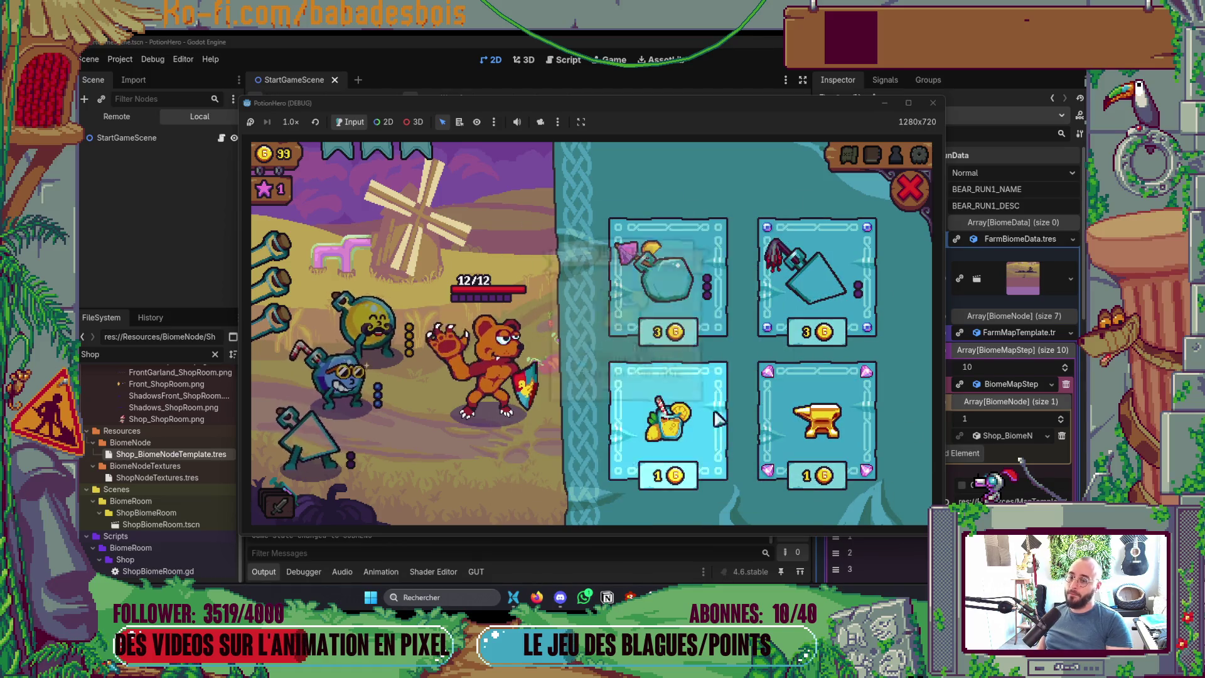
mouse_move(797, 315)
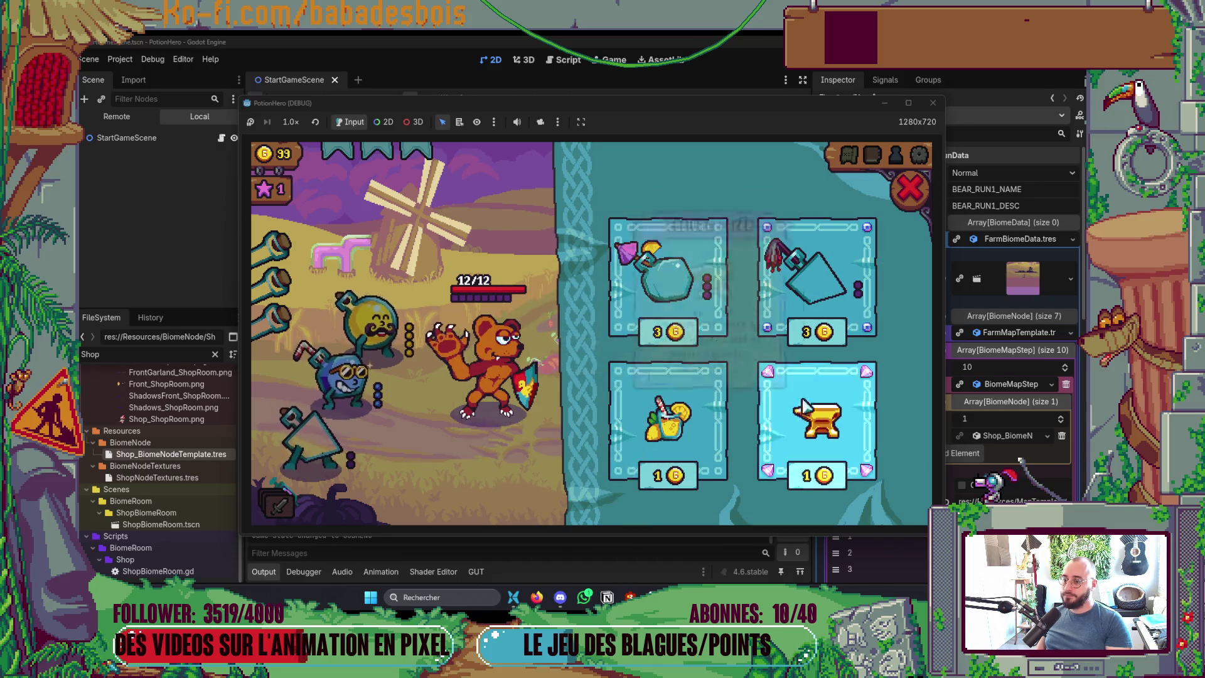
left_click(918, 190)
Step: Reopen the shop panel to compare its four priced items, then close the game
left_click(842, 304)
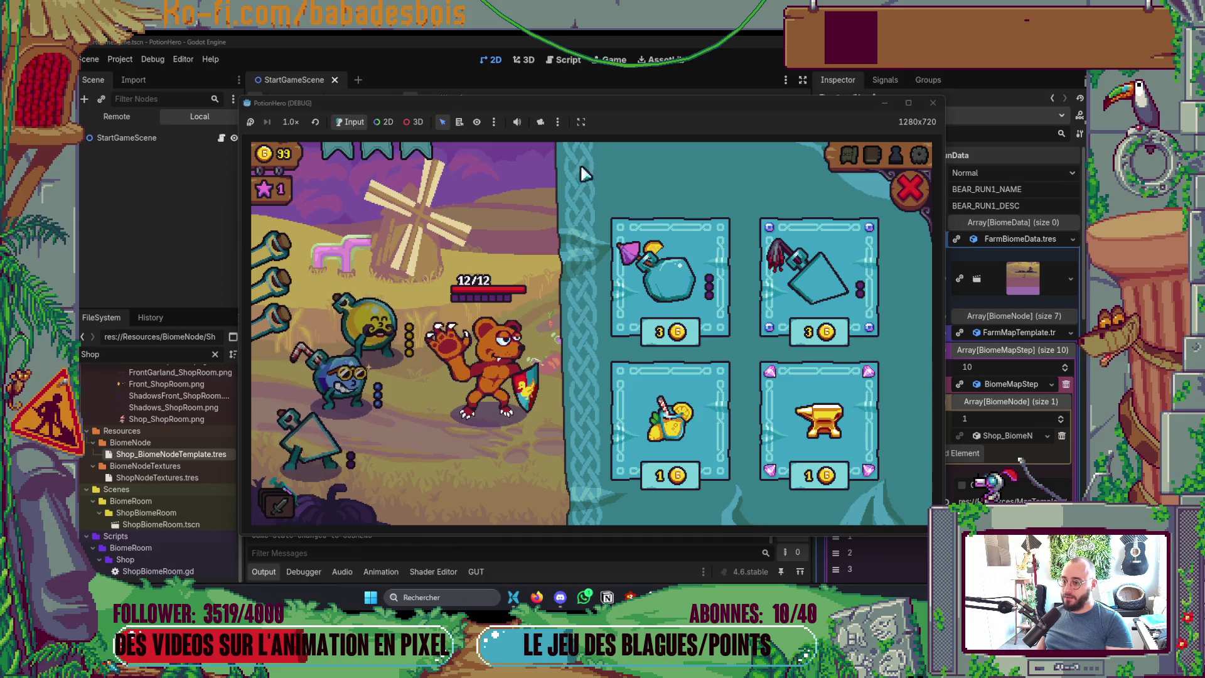
left_click(909, 188)
left_click(870, 289)
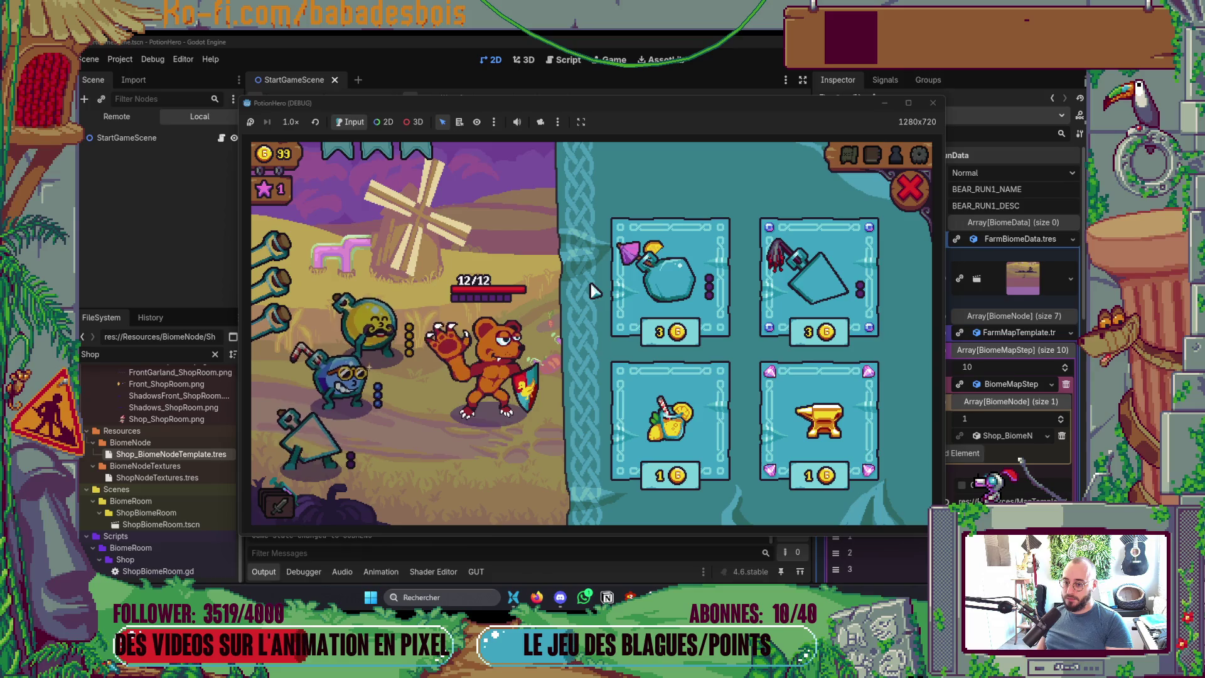
mouse_move(831, 290)
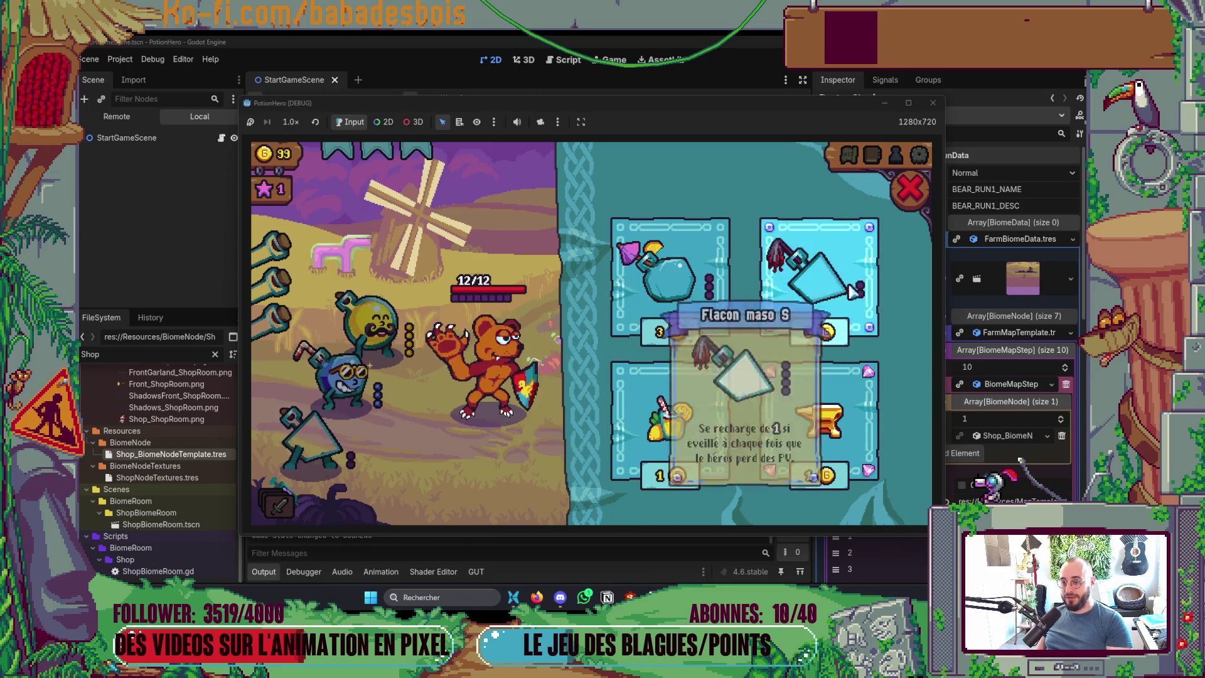
mouse_move(698, 436)
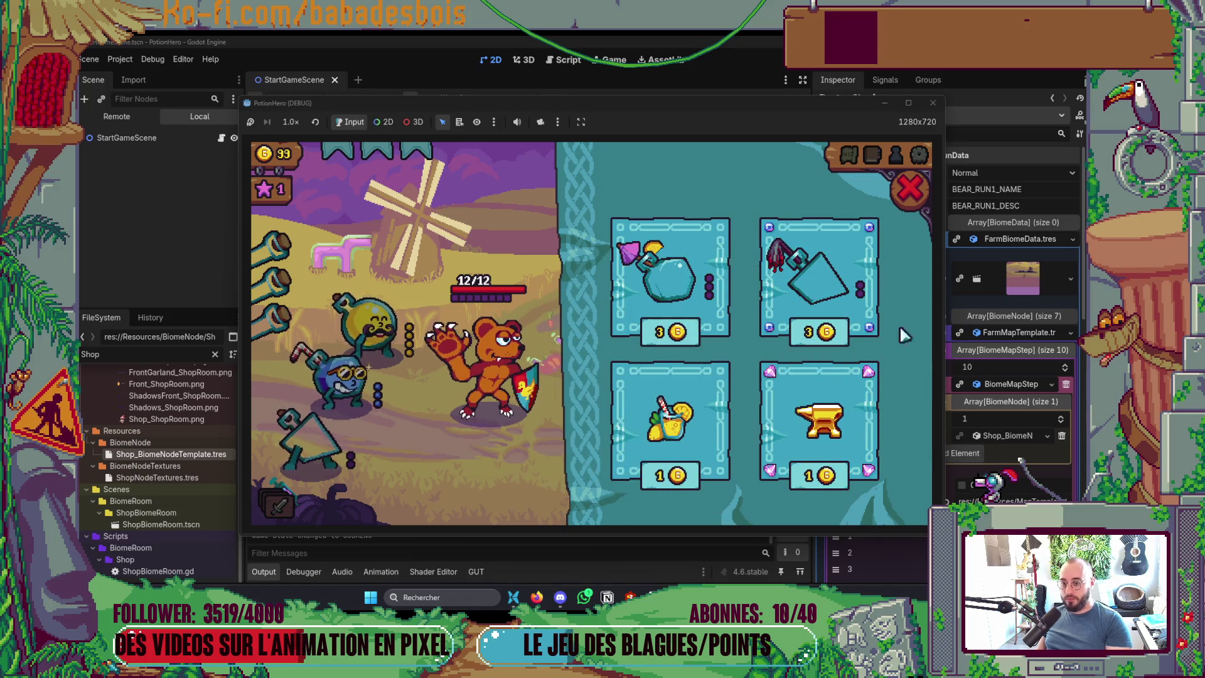
mouse_move(806, 331)
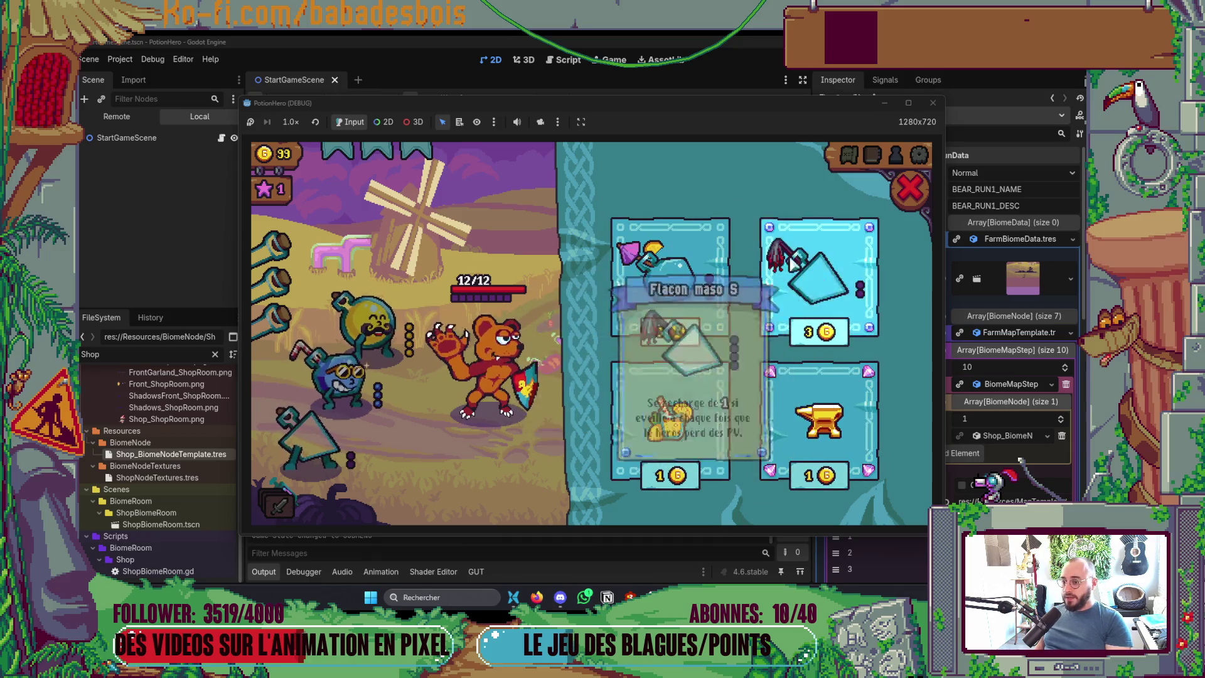
left_click(910, 188)
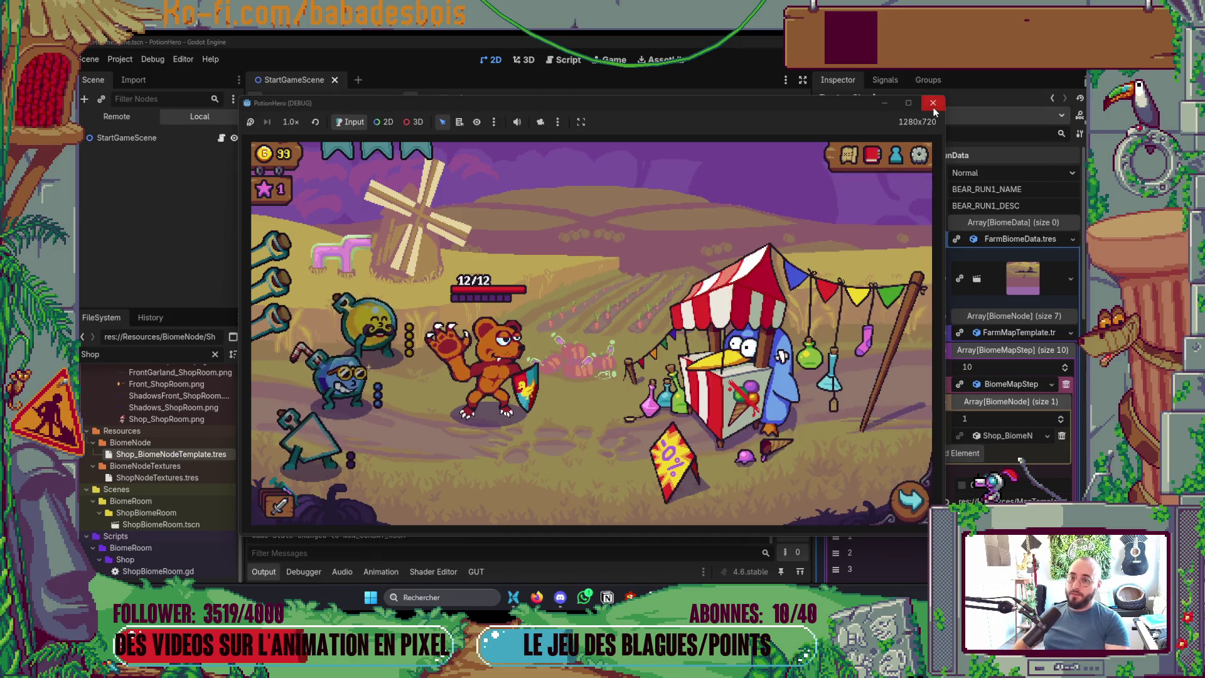
left_click(932, 104)
key("alt+Tab")
key("alt+Tab")
key("alt+Tab")
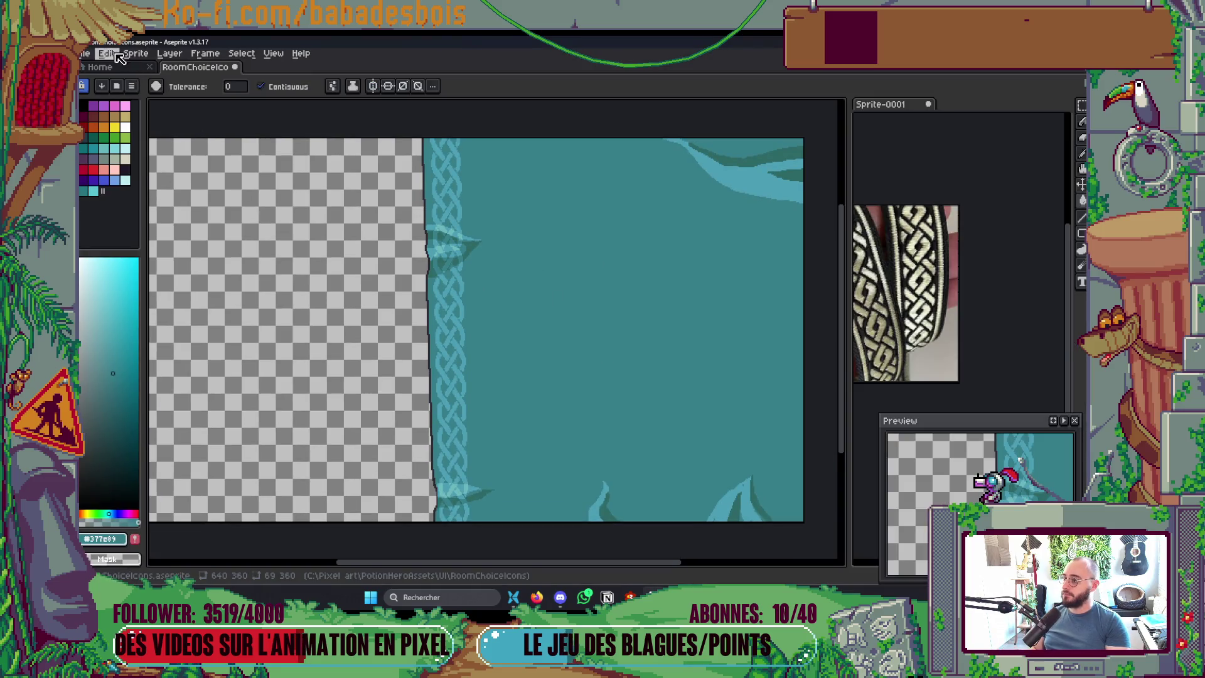
Step: Shift the teal panel's hue to a pinkish red (hue 153) with Hue/Saturation
left_click(128, 55)
left_click(111, 54)
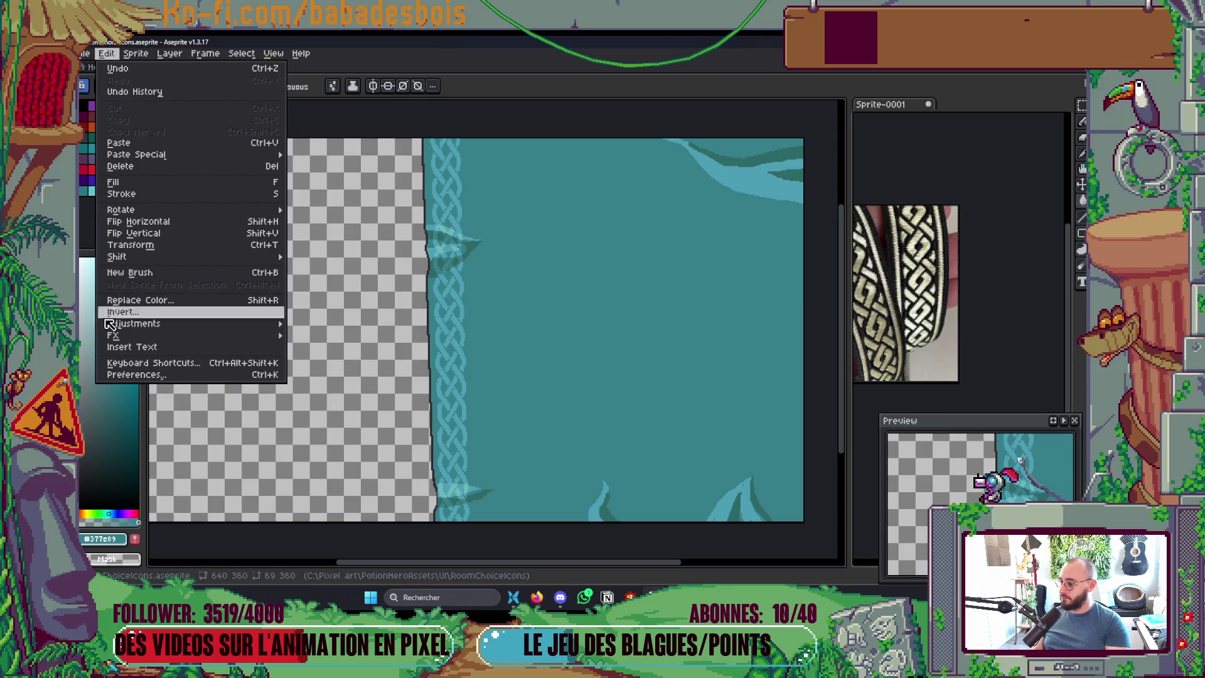
mouse_move(146, 339)
mouse_move(237, 325)
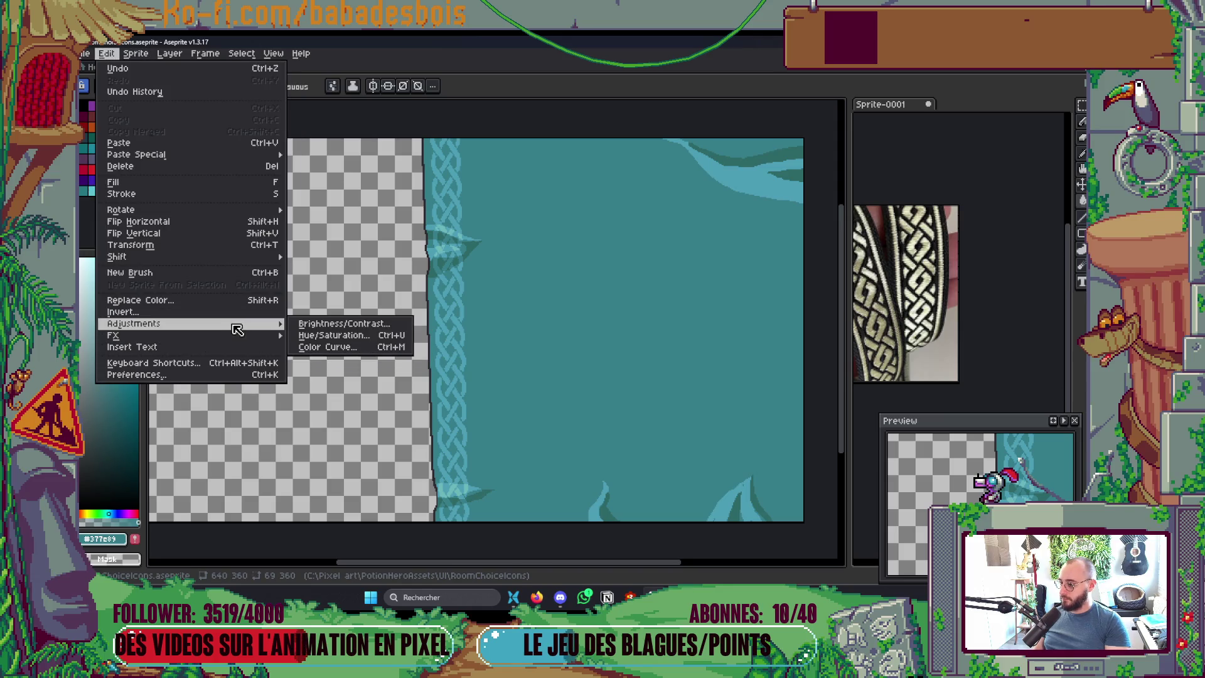
left_click(328, 335)
left_click_drag(874, 308, 910, 307)
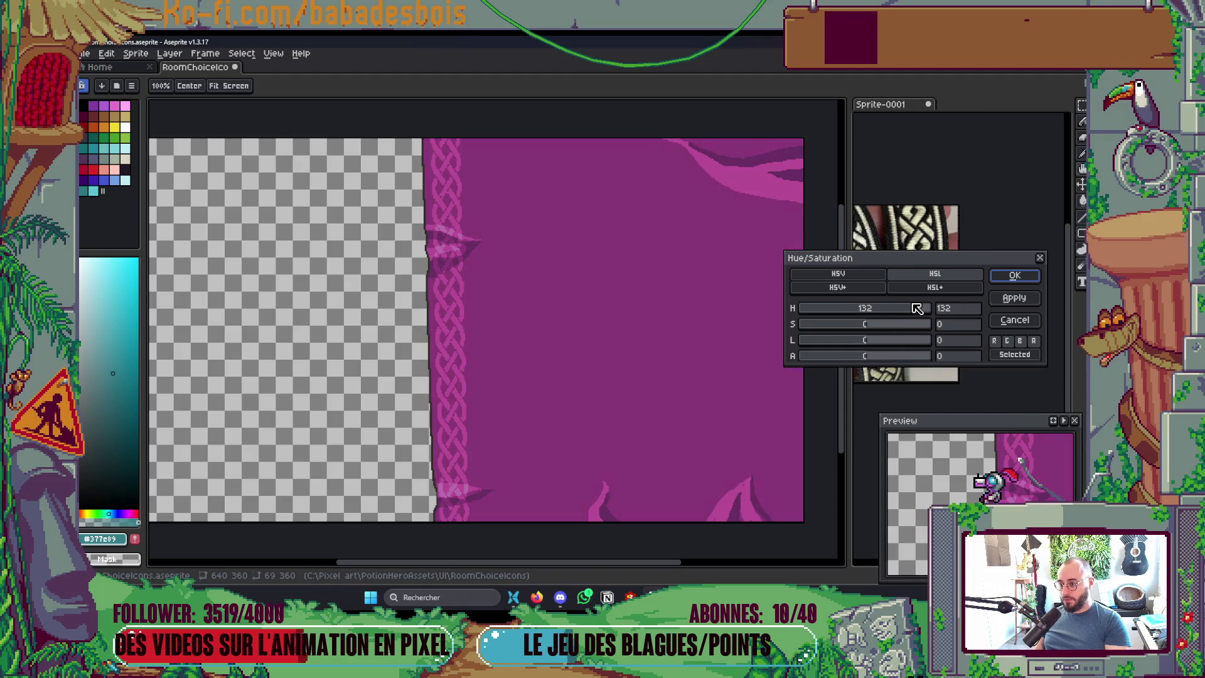
left_click_drag(924, 308, 934, 307)
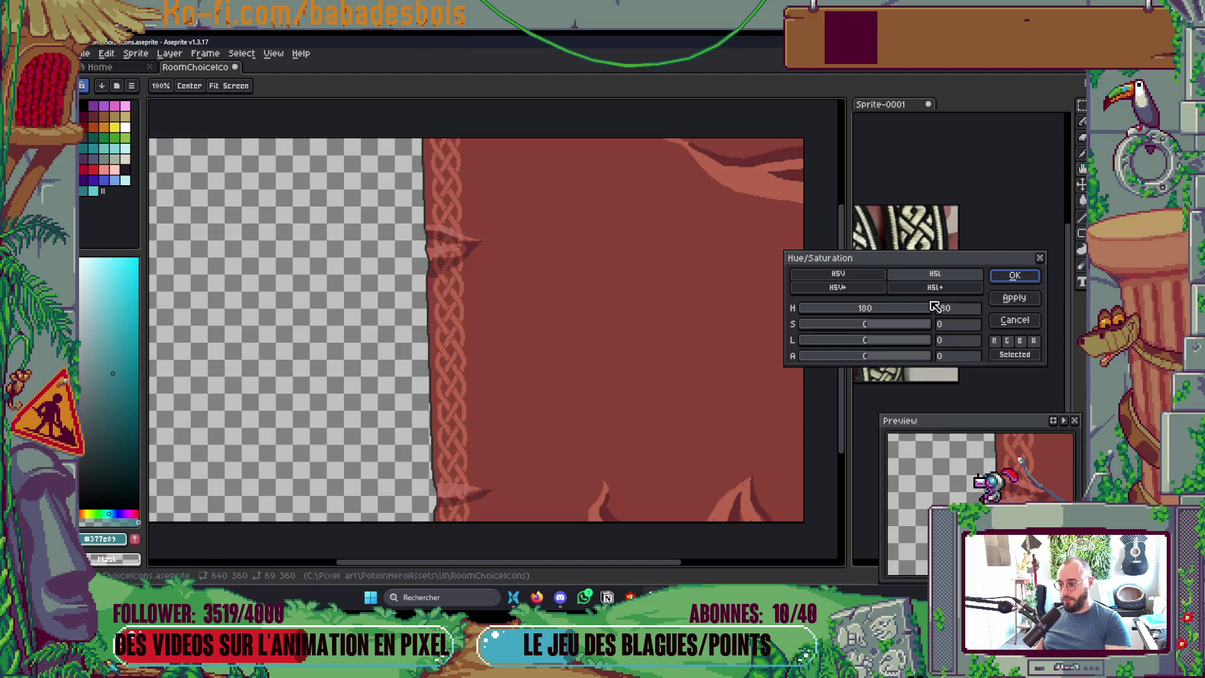
mouse_move(859, 307)
left_mouse_down()
mouse_move(819, 308)
mouse_move(908, 307)
left_mouse_up()
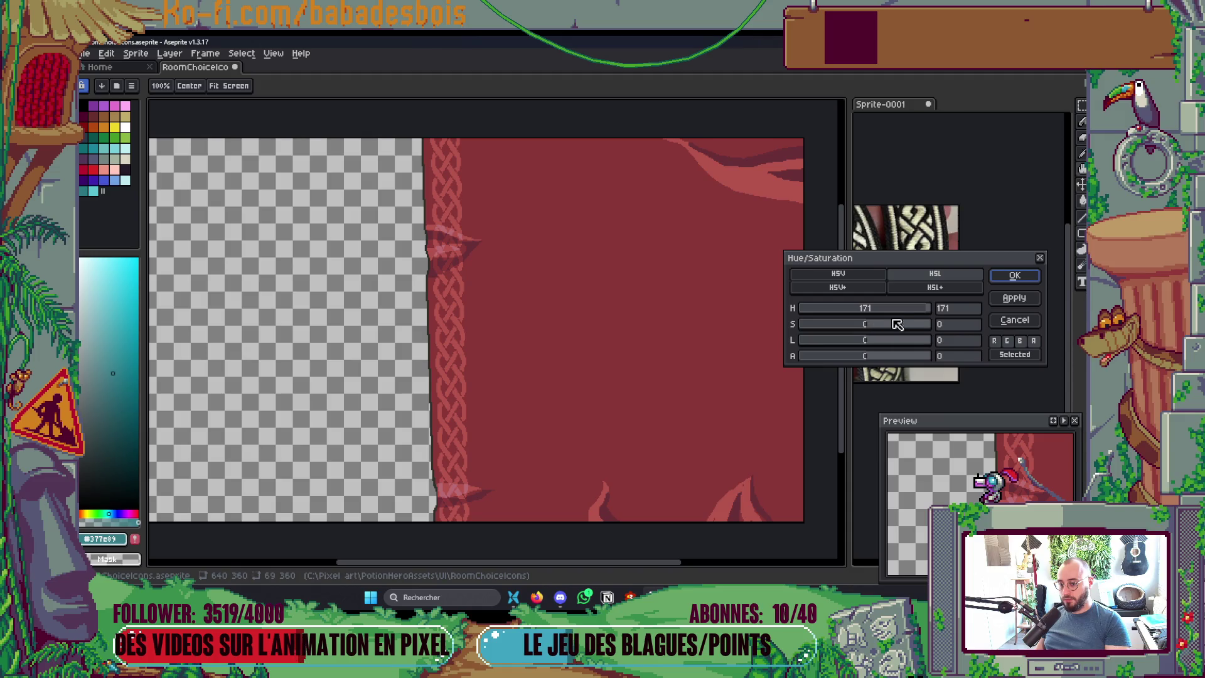
left_click_drag(931, 314, 926, 316)
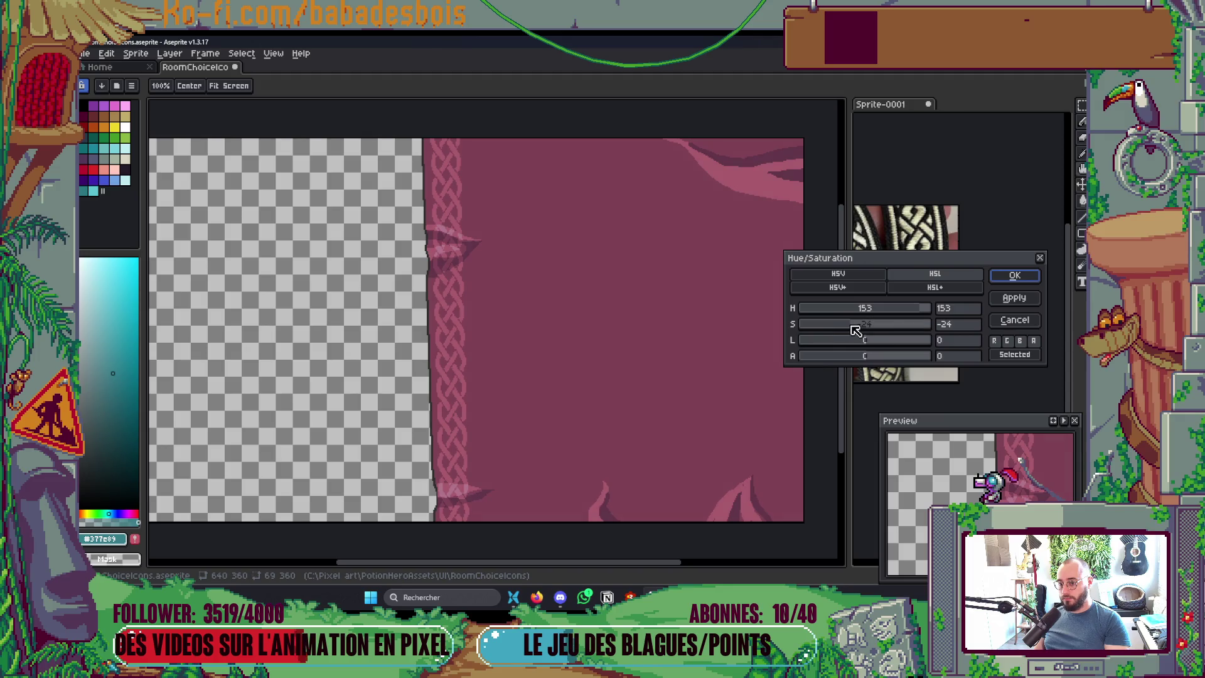
Step: Darken it slightly (lightness -7), apply the adjustment, and export the sprite sheet
left_click_drag(867, 345, 864, 344)
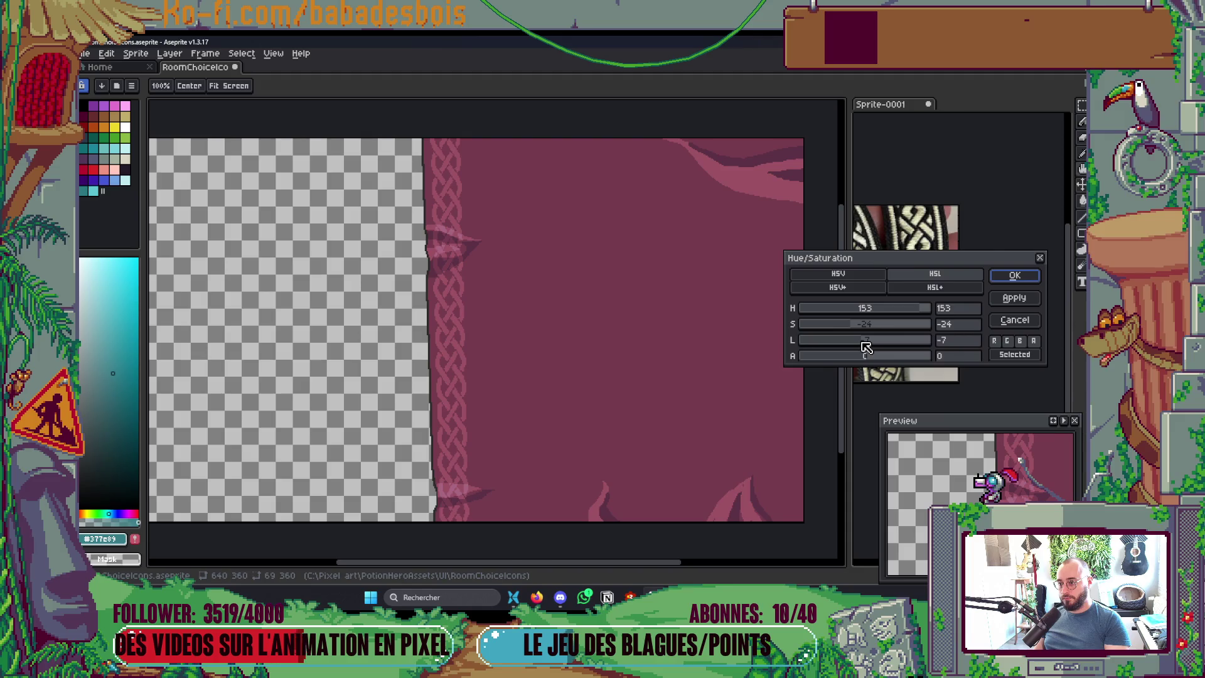
left_click(1015, 276)
key("w")
key("ctrl+e")
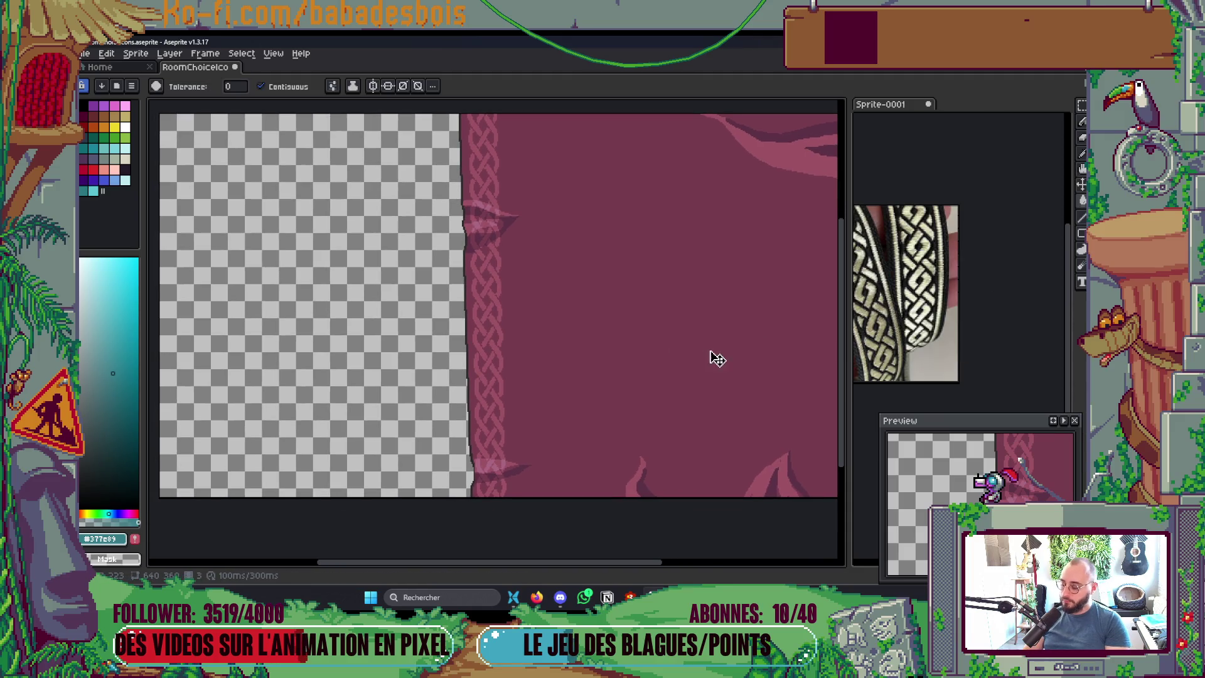
left_click(897, 216)
Step: Confirm overwriting RoomContentBG.png and bring File Explorer to the front
left_click(801, 202)
key("alt+z")
key("alt+Tab")
key("Tab")
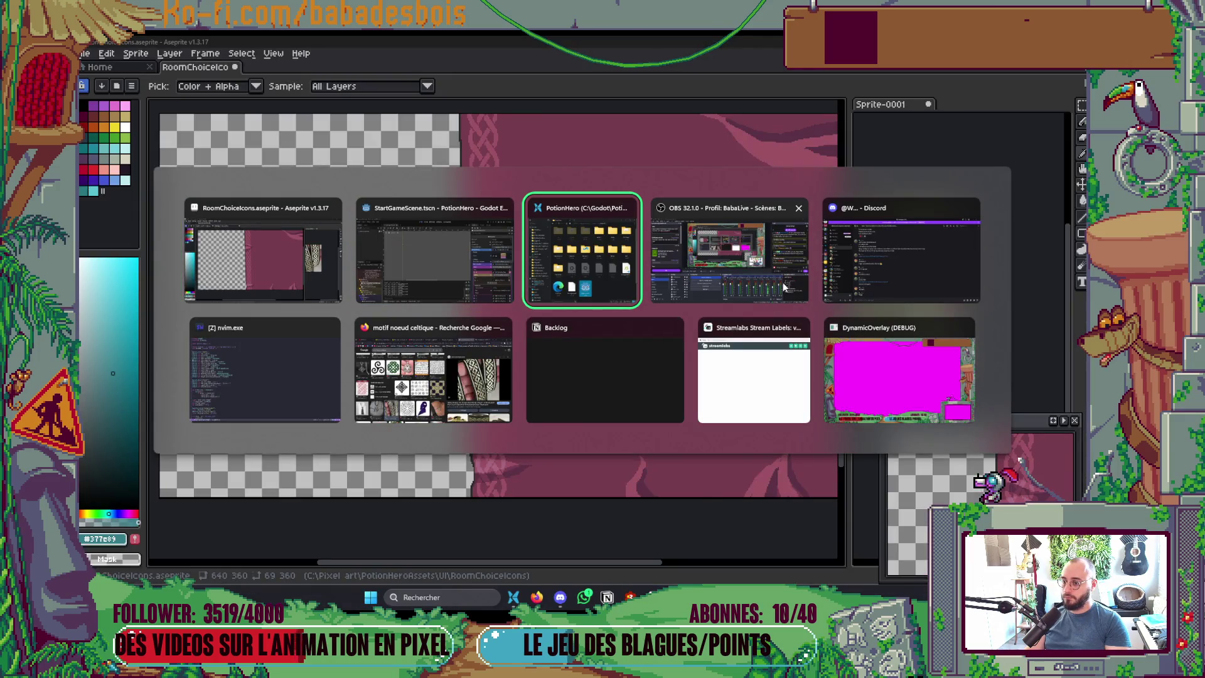
key("alt+Tab")
key("Tab")
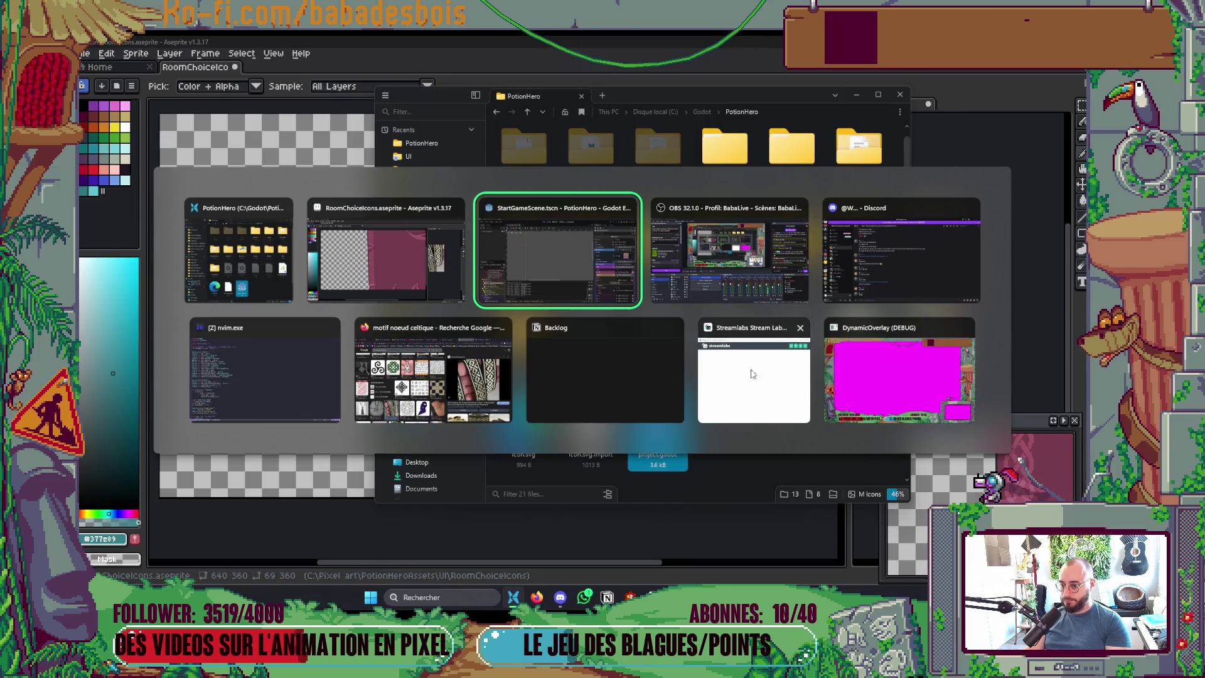
key("Escape")
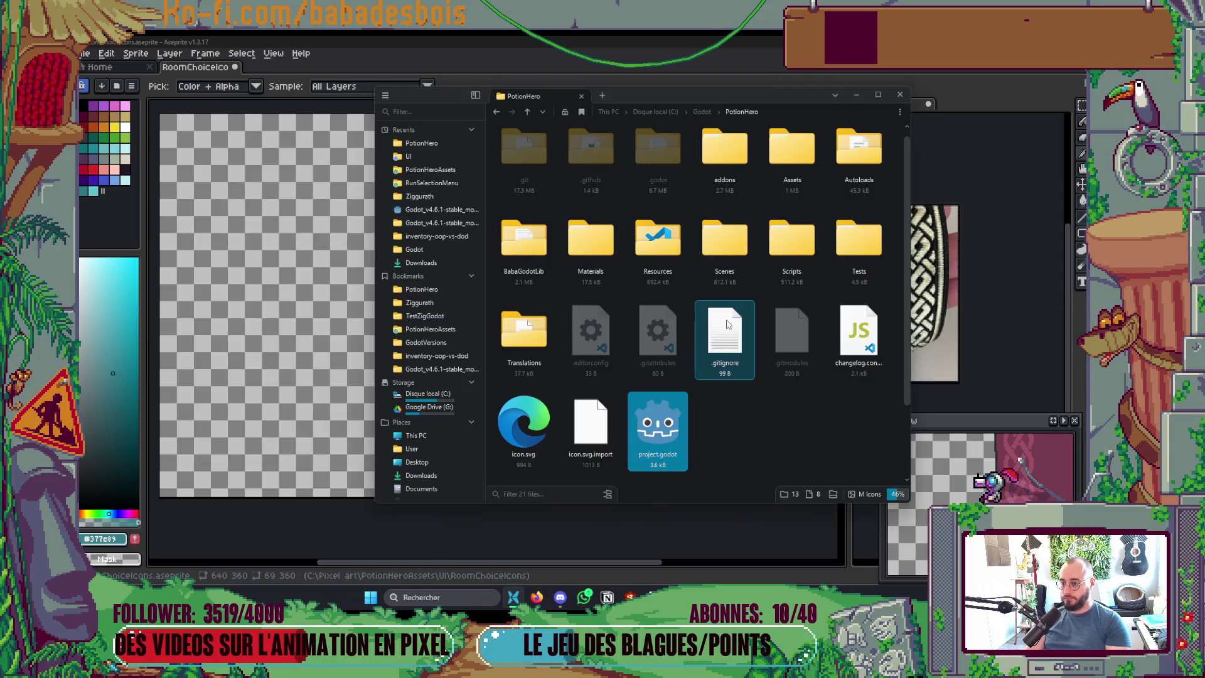
Step: Open the PotionHeroAssets UI folder in a second File Explorer tab
left_click(602, 96)
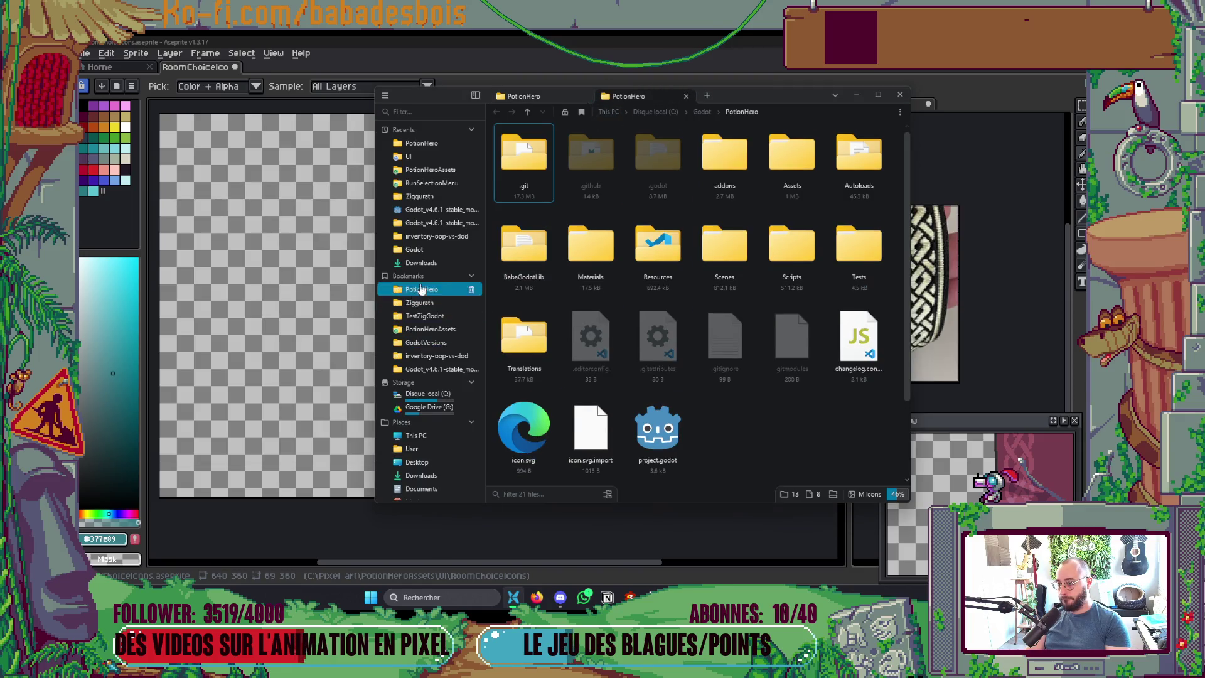
left_click(419, 302)
left_click(430, 329)
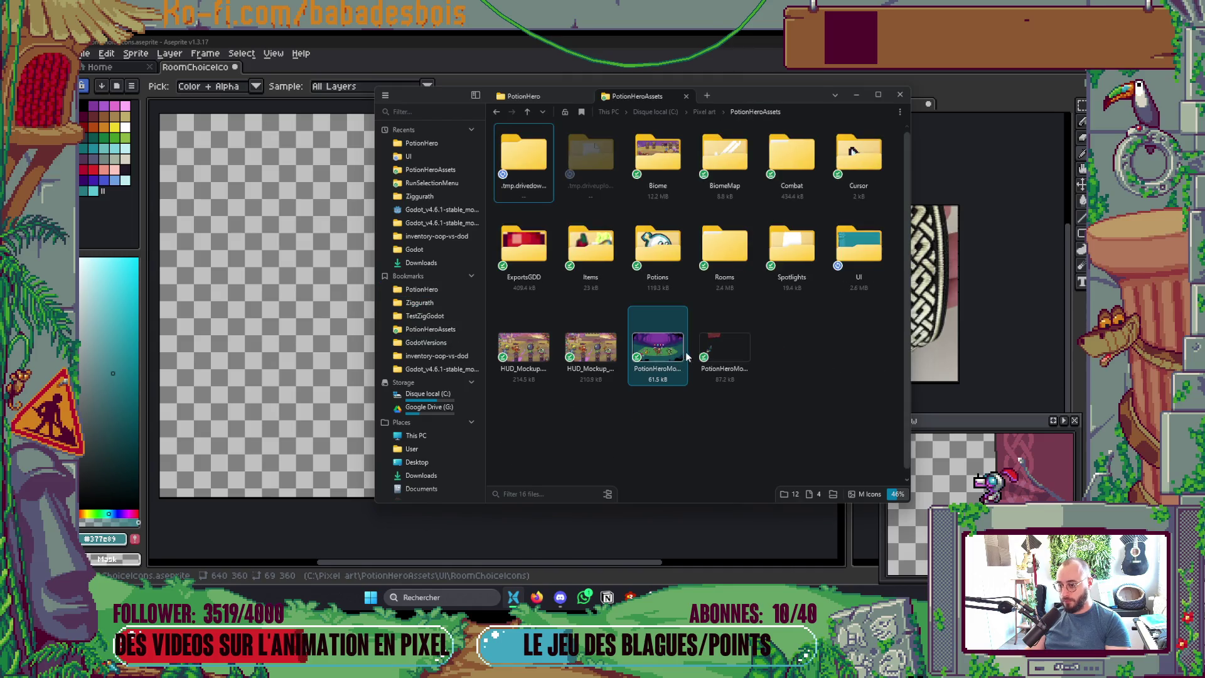
double_click(858, 246)
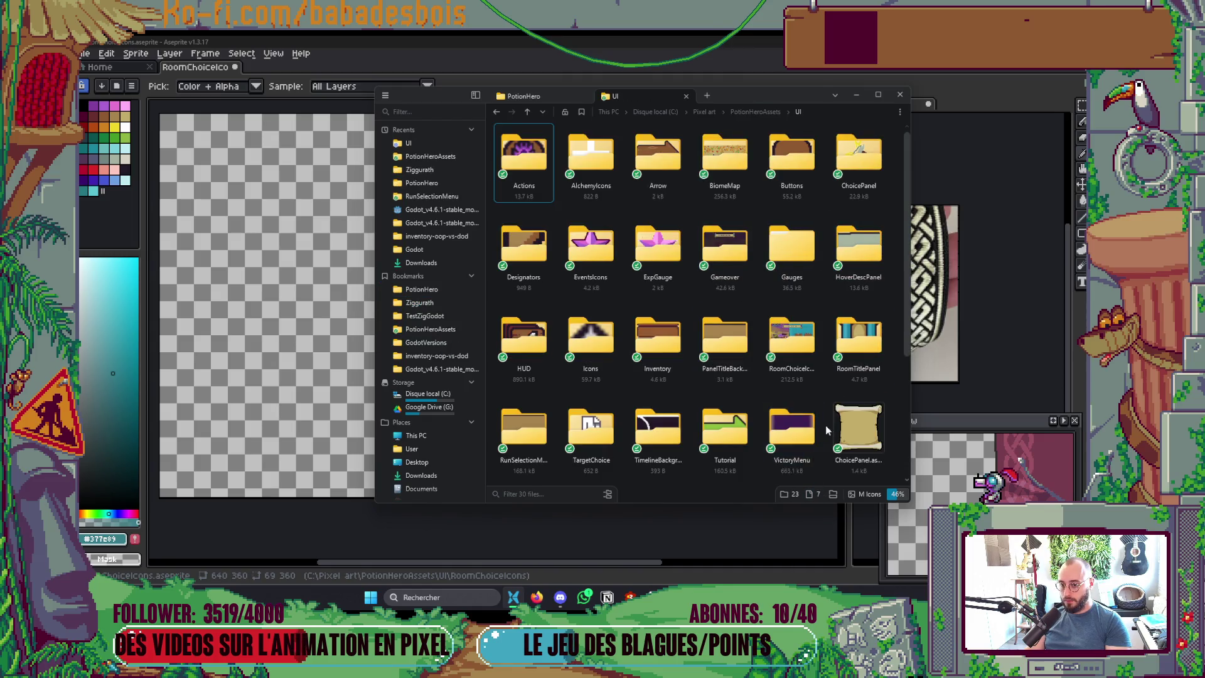
scroll(826, 425, "down", 3)
mouse_move(792, 352)
left_mouse_down()
mouse_move(816, 435)
mouse_move(789, 468)
mouse_move(654, 479)
mouse_move(695, 446)
left_mouse_up()
Step: Filter Godot's FileSystem to 'RoomCo', open BiomeRooms, and launch the game
key("alt+Tab")
key("alt+Tab")
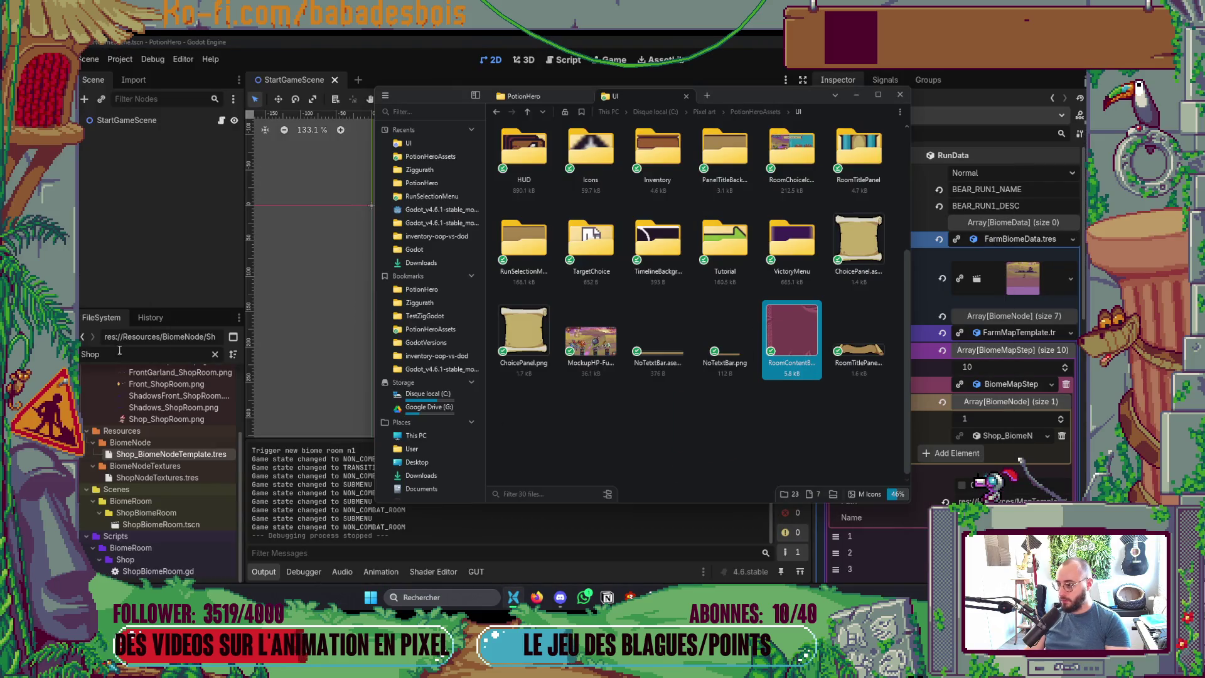
double_click(119, 353)
type("RoomCo")
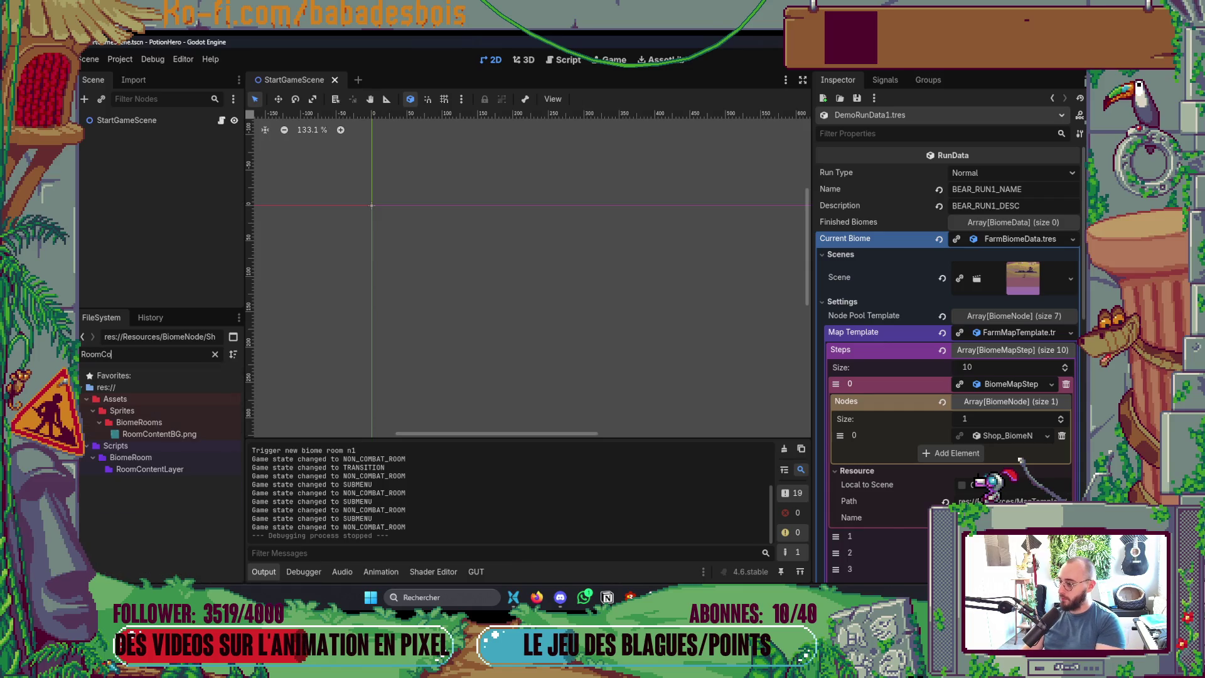
left_click(159, 429)
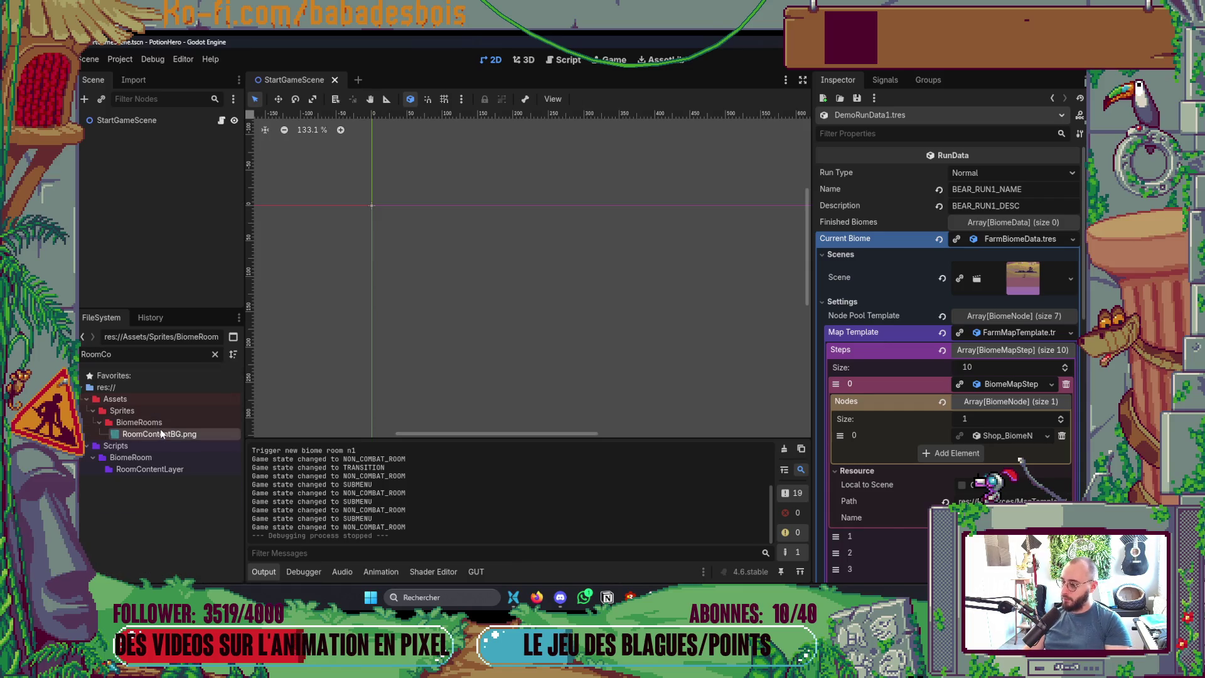
key("alt+Tab")
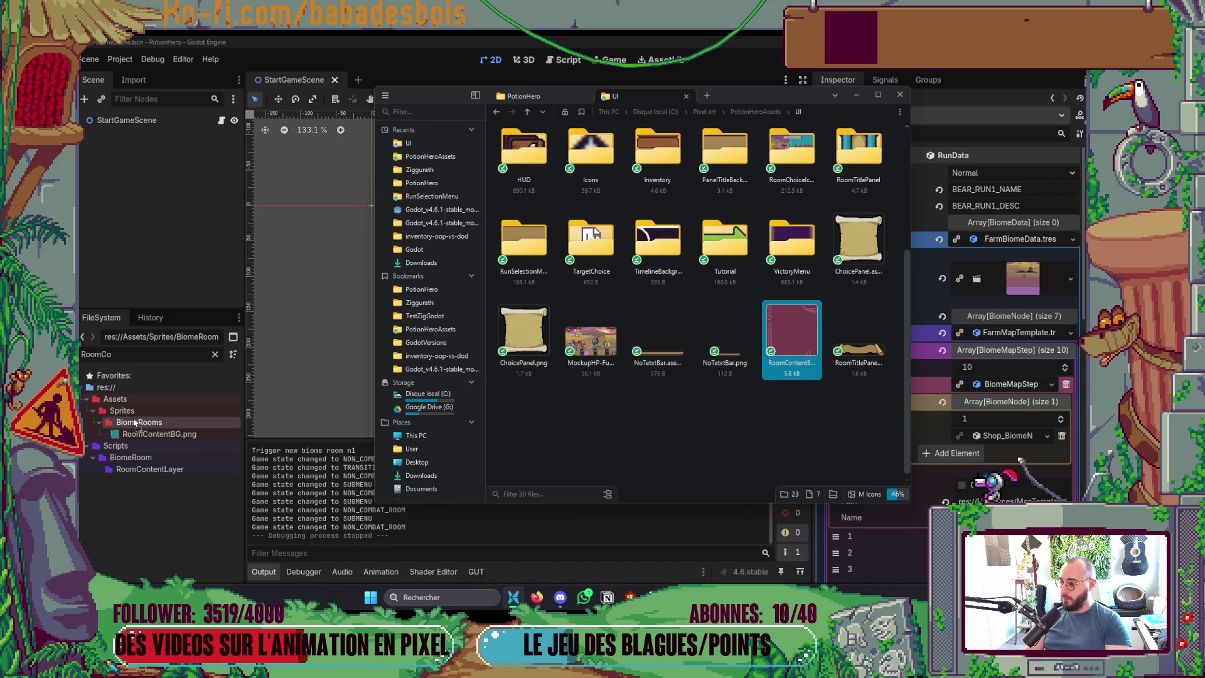
left_click(154, 422)
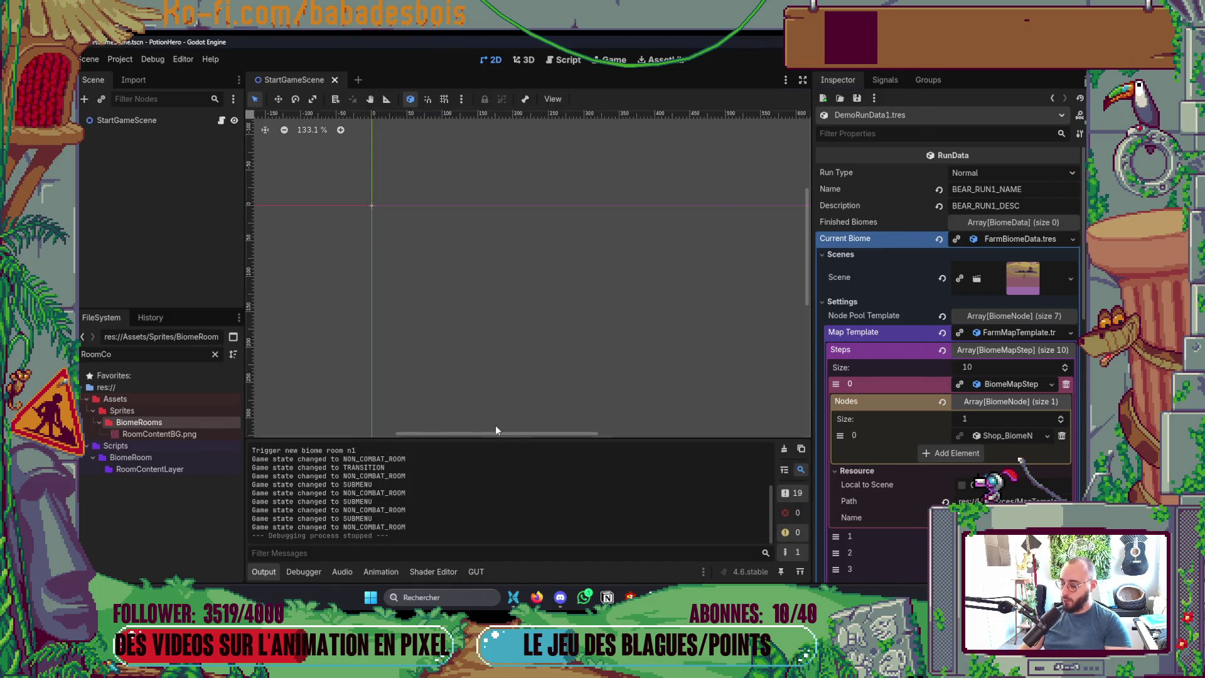
key("F5")
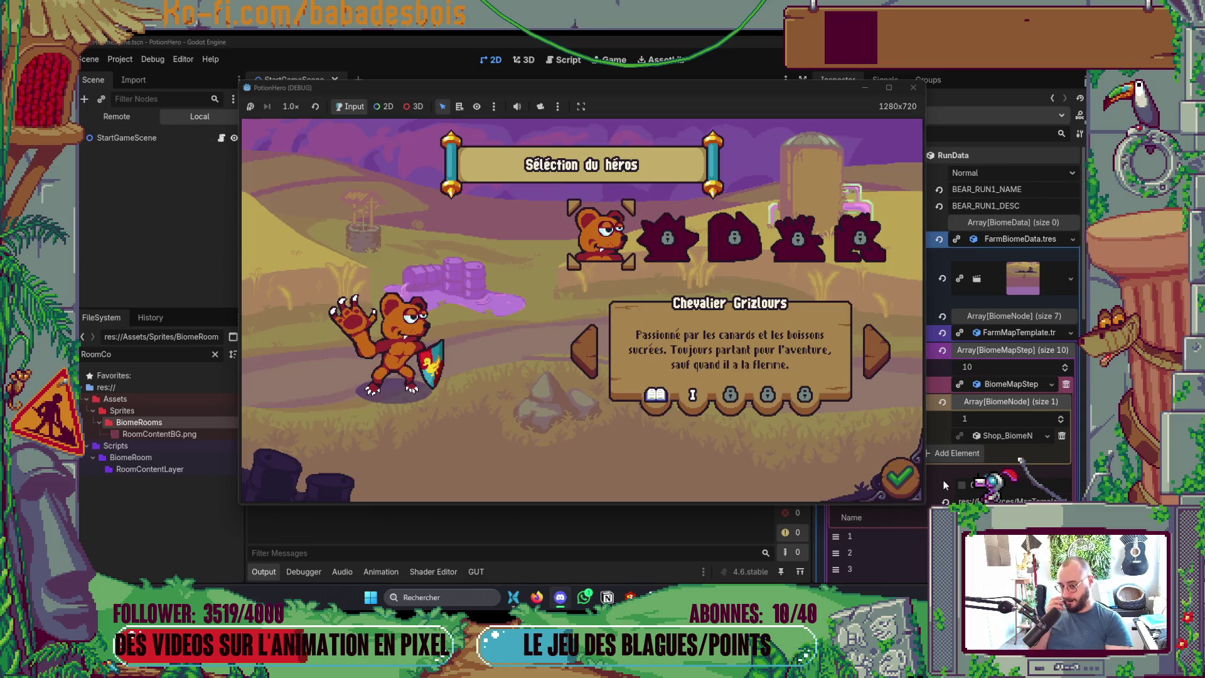
Step: Confirm the hero, start the next adventure, and dismiss the hint dialogue
key("Return")
key("Right")
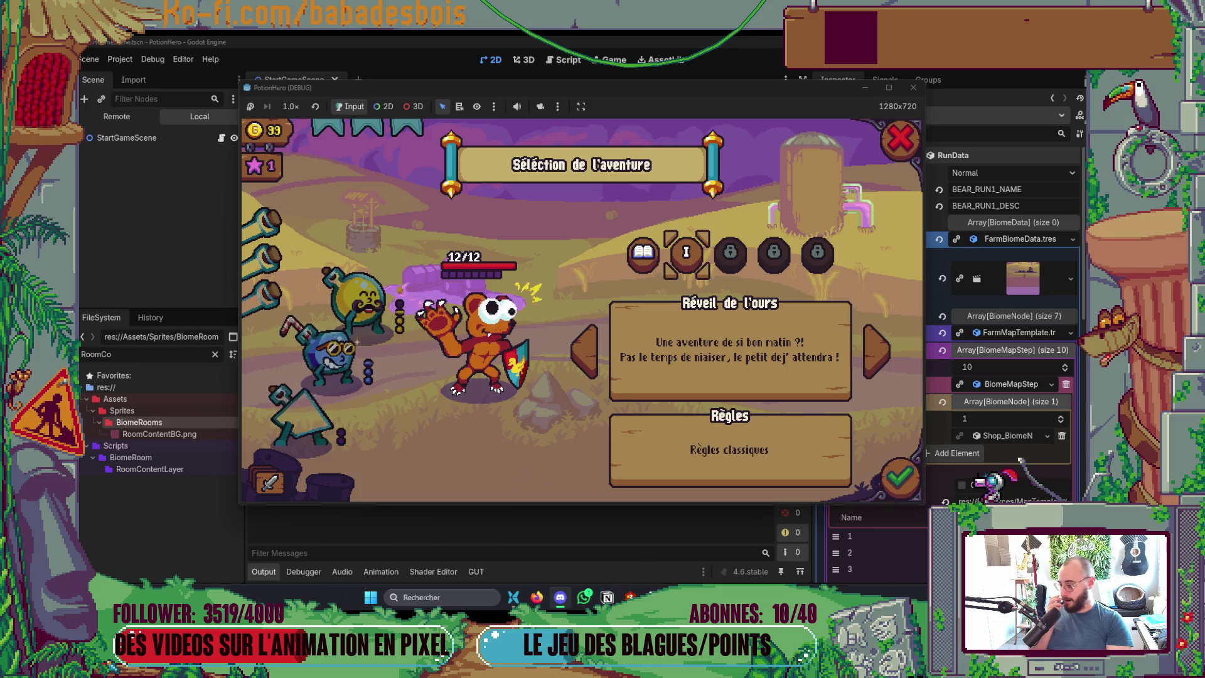
key("Return")
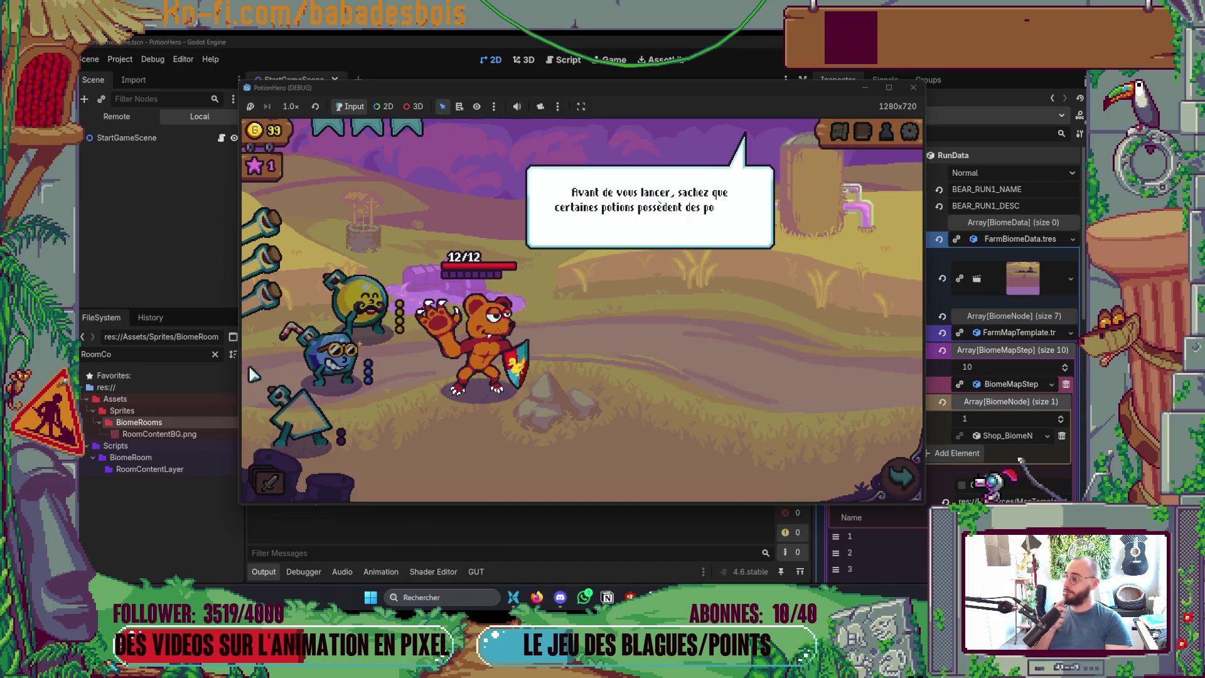
key("Return")
key("Return")
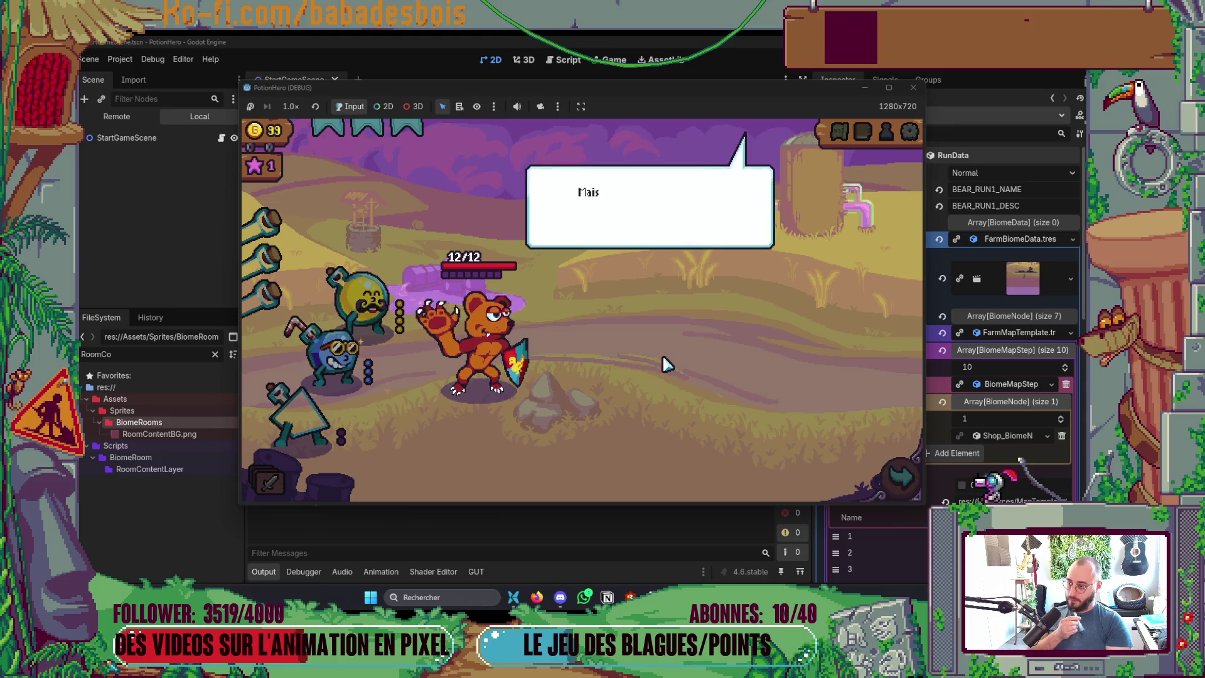
key("Return")
Step: Enter the shop room from the map and inspect the maroon potion panel
left_click(839, 131)
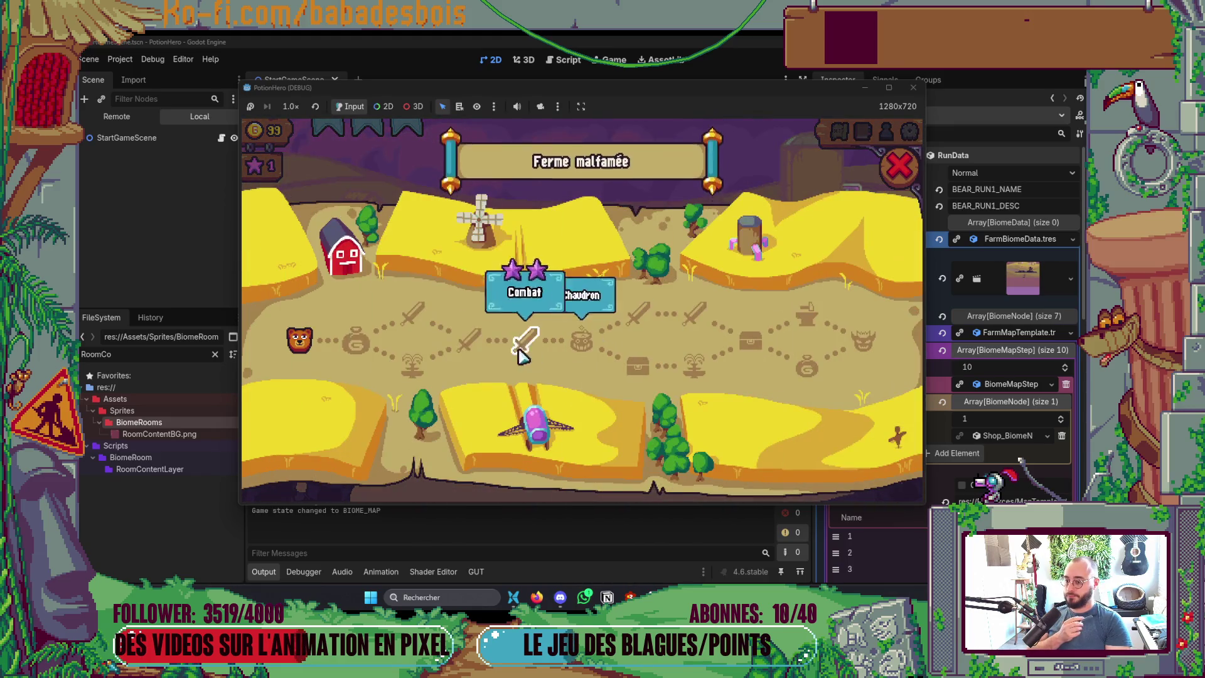
left_click(521, 351)
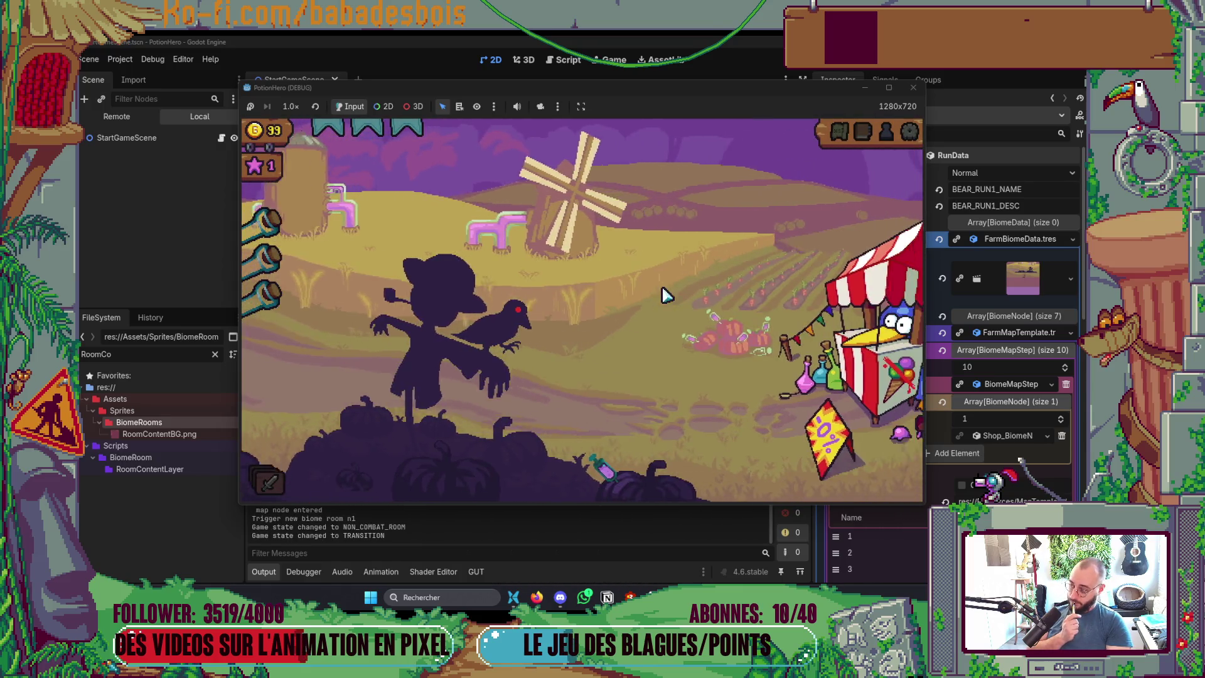
left_click(665, 294)
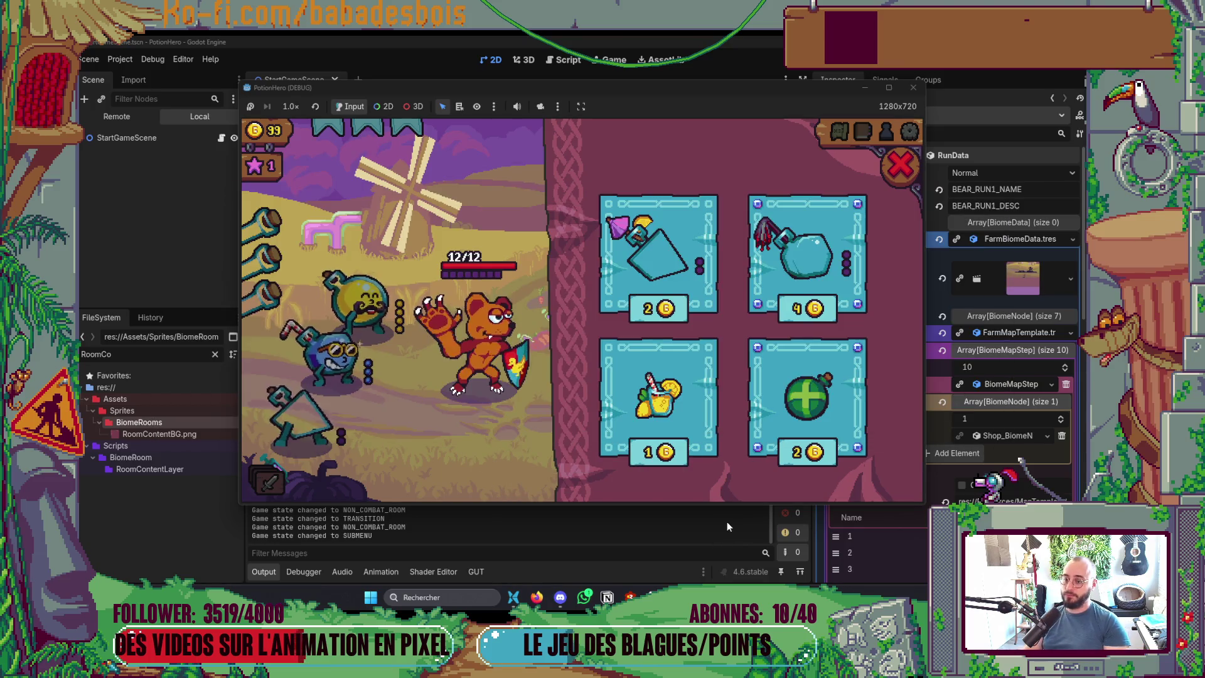
key("alt+Tab")
key("alt+Tab")
key("alt+Tab")
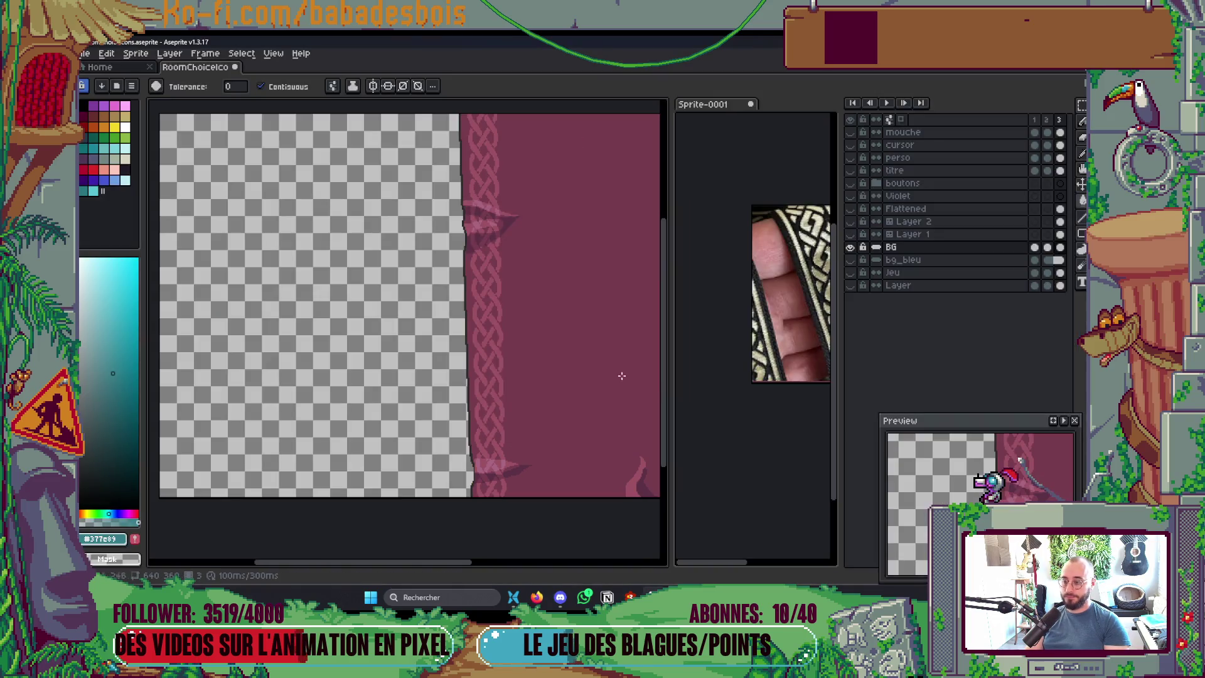
Step: Shift the background hue to 40 with Hue/Saturation, turning maroon into brown
left_click(105, 55)
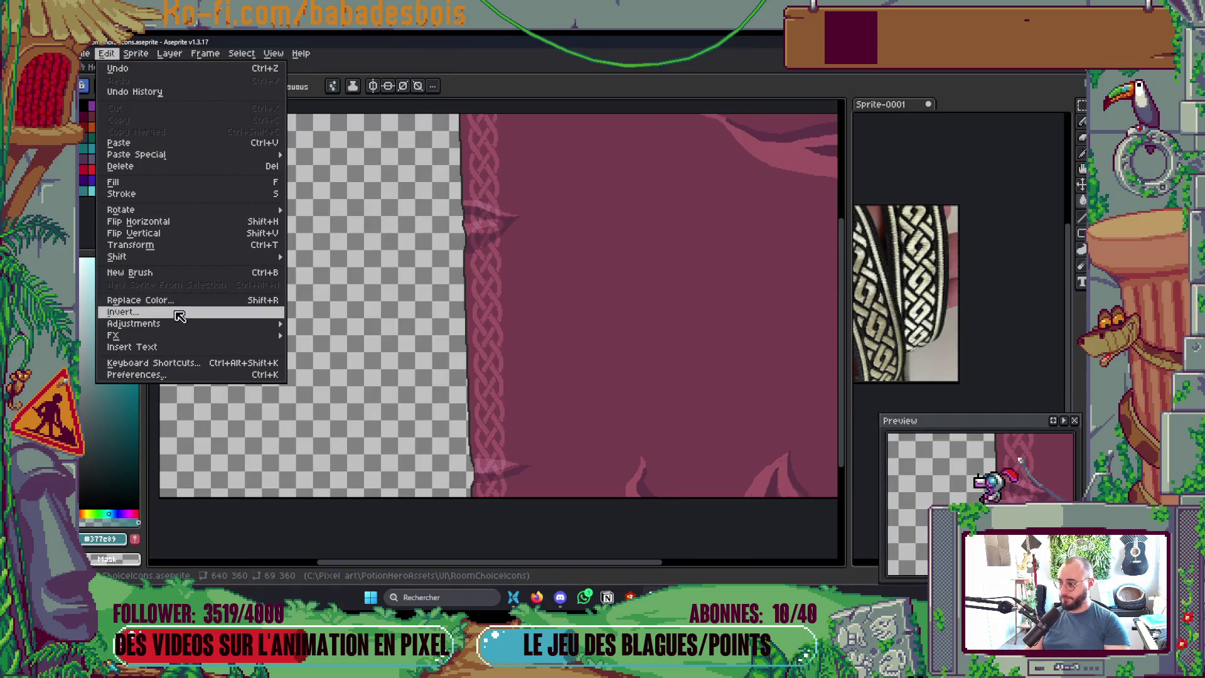
mouse_move(240, 325)
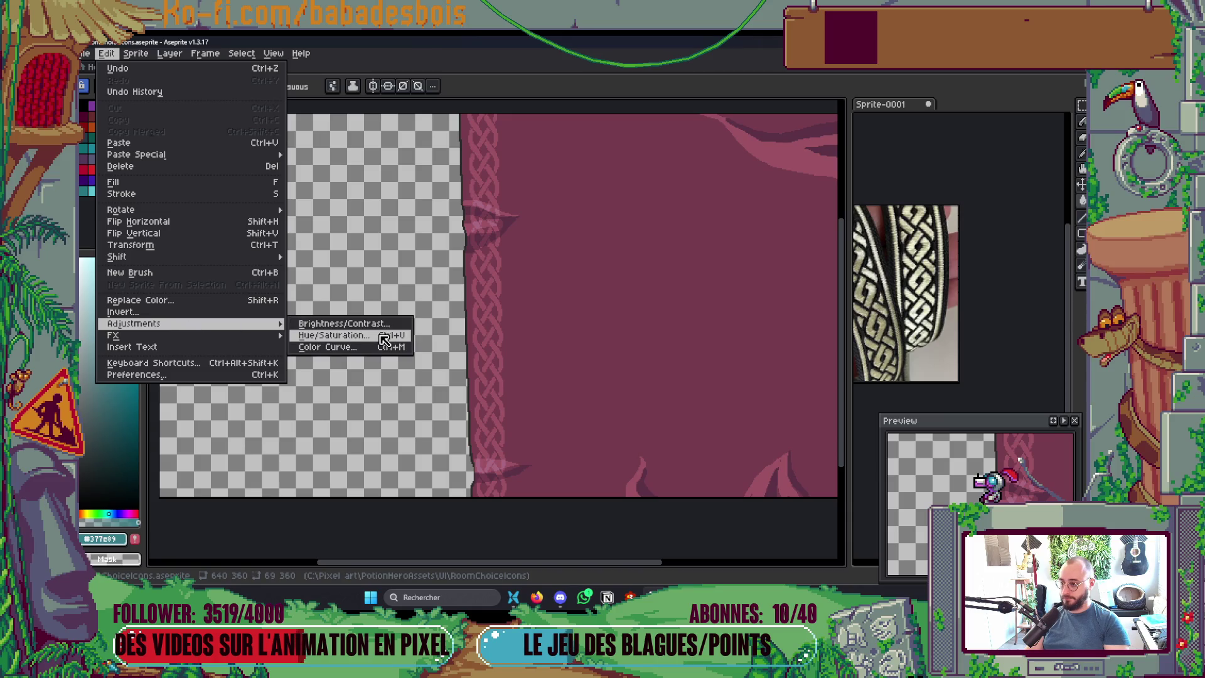
left_click(333, 335)
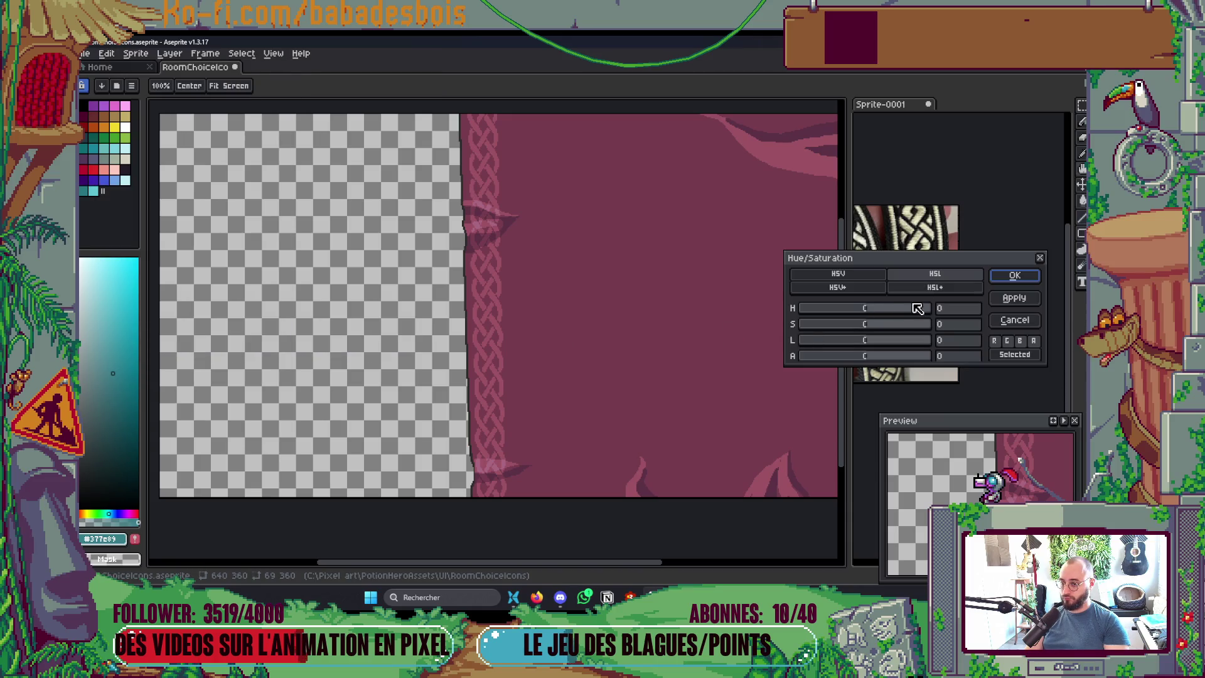
left_click_drag(872, 308, 886, 309)
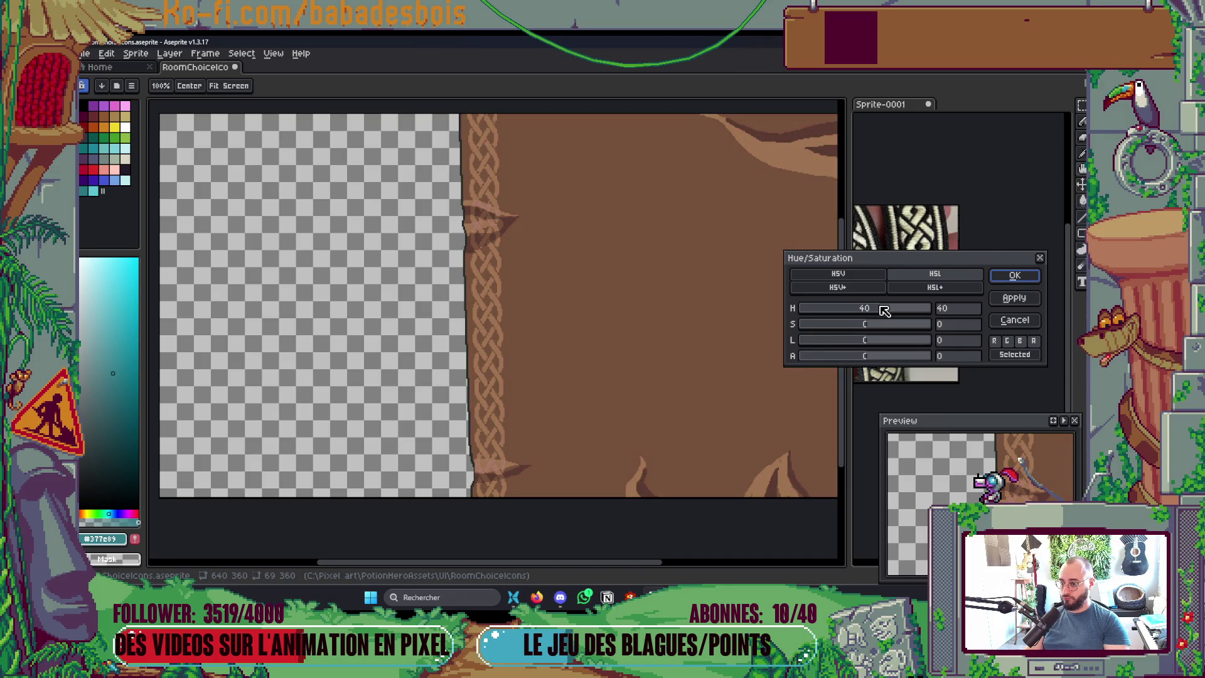
left_click(1020, 277)
scroll(690, 288, "down", 1)
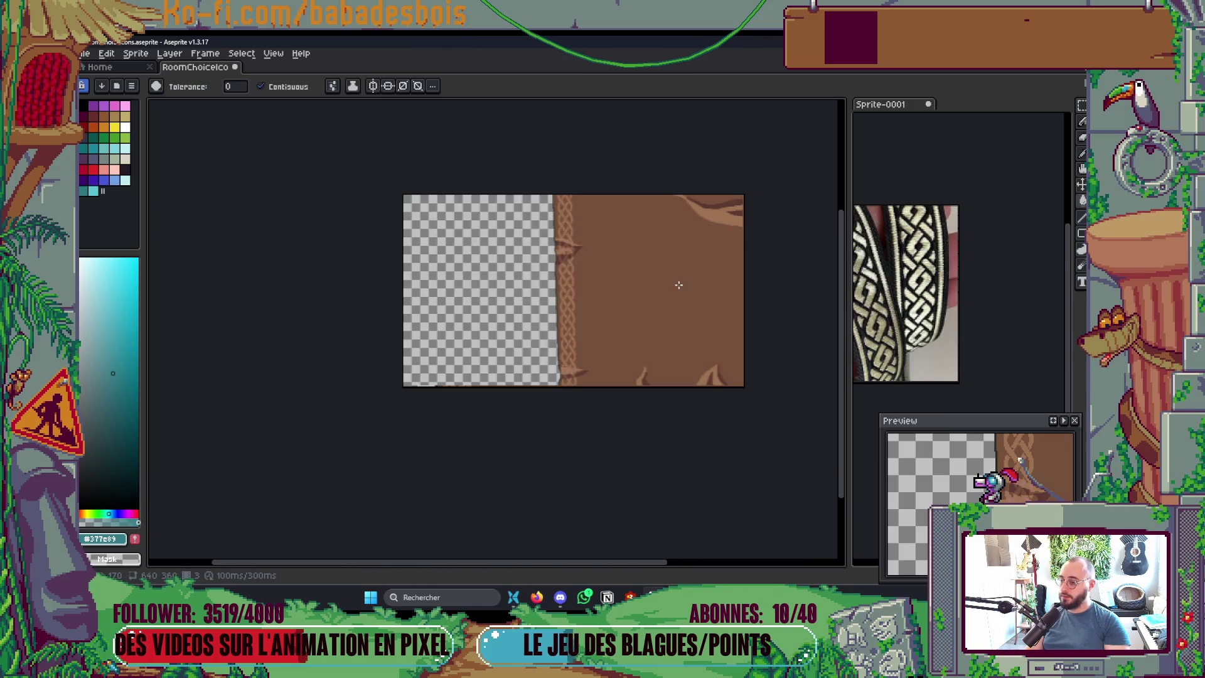
scroll(684, 293, "up", 1)
Step: Re-export the sprite sheet, overwriting RoomContentBG.png
key("ctrl+e")
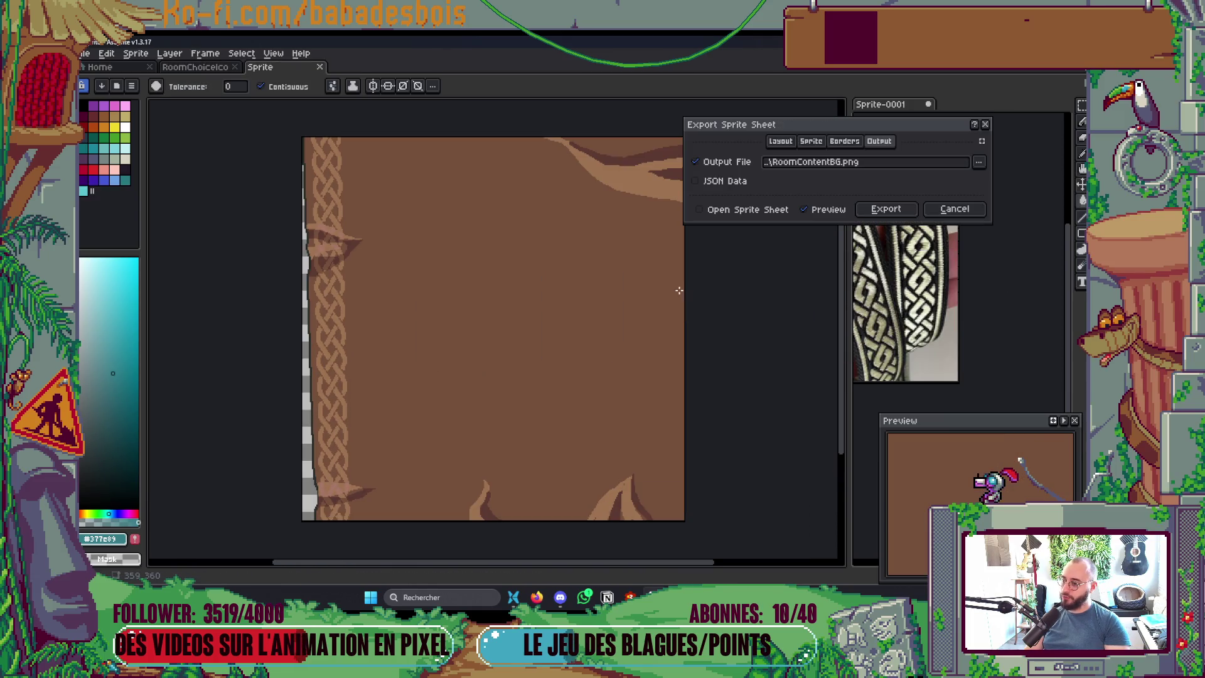
left_click(884, 209)
left_click(809, 206)
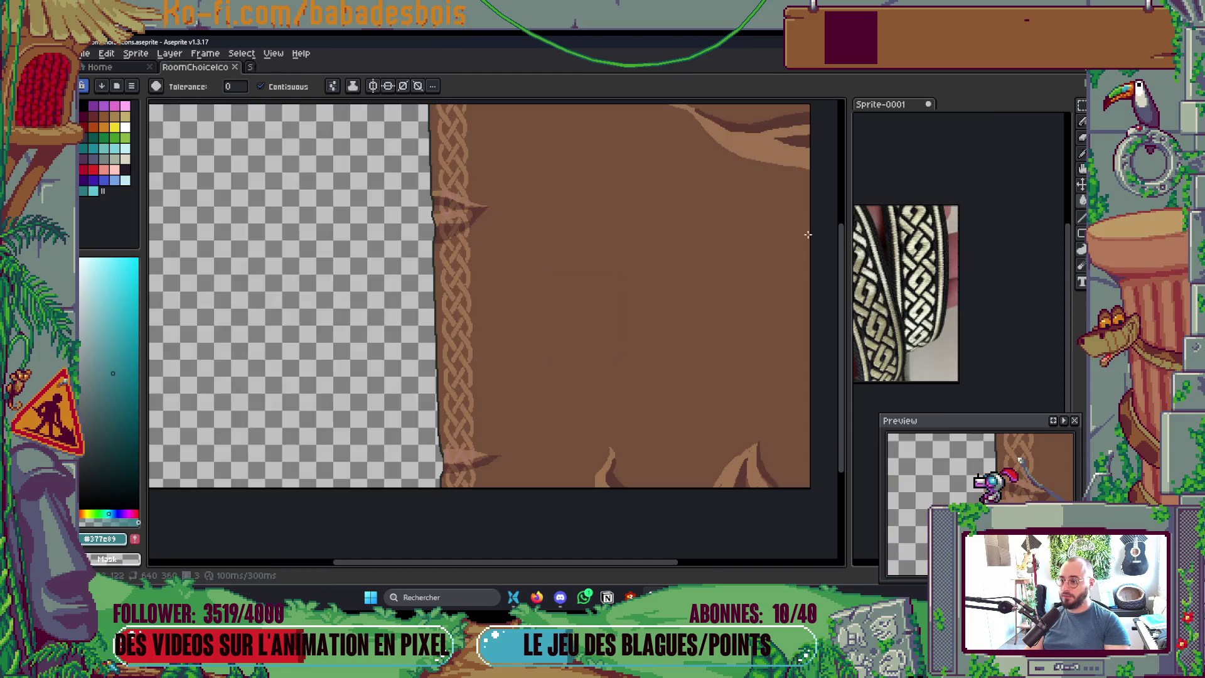
key("alt+Tab")
key("alt+Tab")
key("alt+Tab")
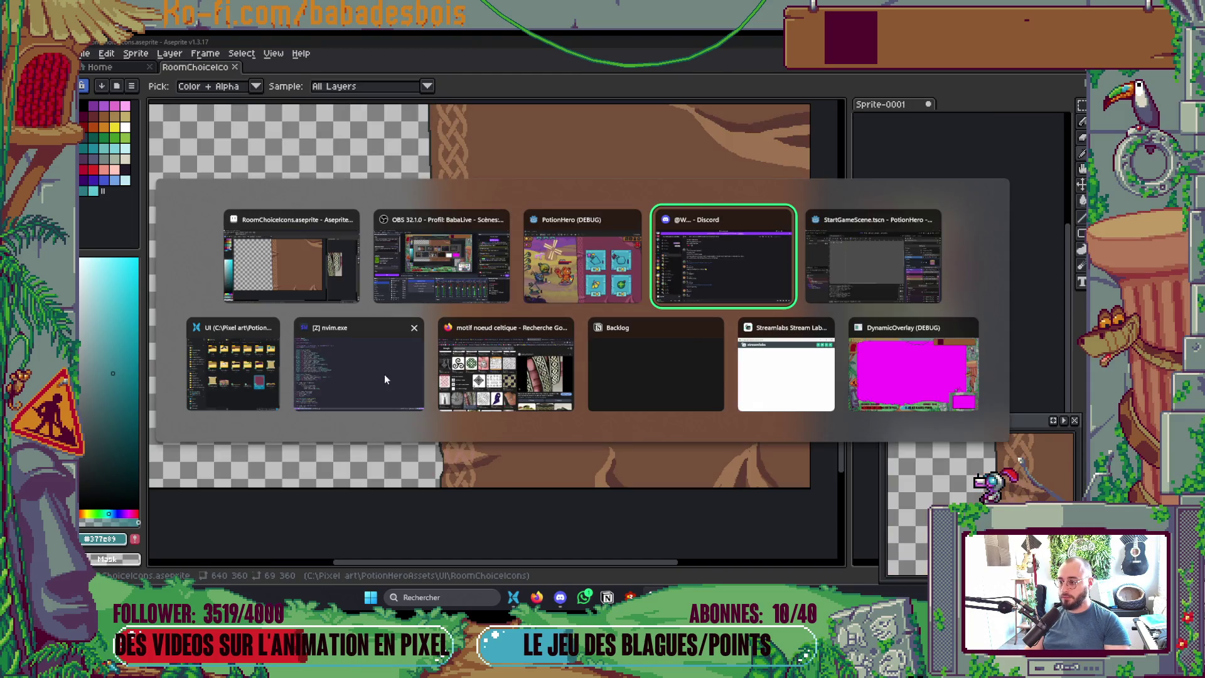
Step: Drag the brown RoomContentBG.png from the UI folder into Godot's BiomeRooms folder
left_click(225, 359)
mouse_move(797, 332)
left_mouse_down()
mouse_move(748, 427)
mouse_move(305, 434)
left_mouse_up()
key("alt+Tab")
key("alt+Tab")
key("alt+Tab")
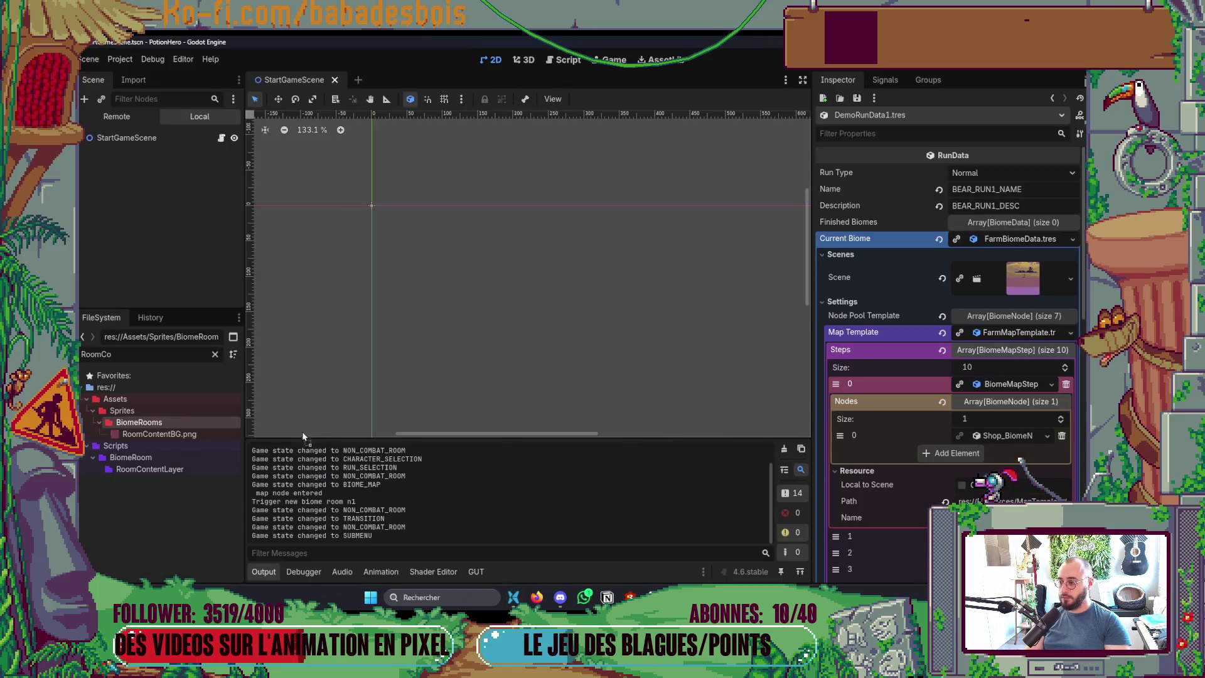
left_click_drag(170, 428, 168, 422)
Step: Close and reopen the shop in the running game to see the brown background, then return to Aseprite
key("alt+Tab")
key("alt+Tab")
key("alt+Tab")
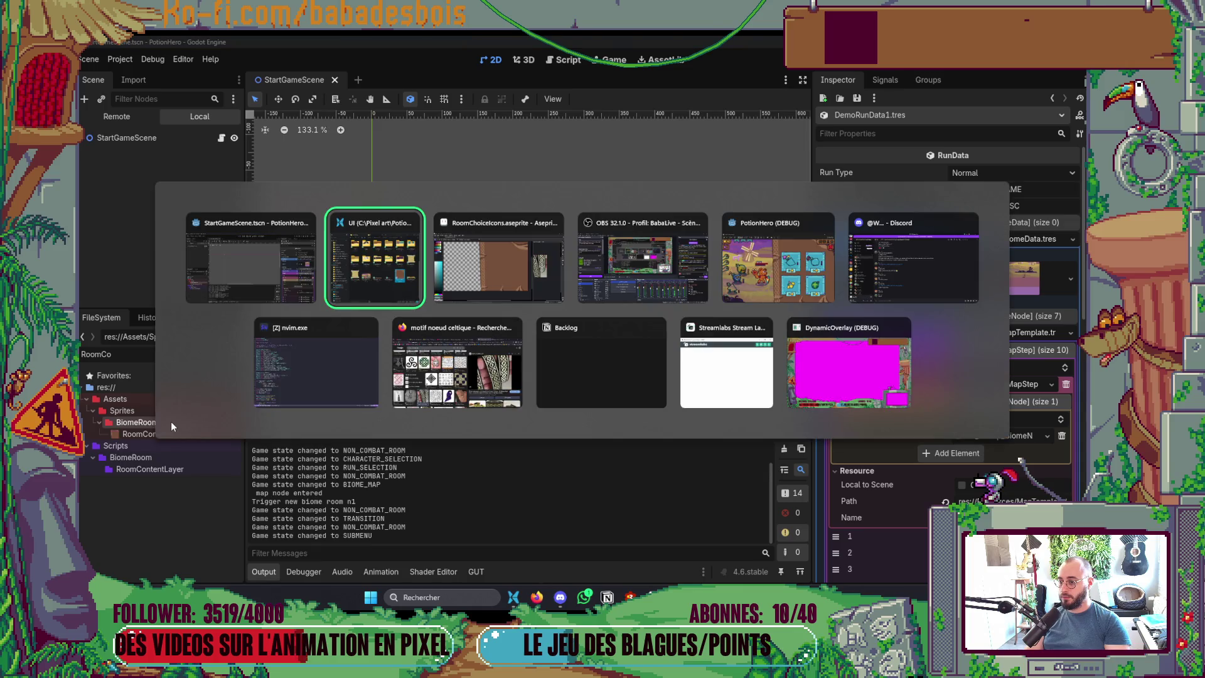
key("alt+Tab")
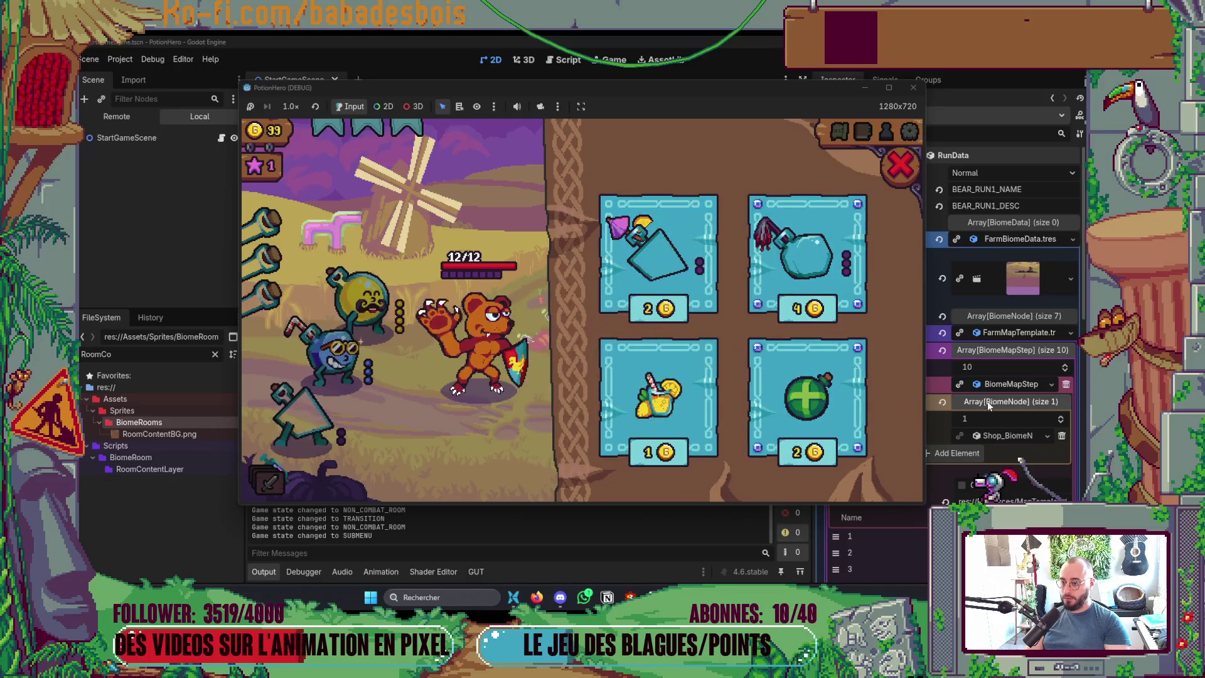
mouse_move(614, 376)
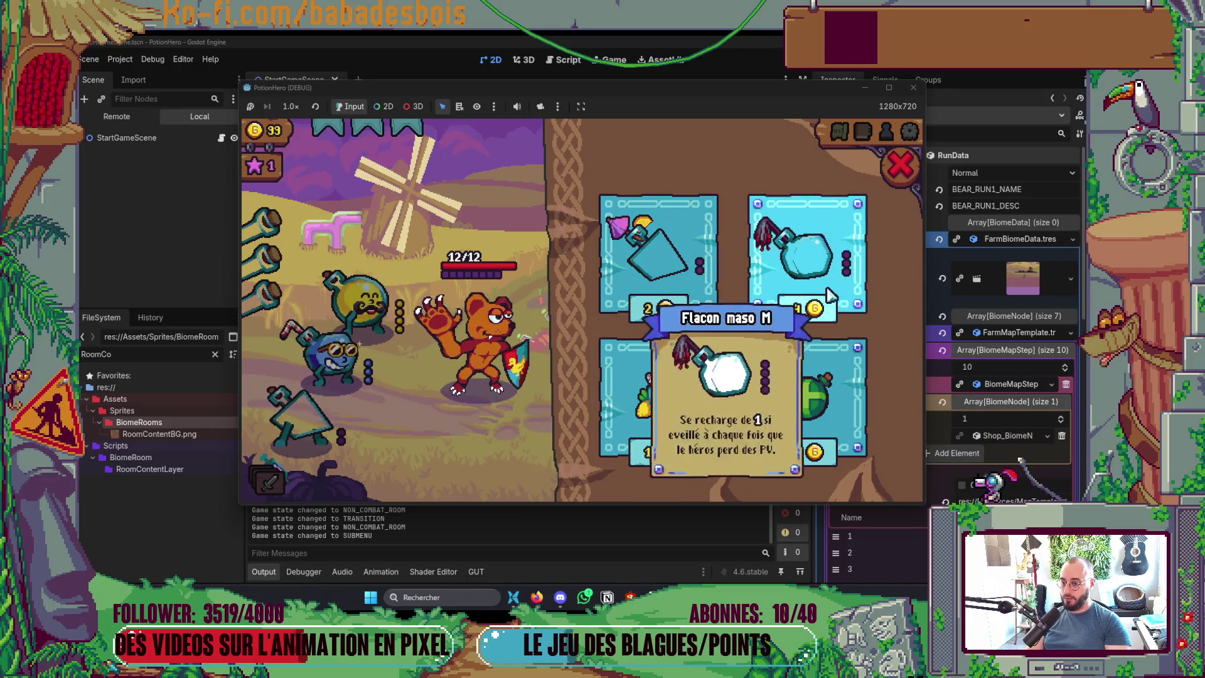
left_click(901, 165)
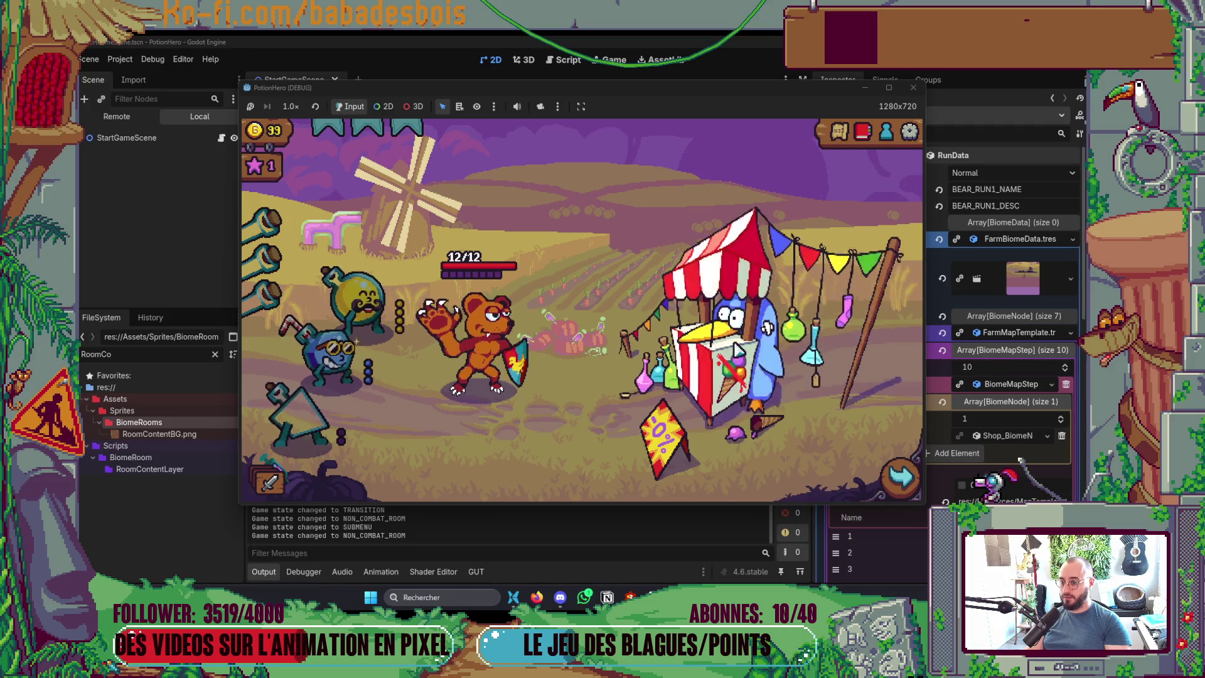
left_click(872, 223)
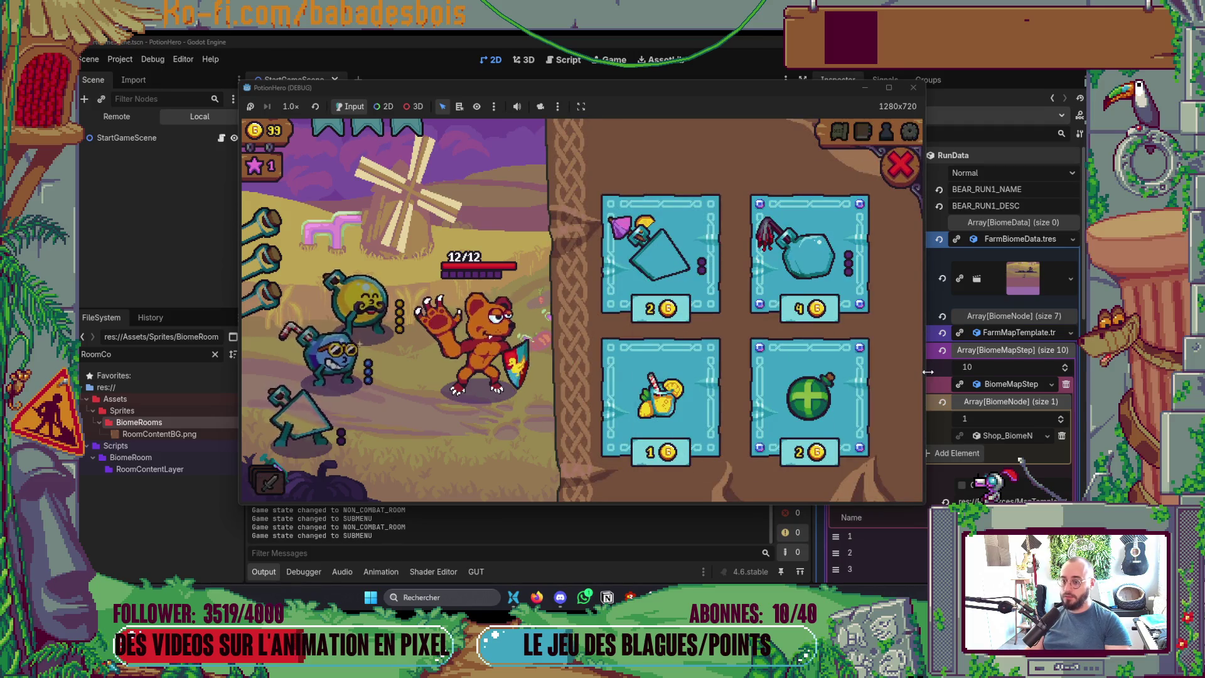
key("alt+Tab")
key("Tab")
key("Tab")
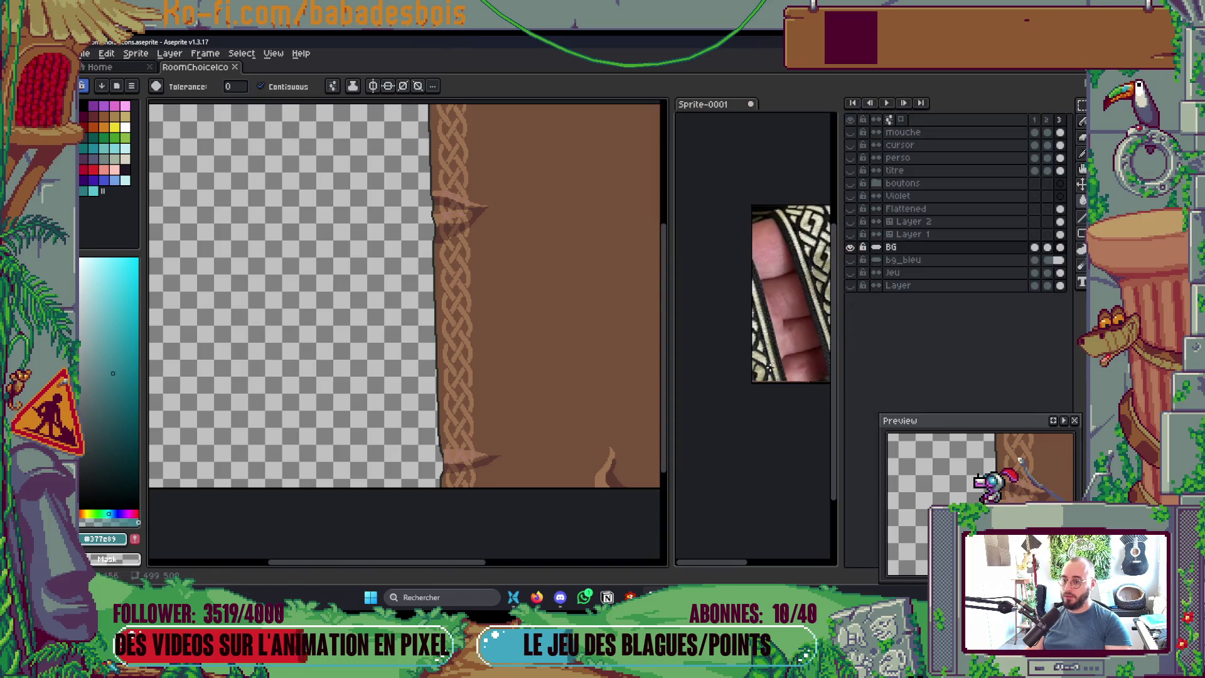
Step: Apply a Hue/Saturation shift (hue 95, saturation -17) turning the background green
left_click(113, 56)
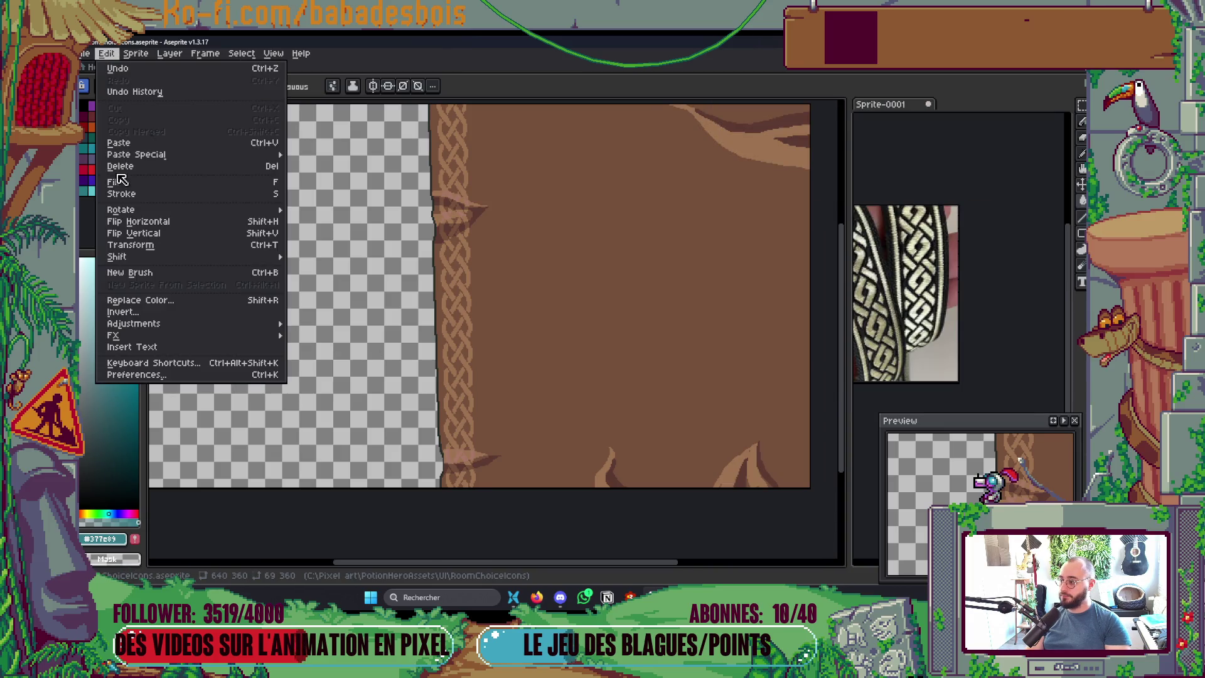
mouse_move(160, 326)
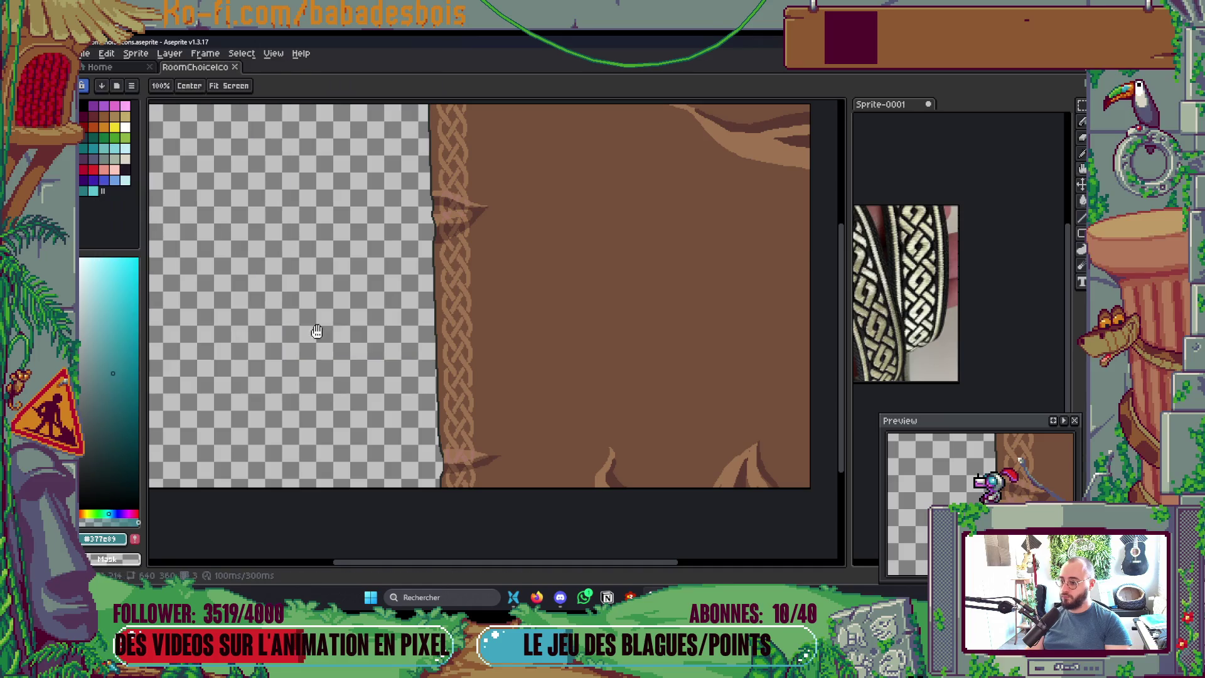
left_click(333, 335)
left_click_drag(873, 307, 889, 311)
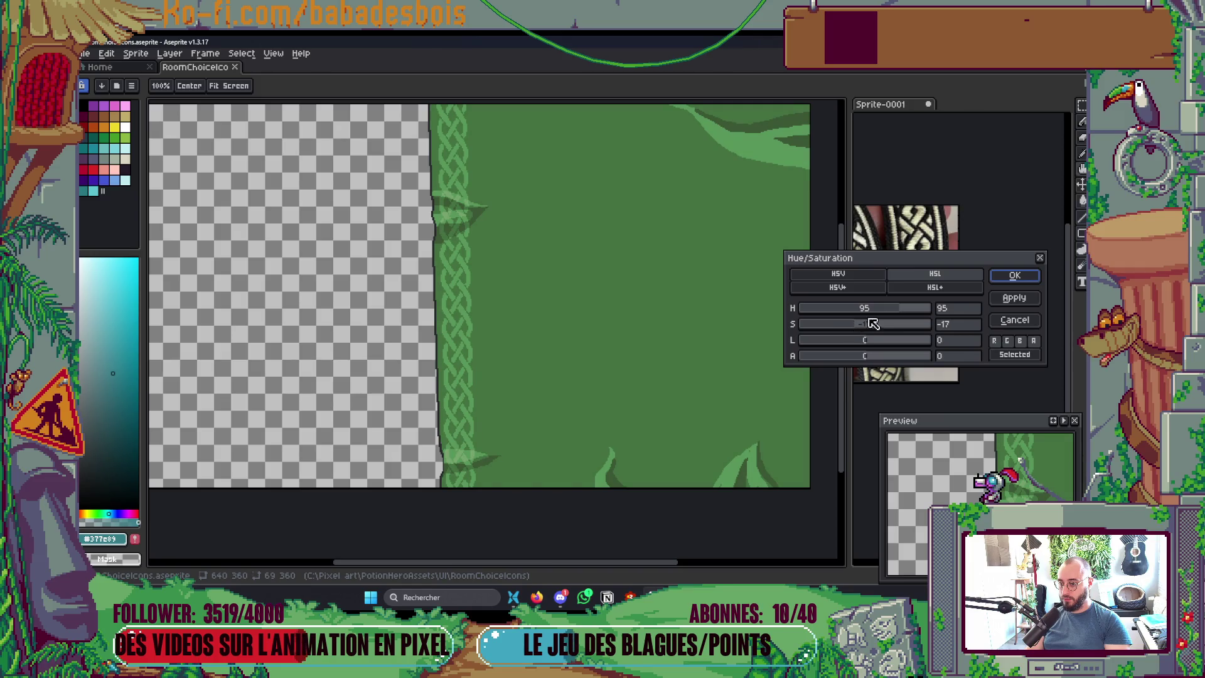
left_click(1013, 281)
Step: Export the sprite sheet over RoomContentBG.png and drag it into Godot's BiomeRooms folder
key("ctrl+e")
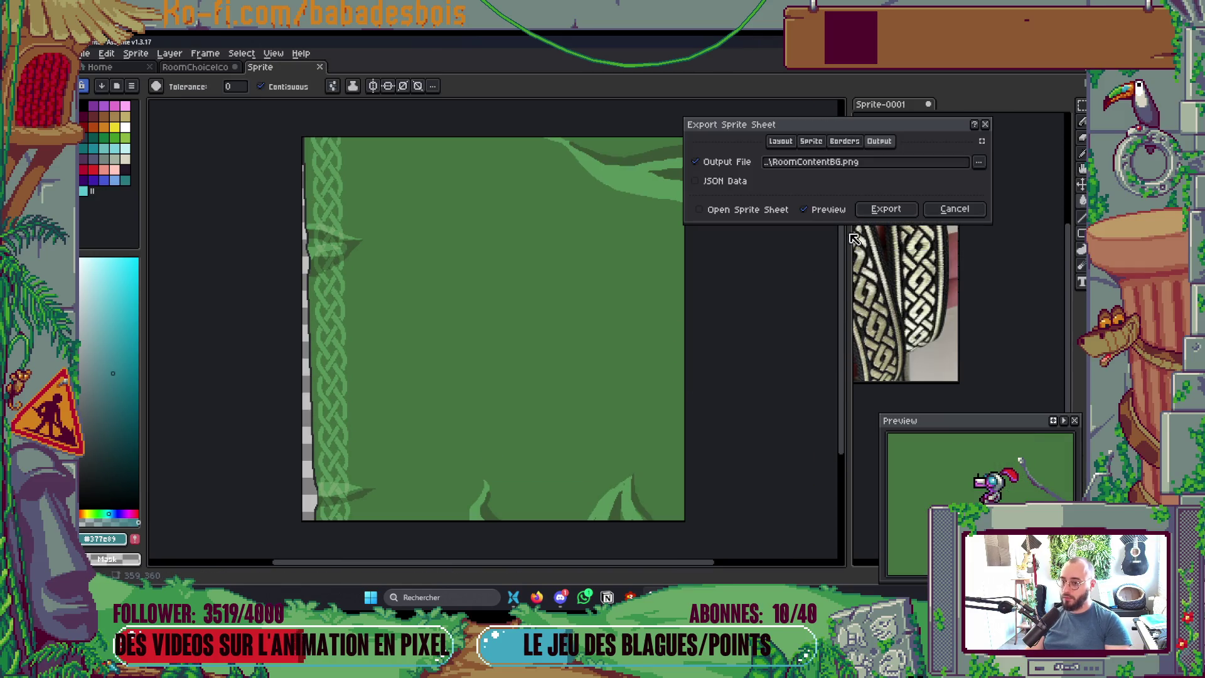
left_click(887, 214)
left_click(804, 201)
key("alt+Tab")
key("alt+Tab")
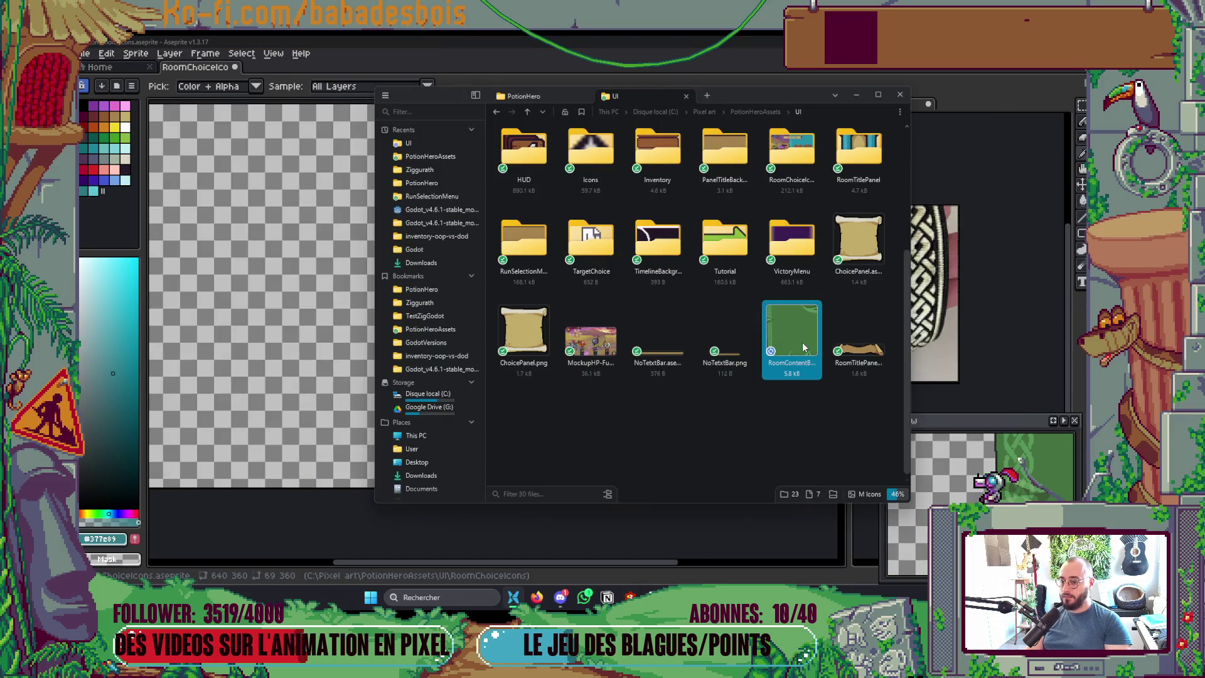
key("alt+Tab")
key("alt+Tab")
key("alt+Tab")
mouse_move(802, 346)
left_mouse_down()
mouse_move(619, 477)
mouse_move(622, 499)
mouse_move(204, 424)
left_mouse_up()
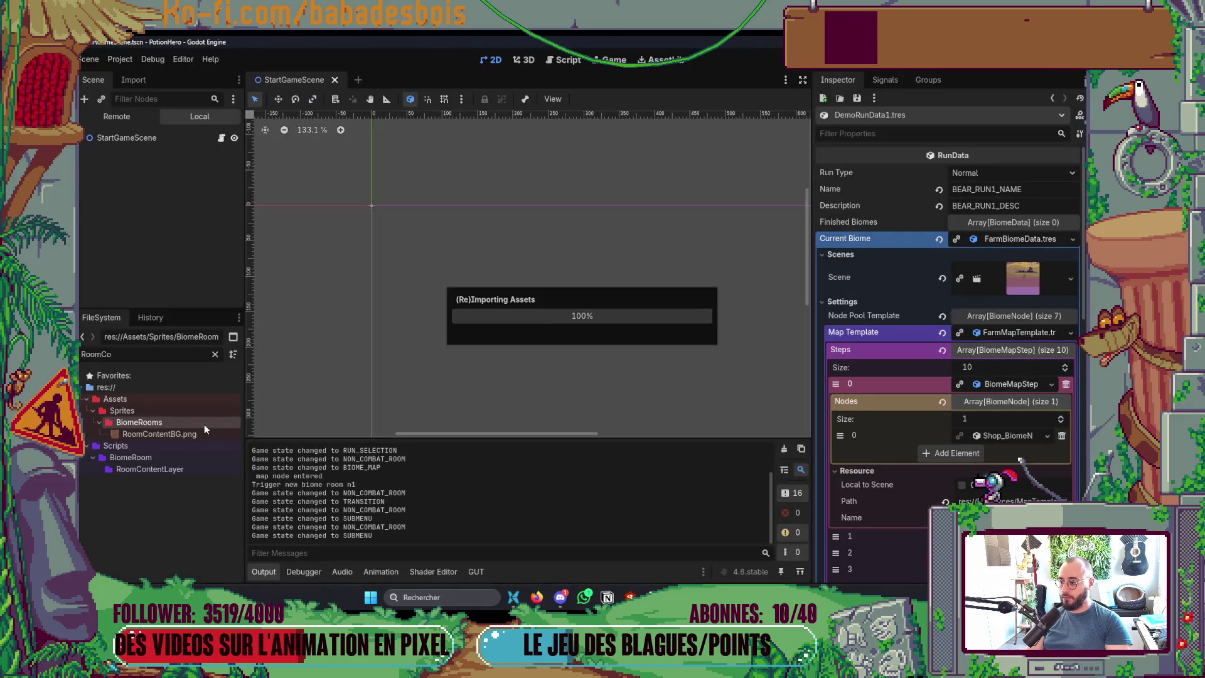
Step: View the four teal shop cards on the green background in the running game, then return to Aseprite
key("alt+Tab")
key("alt+Tab")
key("alt+Tab")
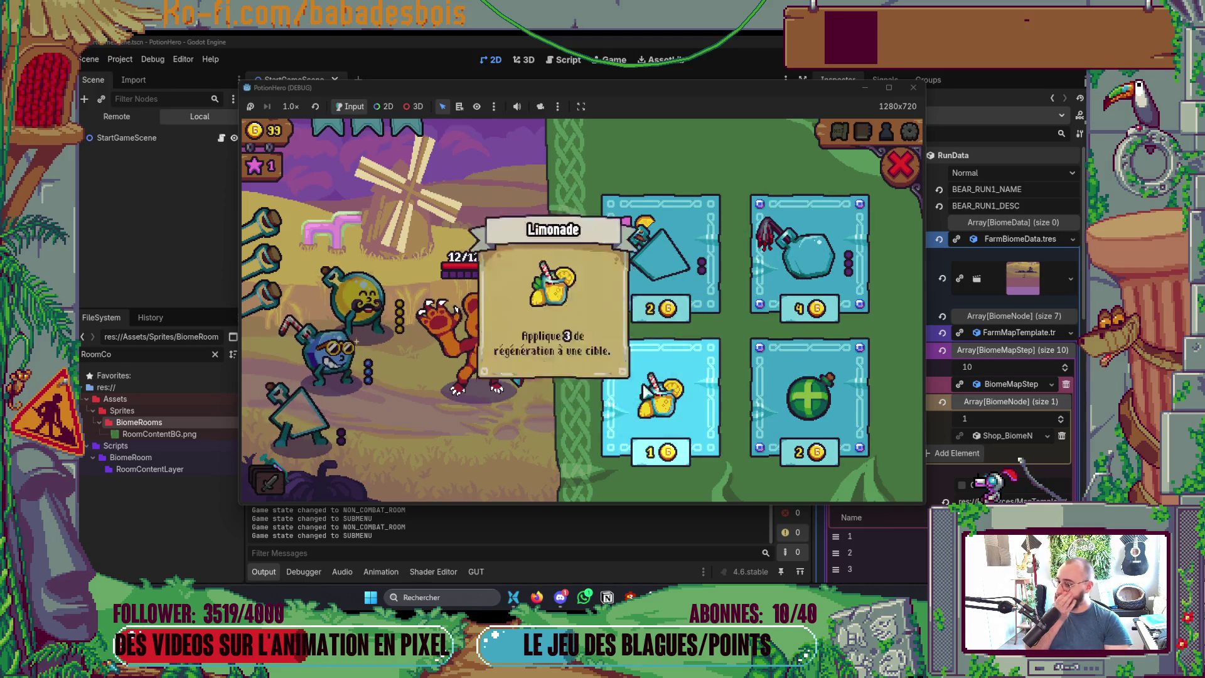
mouse_move(681, 267)
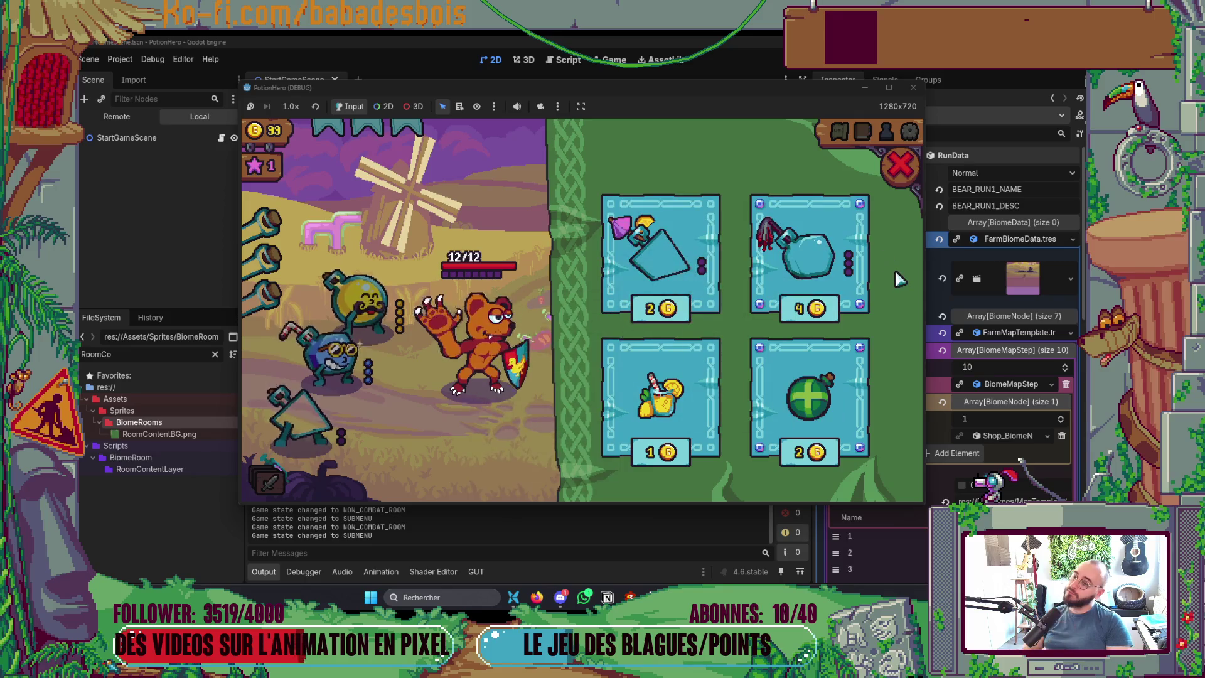
key("alt+Tab")
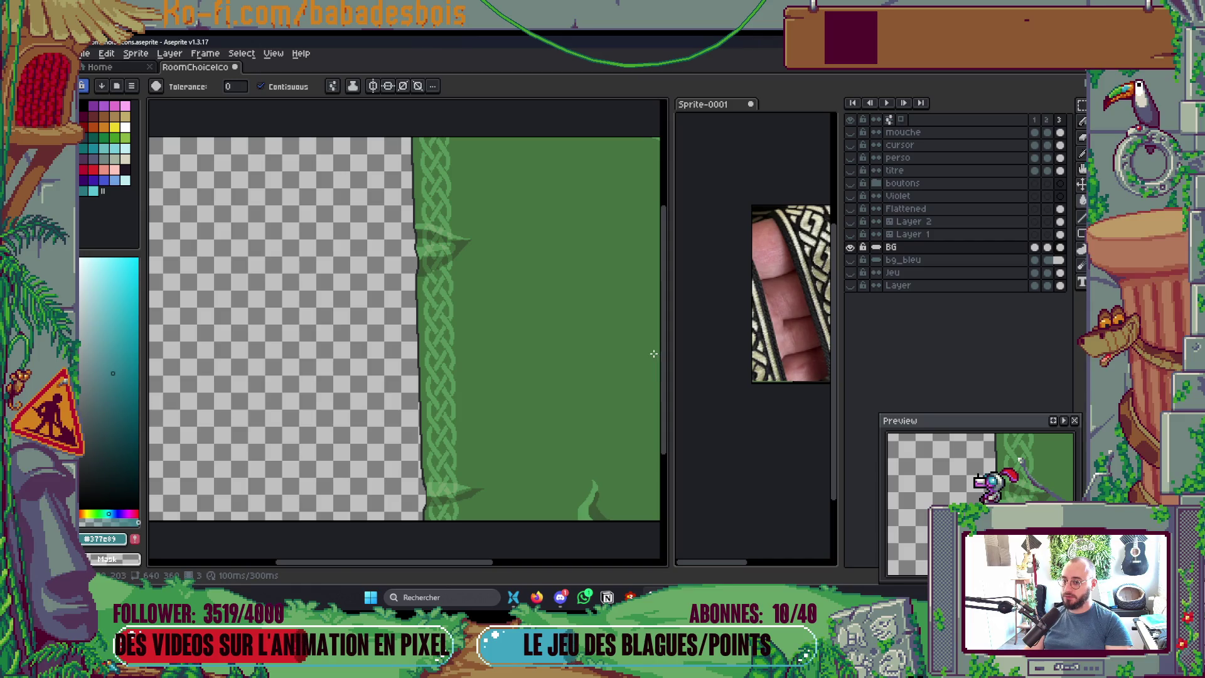
Step: Recolour the background purple with Hue/Saturation set to hue 168, saturation -15
key("alt+Tab")
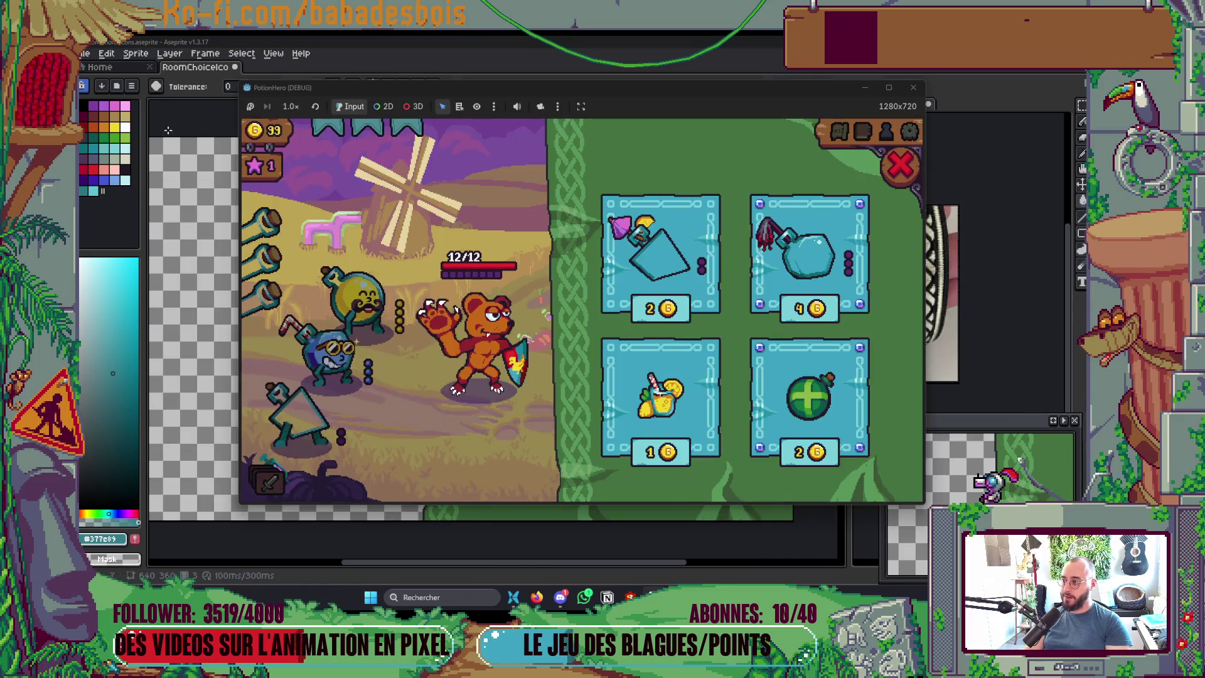
key("alt+Tab")
left_click(106, 54)
mouse_move(107, 51)
mouse_move(191, 325)
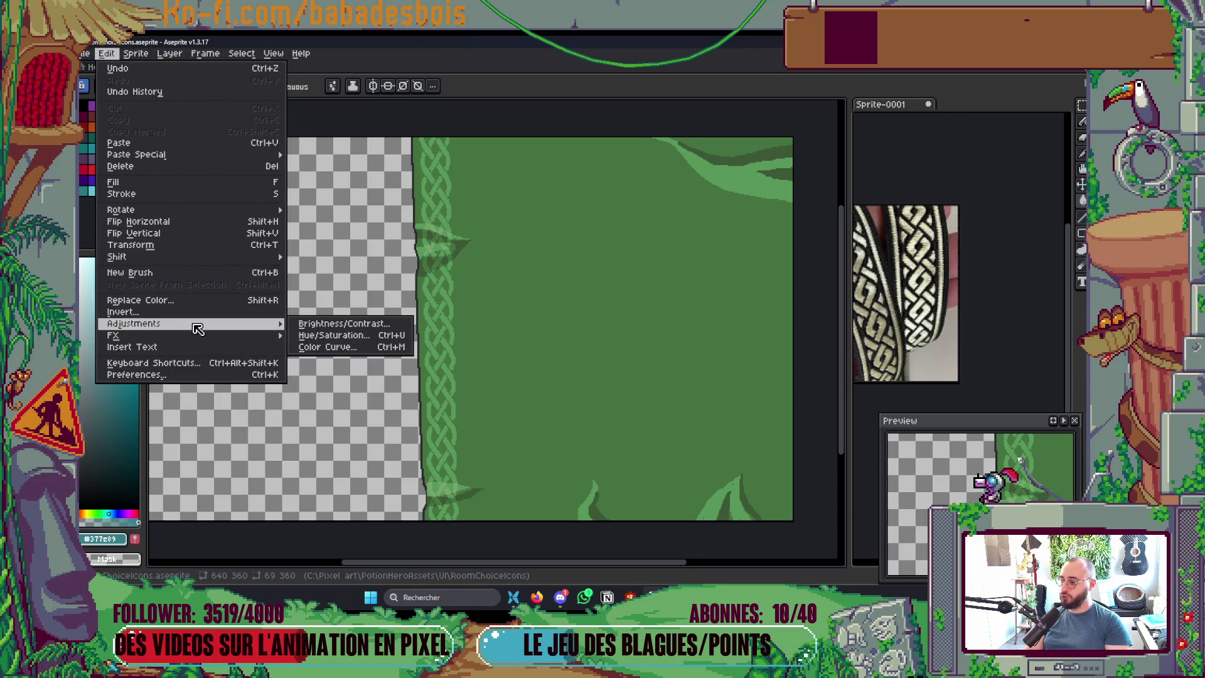
left_click(358, 343)
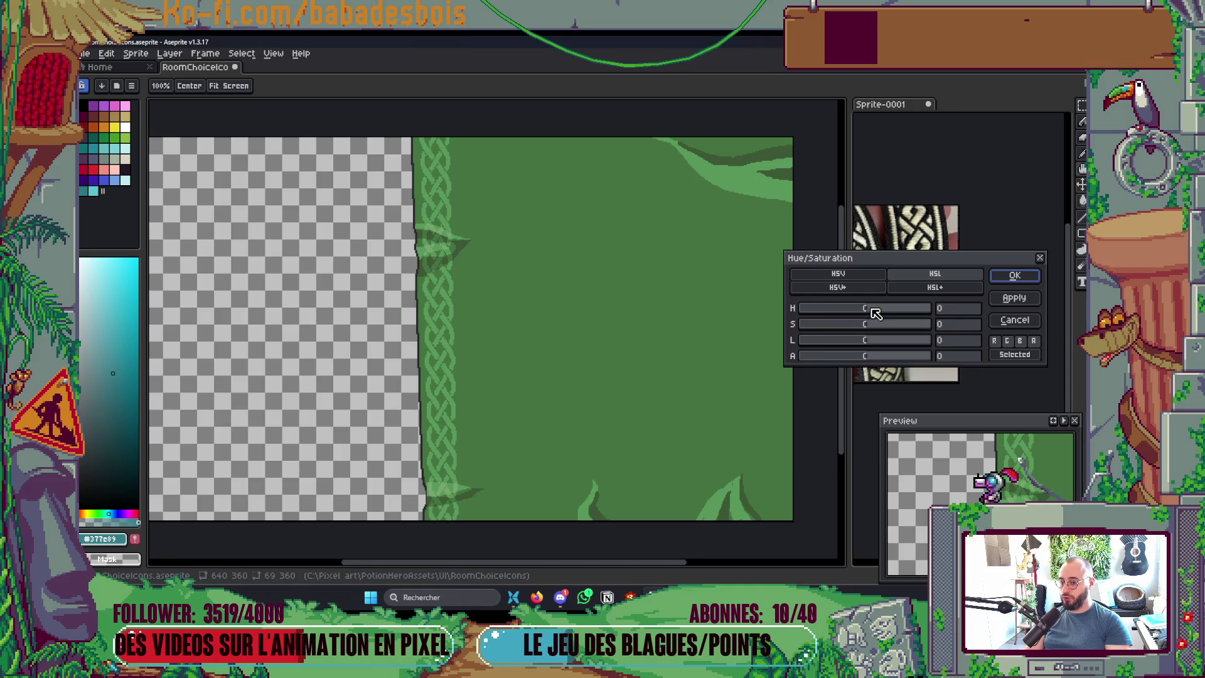
left_click_drag(869, 312, 826, 312)
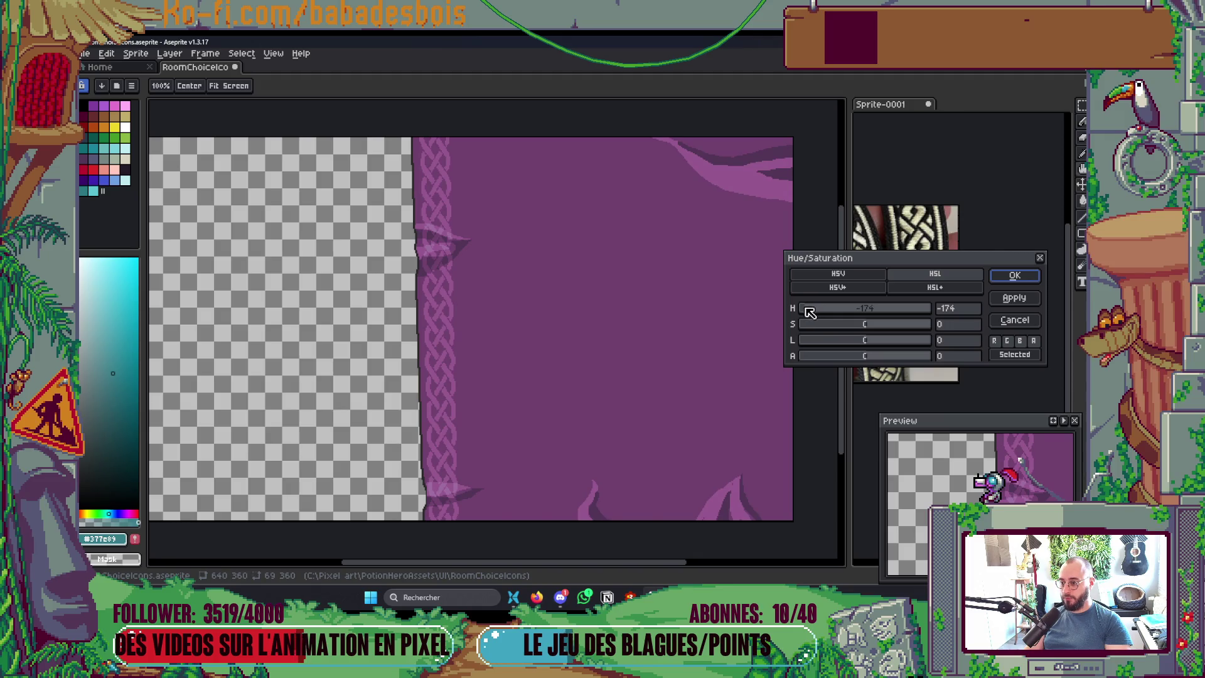
left_click_drag(919, 312, 927, 310)
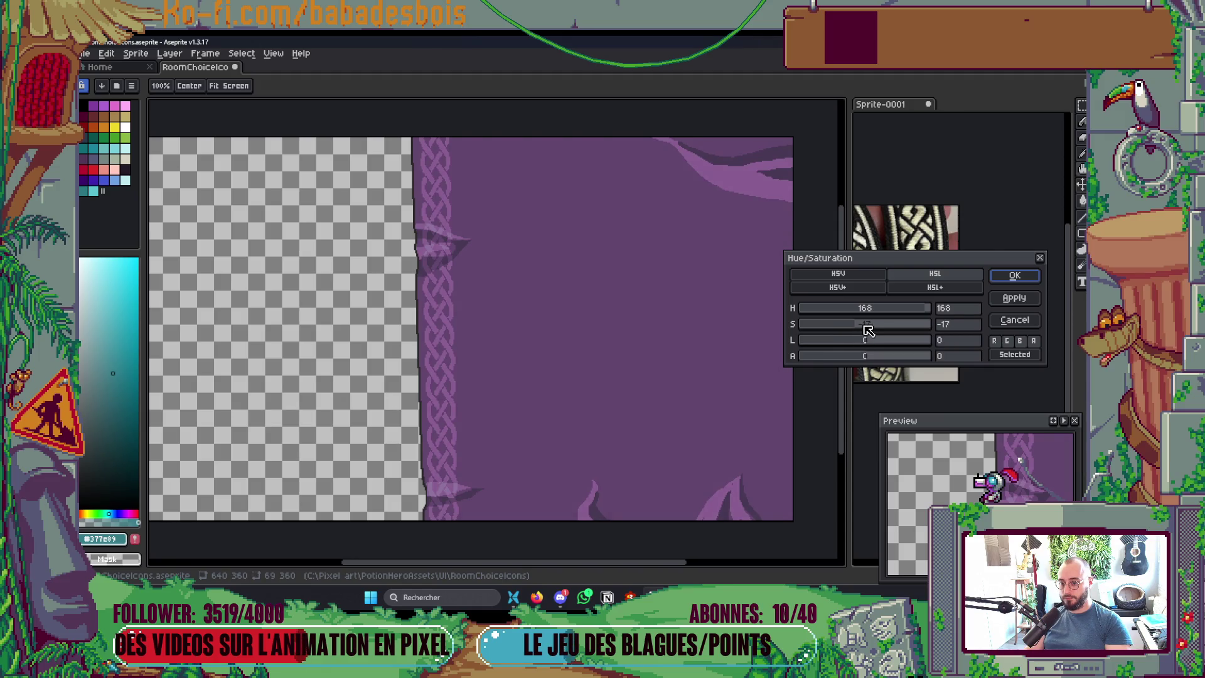
left_click(1014, 275)
Step: Export the purple background over RoomContentBG.png and bring the export folder forward
key("ctrl+e")
left_click(885, 209)
left_click(809, 204)
key("alt+Tab")
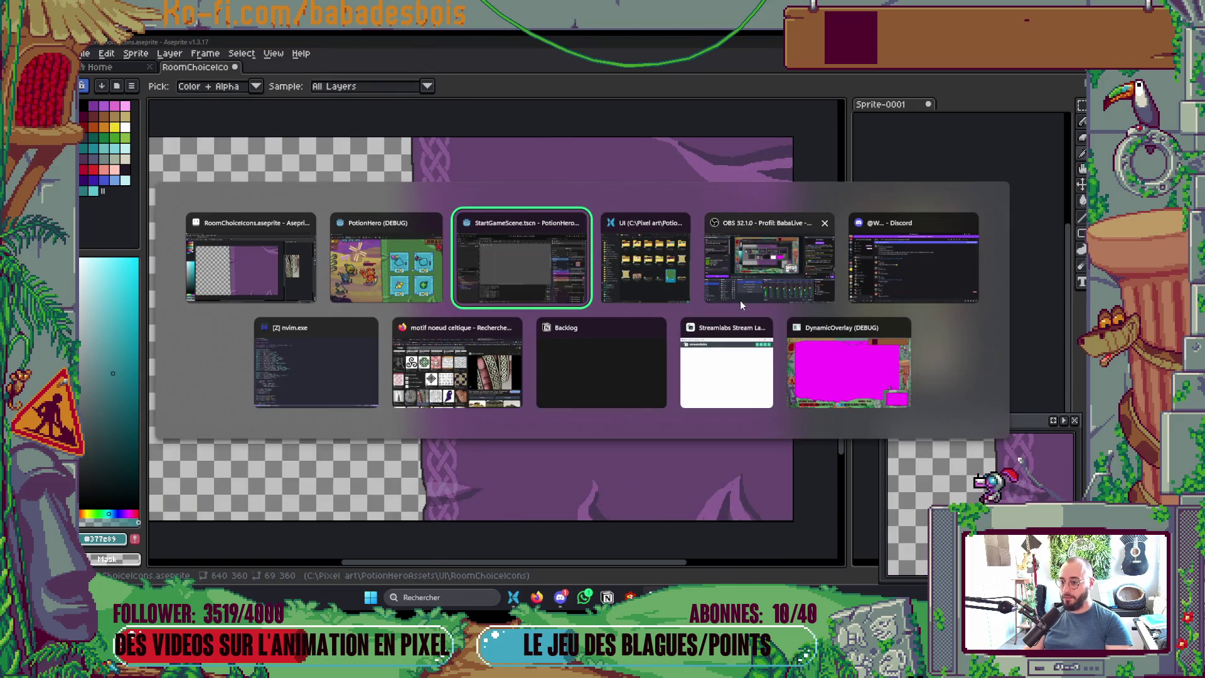
key("alt+Tab")
key("alt+Tab")
key("alt+Tab")
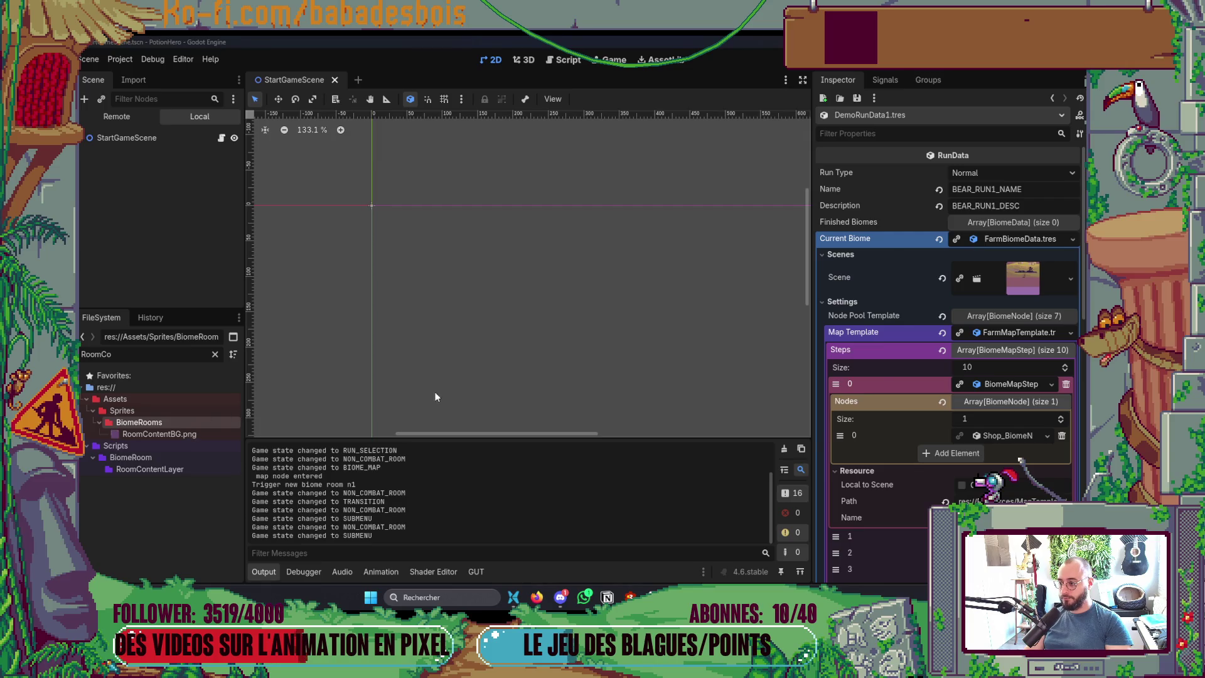
Step: Inspect the bear and teal shop cards on the purple background in the game, then return to Aseprite
key("alt+Tab")
key("alt+Tab")
key("alt+Tab")
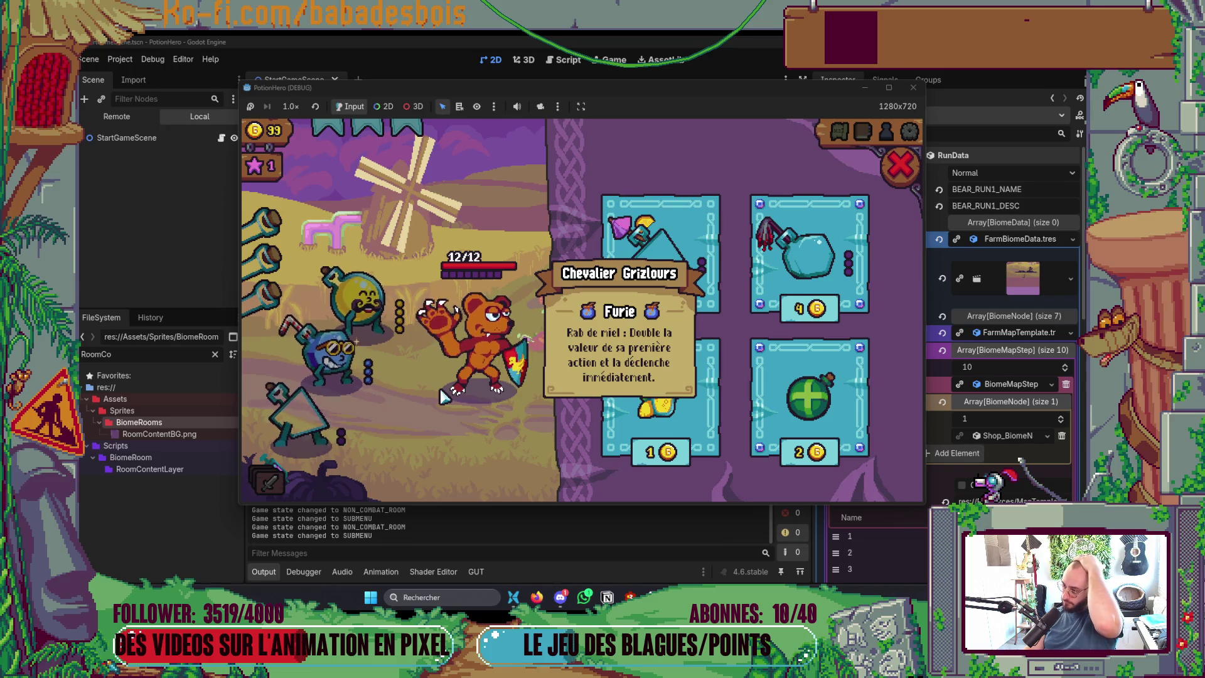
mouse_move(795, 380)
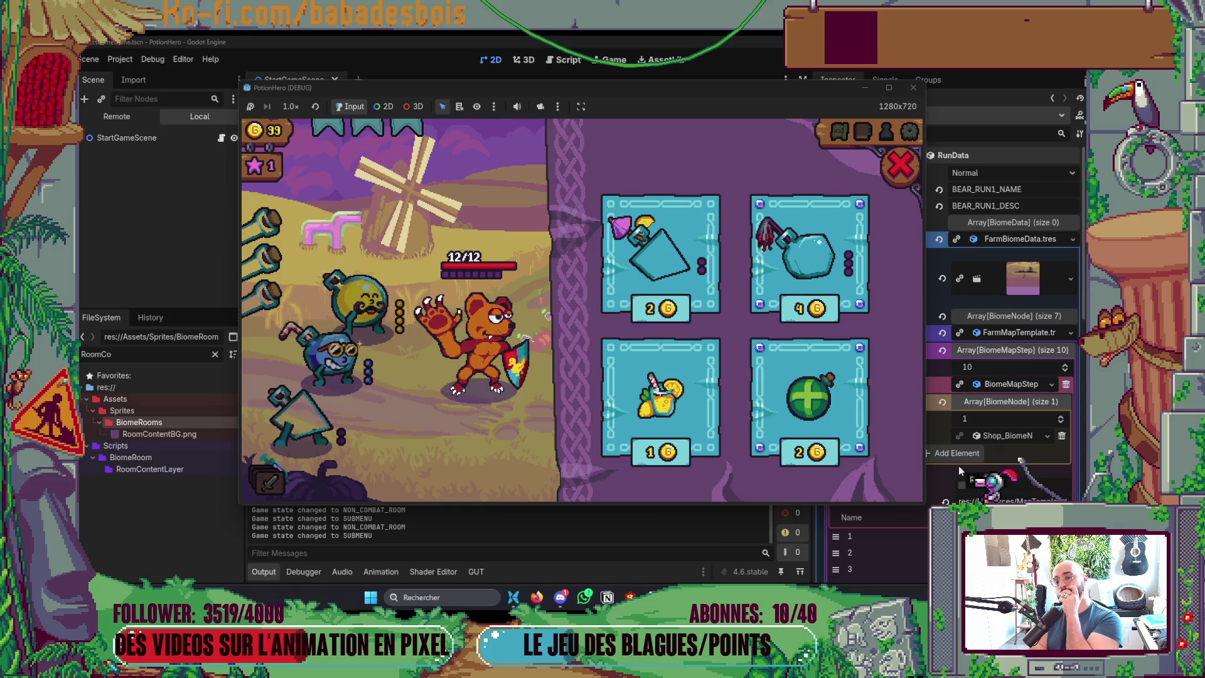
mouse_move(860, 240)
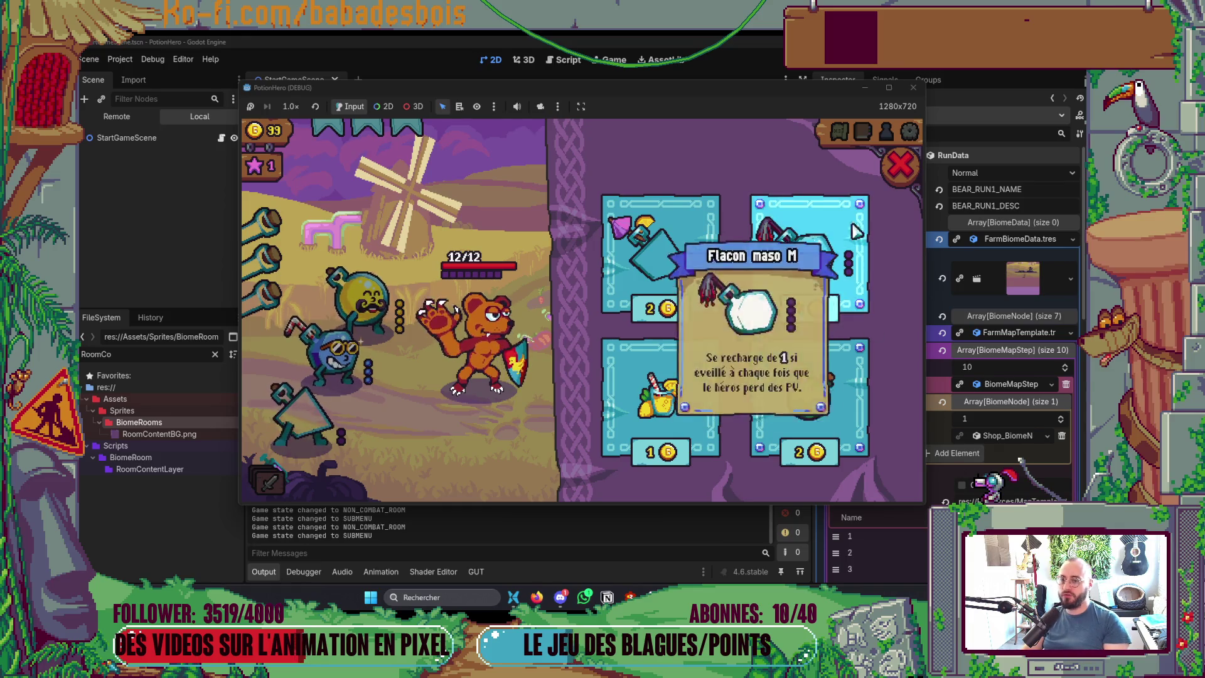
key("alt+Tab")
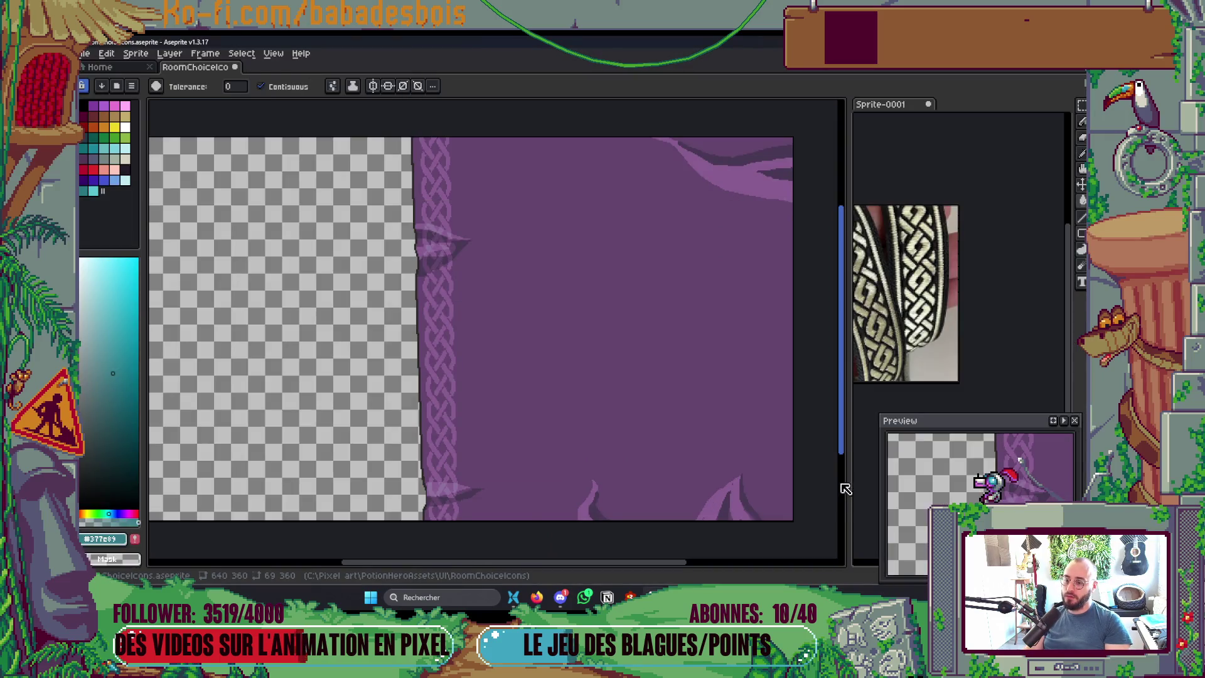
Step: Move the top-right leaf detail upward and bucket-fill the leftover gap with the purple background colour
key("m")
left_click_drag(612, 135, 829, 229)
mouse_move(777, 188)
left_mouse_down()
mouse_move(774, 167)
mouse_move(797, 178)
left_mouse_up()
key("ctrl+d")
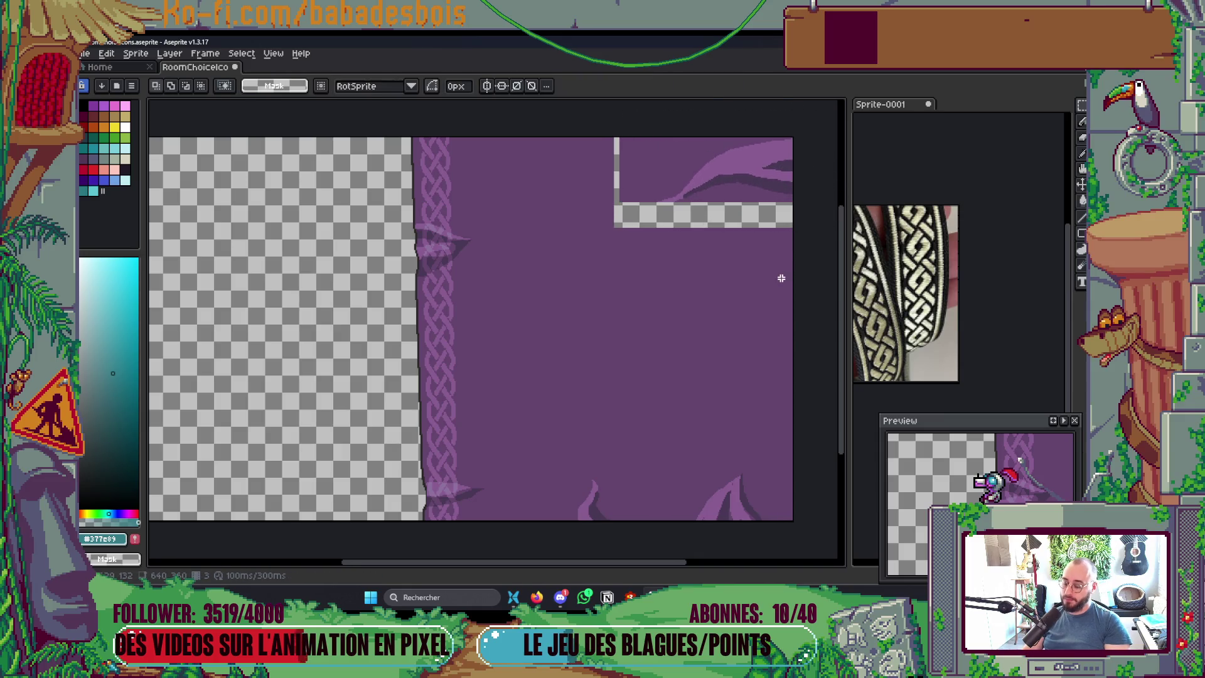
left_click(631, 231, "alt")
key("space")
left_click(640, 215)
Step: Save the Aseprite file and export it again over RoomContentBG.png
key("ctrl+s")
scroll(750, 302, "down", 2)
scroll(624, 384, "up", 2)
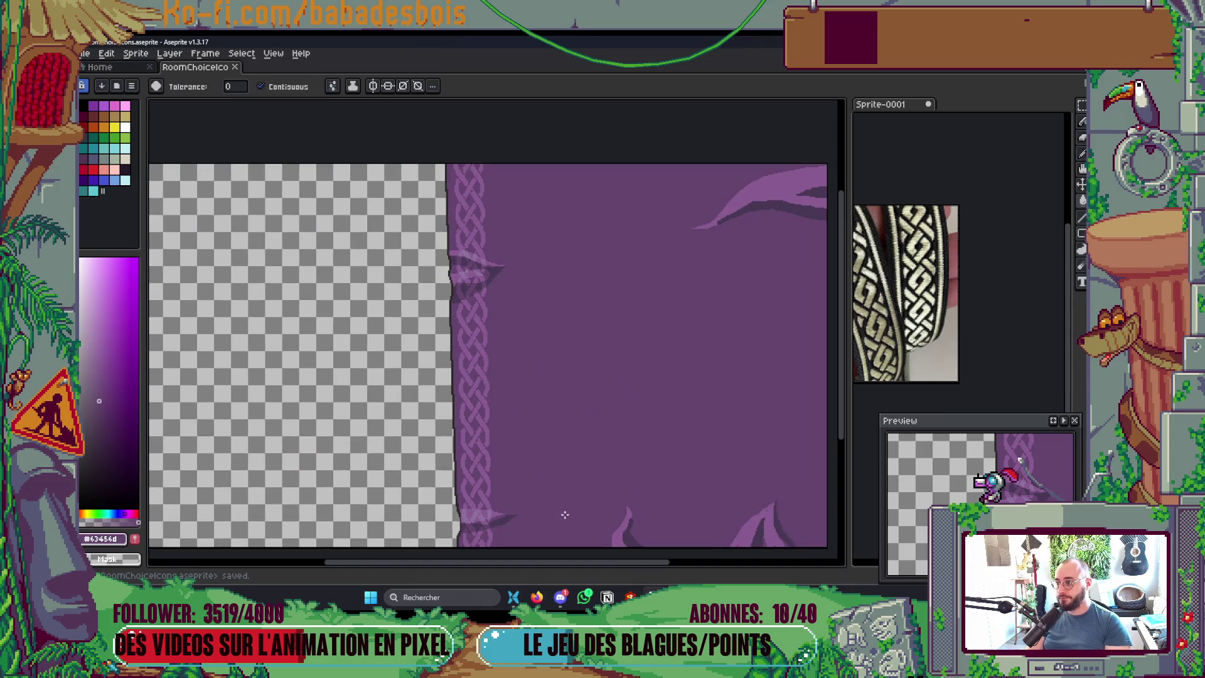
key("ctrl+e")
left_click(882, 209)
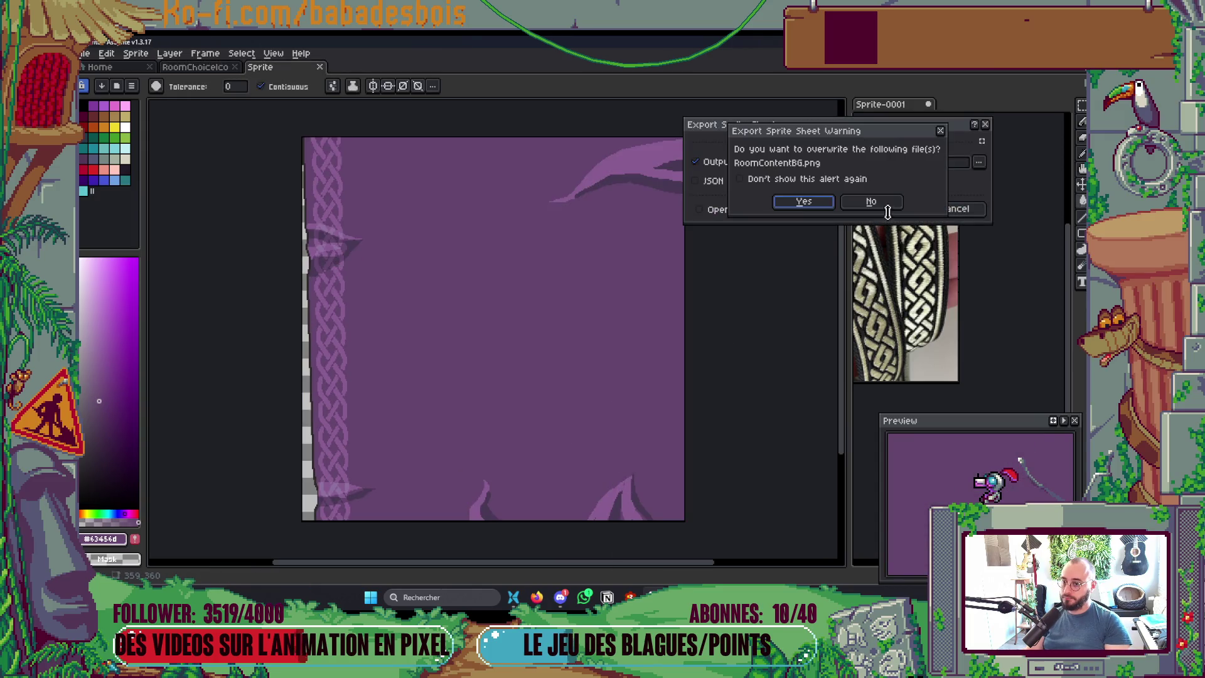
left_click(803, 202)
Step: Drag the exported RoomContentBG.png into Godot's BiomeRooms folder
key("alt+Tab")
key("Tab")
key("Tab")
mouse_move(788, 333)
left_mouse_down()
mouse_move(792, 384)
mouse_move(679, 465)
mouse_move(196, 442)
mouse_move(195, 461)
mouse_move(203, 415)
mouse_move(207, 442)
mouse_move(197, 419)
left_mouse_up()
key("alt+Tab")
key("alt+Tab")
key("Tab")
key("alt+Tab")
key("Escape")
left_click(534, 335)
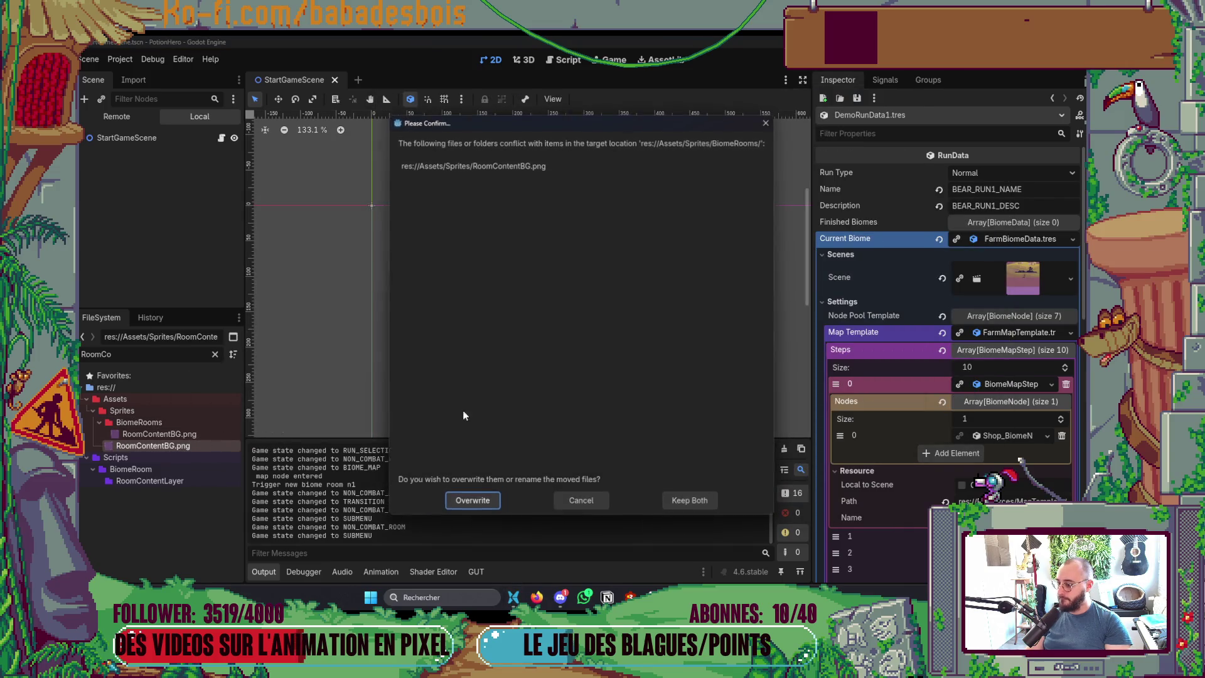
Step: Overwrite RoomContentBG.png in BiomeRooms, view the reworked purple shop in-game, then return to Aseprite
left_click(470, 500)
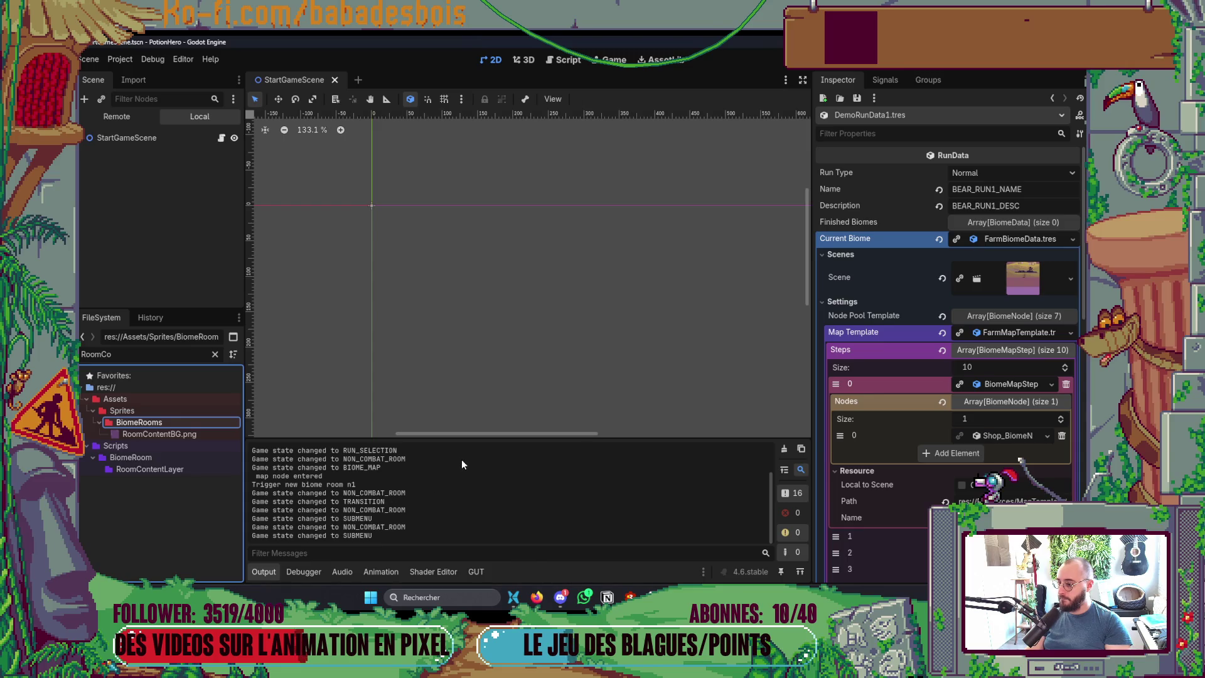
key("alt+Tab")
key("Tab")
key("Tab")
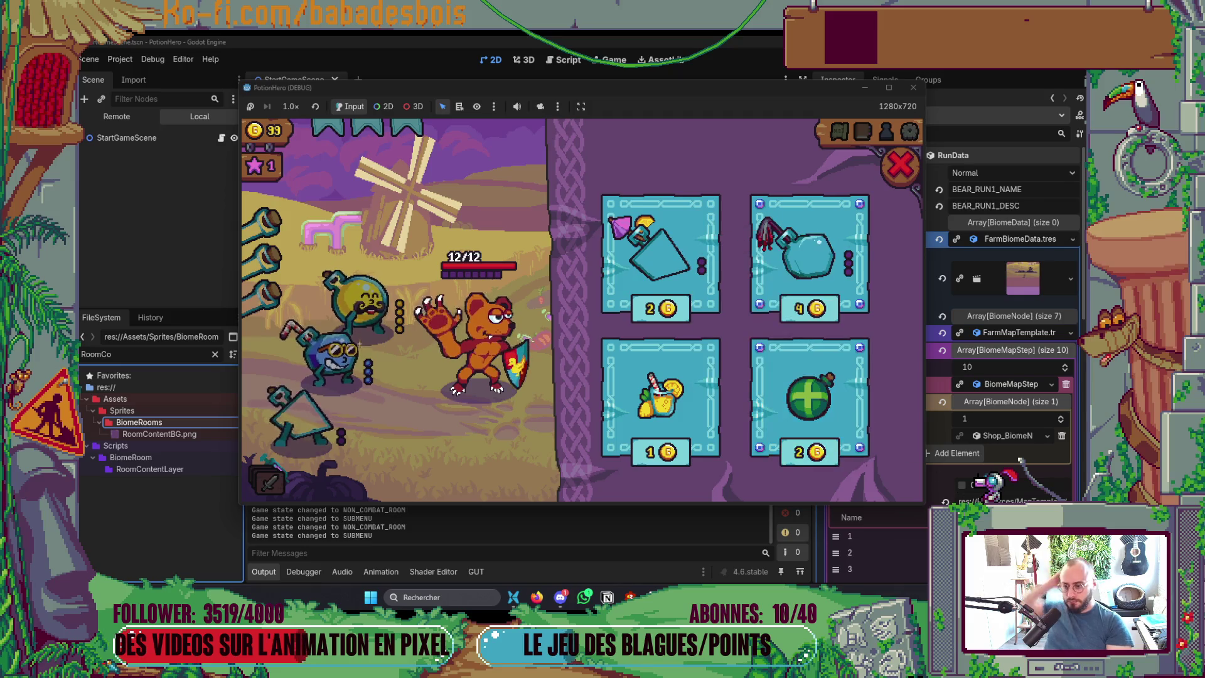
key("alt+Tab")
key("Tab")
key("Tab")
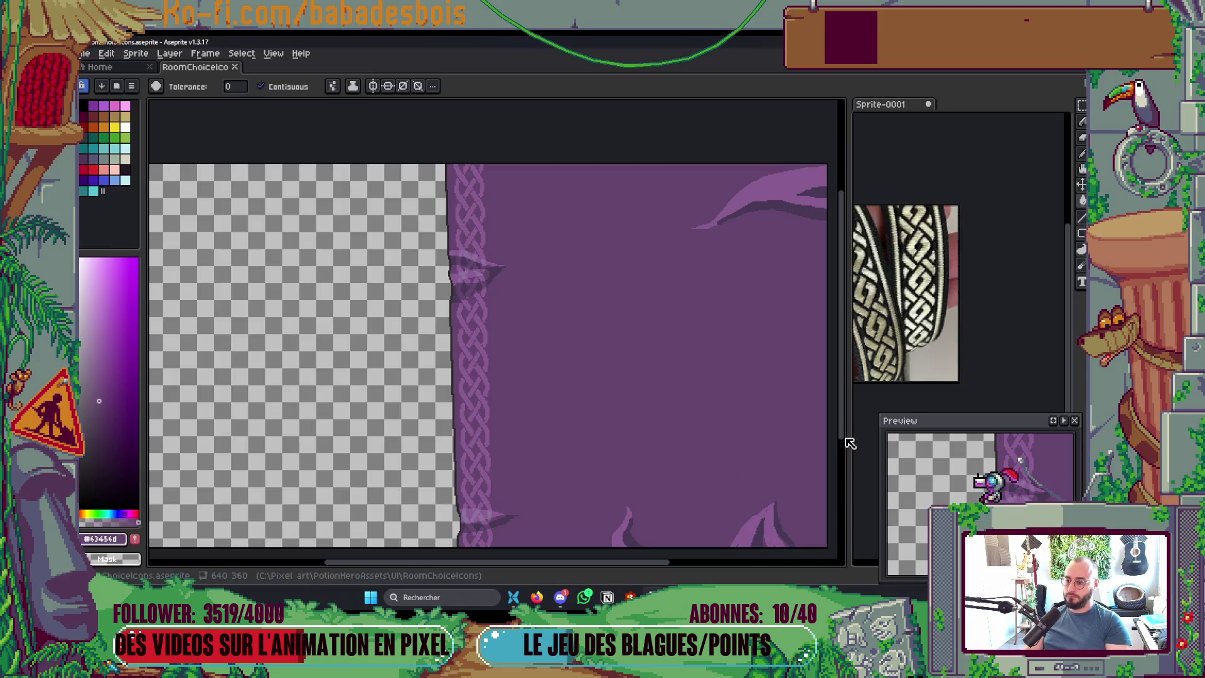
Step: Nudge the top-right leaf detail up again and fill the hole with purple
scroll(603, 240, "up", 2)
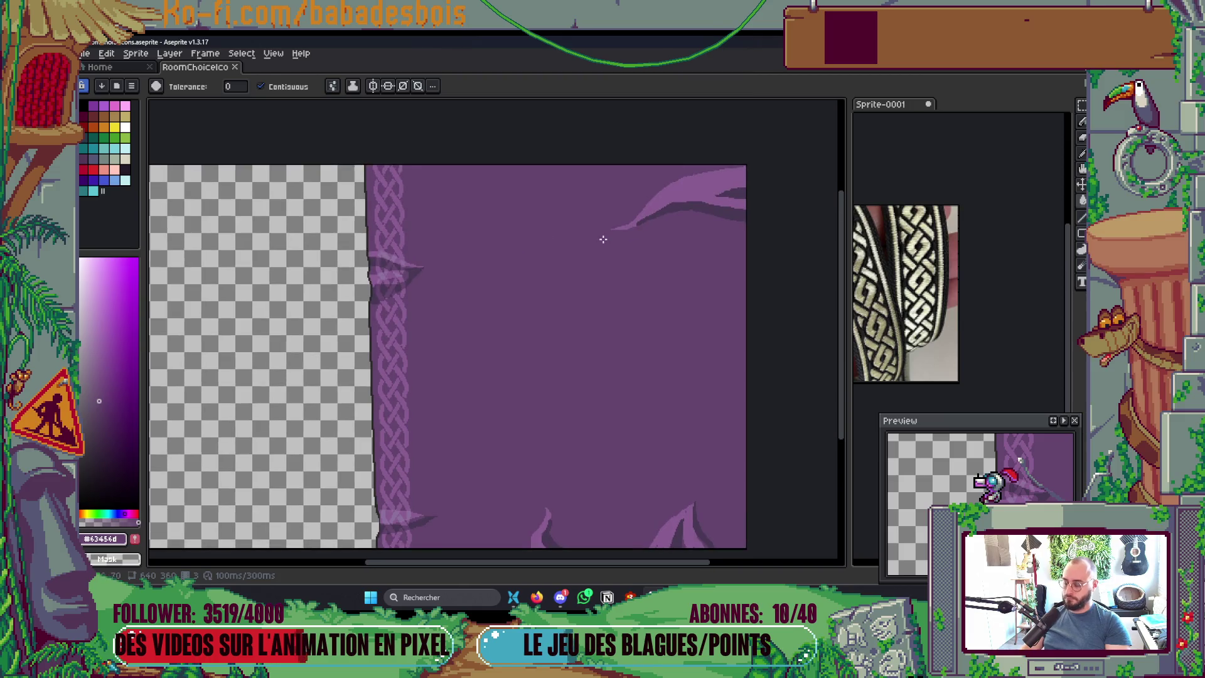
key("m")
left_click_drag(556, 165, 746, 288)
left_click_drag(747, 215, 741, 176)
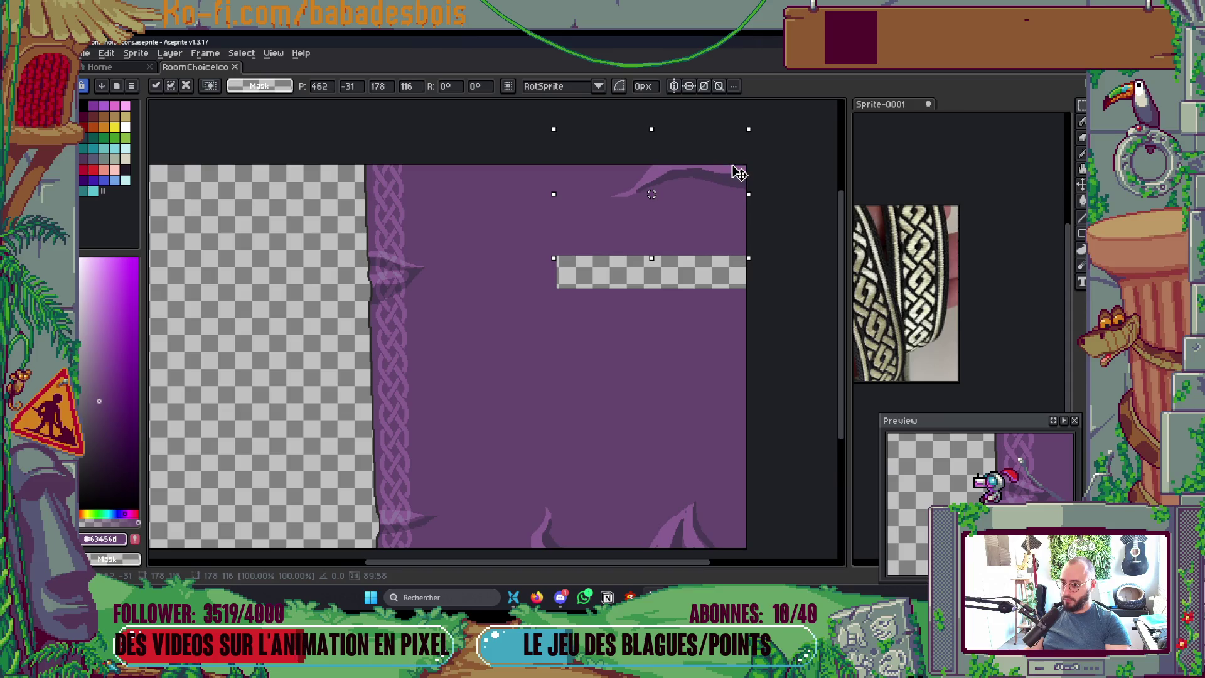
left_click(773, 342)
key("i")
key("g")
left_click(680, 273)
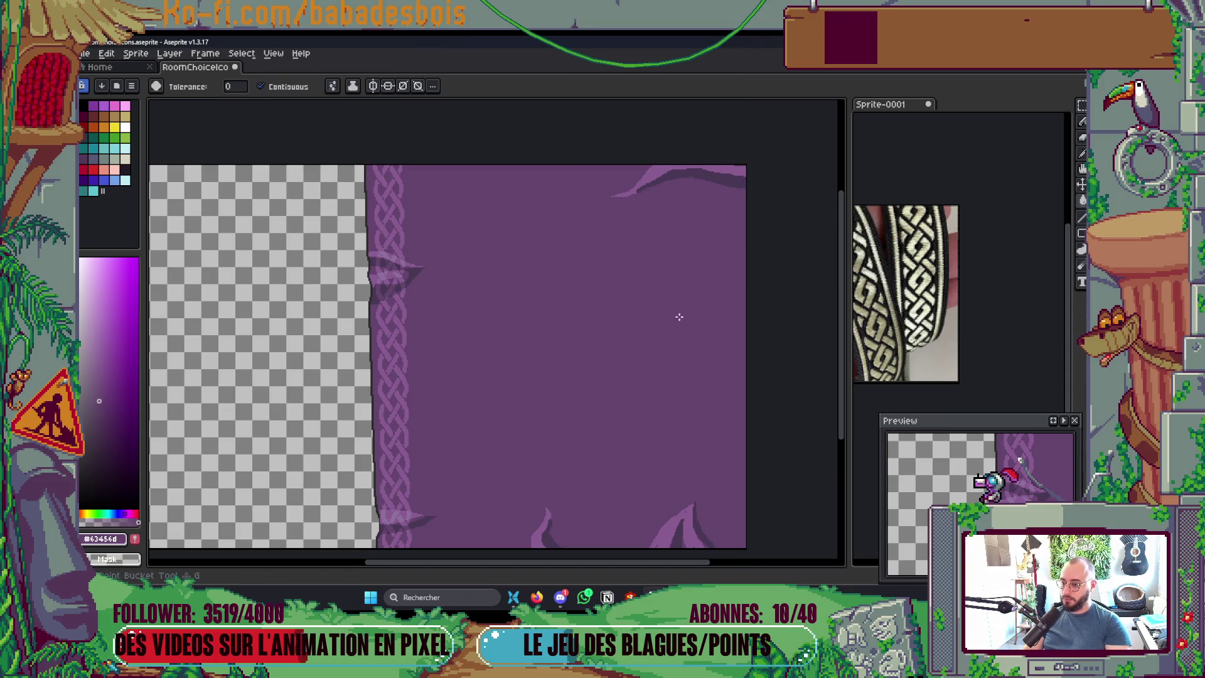
Step: Save RoomChoiceIcons and bring up the Edit menu's Adjustments submenu
key("v")
scroll(711, 385, "down", 2)
key("ctrl+s")
key("g")
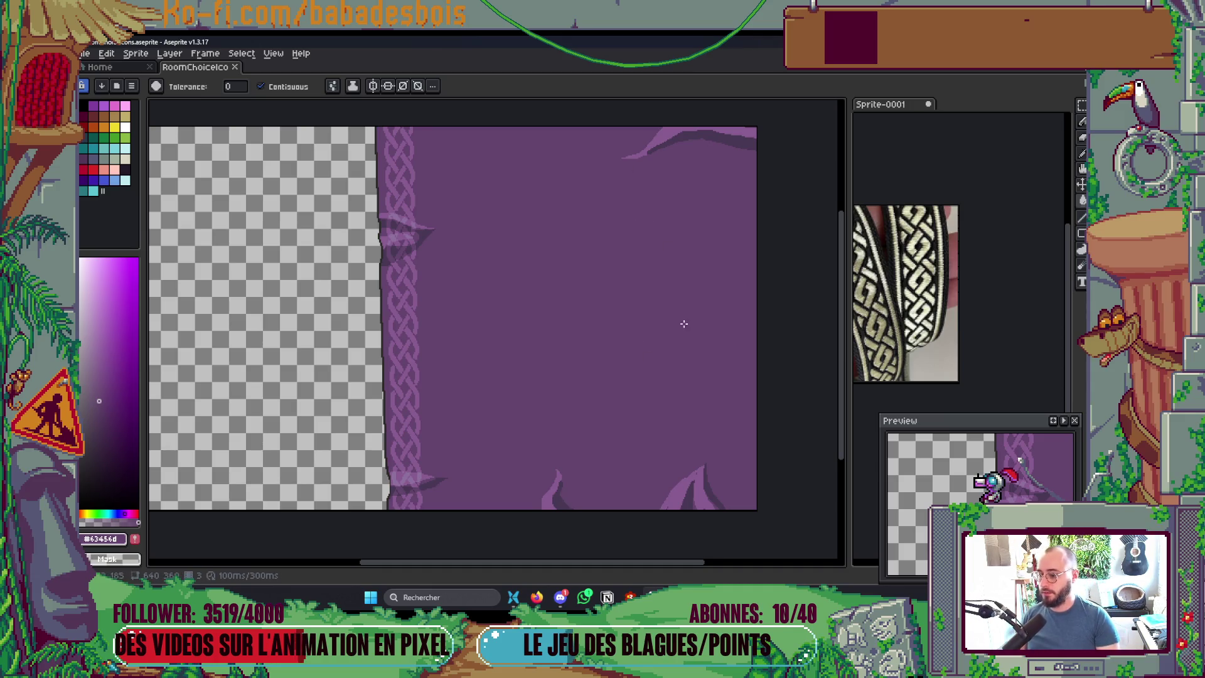
scroll(684, 320, "up", 1)
key("ctrl+s")
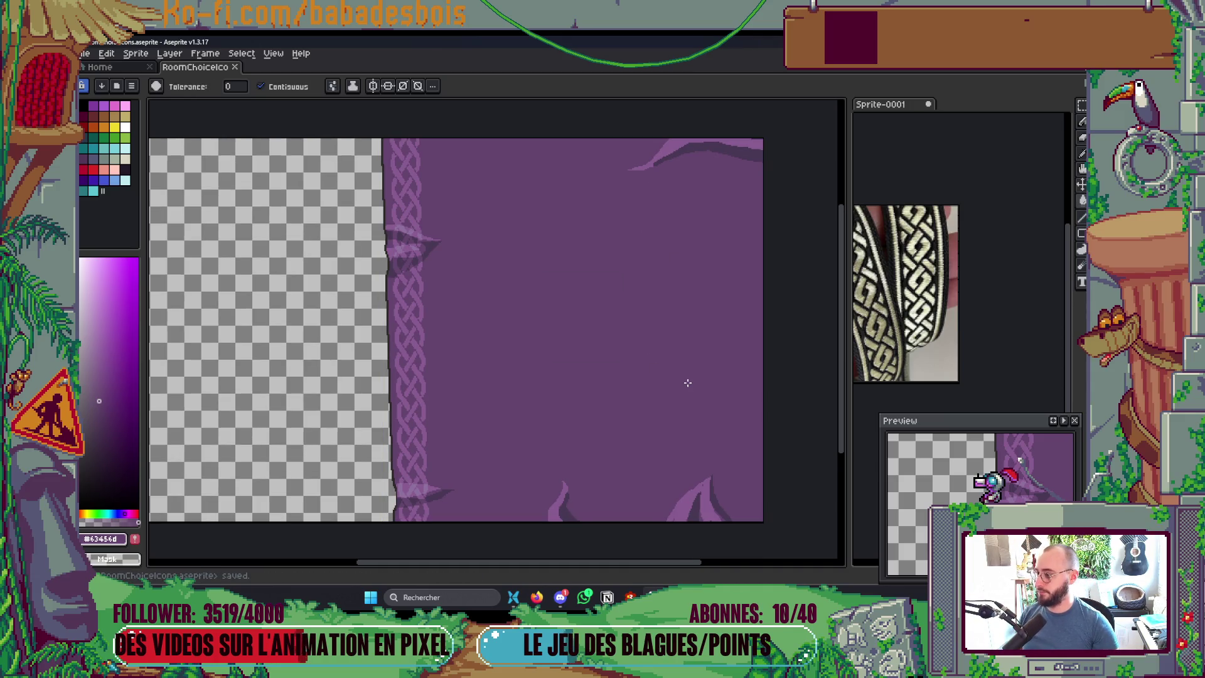
left_click_drag(601, 384, 621, 380)
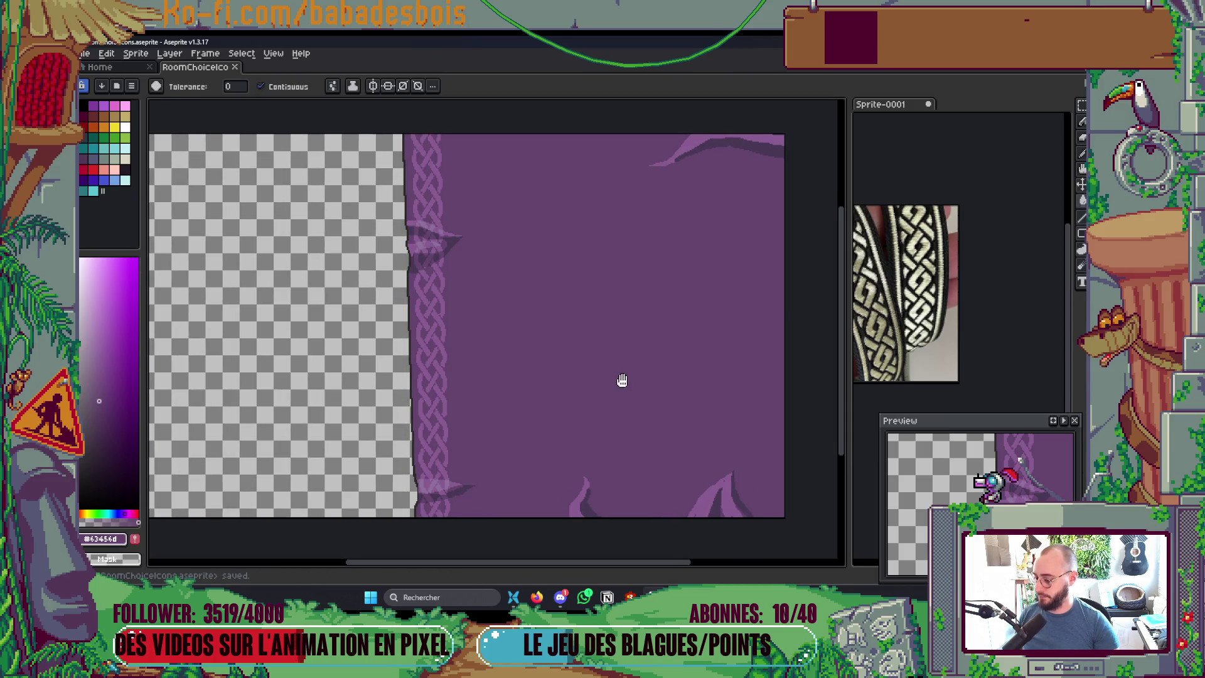
left_click(106, 53)
mouse_move(104, 56)
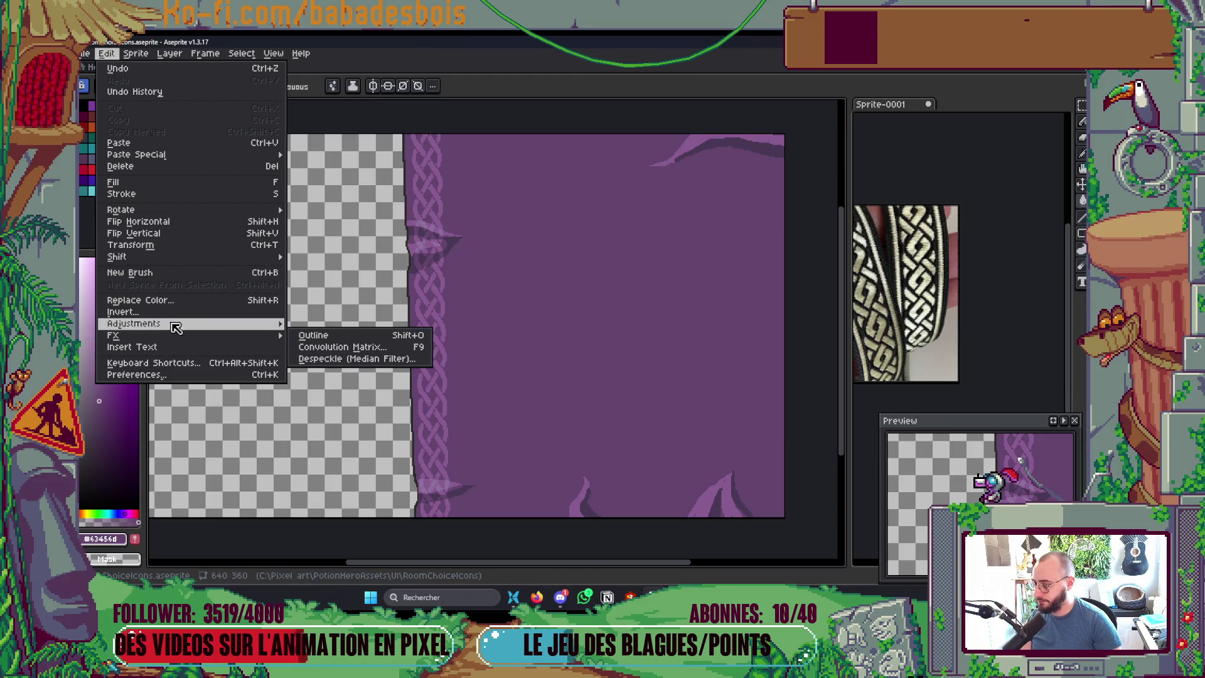
Step: Recolour the panel background olive with Hue/Saturation set to hue 132
mouse_move(189, 324)
left_click(320, 335)
left_click_drag(878, 311, 853, 315)
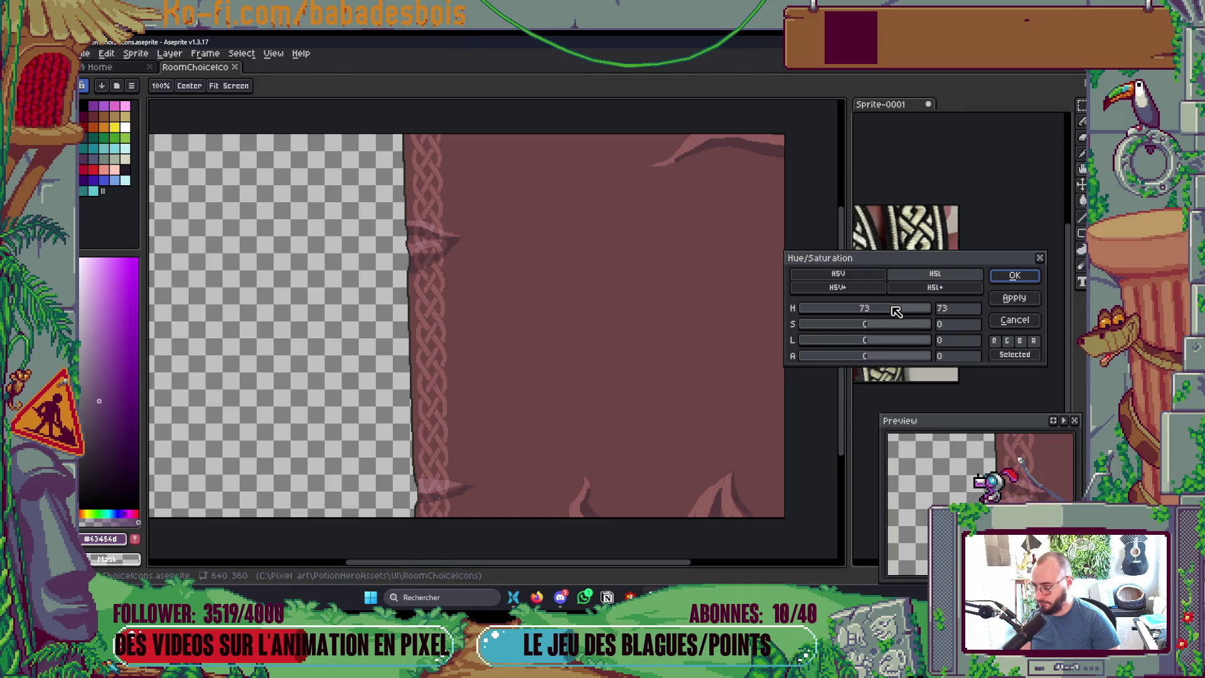
left_click_drag(868, 314, 847, 315)
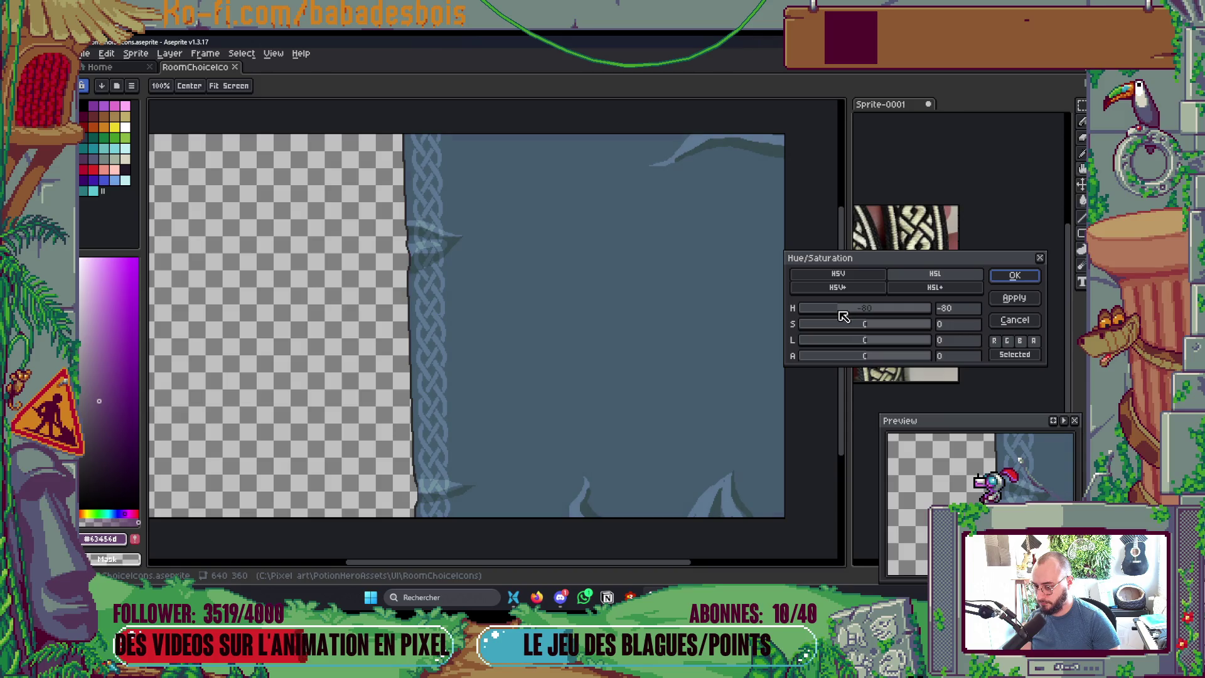
left_click_drag(838, 316, 855, 314)
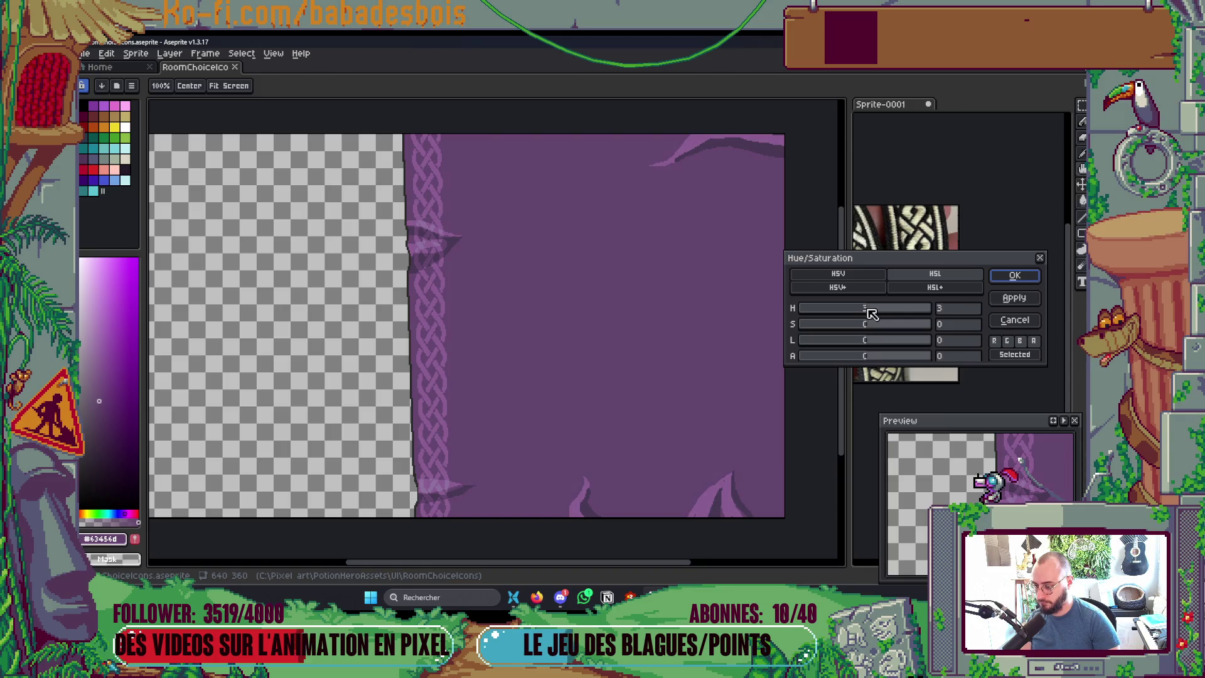
mouse_move(883, 308)
left_mouse_down()
mouse_move(828, 311)
mouse_move(917, 313)
left_mouse_up()
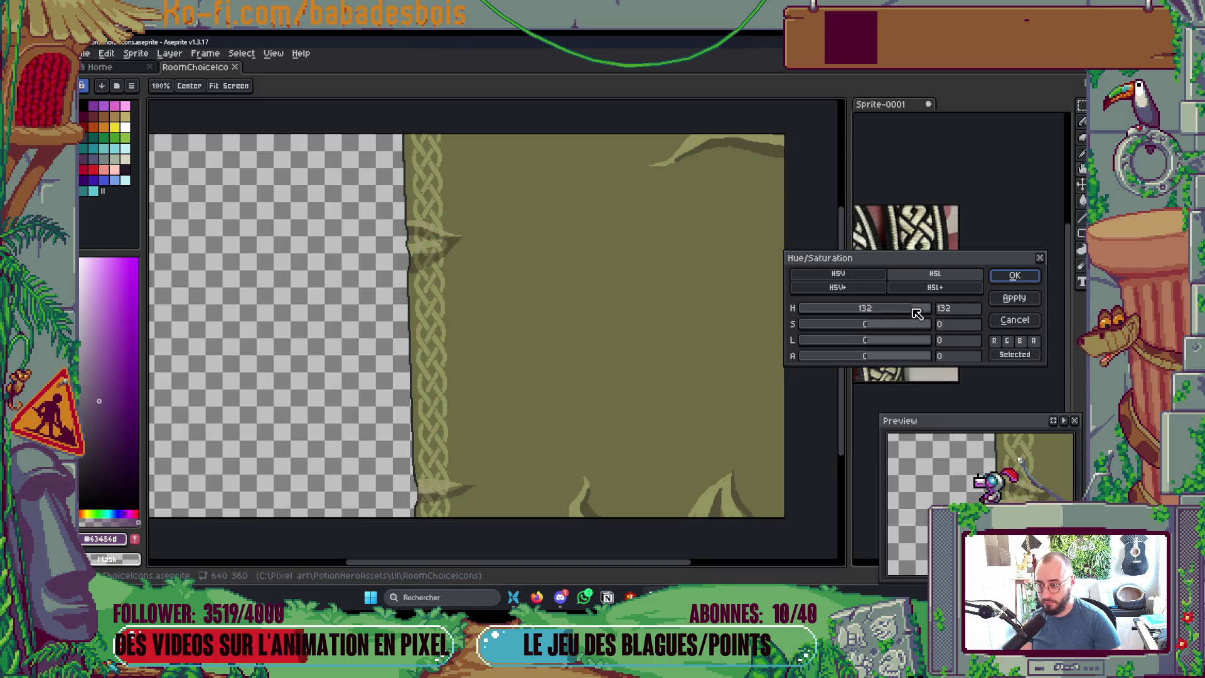
left_click(1032, 282)
Step: Export over RoomContentBG.png, drag it into Godot's BiomeRooms folder, and bring the running game forward
key("ctrl+e")
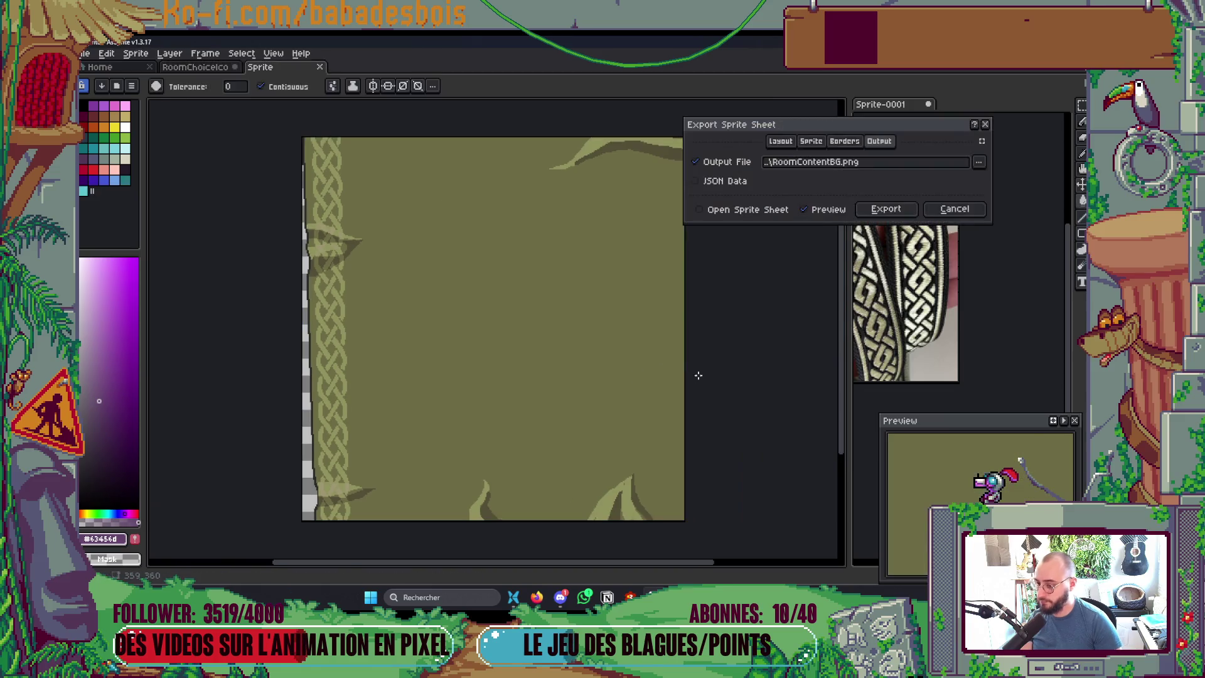
left_click(885, 207)
left_click(804, 201)
key("alt+Tab")
key("Tab")
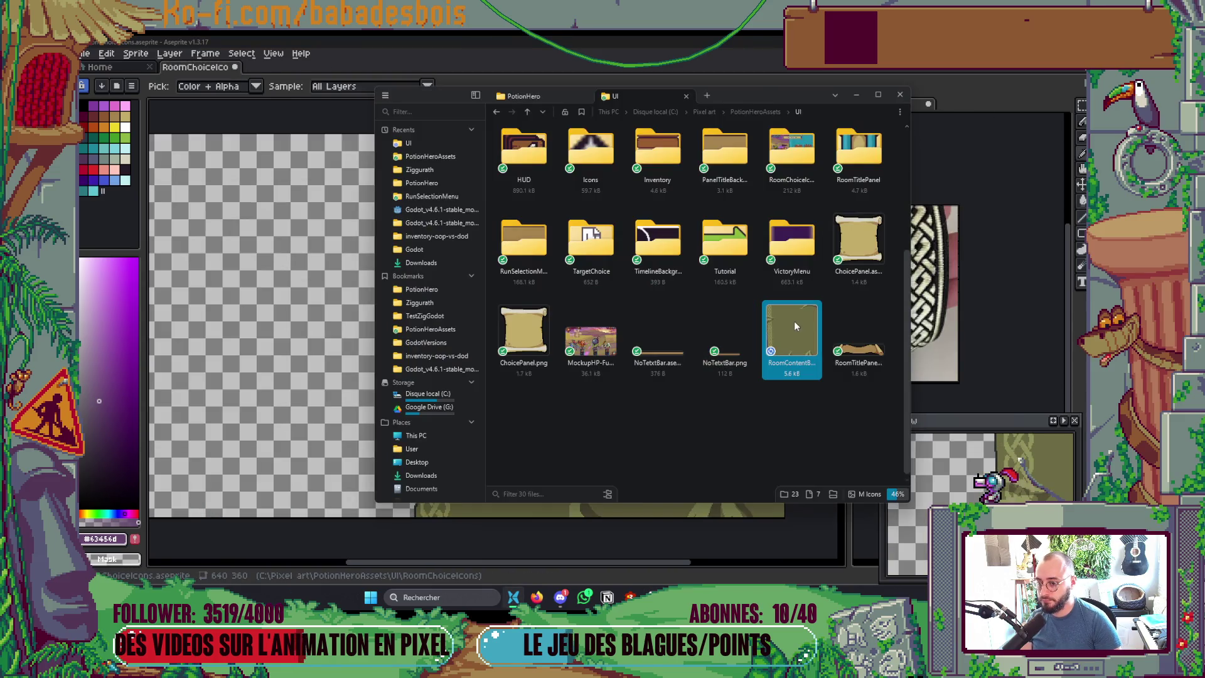
key("alt+Tab")
key("Tab")
mouse_move(793, 321)
left_mouse_down()
mouse_move(647, 431)
mouse_move(193, 437)
mouse_move(192, 420)
left_mouse_up()
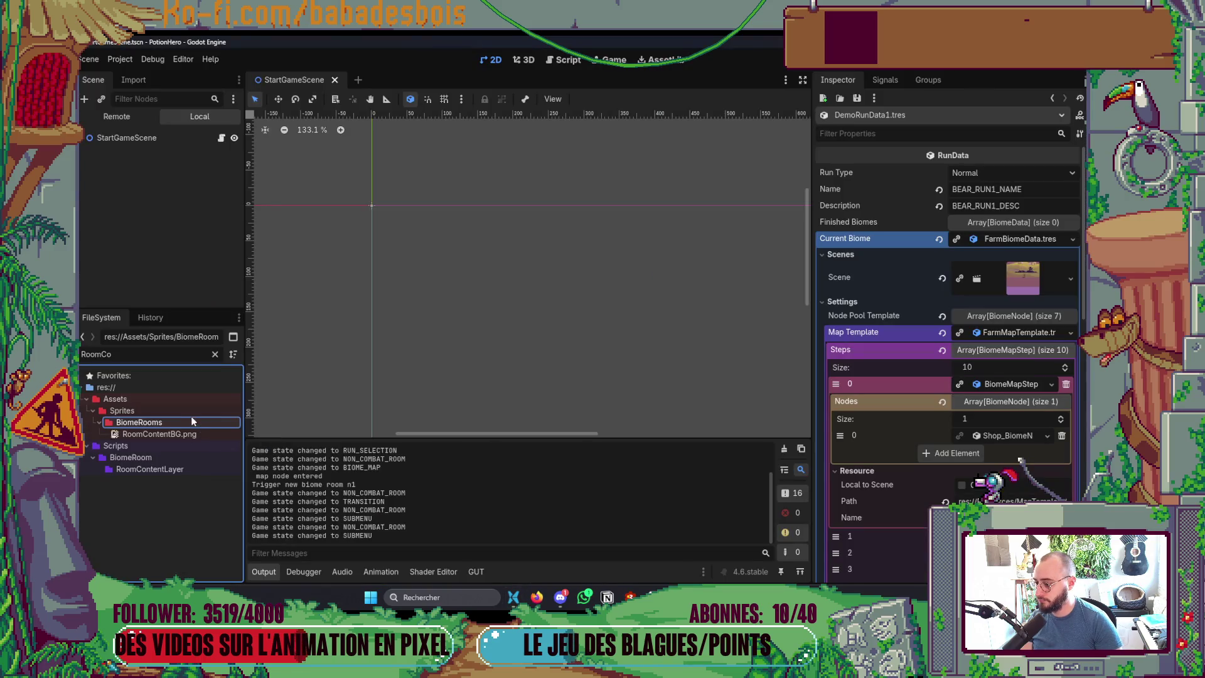
key("alt+Tab")
key("Tab")
key("Tab")
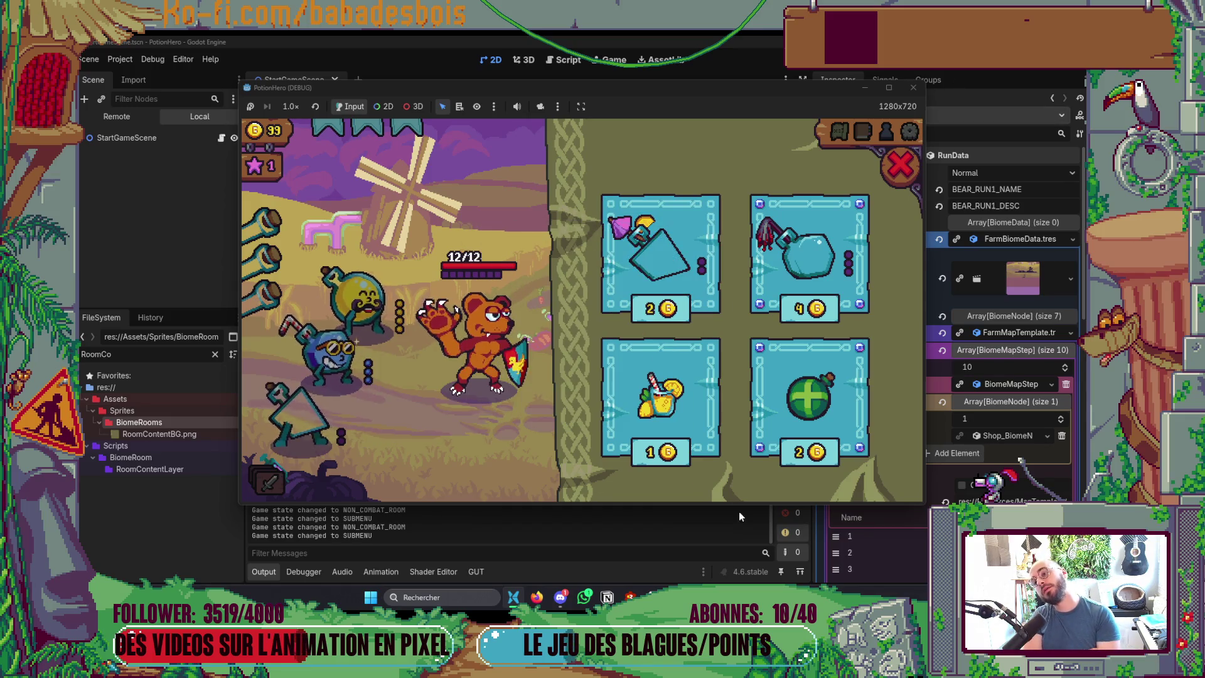
Step: Inspect the olive shop background in PotionHero, then open the Potion Hero UI & Prototype Miro board
mouse_move(862, 350)
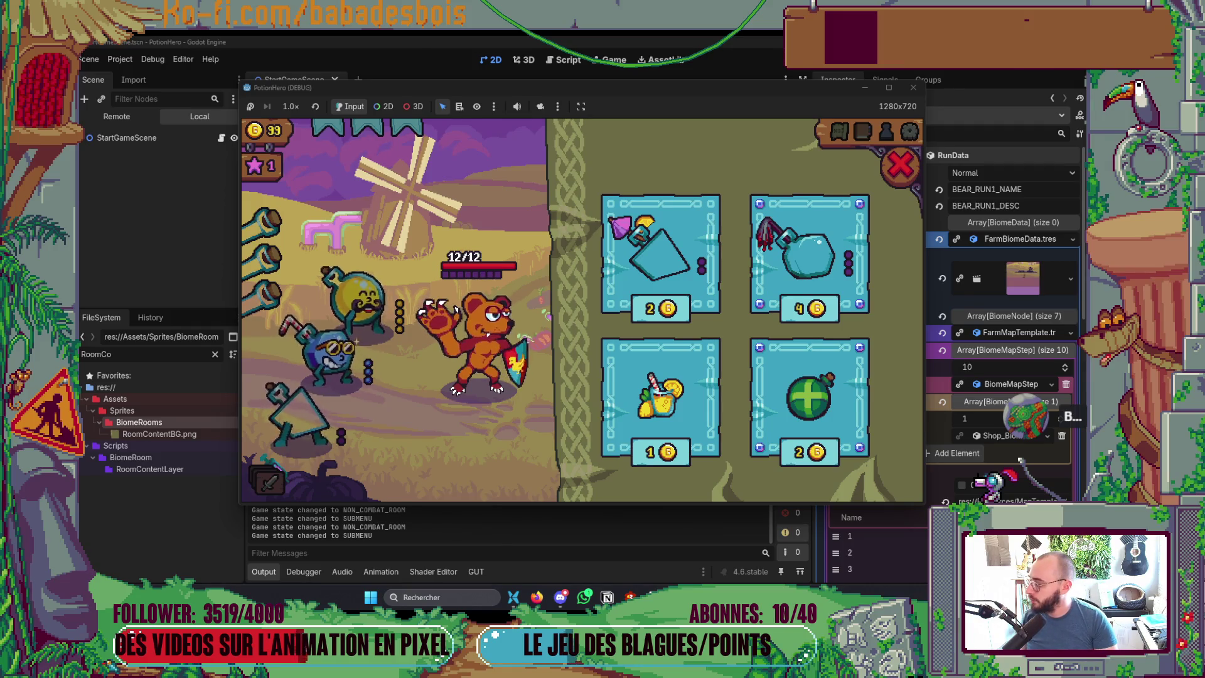
key("alt+Tab")
left_click(366, 37)
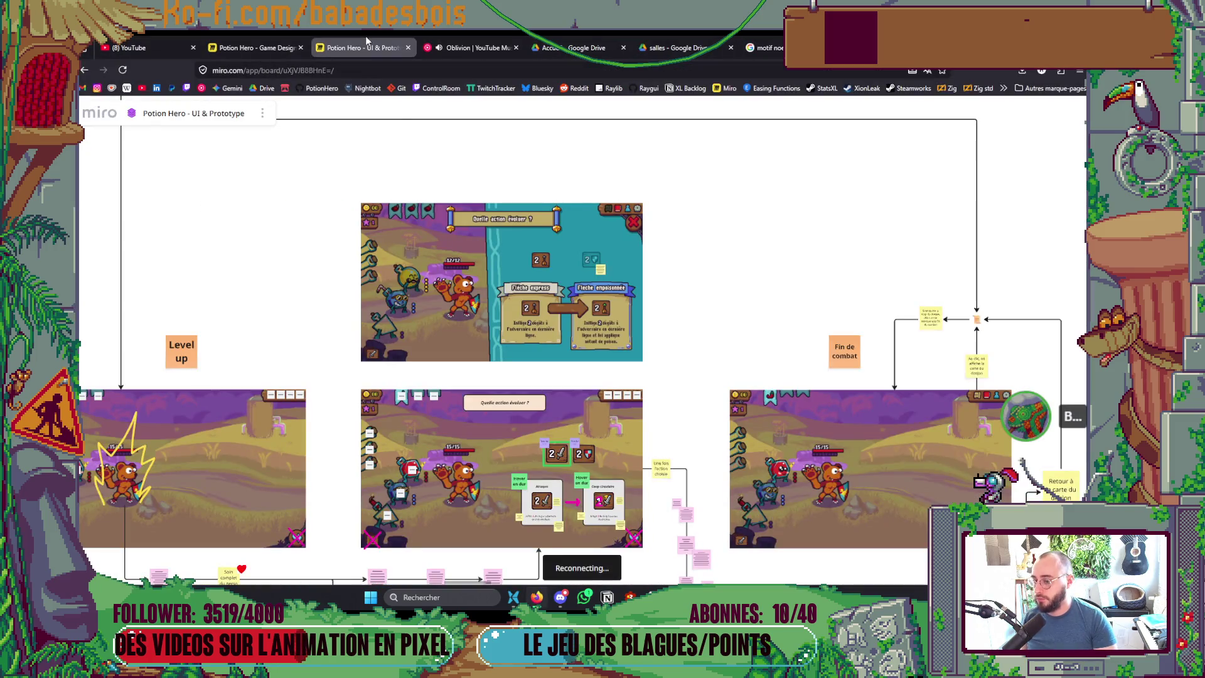
Step: Zoom the UI & Prototype board onto the anvil shop mockup, then switch to the running PotionHero game
left_click(275, 39)
left_click(348, 39)
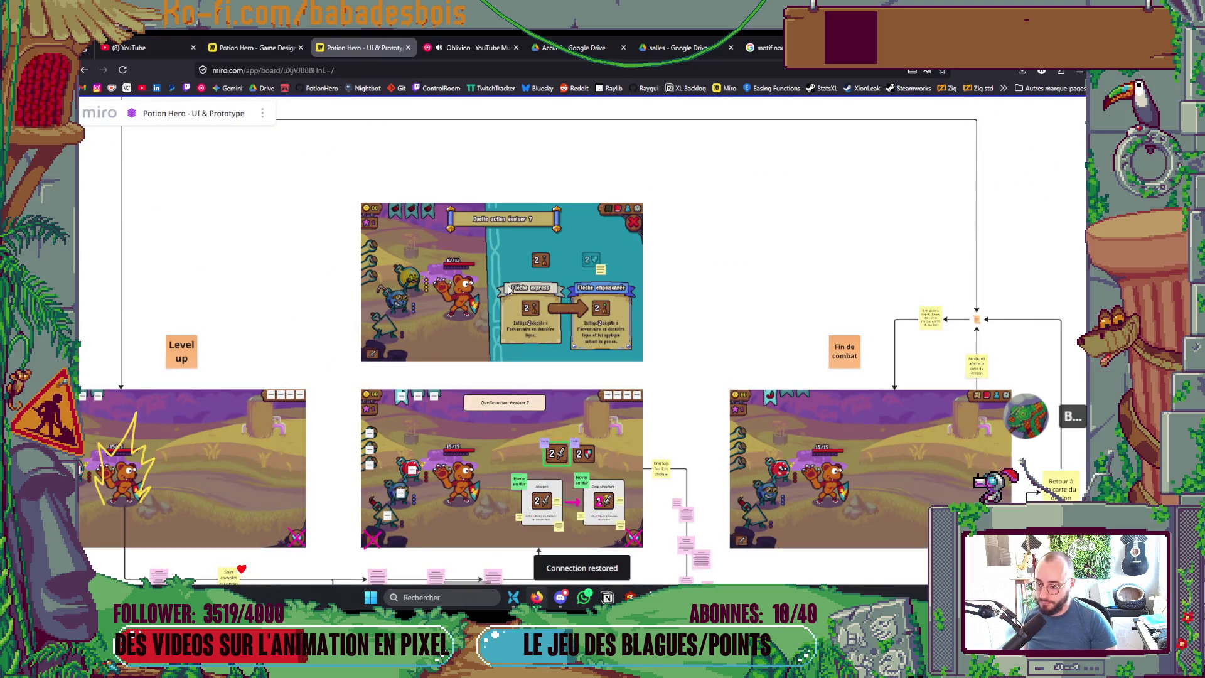
scroll(562, 307, "down", 5)
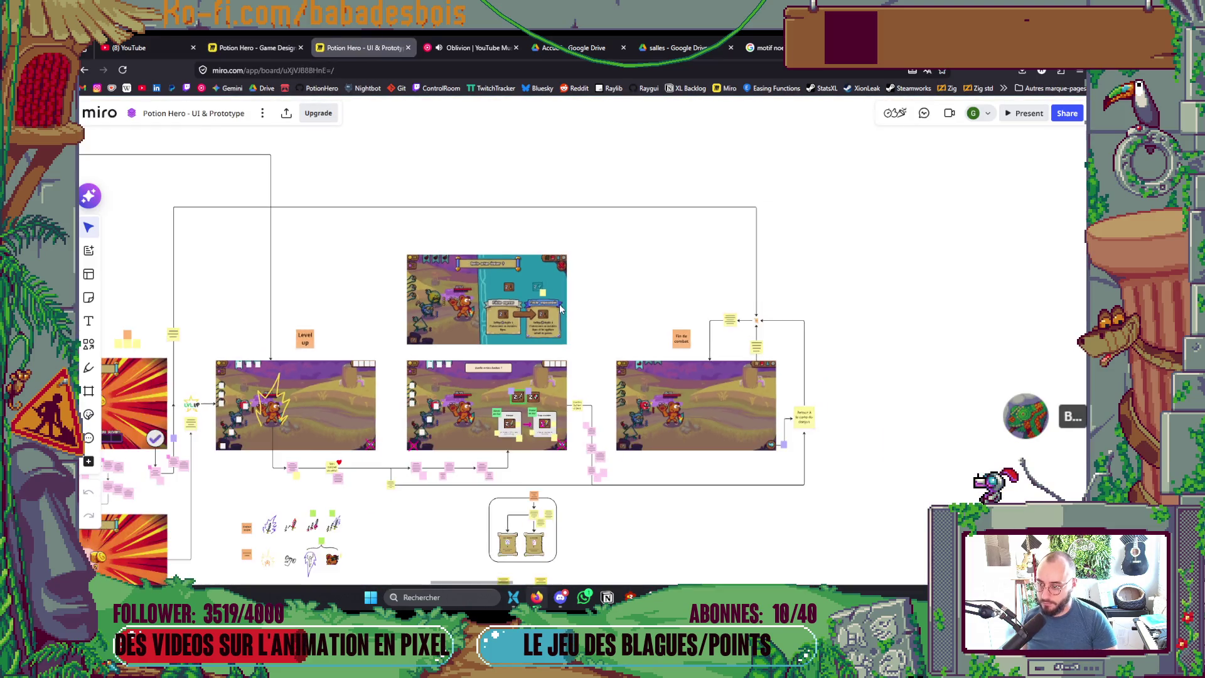
scroll(562, 307, "down", 6)
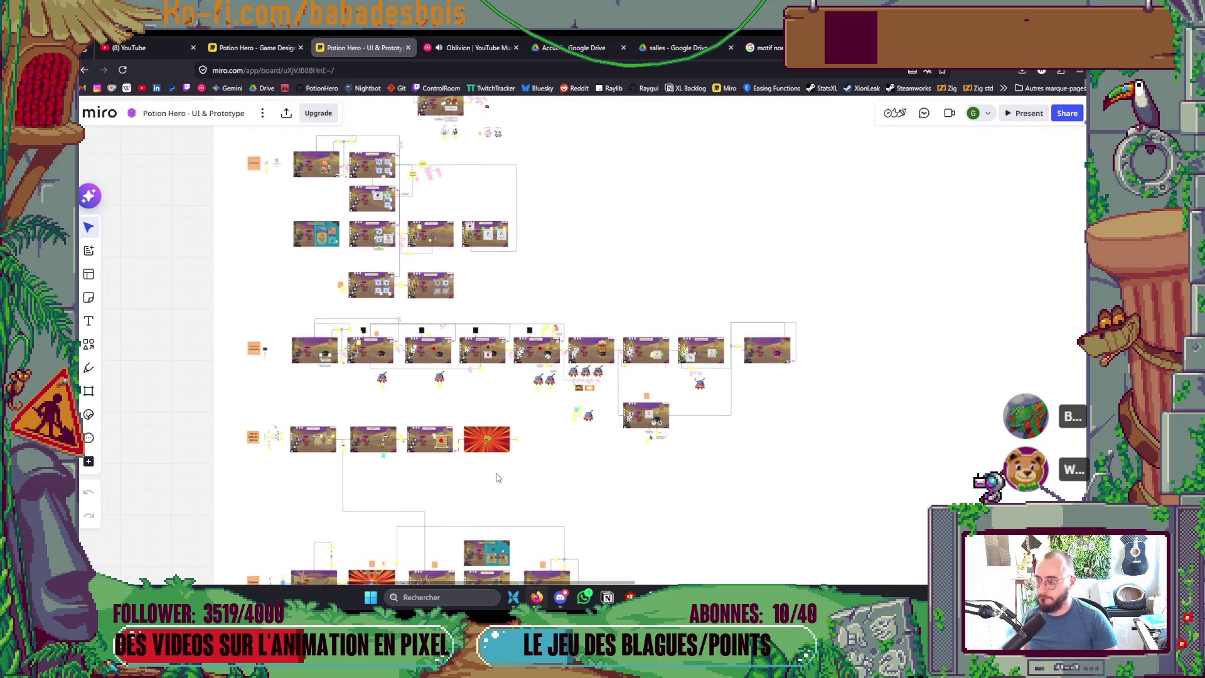
scroll(431, 254, "up", 8)
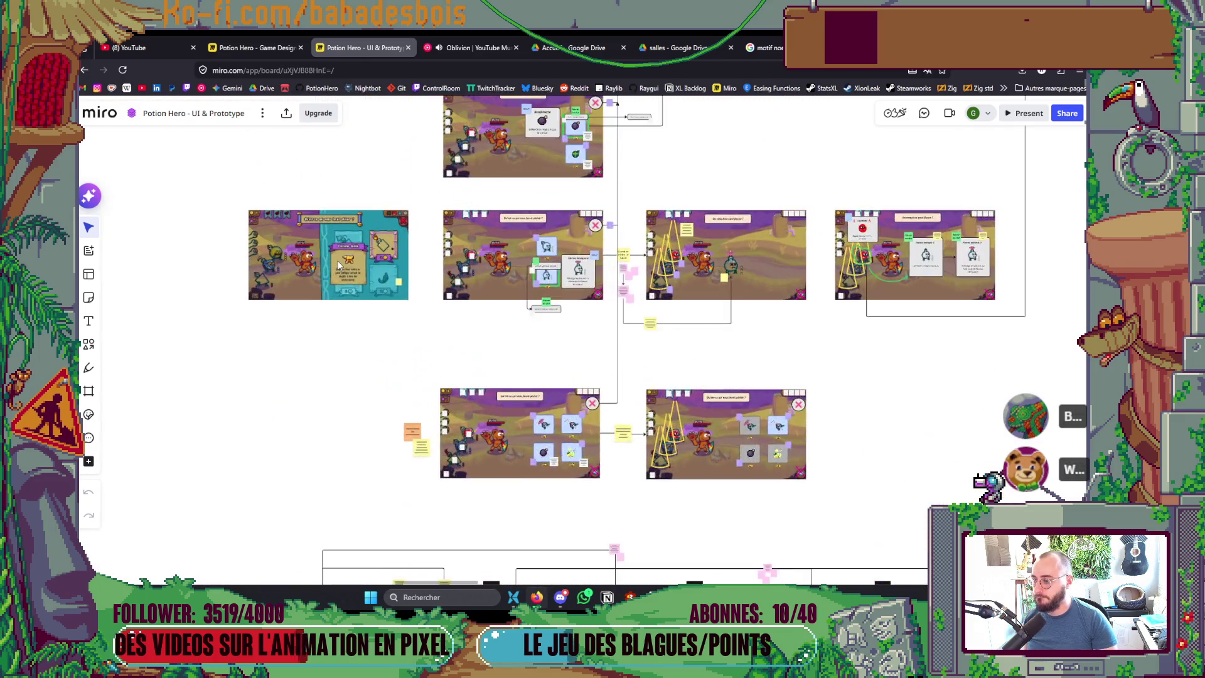
scroll(340, 257, "up", 2)
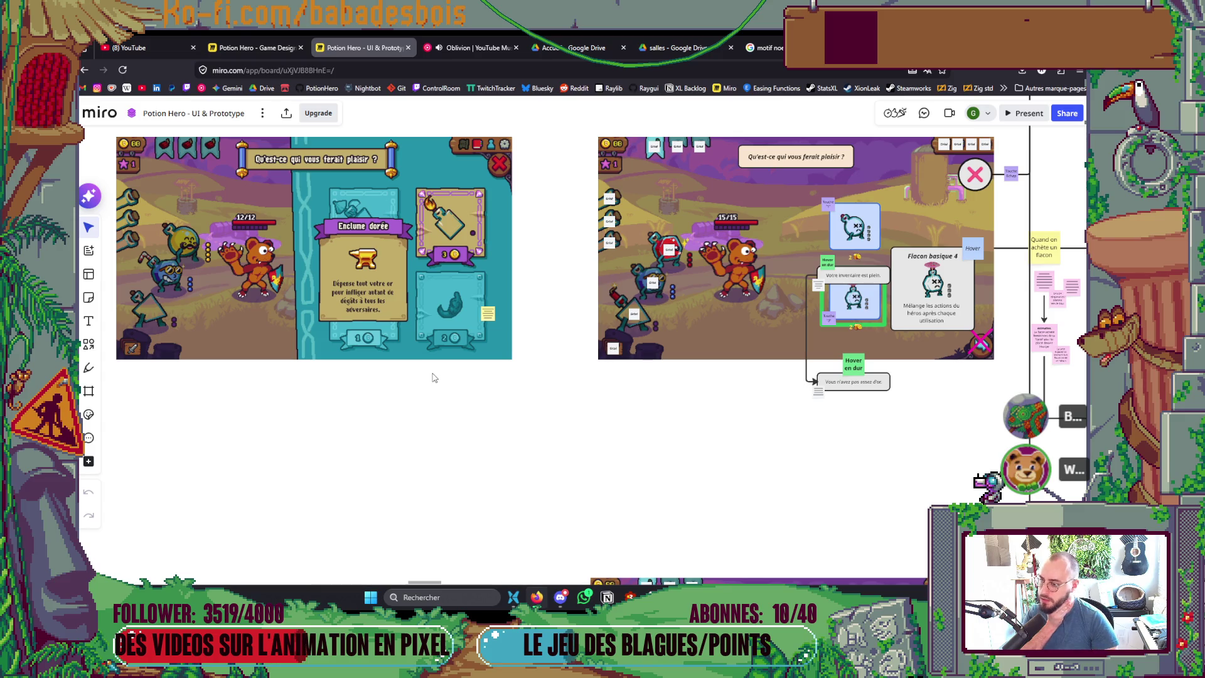
scroll(433, 377, "down", 5)
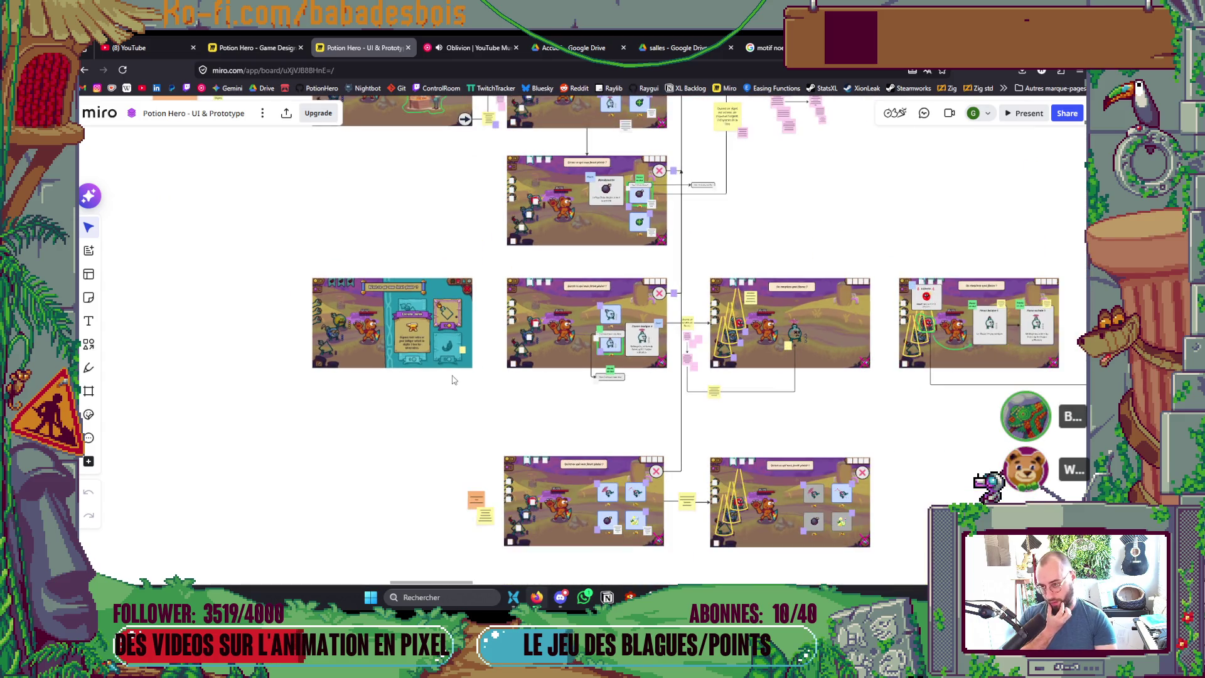
scroll(456, 373, "up", 5)
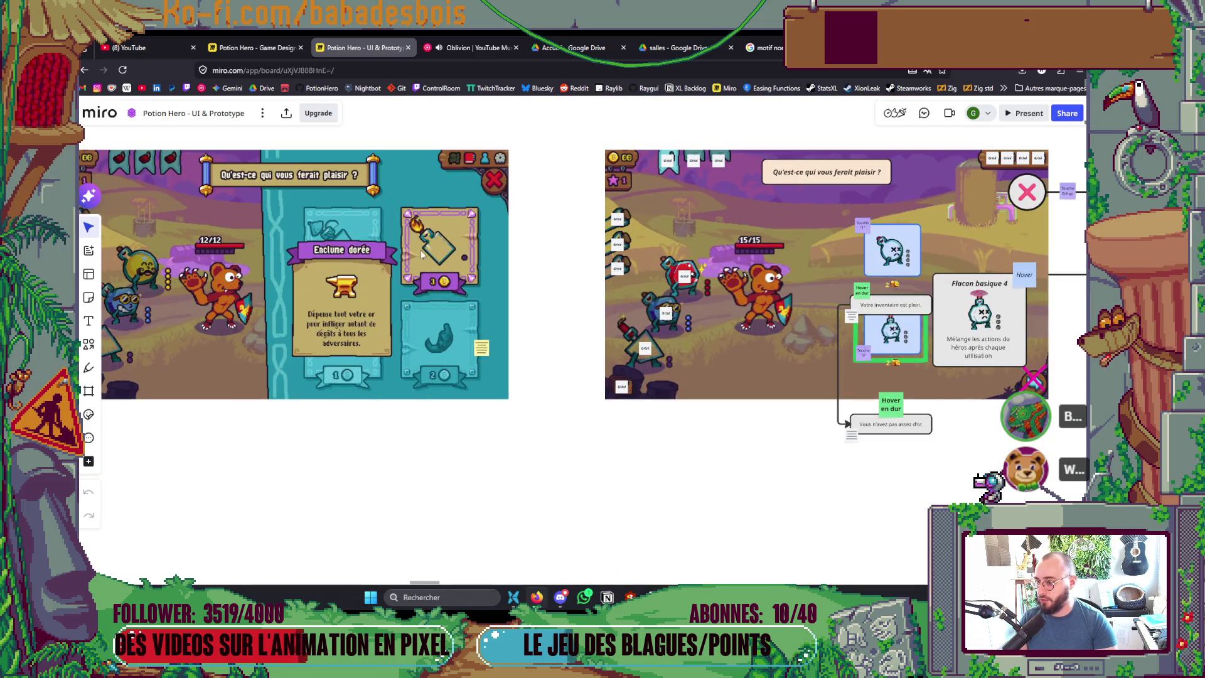
scroll(439, 245, "down", 3)
scroll(443, 246, "up", 6)
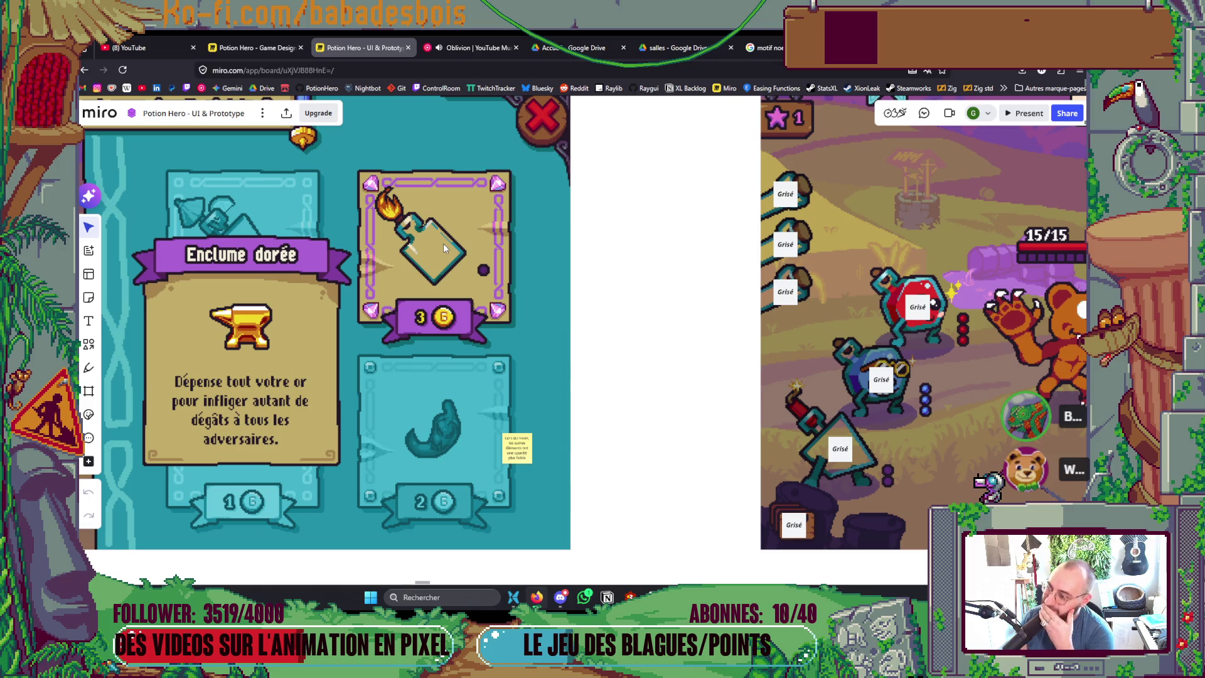
key("alt+Tab")
Step: Back in Miro, pan from the anvil shop mockup across the prototype frames to the Forge section
mouse_move(678, 260)
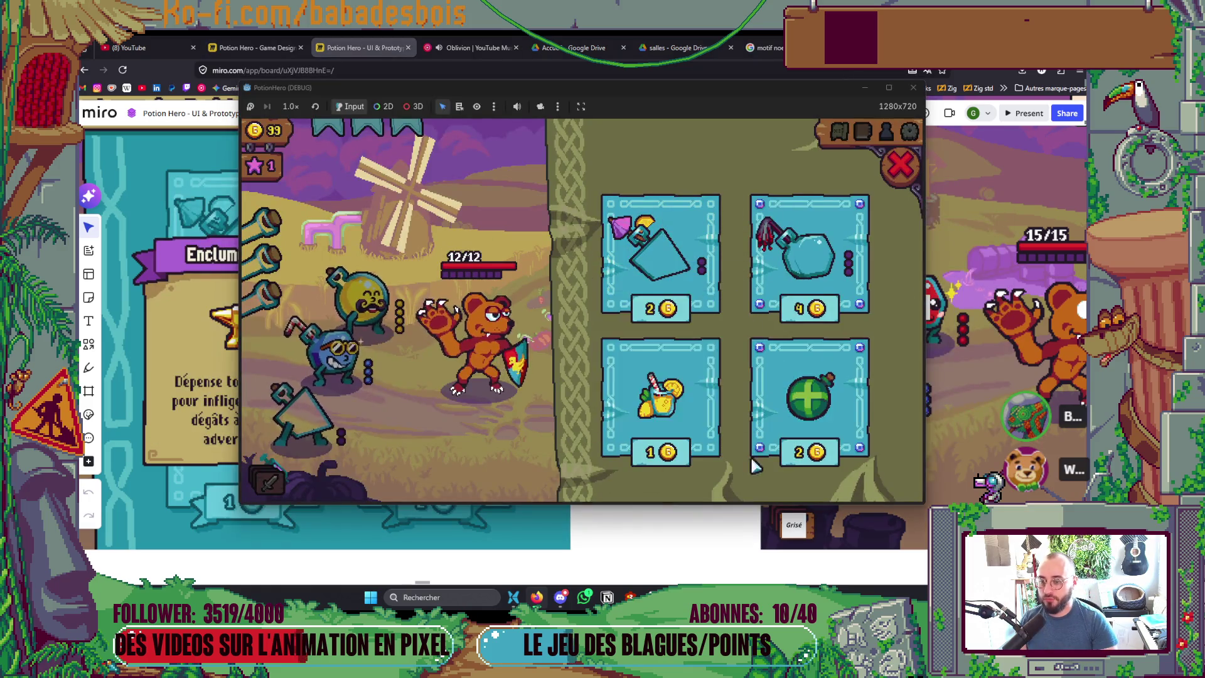
key("alt+Tab")
left_click_drag(589, 369, 692, 394)
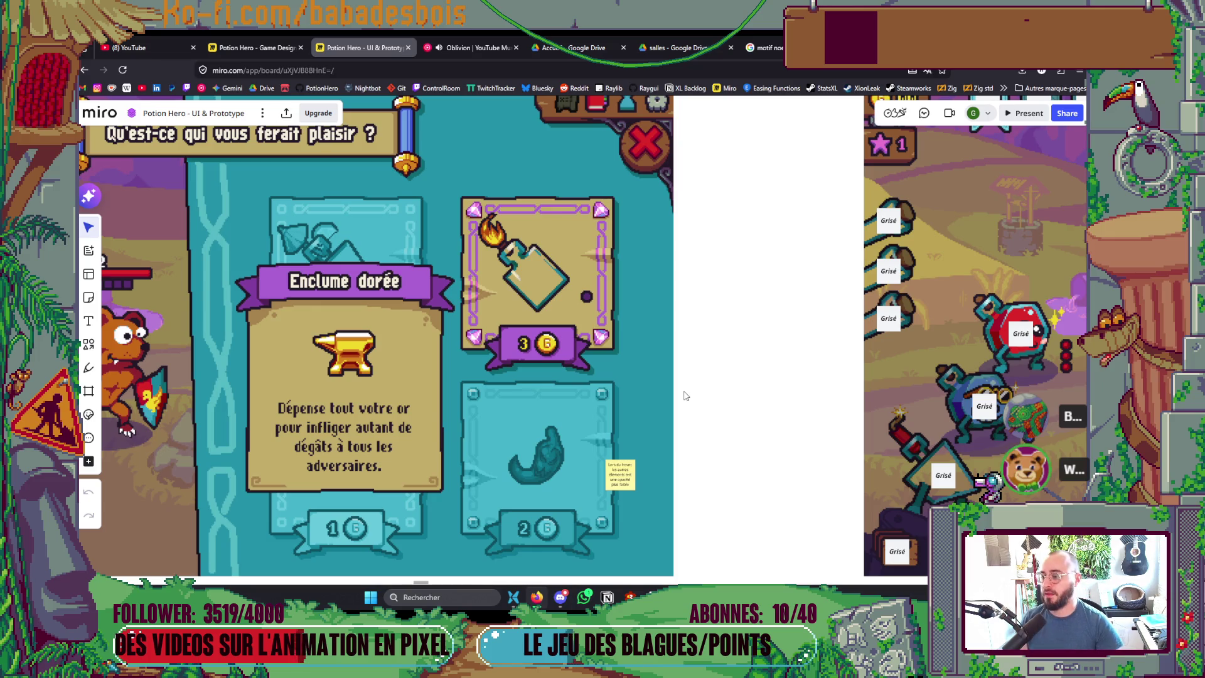
scroll(685, 395, "down", 6)
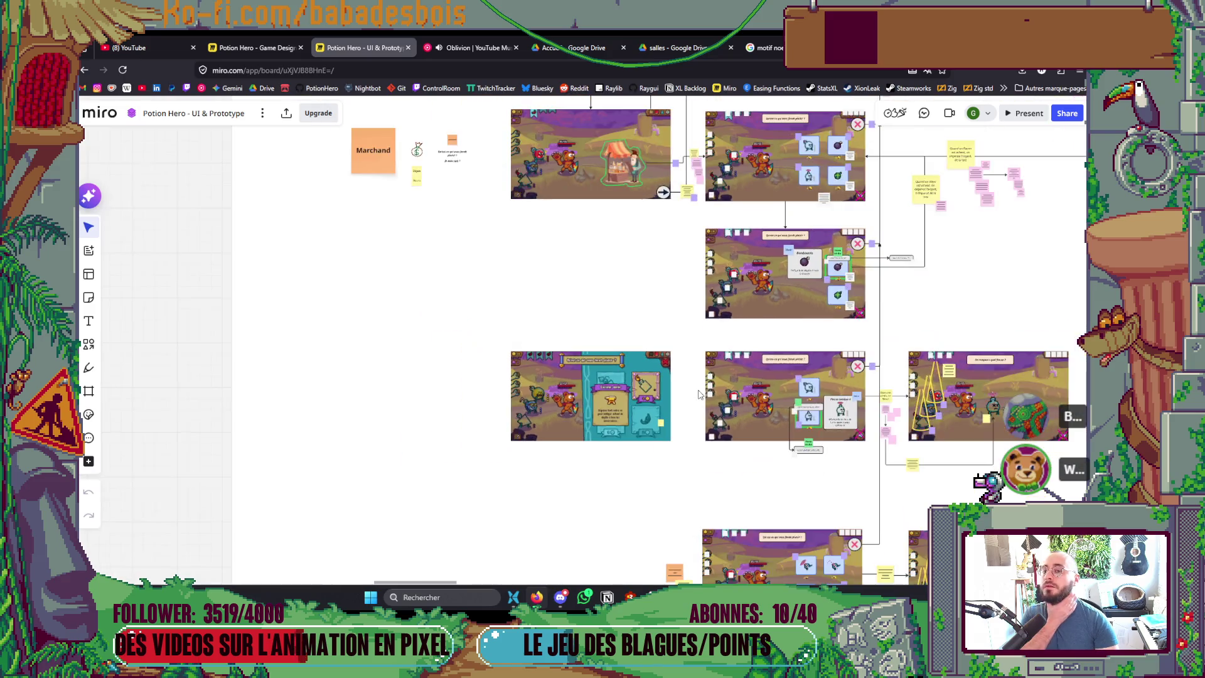
scroll(698, 395, "down", 5)
scroll(705, 373, "up", 10)
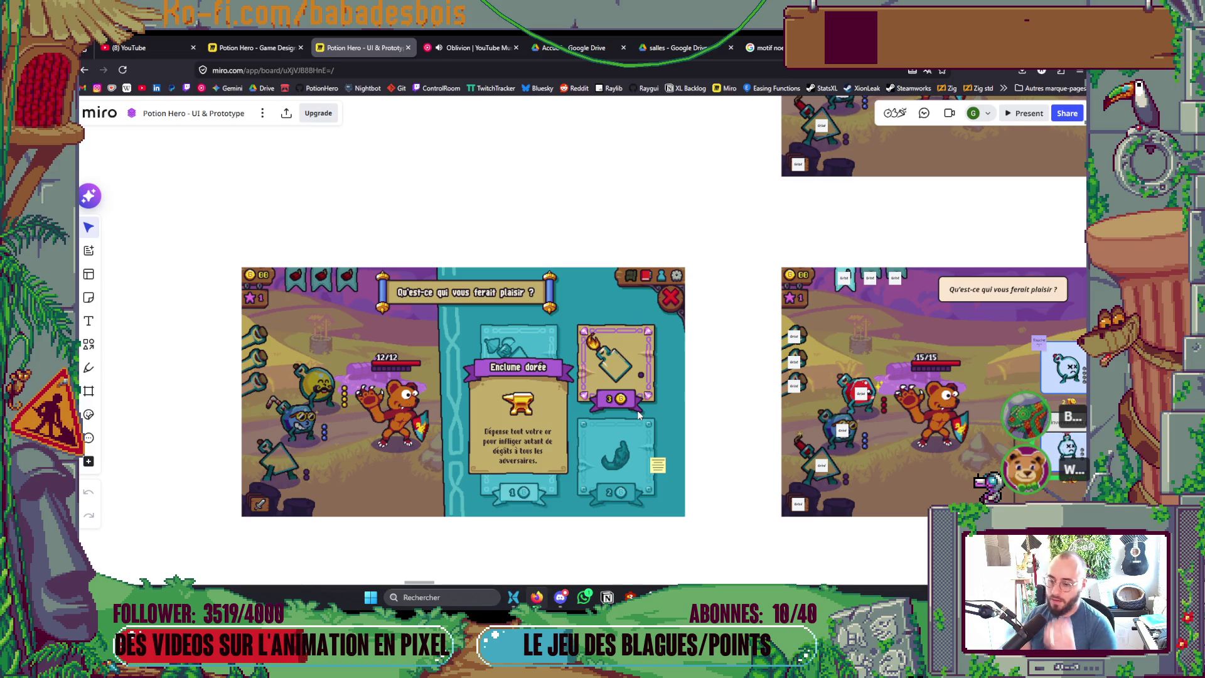
scroll(637, 409, "down", 3)
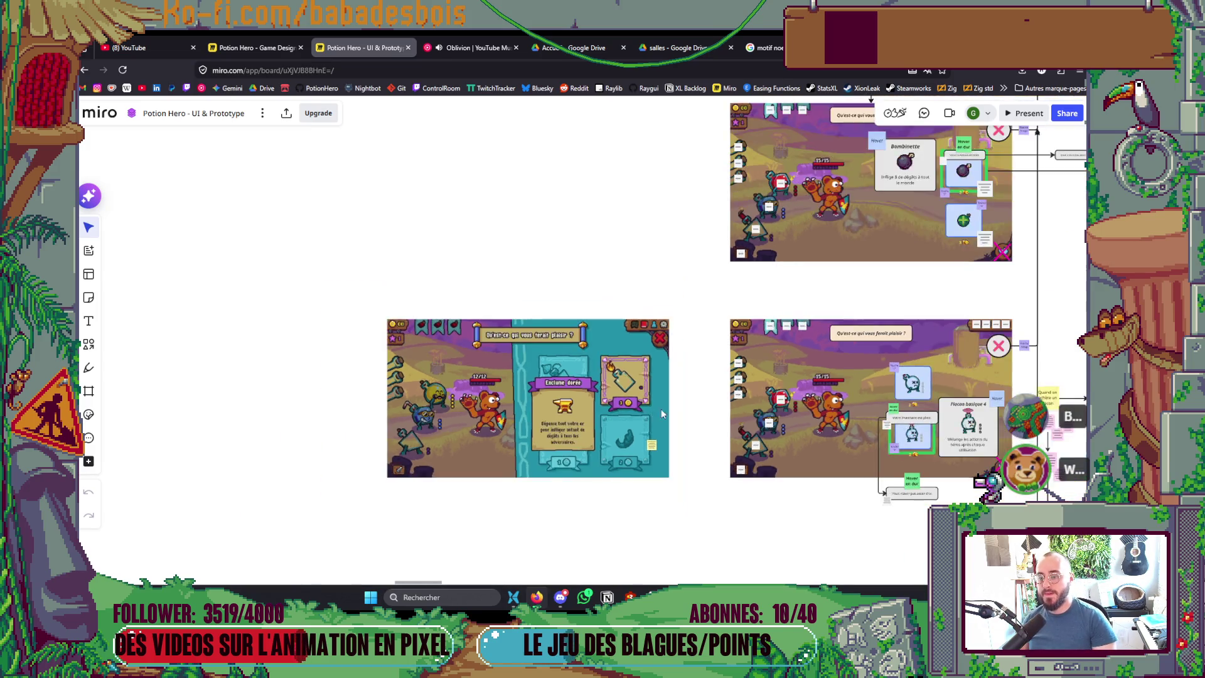
mouse_move(744, 258)
left_mouse_down()
mouse_move(689, 124)
mouse_move(598, 124)
left_mouse_up()
scroll(683, 340, "down", 5)
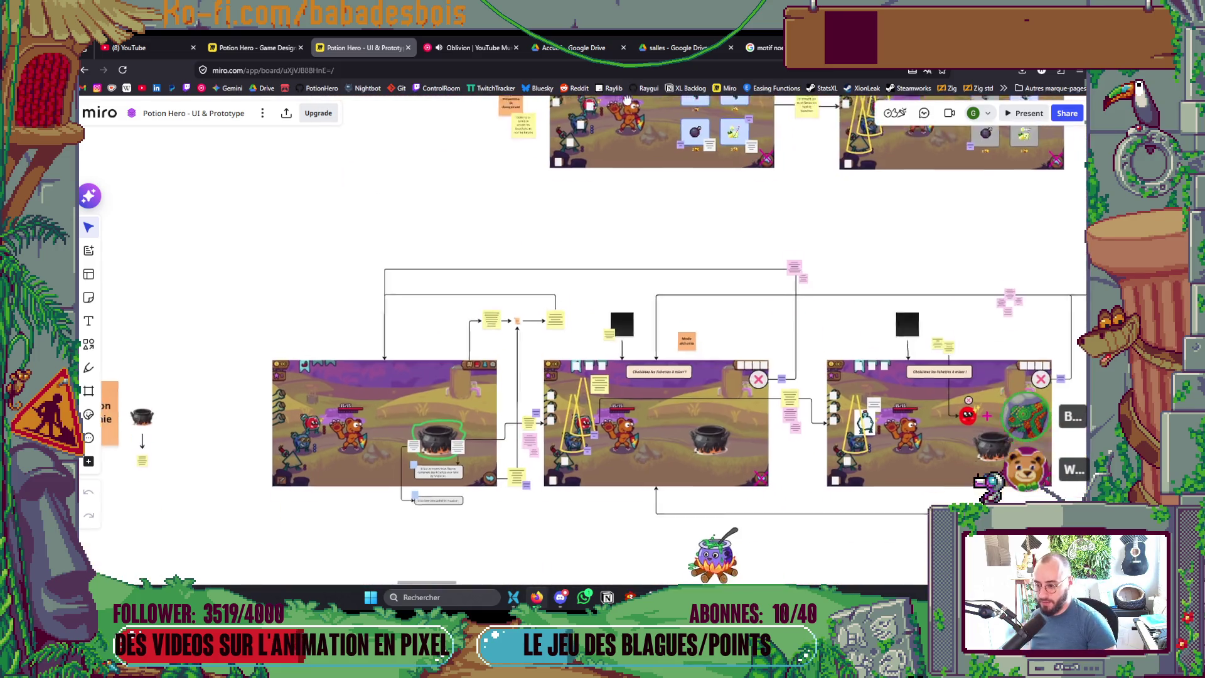
left_click_drag(683, 339, 686, 488)
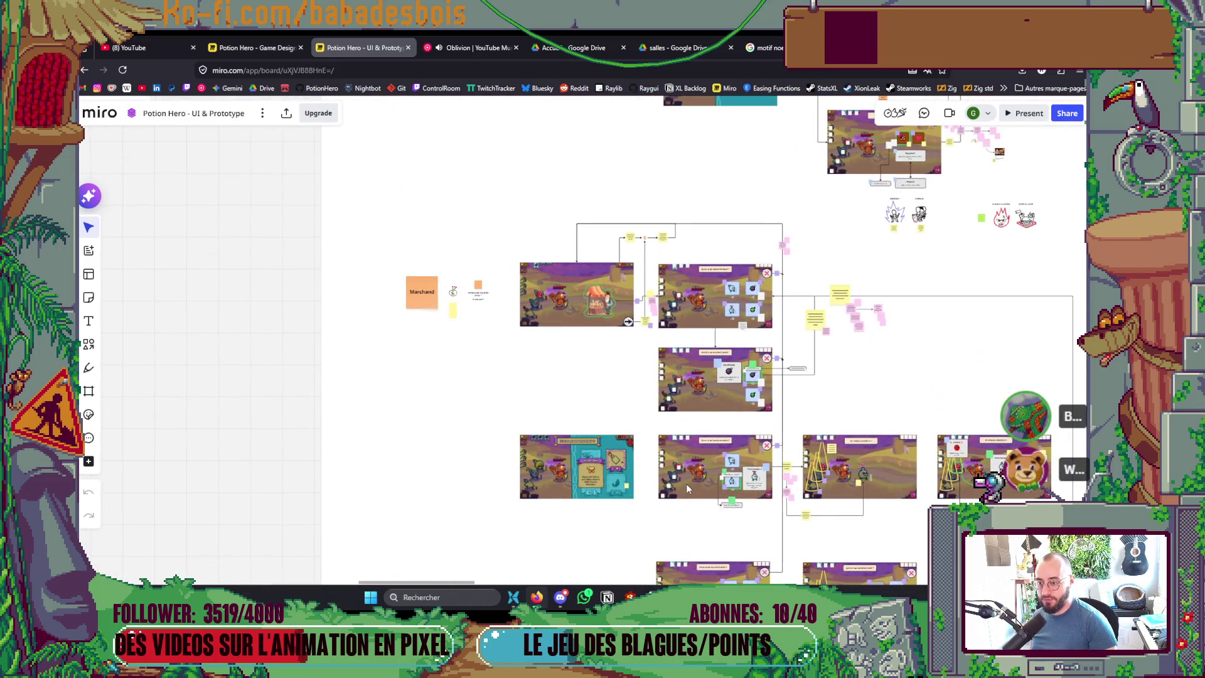
mouse_move(719, 333)
left_mouse_down()
mouse_move(692, 517)
mouse_move(671, 246)
left_mouse_up()
mouse_move(669, 156)
left_mouse_down()
mouse_move(686, 191)
mouse_move(660, 361)
mouse_move(605, 522)
mouse_move(672, 256)
mouse_move(666, 356)
mouse_move(628, 442)
left_mouse_up()
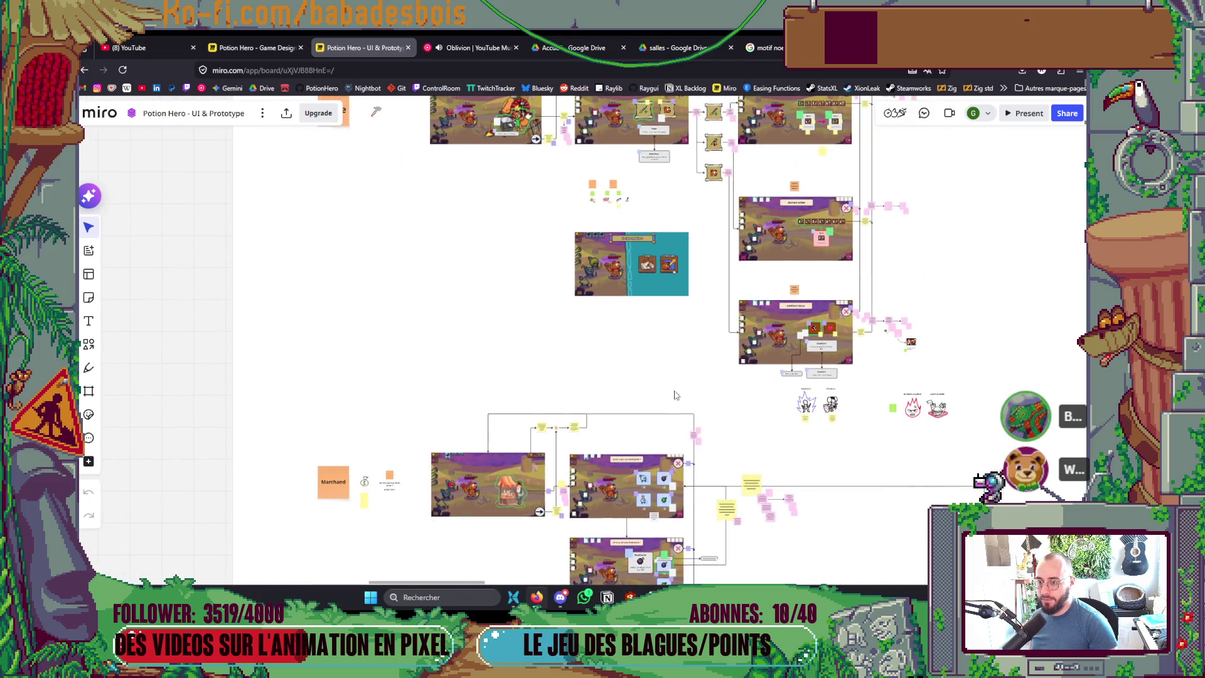
left_click_drag(724, 195, 689, 347)
Step: Zoom around the chest, fountain, forge and combat flow rows, then switch windows toward the game
scroll(689, 346, "up", 10)
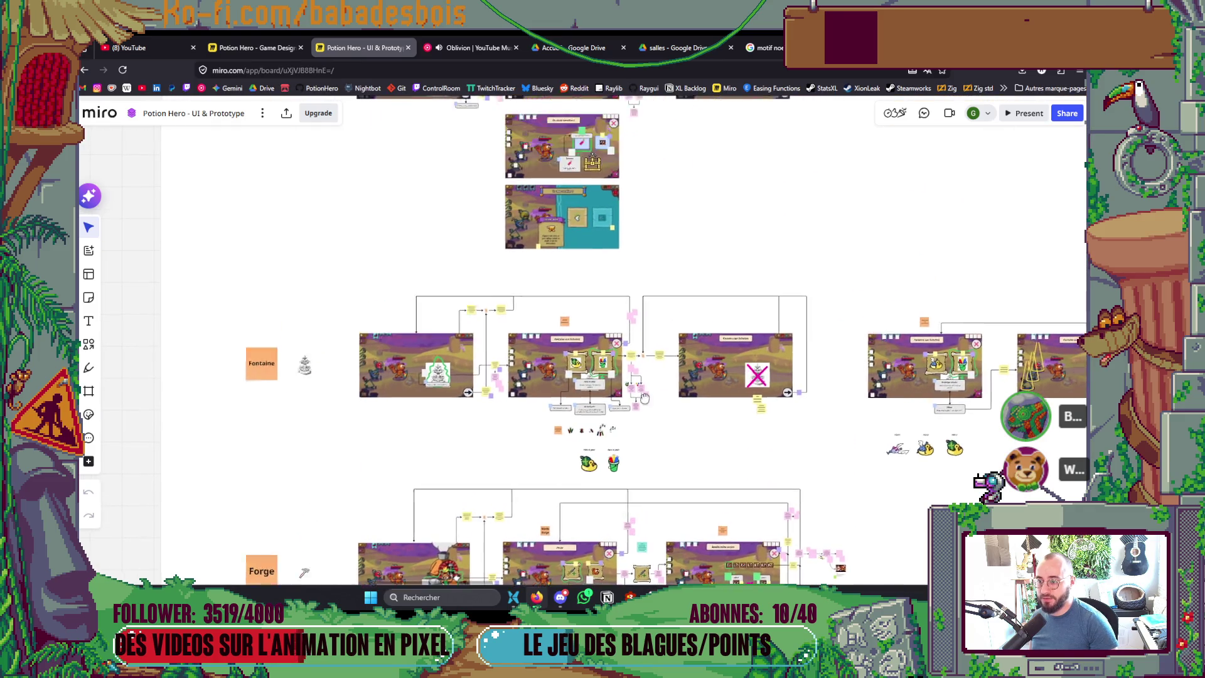
scroll(537, 249, "up", 3)
scroll(537, 249, "down", 6)
scroll(690, 276, "down", 5)
scroll(690, 276, "down", 12)
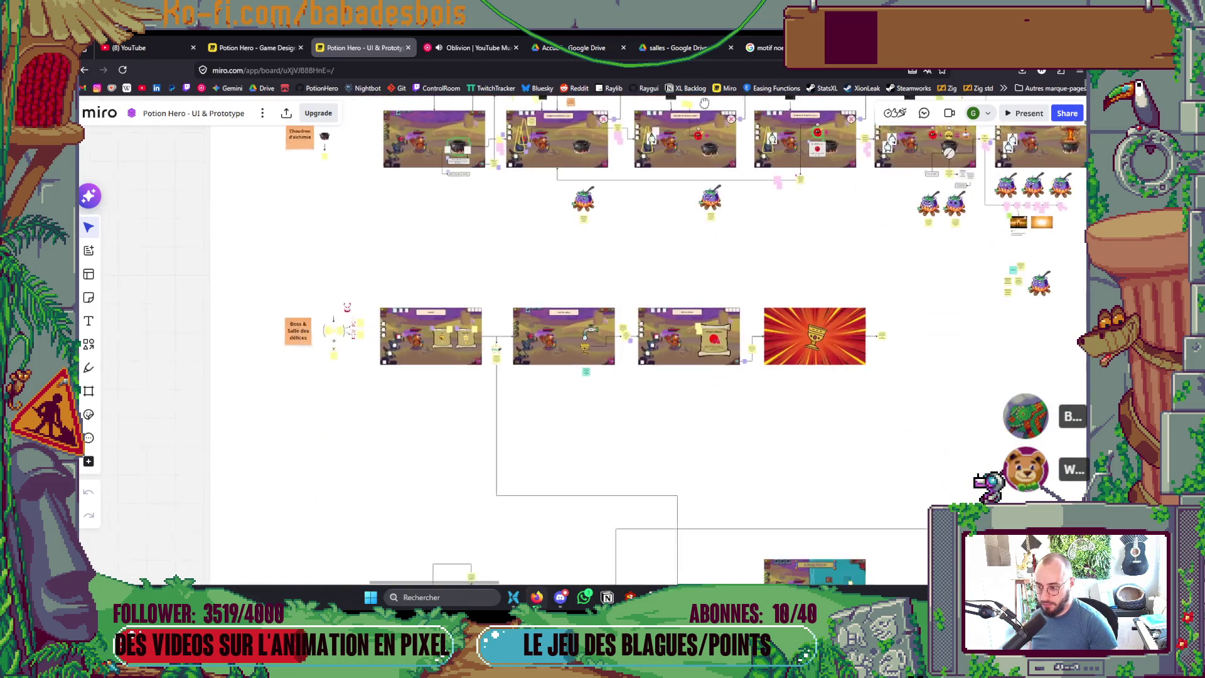
scroll(802, 314, "down", 2)
scroll(780, 362, "up", 3)
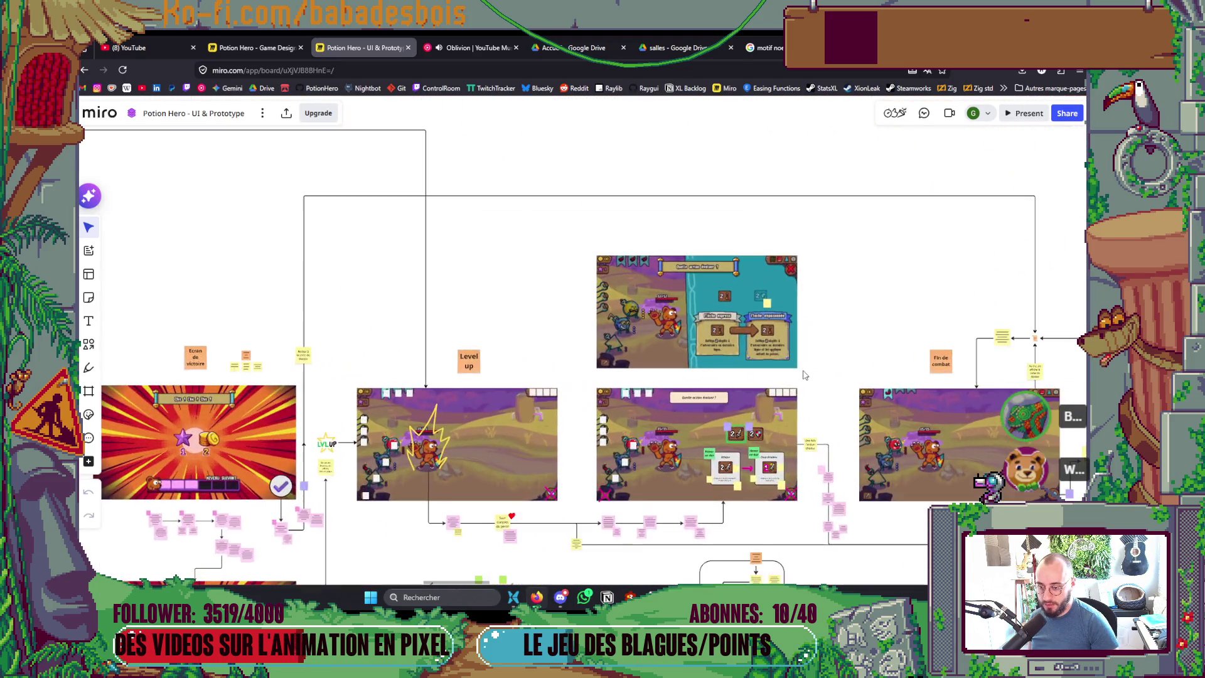
scroll(780, 362, "up", 1)
scroll(766, 369, "down", 5)
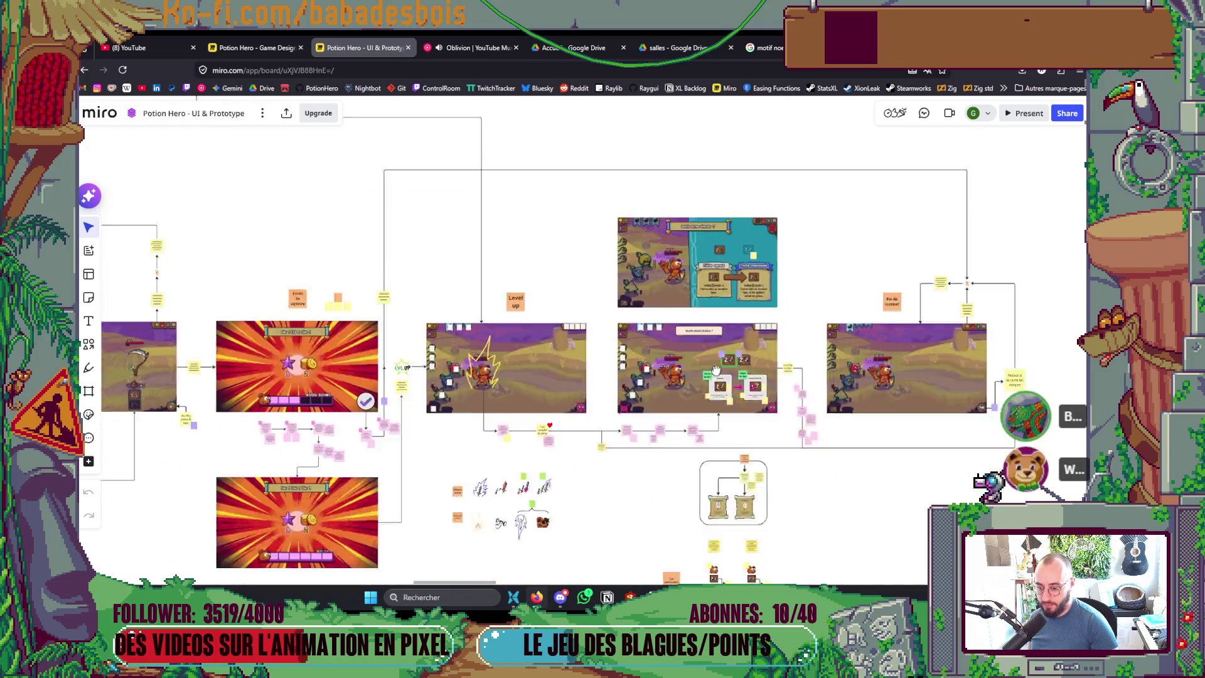
scroll(717, 332, "up", 3)
scroll(718, 333, "down", 5)
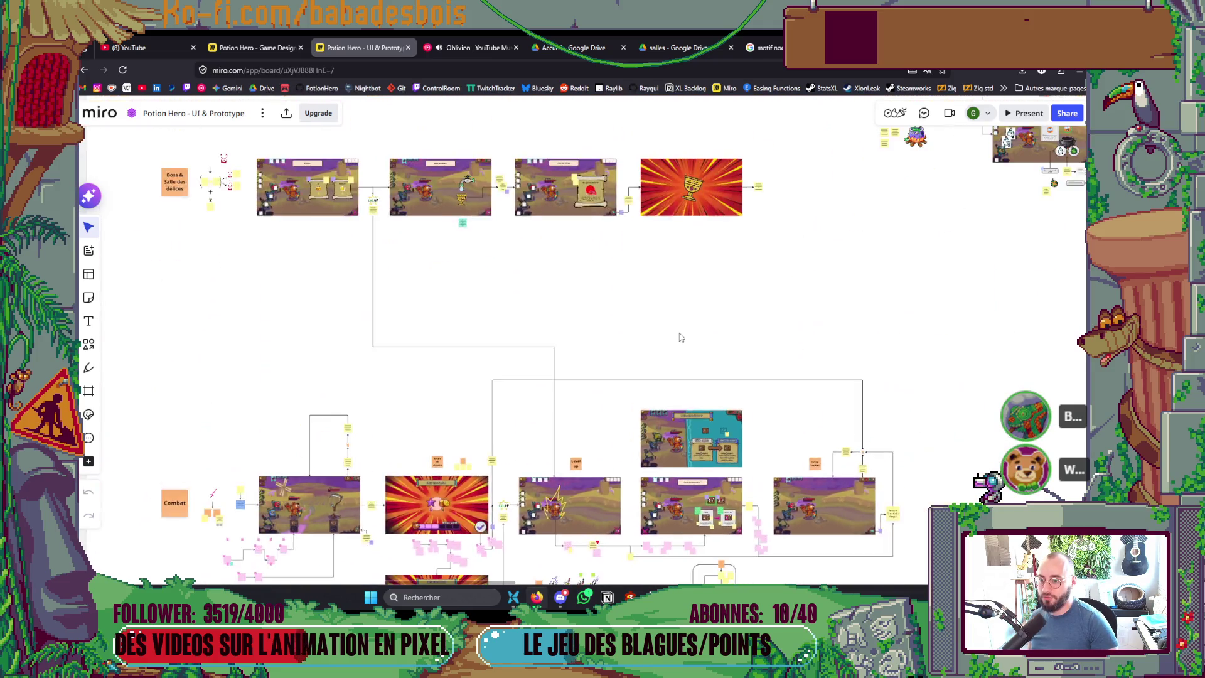
scroll(642, 422, "up", 4)
scroll(641, 421, "up", 8)
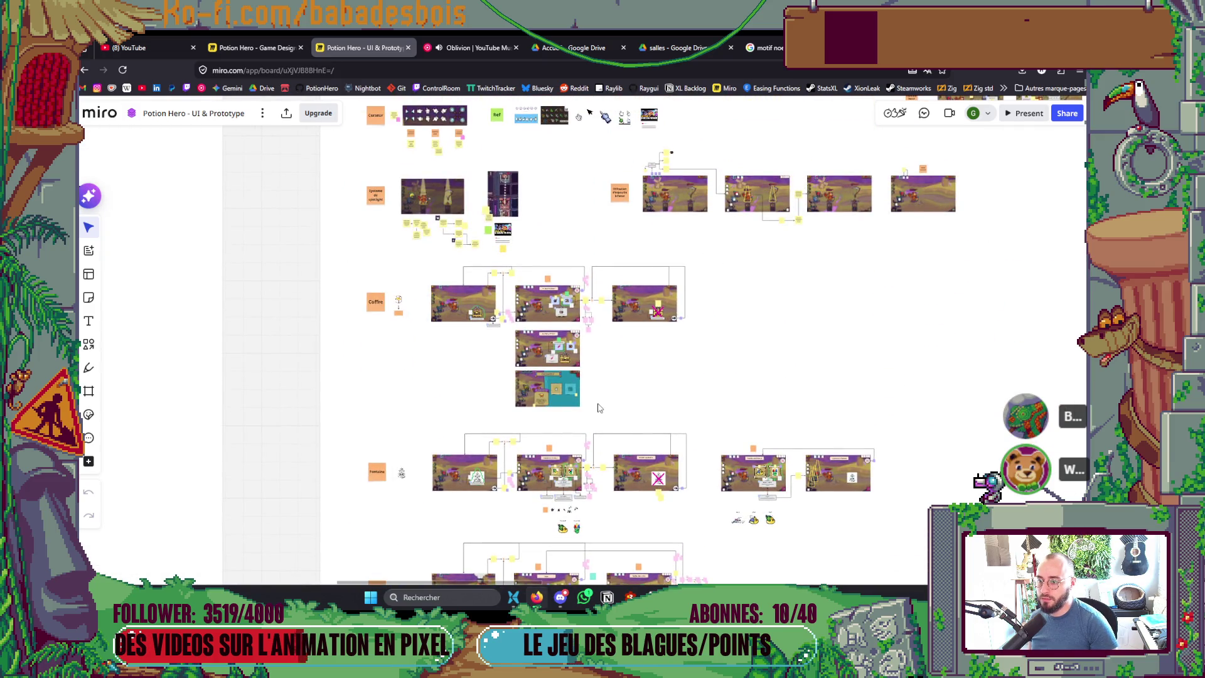
scroll(596, 486, "up", 5)
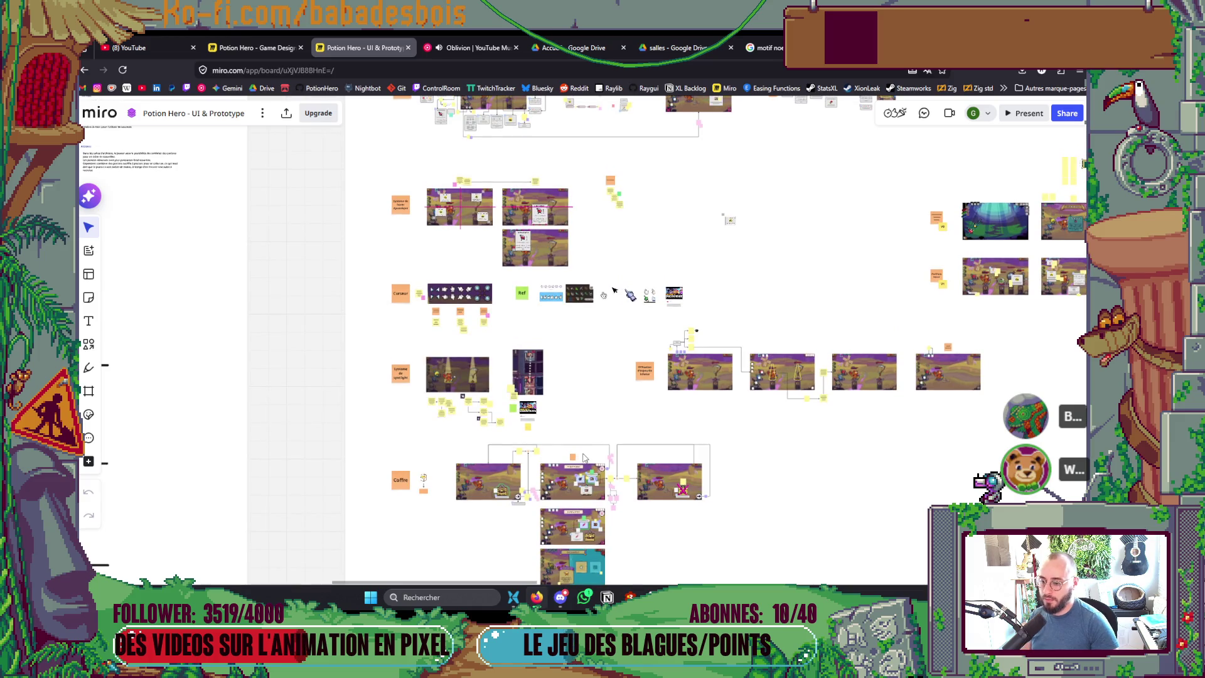
key("alt+Tab")
key("alt+Tab")
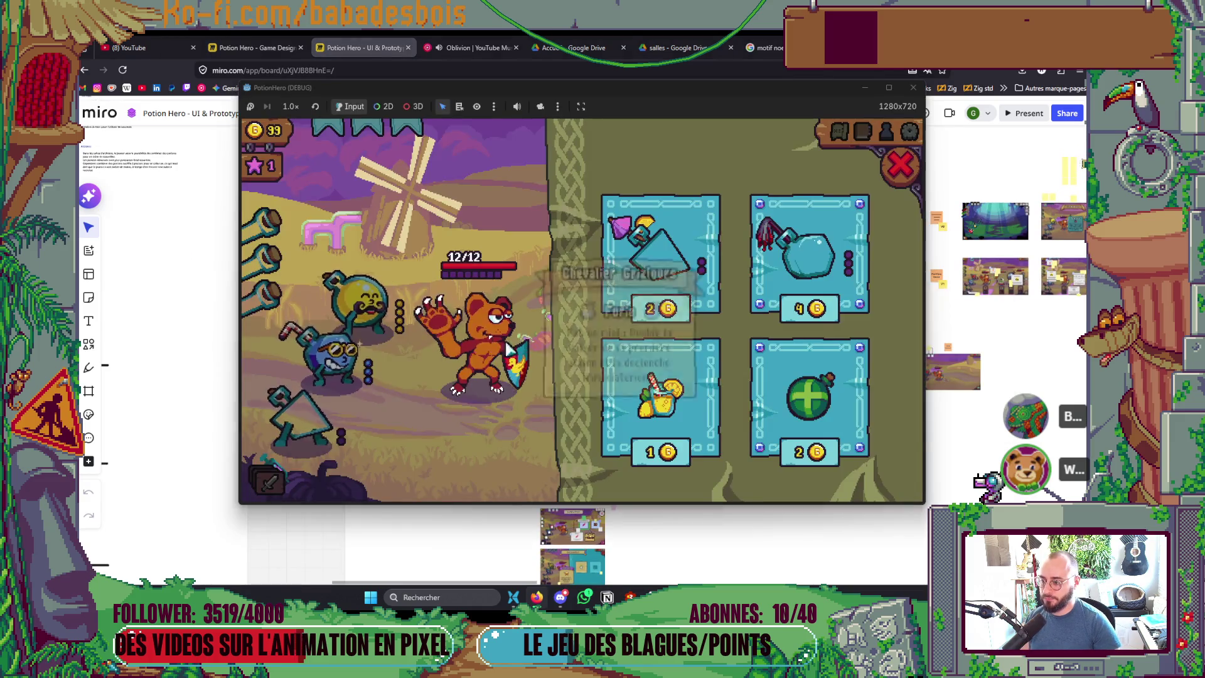
Step: In Aseprite, Paint Bucket the olive panel background, then undo the unwanted purple fill
key("alt+Tab")
key("Tab")
key("Tab")
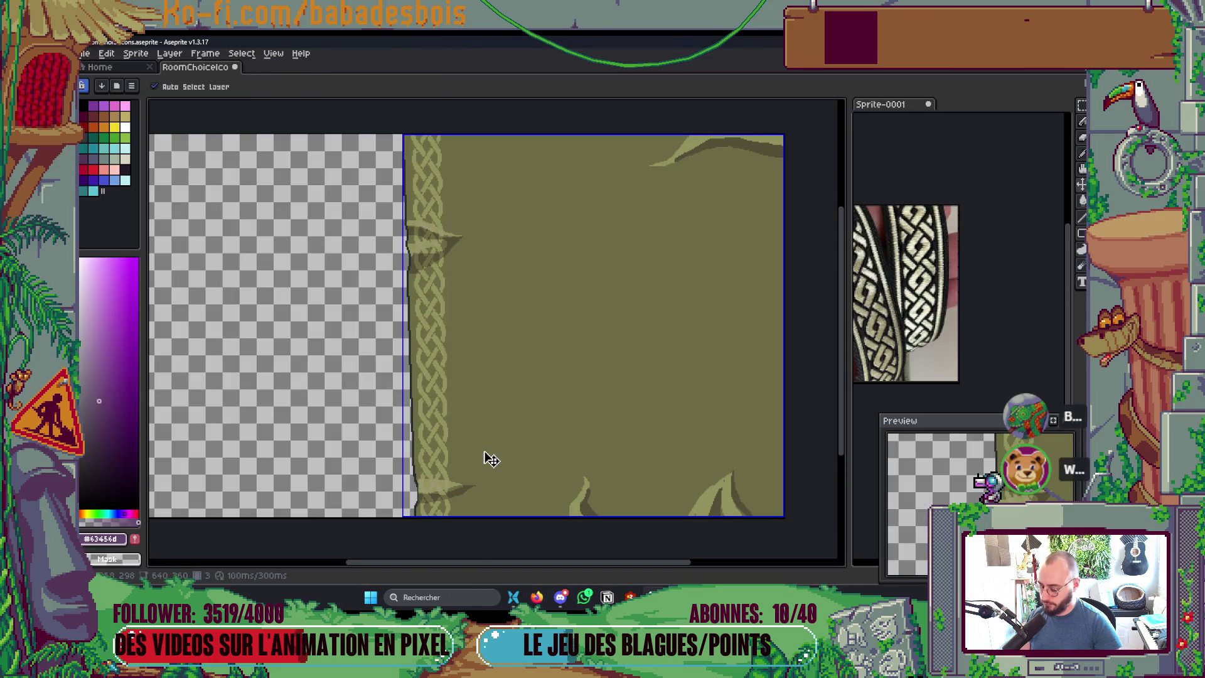
key("g")
left_click(509, 457)
key("ctrl+z")
key("ctrl+z")
key("ctrl+z")
Step: Pick teal #377e89 and fill the background and the empty strip beside the braid
key("g")
key("ctrl+d")
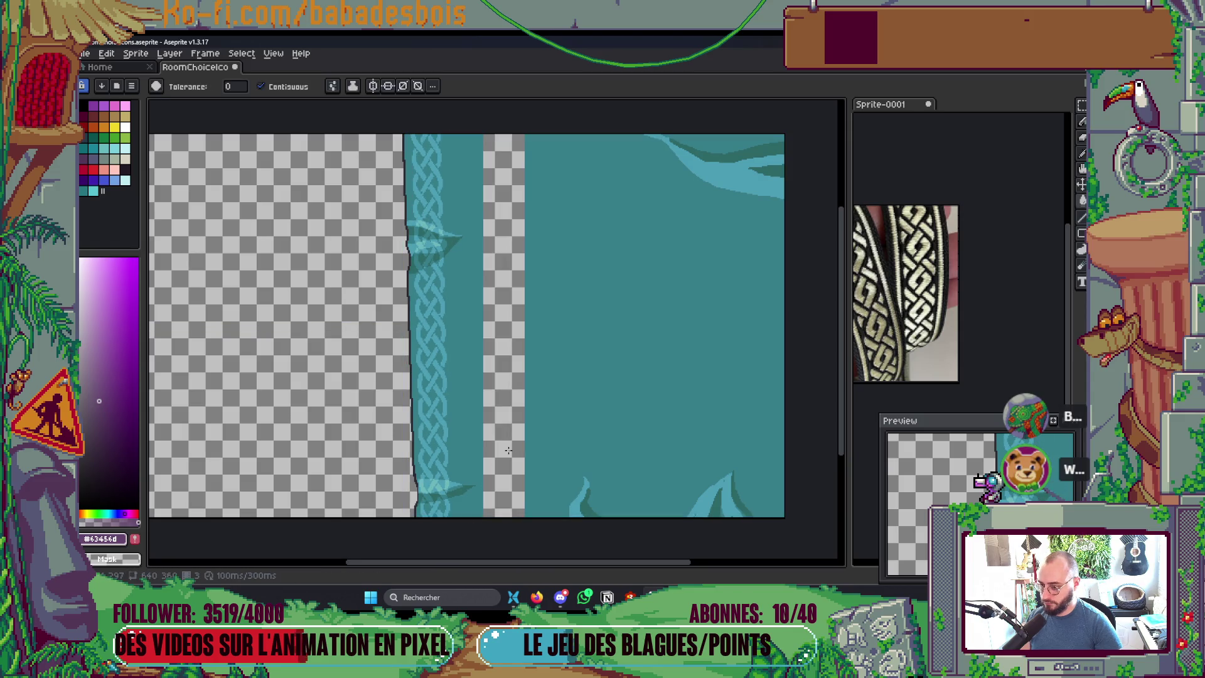
left_click(533, 440, "alt")
left_click(505, 433)
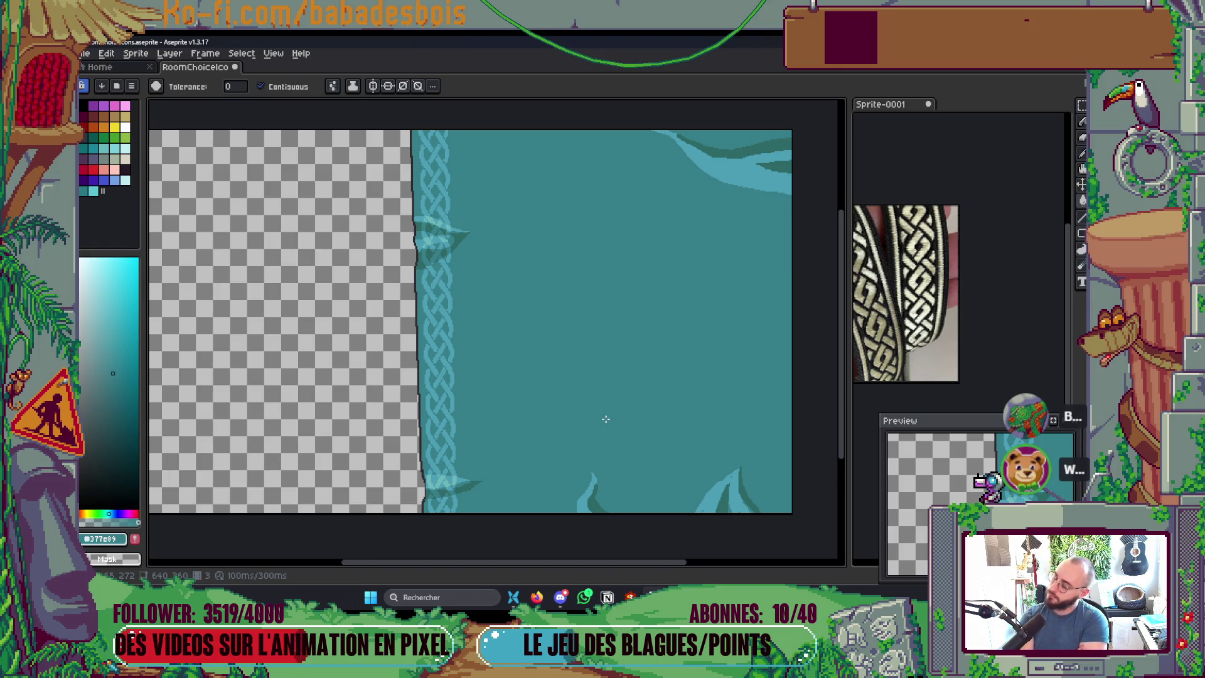
key("alt+Tab")
key("Tab")
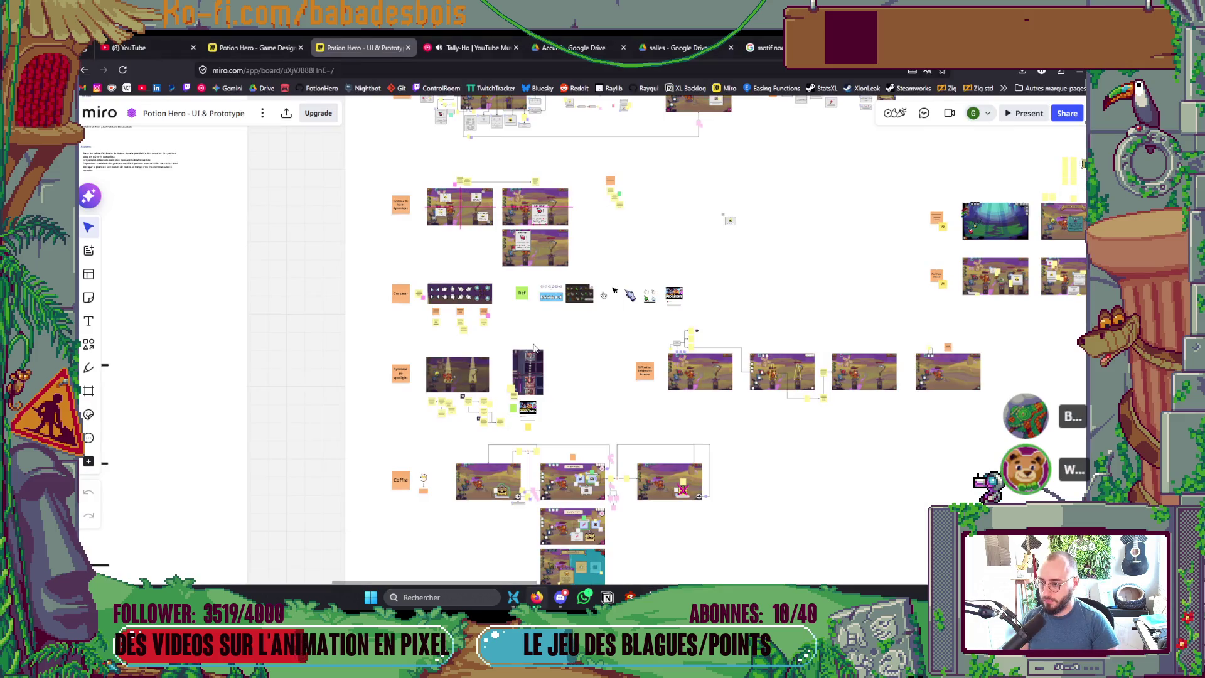
Step: Zoom in and out on the 'Un choix cornélien !' and shop mockups to compare their teal panels
scroll(555, 392, "up", 10)
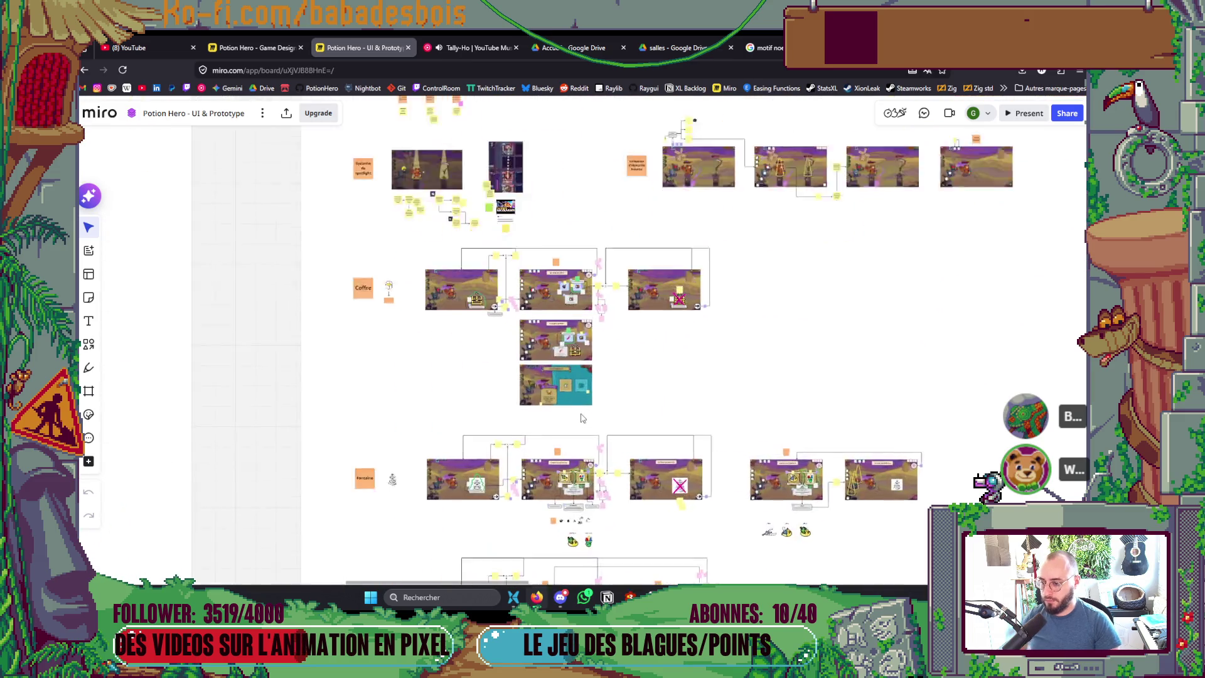
scroll(568, 336, "up", 5)
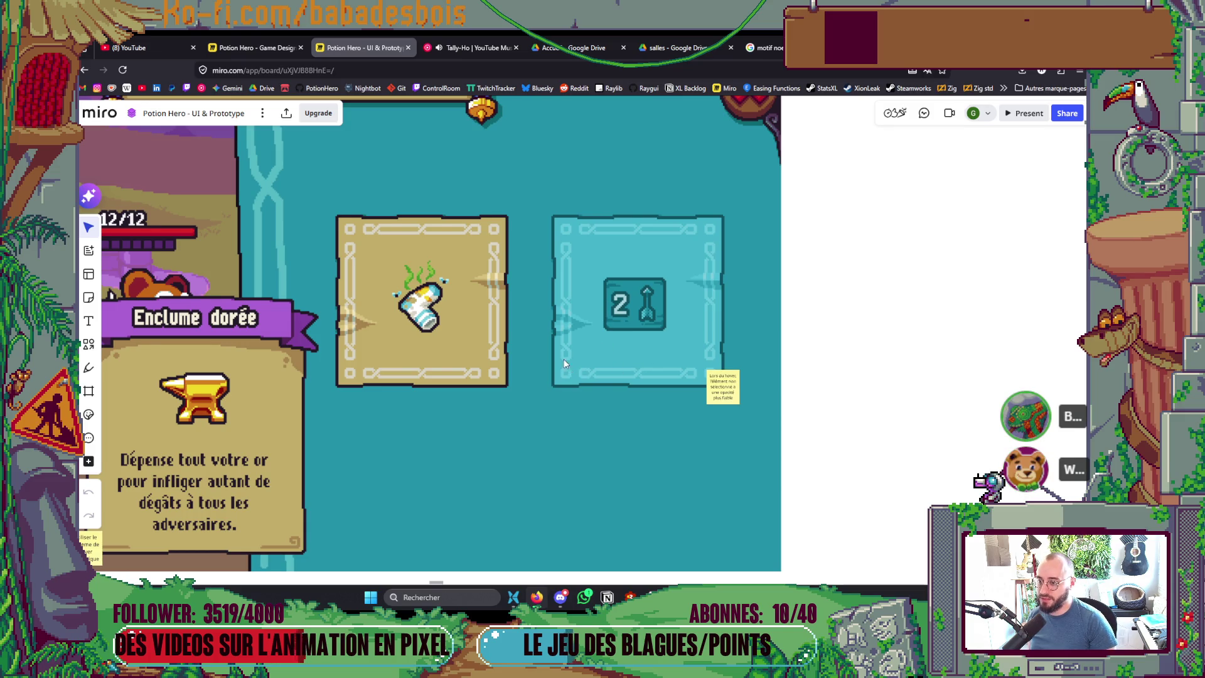
scroll(564, 364, "down", 2)
scroll(596, 276, "up", 2)
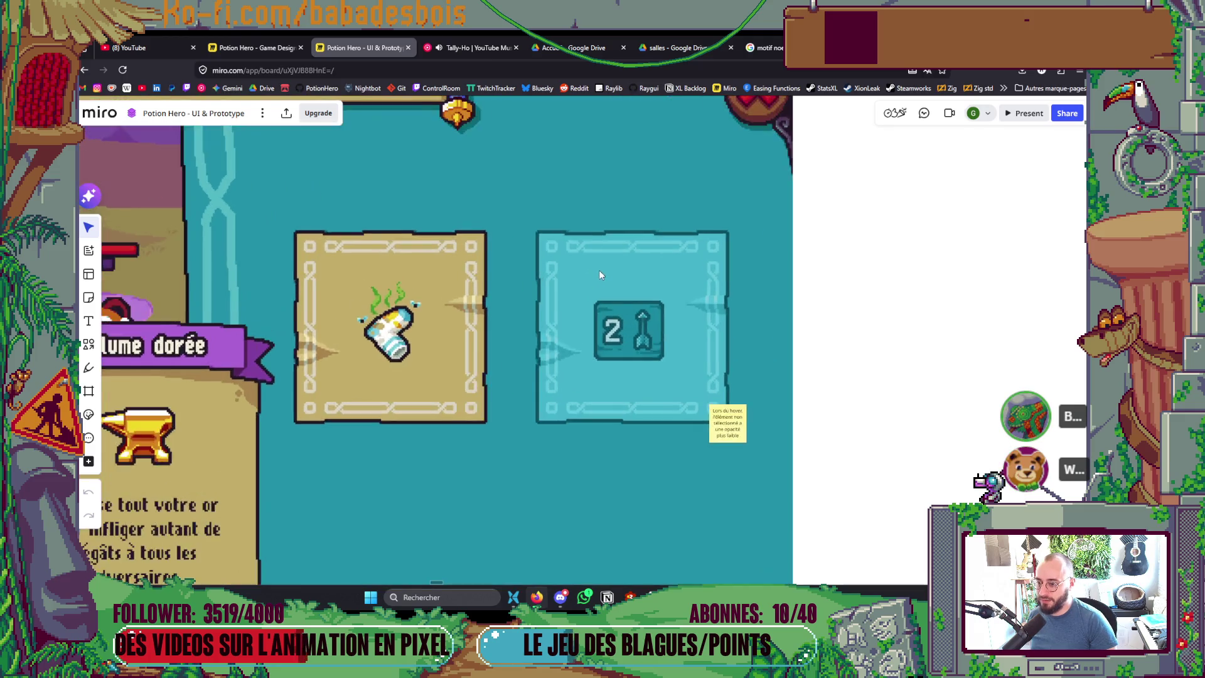
scroll(592, 260, "down", 3)
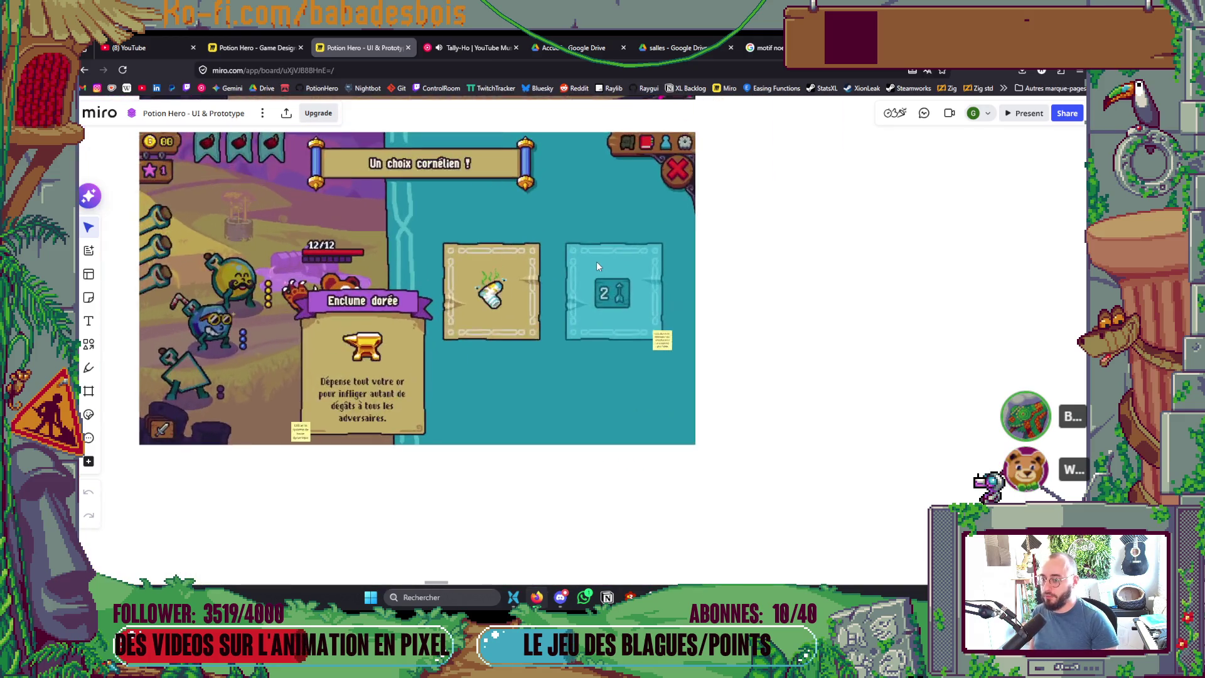
scroll(597, 265, "up", 3)
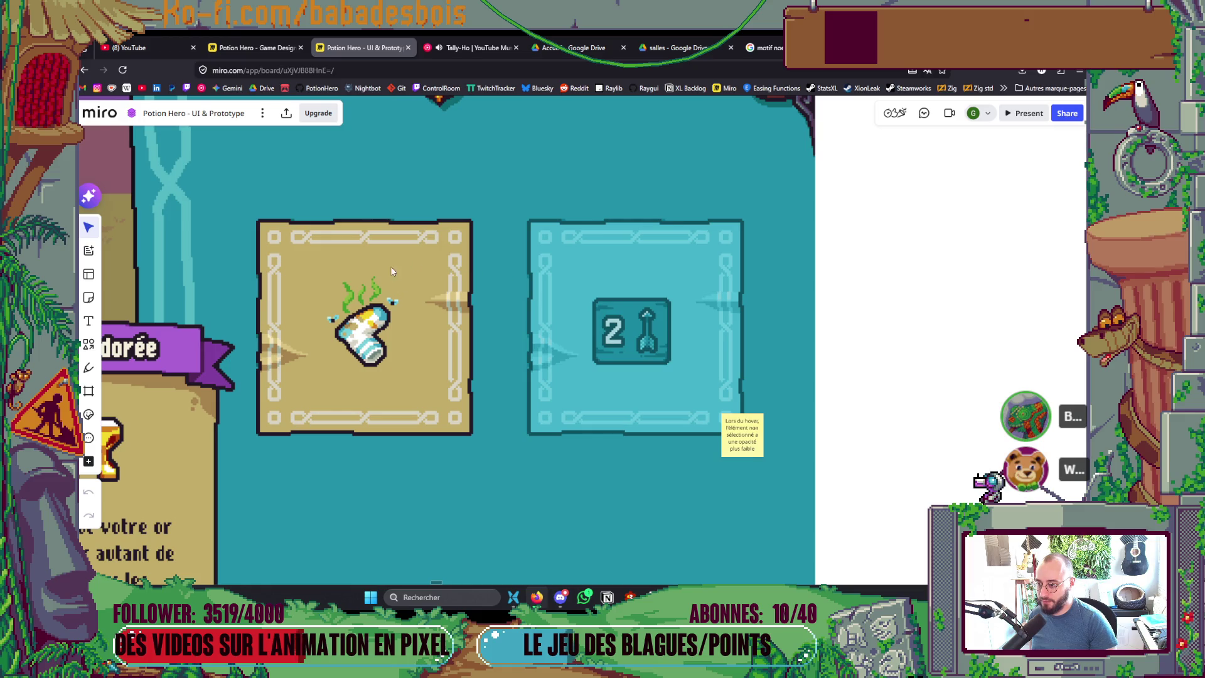
scroll(635, 258, "down", 5)
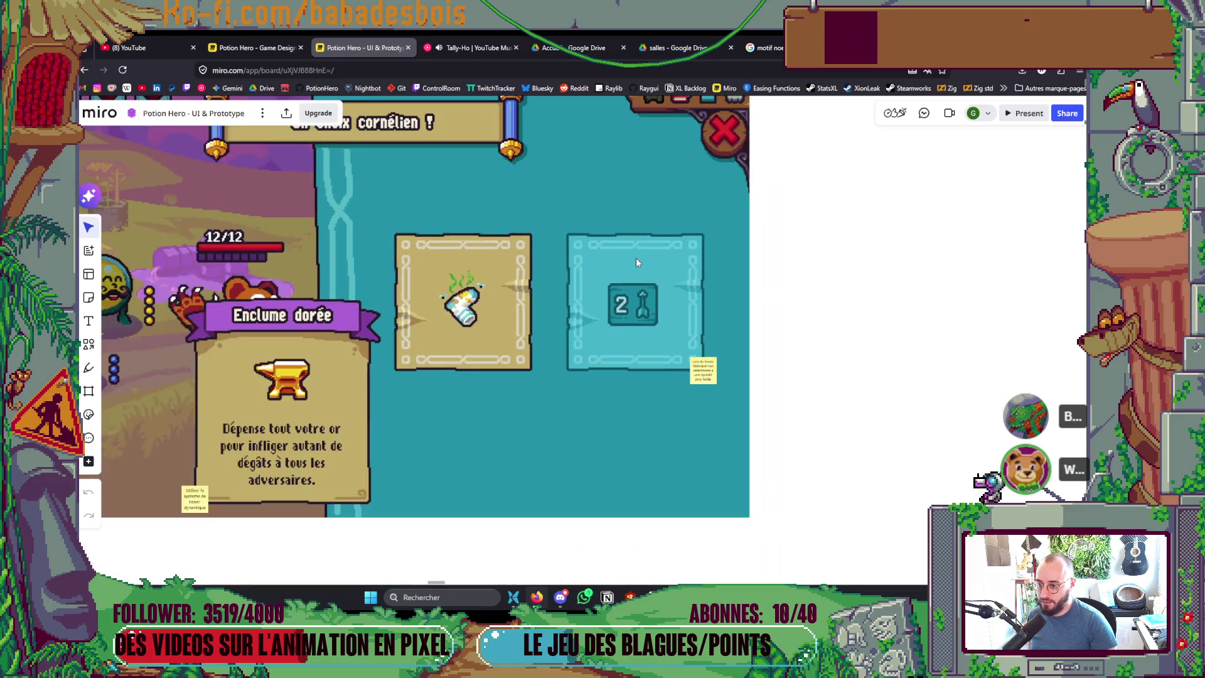
scroll(636, 259, "up", 4)
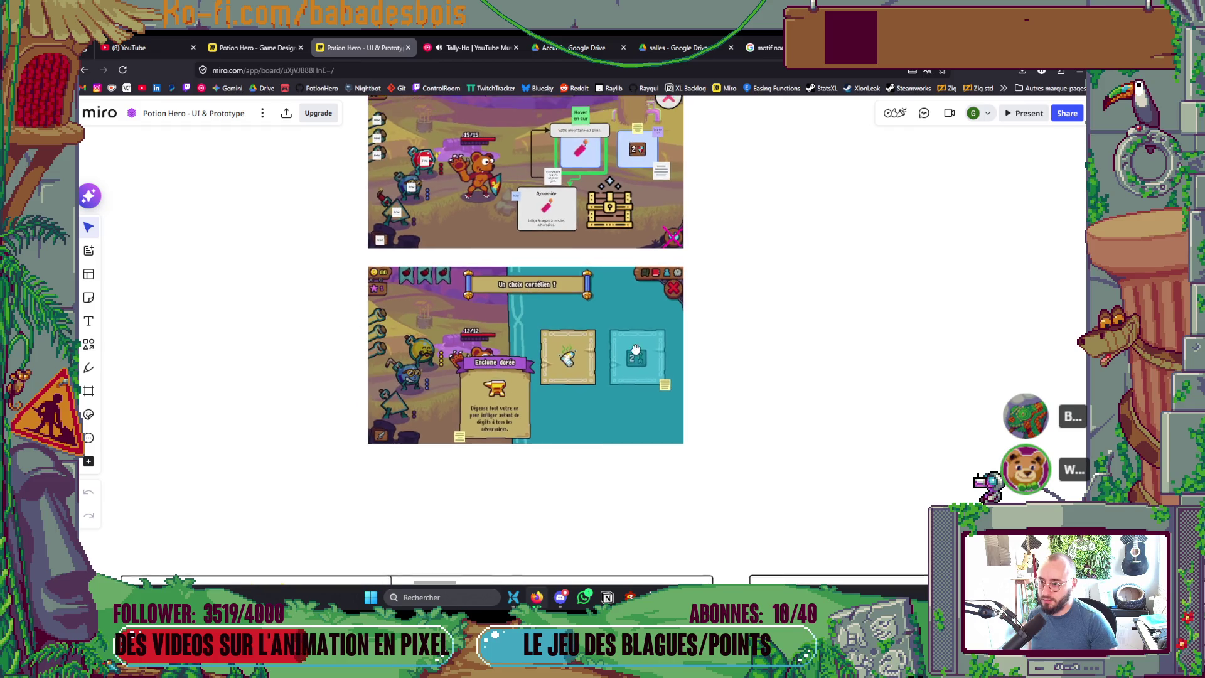
scroll(624, 356, "up", 2)
scroll(622, 353, "down", 2)
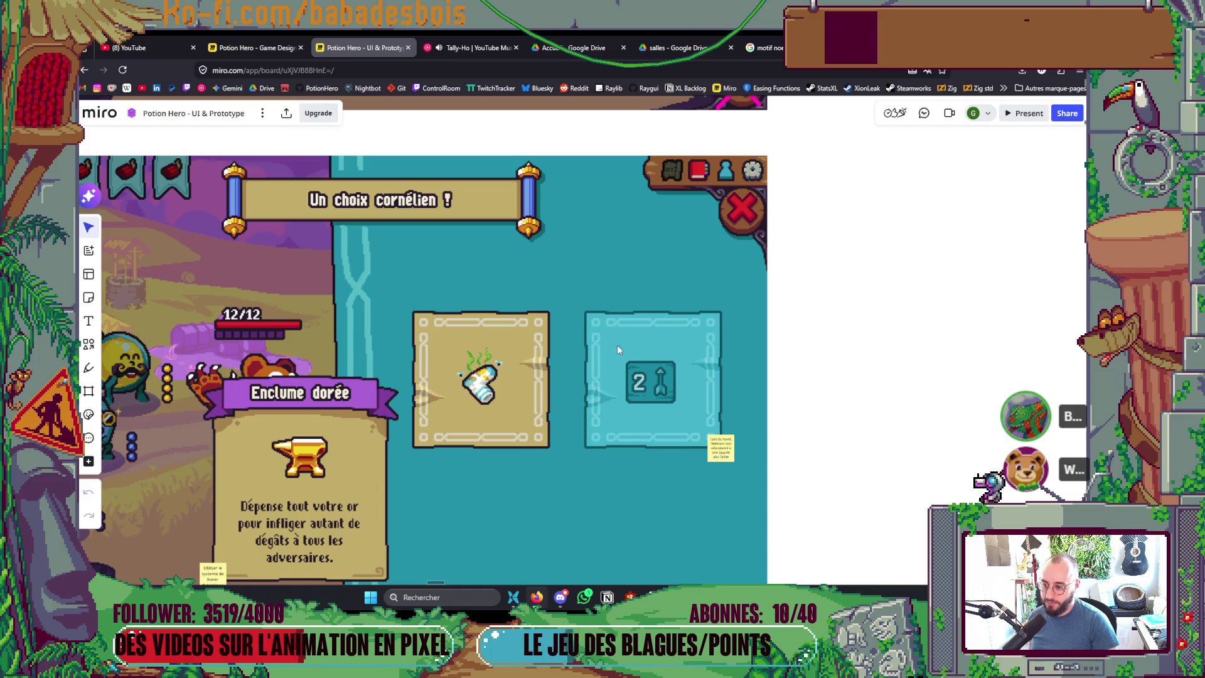
scroll(773, 476, "down", 6)
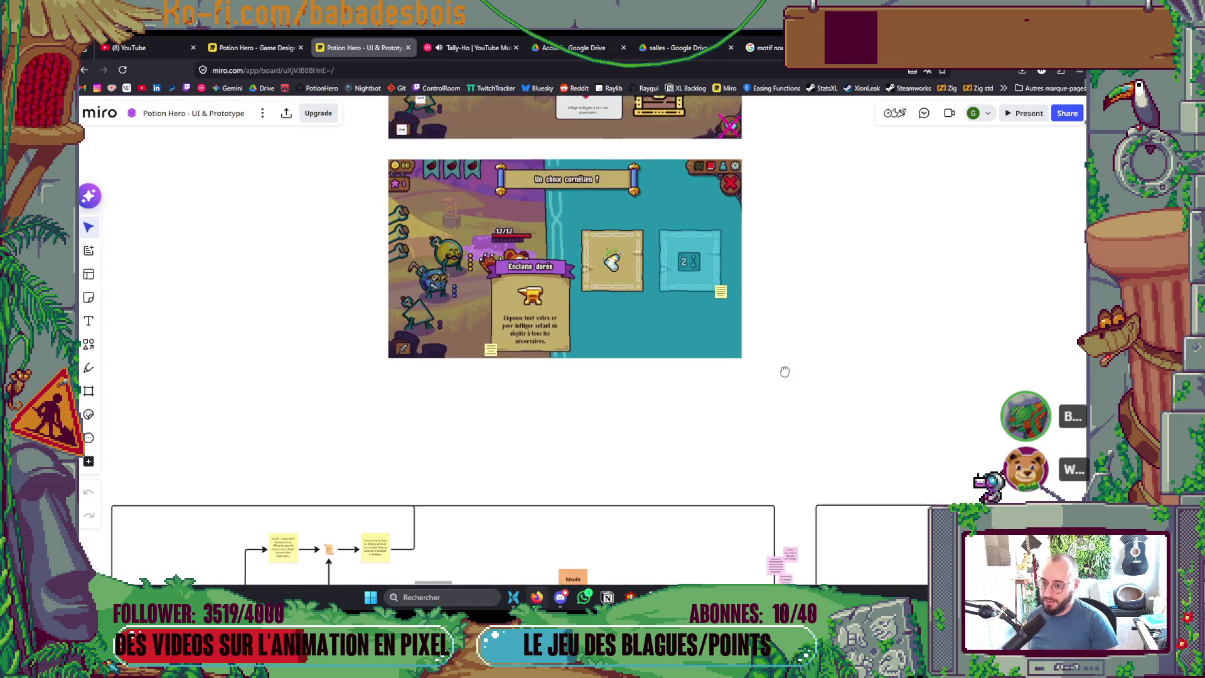
scroll(778, 315, "down", 5)
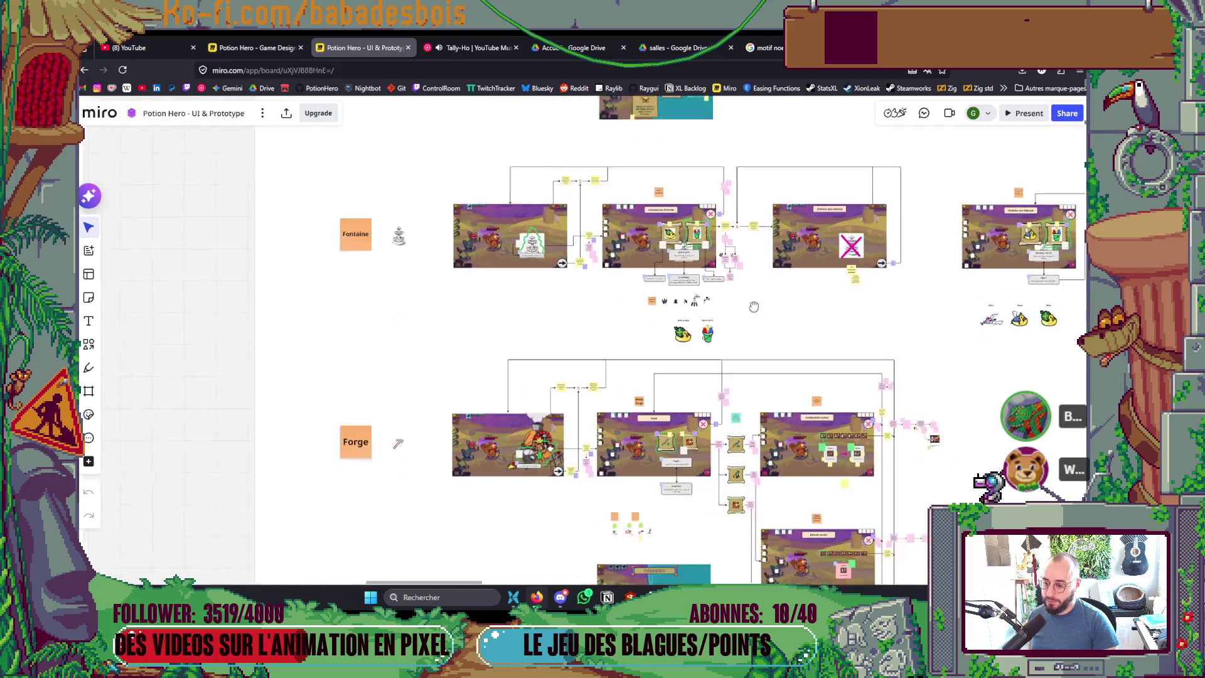
scroll(742, 329, "up", 3)
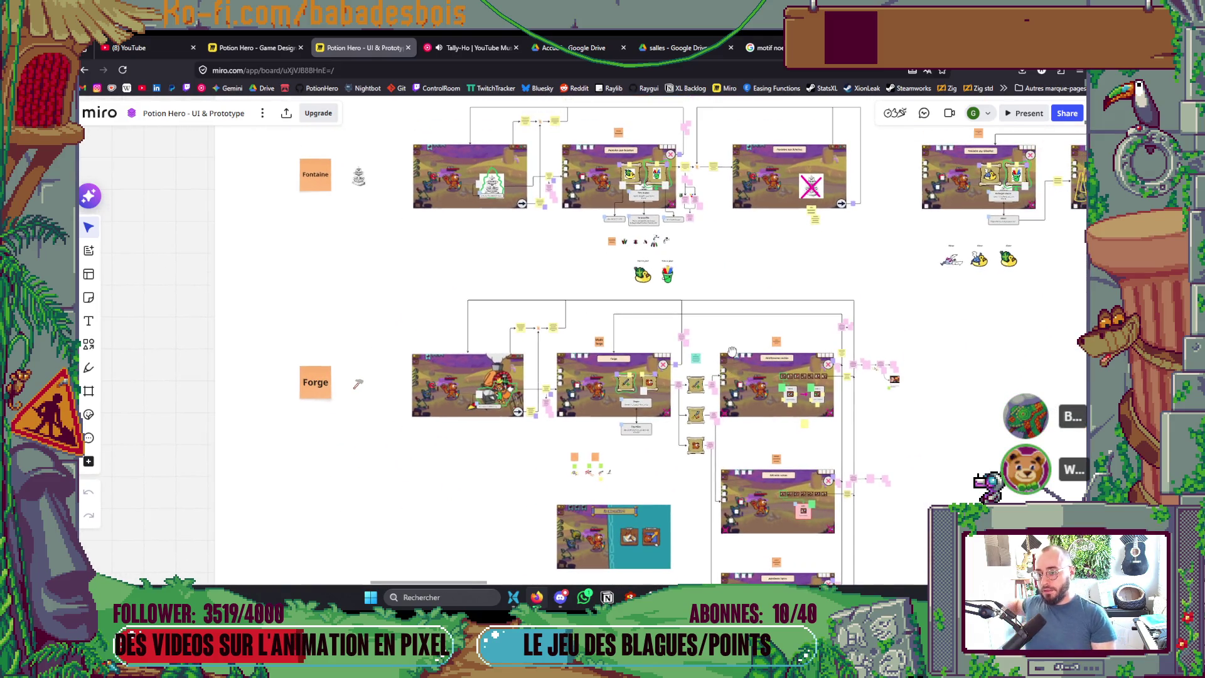
scroll(720, 442, "up", 10)
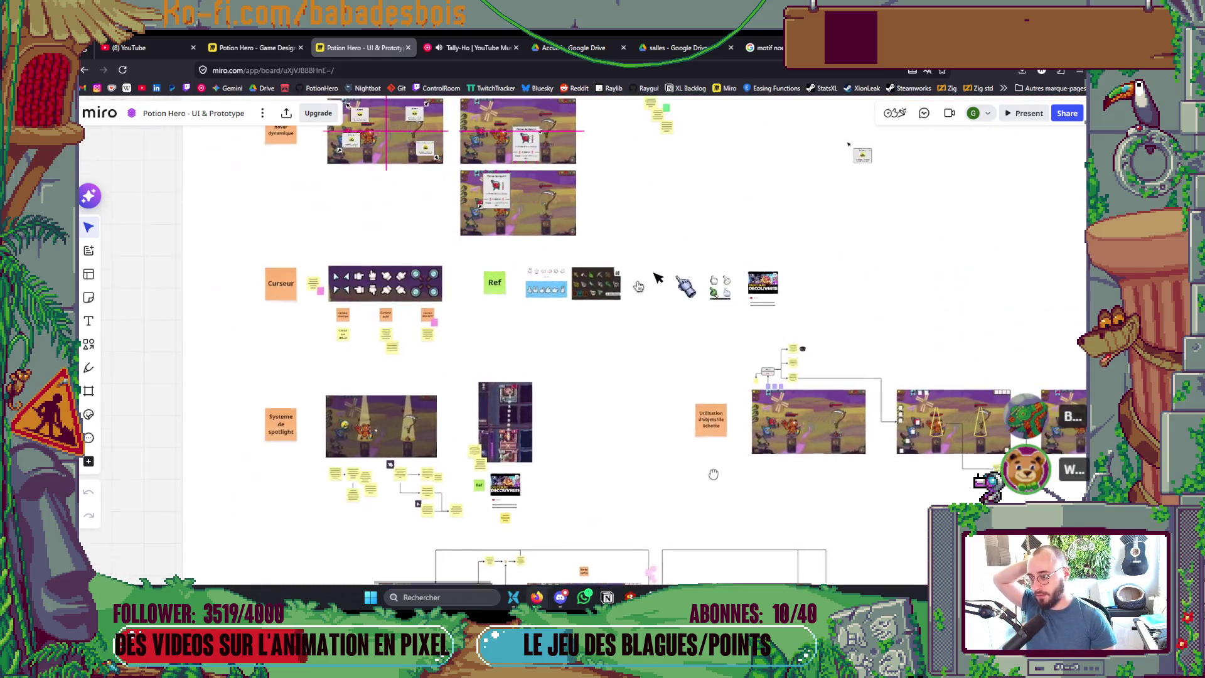
scroll(735, 513, "down", 10)
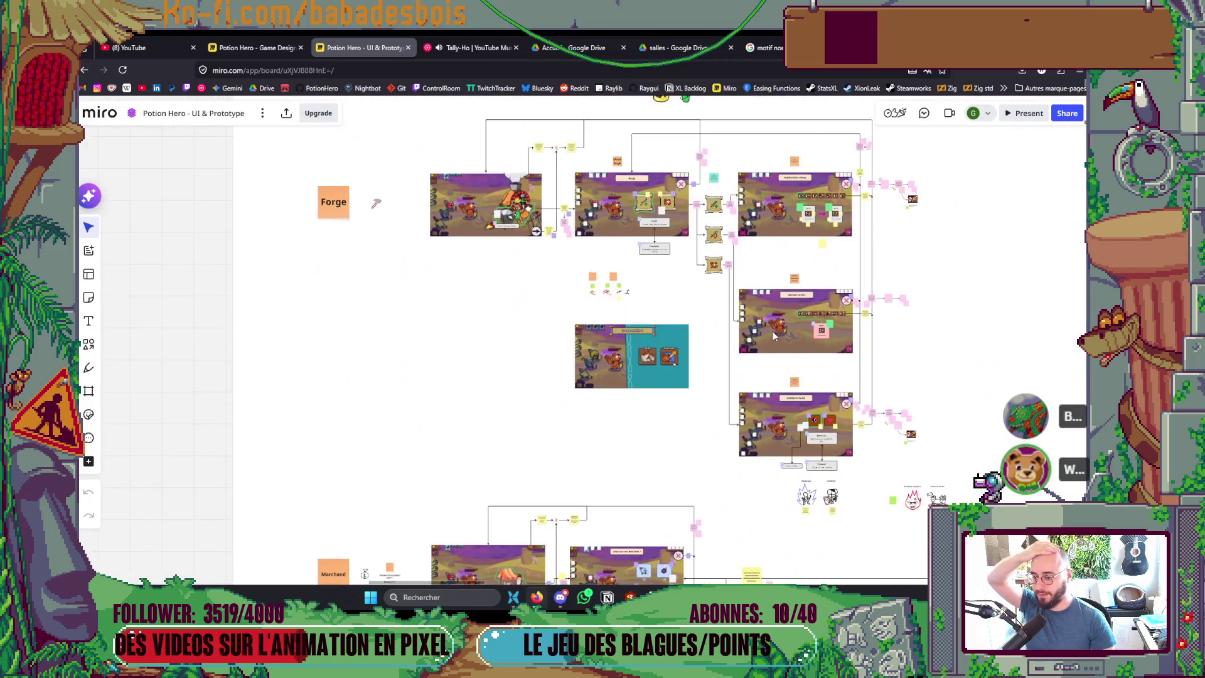
scroll(747, 467, "down", 10)
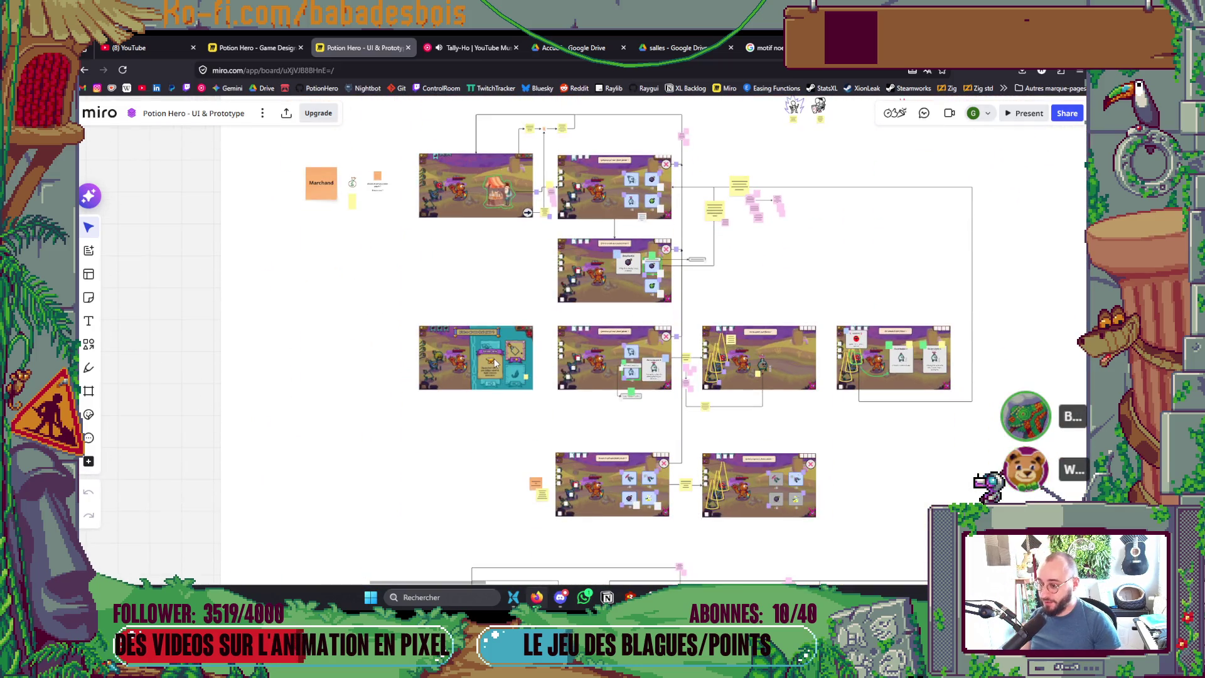
scroll(512, 356, "up", 5)
scroll(515, 351, "up", 5)
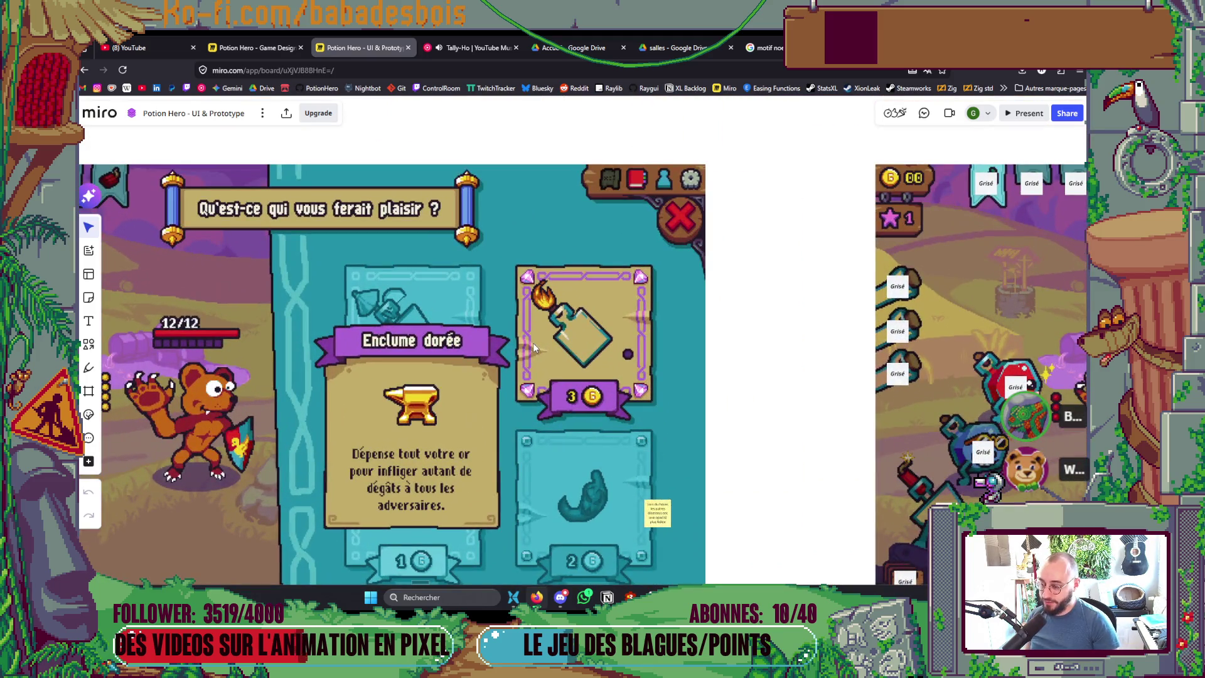
scroll(541, 339, "down", 3)
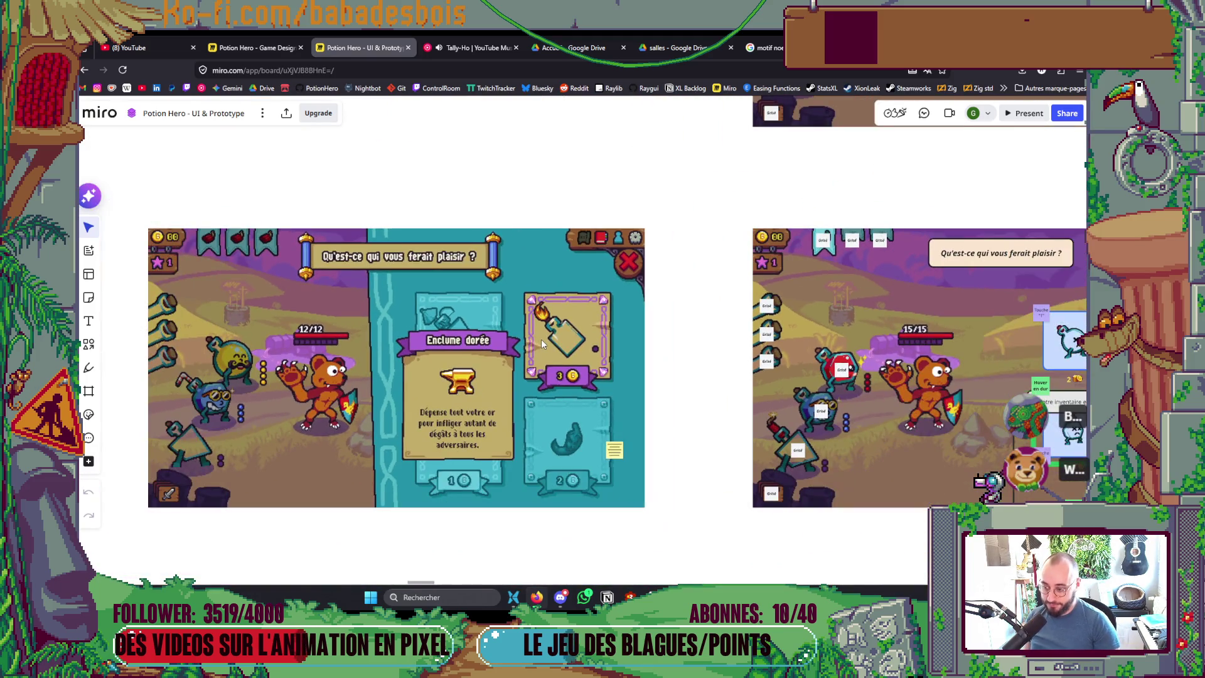
scroll(552, 366, "down", 5)
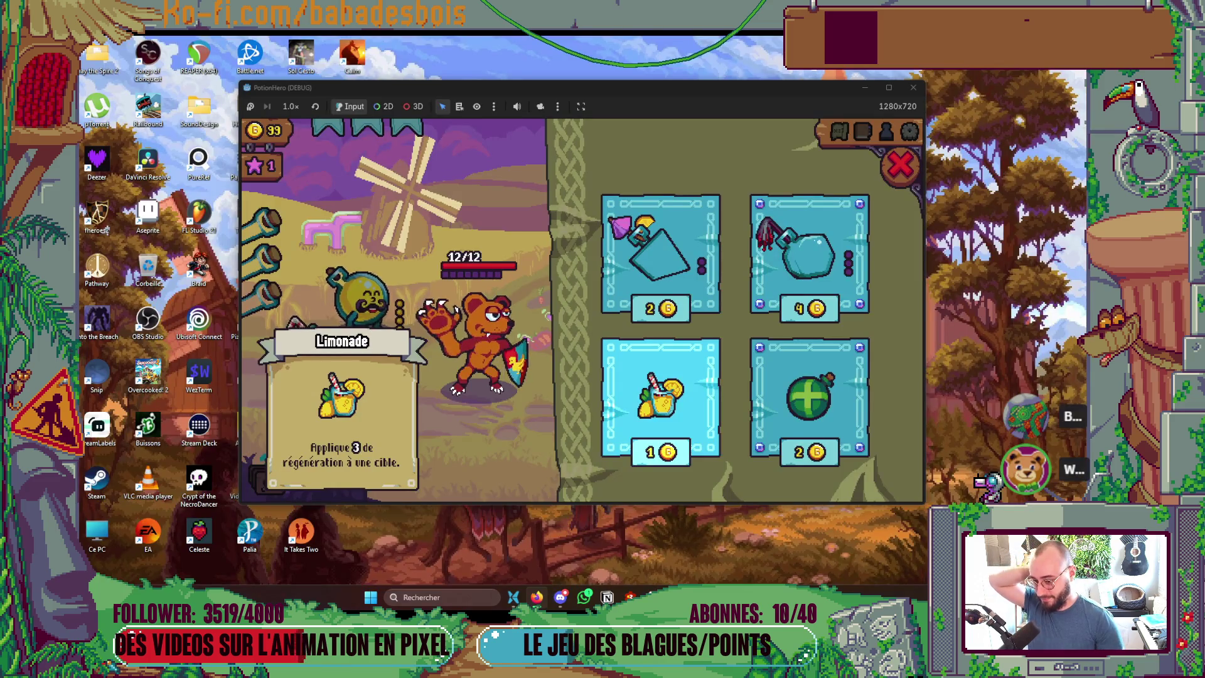
Step: Inspect the running game's shop panel with its four potion cards, then return to the teal panel art
left_click(536, 596)
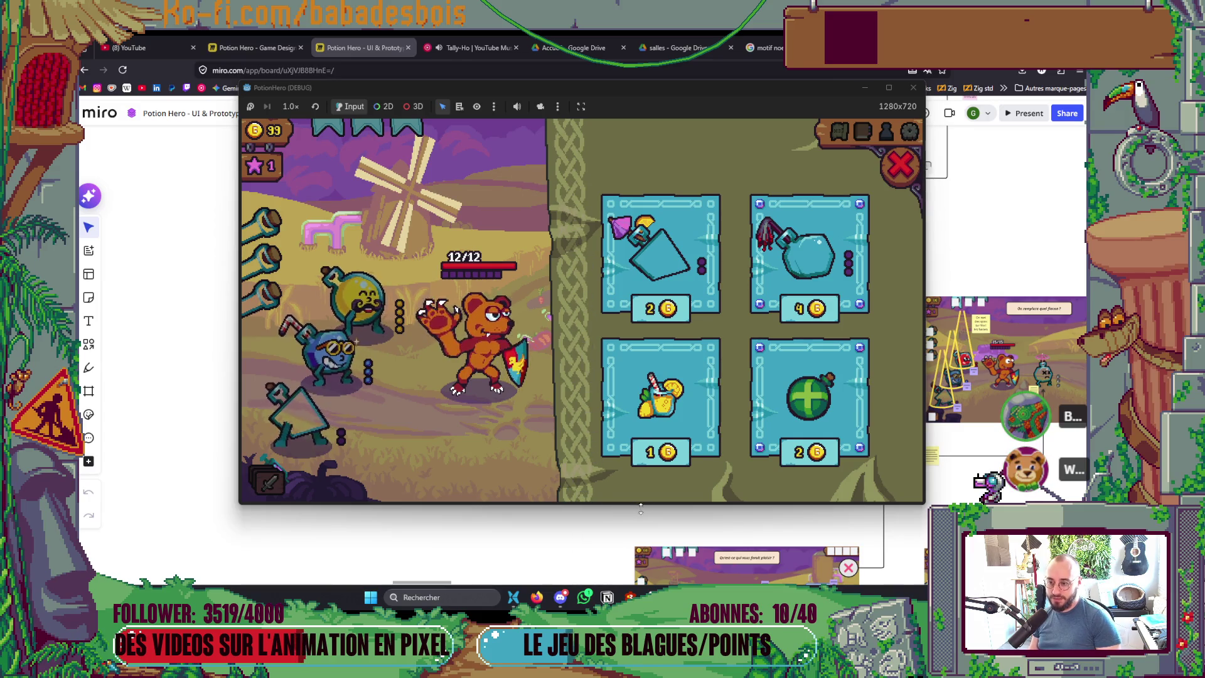
mouse_move(674, 220)
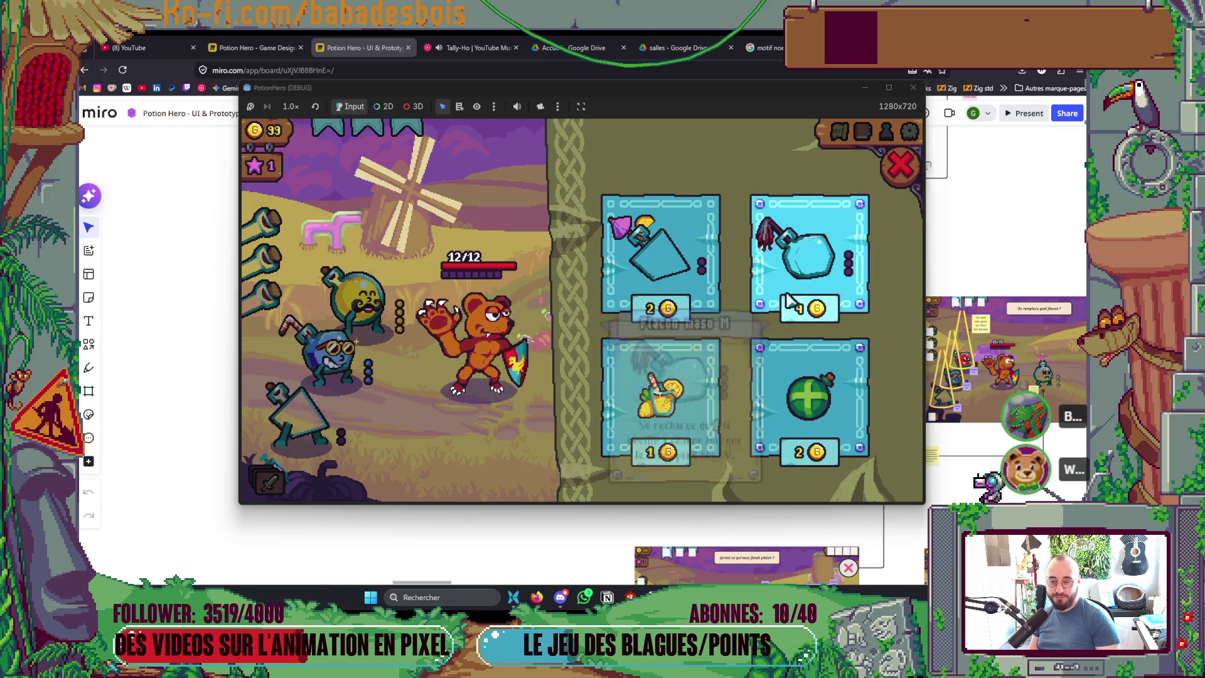
mouse_move(675, 290)
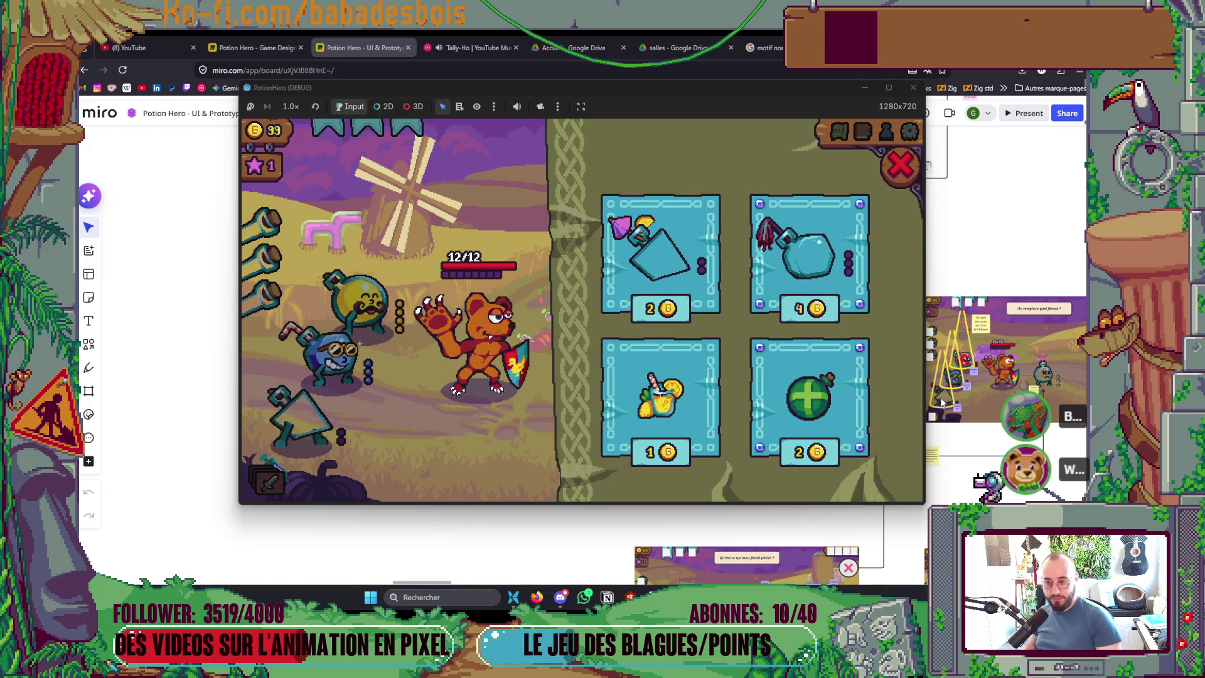
mouse_move(835, 437)
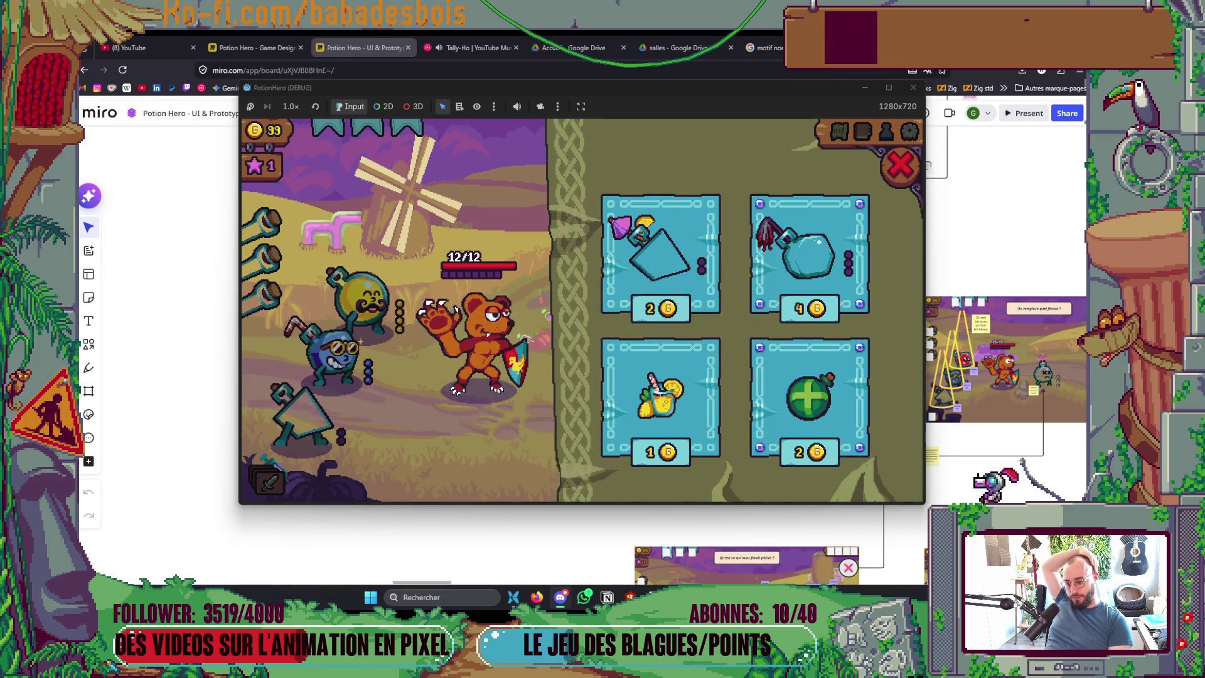
left_click(631, 596)
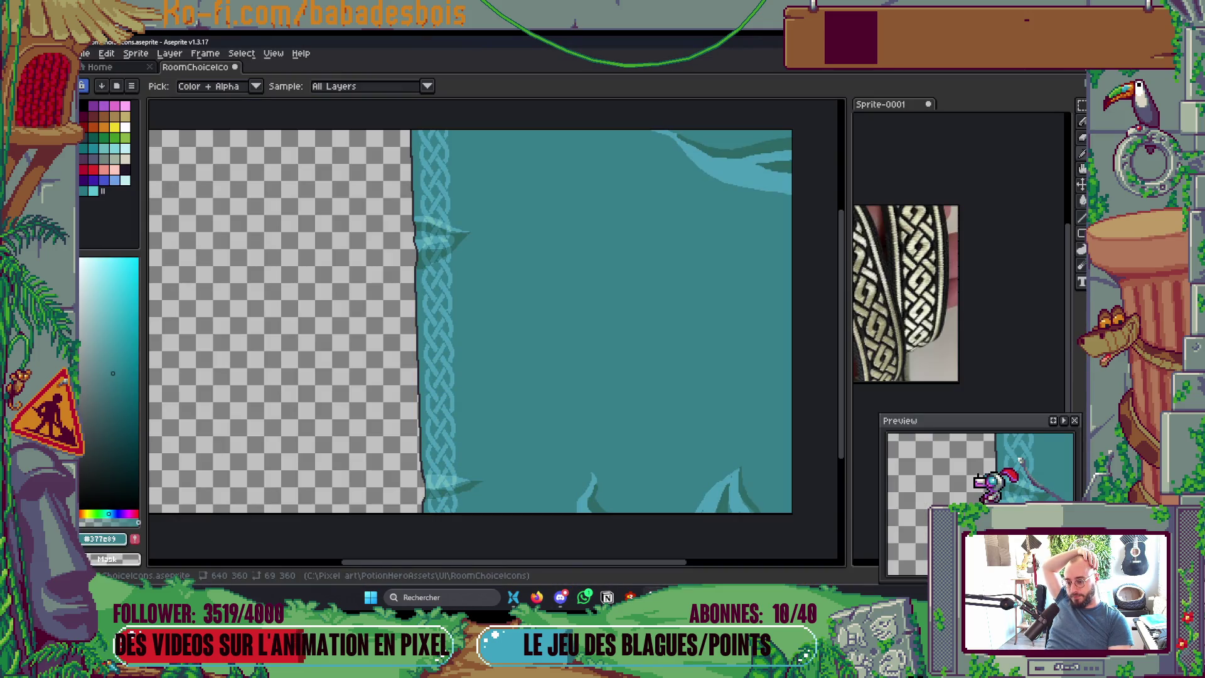
Step: Select the Paint Bucket and flip between the teal panel art and the running game's shop panel
key("g")
left_click_drag(605, 470, 592, 474)
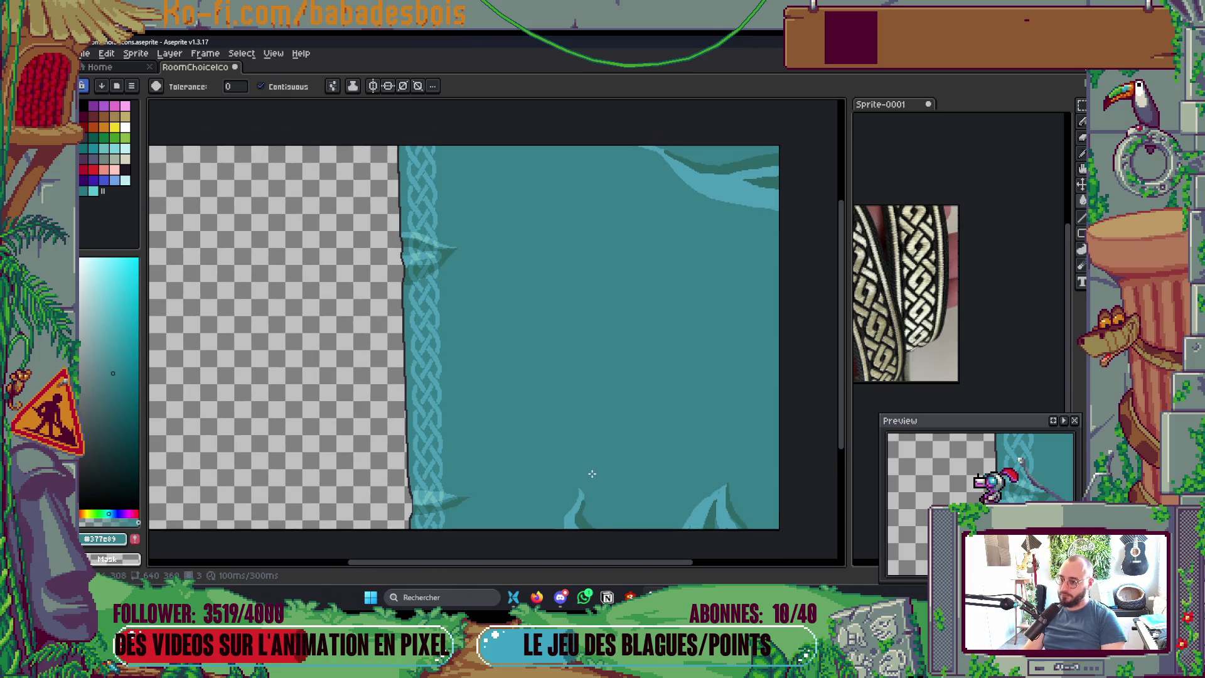
key("alt+Tab")
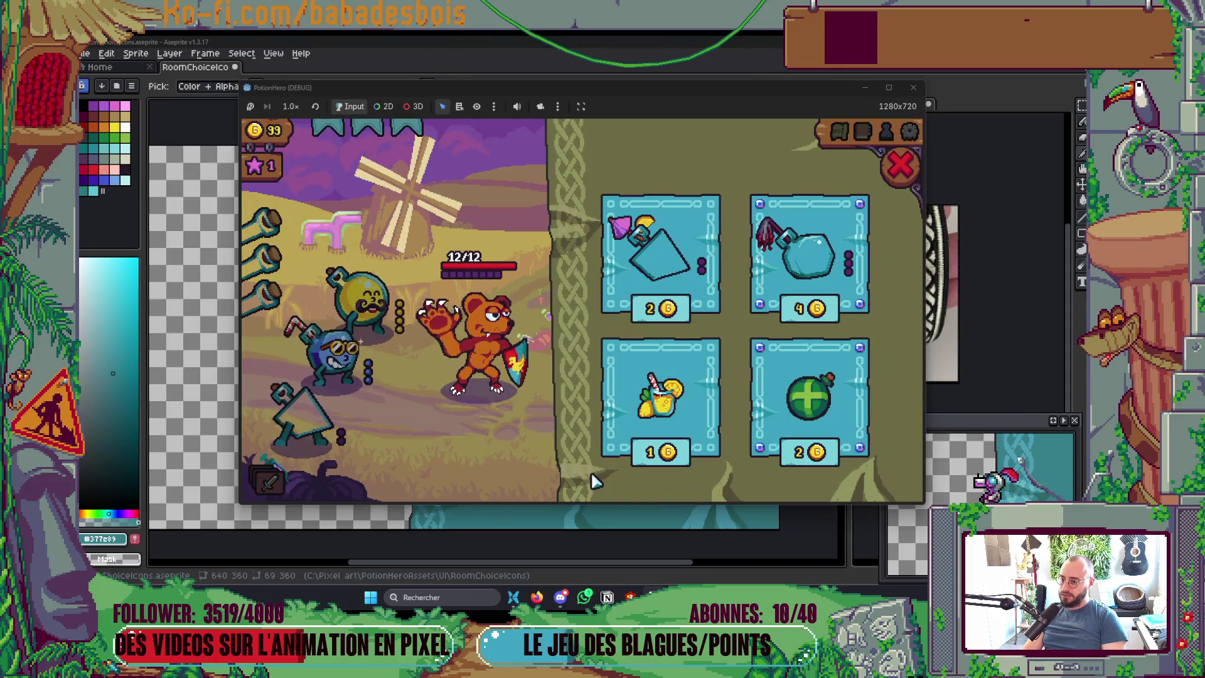
key("alt+Tab")
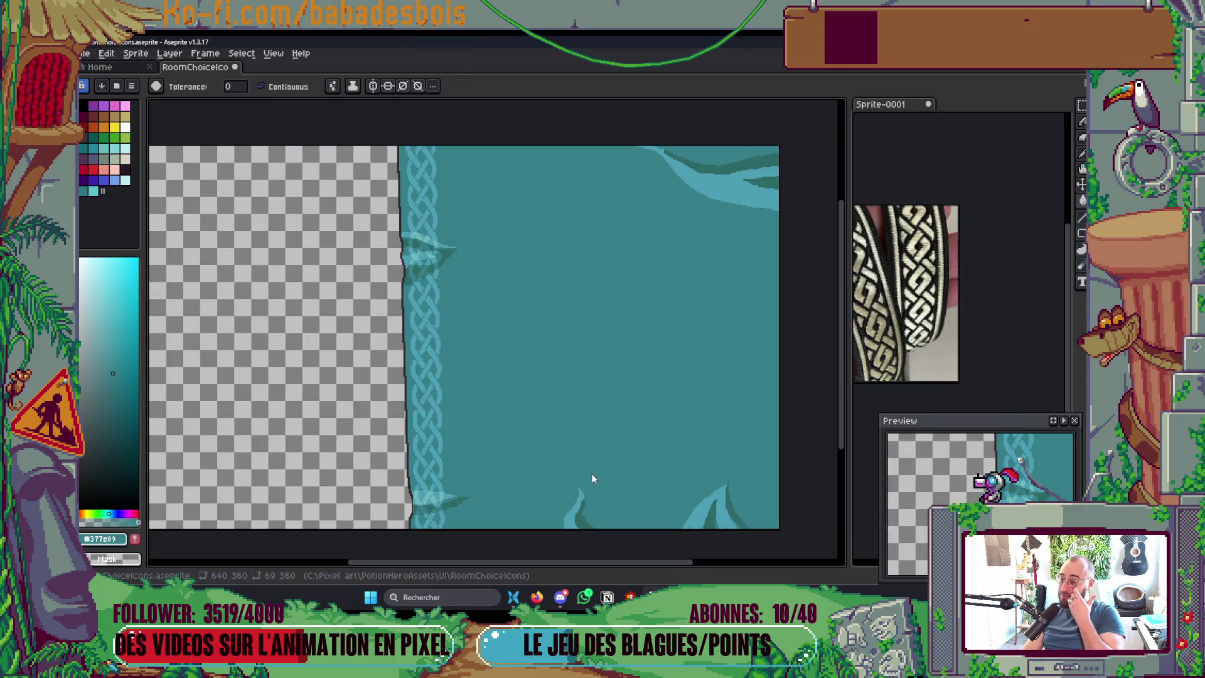
key("alt+Tab")
mouse_move(653, 430)
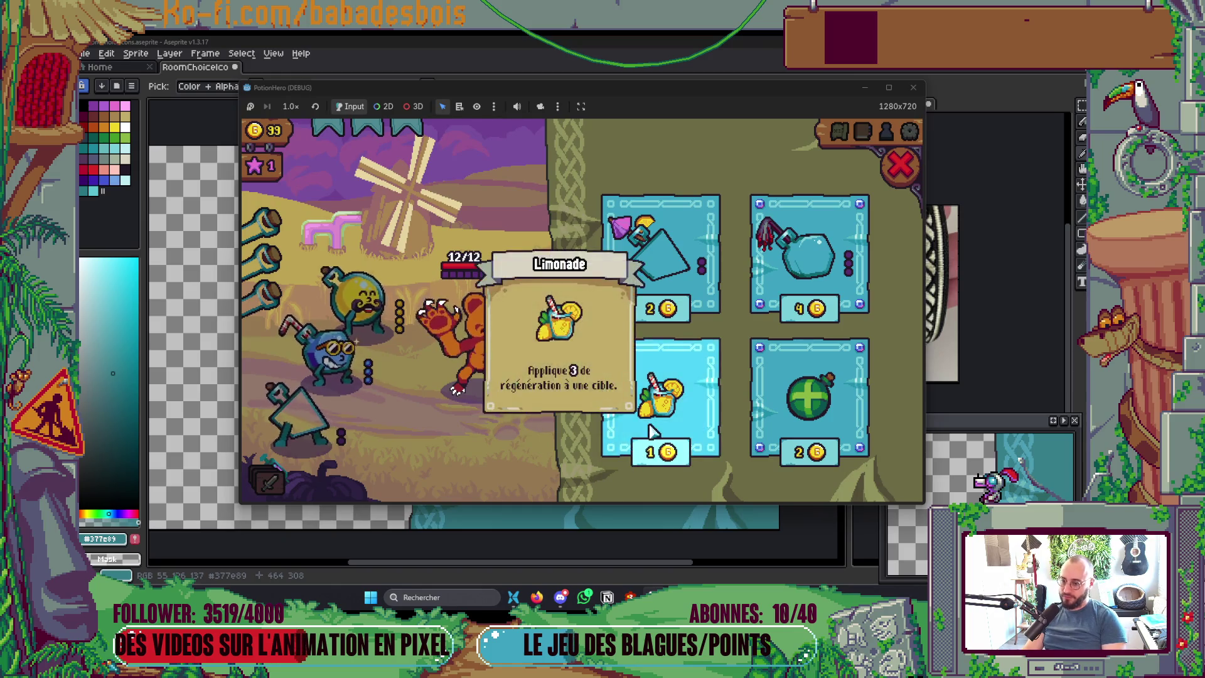
key("alt+Tab")
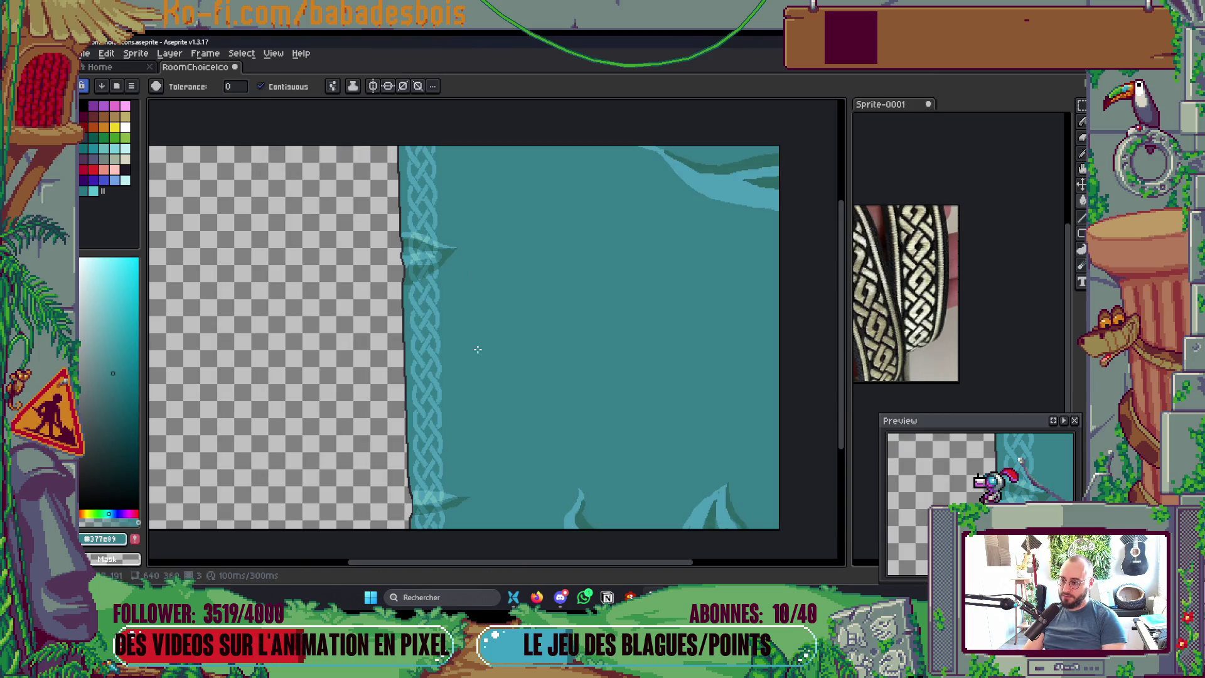
key("alt+Tab")
key("alt+Tab")
key("Tab")
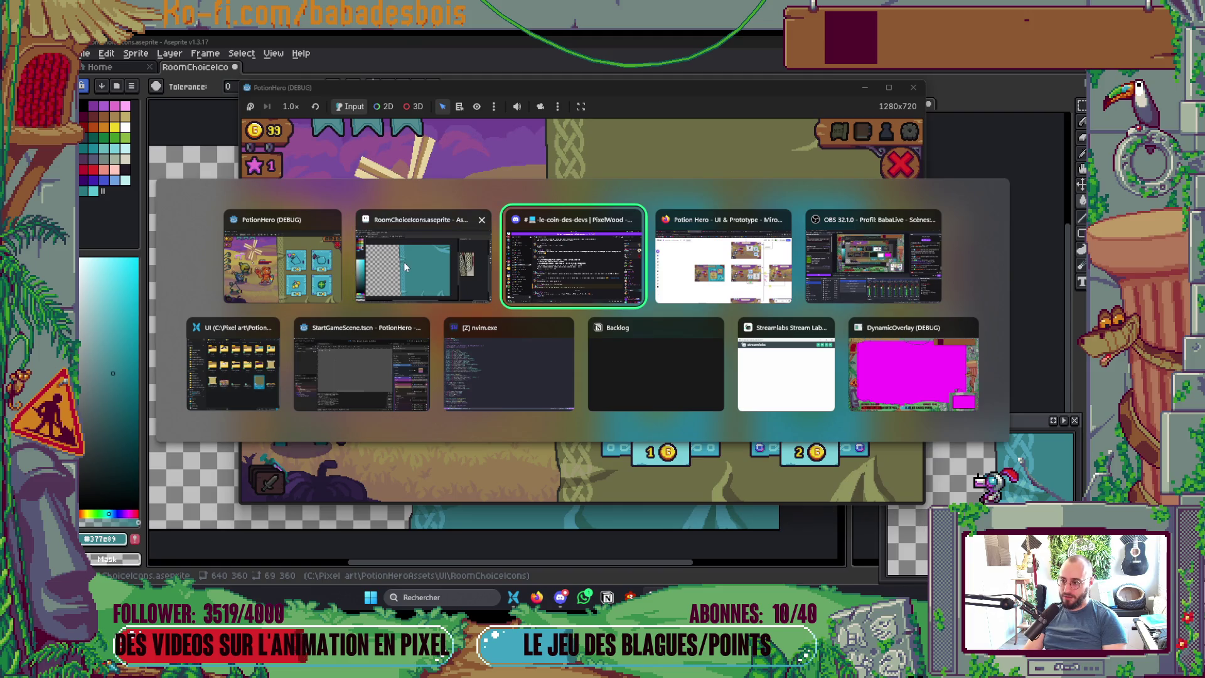
left_click(406, 262)
Step: Bring up the PotionHeroAssets UI folder in File Explorer from the window switcher
key("alt+Tab")
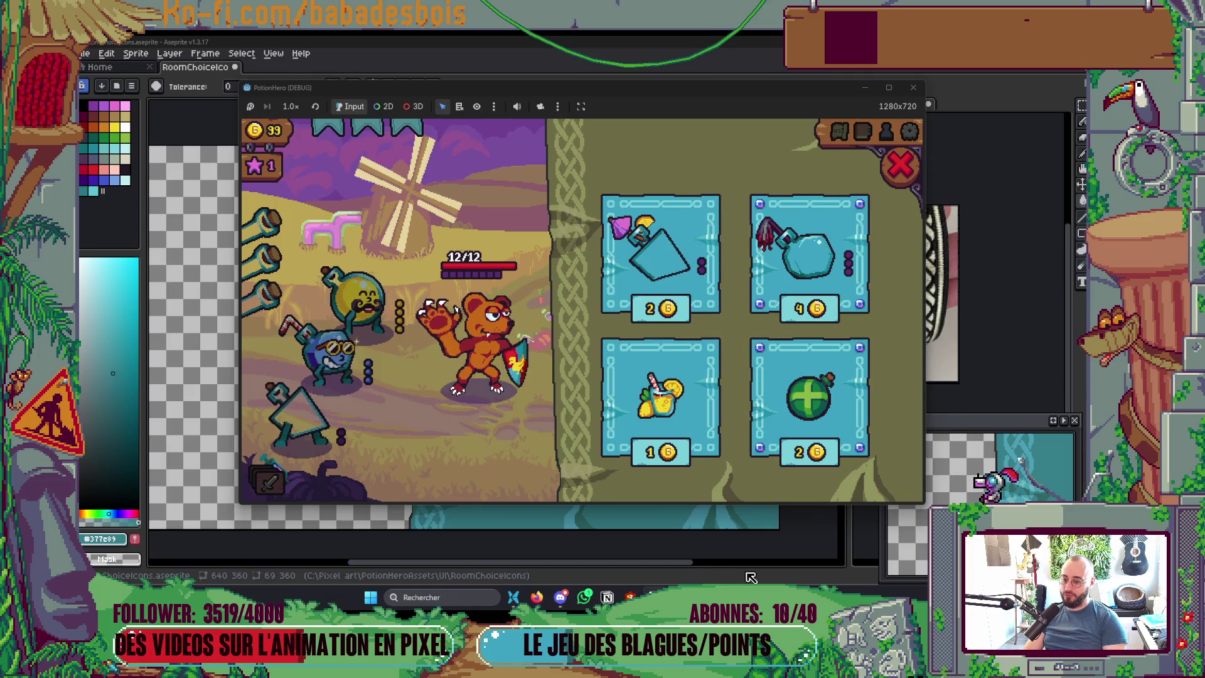
key("alt+Tab")
key("Tab")
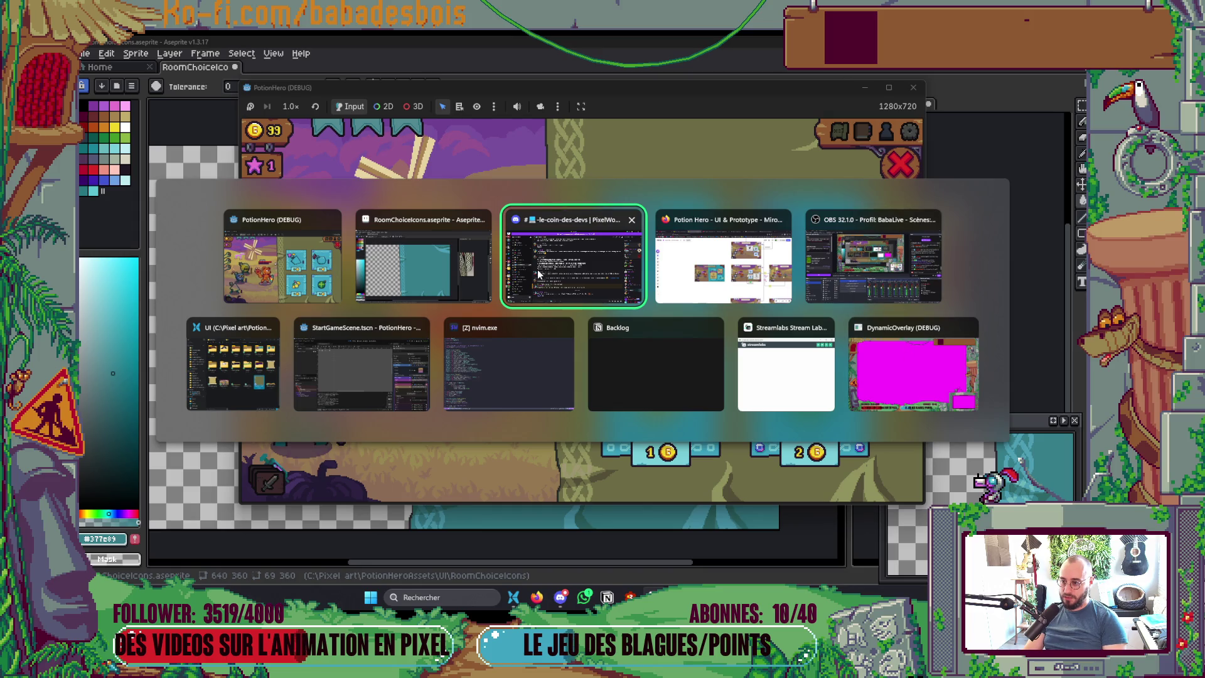
left_click(235, 367)
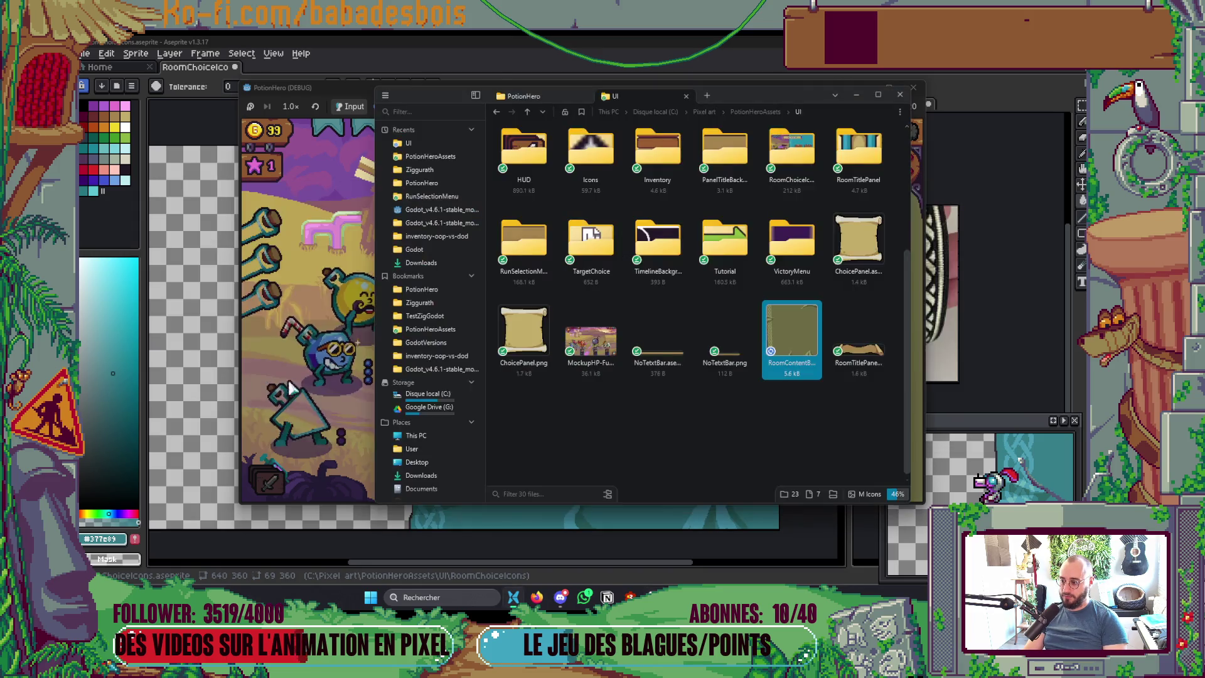
Step: Deselect files in the UI folder showing RoomContentBG's olive thumbnail, briefly checking the game and Aseprite
left_click(788, 454)
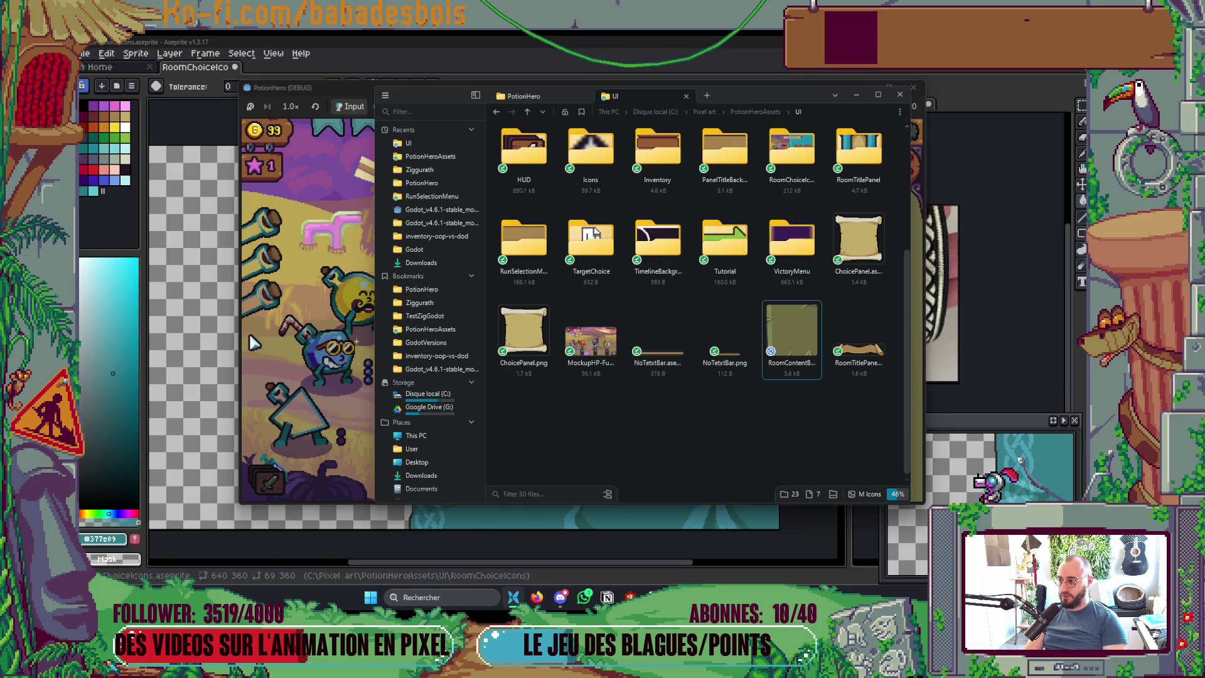
left_click(348, 88)
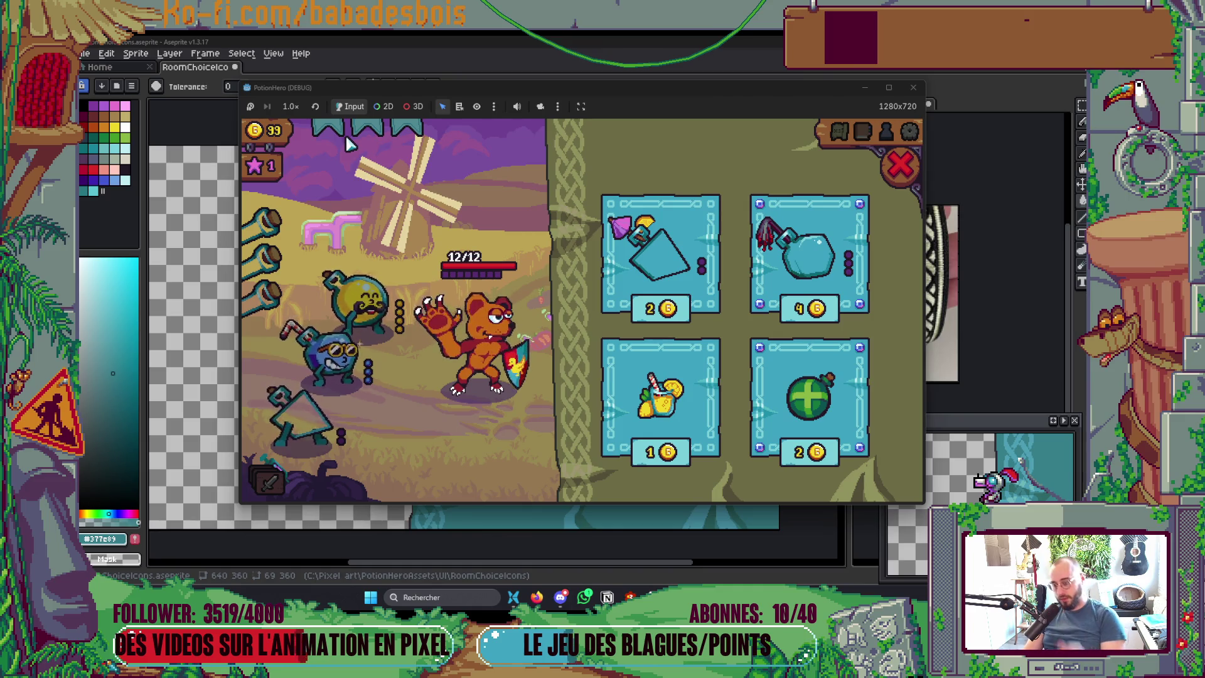
key("alt+Tab")
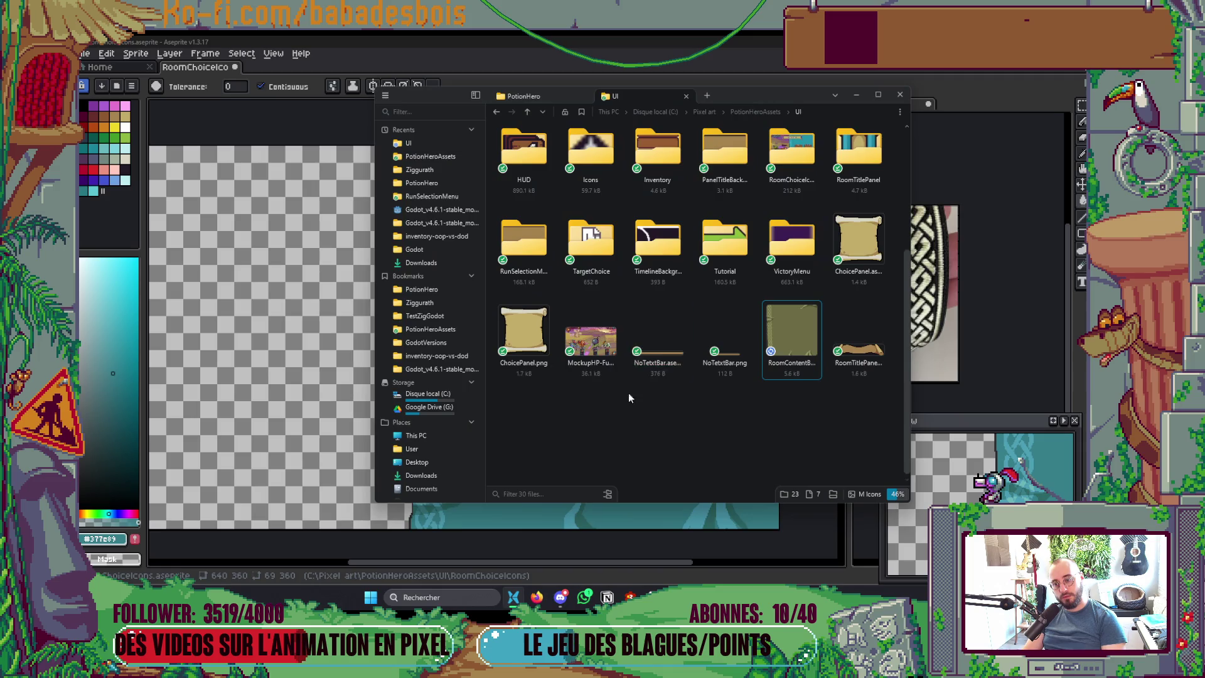
key("alt+Tab")
scroll(514, 471, "left", 2)
key("alt+Tab")
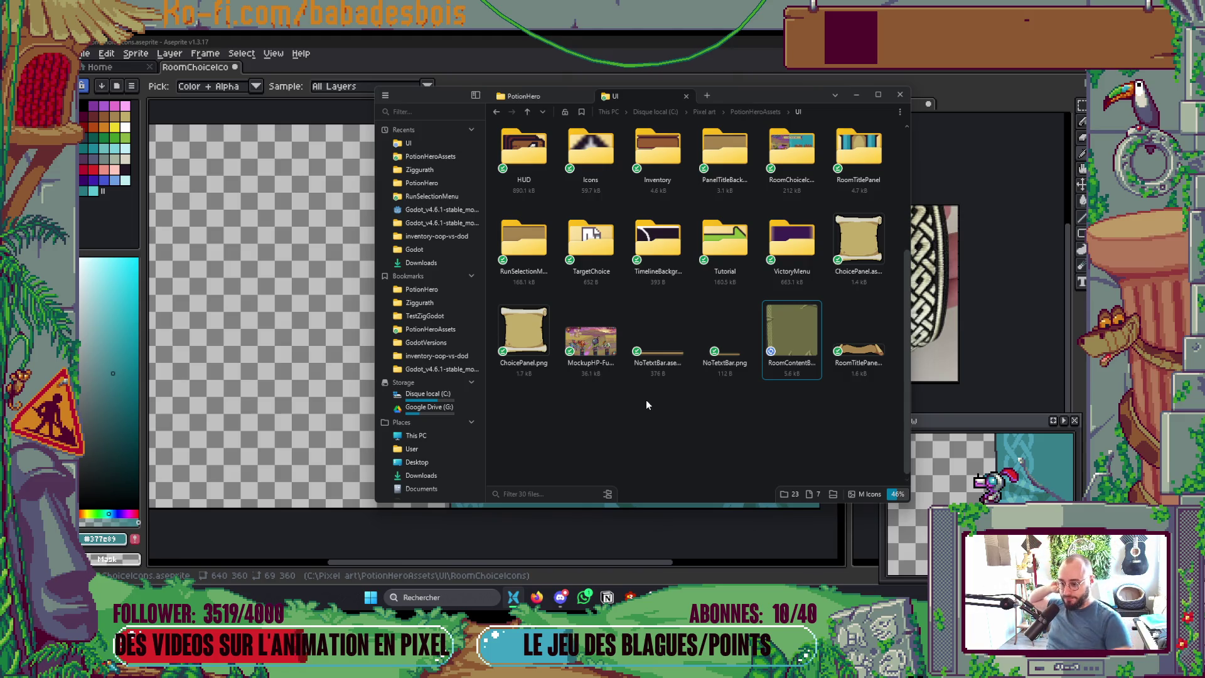
Step: Reselect the Paint Bucket in Aseprite, then switch to Miro and zoom onto the Marchand row
key("g")
left_click(537, 596)
scroll(686, 364, "down", 5)
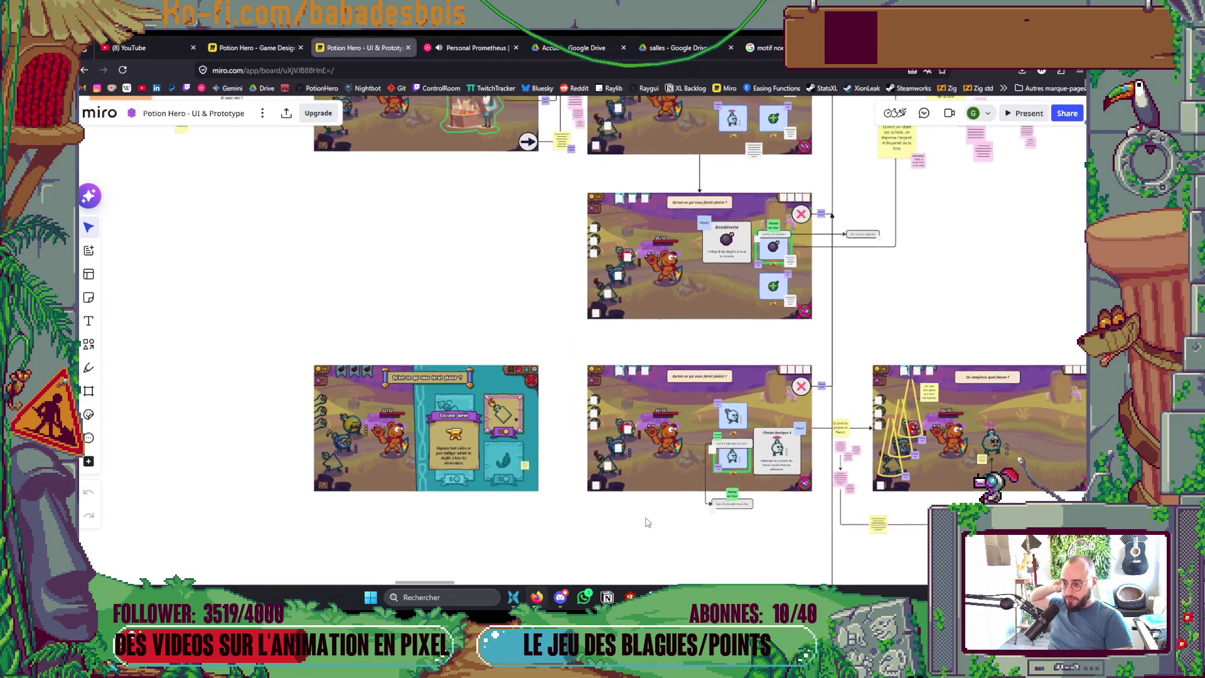
scroll(685, 364, "up", 5)
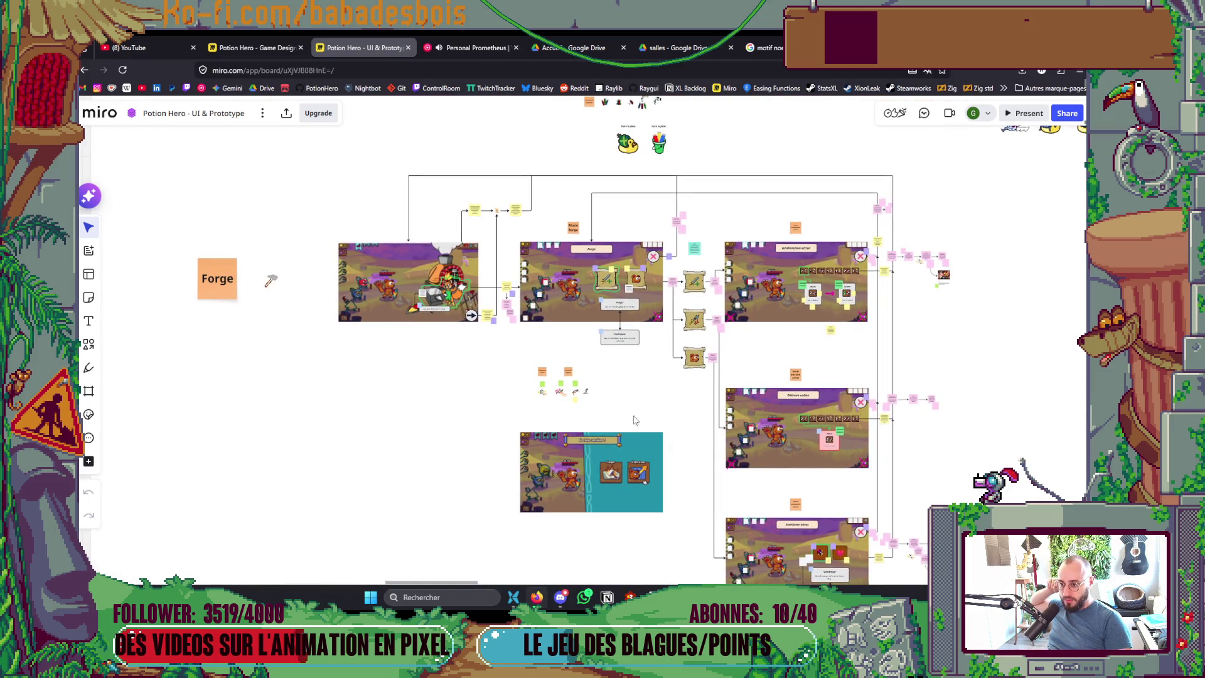
scroll(632, 424, "down", 8)
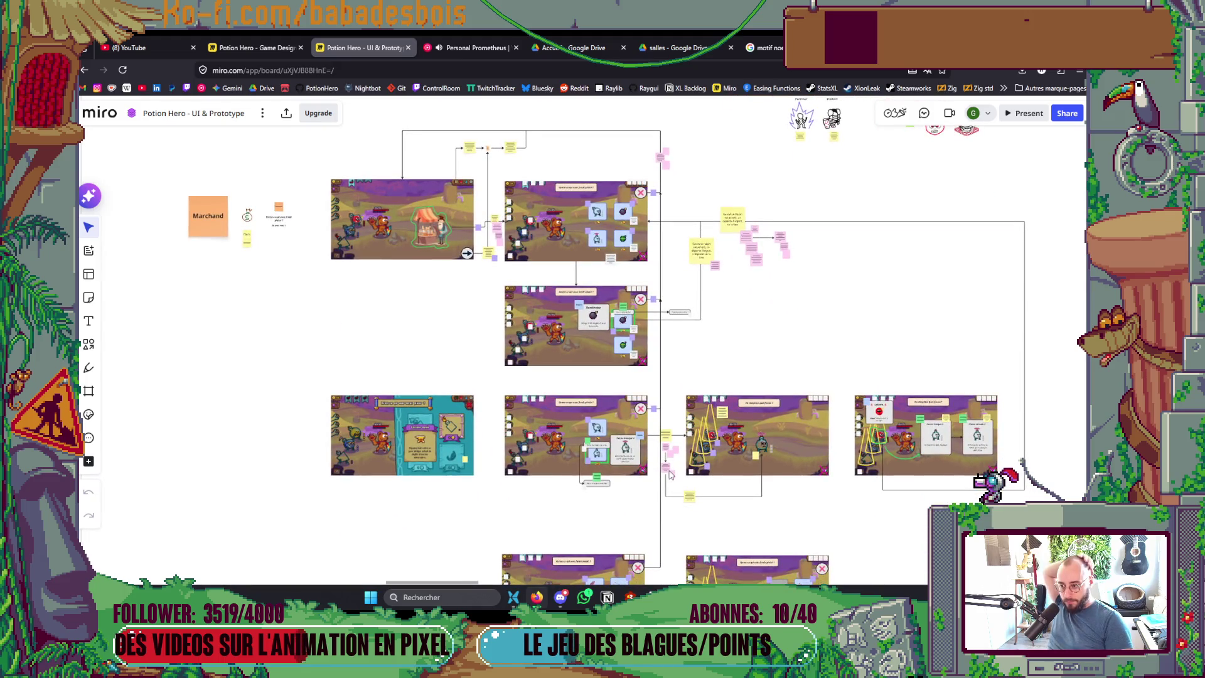
scroll(607, 489, "down", 3)
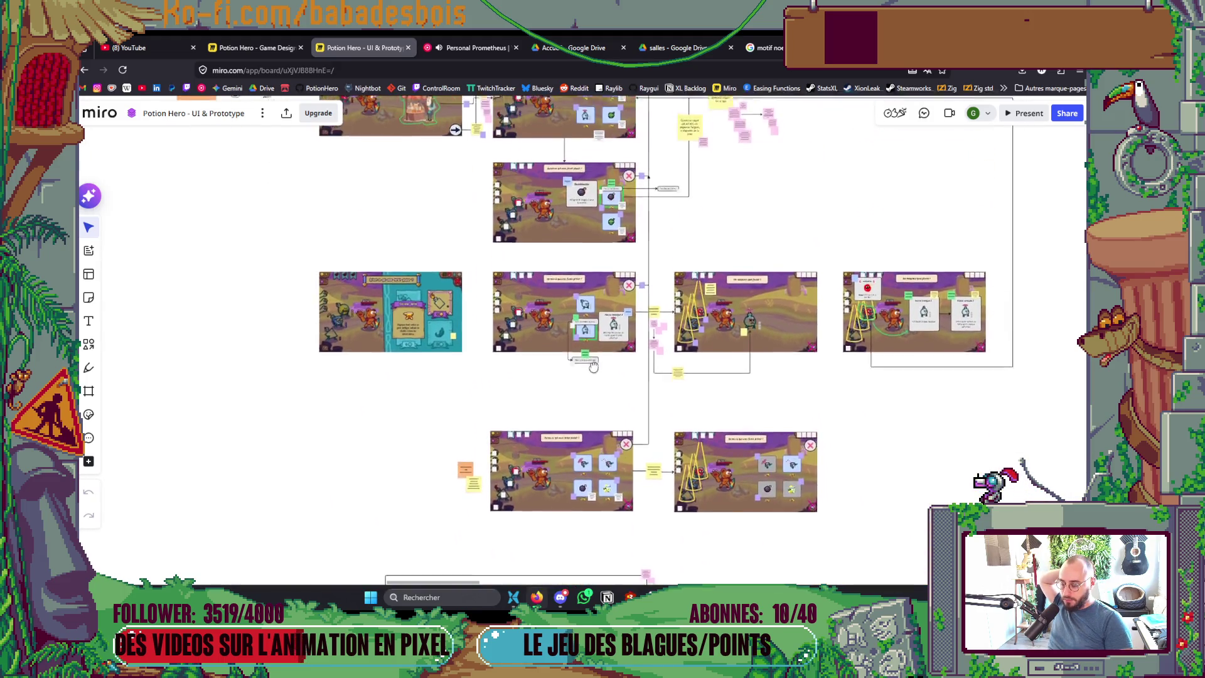
scroll(492, 304, "down", 2)
scroll(471, 303, "up", 5)
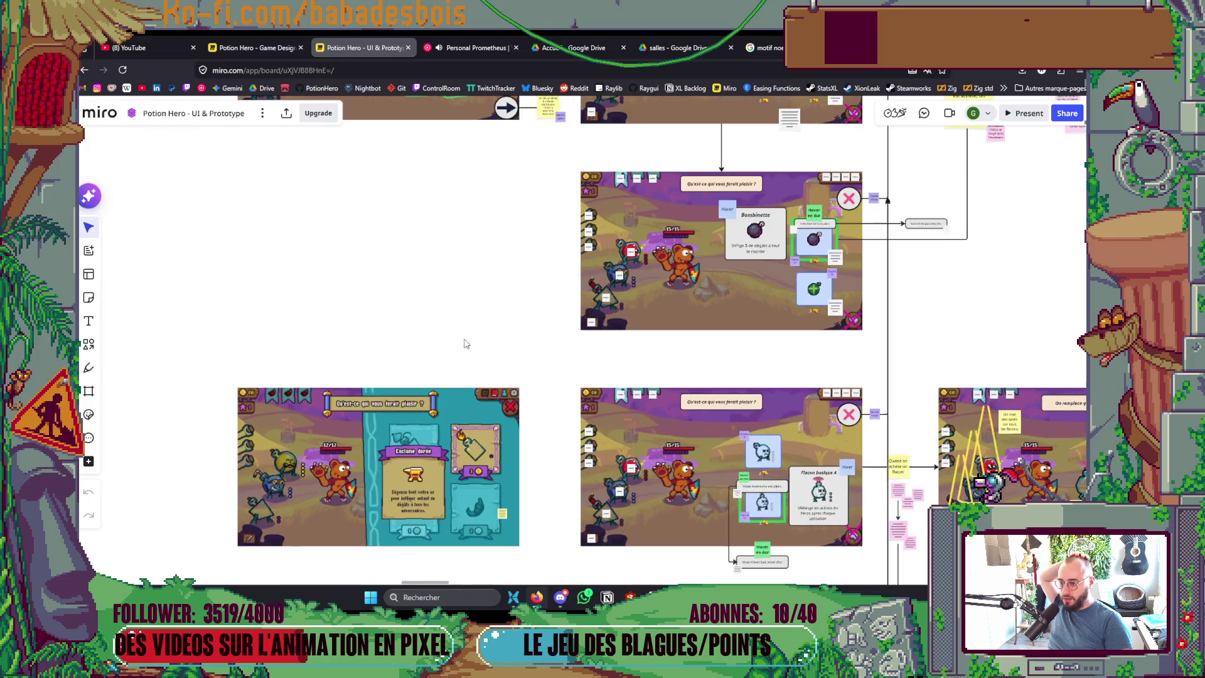
scroll(401, 467, "up", 3)
Step: Pan to the Flacon basique 4 card and its 'Quand on achète un flacon' animation notes
scroll(401, 471, "right", 3)
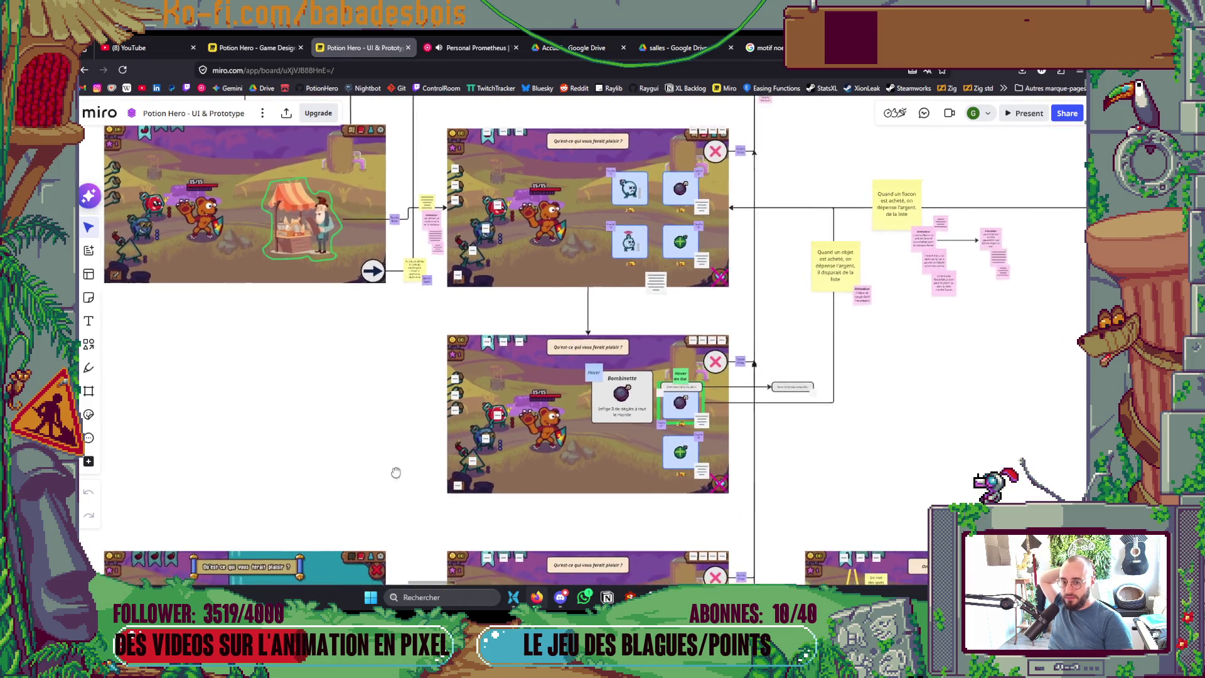
scroll(912, 408, "right", 2)
scroll(774, 449, "up", 5)
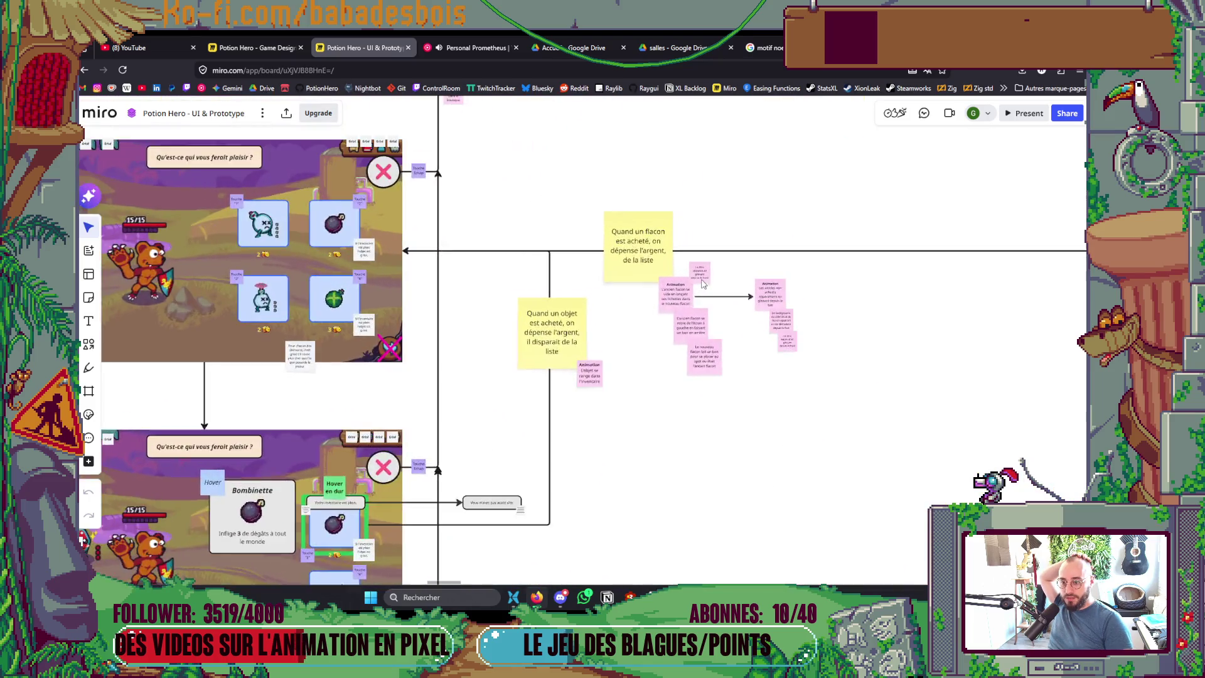
scroll(699, 308, "down", 5)
scroll(415, 340, "left", 3)
scroll(414, 340, "down", 2)
scroll(414, 340, "right", 1)
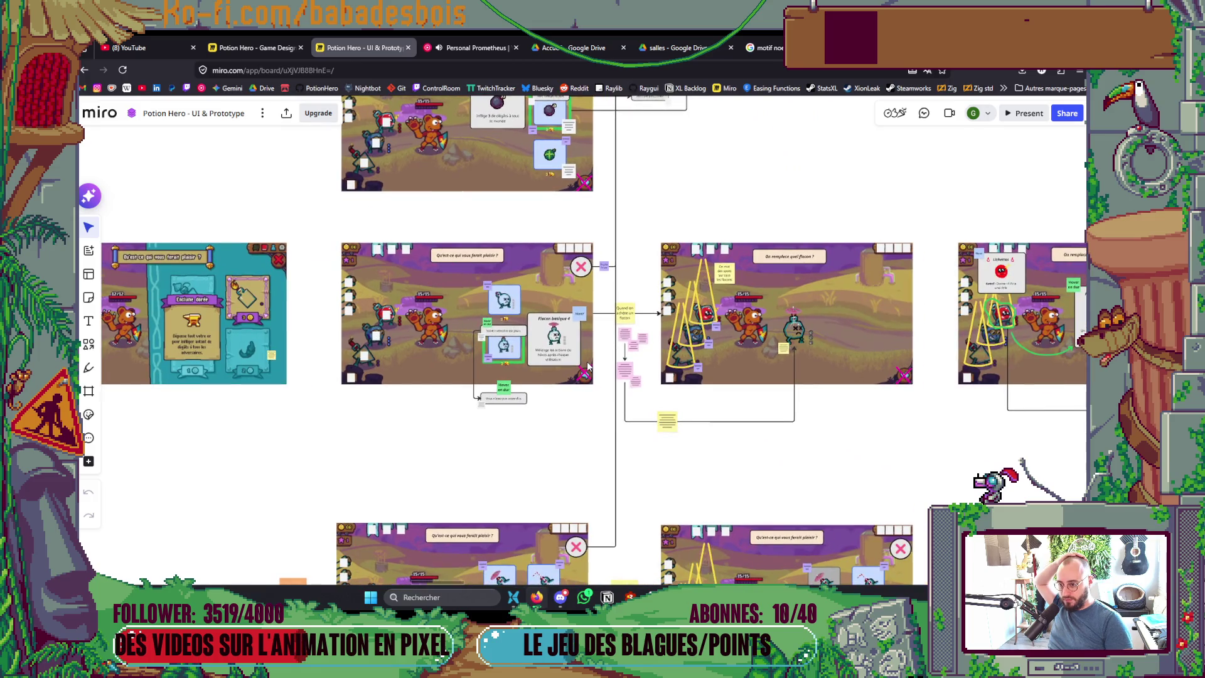
scroll(590, 367, "up", 8)
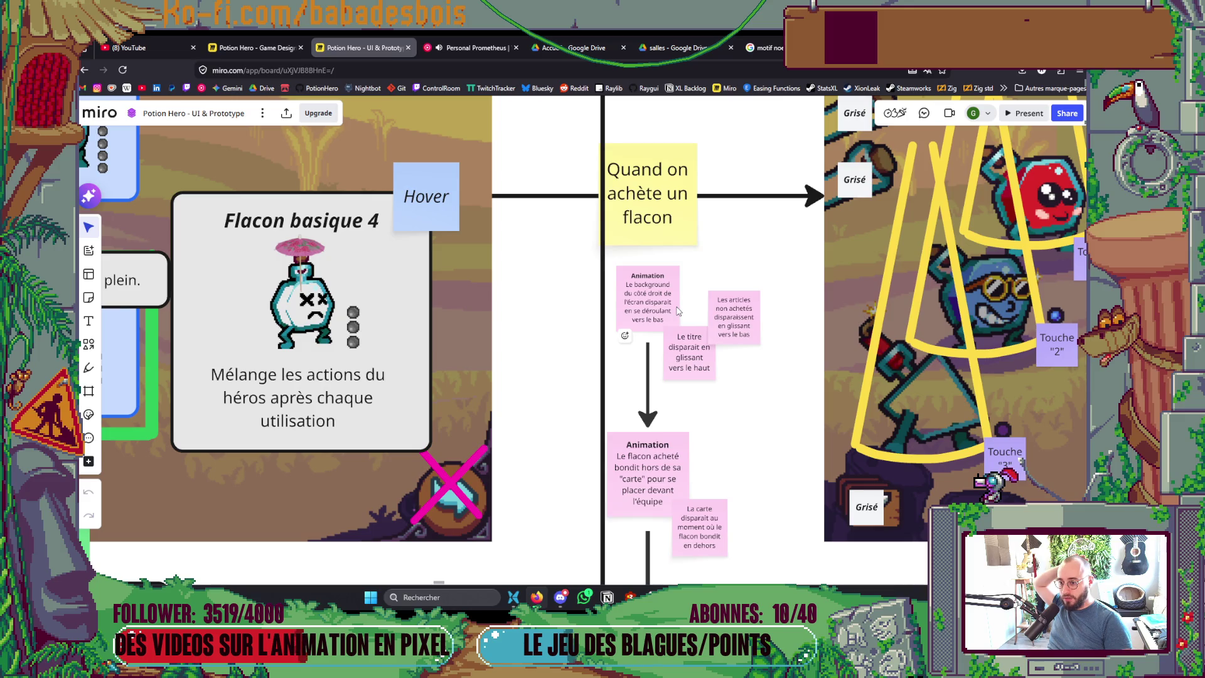
scroll(678, 310, "down", 6)
scroll(686, 310, "up", 2)
scroll(685, 311, "up", 2)
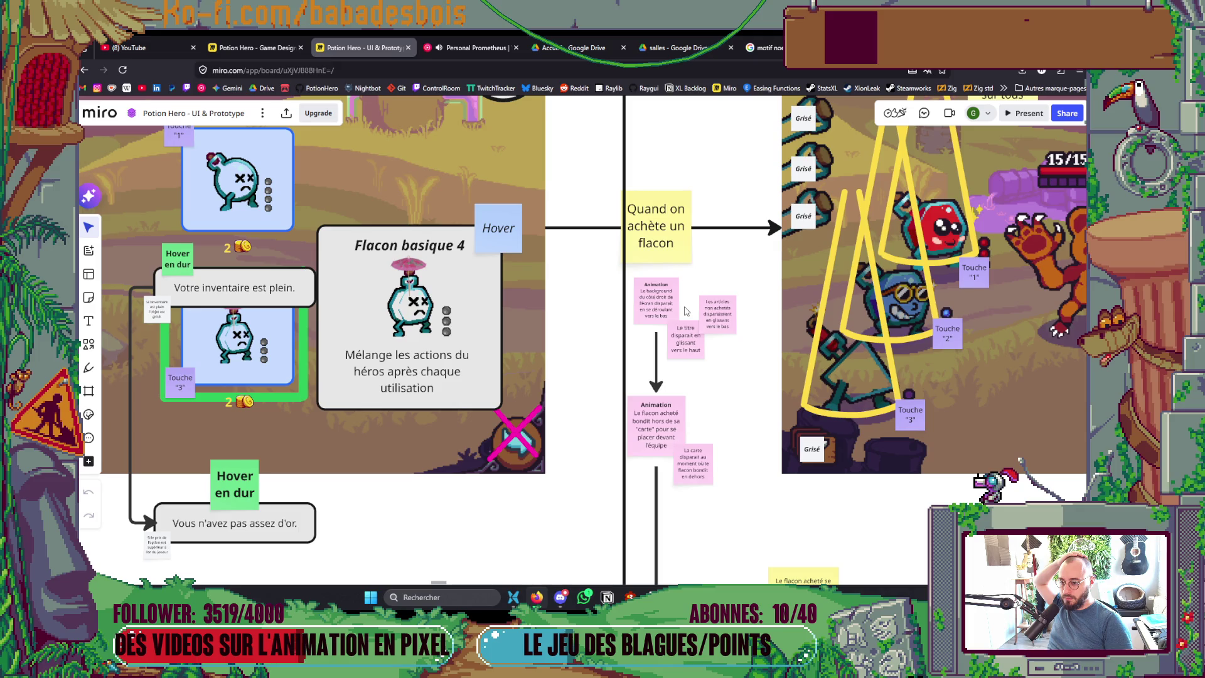
scroll(686, 310, "down", 5)
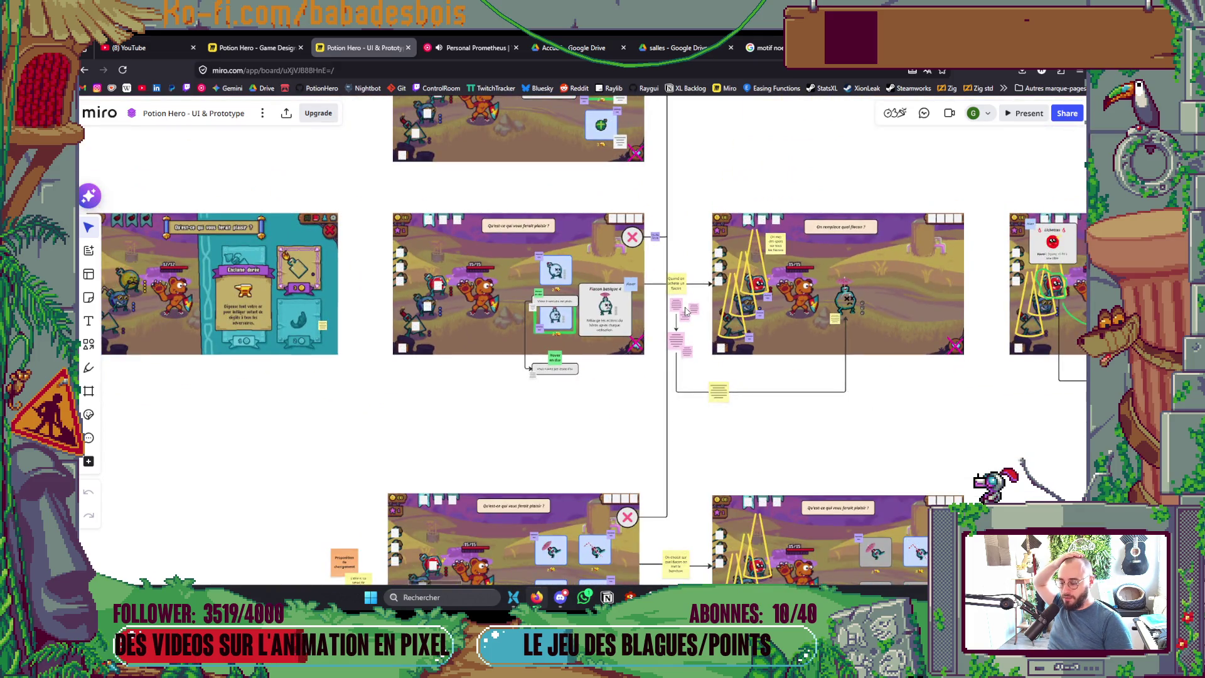
scroll(686, 311, "up", 5)
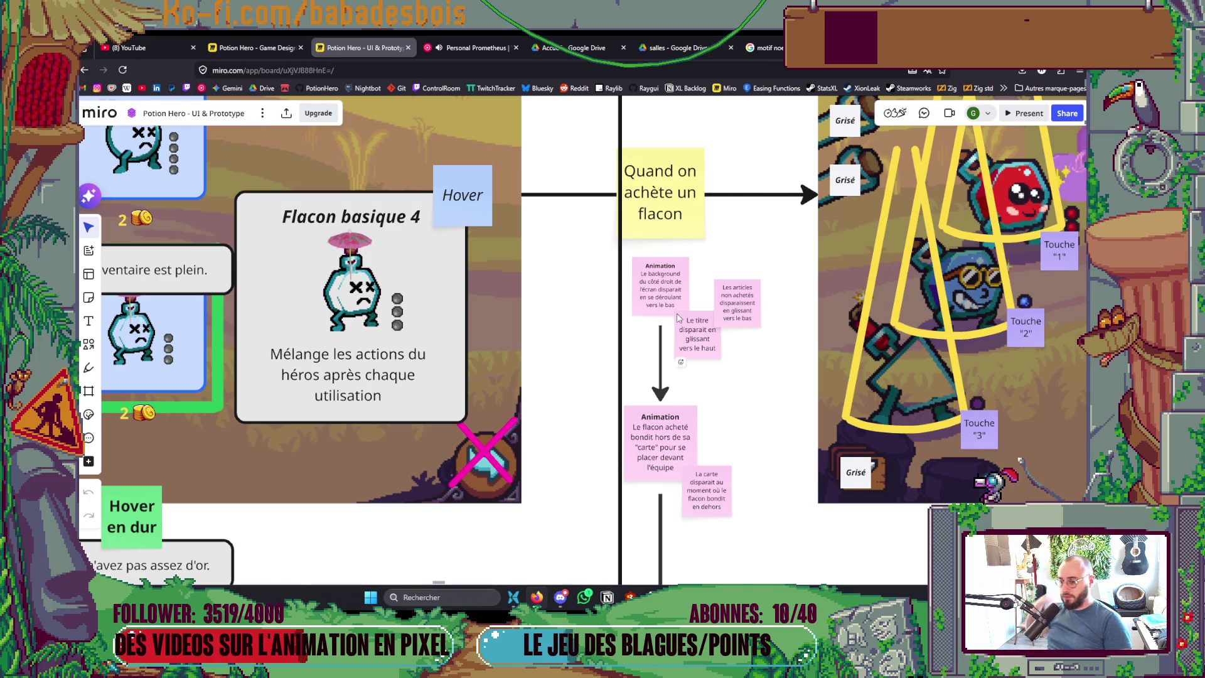
scroll(662, 312, "down", 4)
mouse_move(806, 380)
left_mouse_down()
mouse_move(648, 442)
mouse_move(685, 532)
left_mouse_up()
scroll(685, 532, "left", 5)
scroll(666, 356, "left", 5)
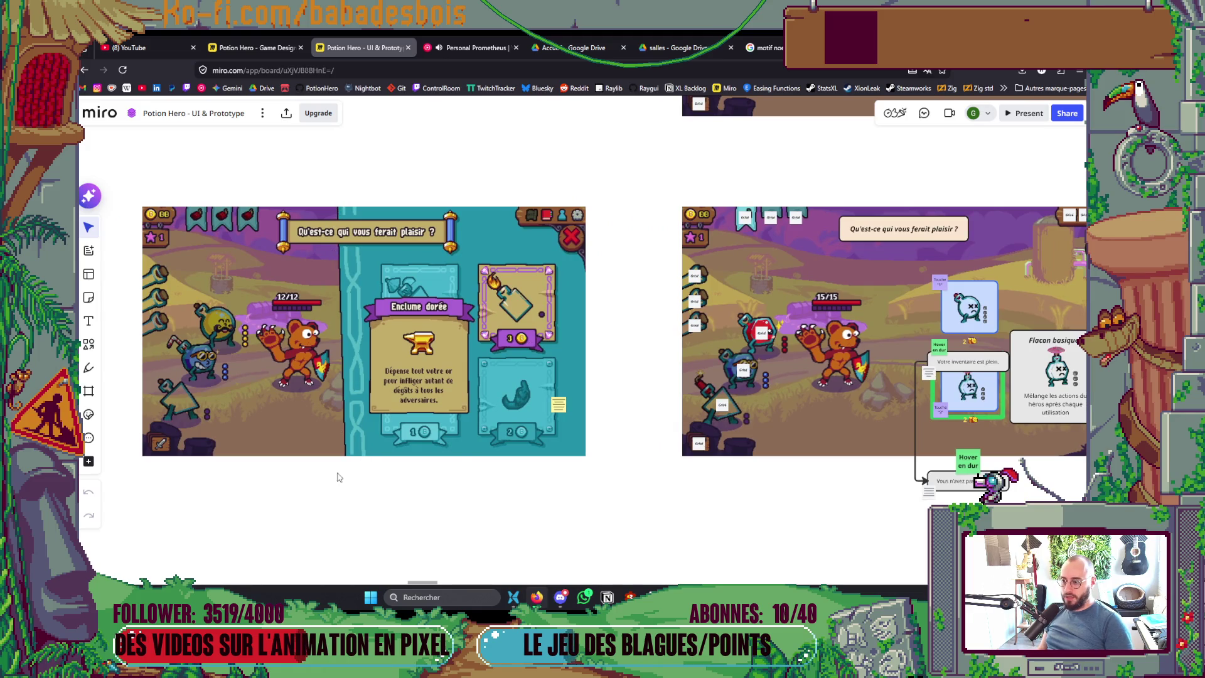
scroll(778, 418, "down", 3)
scroll(564, 426, "right", 3)
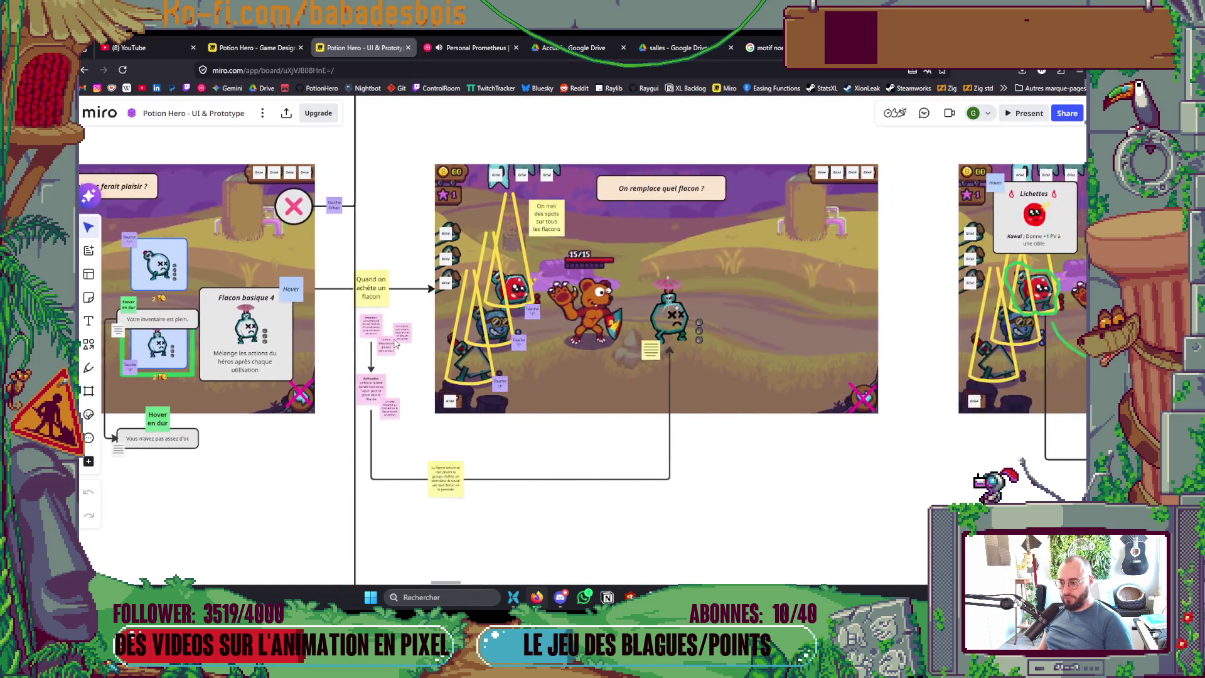
scroll(379, 432, "up", 8)
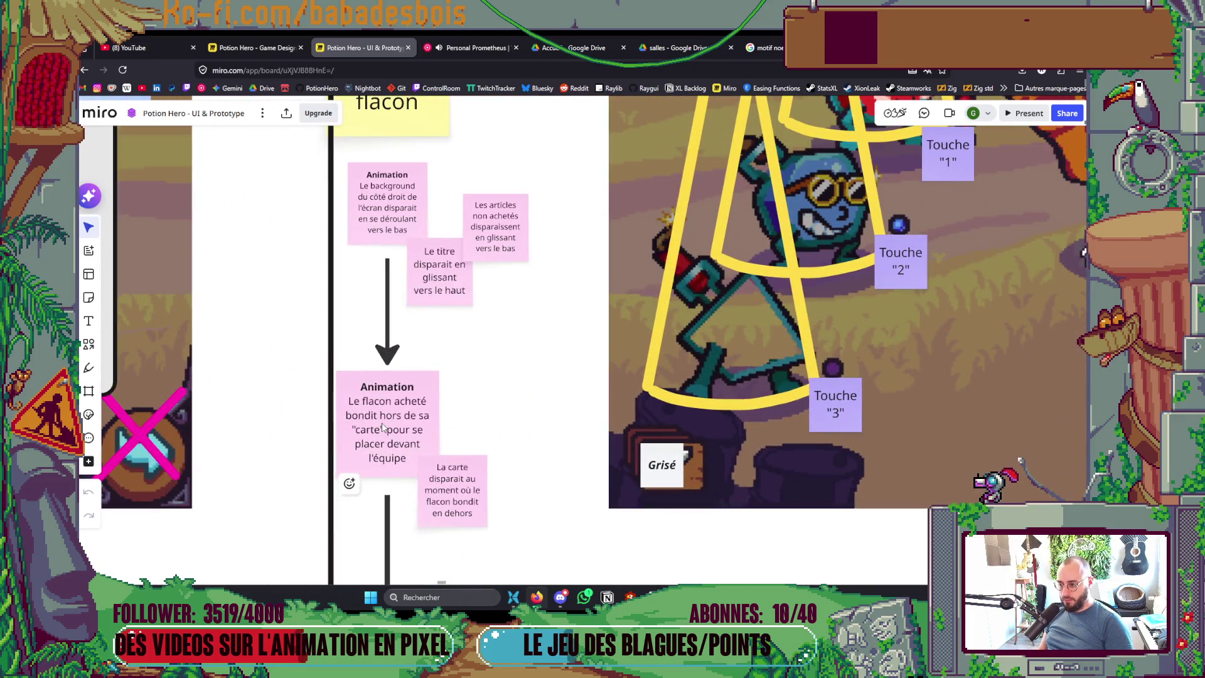